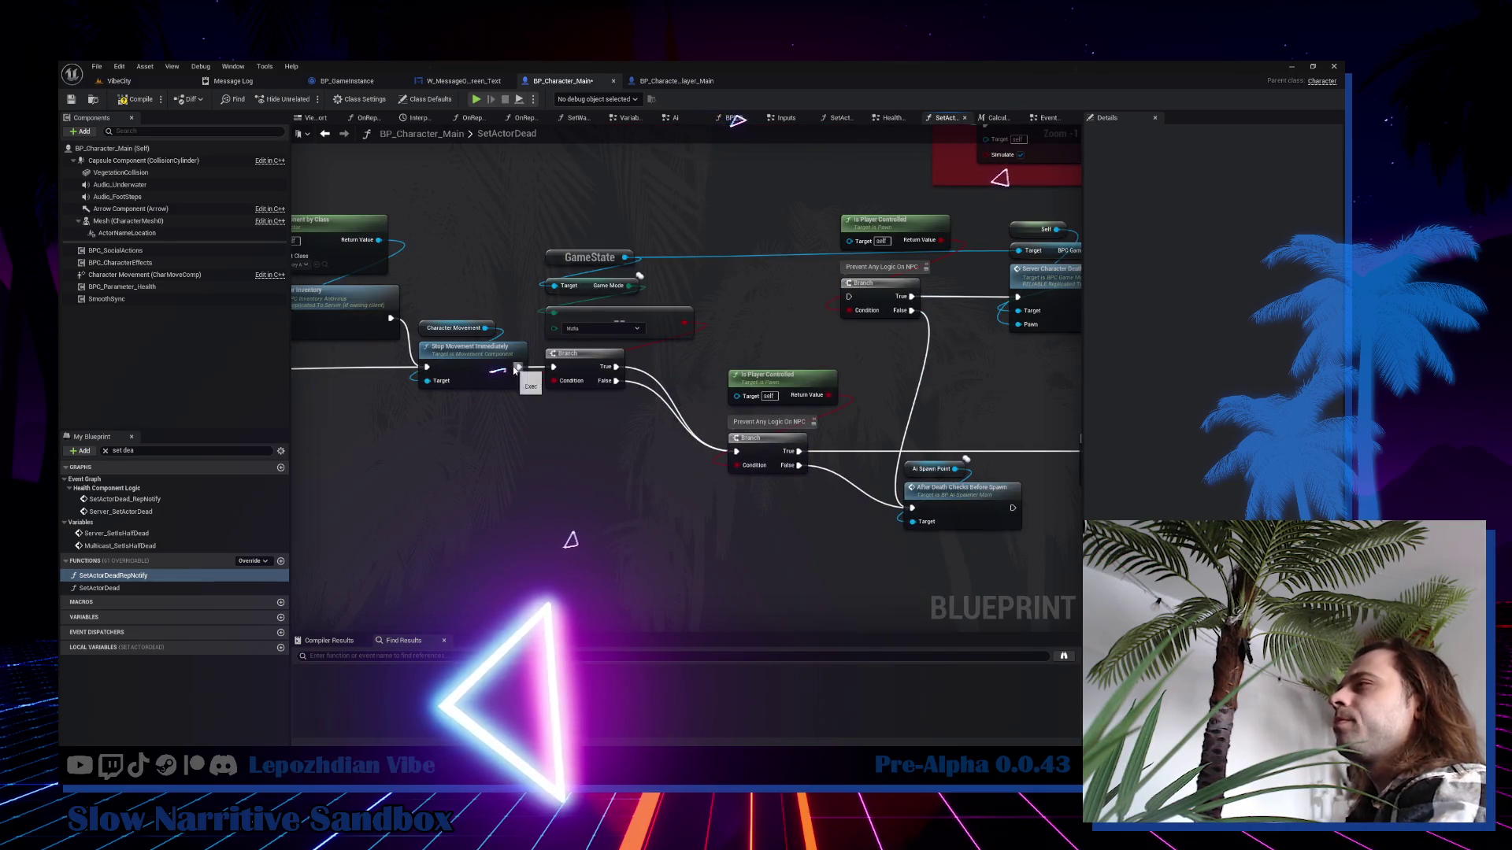
# Wire Stop Movement Immediately to the Branch and rearrange the GameState, Is Player Controlled and spawn-check nodes.
pyautogui.moveTo(516, 370); pyautogui.dragTo(554, 367)
pyautogui.click(541, 230)
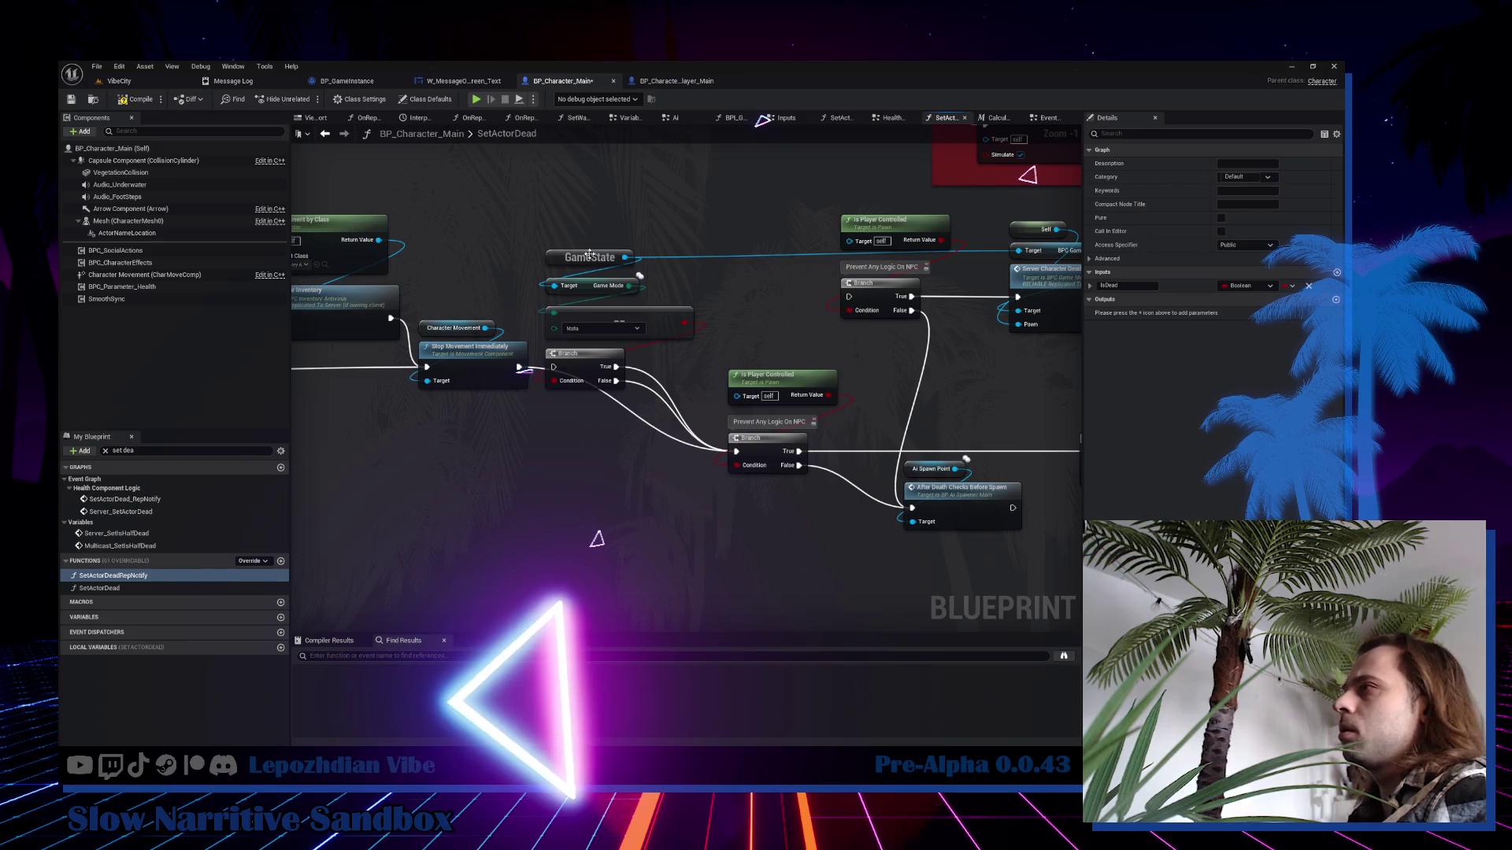
pyautogui.moveTo(539, 240); pyautogui.dragTo(697, 394)
pyautogui.moveTo(589, 253)
pyautogui.mouseDown()
pyautogui.moveTo(642, 522)
pyautogui.moveTo(737, 499)
pyautogui.mouseUp()
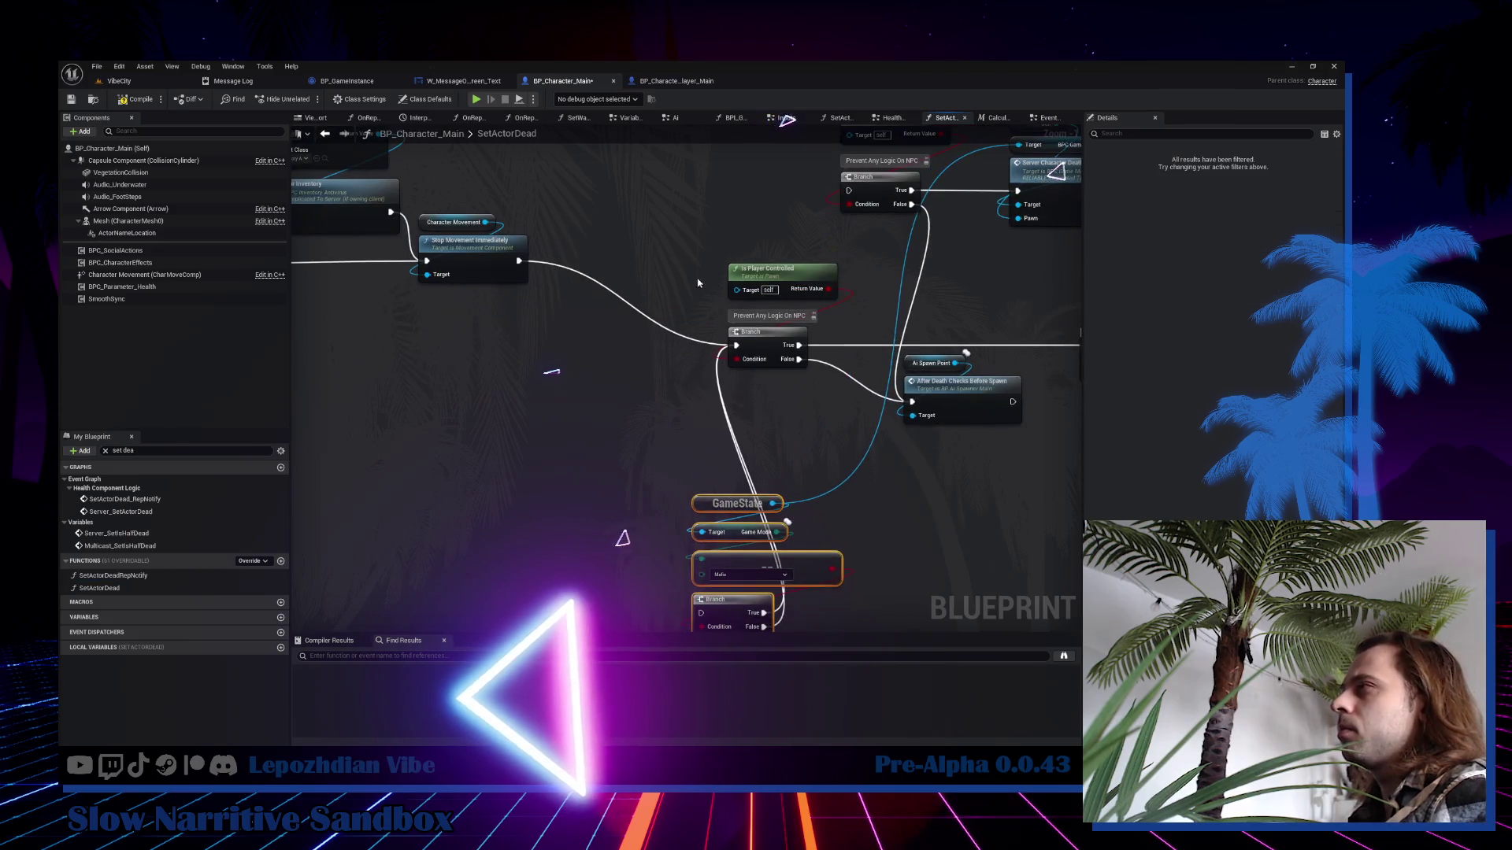
pyautogui.moveTo(698, 283)
pyautogui.mouseDown()
pyautogui.moveTo(815, 367)
pyautogui.moveTo(647, 257)
pyautogui.moveTo(605, 259)
pyautogui.mouseUp()
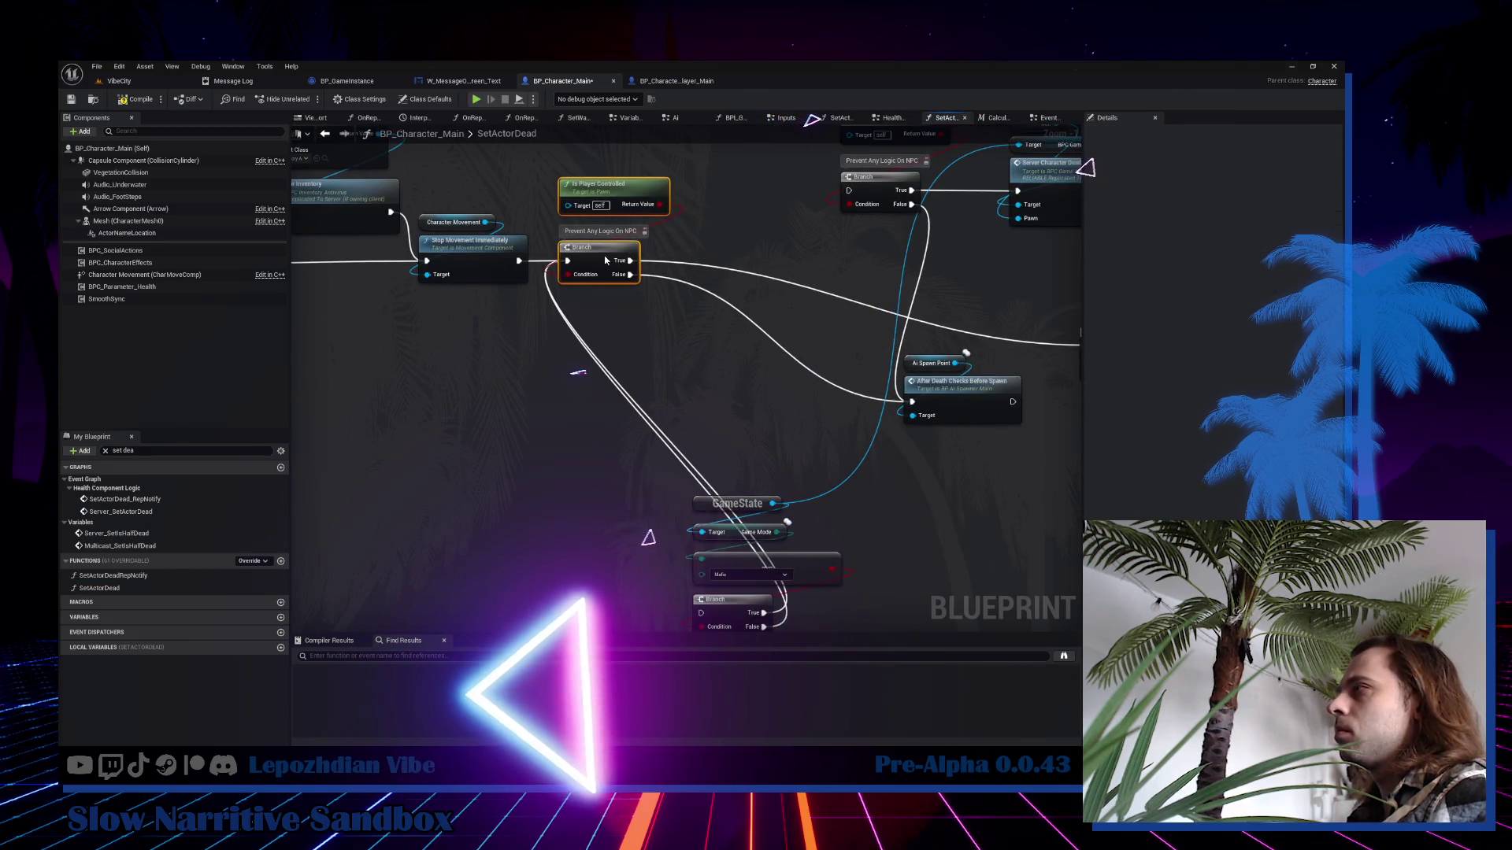
pyautogui.moveTo(902, 352)
pyautogui.mouseDown()
pyautogui.moveTo(1024, 425)
pyautogui.moveTo(780, 344)
pyautogui.mouseUp()
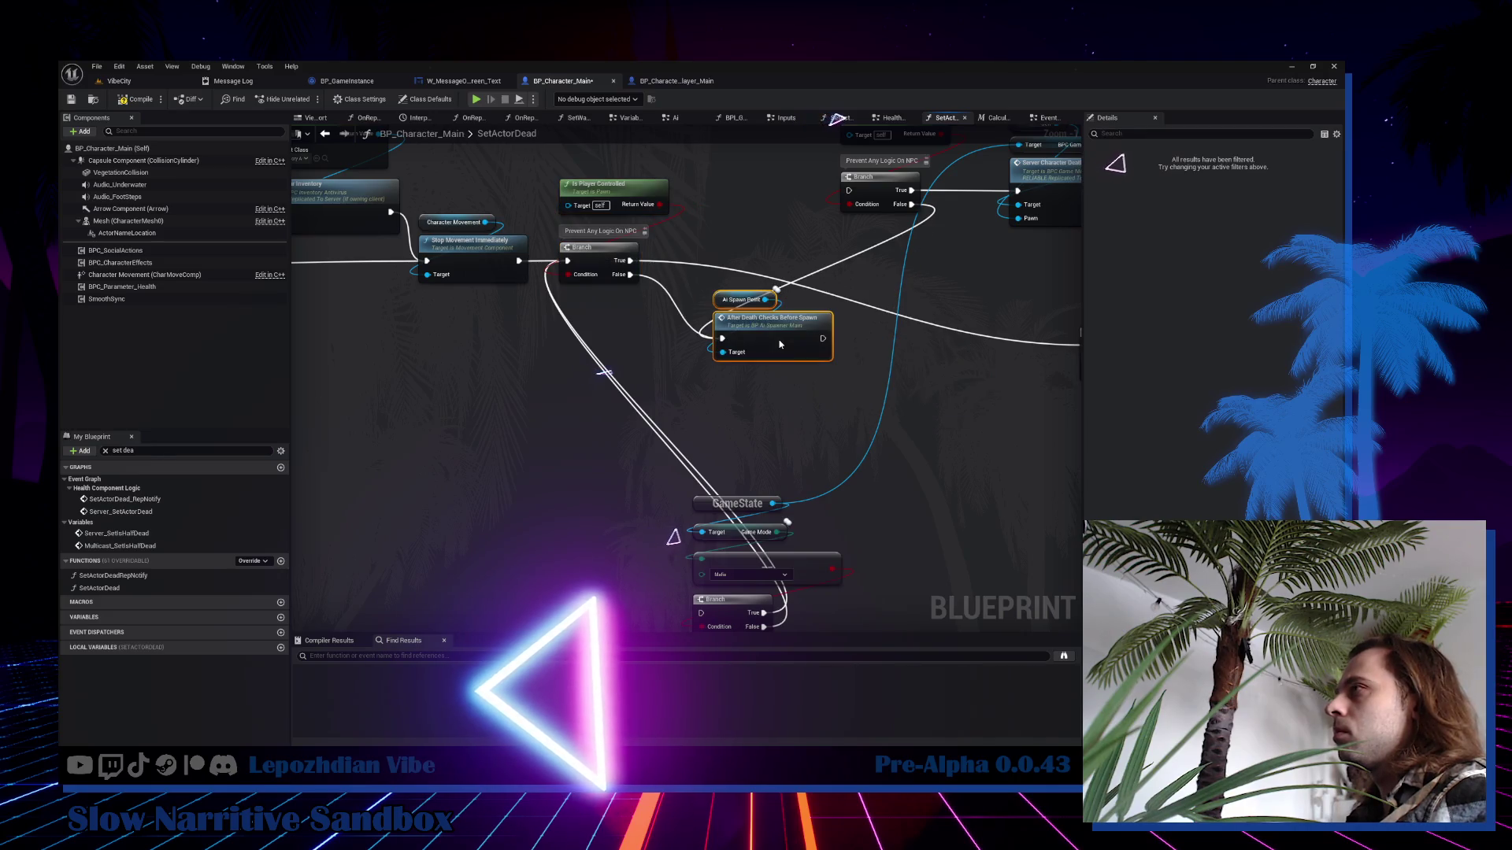
pyautogui.moveTo(864, 323); pyautogui.dragTo(543, 518)
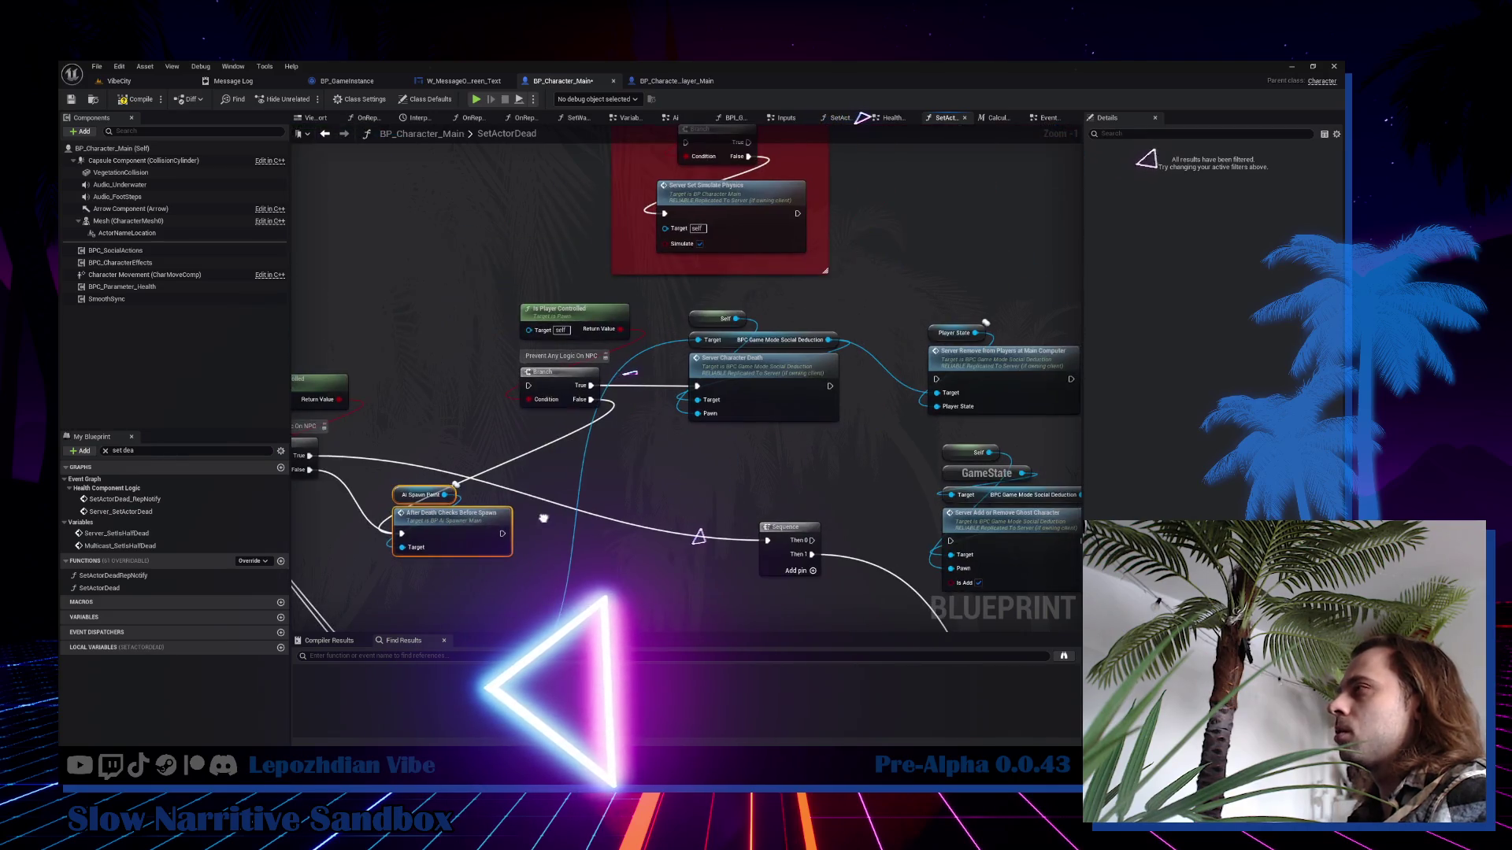
pyautogui.moveTo(509, 298); pyautogui.dragTo(605, 410)
pyautogui.moveTo(566, 309); pyautogui.dragTo(398, 196)
# Reposition the TEMP comment, Server Character Death group, Server Remove From Players and Sequence nodes.
pyautogui.scroll(-2, 645, 333)
pyautogui.click(598, 212)
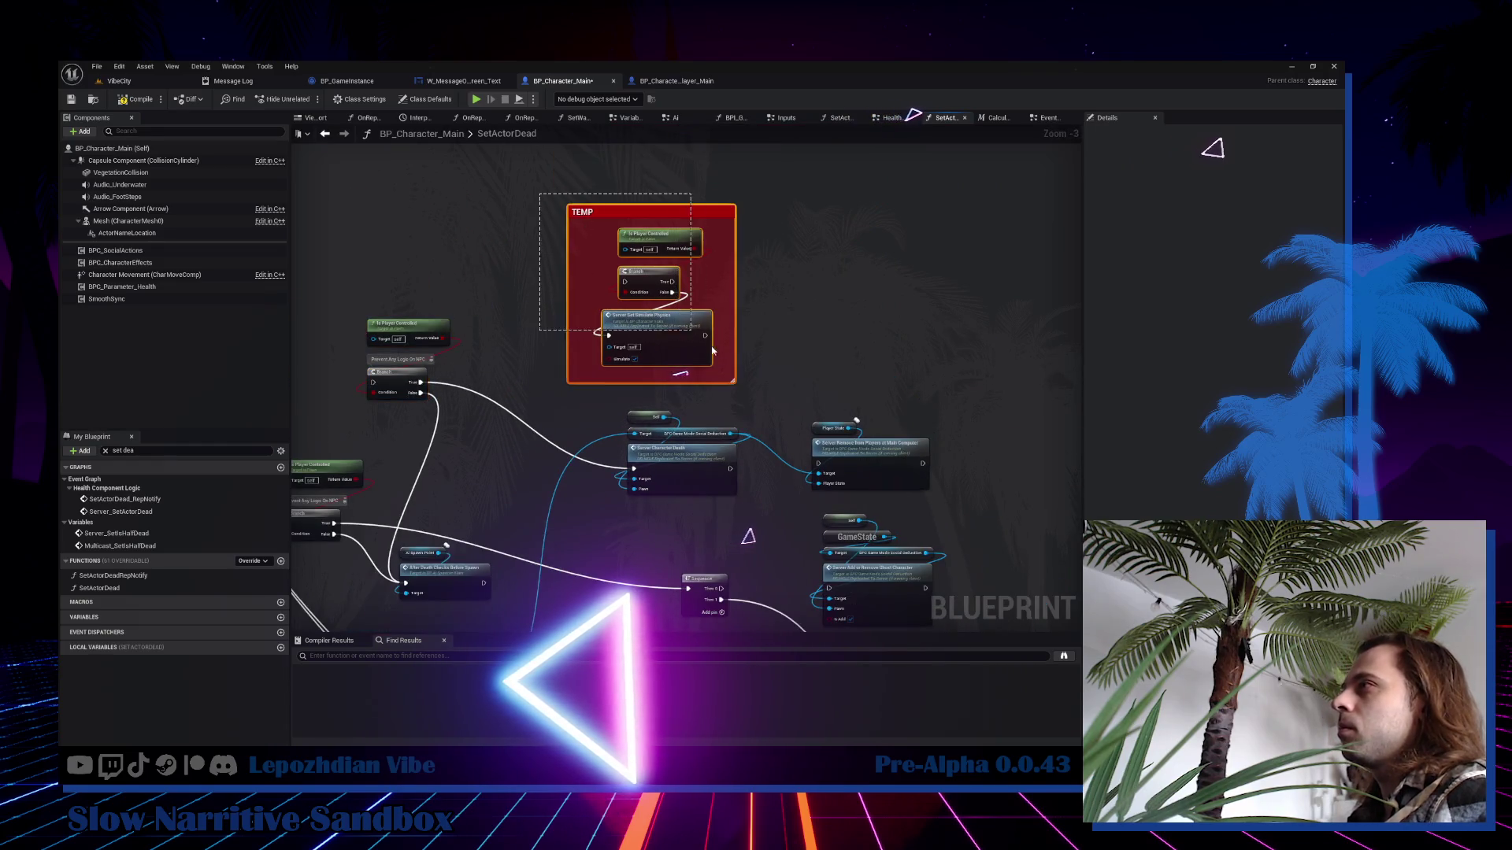
pyautogui.moveTo(674, 337); pyautogui.dragTo(687, 221)
pyautogui.moveTo(740, 504); pyautogui.dragTo(622, 405)
pyautogui.moveTo(682, 447); pyautogui.dragTo(589, 371)
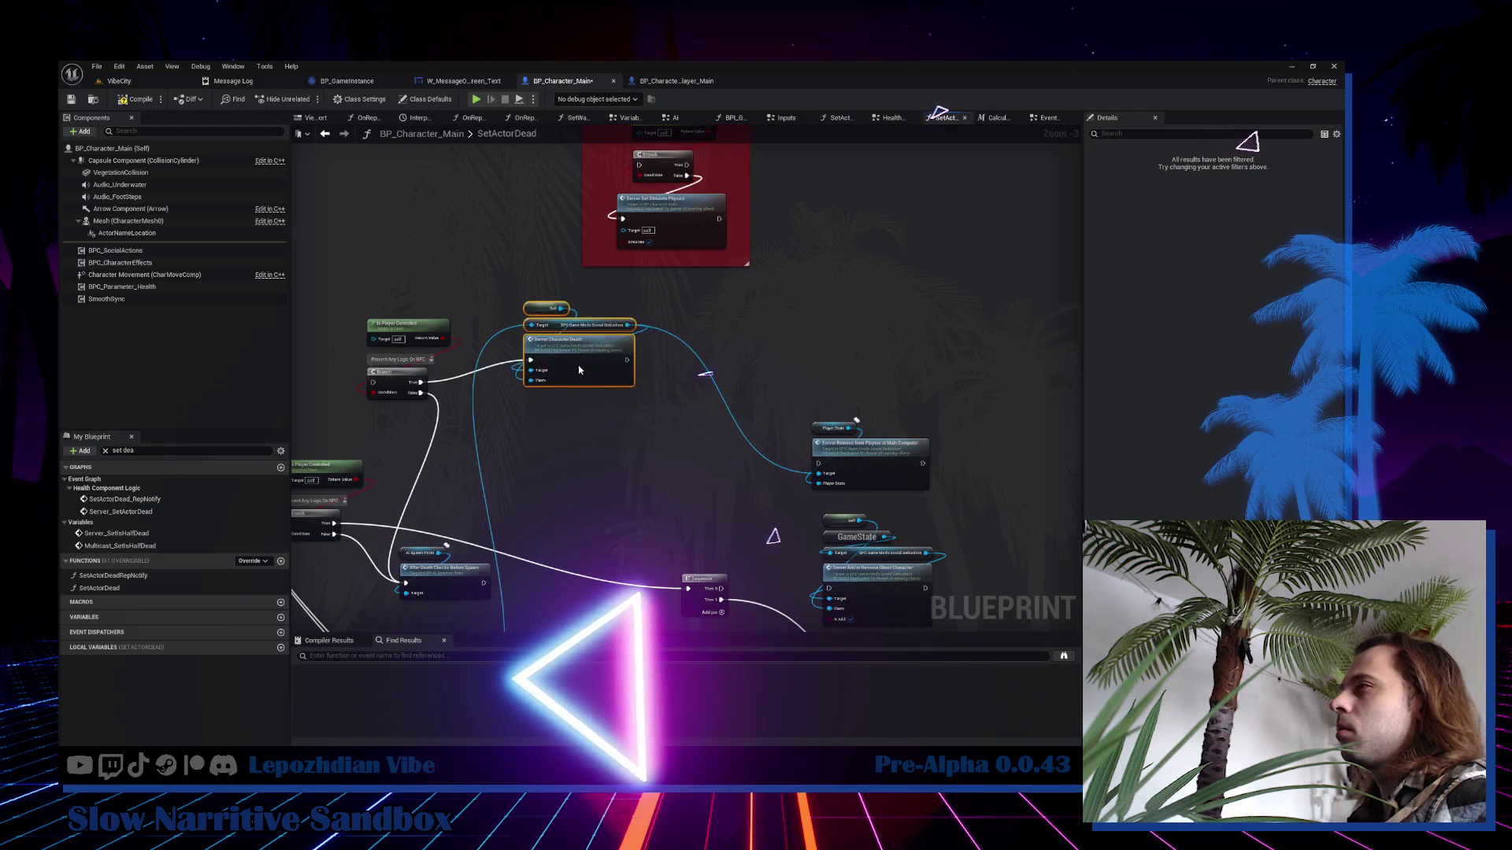
pyautogui.moveTo(843, 443); pyautogui.dragTo(697, 331)
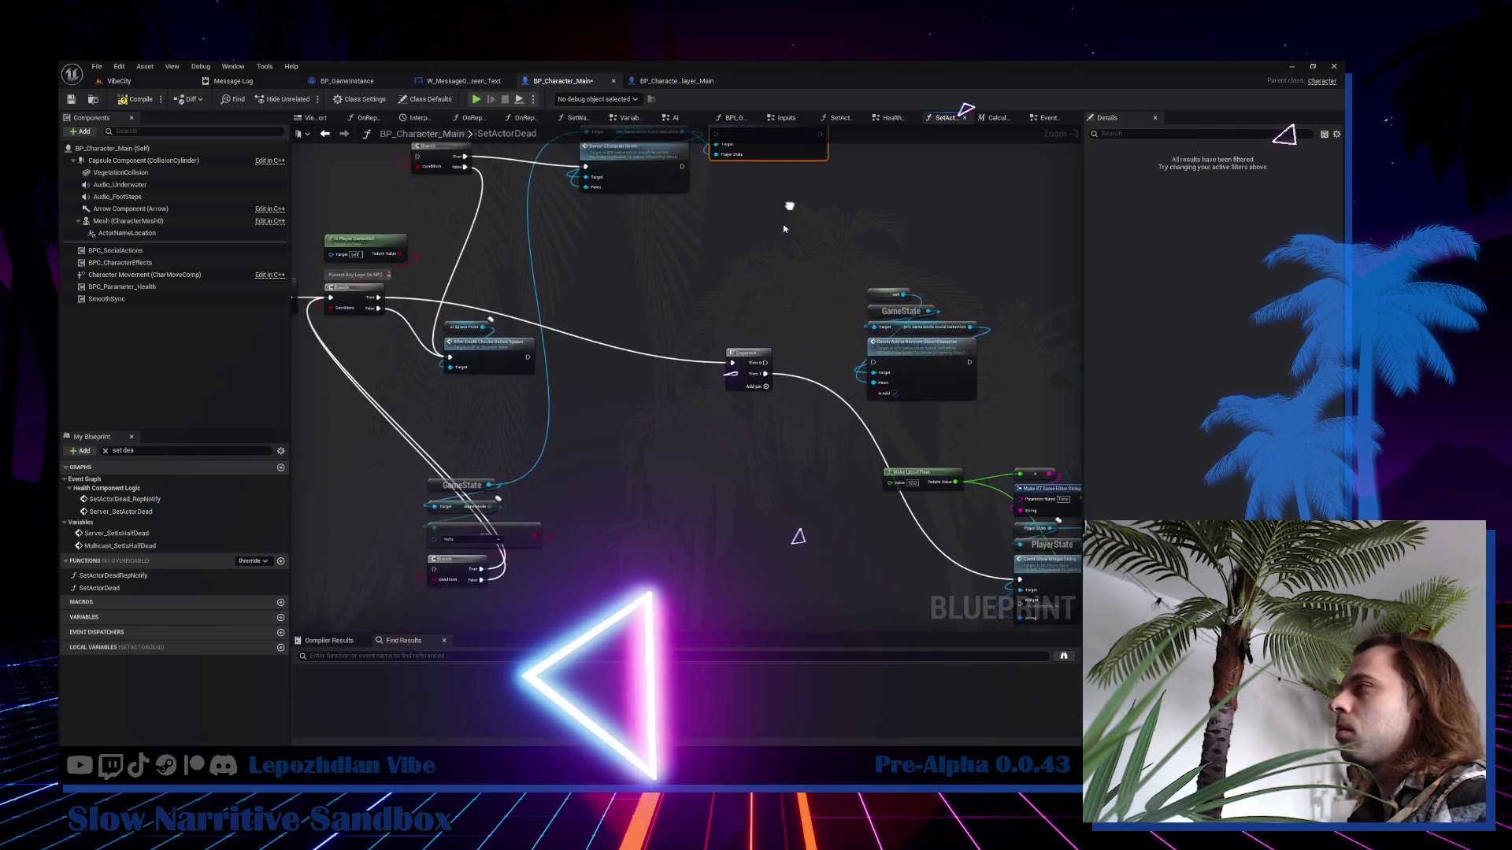
pyautogui.moveTo(752, 391)
pyautogui.mouseDown()
pyautogui.moveTo(746, 358)
pyautogui.moveTo(725, 521)
pyautogui.mouseUp()
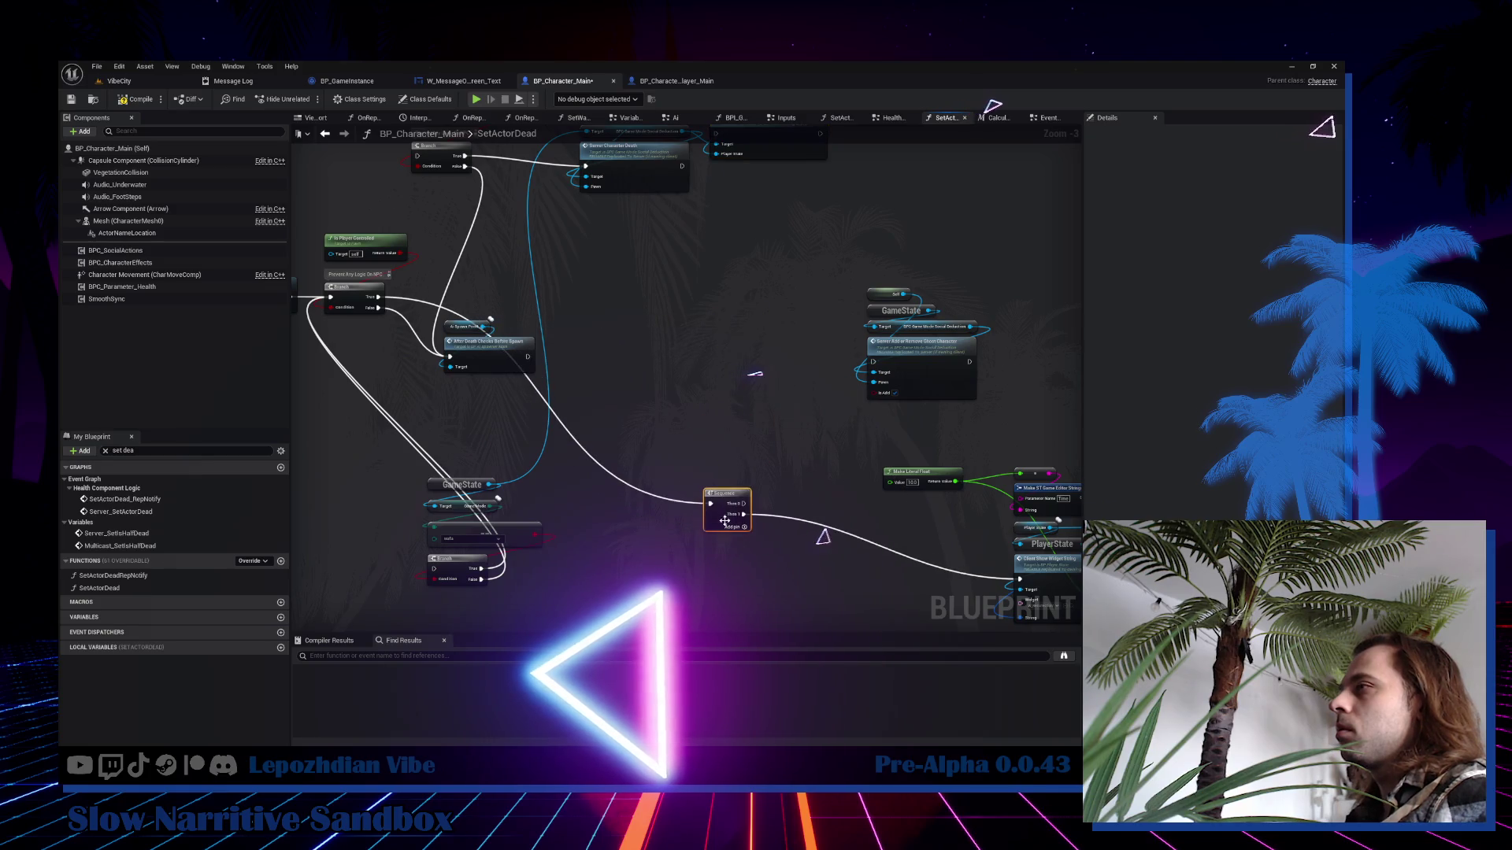
# Cut the GameState Mafia check wires and move that group with its Branch beside Sequence.
pyautogui.keyDown('alt'); pyautogui.click(479, 580); pyautogui.keyUp('alt')
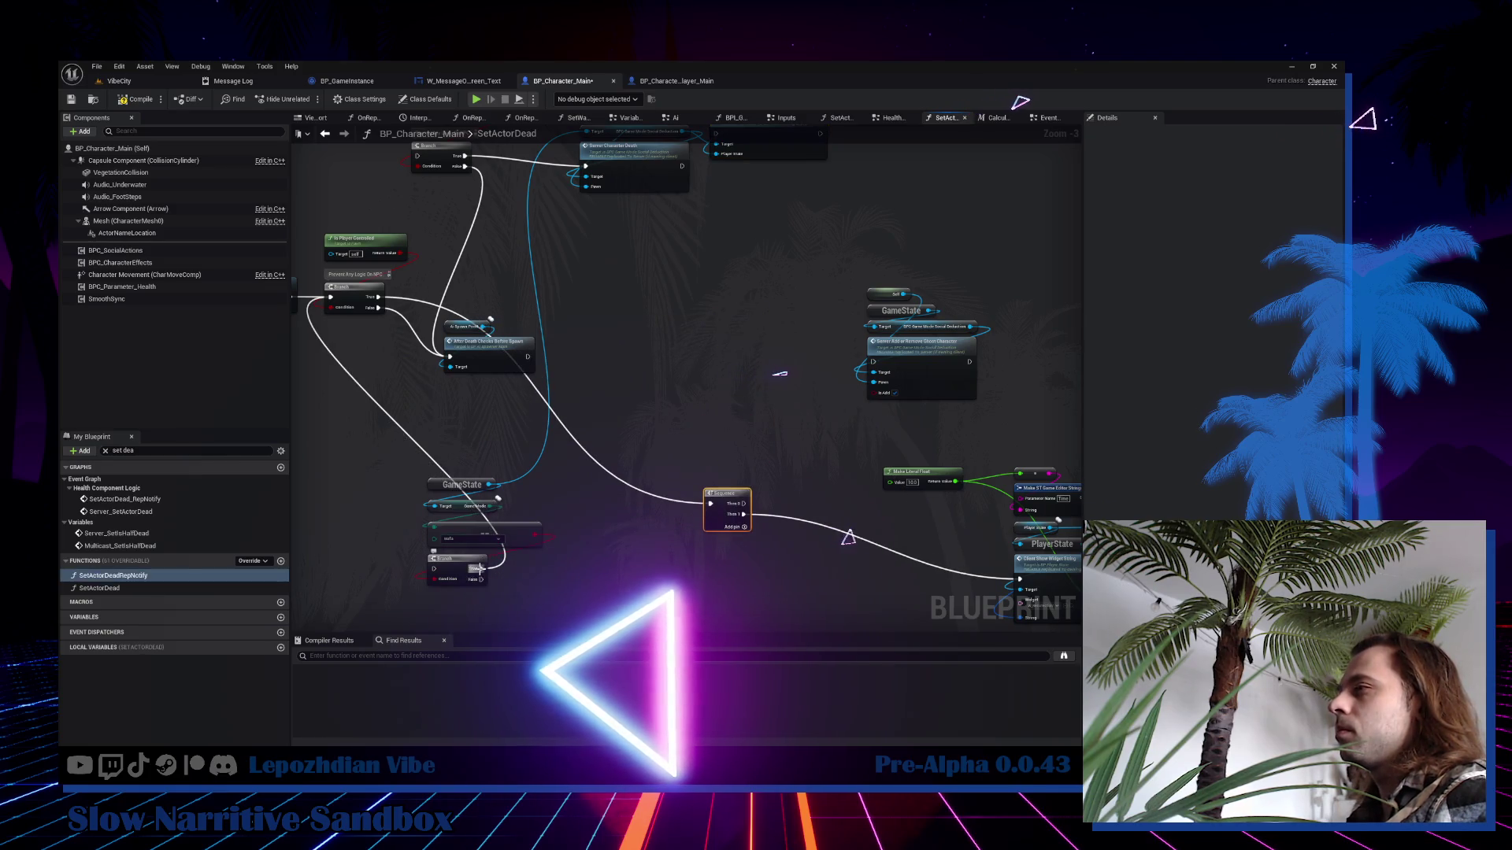
pyautogui.keyDown('alt'); pyautogui.click(489, 484); pyautogui.keyUp('alt')
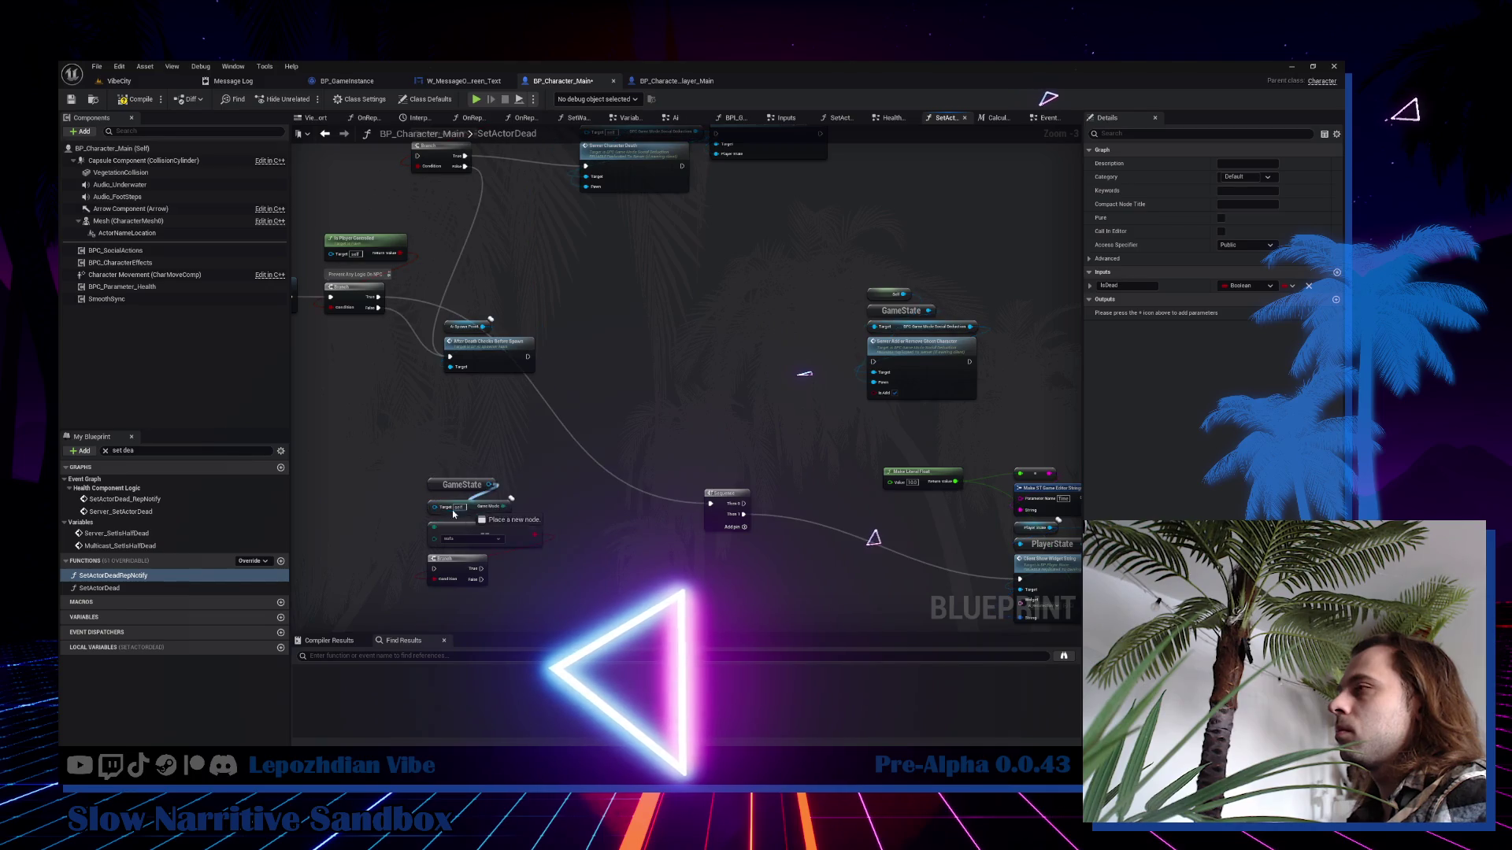
pyautogui.moveTo(458, 423)
pyautogui.mouseDown()
pyautogui.moveTo(463, 561)
pyautogui.moveTo(794, 512)
pyautogui.moveTo(796, 493)
pyautogui.mouseUp()
pyautogui.scroll(3, 769, 509)
pyautogui.moveTo(704, 498); pyautogui.dragTo(567, 504)
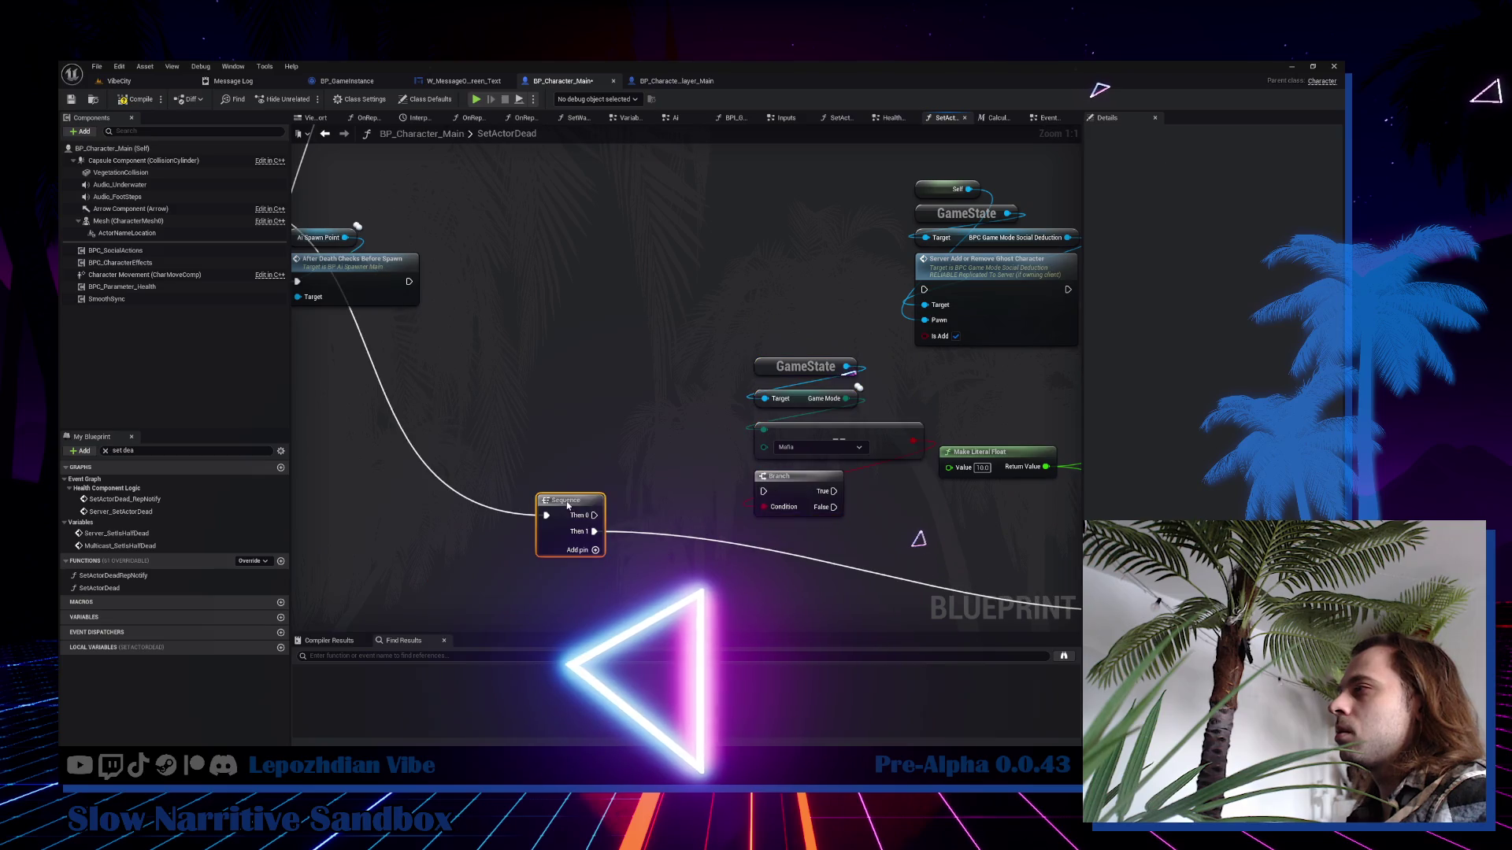
# Leave the Mafia game mode unchanged, search actions for 'tournament' and pick IsTournamentTeamGameMode.
pyautogui.click(805, 447)
pyautogui.click(677, 415)
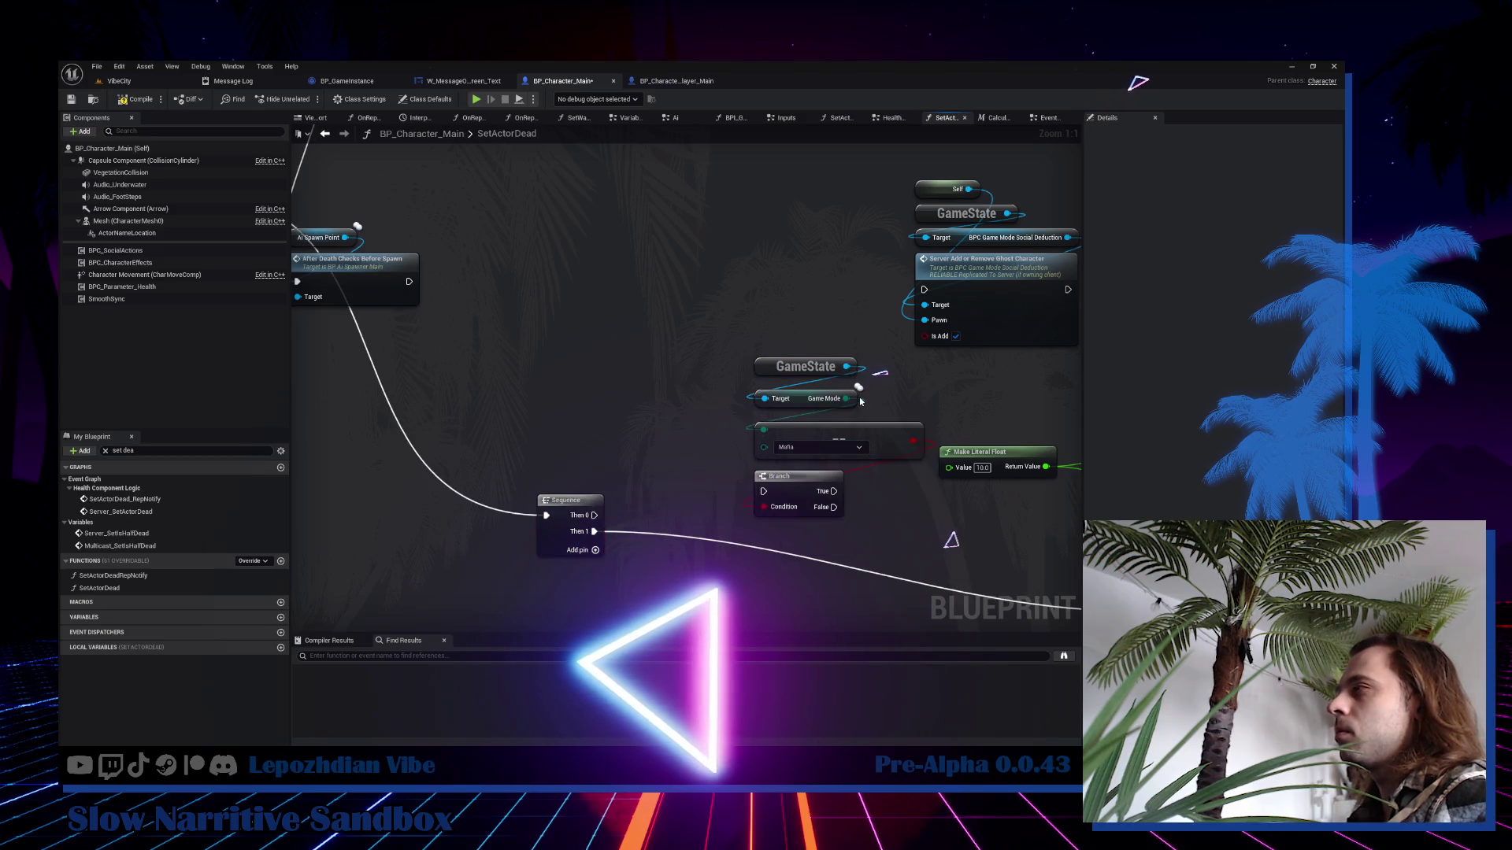
pyautogui.rightClick(892, 387)
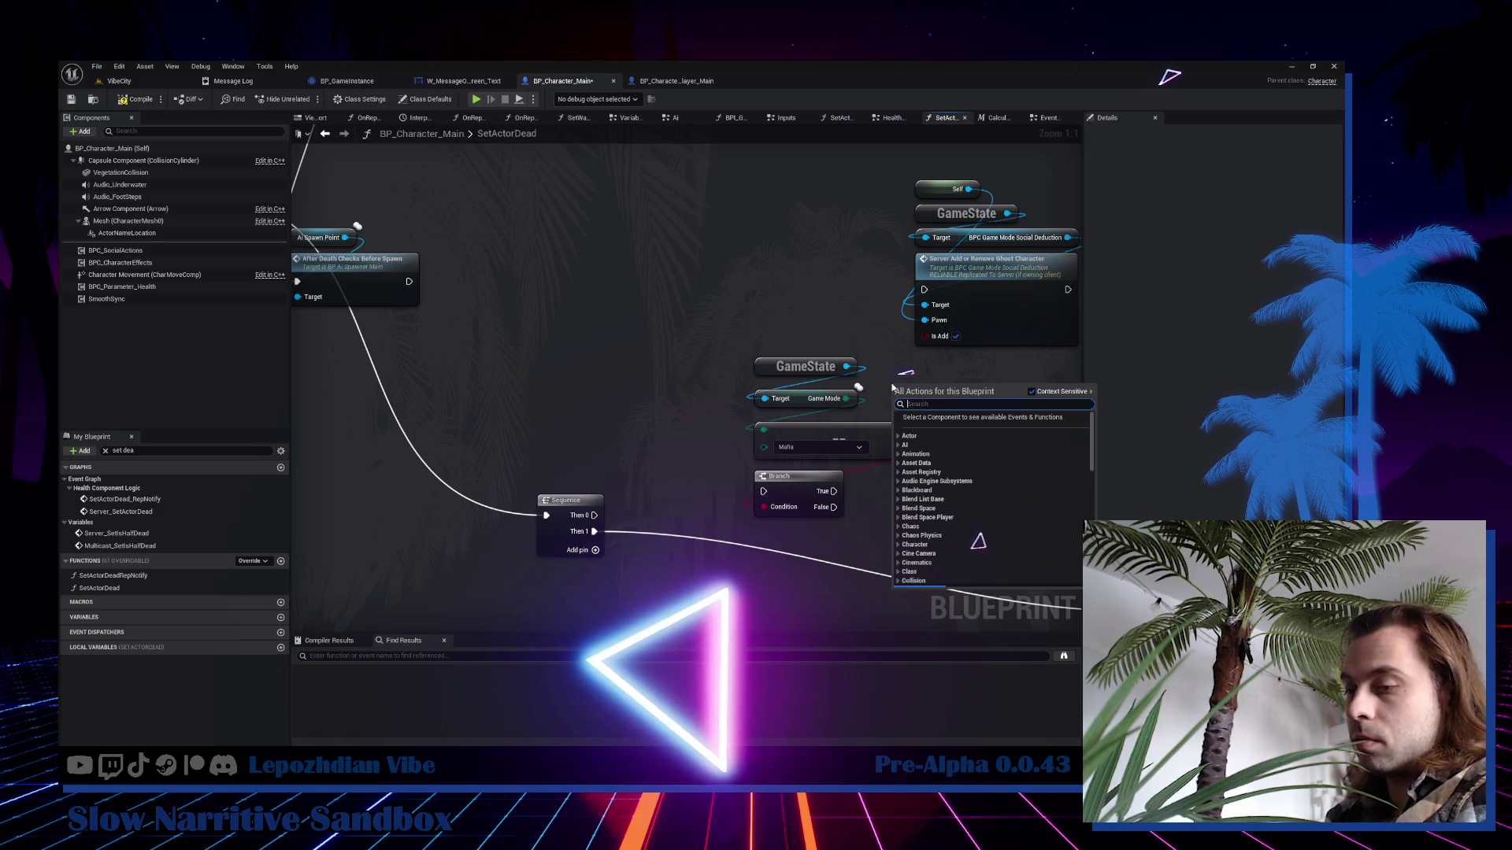
pyautogui.write('tournament')
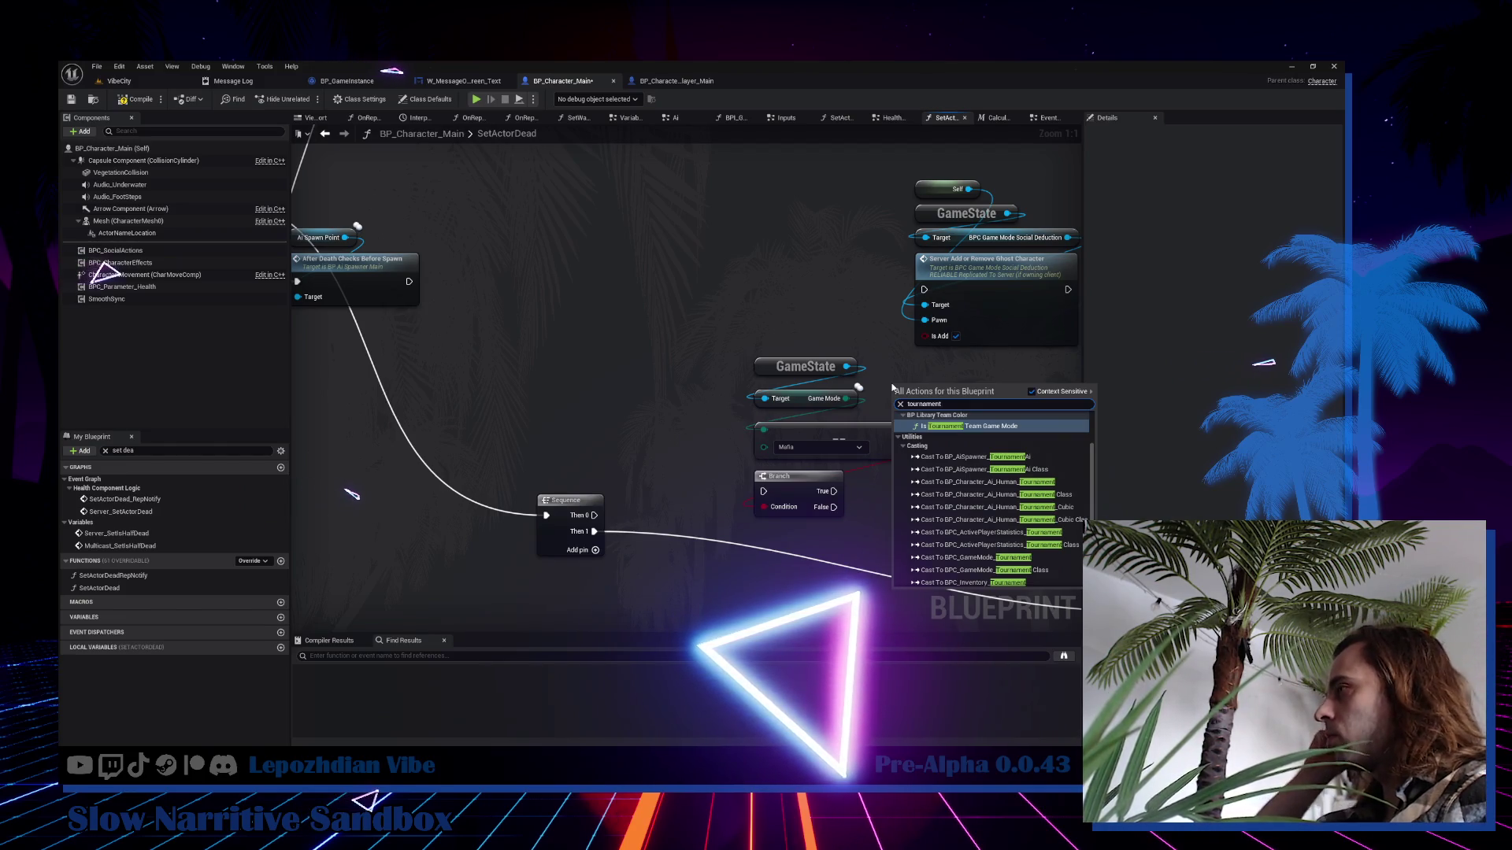
pyautogui.click(1014, 426)
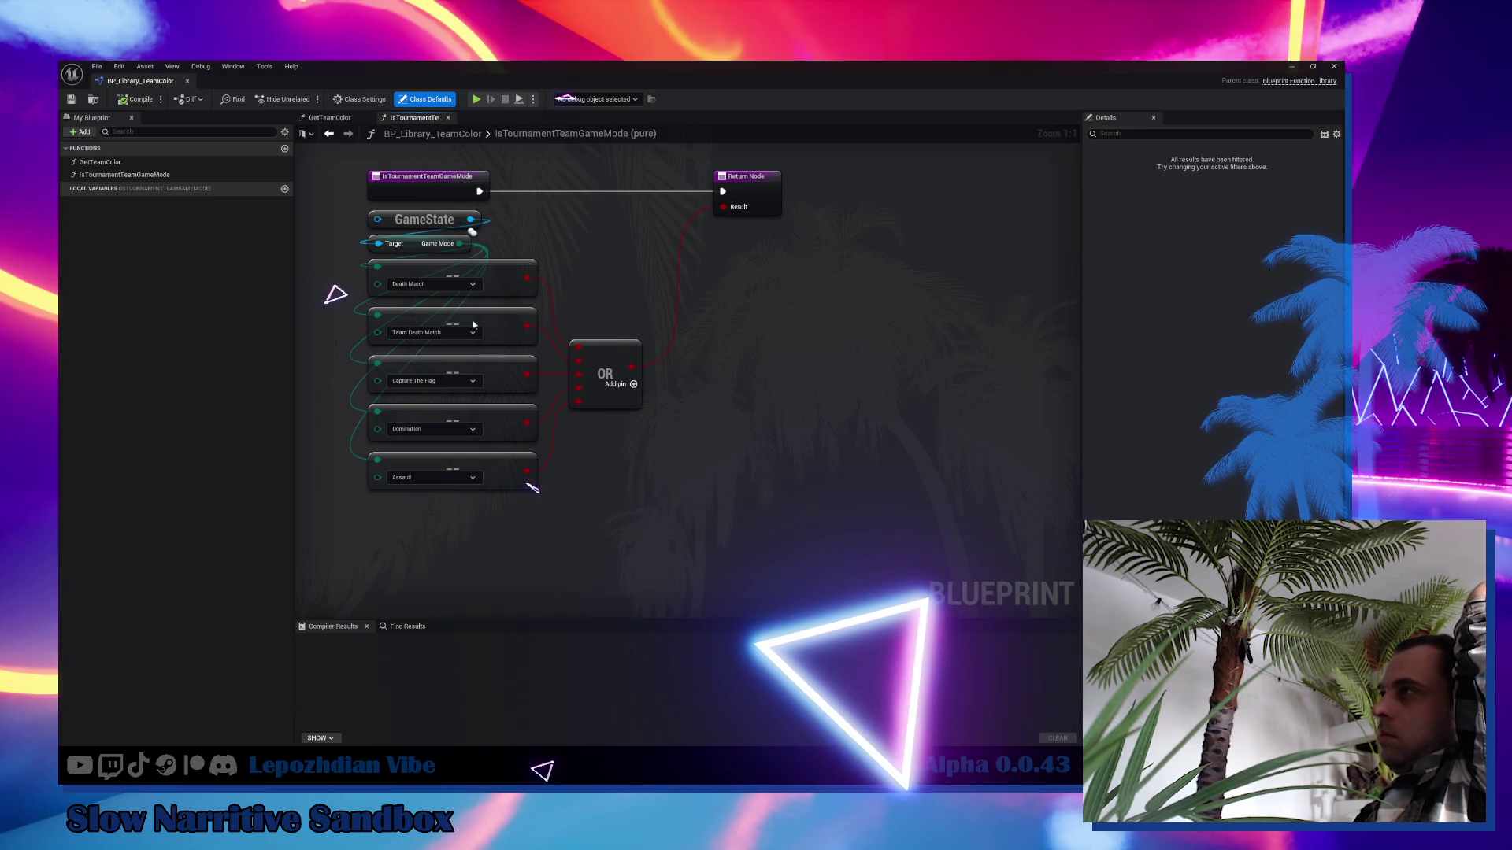
# Inspect the Death Match, Capture The Flag and Assault selectors, then close BP_Library_TeamColor.
pyautogui.click(444, 290)
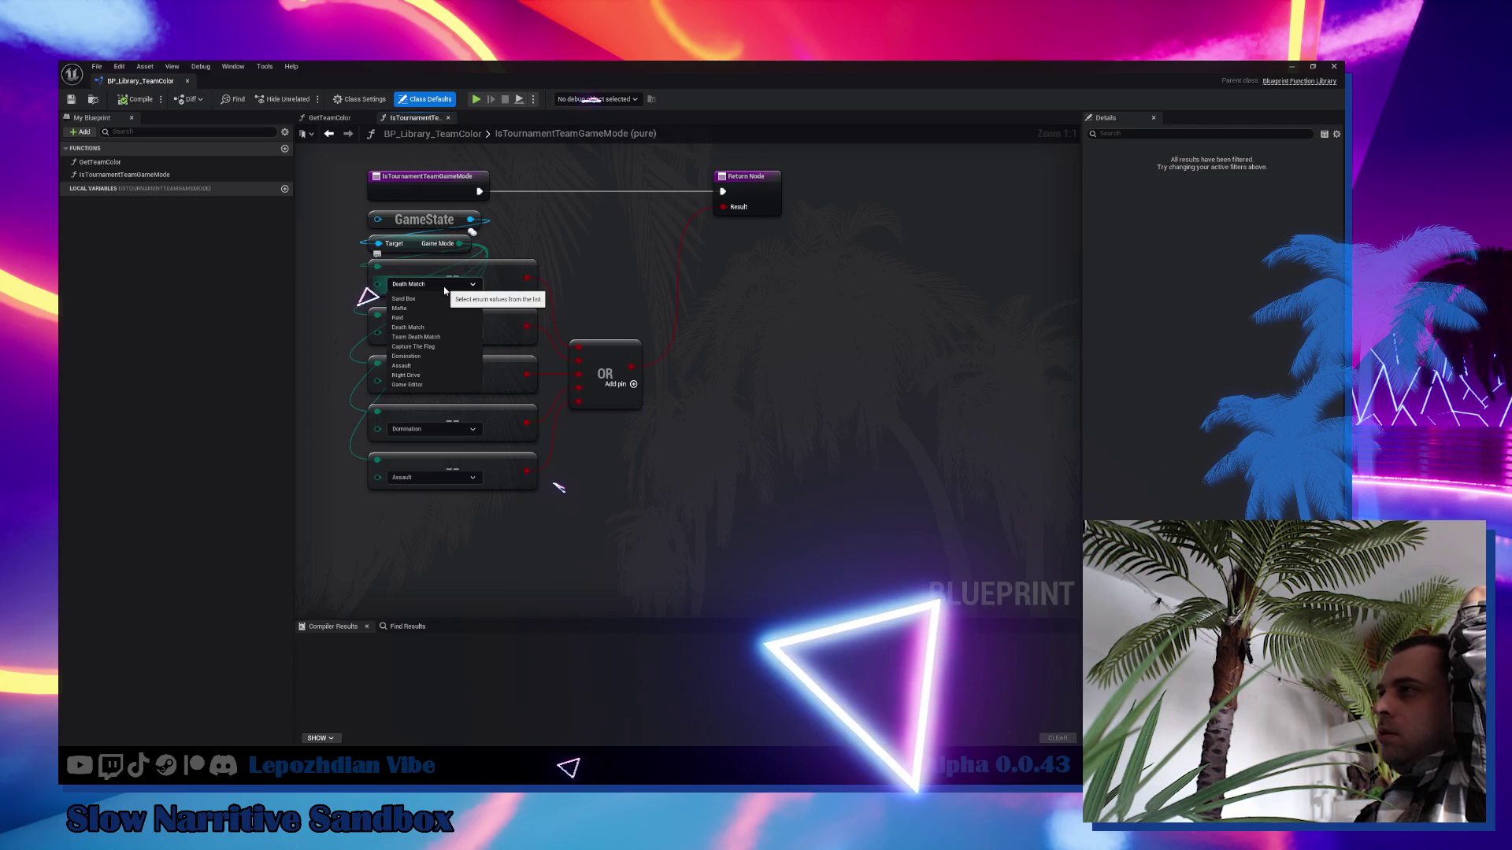
pyautogui.click(444, 290)
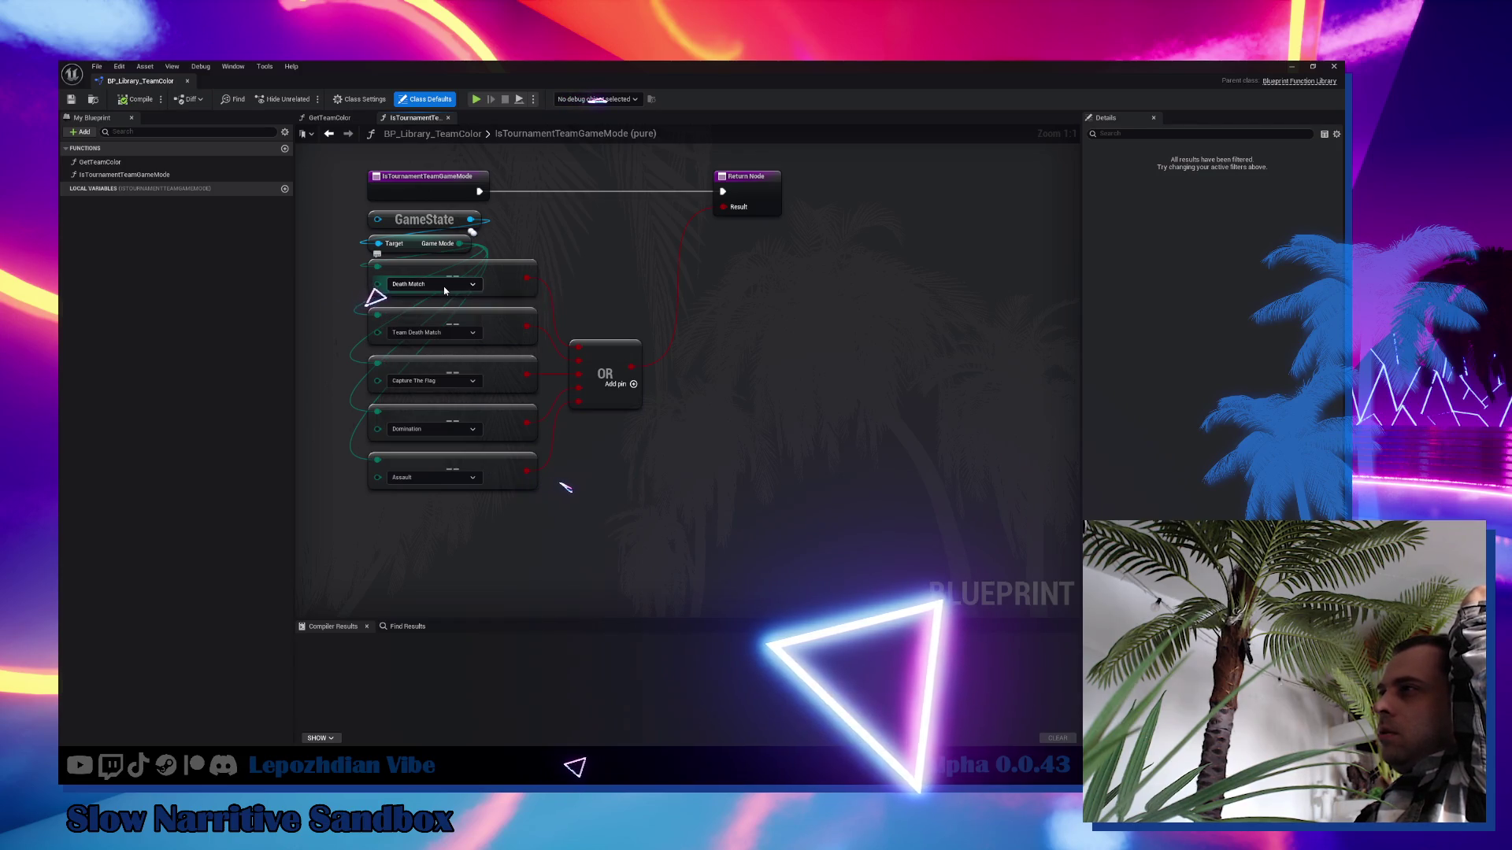
pyautogui.click(453, 385)
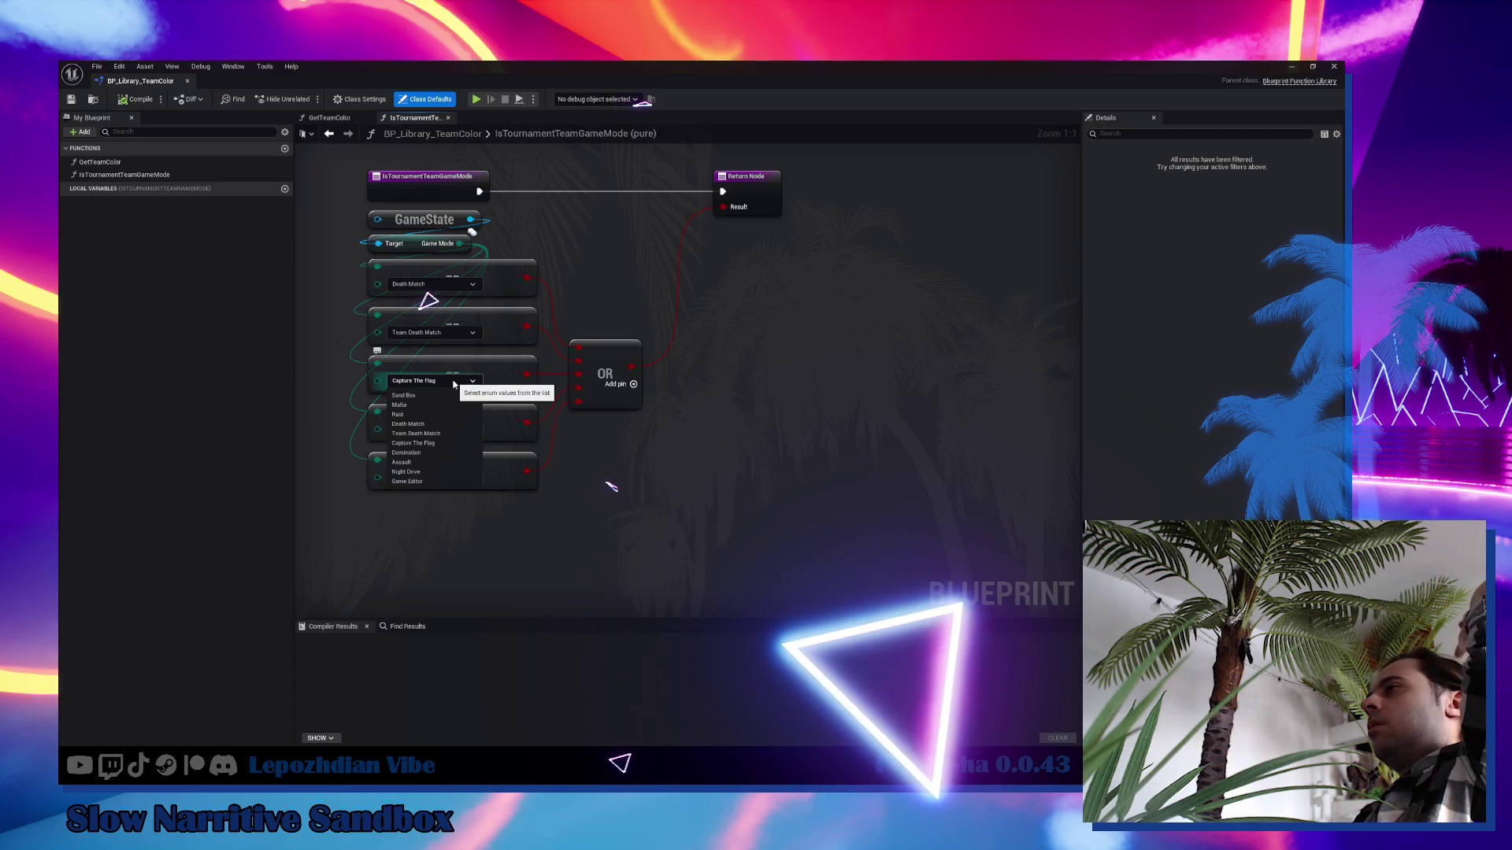
pyautogui.click(453, 384)
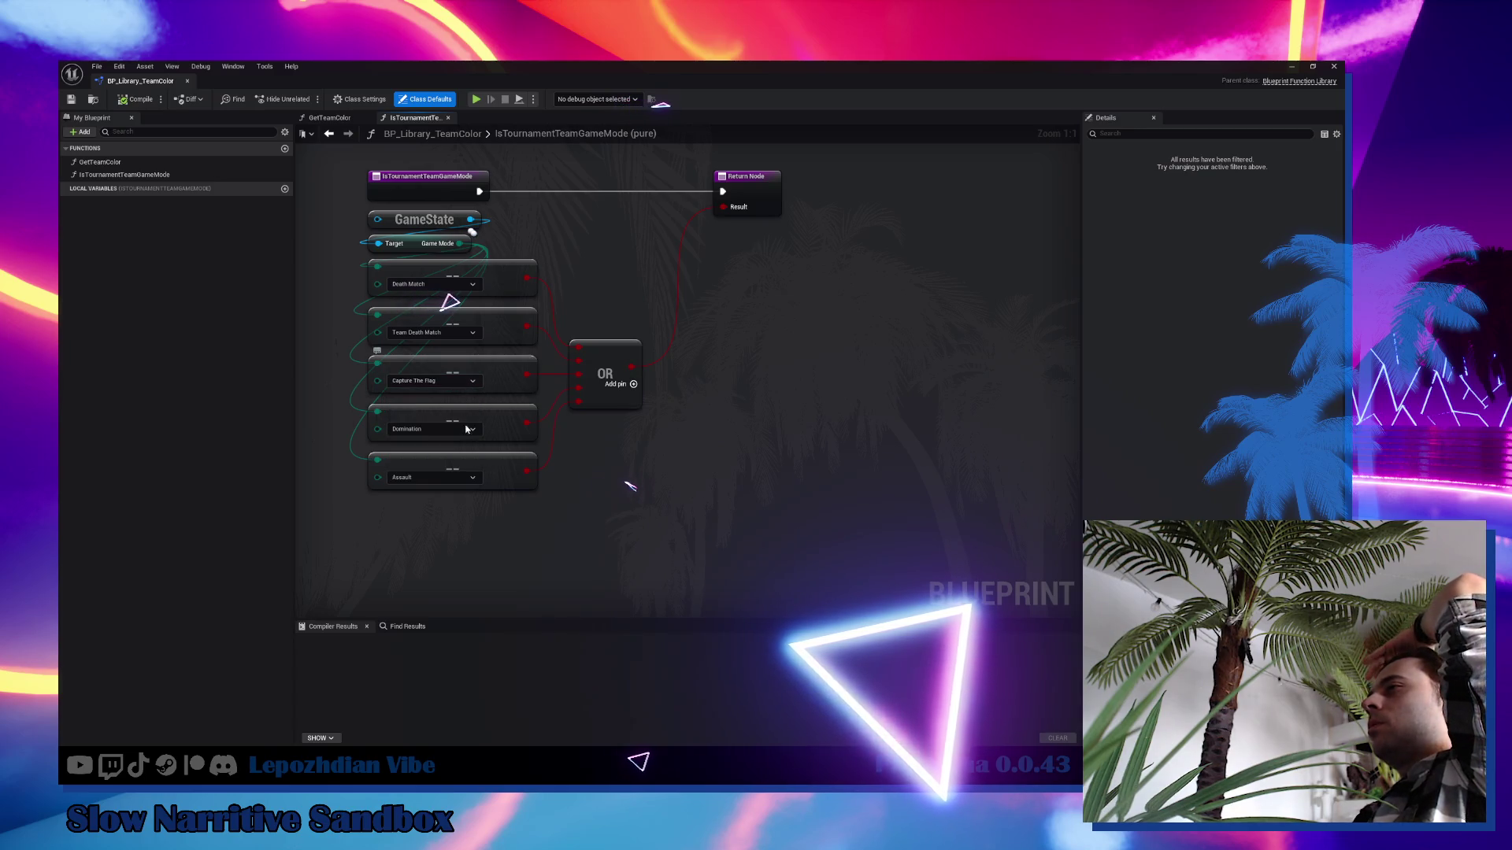
pyautogui.click(463, 479)
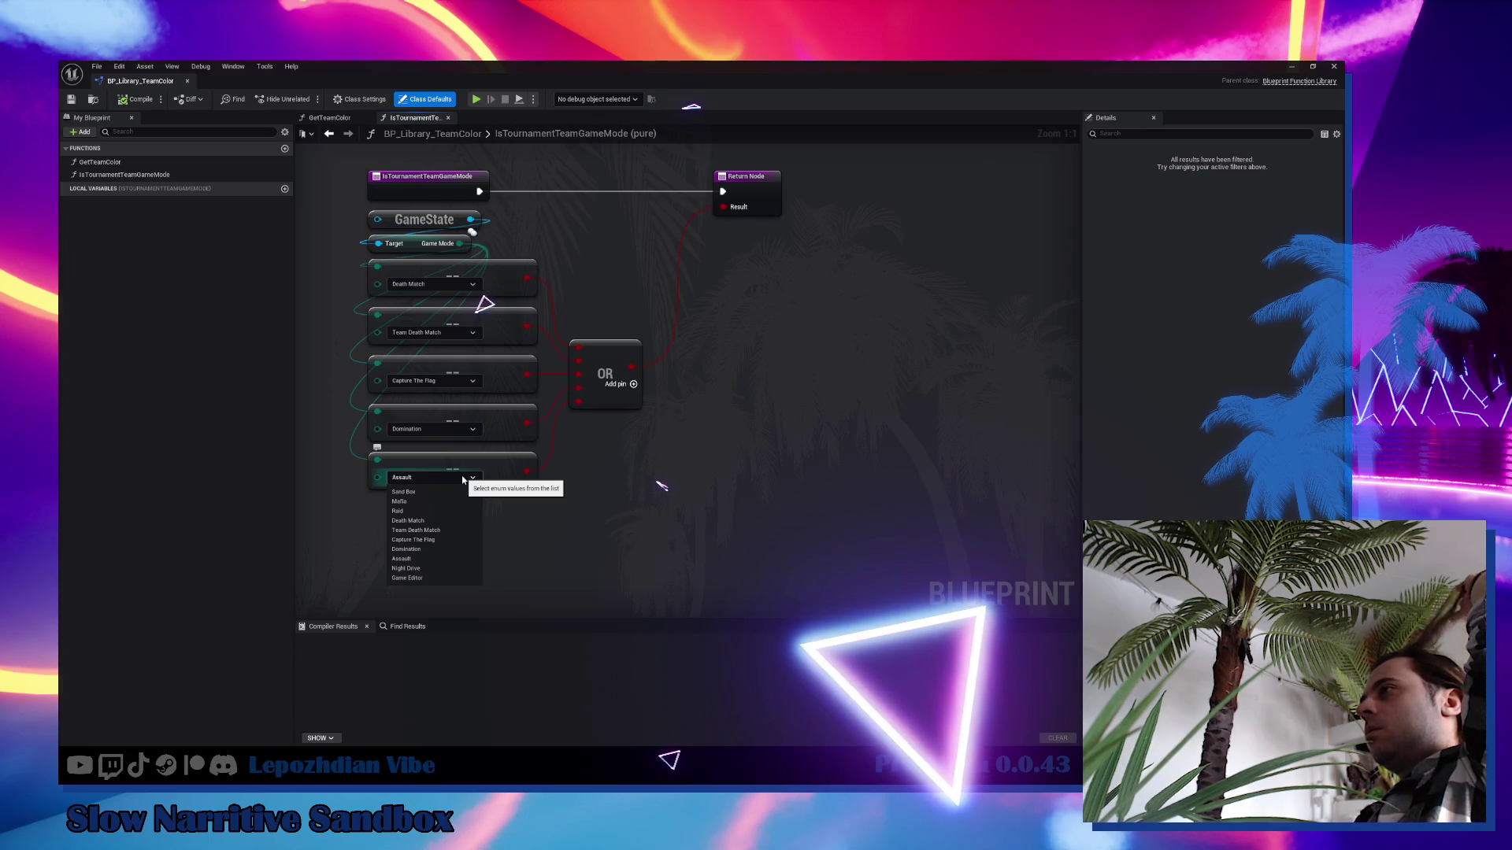
pyautogui.click(188, 82)
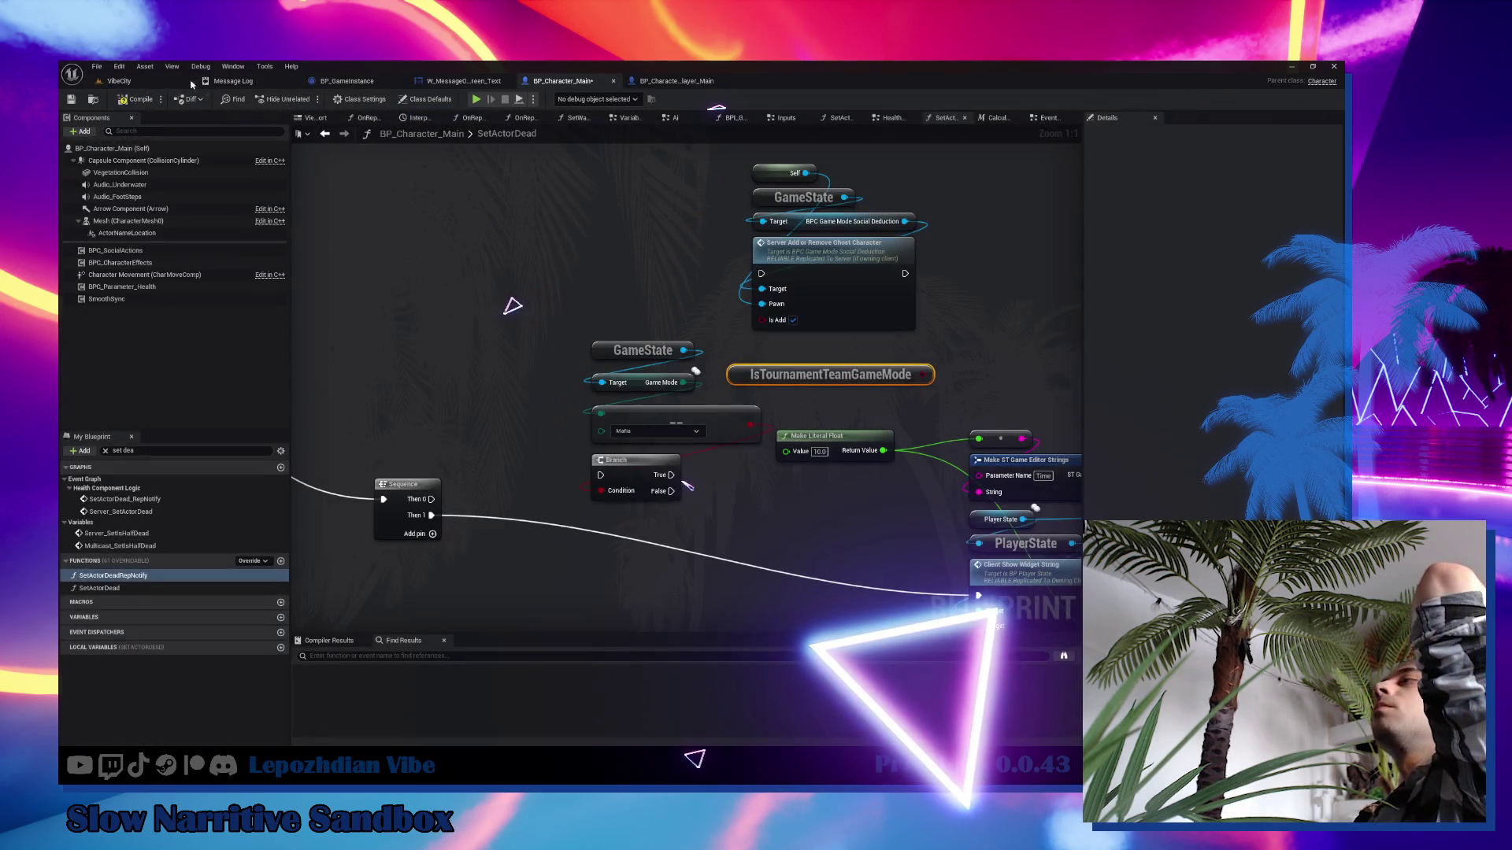
# Delete the GameState Mafia comparison and place IsTournamentTeamGameMode with its Branch beside Sequence.
pyautogui.click(937, 397)
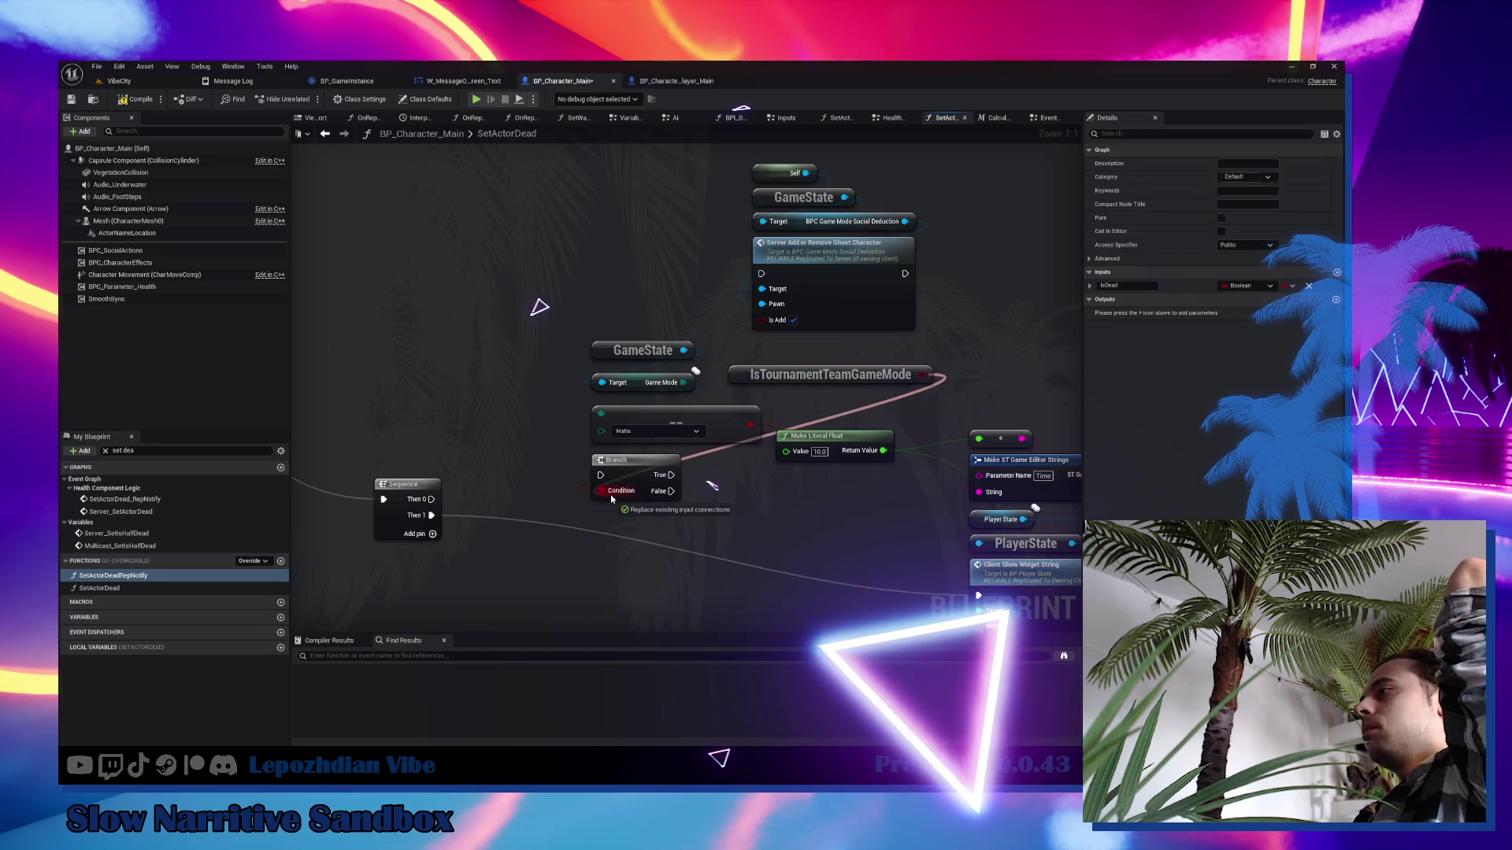
pyautogui.moveTo(631, 314); pyautogui.dragTo(656, 417)
pyautogui.press('Delete')
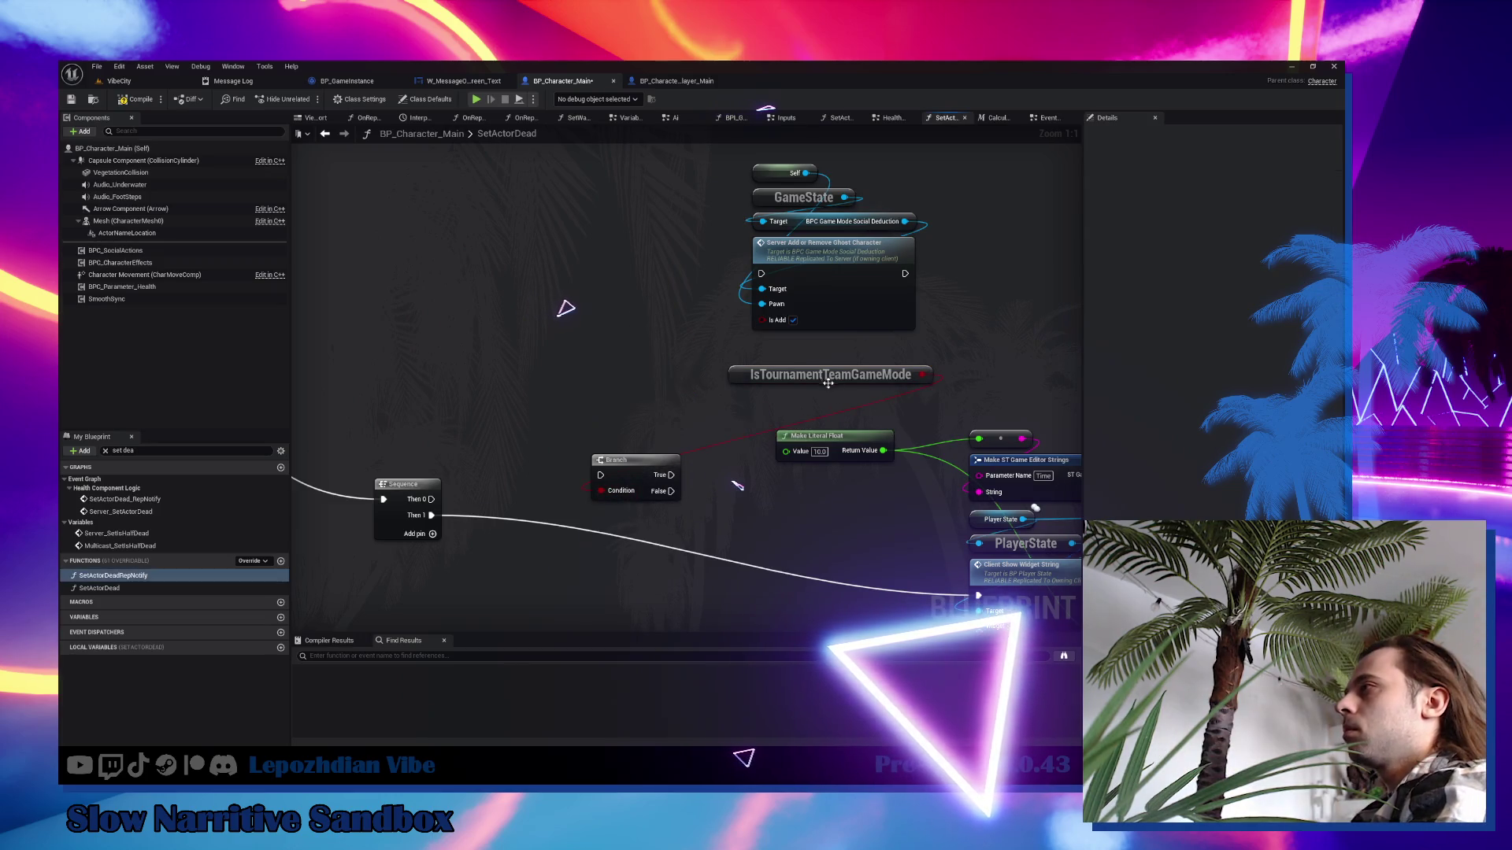
pyautogui.moveTo(822, 382); pyautogui.dragTo(691, 446)
pyautogui.moveTo(793, 392); pyautogui.dragTo(652, 522)
pyautogui.moveTo(625, 470)
pyautogui.mouseDown()
pyautogui.moveTo(541, 567)
pyautogui.moveTo(396, 419)
pyautogui.moveTo(299, 371)
pyautogui.moveTo(296, 386)
pyautogui.moveTo(102, 395)
pyautogui.mouseUp()
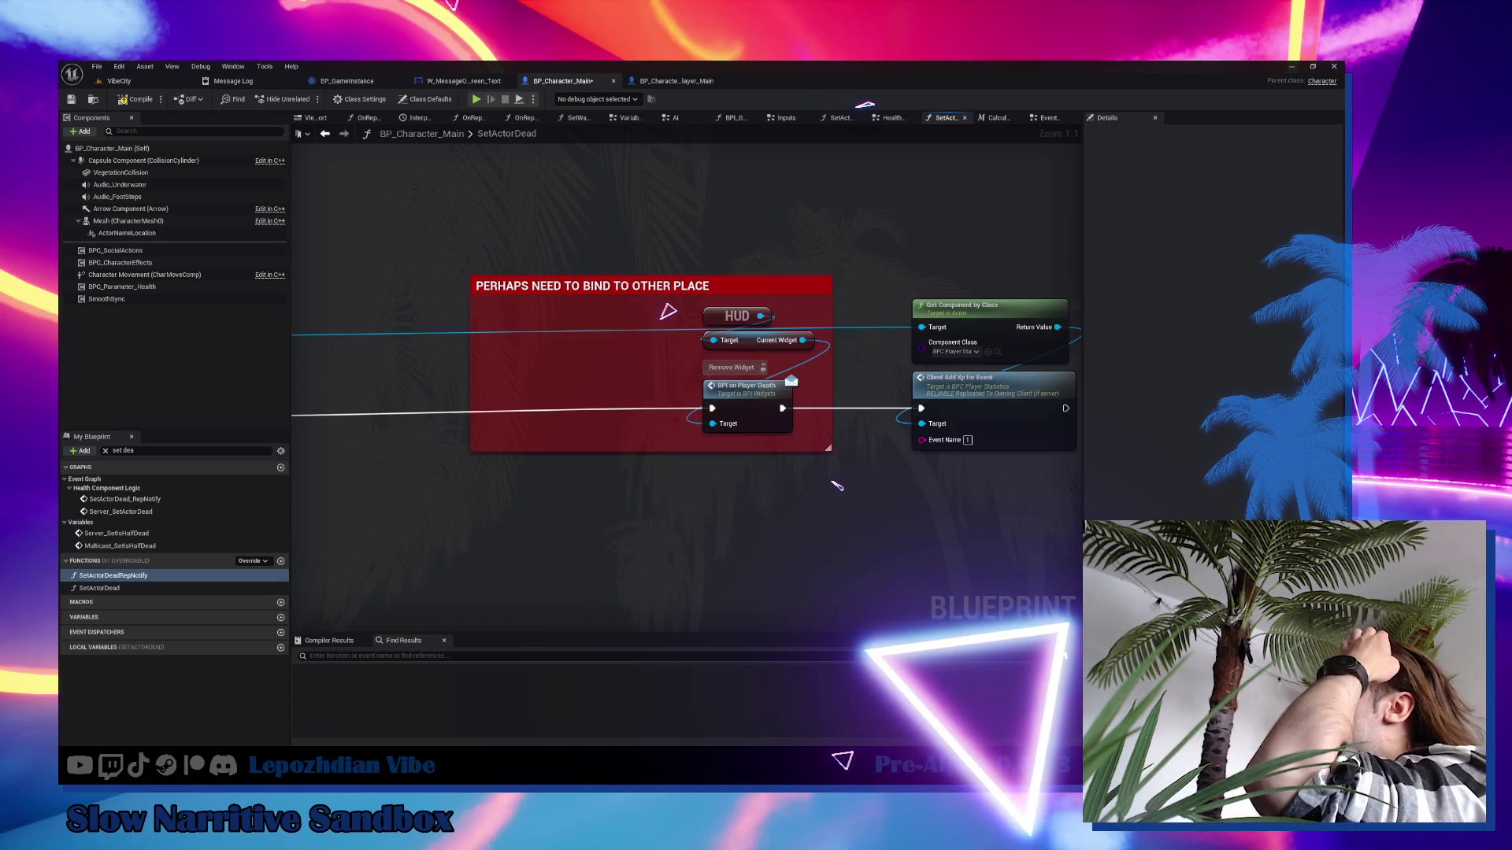
pyautogui.moveTo(787, 409)
pyautogui.mouseDown()
pyautogui.moveTo(615, 430)
pyautogui.moveTo(874, 428)
pyautogui.moveTo(630, 368)
pyautogui.moveTo(637, 522)
pyautogui.mouseUp()
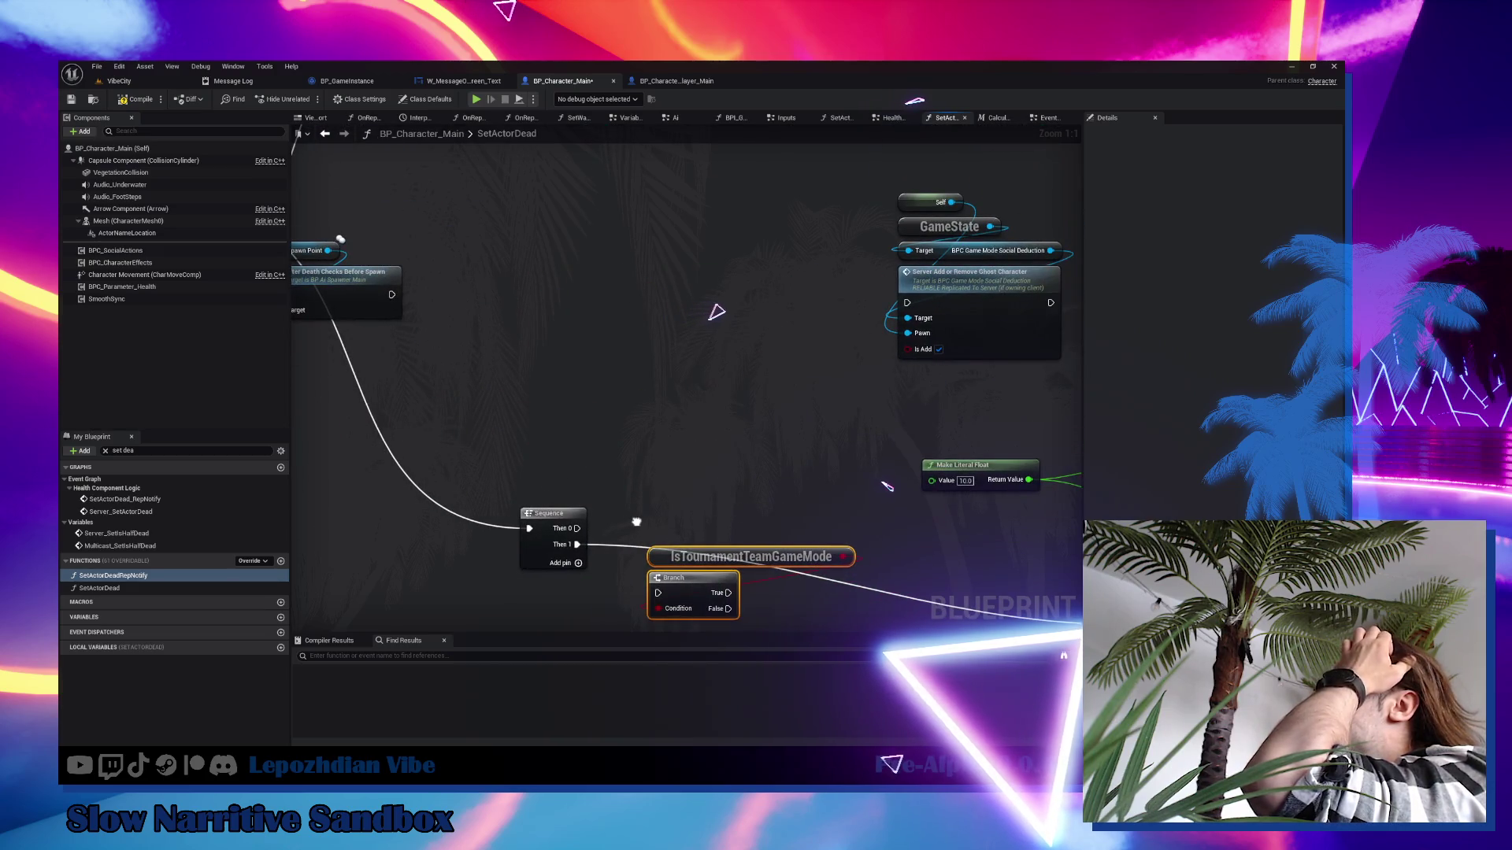
pyautogui.scroll(-2, 754, 502)
pyautogui.scroll(-3, 612, 334)
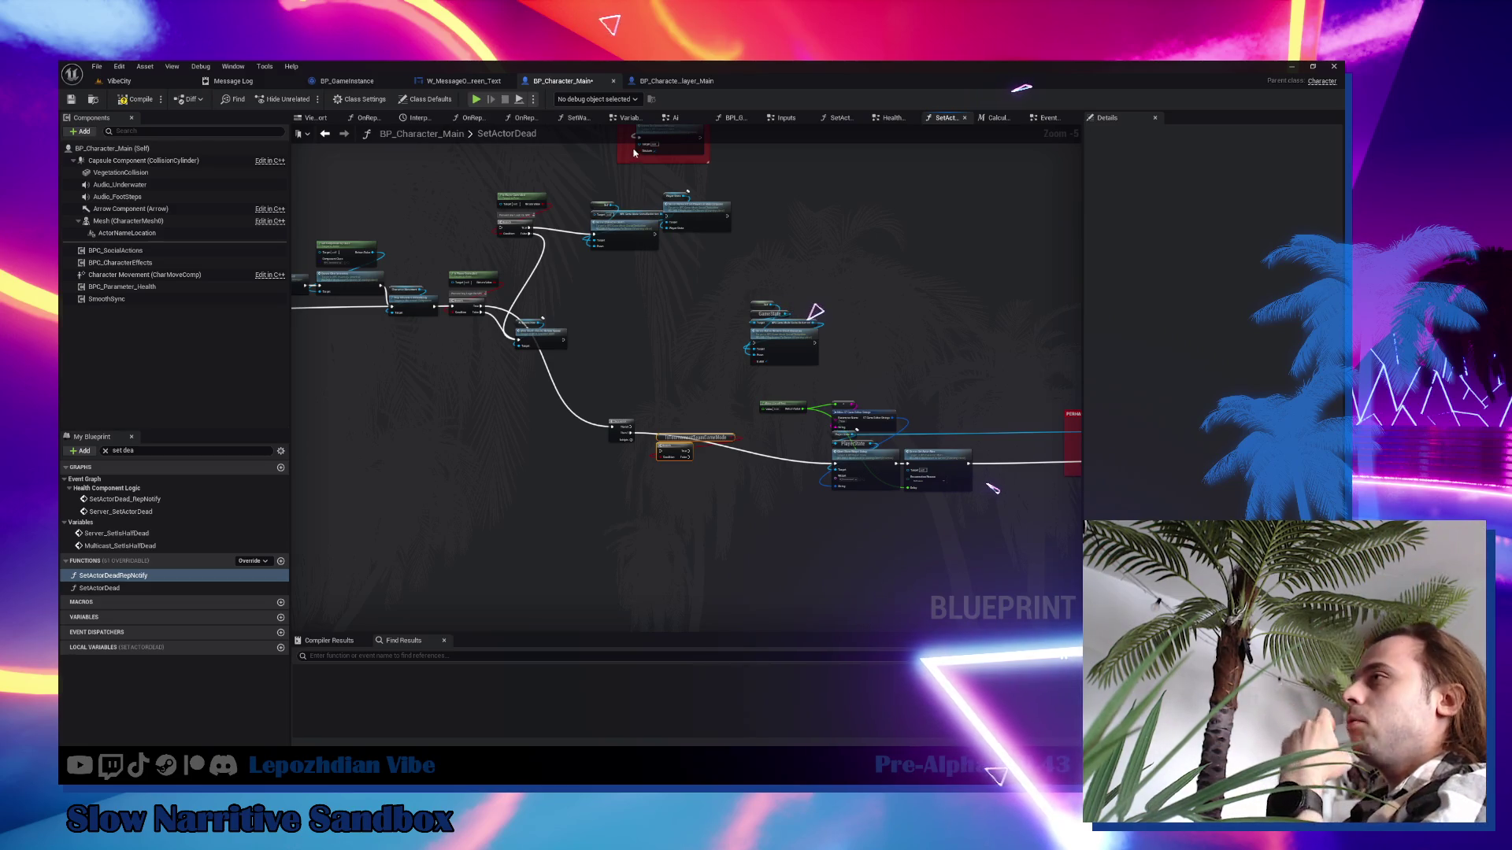
# Feed the incoming execution straight into the Branch and delete the unused Sequence node.
pyautogui.scroll(4, 518, 312)
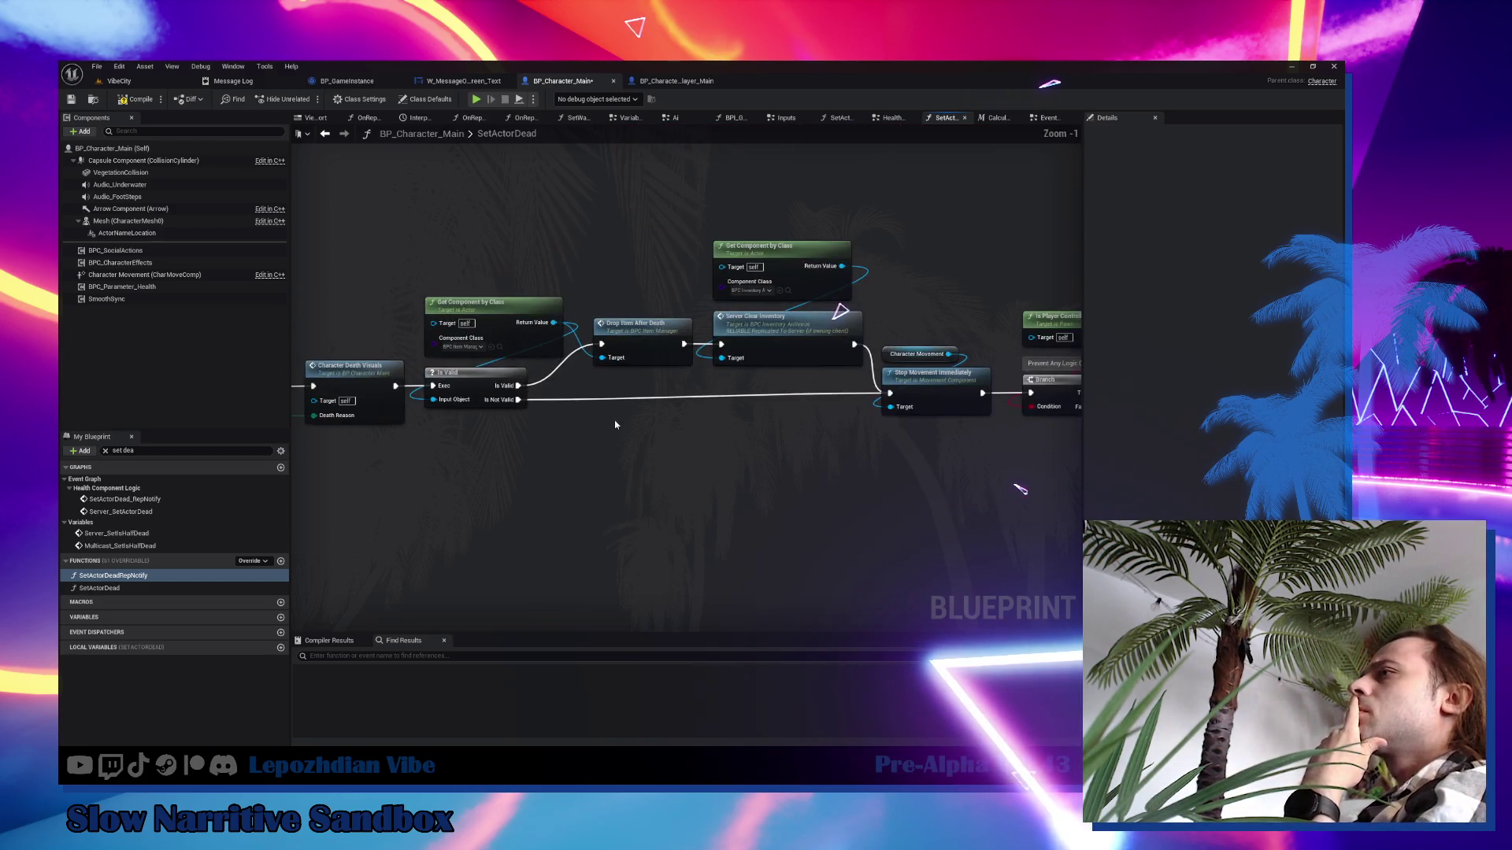
pyautogui.moveTo(758, 427)
pyautogui.mouseDown()
pyautogui.moveTo(685, 411)
pyautogui.moveTo(696, 365)
pyautogui.mouseUp()
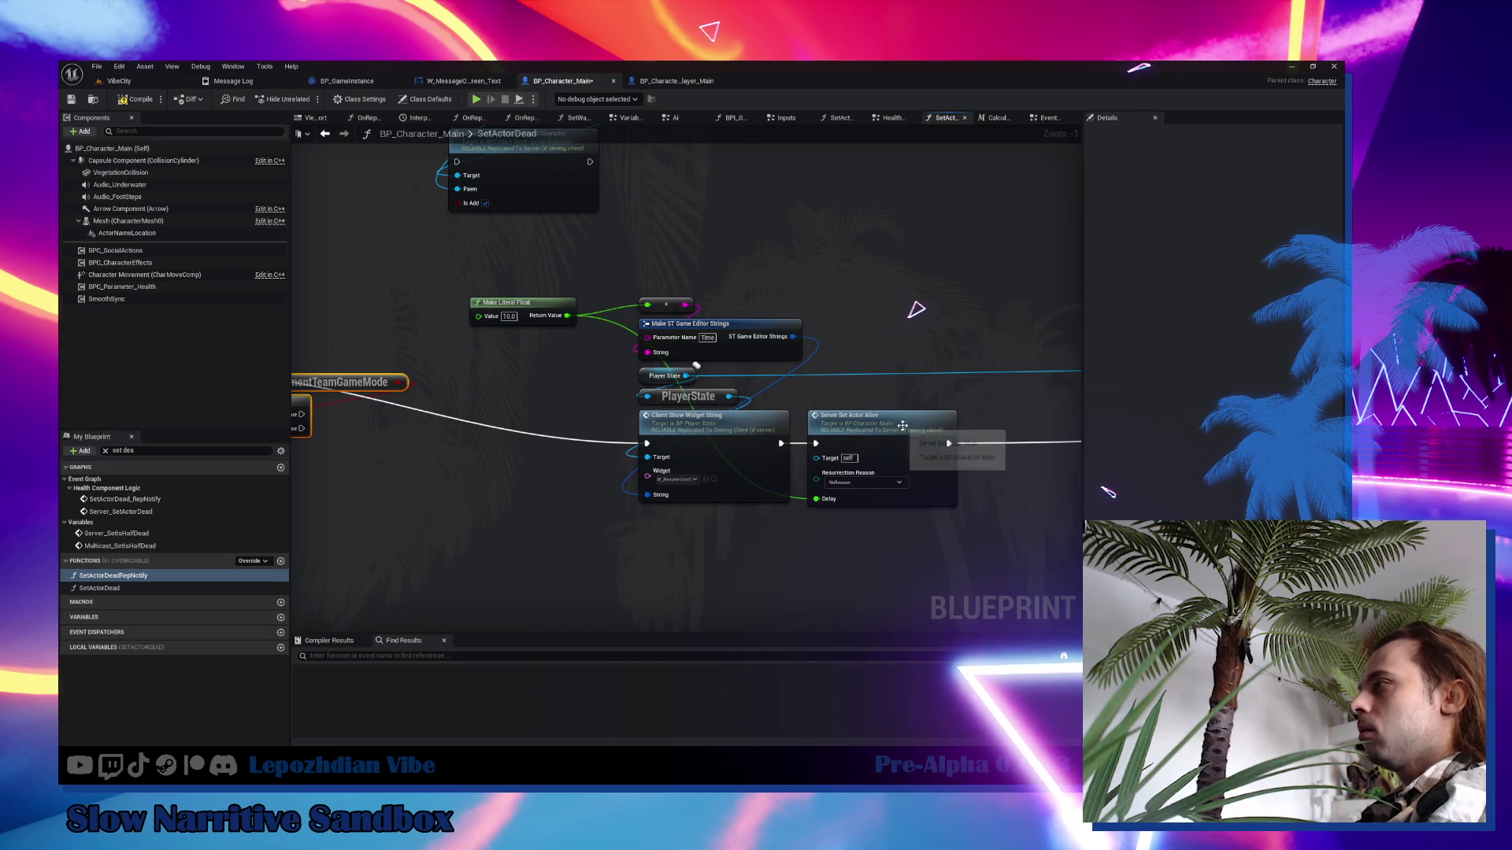
pyautogui.moveTo(866, 415)
pyautogui.mouseDown()
pyautogui.moveTo(867, 352)
pyautogui.moveTo(908, 417)
pyautogui.moveTo(894, 416)
pyautogui.mouseUp()
pyautogui.moveTo(464, 463); pyautogui.dragTo(736, 494)
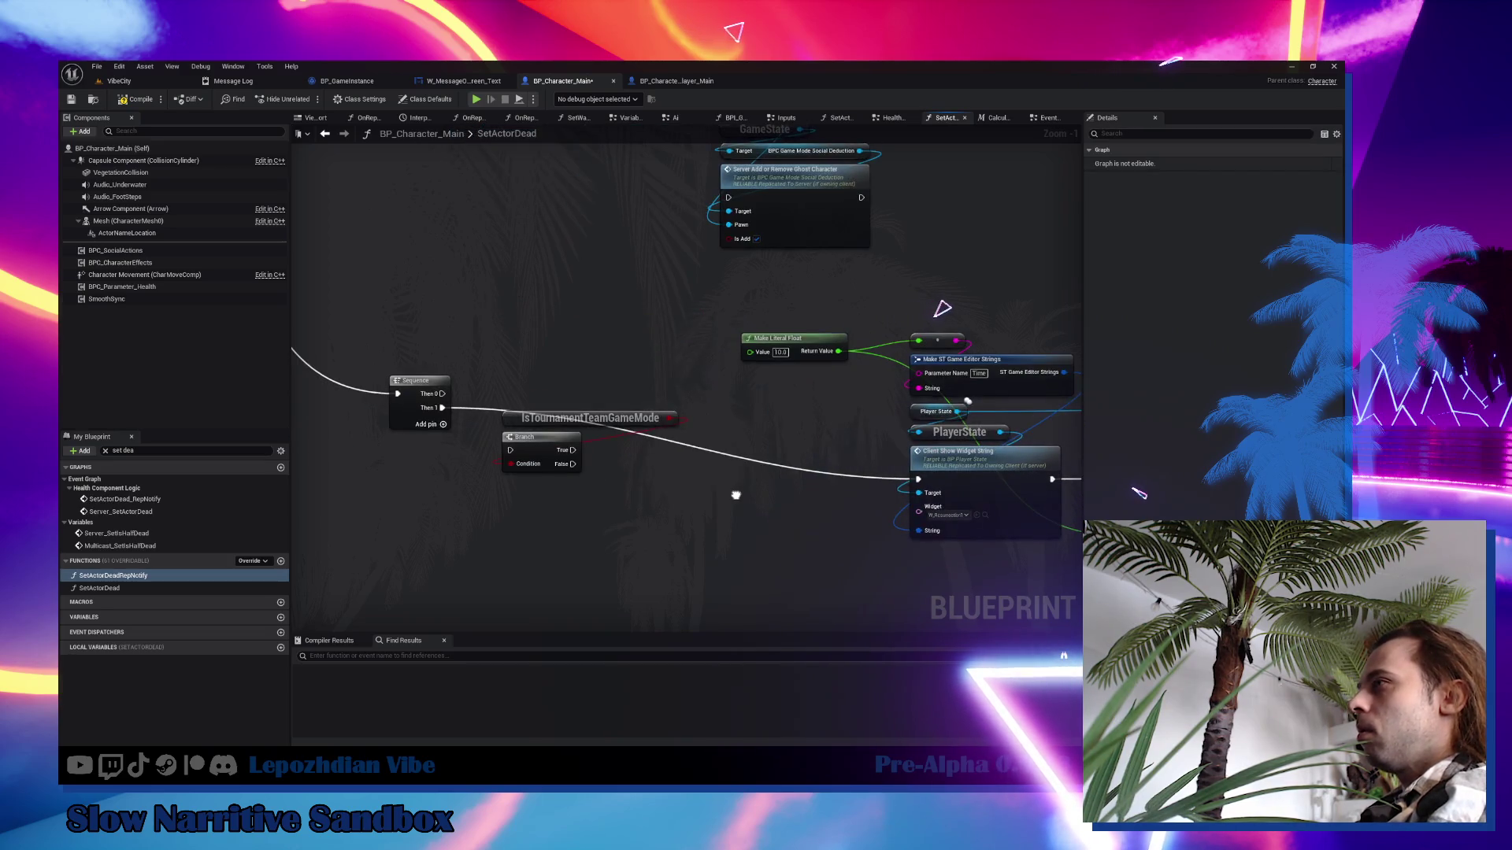
pyautogui.moveTo(967, 401)
pyautogui.mouseDown()
pyautogui.moveTo(603, 308)
pyautogui.moveTo(350, 308)
pyautogui.moveTo(480, 308)
pyautogui.moveTo(619, 367)
pyautogui.mouseUp()
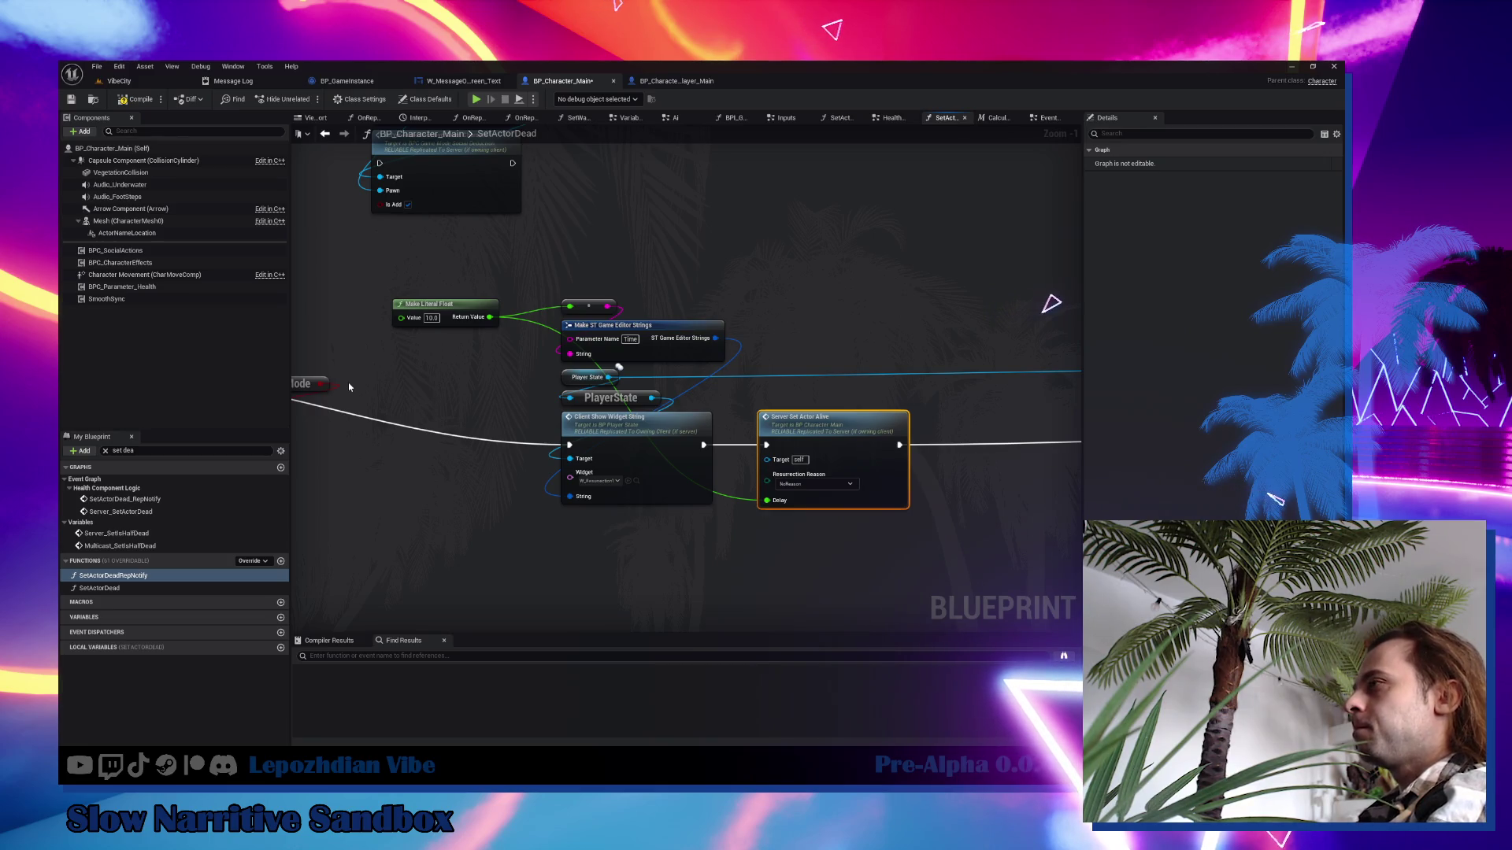
pyautogui.moveTo(506, 461); pyautogui.dragTo(856, 465)
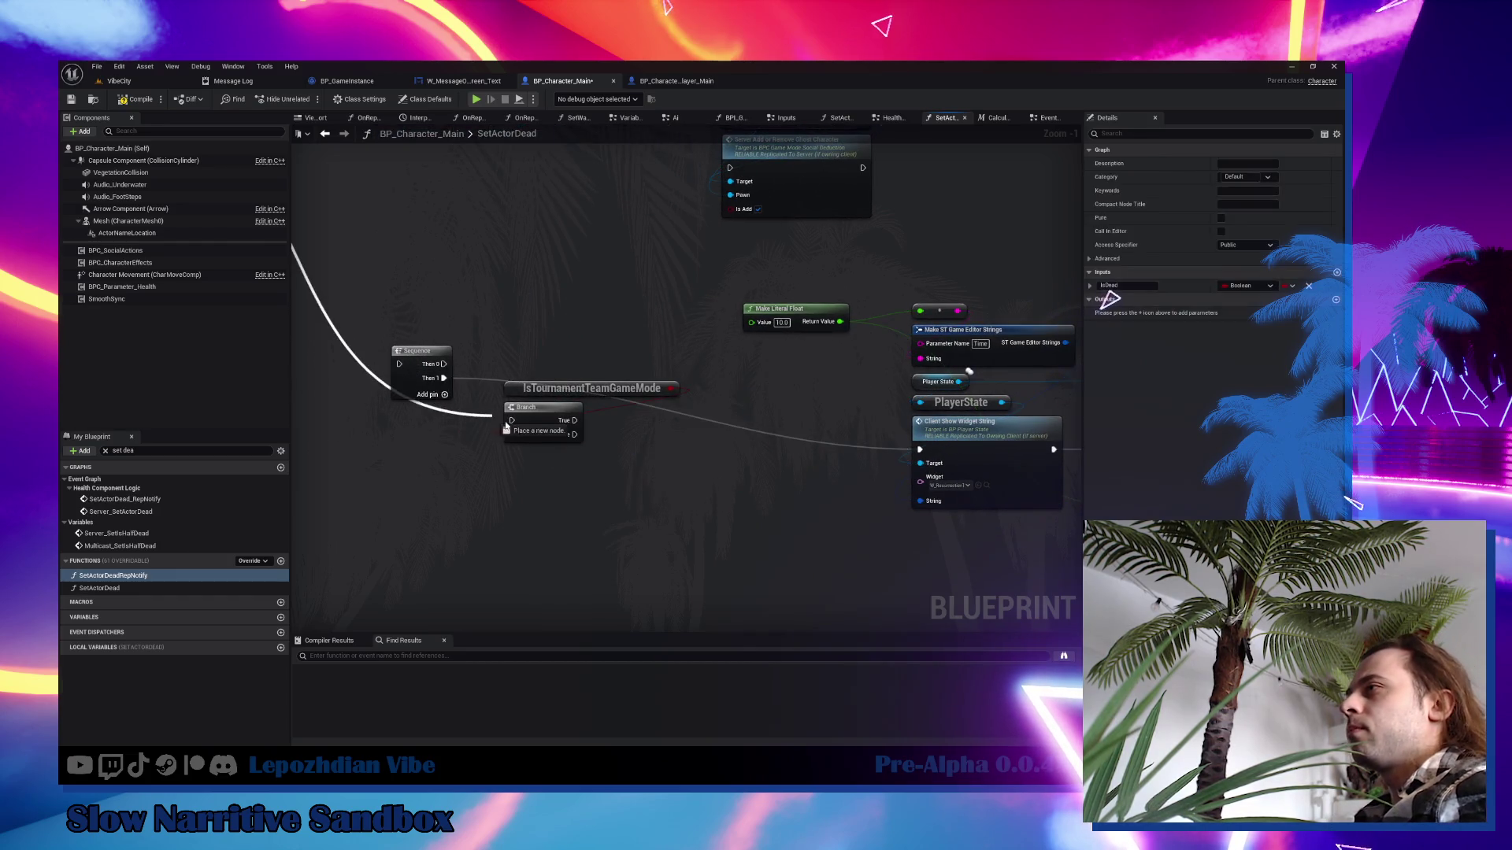
pyautogui.moveTo(399, 364); pyautogui.dragTo(511, 420)
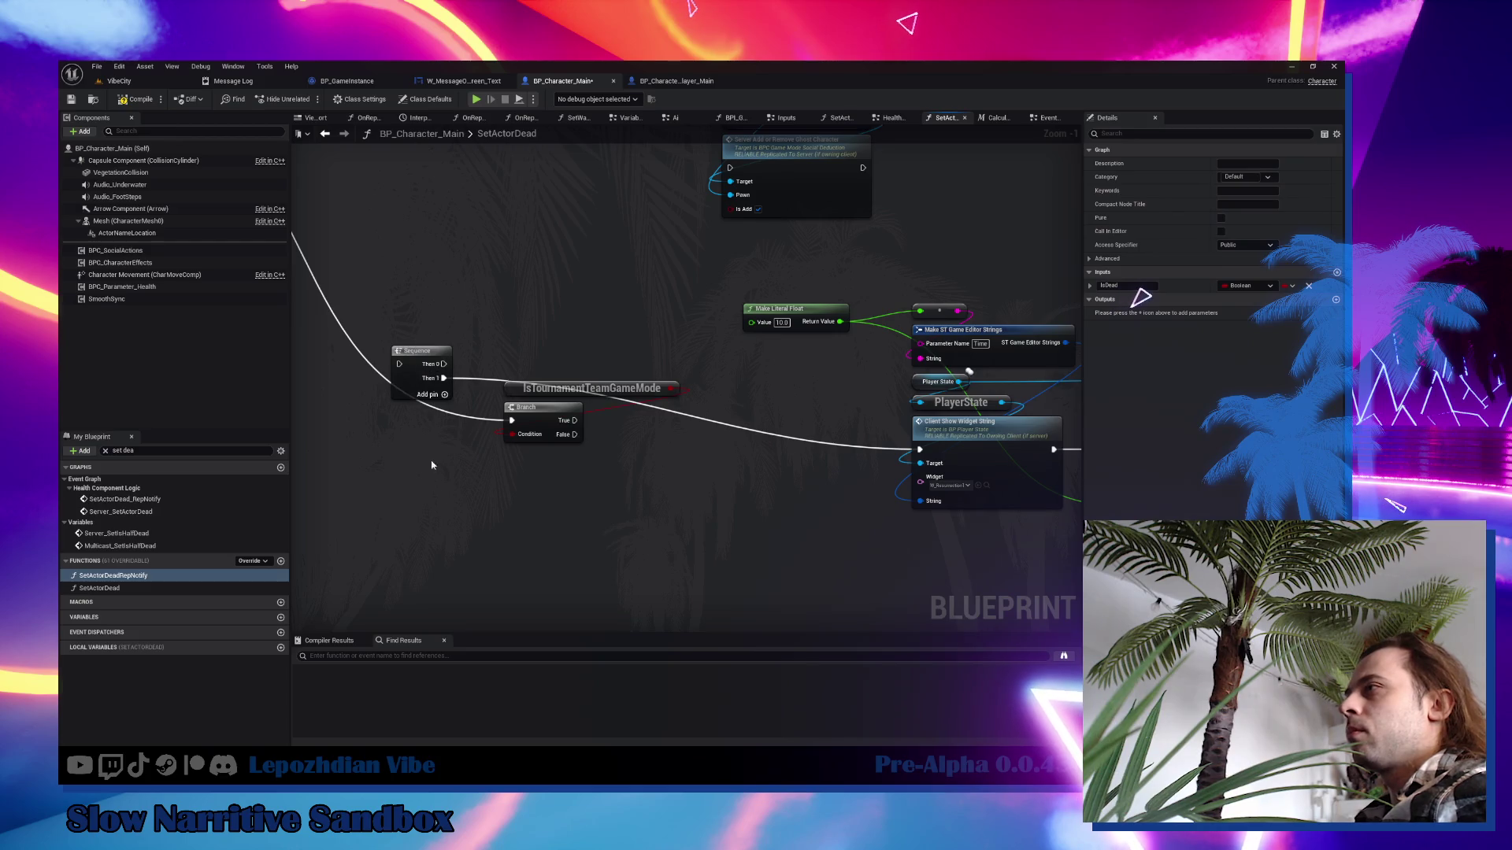
pyautogui.moveTo(434, 363); pyautogui.dragTo(504, 526)
pyautogui.moveTo(647, 442)
pyautogui.mouseDown()
pyautogui.moveTo(489, 388)
pyautogui.moveTo(760, 396)
pyautogui.mouseUp()
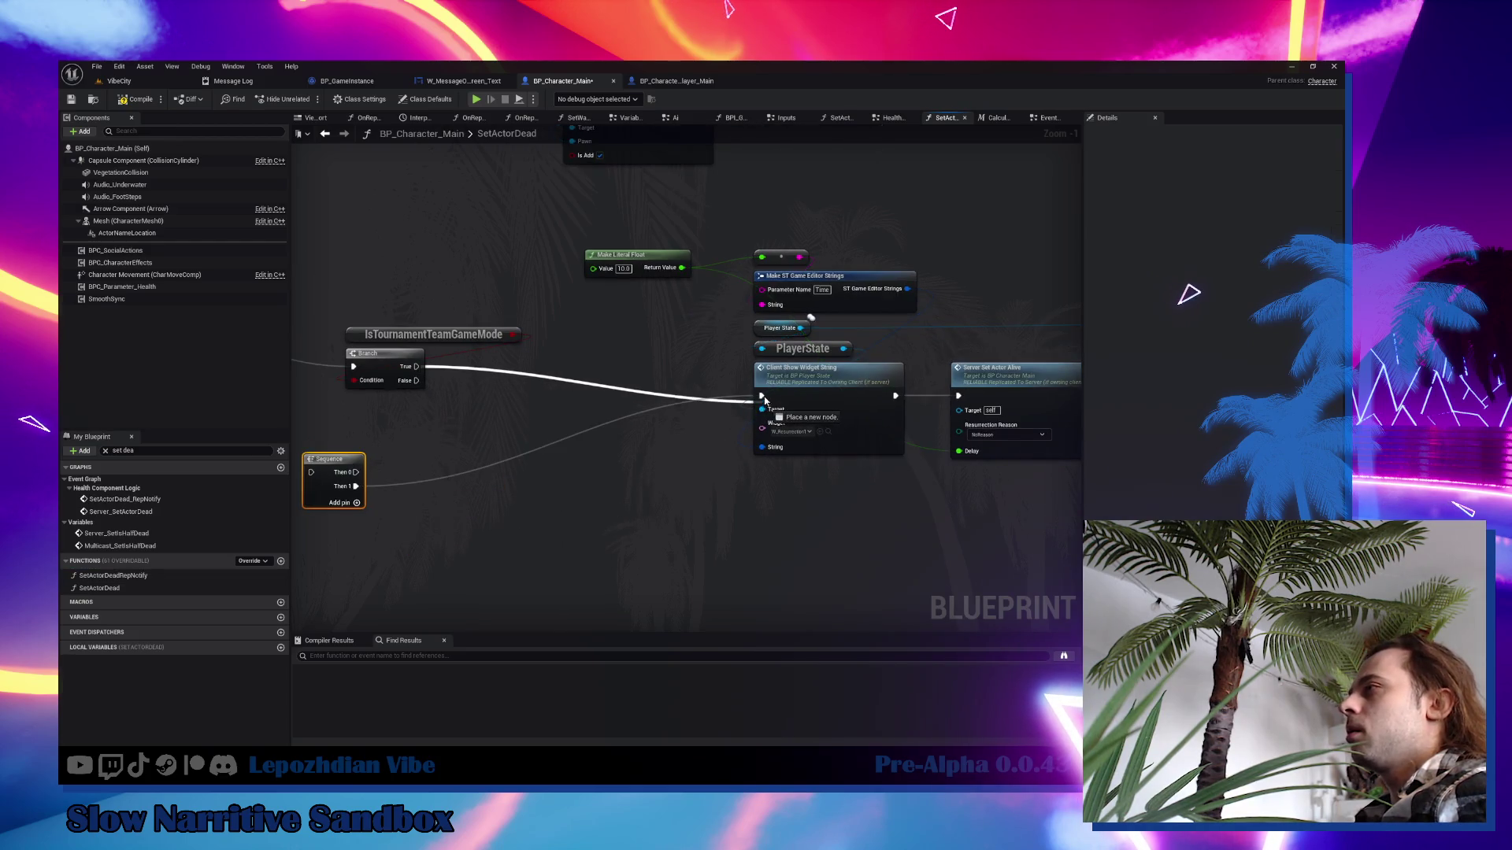
pyautogui.click(335, 480)
pyautogui.press('Delete')
# Move the message, Set Actor Alive and Make Literal Float nodes beside the Branch; start a False wire.
pyautogui.moveTo(760, 218); pyautogui.dragTo(1013, 425)
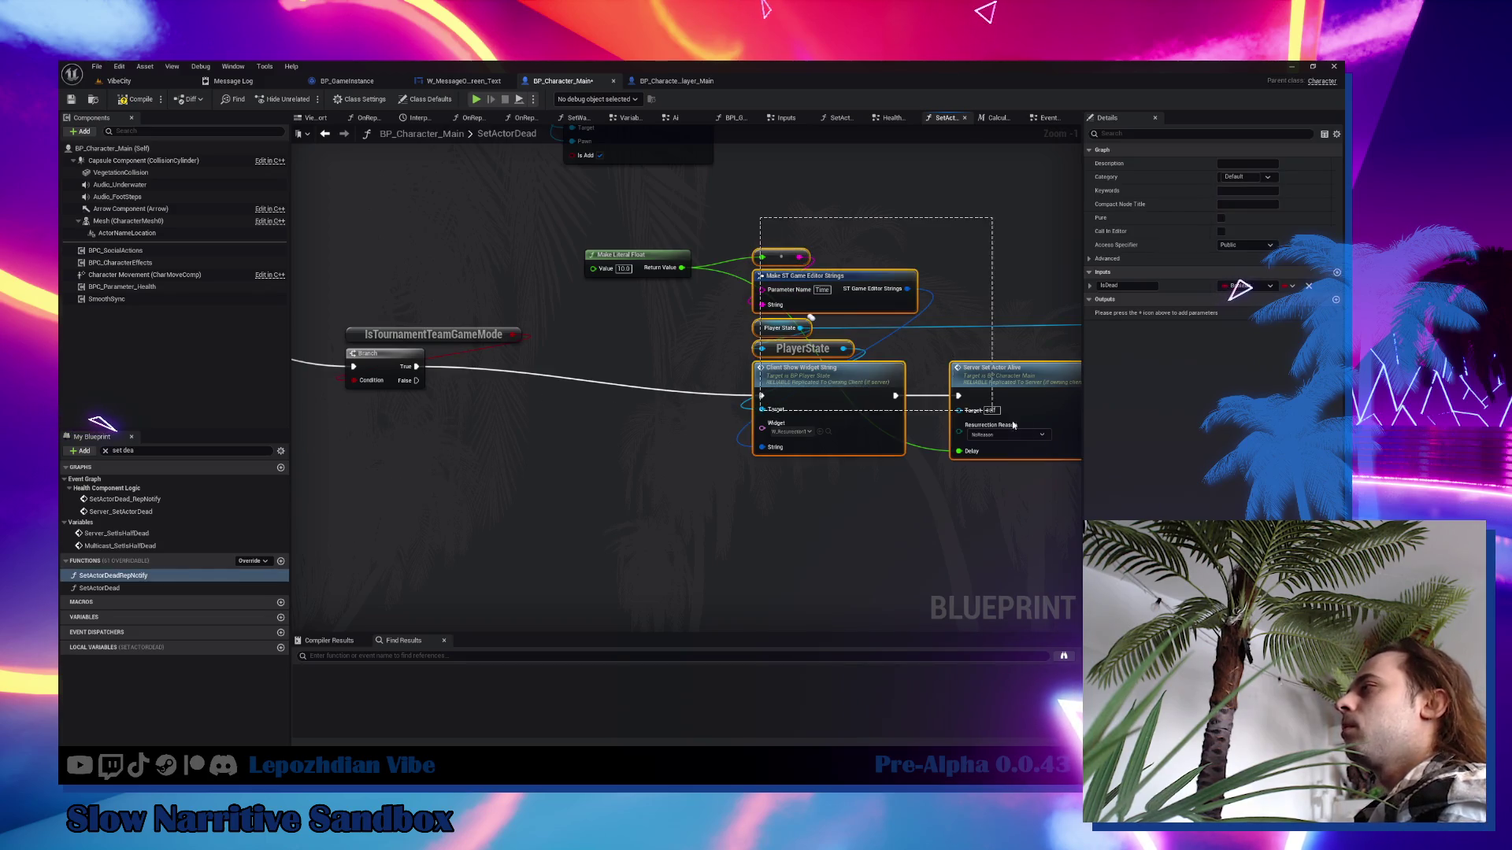
pyautogui.moveTo(859, 388)
pyautogui.mouseDown()
pyautogui.moveTo(690, 424)
pyautogui.moveTo(654, 372)
pyautogui.mouseUp()
pyautogui.keyDown('ctrl'); pyautogui.click(603, 255); pyautogui.keyUp('ctrl')
pyautogui.click(438, 394)
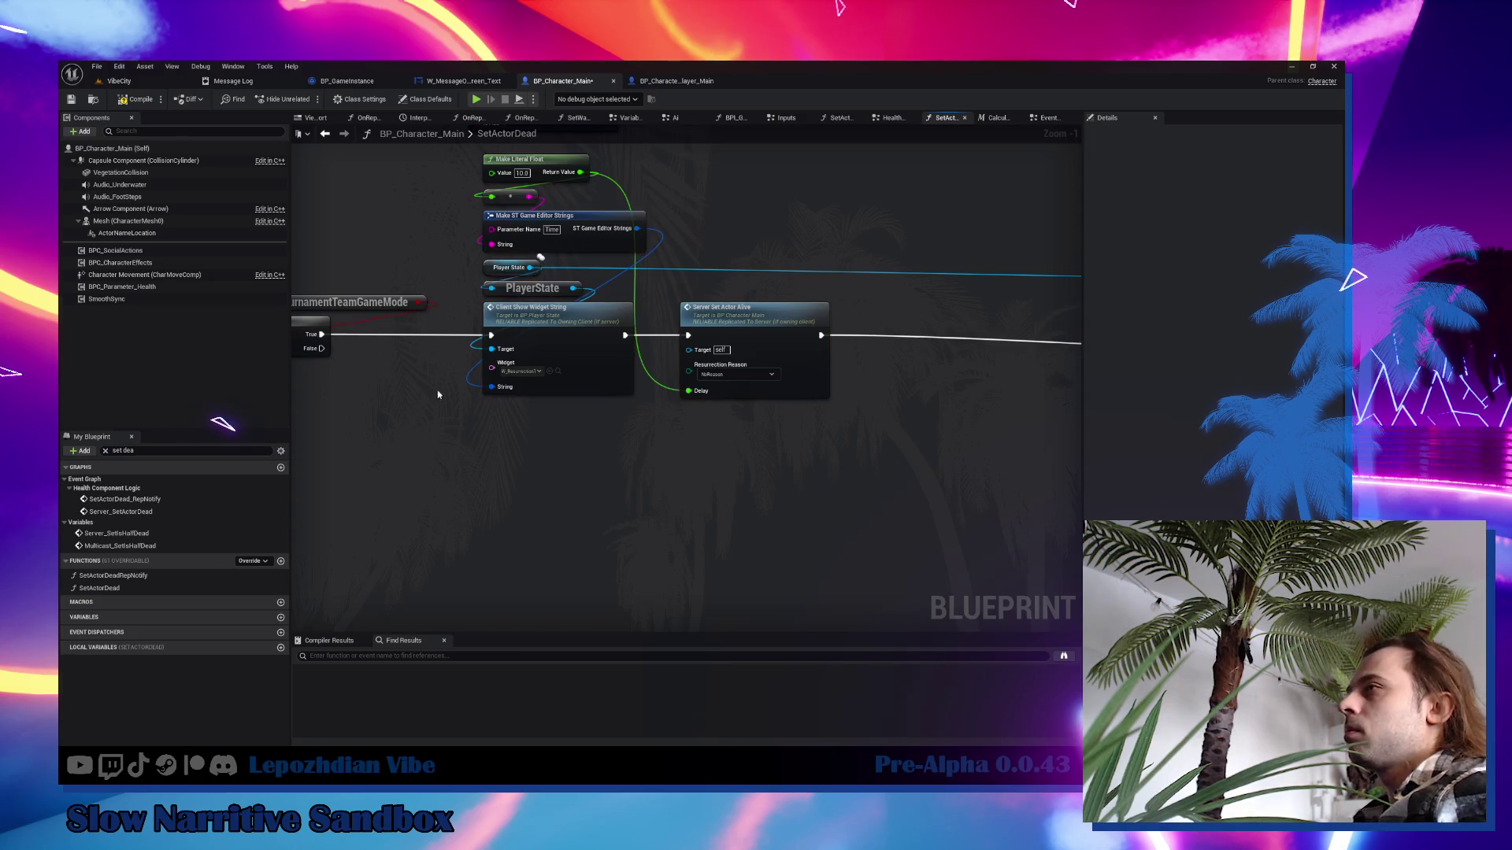
pyautogui.moveTo(317, 354)
pyautogui.mouseDown()
pyautogui.moveTo(530, 482)
pyautogui.moveTo(1029, 496)
pyautogui.moveTo(918, 489)
pyautogui.moveTo(935, 357)
pyautogui.moveTo(965, 337)
pyautogui.mouseUp()
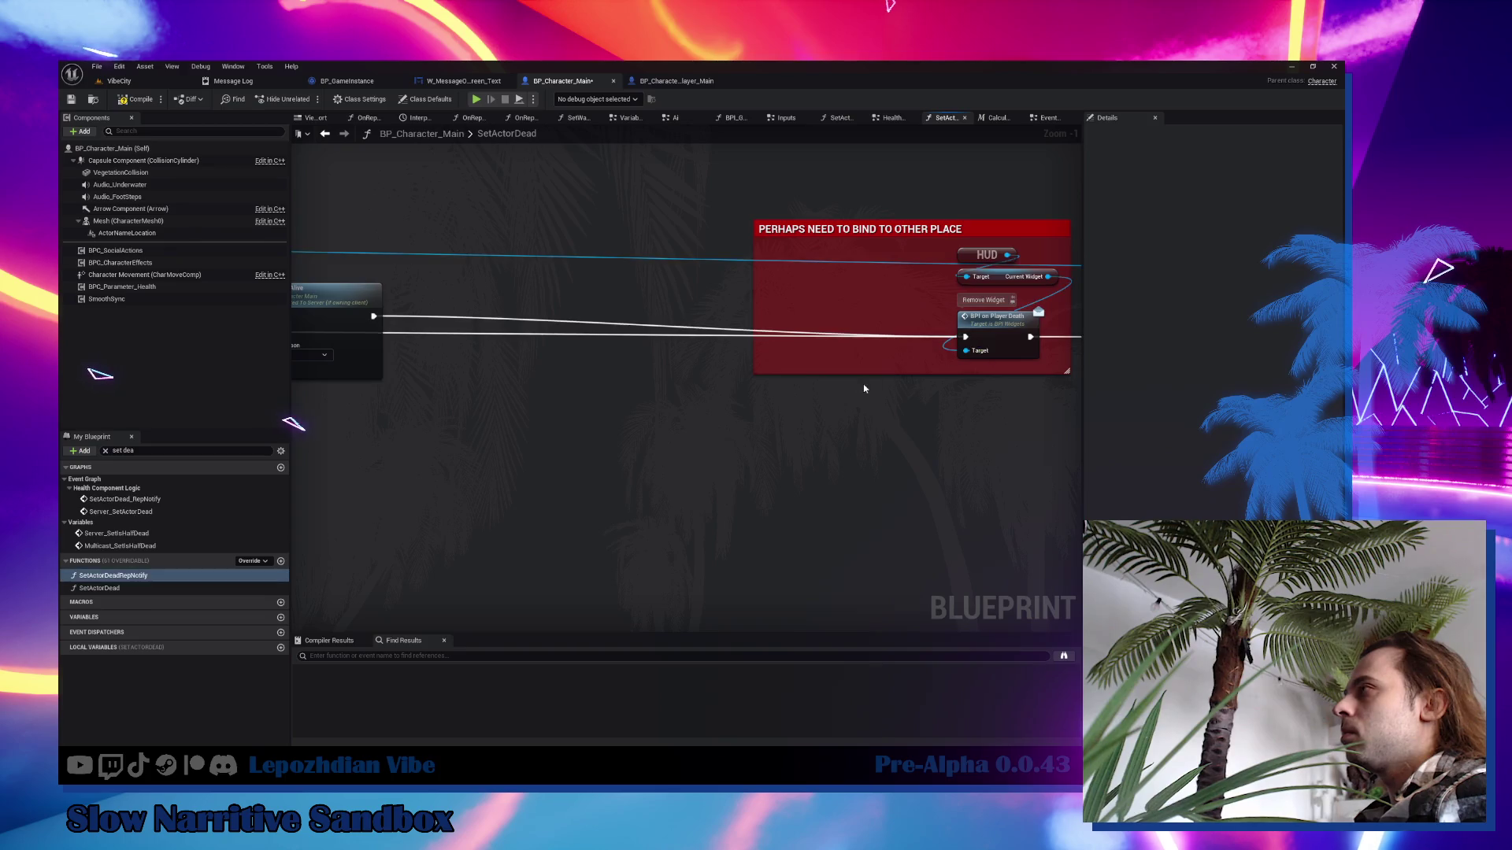
# Move the red comment group beside the Branch and add a reroute point on the False exec wire.
pyautogui.scroll(-1, 863, 385)
pyautogui.scroll(-2, 782, 333)
pyautogui.moveTo(725, 226); pyautogui.dragTo(1181, 433)
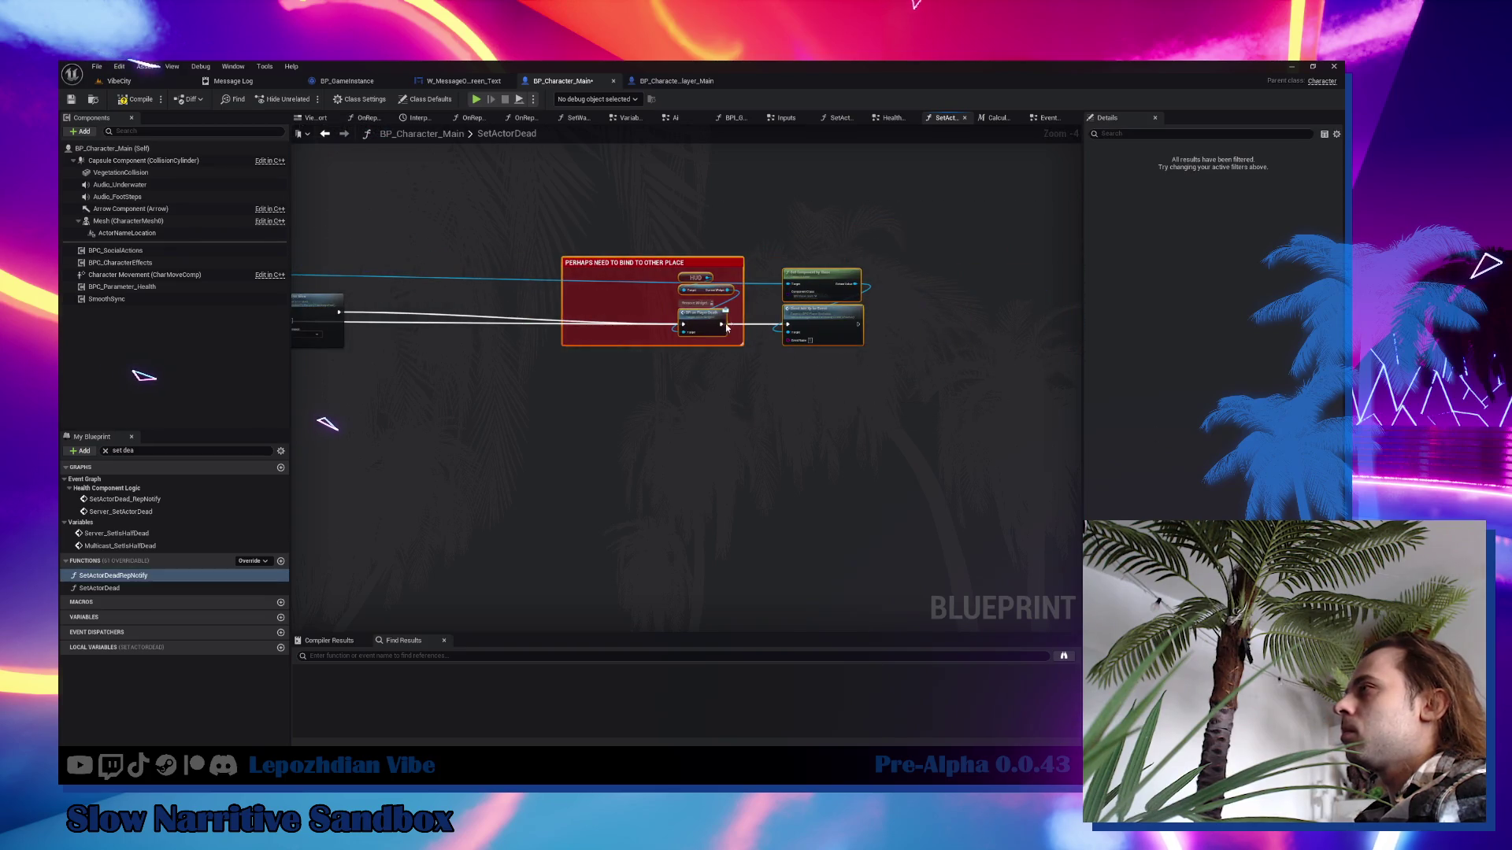
pyautogui.moveTo(703, 318); pyautogui.dragTo(446, 441)
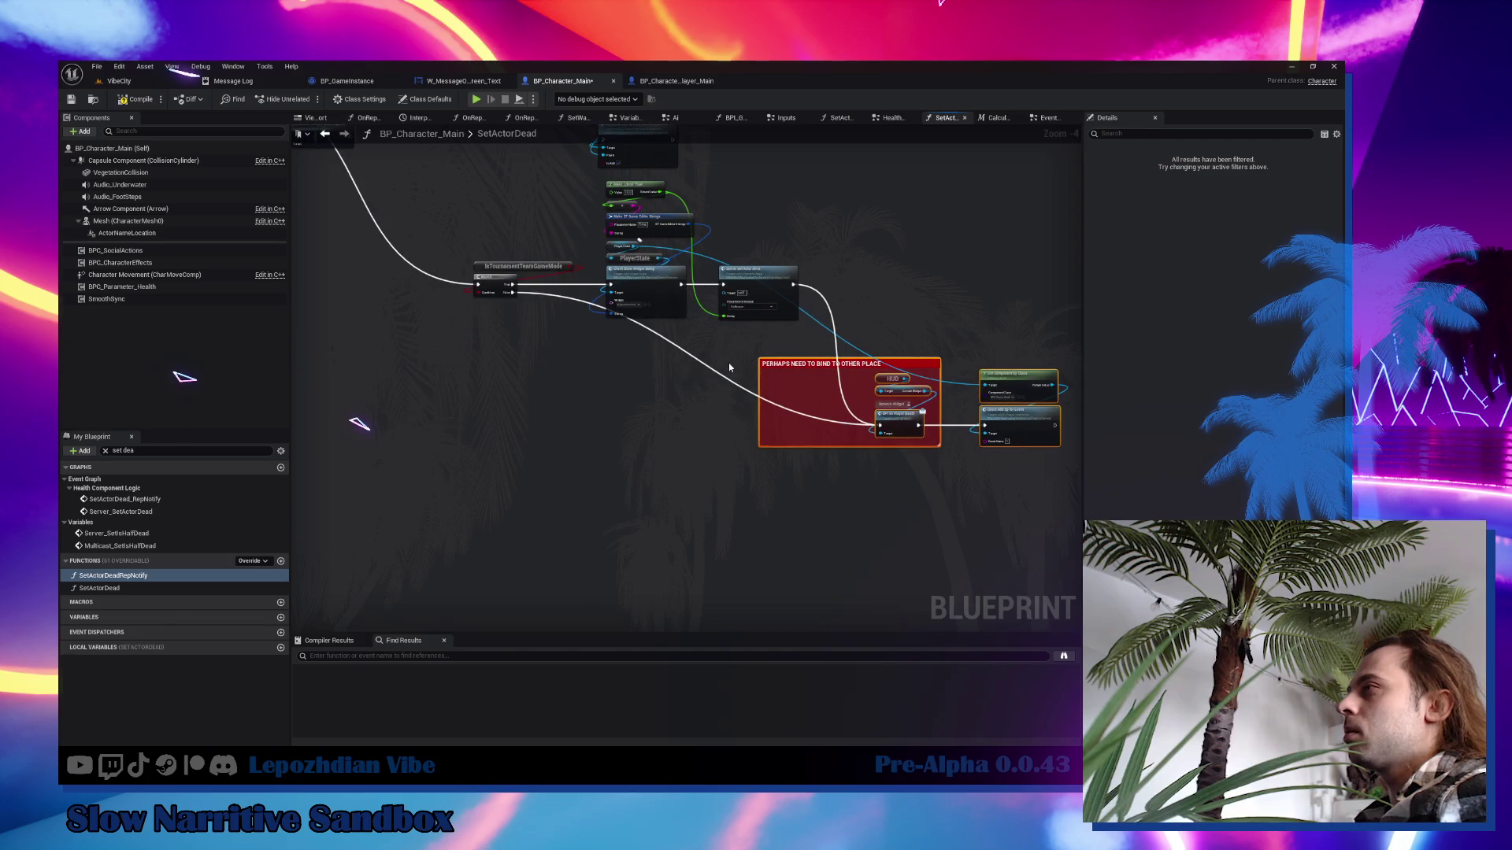
pyautogui.doubleClick(711, 367)
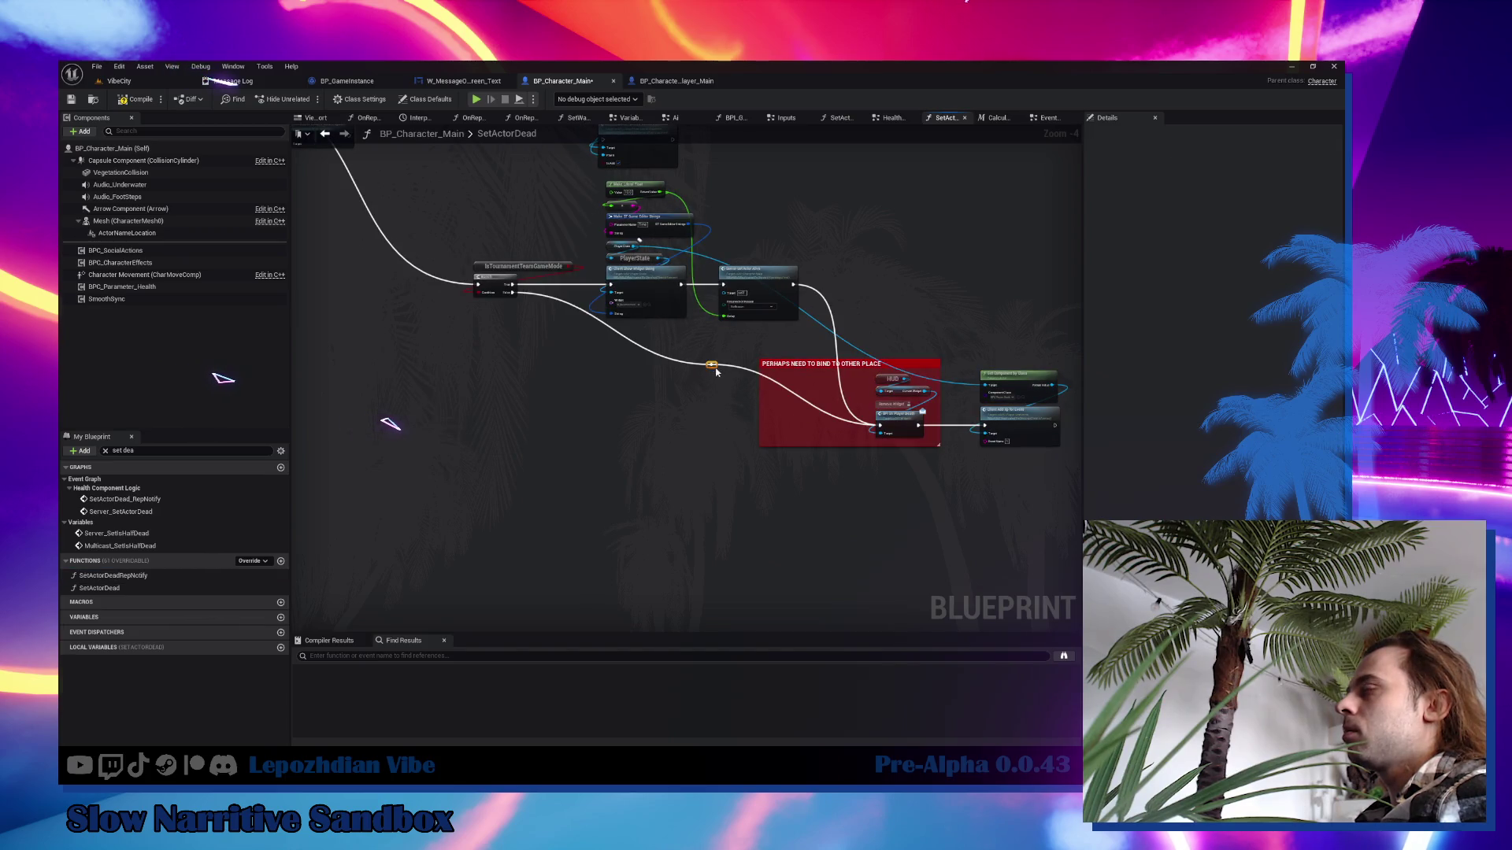
pyautogui.moveTo(716, 368)
pyautogui.mouseDown()
pyautogui.moveTo(537, 414)
pyautogui.moveTo(604, 429)
pyautogui.mouseUp()
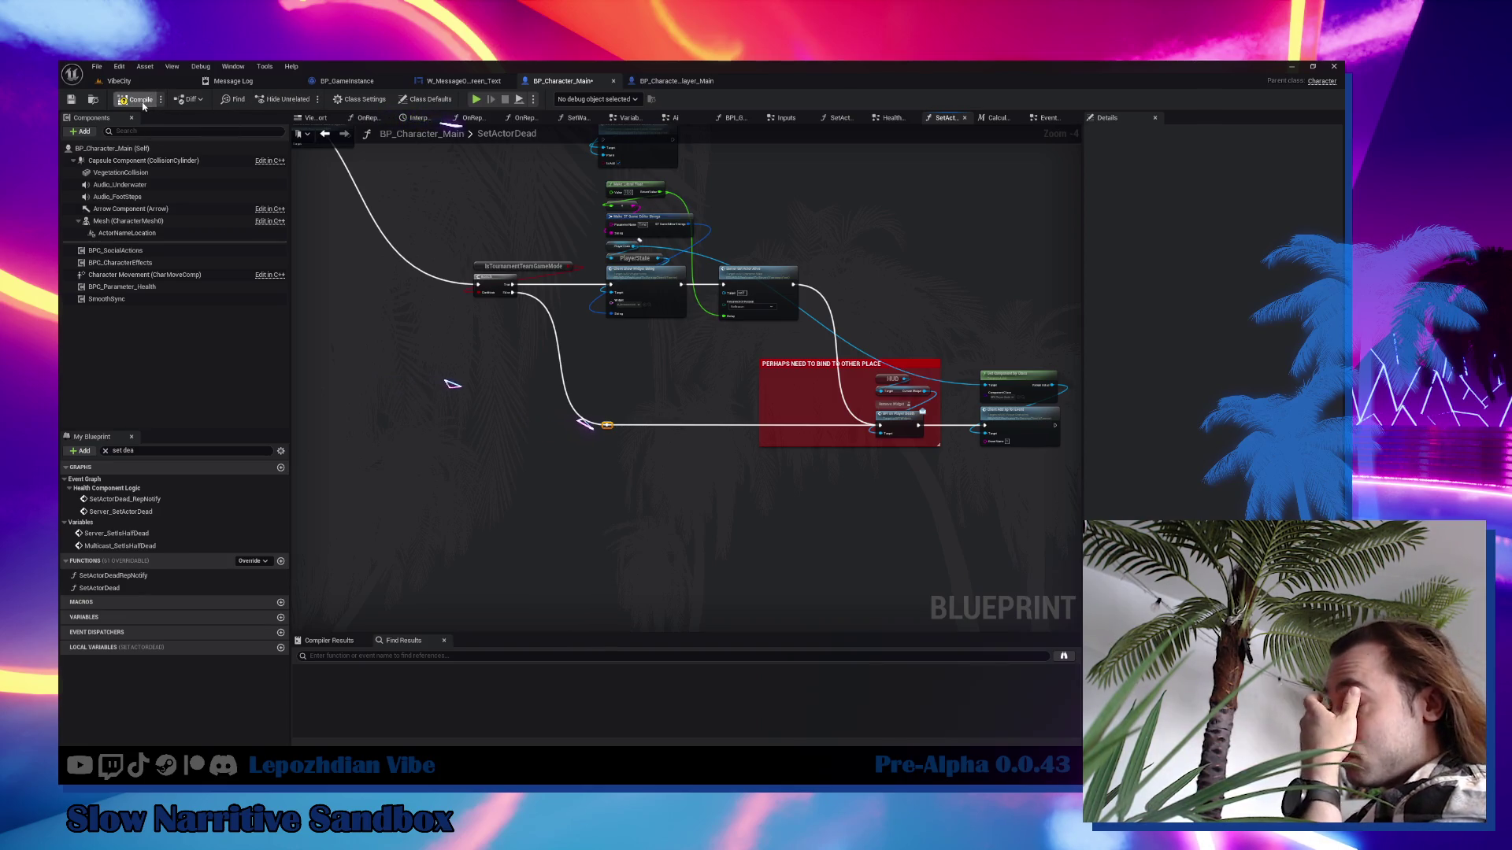
# Compile BP_Character_Main, play the VibeCity level in the editor, then stop the session.
pyautogui.click(141, 103)
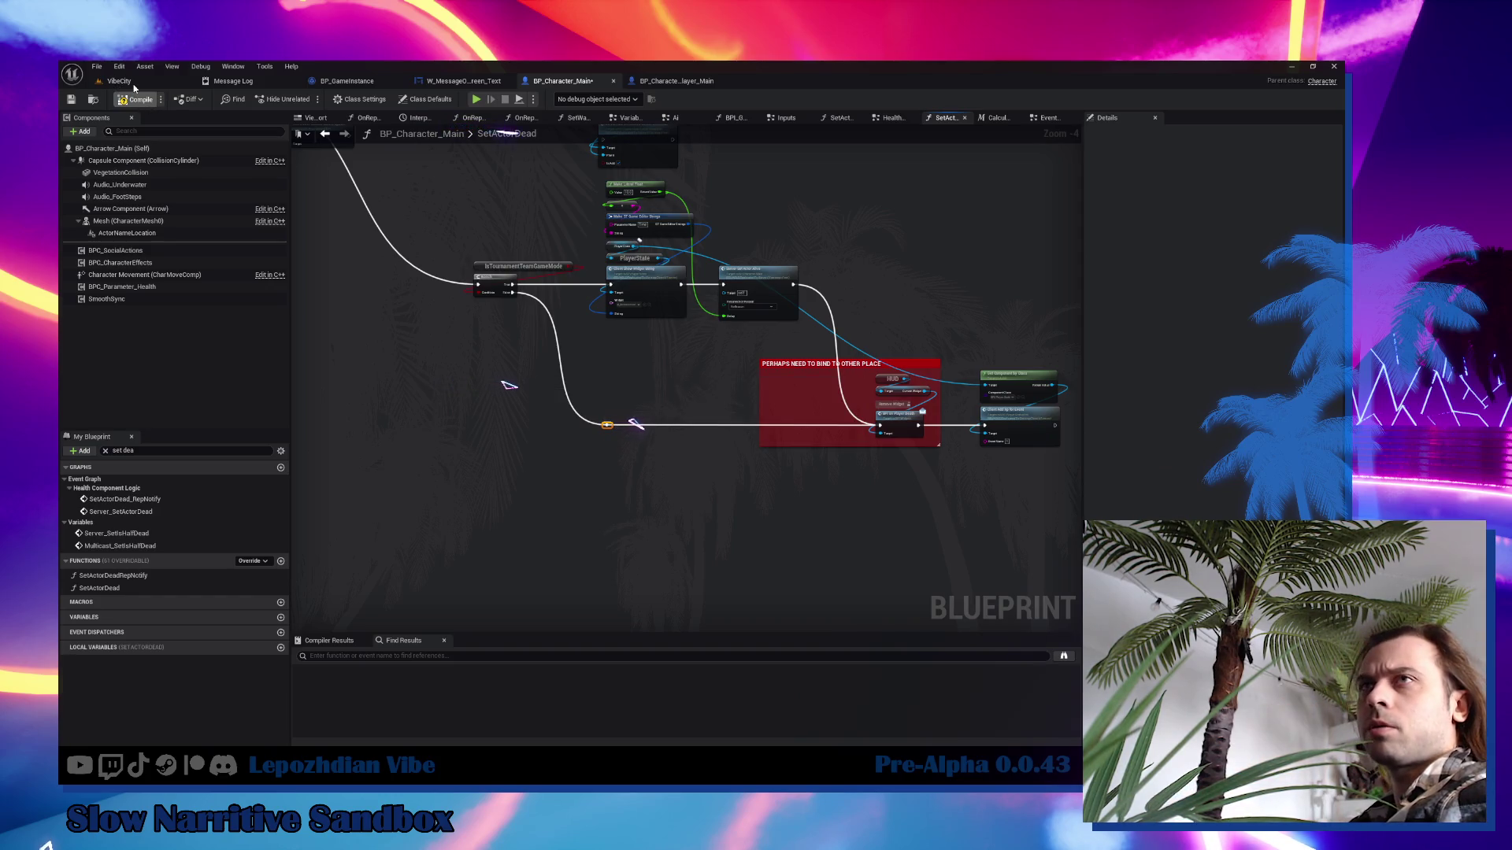
pyautogui.click(130, 82)
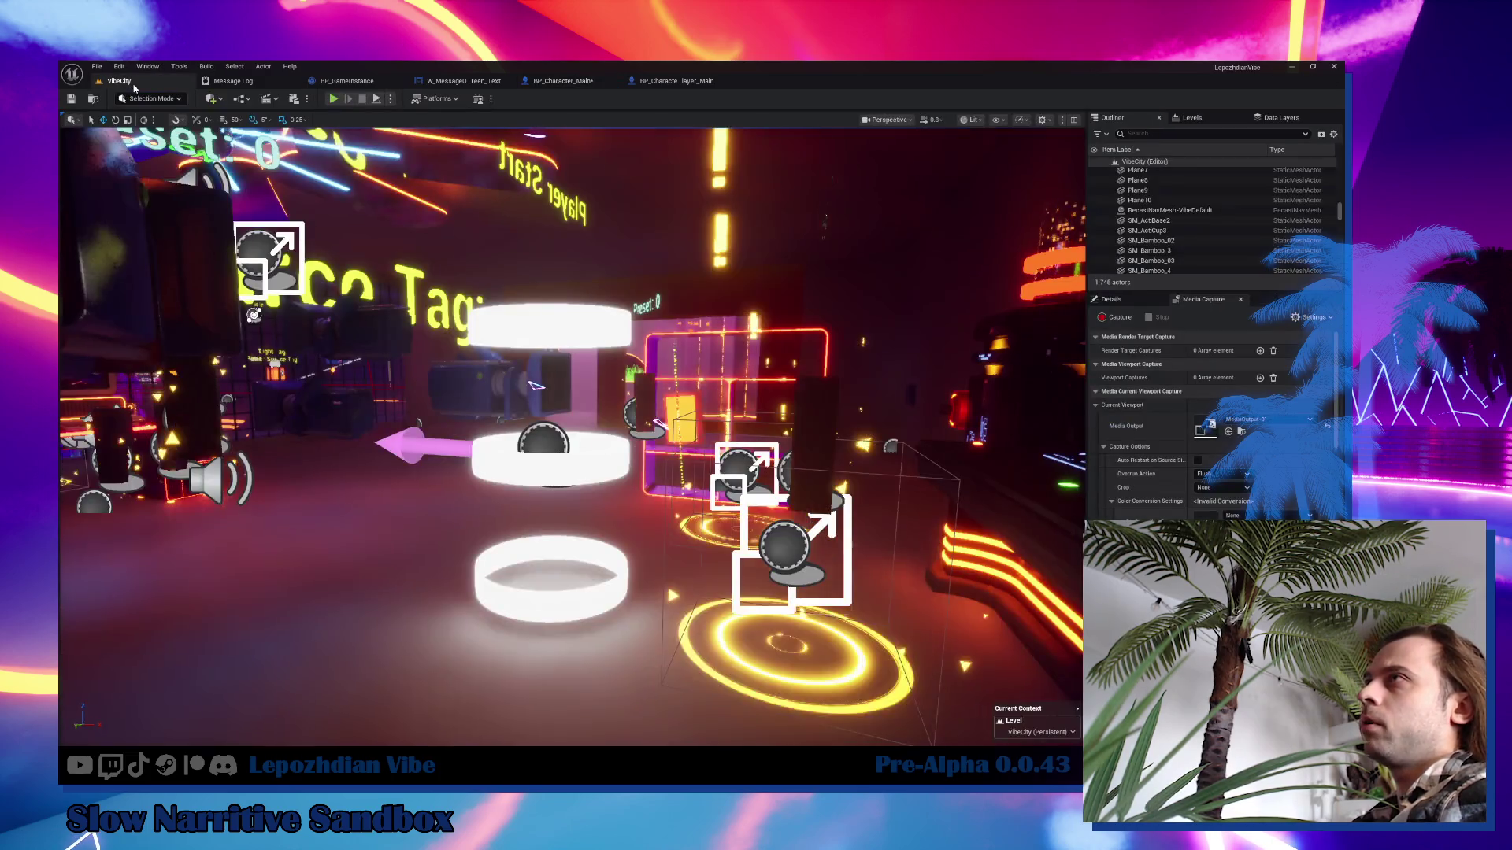
pyautogui.click(333, 99)
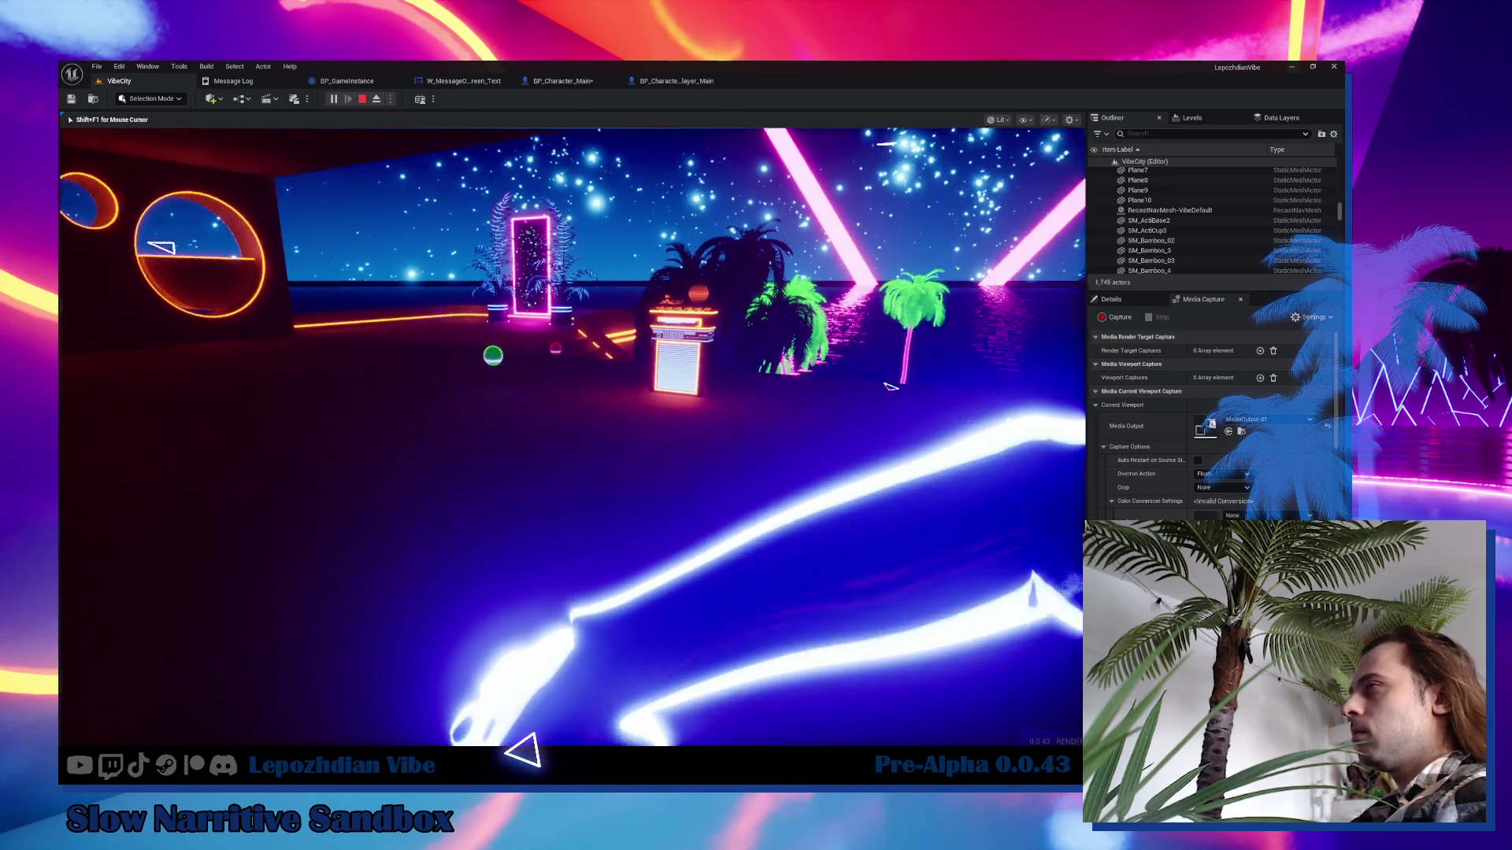
pyautogui.press('Escape')
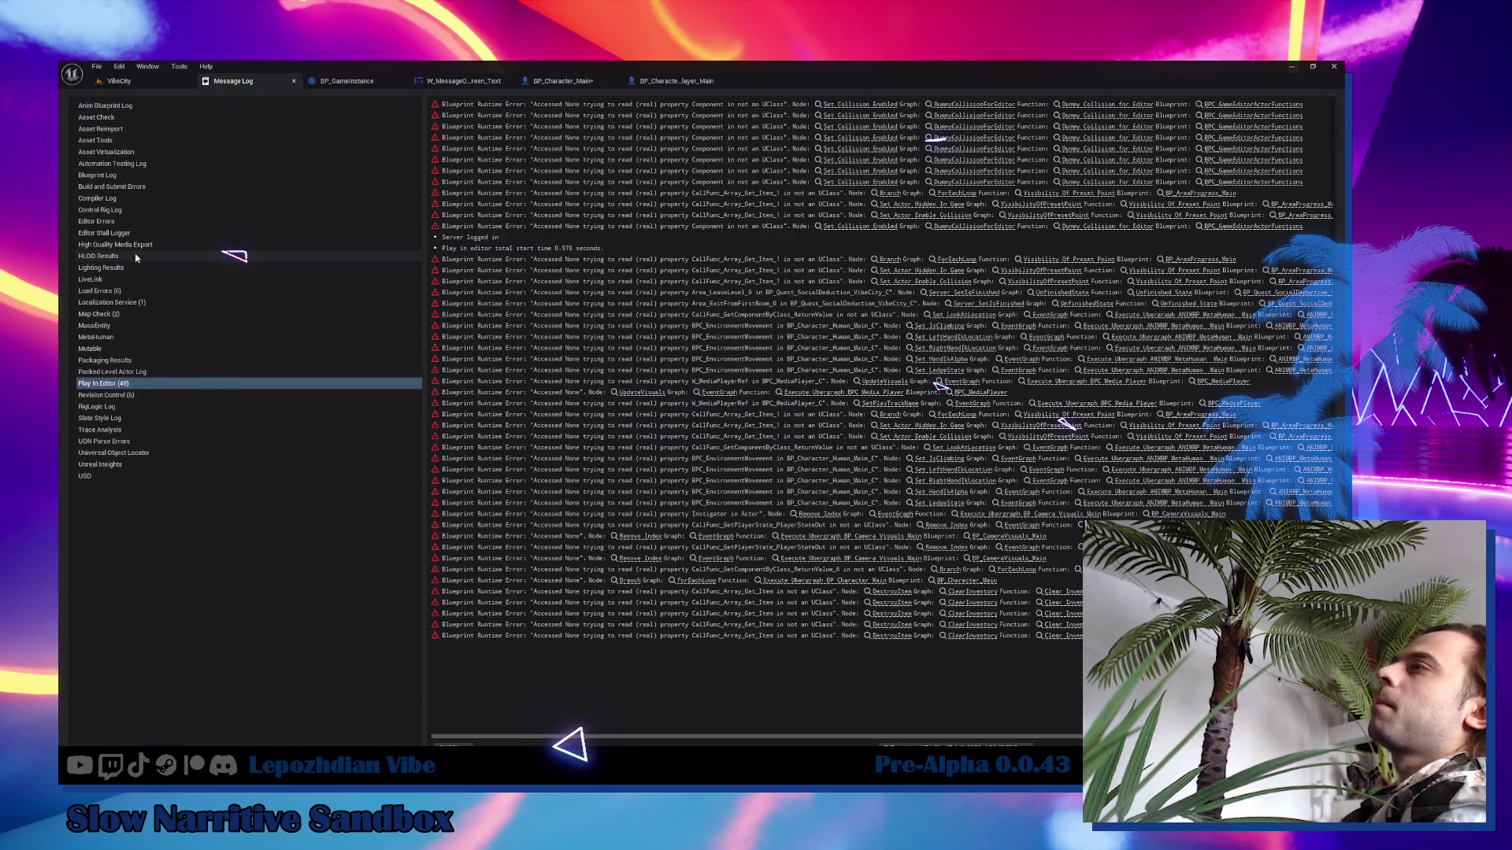
# Return to BP_Character_Main and frame the Branch with its message nodes.
pyautogui.click(576, 84)
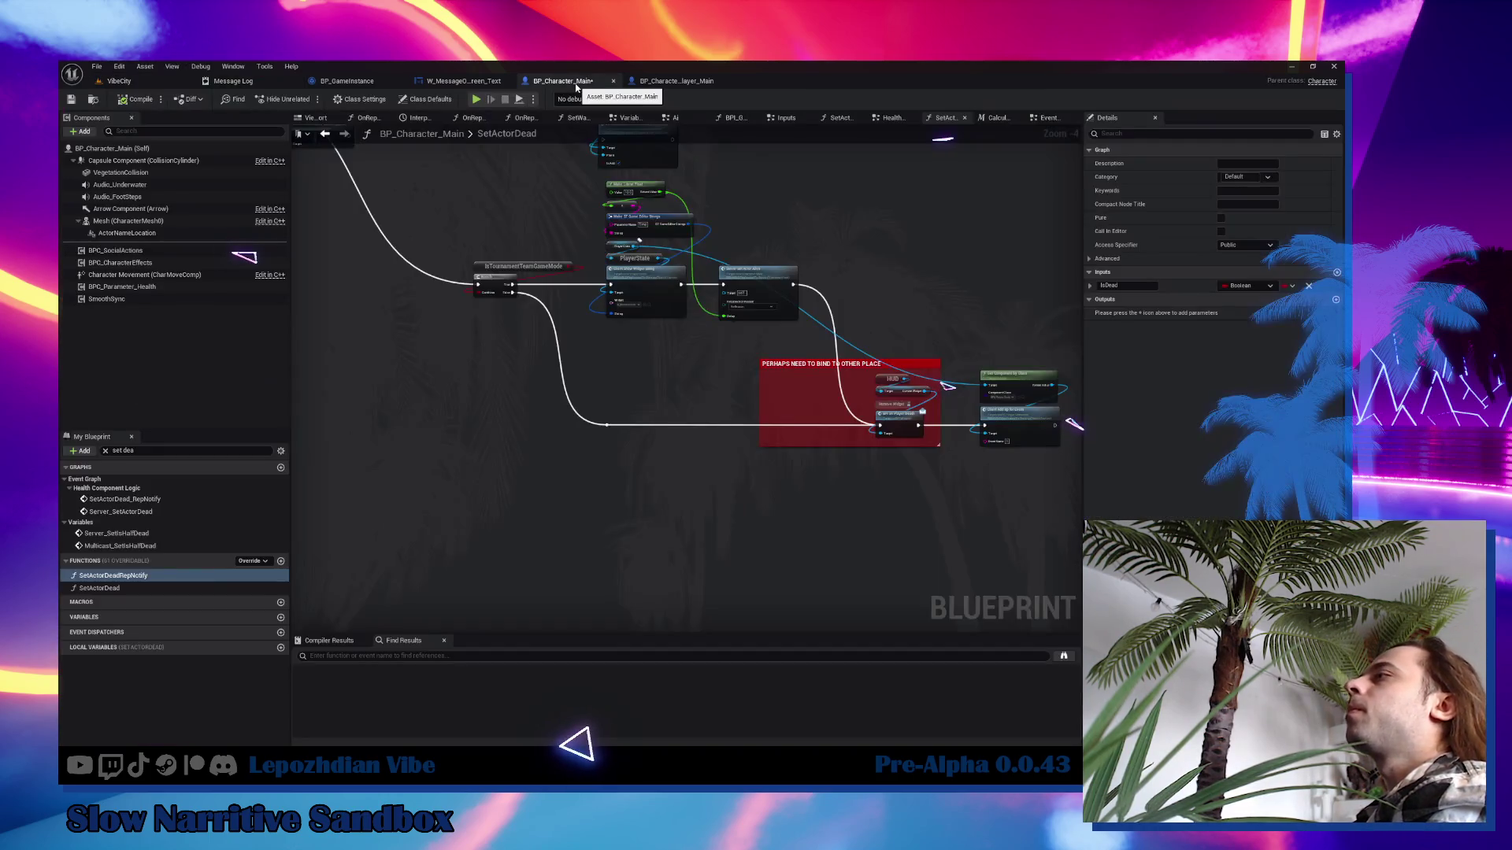
pyautogui.scroll(3, 649, 307)
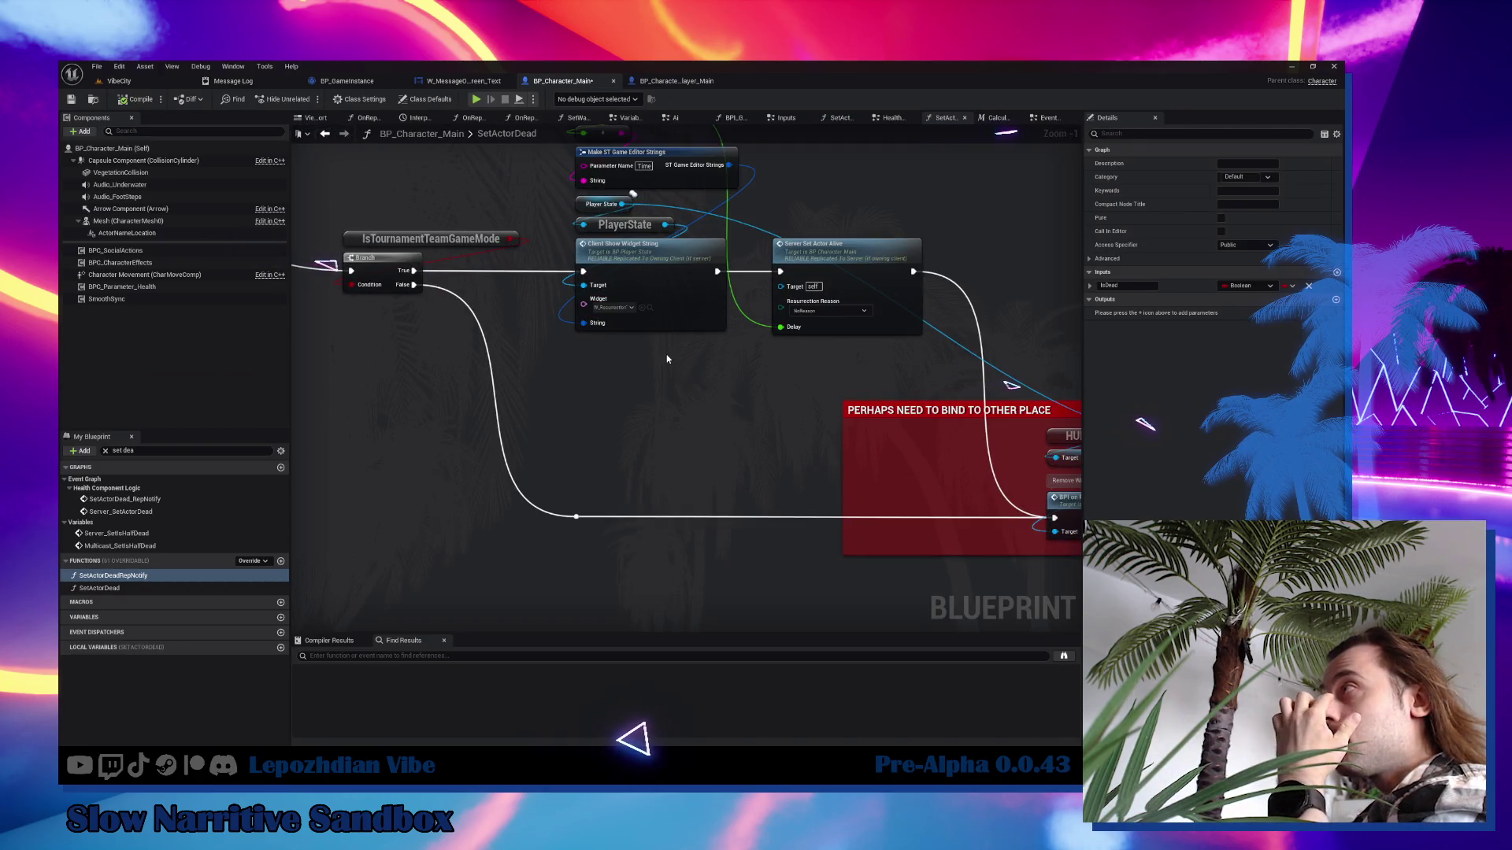
pyautogui.moveTo(666, 355); pyautogui.dragTo(589, 463)
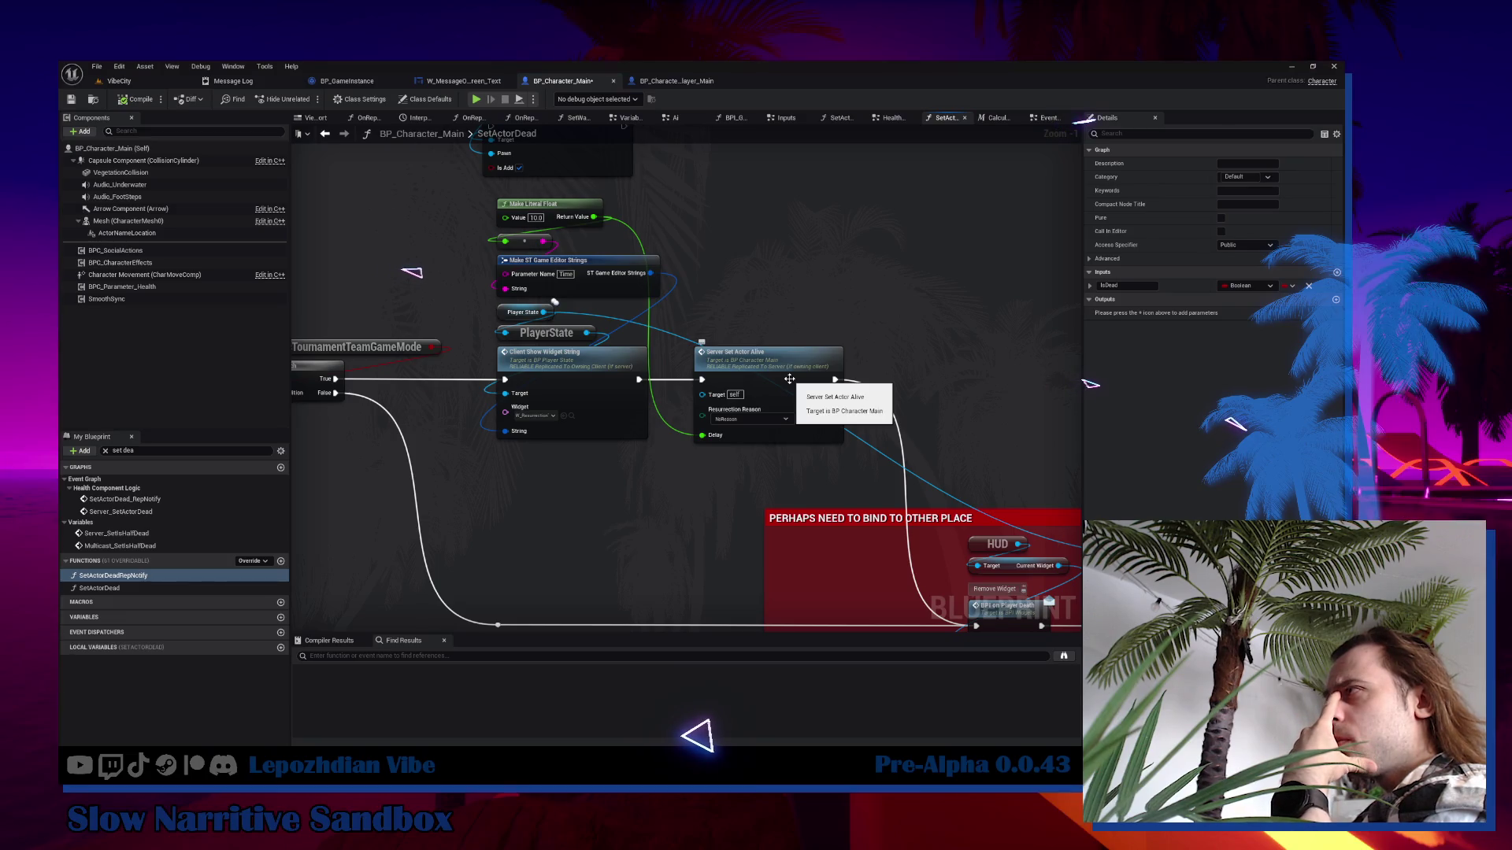
# Jump to the Server_SetActorAlive event and open the SetActorAlive function graph.
pyautogui.doubleClick(789, 379)
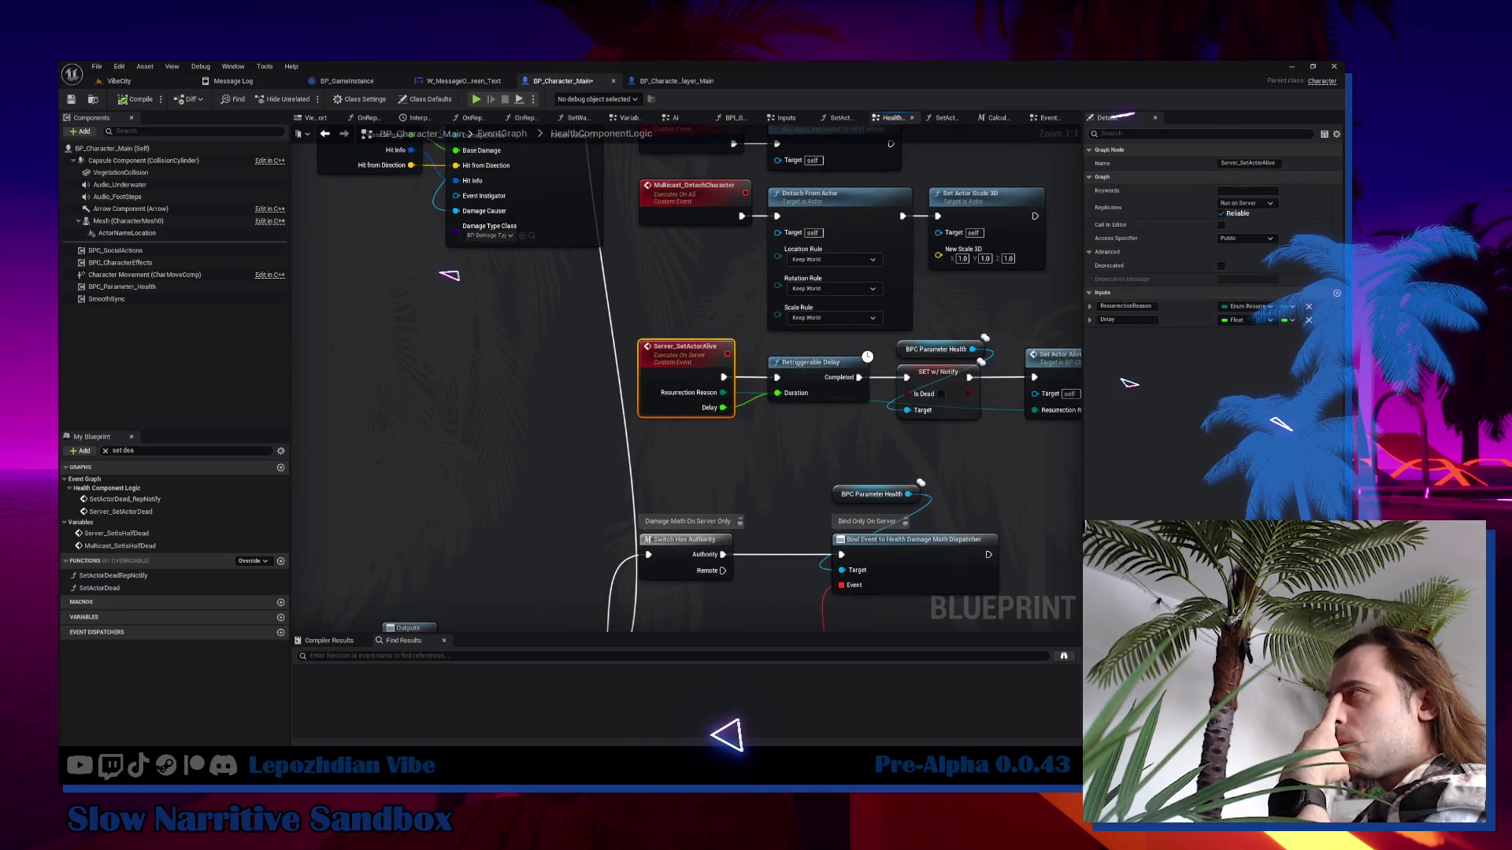
pyautogui.moveTo(732, 465)
pyautogui.mouseDown()
pyautogui.moveTo(493, 472)
pyautogui.moveTo(475, 422)
pyautogui.moveTo(395, 425)
pyautogui.mouseUp()
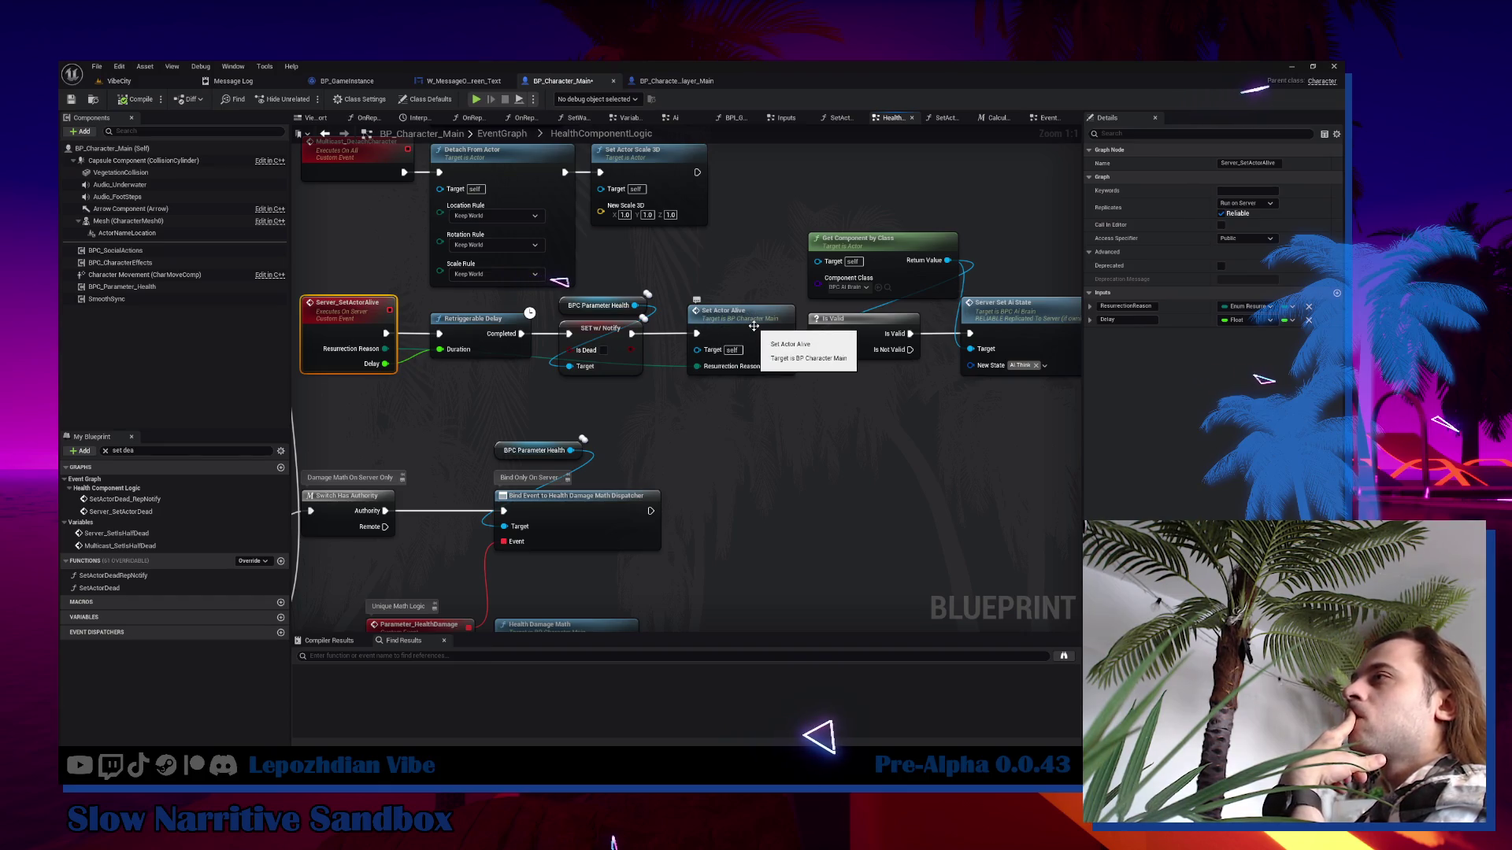
pyautogui.doubleClick(753, 325)
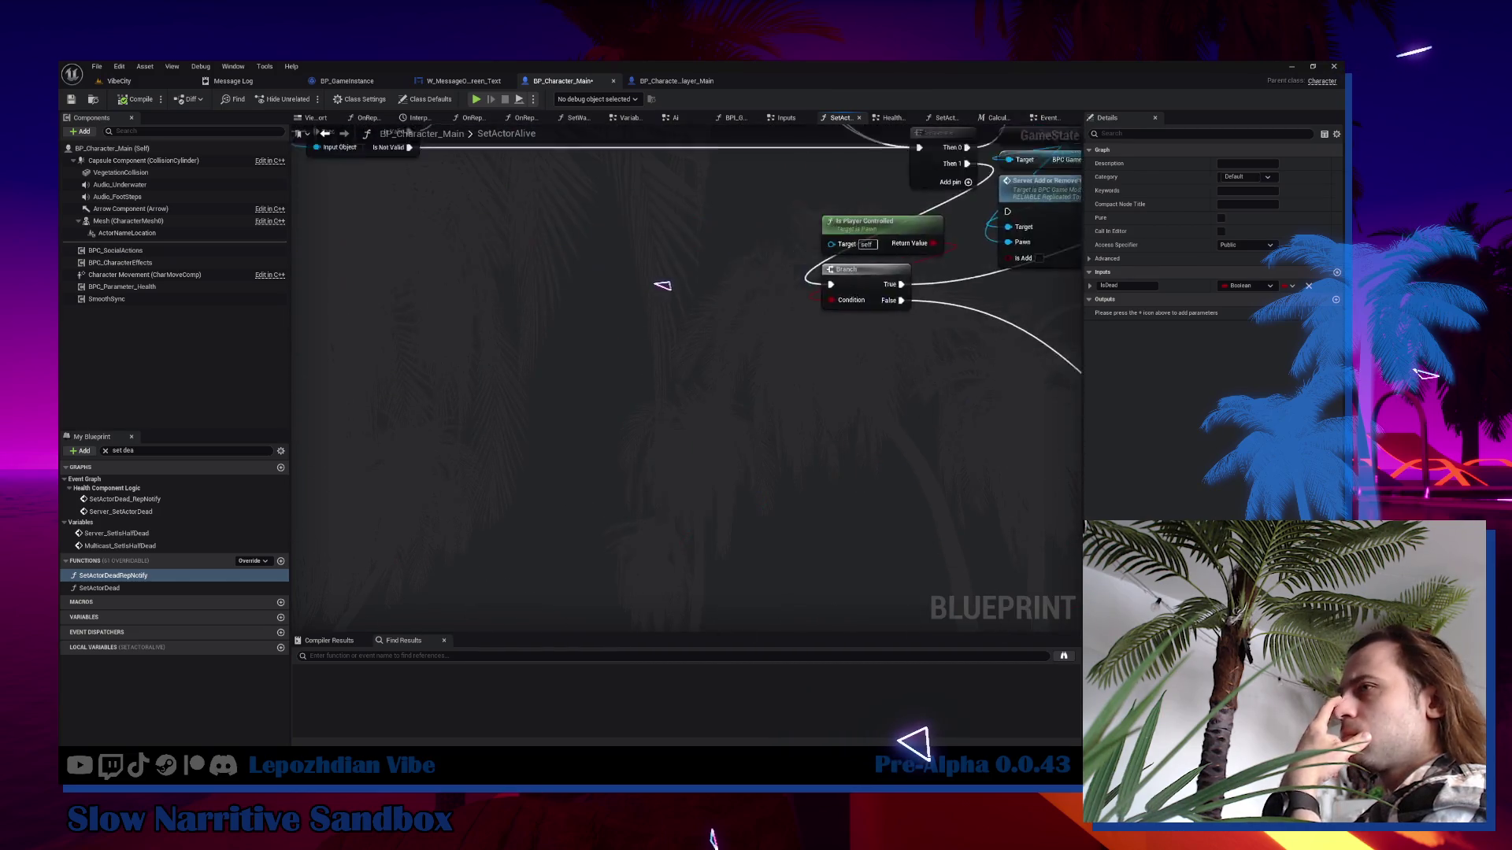
# Browse the BP_Character_Player_Main, W_MessageOnScreen_Text and BP_GameInstance blueprints, then open BP_Character_Main's EventGraph.
pyautogui.click(657, 80)
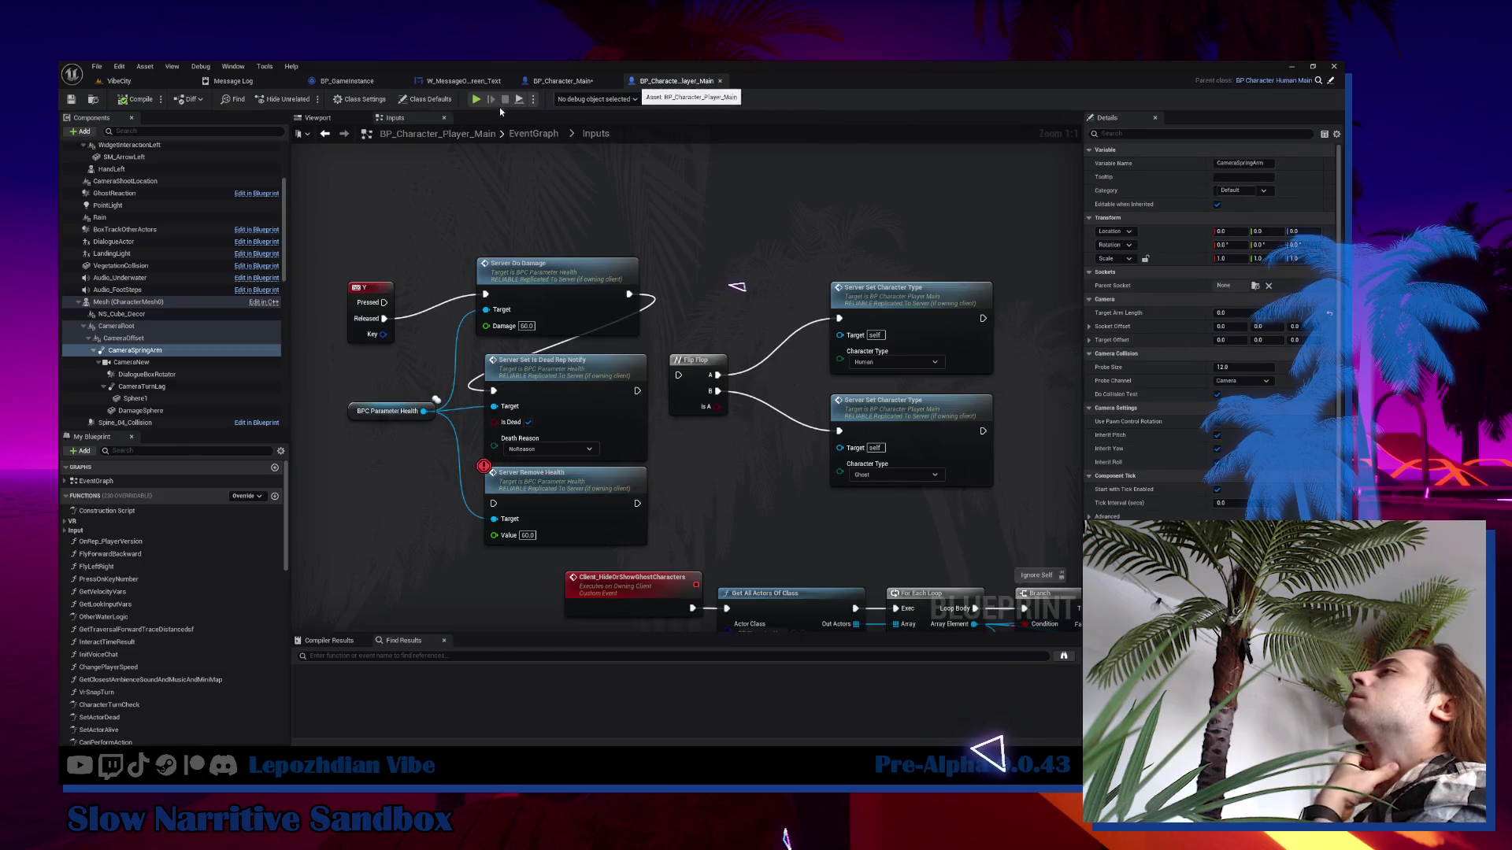
pyautogui.click(563, 80)
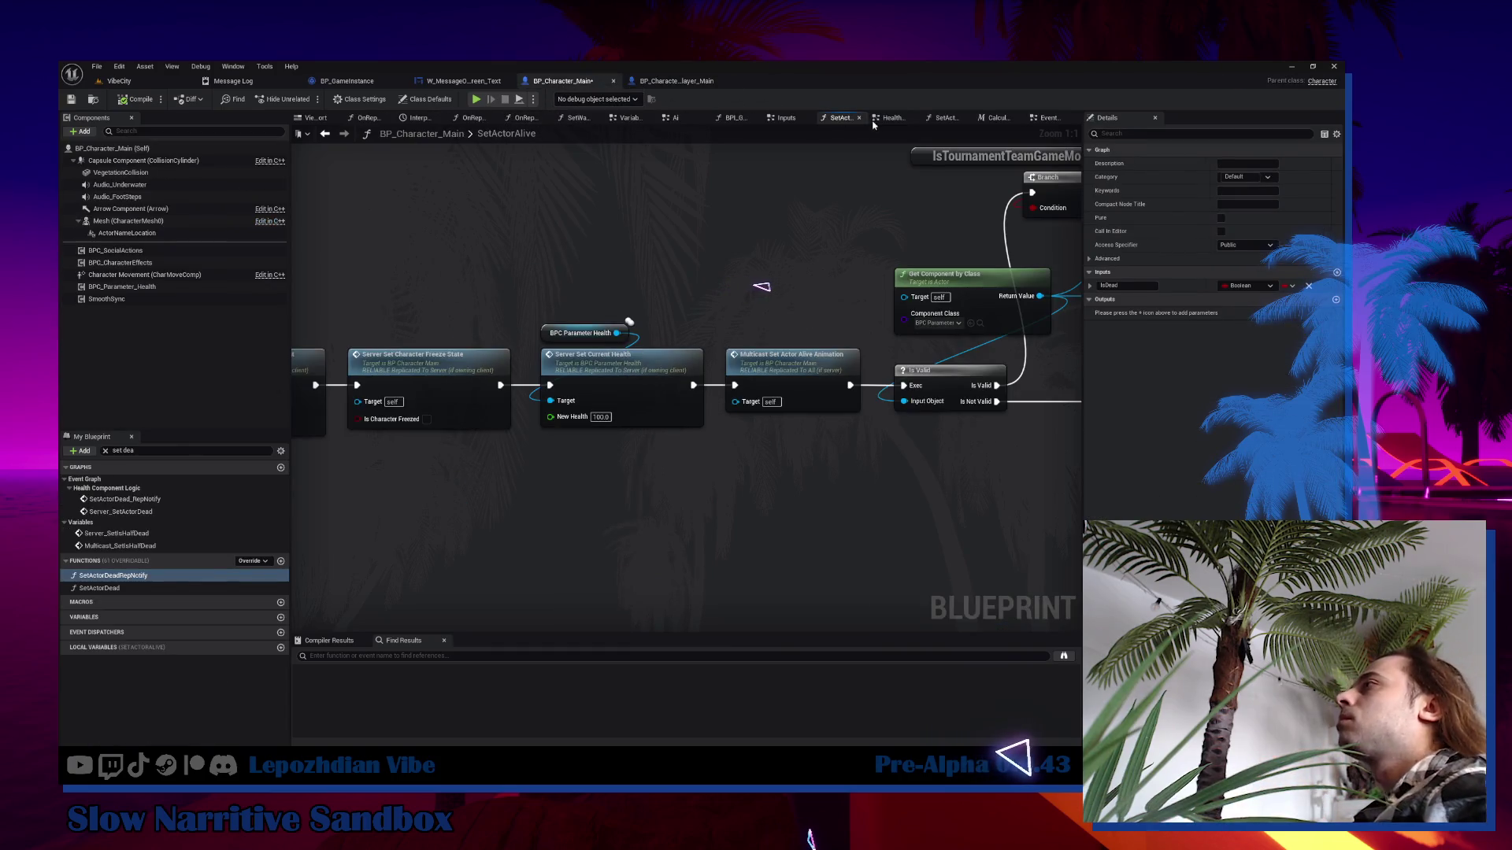
pyautogui.click(463, 81)
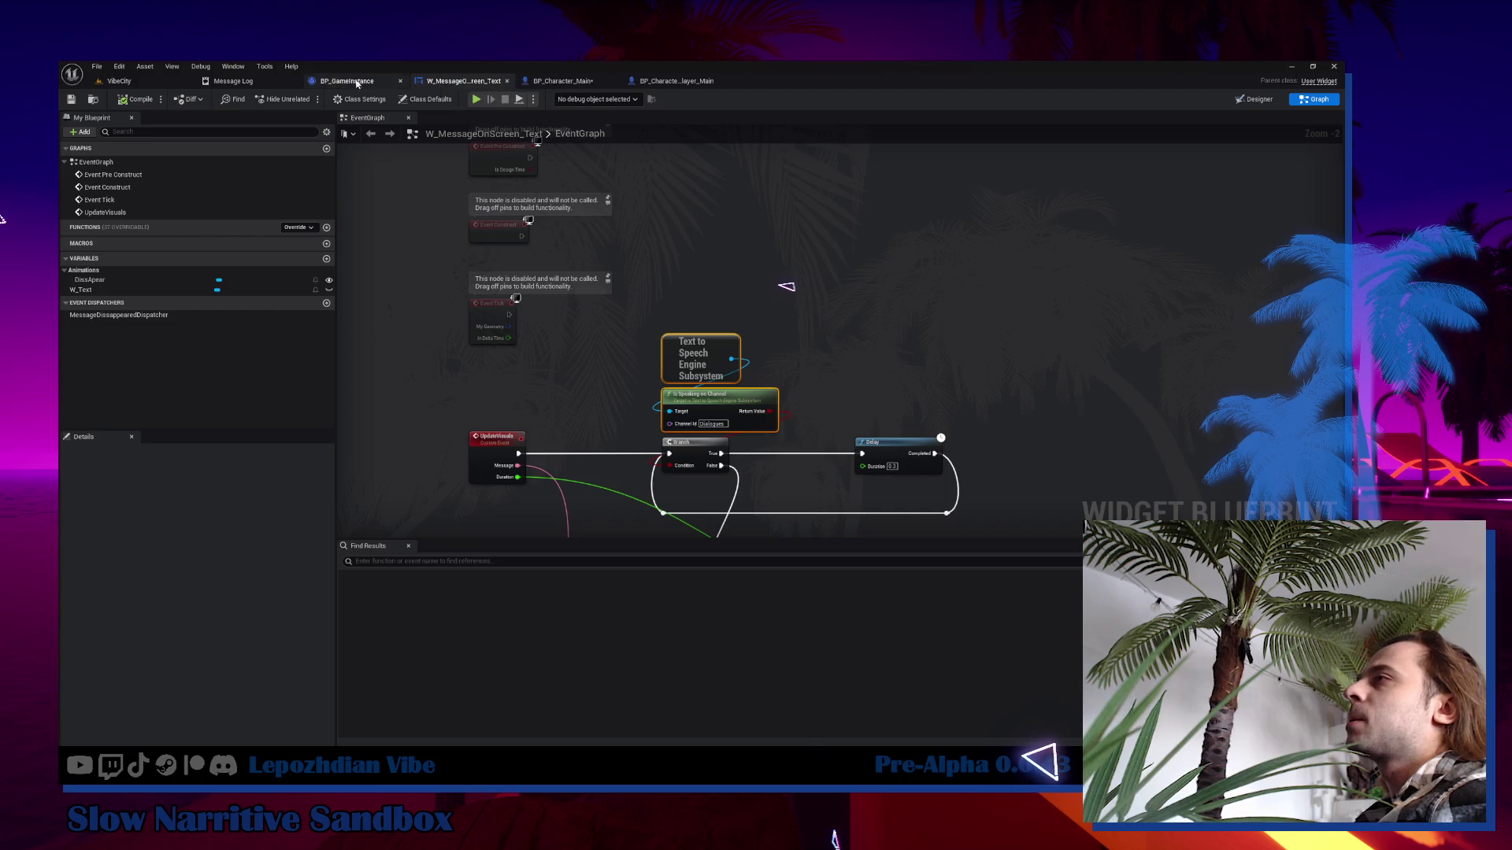
pyautogui.click(357, 81)
pyautogui.click(570, 84)
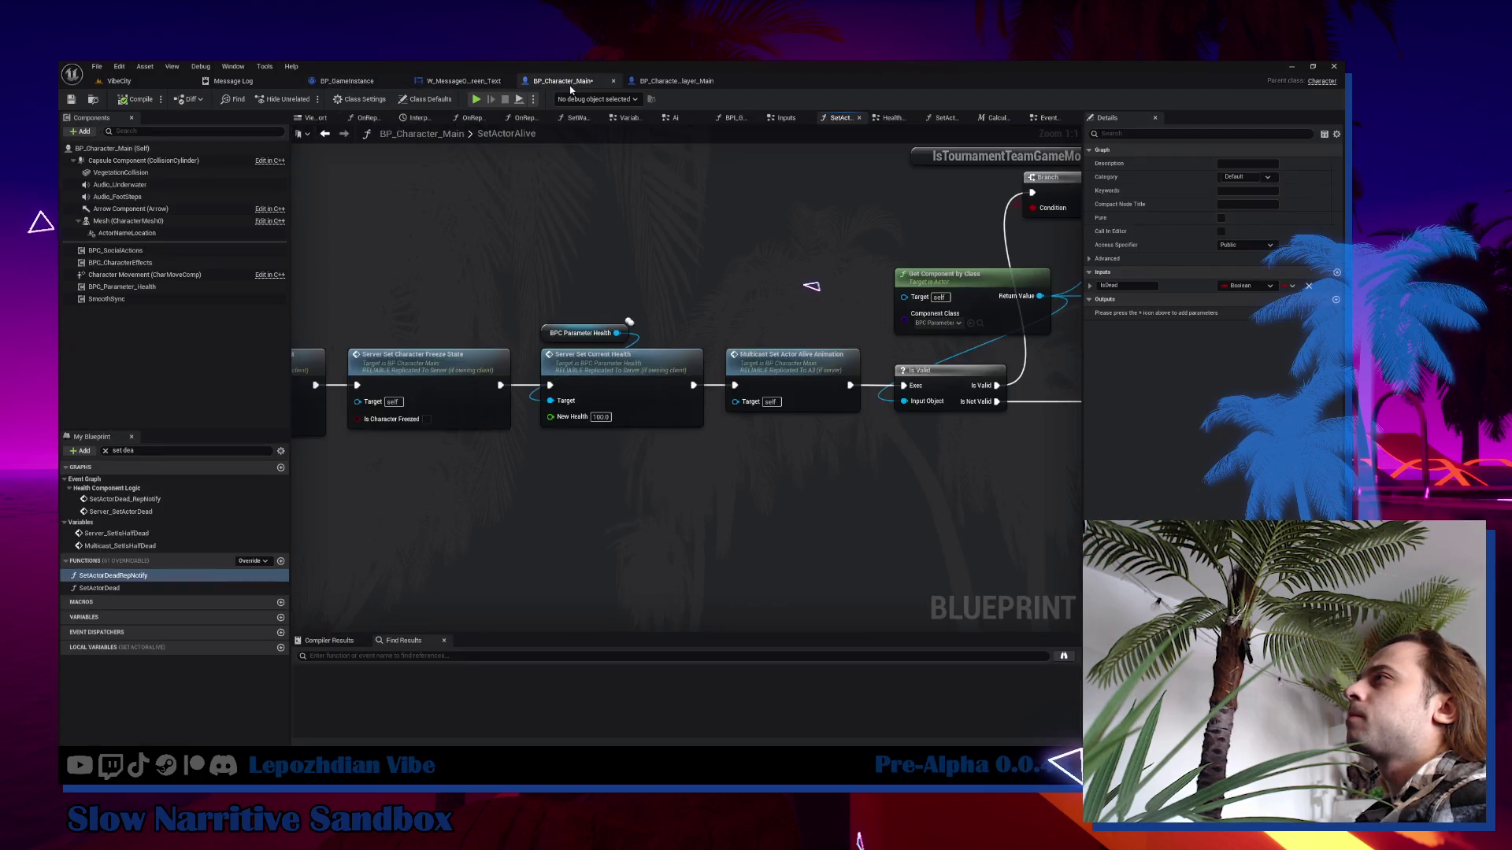
pyautogui.click(1047, 118)
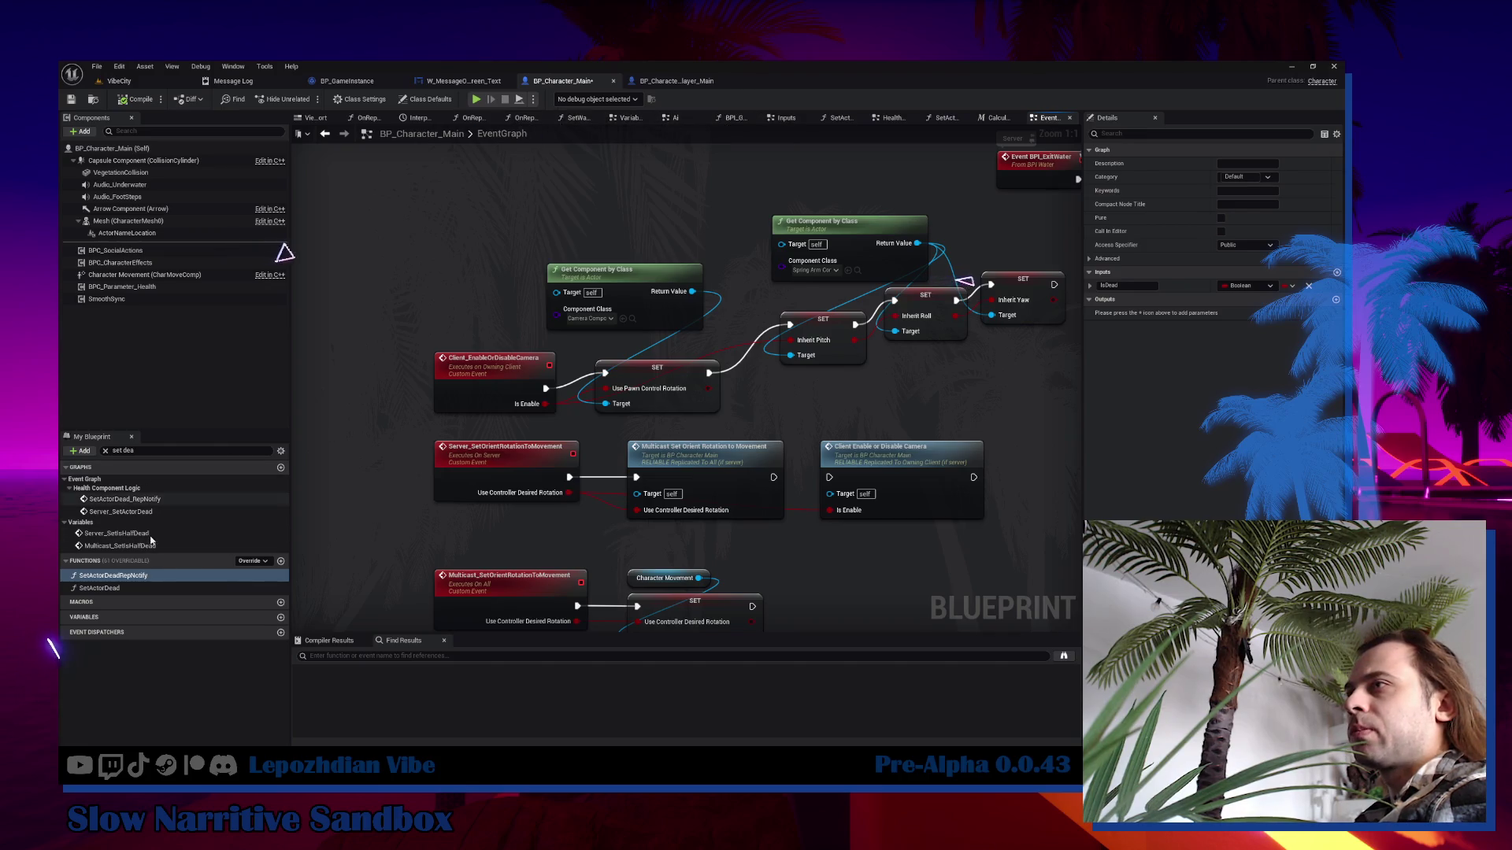
# Check Server Set Actor Alive's resurrection reason options in SetActorDead, then switch to VibeCity.
pyautogui.doubleClick(136, 587)
pyautogui.moveTo(674, 475); pyautogui.dragTo(646, 415)
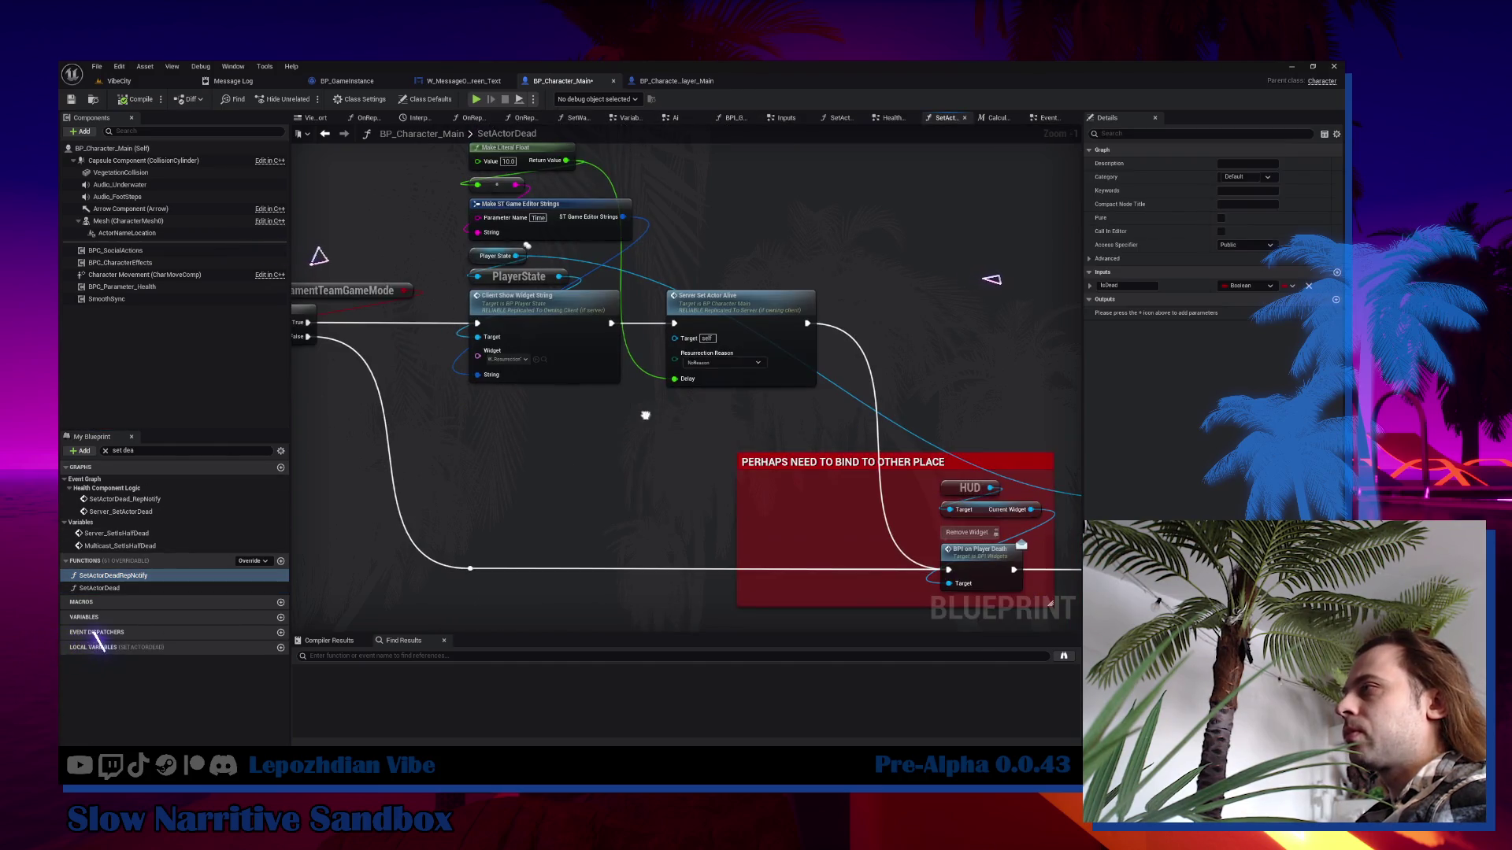
pyautogui.click(720, 364)
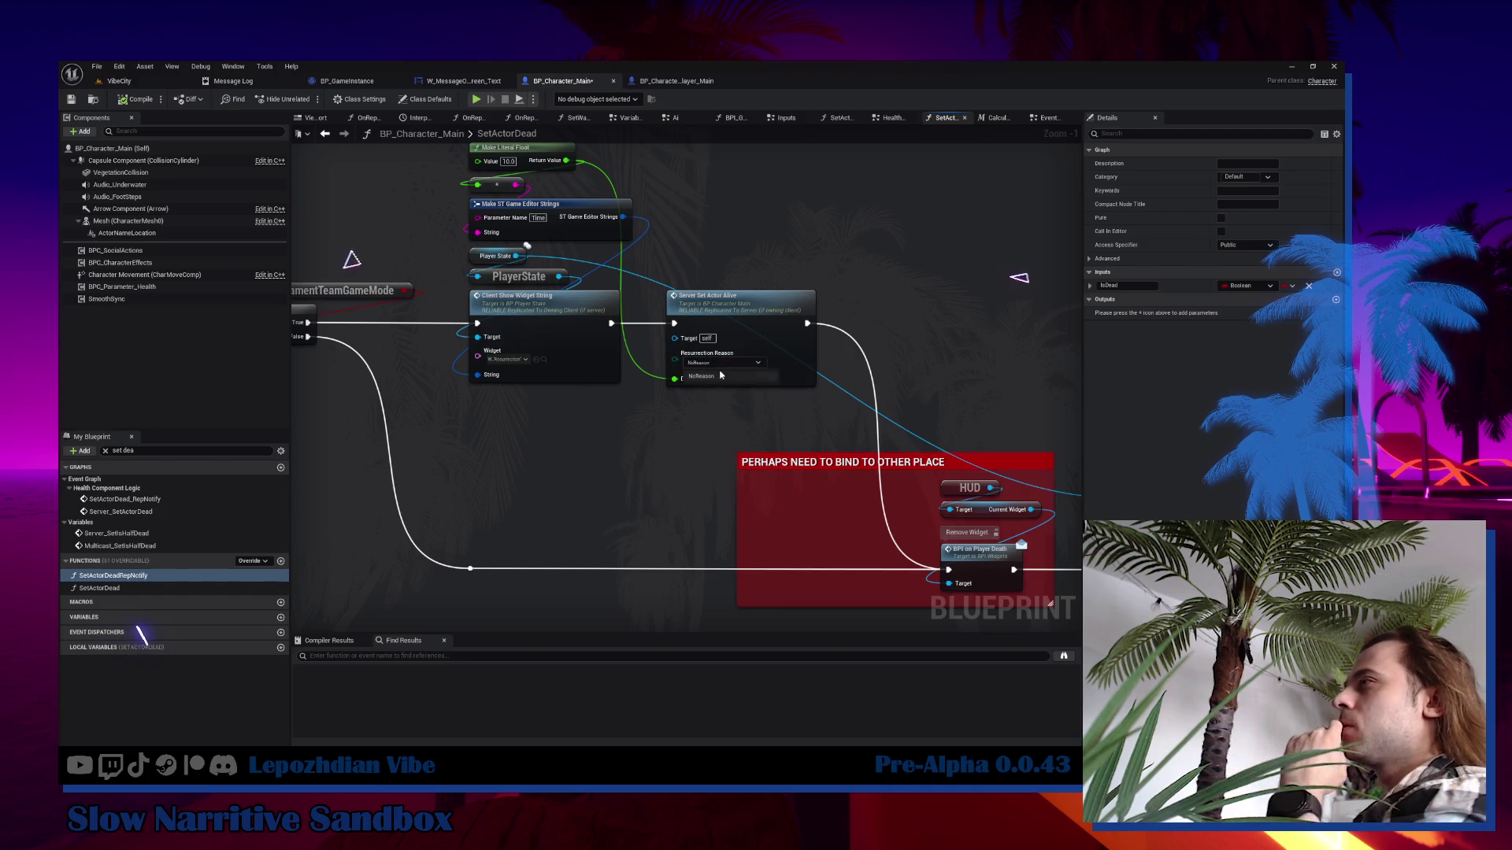
pyautogui.press('Escape')
pyautogui.moveTo(706, 407); pyautogui.dragTo(691, 441)
pyautogui.click(119, 80)
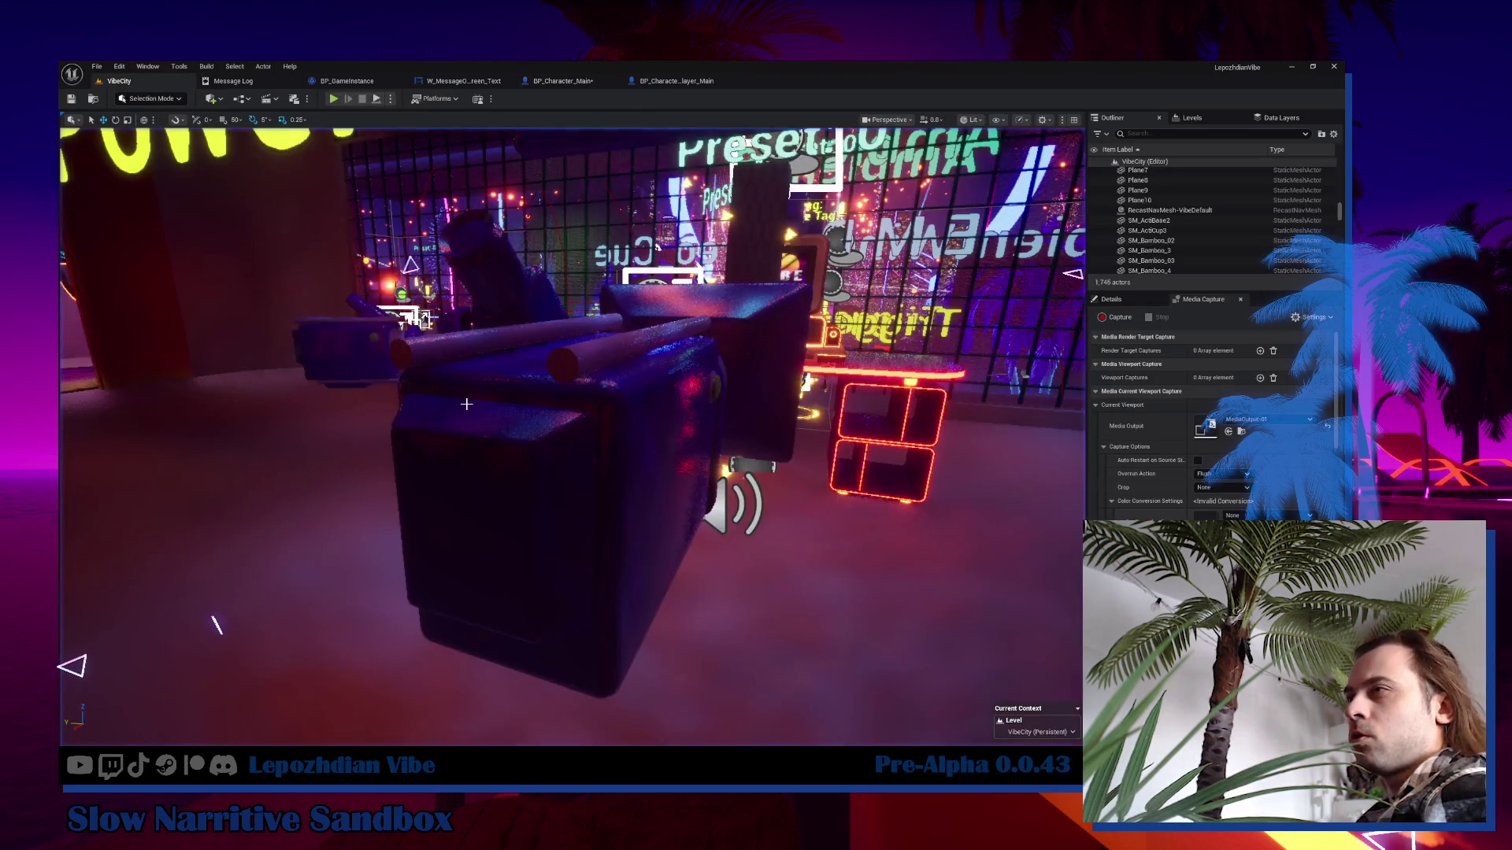
# Search the Content Drawer for 'resurrec' and open the resurrection reason enum.
pyautogui.hotkey('ctrl', 'space')
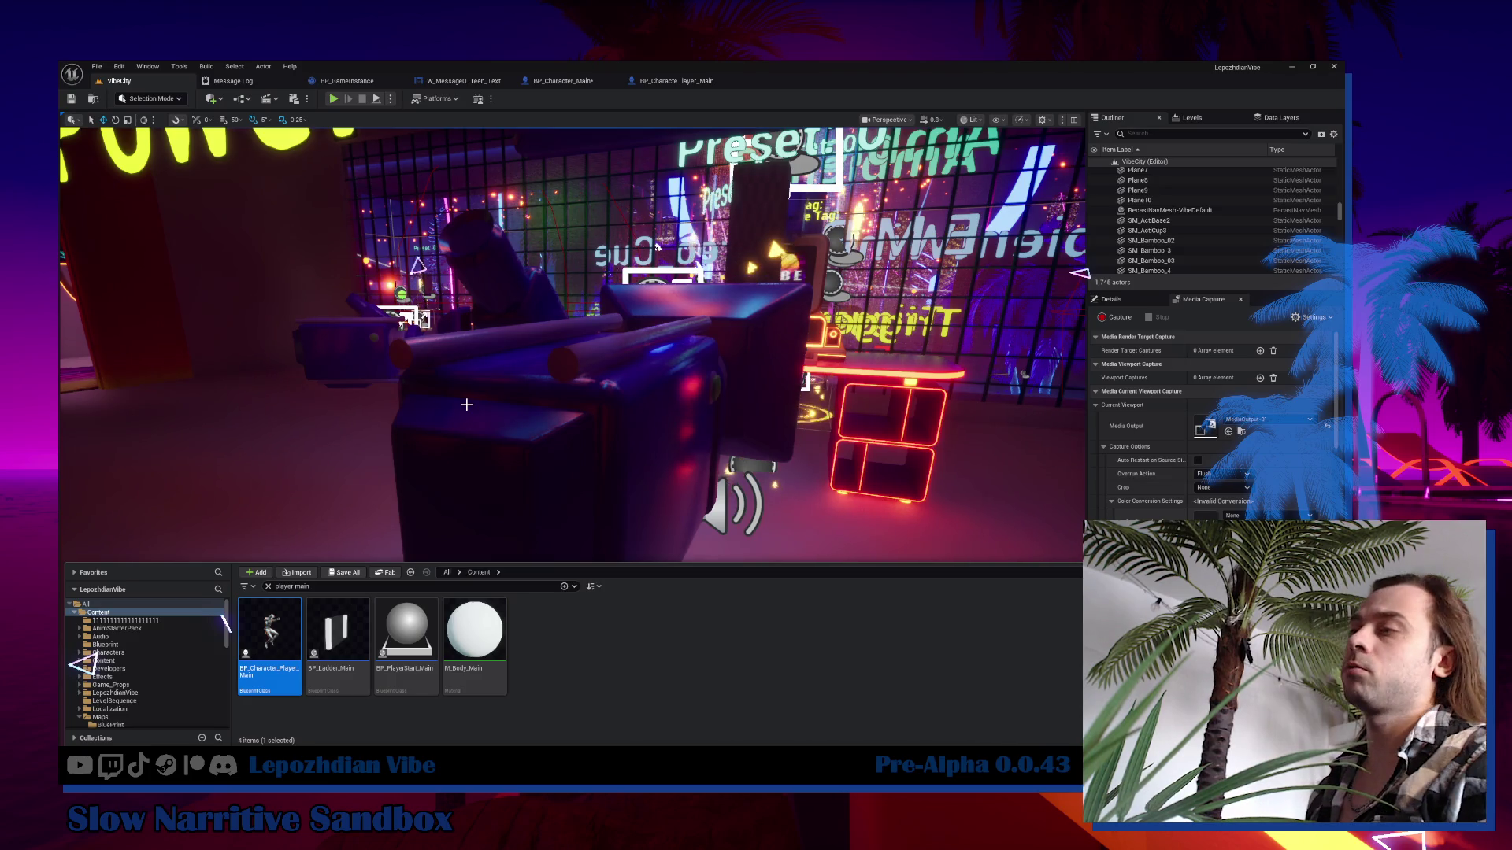
pyautogui.click(331, 587)
pyautogui.write('resurrec')
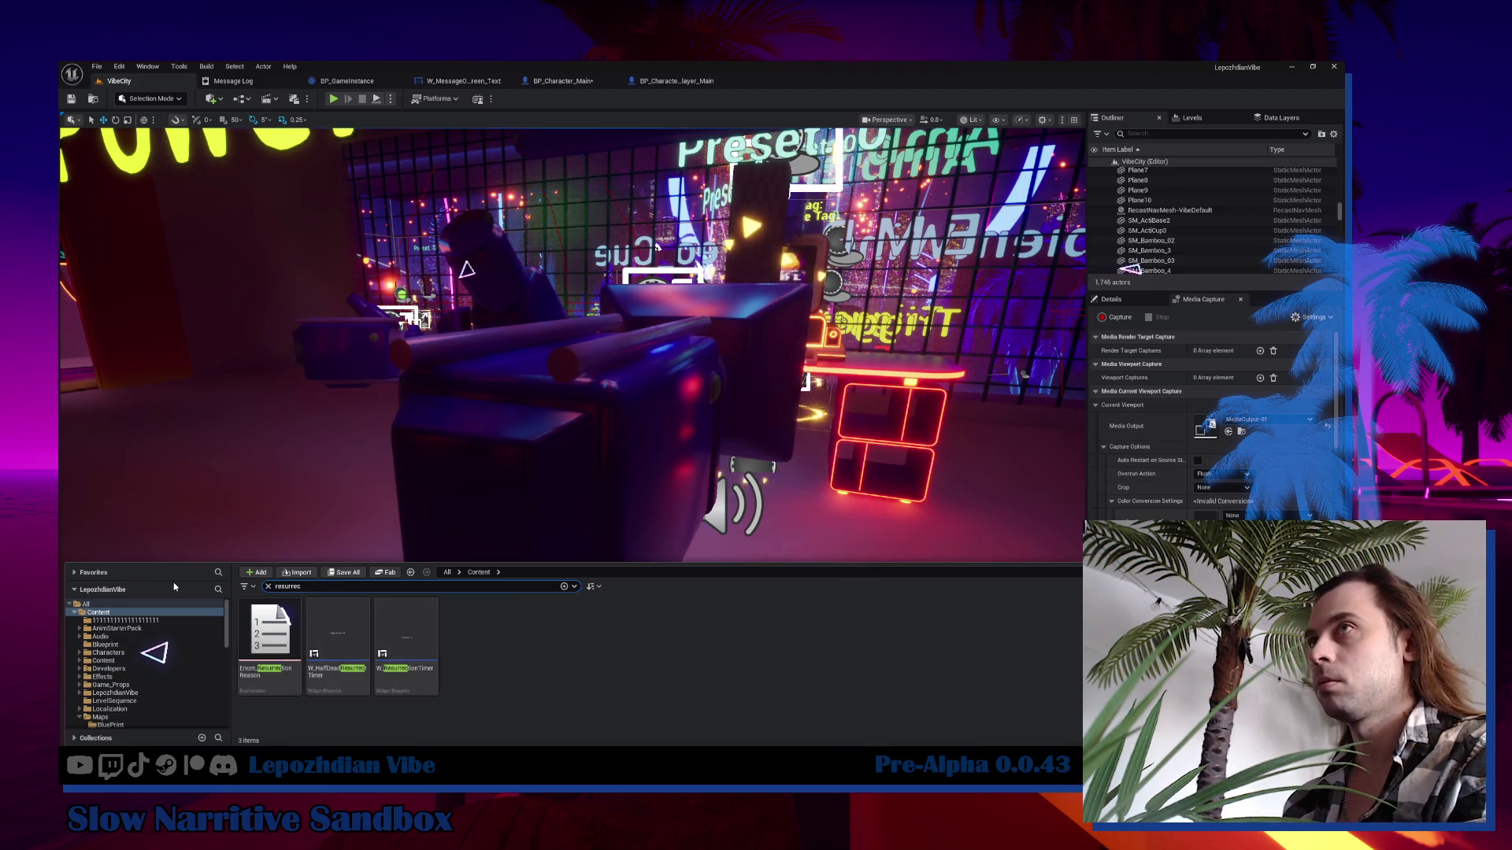
pyautogui.doubleClick(268, 634)
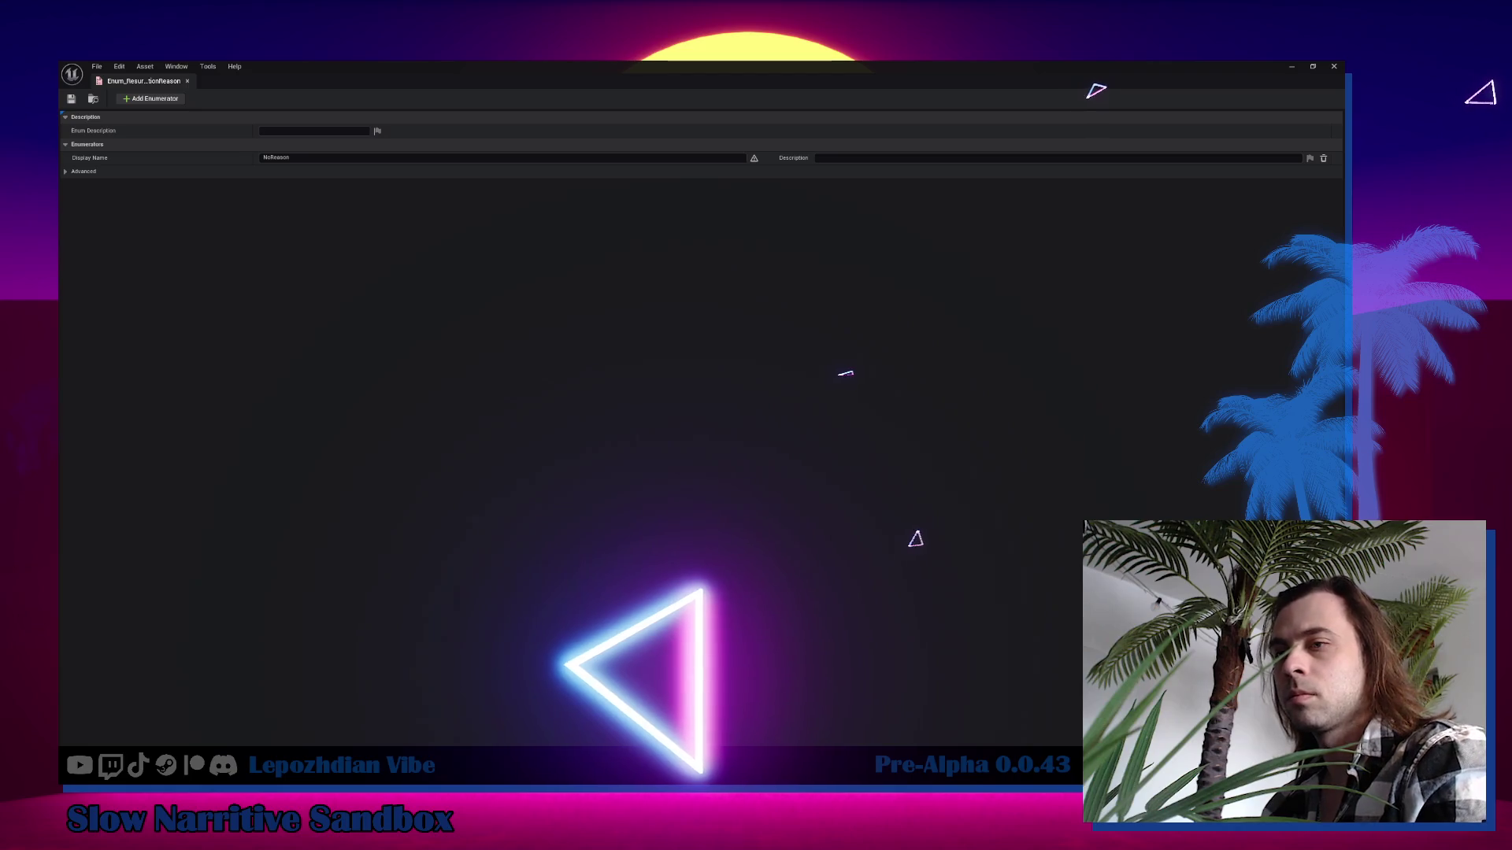
# Add a BecomeGhost entry to the resurrection-reason enum, then save and close the enum.
pyautogui.click(166, 104)
pyautogui.write('BecomeGhost')
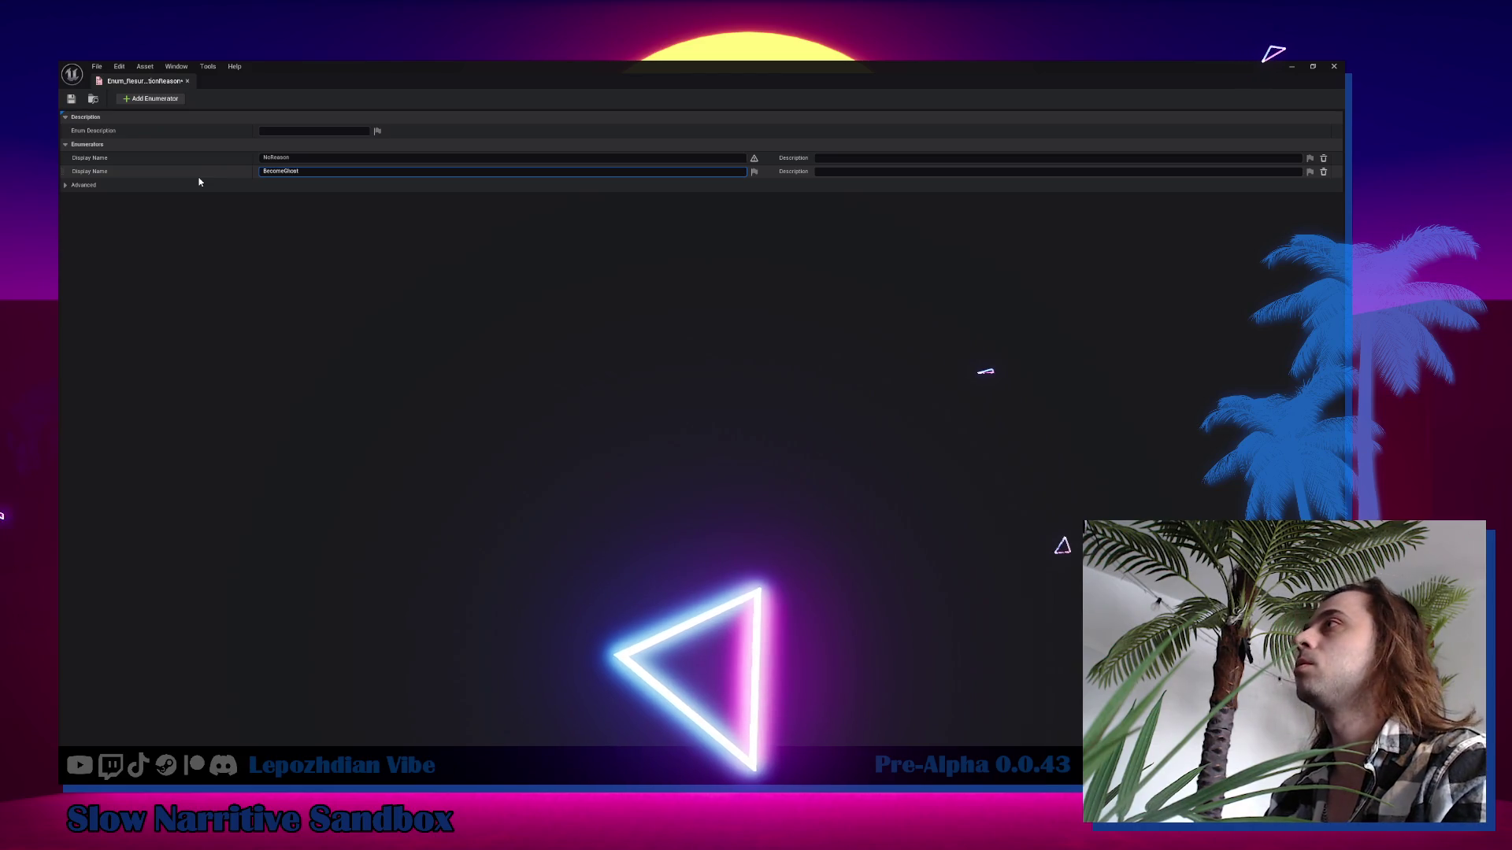
pyautogui.press('Return')
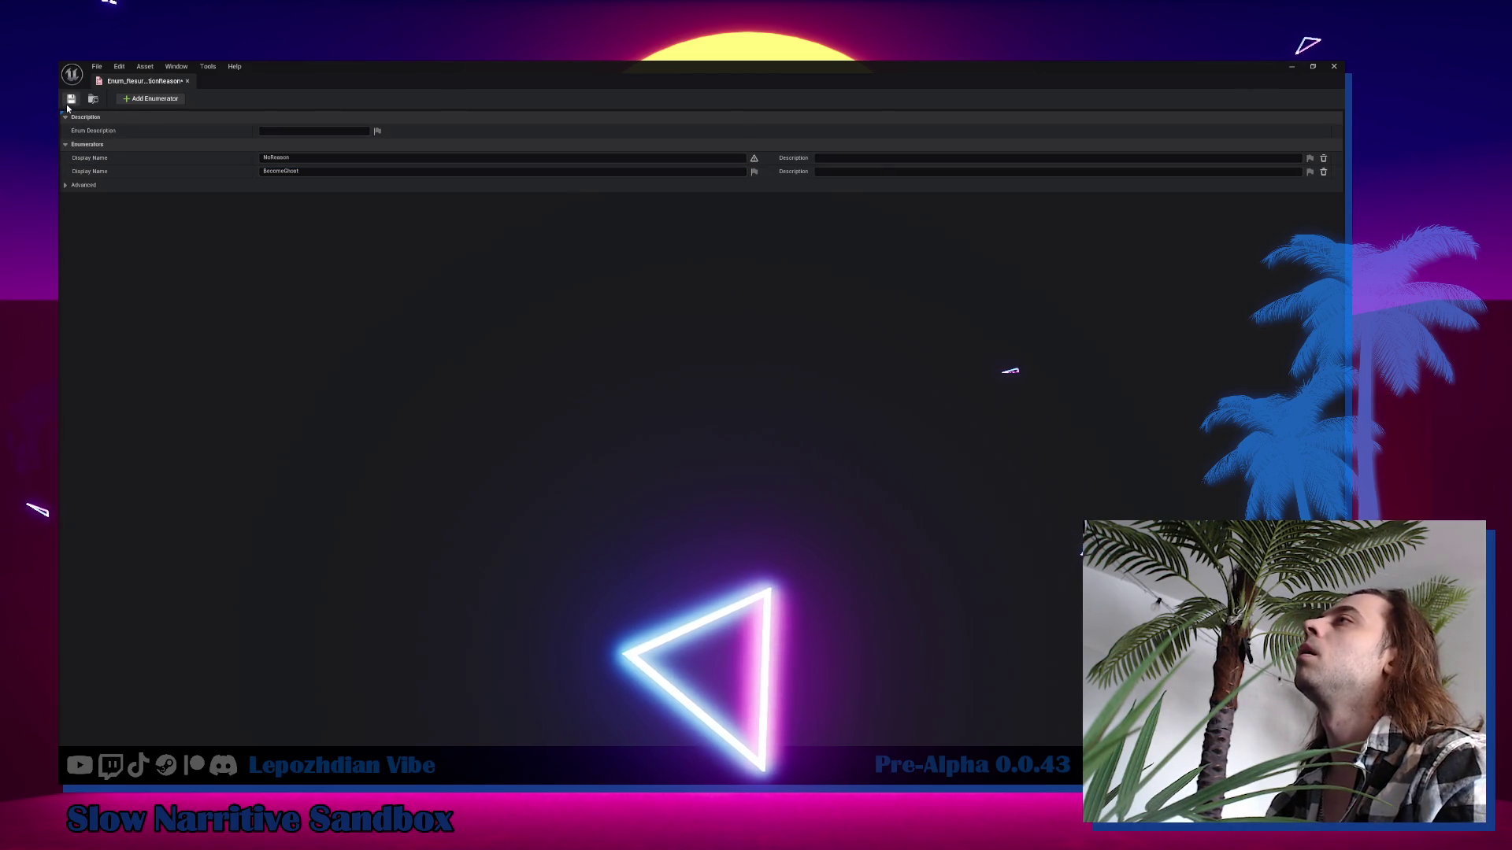
pyautogui.click(67, 101)
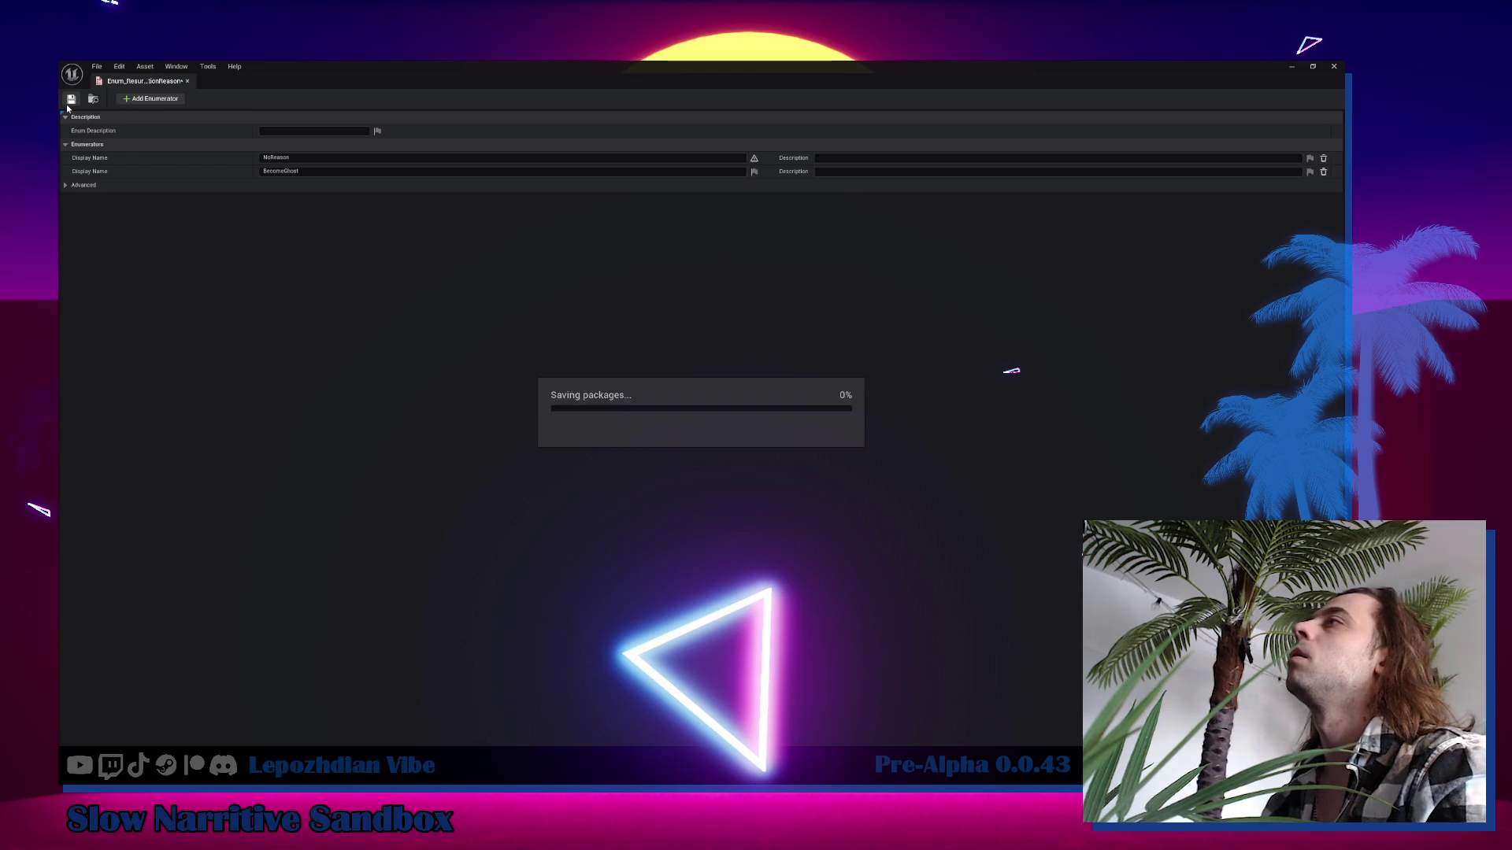
pyautogui.click(187, 82)
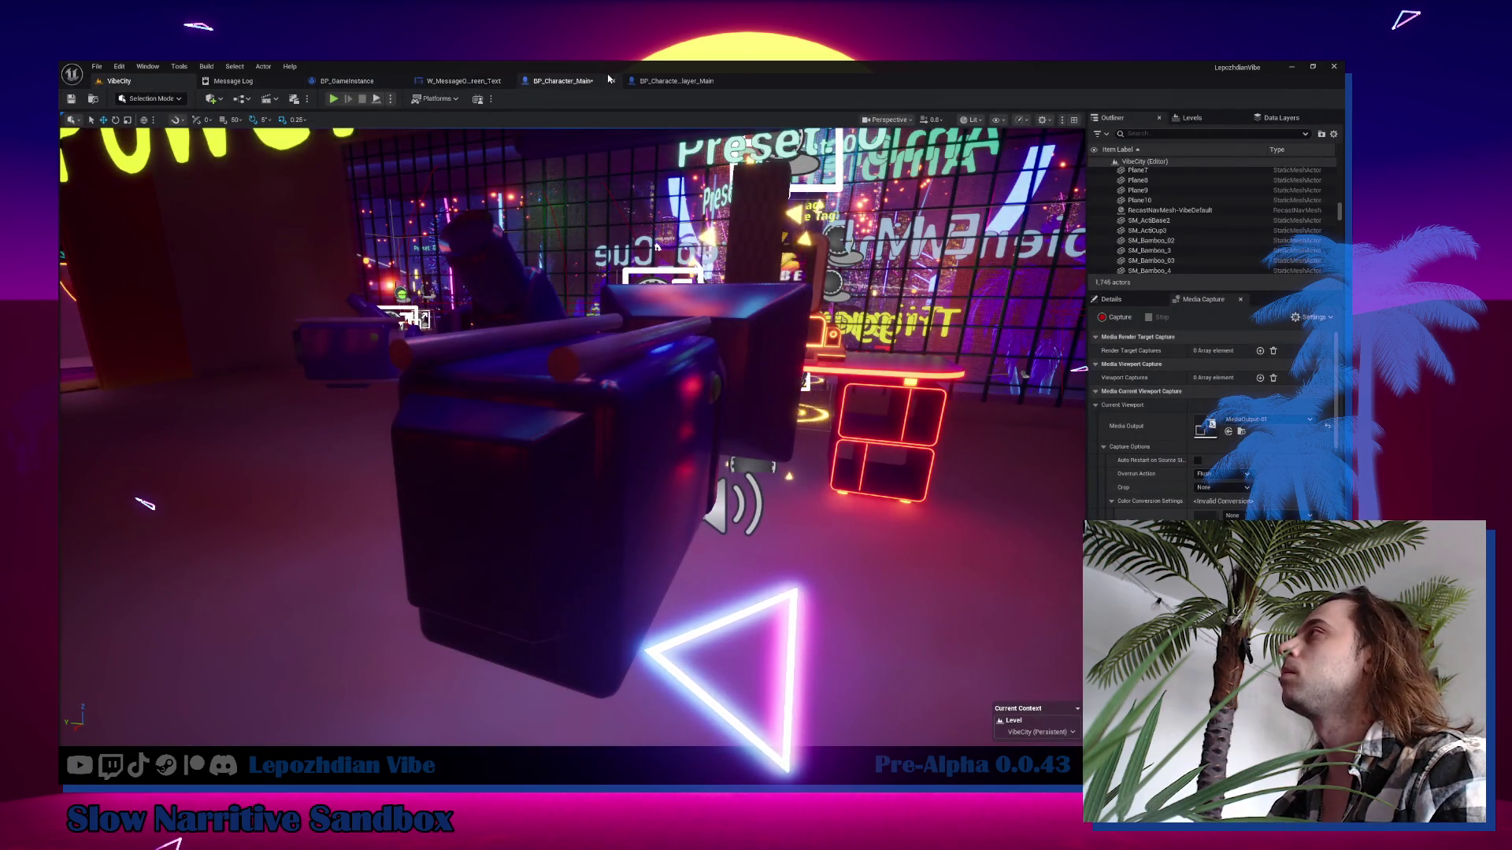
# In BP_Character_Main, paste a copy of Server Set Actor Alive and wire it to the Branch's False output.
pyautogui.click(559, 84)
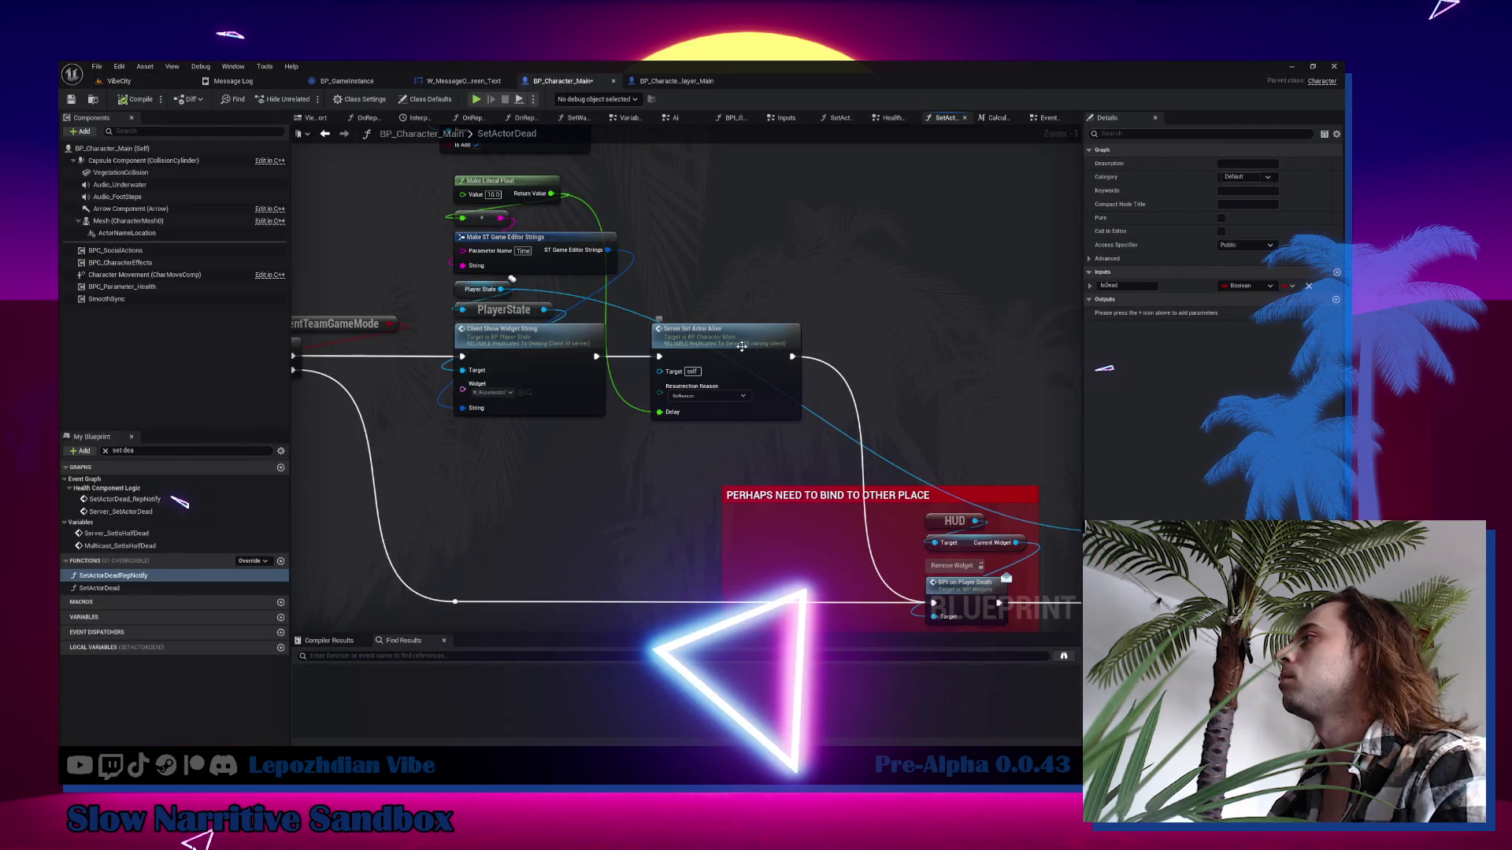
pyautogui.click(724, 331)
pyautogui.moveTo(603, 432)
pyautogui.mouseDown()
pyautogui.moveTo(769, 333)
pyautogui.moveTo(778, 310)
pyautogui.mouseUp()
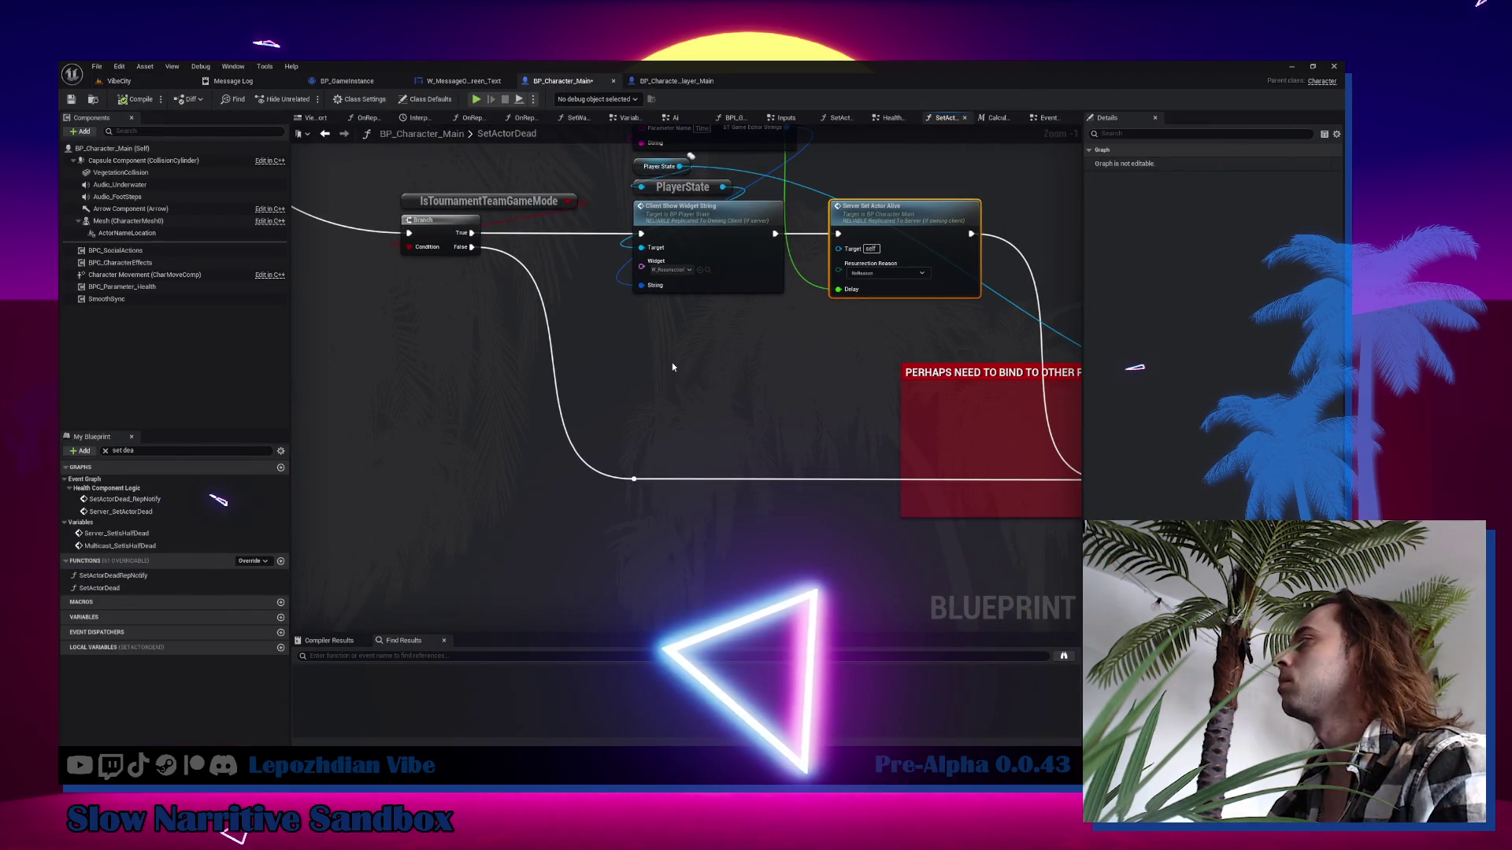
pyautogui.hotkey('ctrl', 'v')
pyautogui.moveTo(471, 247)
pyautogui.mouseDown()
pyautogui.moveTo(552, 339)
pyautogui.moveTo(676, 397)
pyautogui.mouseUp()
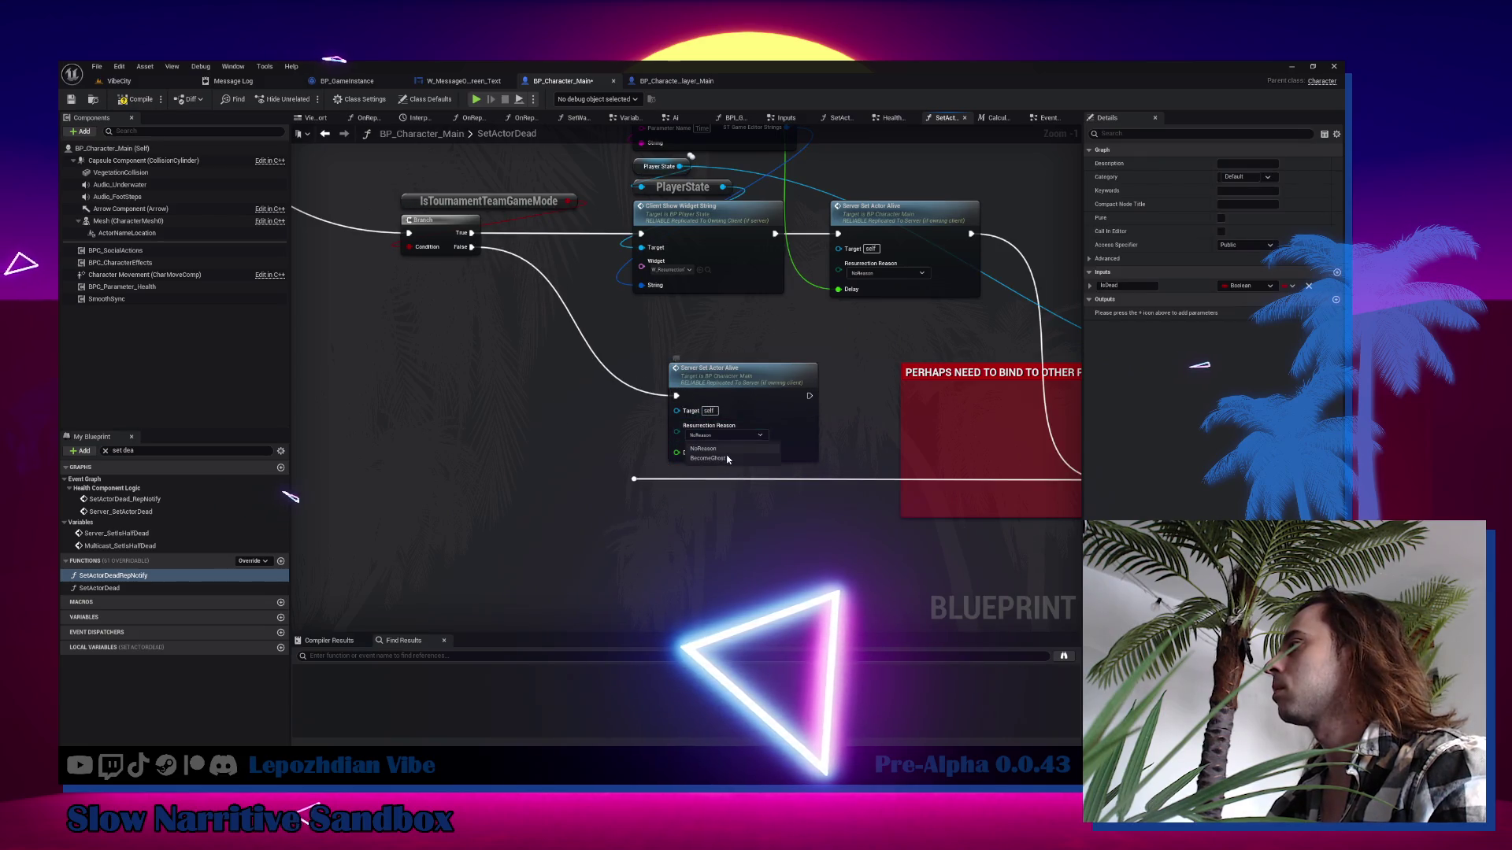
pyautogui.moveTo(809, 396)
pyautogui.mouseDown()
pyautogui.moveTo(677, 472)
pyautogui.moveTo(634, 478)
pyautogui.mouseUp()
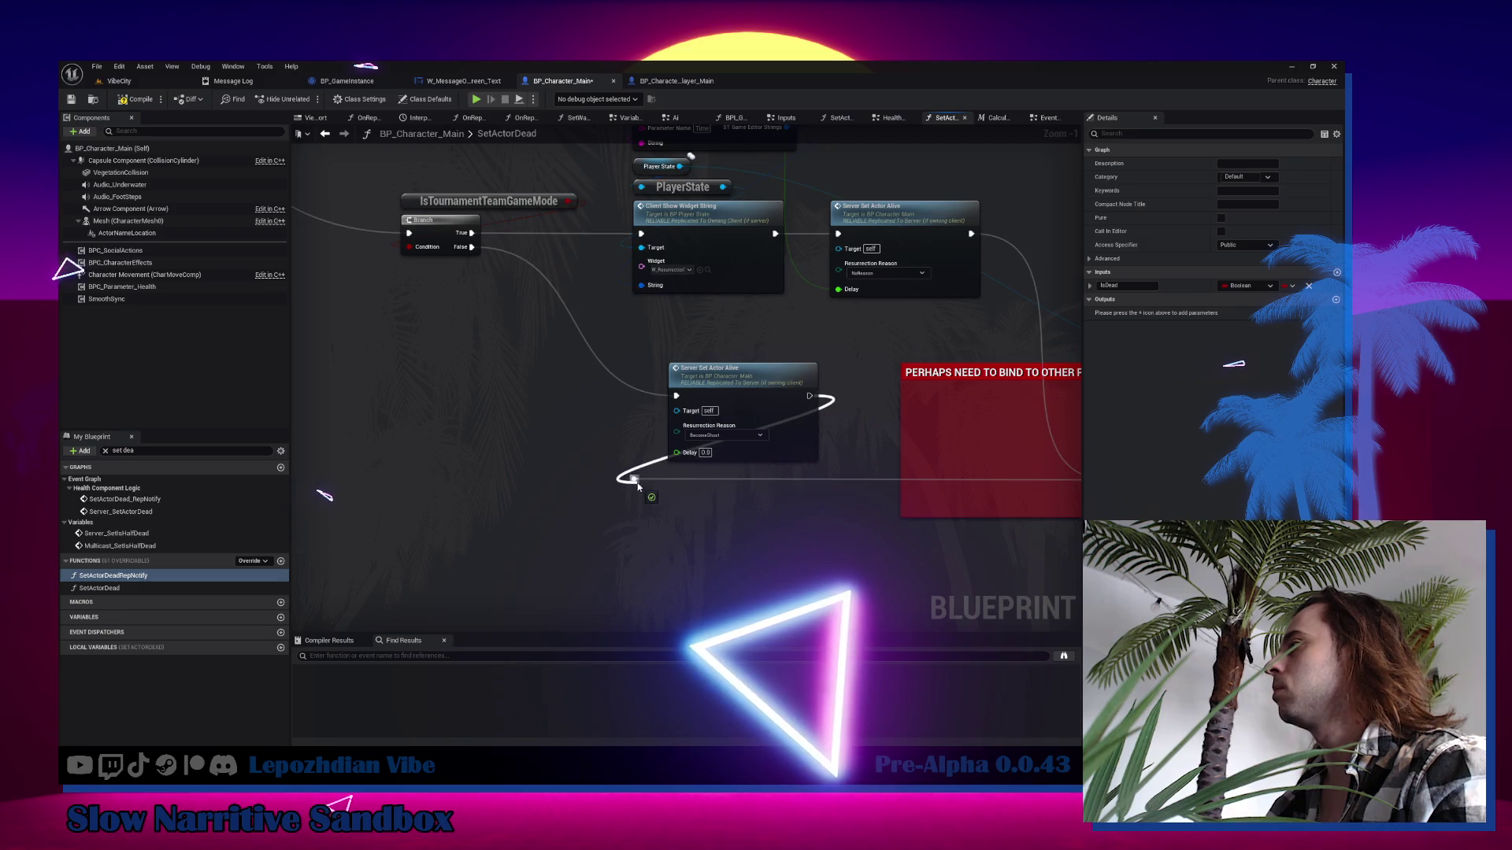
pyautogui.moveTo(751, 415)
pyautogui.mouseDown()
pyautogui.moveTo(505, 443)
pyautogui.moveTo(511, 479)
pyautogui.mouseUp()
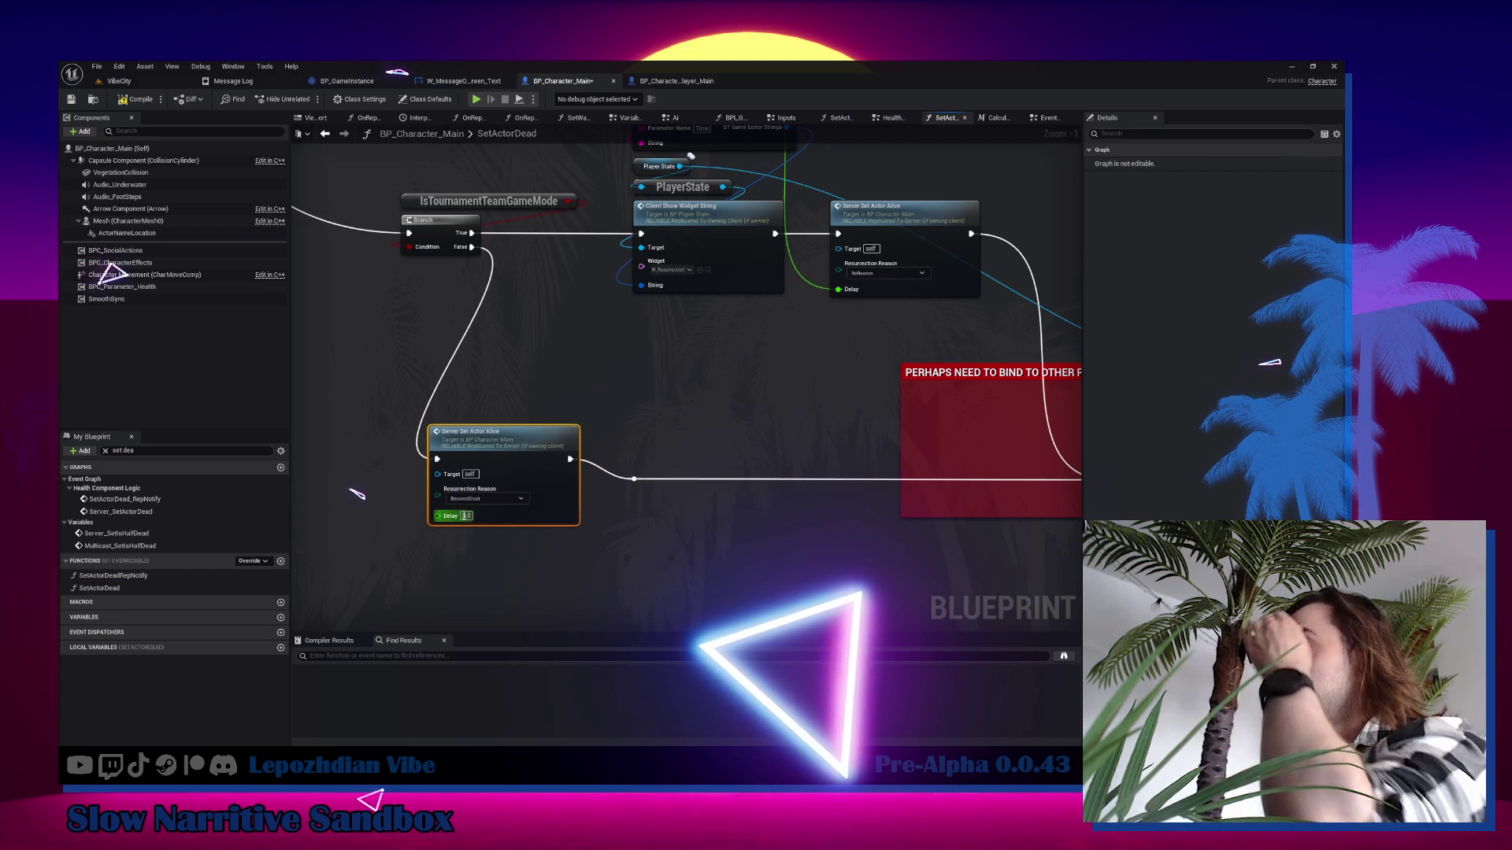
# Set the copied node's Delay to 10, then compile BP_Character_Main.
pyautogui.click(466, 516)
pyautogui.write('10')
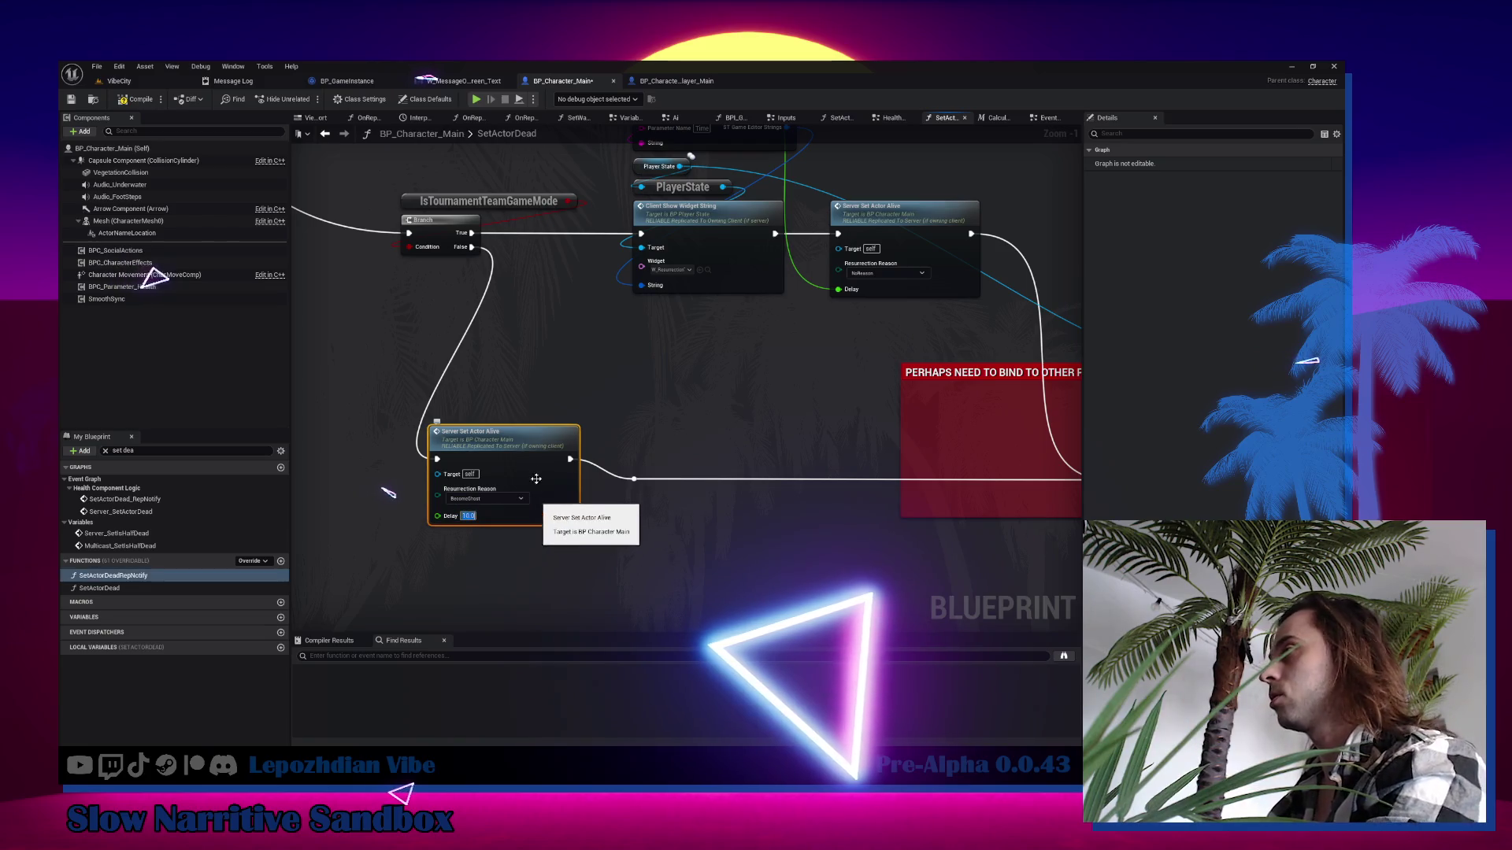
pyautogui.moveTo(534, 466); pyautogui.dragTo(552, 487)
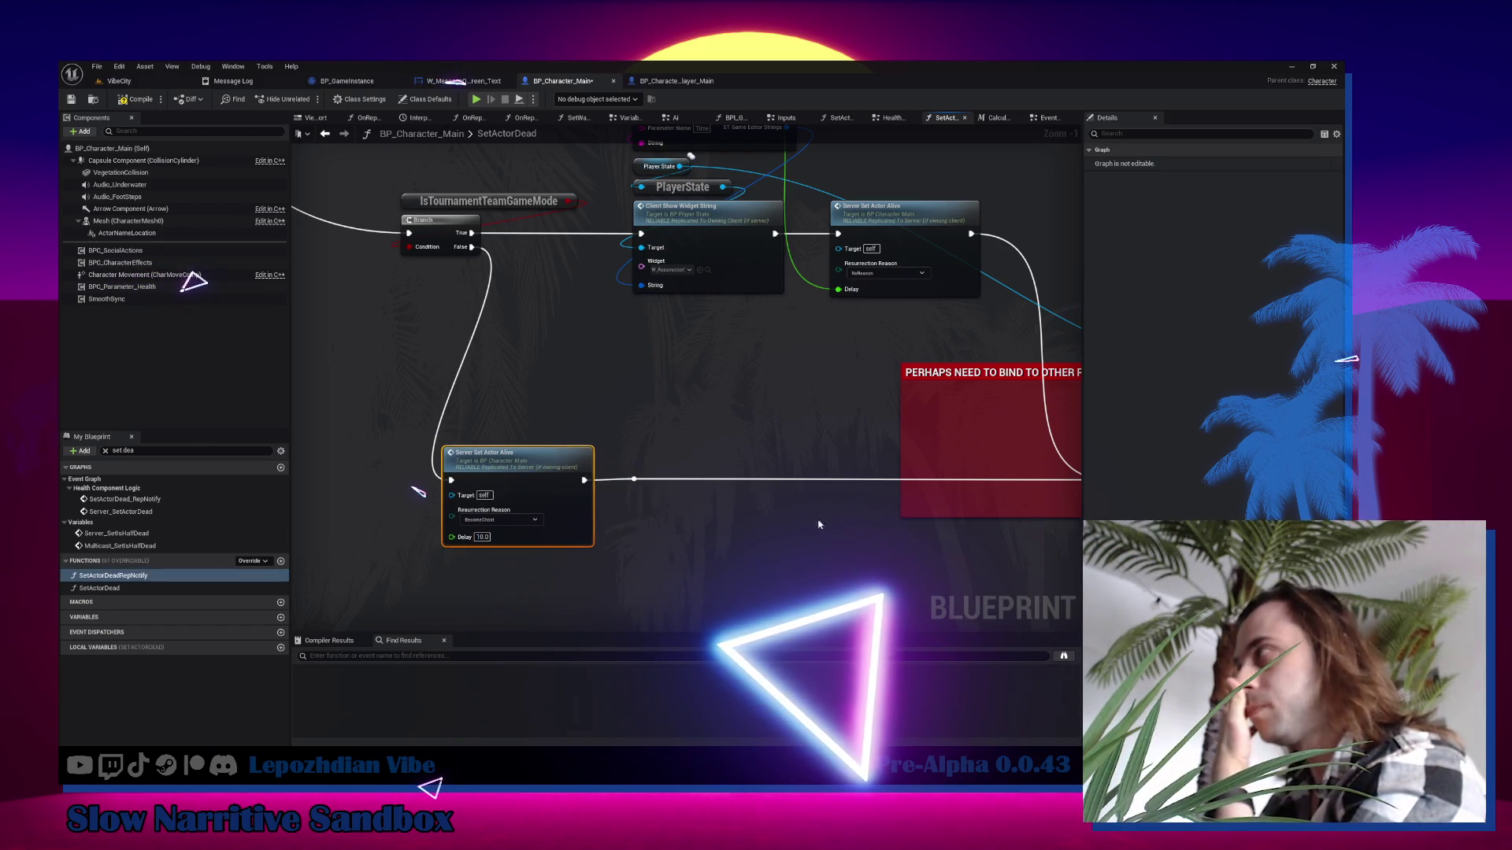
pyautogui.moveTo(819, 524)
pyautogui.mouseDown()
pyautogui.moveTo(299, 464)
pyautogui.moveTo(744, 401)
pyautogui.mouseUp()
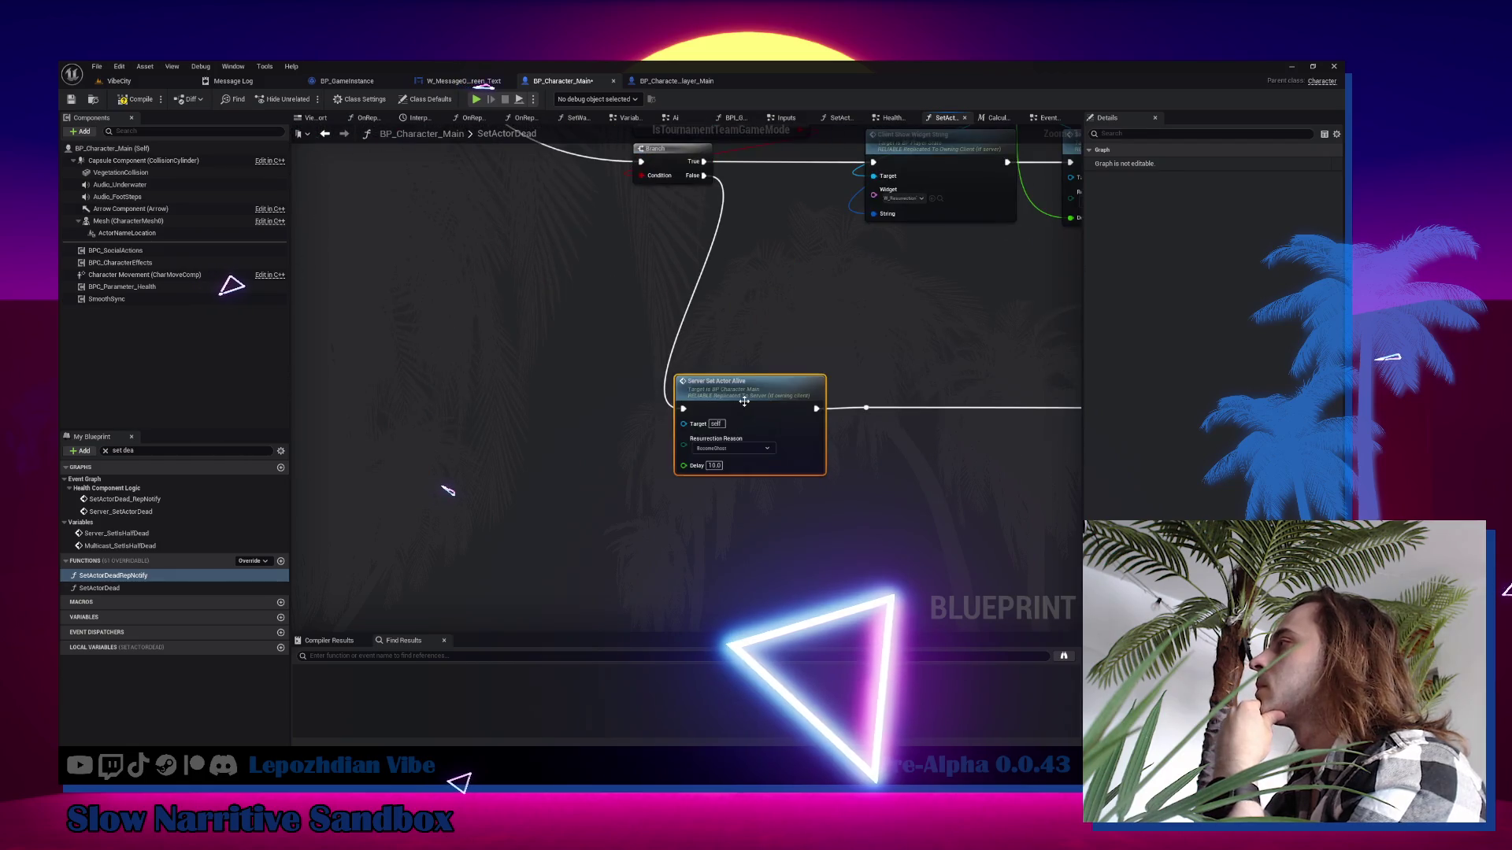
pyautogui.doubleClick(744, 402)
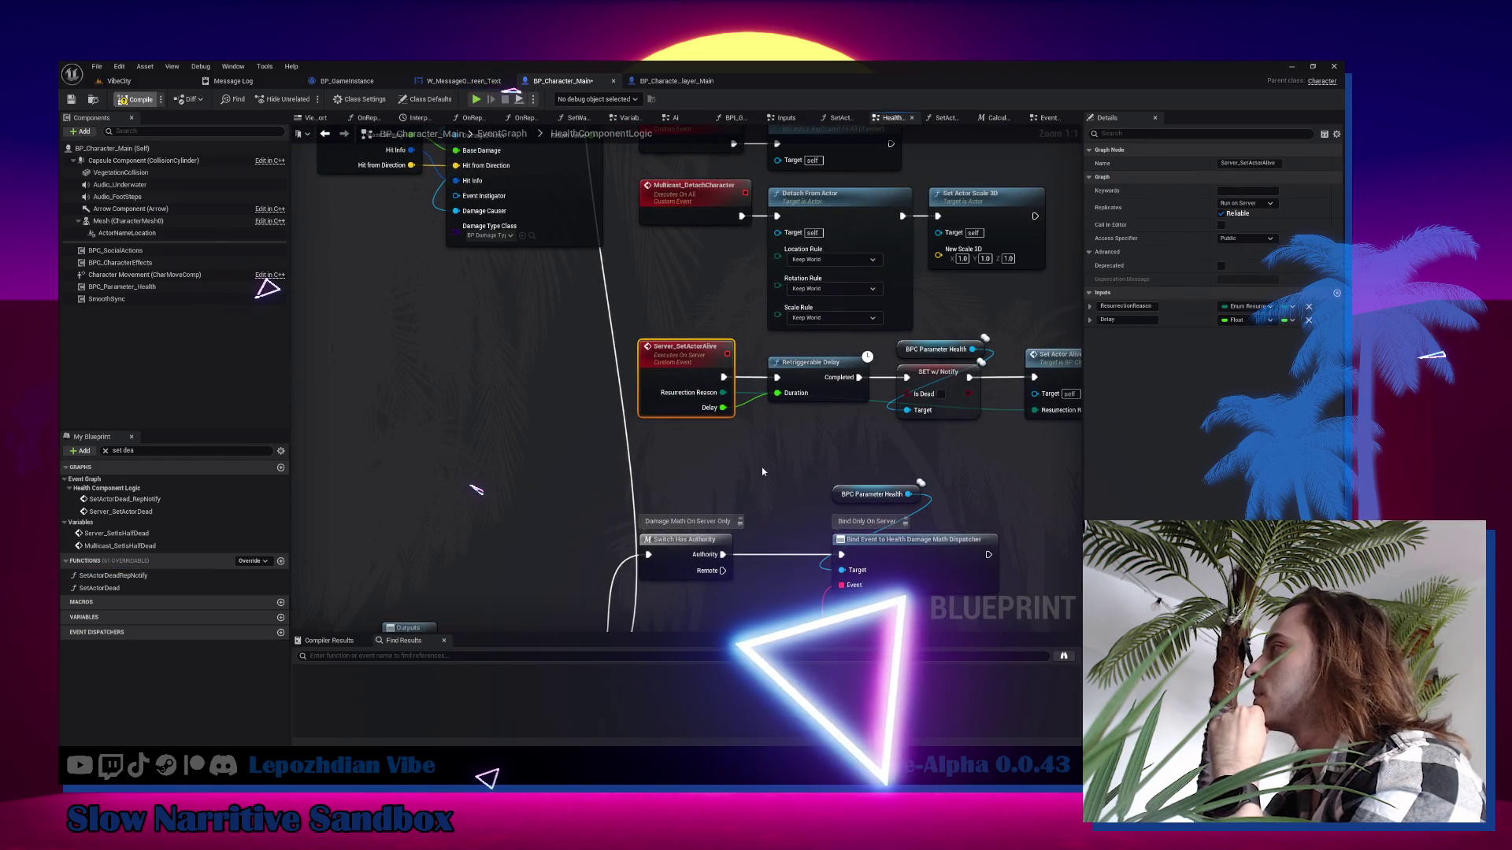
pyautogui.press('F7')
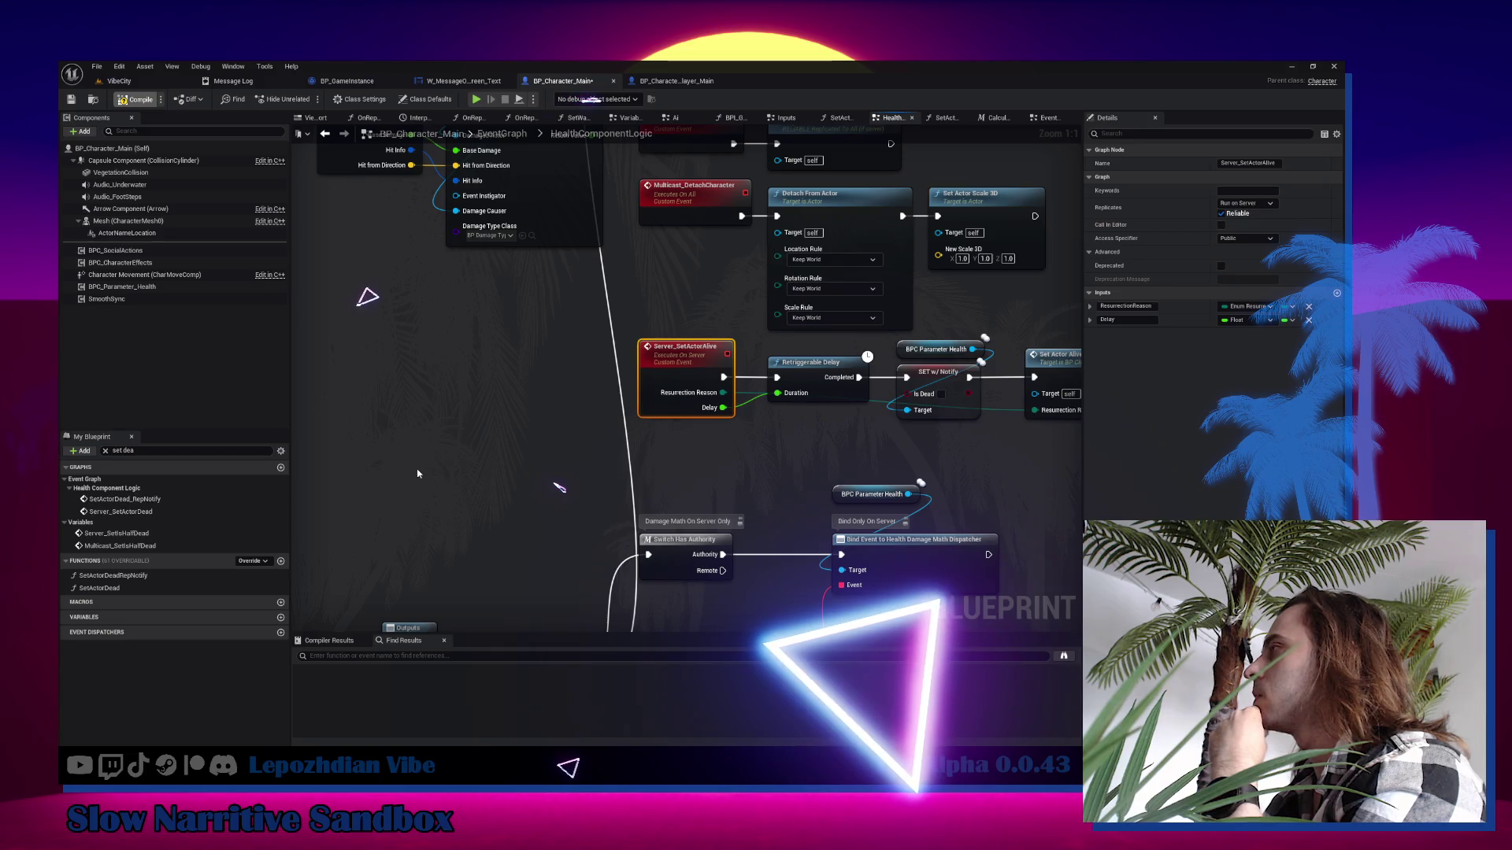
# Pan the event graph to bring the Server_SetActorAlive event into view.
pyautogui.rightClick(387, 469)
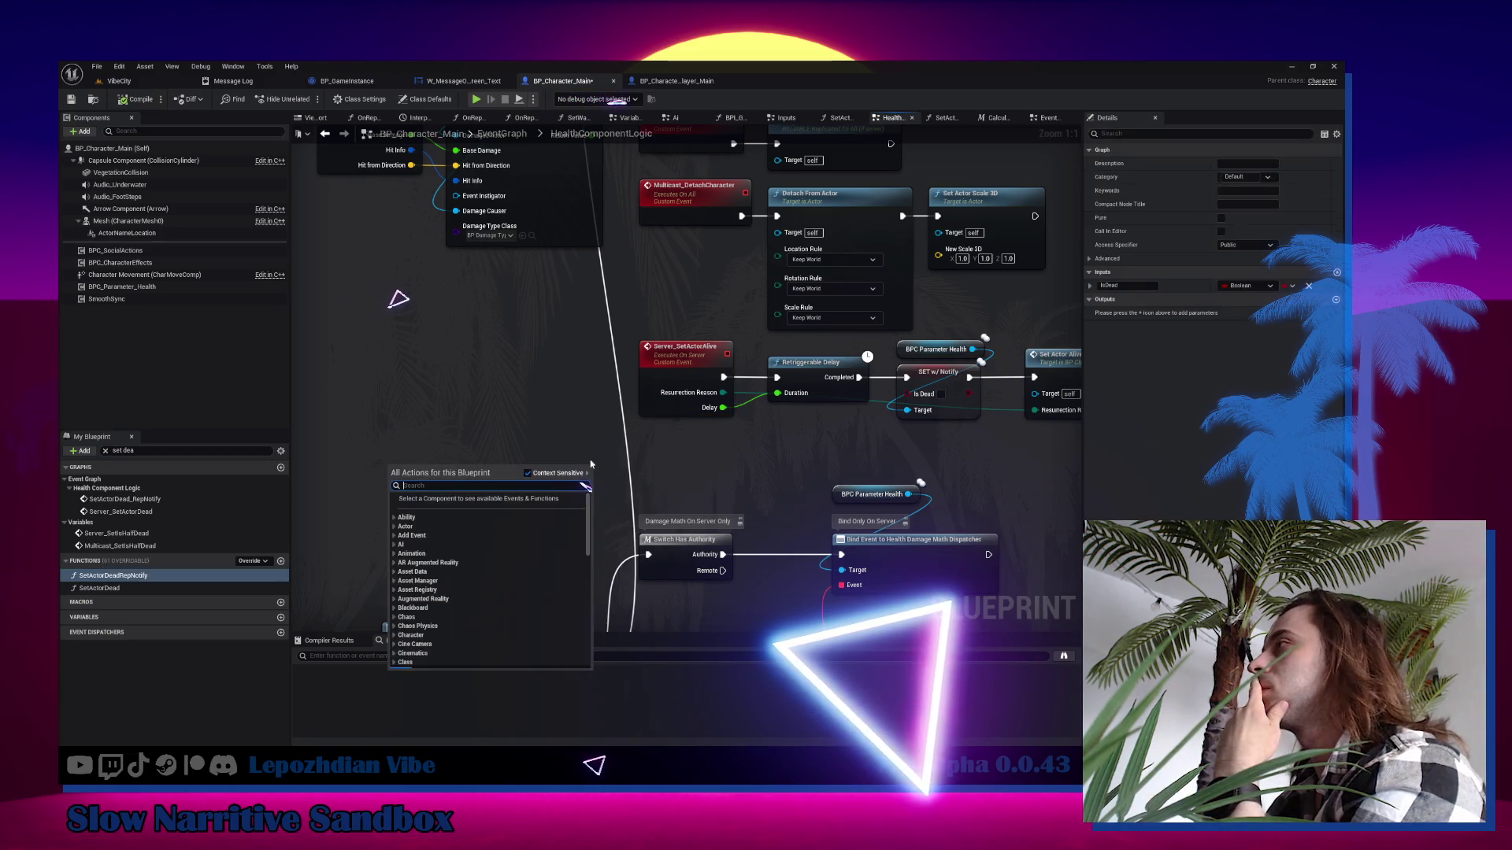
pyautogui.moveTo(387, 469)
pyautogui.mouseDown()
pyautogui.moveTo(375, 438)
pyautogui.moveTo(296, 443)
pyautogui.mouseUp()
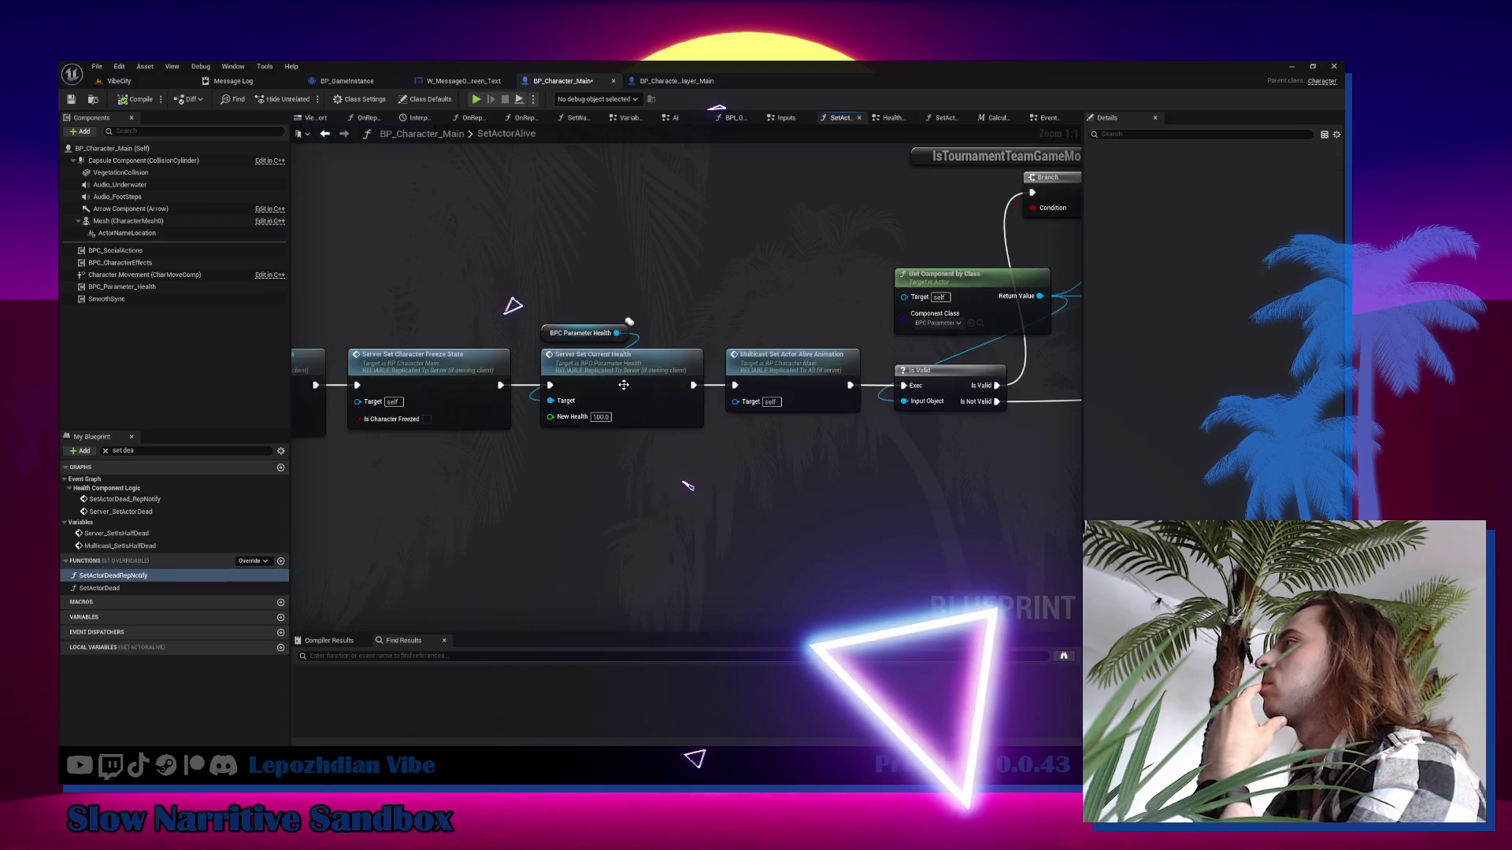
# In SetActorAlive, add a Get Resurrection Reason == BecomeGhost comparison beside the freeze step.
pyautogui.doubleClick(626, 389)
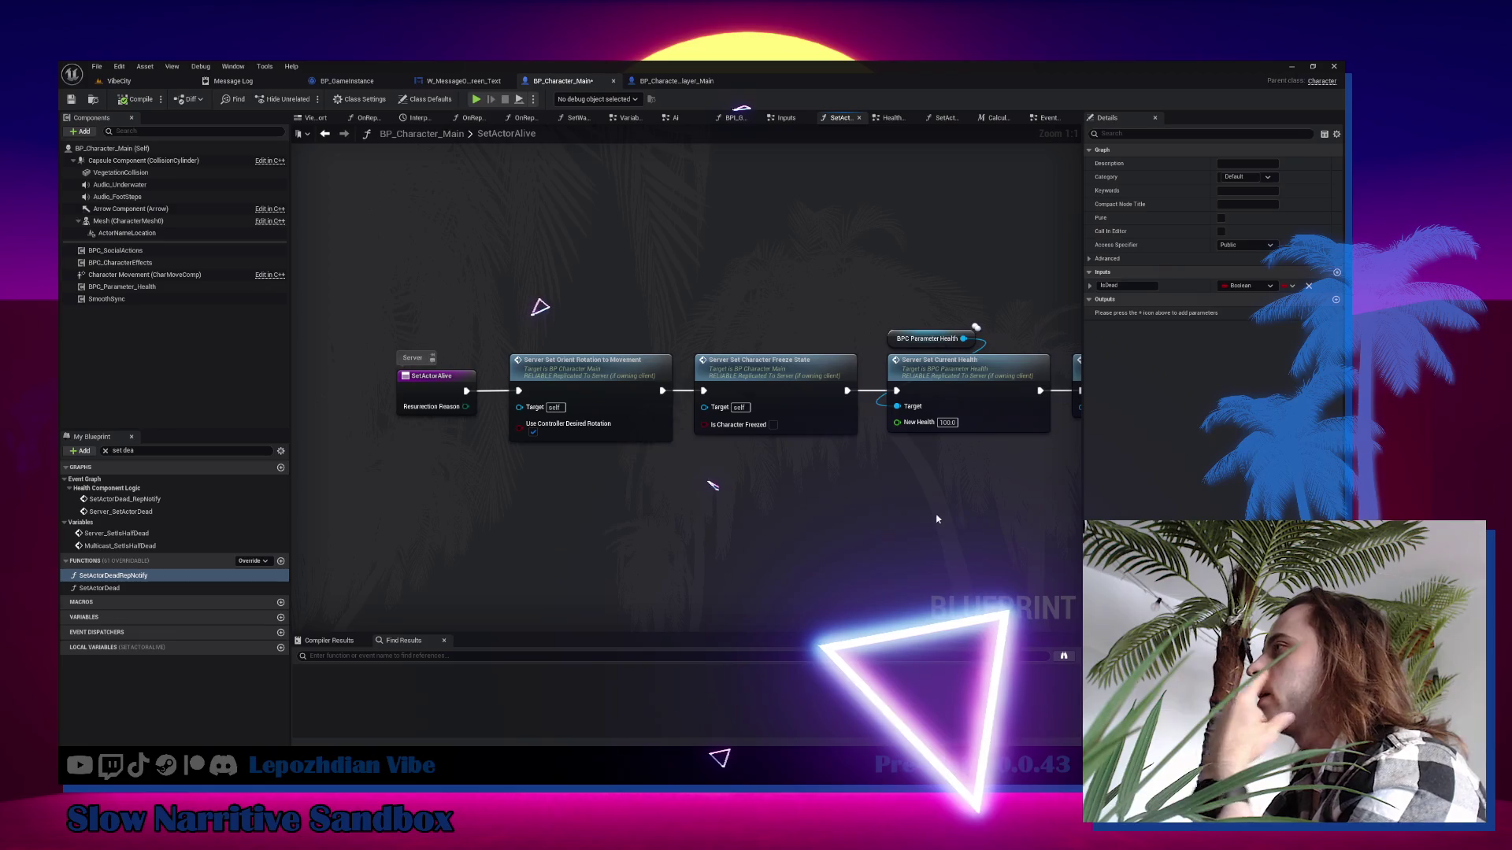
pyautogui.rightClick(514, 487)
pyautogui.write('g')
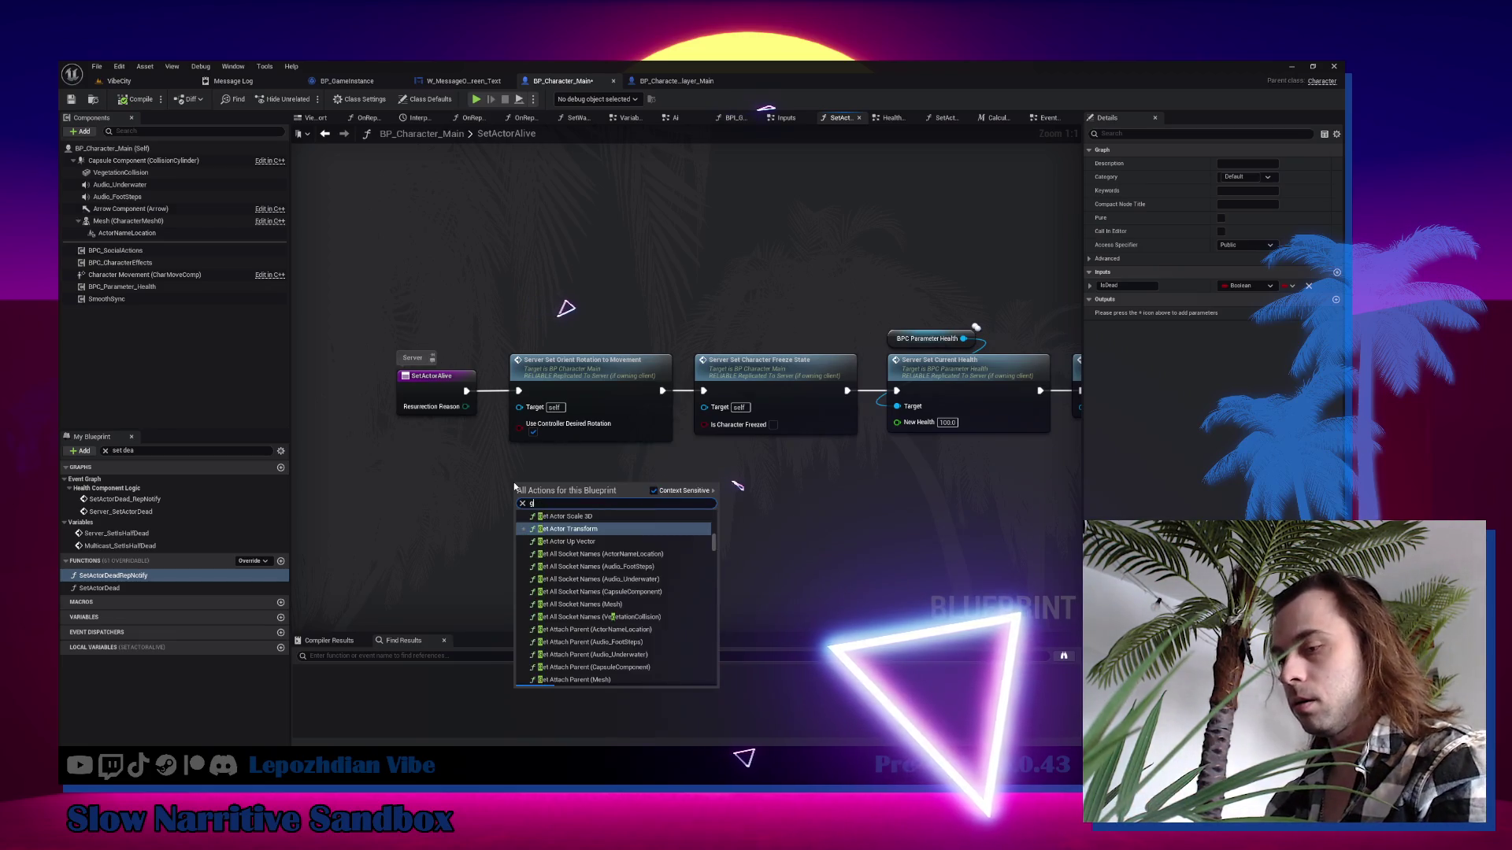
pyautogui.write('et resu')
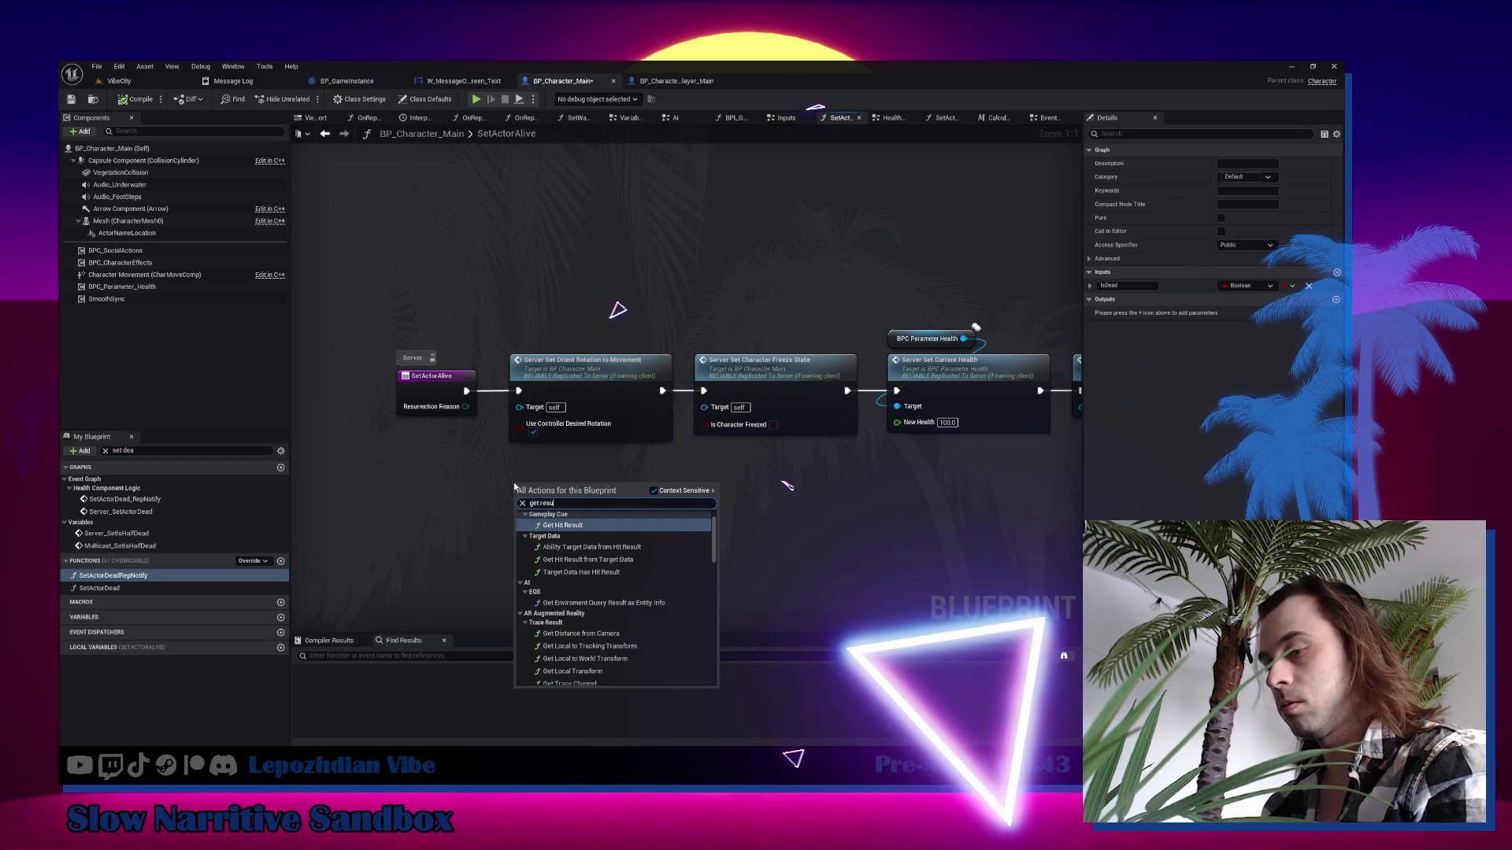
pyautogui.write('rre')
pyautogui.press('Return')
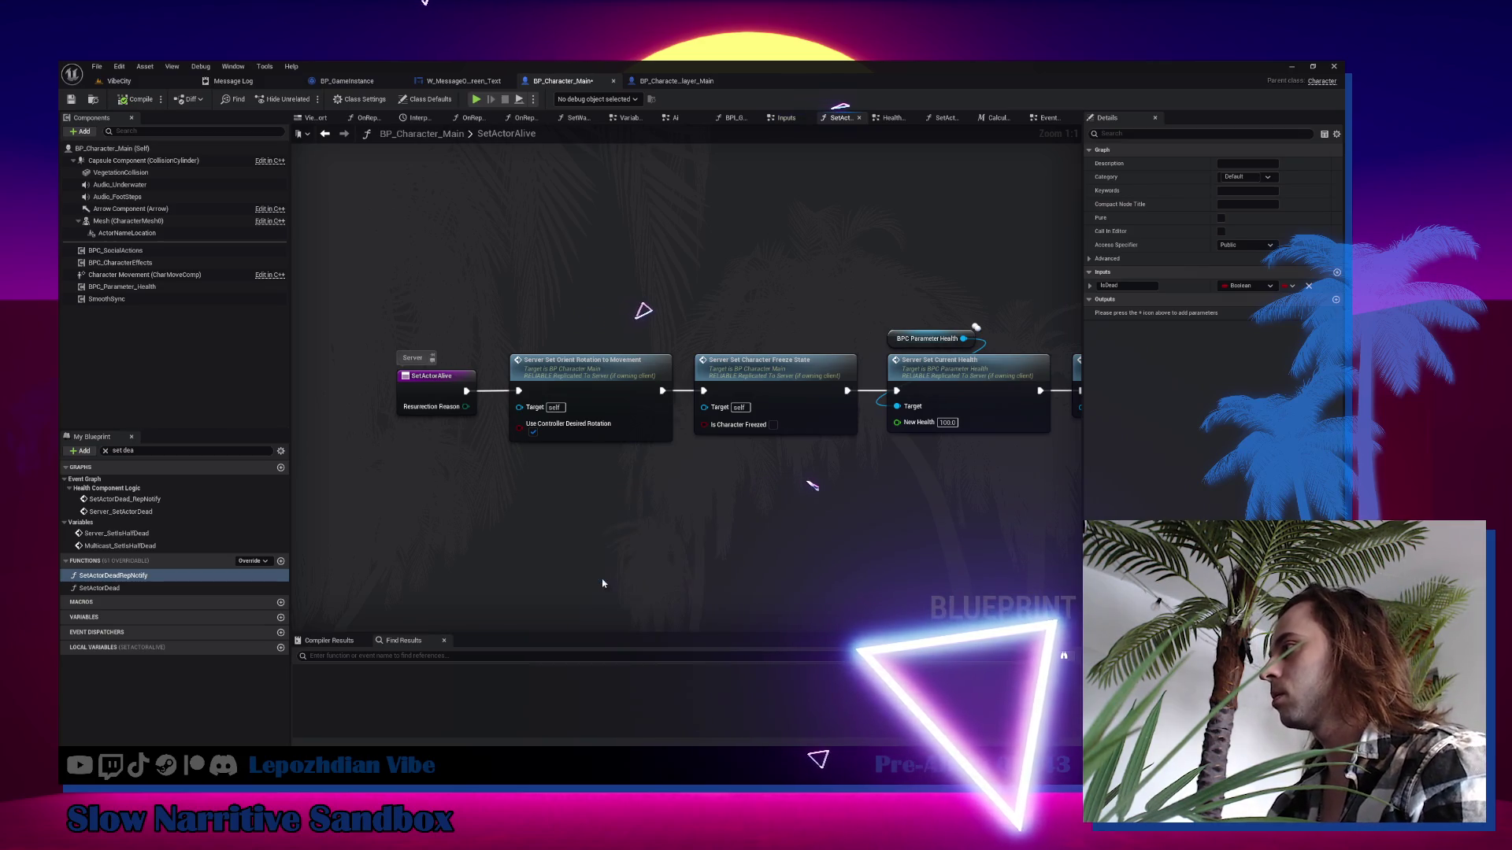
pyautogui.moveTo(581, 491); pyautogui.dragTo(613, 496)
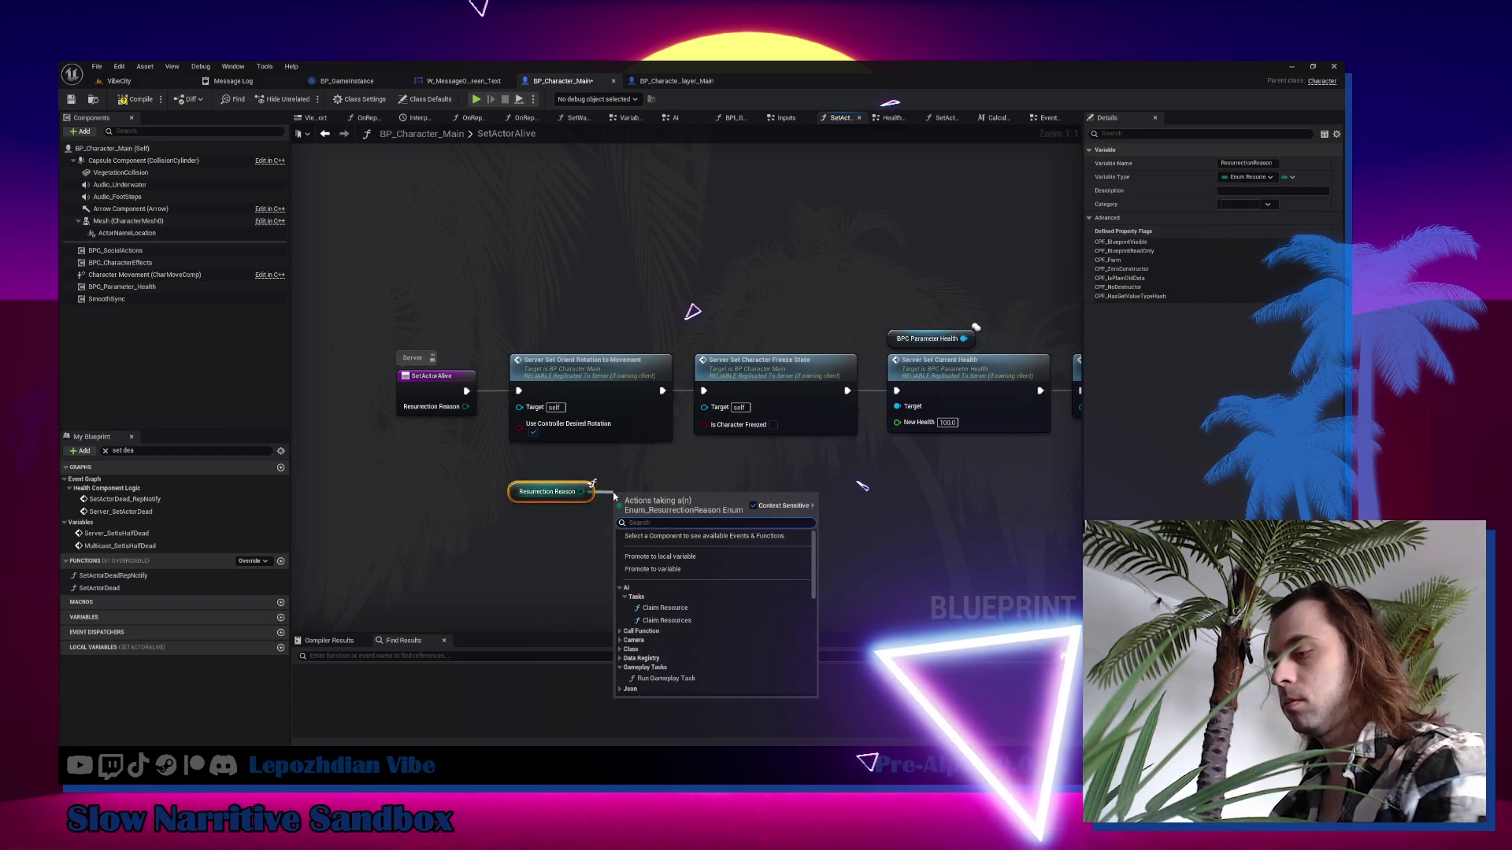
pyautogui.write('==')
pyautogui.press('Return')
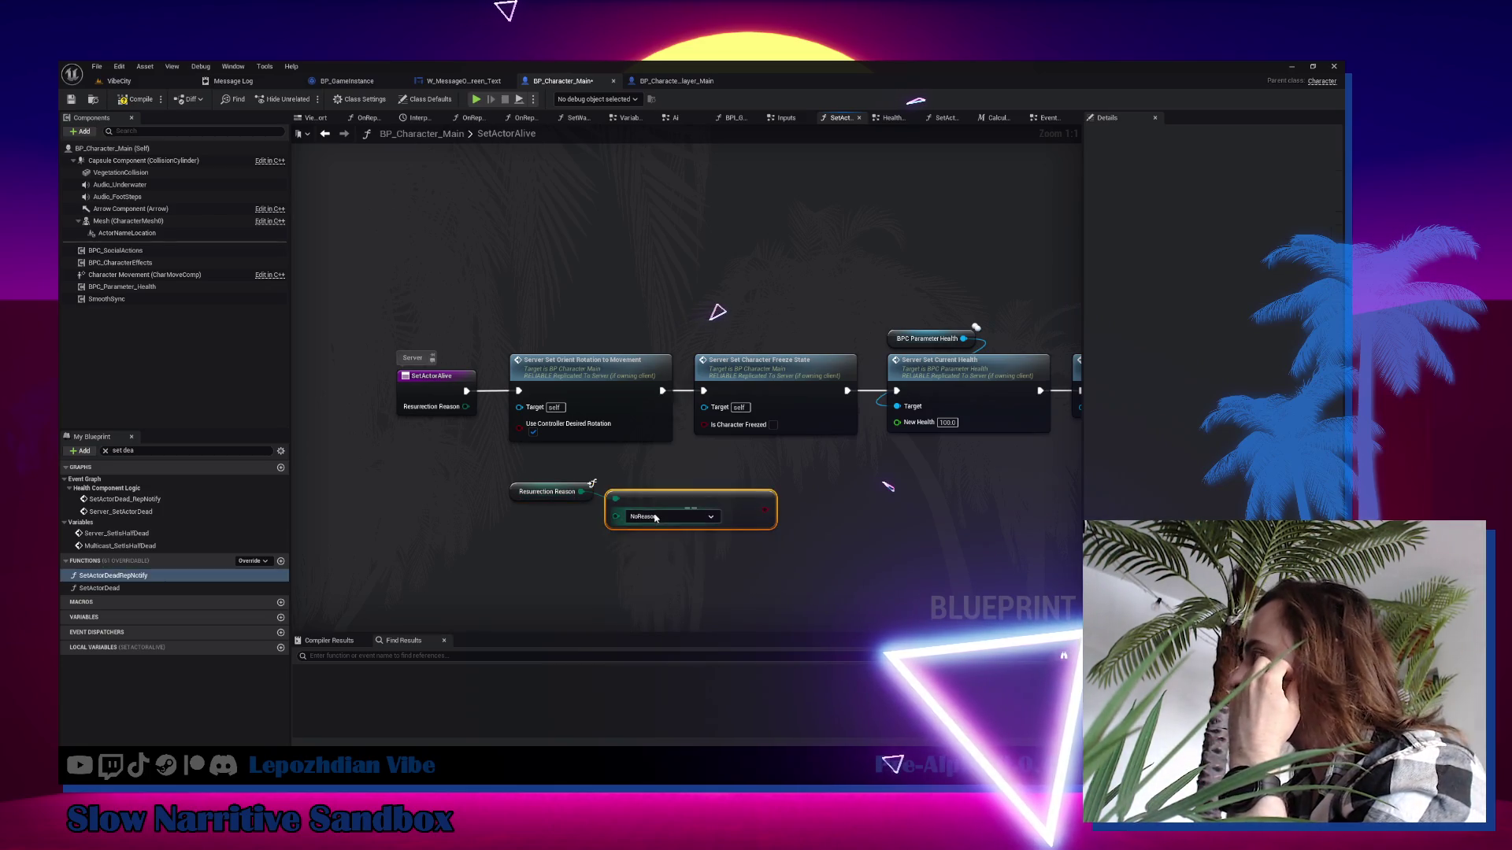
pyautogui.click(655, 517)
pyautogui.click(669, 540)
pyautogui.moveTo(672, 501)
pyautogui.mouseDown()
pyautogui.moveTo(575, 516)
pyautogui.moveTo(815, 518)
pyautogui.mouseUp()
pyautogui.keyDown('ctrl'); pyautogui.click(547, 491); pyautogui.keyUp('ctrl')
pyautogui.moveTo(909, 489)
pyautogui.mouseDown()
pyautogui.moveTo(423, 461)
pyautogui.moveTo(501, 436)
pyautogui.mouseUp()
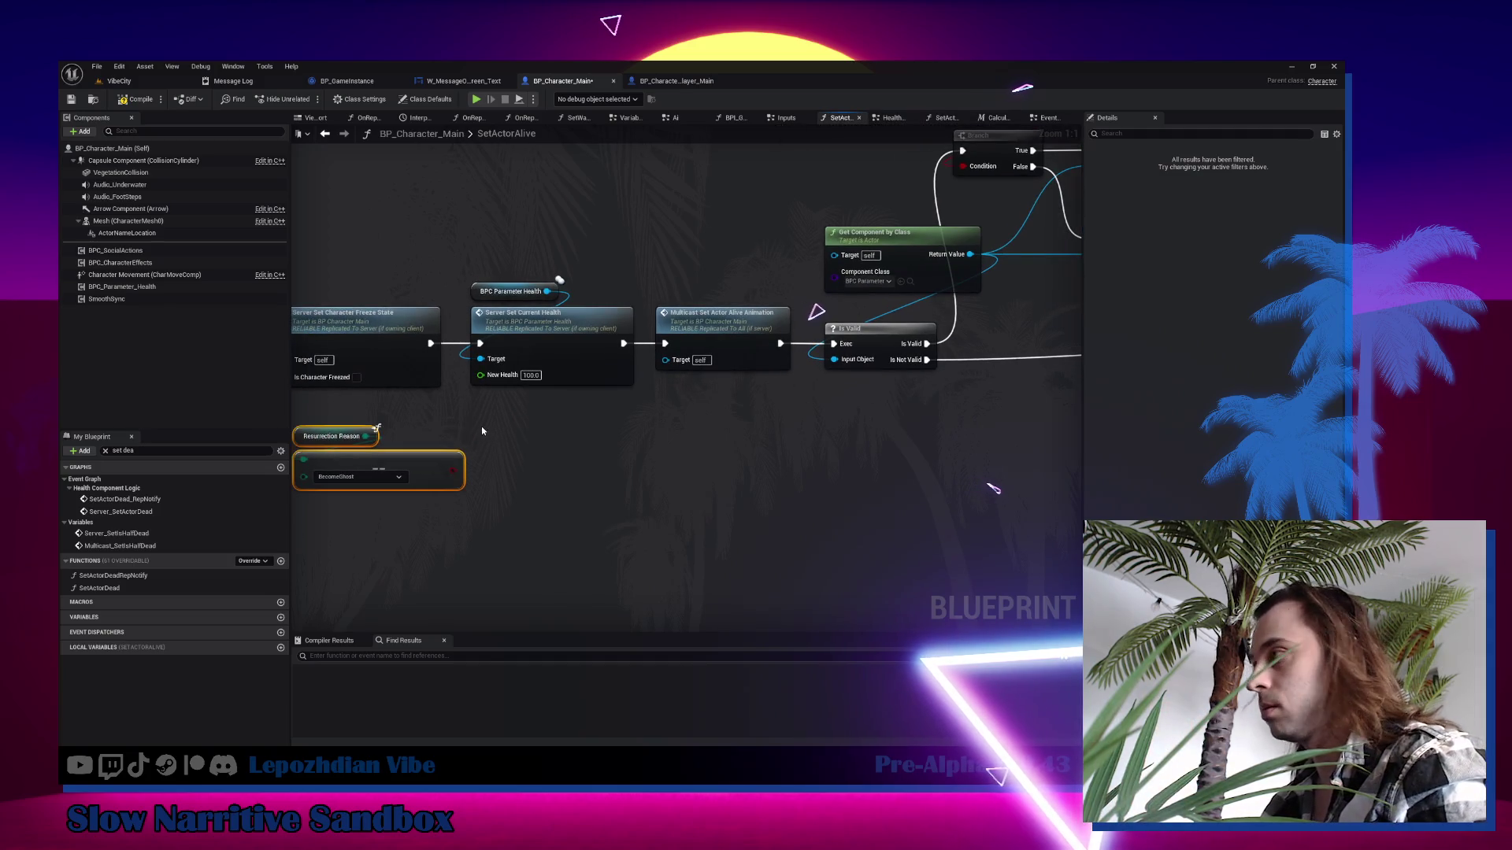
# Add a Branch after Freeze State on that comparison, with False feeding the existing health setter.
pyautogui.click(482, 429)
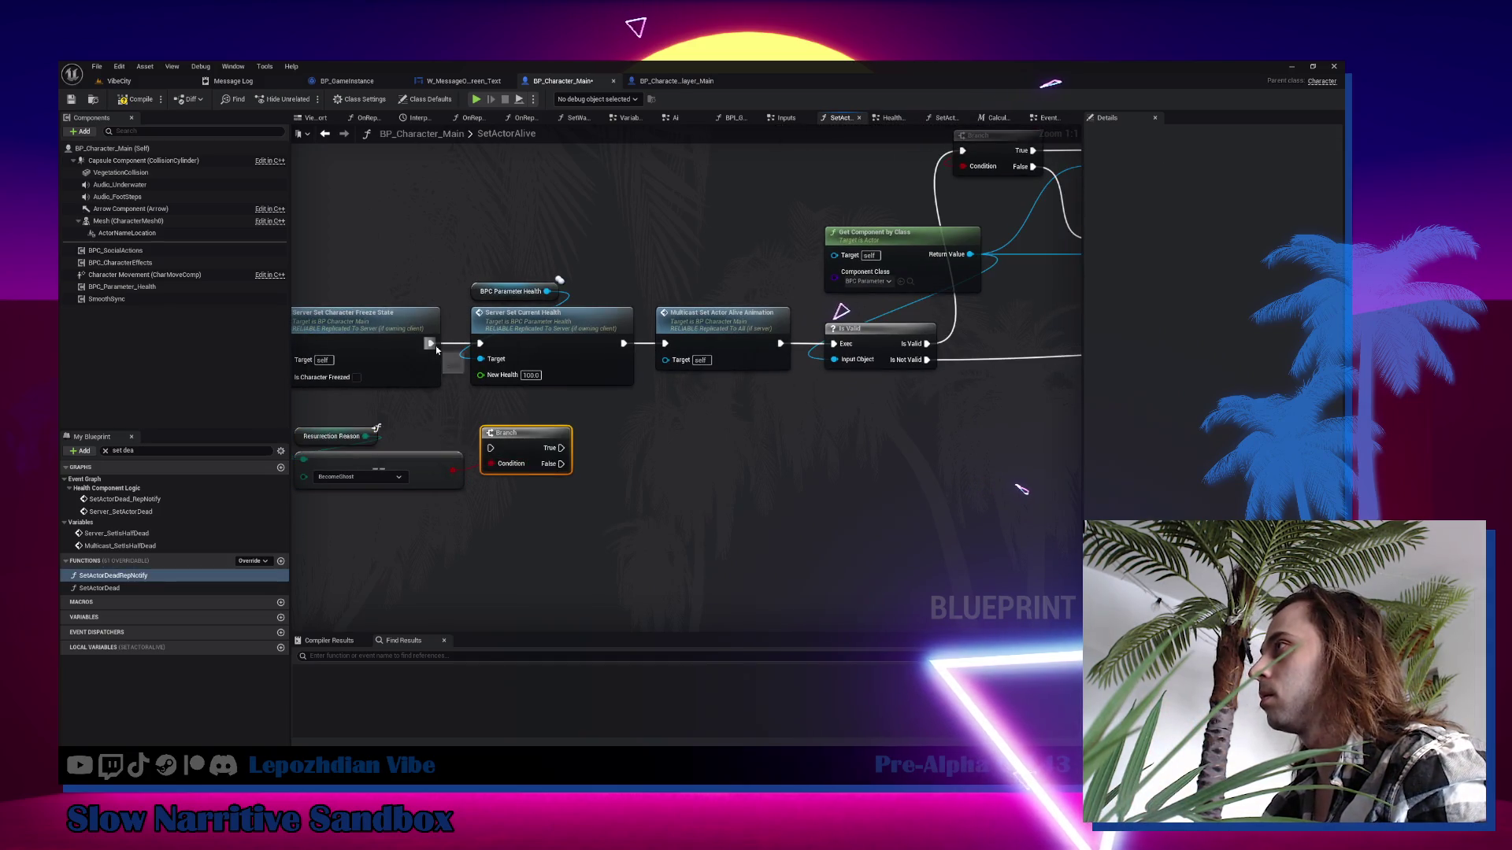
pyautogui.moveTo(436, 349); pyautogui.dragTo(490, 448)
pyautogui.click(511, 402)
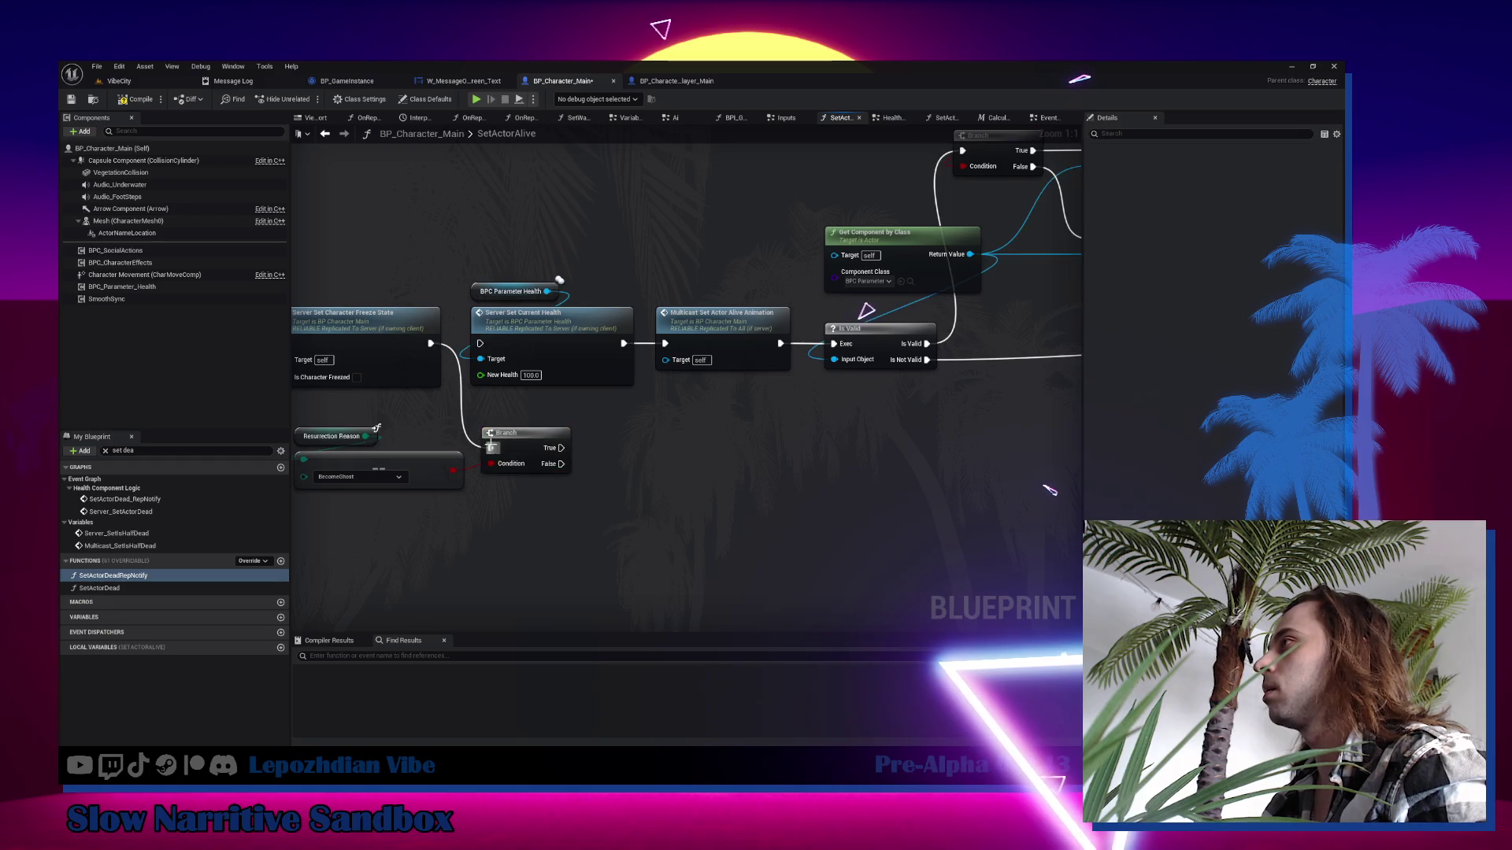
pyautogui.moveTo(465, 278); pyautogui.dragTo(639, 386)
pyautogui.moveTo(541, 349); pyautogui.dragTo(558, 260)
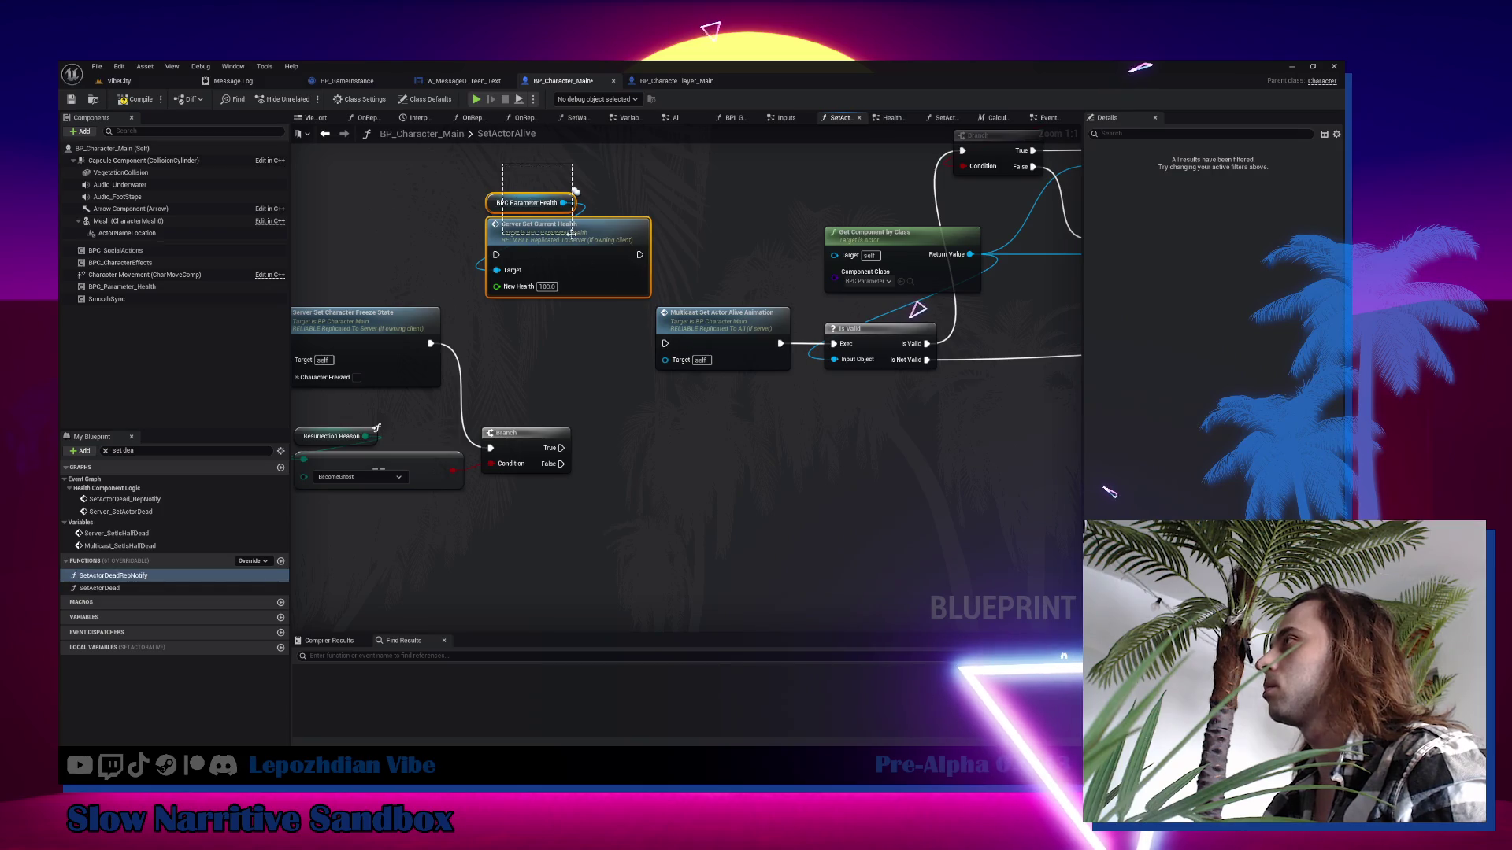
pyautogui.moveTo(571, 233); pyautogui.dragTo(693, 483)
pyautogui.moveTo(561, 464); pyautogui.dragTo(625, 504)
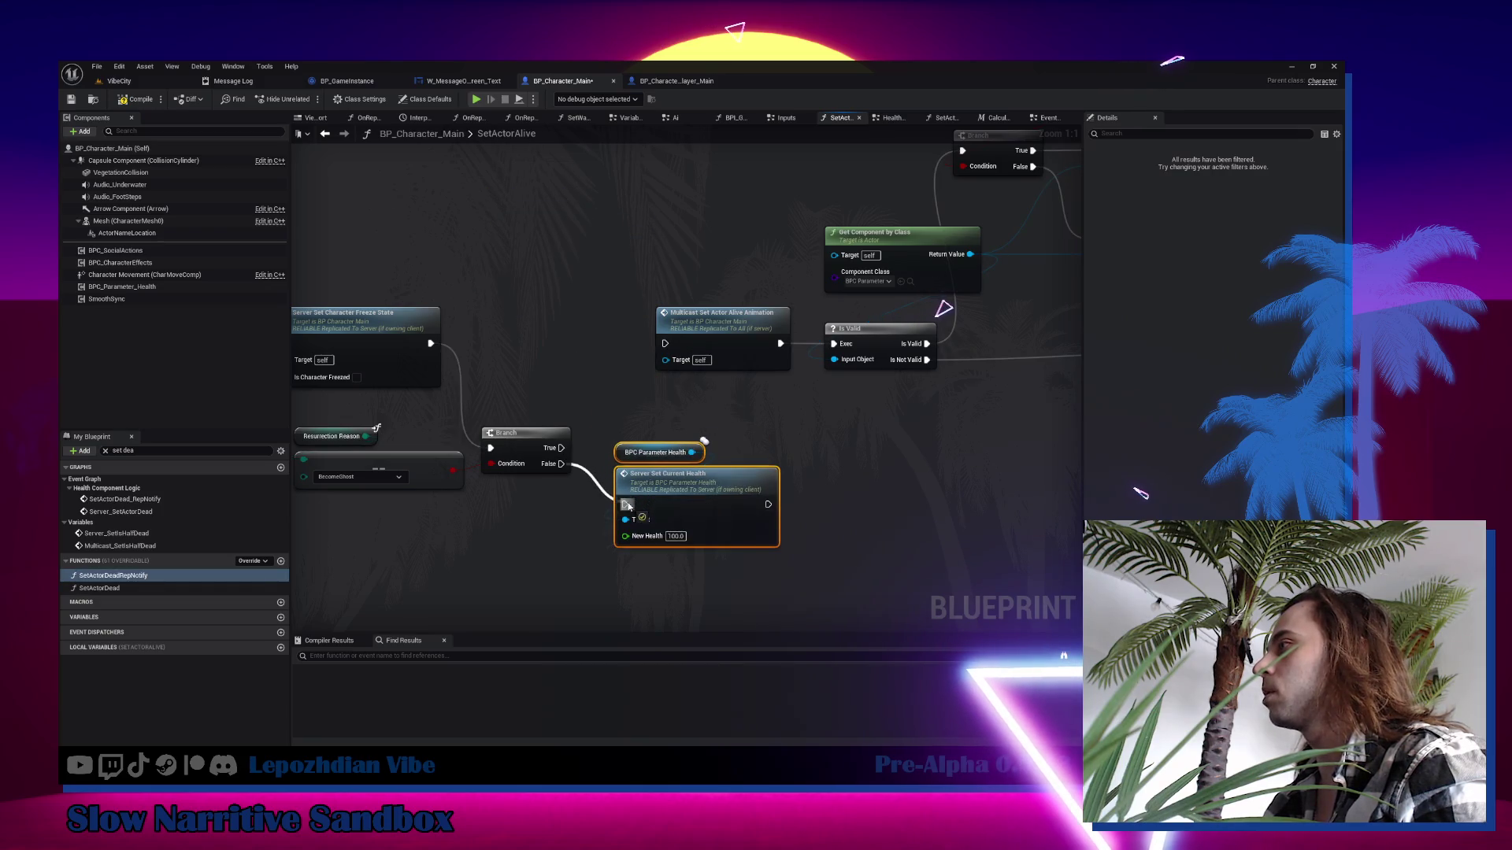
pyautogui.moveTo(358, 412)
pyautogui.mouseDown()
pyautogui.moveTo(350, 460)
pyautogui.moveTo(535, 387)
pyautogui.mouseUp()
pyautogui.moveTo(510, 304)
pyautogui.mouseDown()
pyautogui.moveTo(518, 447)
pyautogui.moveTo(490, 342)
pyautogui.mouseUp()
pyautogui.click(661, 429)
# Duplicate the health setter for the True path with New Health 0, and wire both setters into Multicast Set Actor Alive Animation.
pyautogui.moveTo(699, 513); pyautogui.dragTo(701, 516)
pyautogui.hotkey('ctrl', 'c')
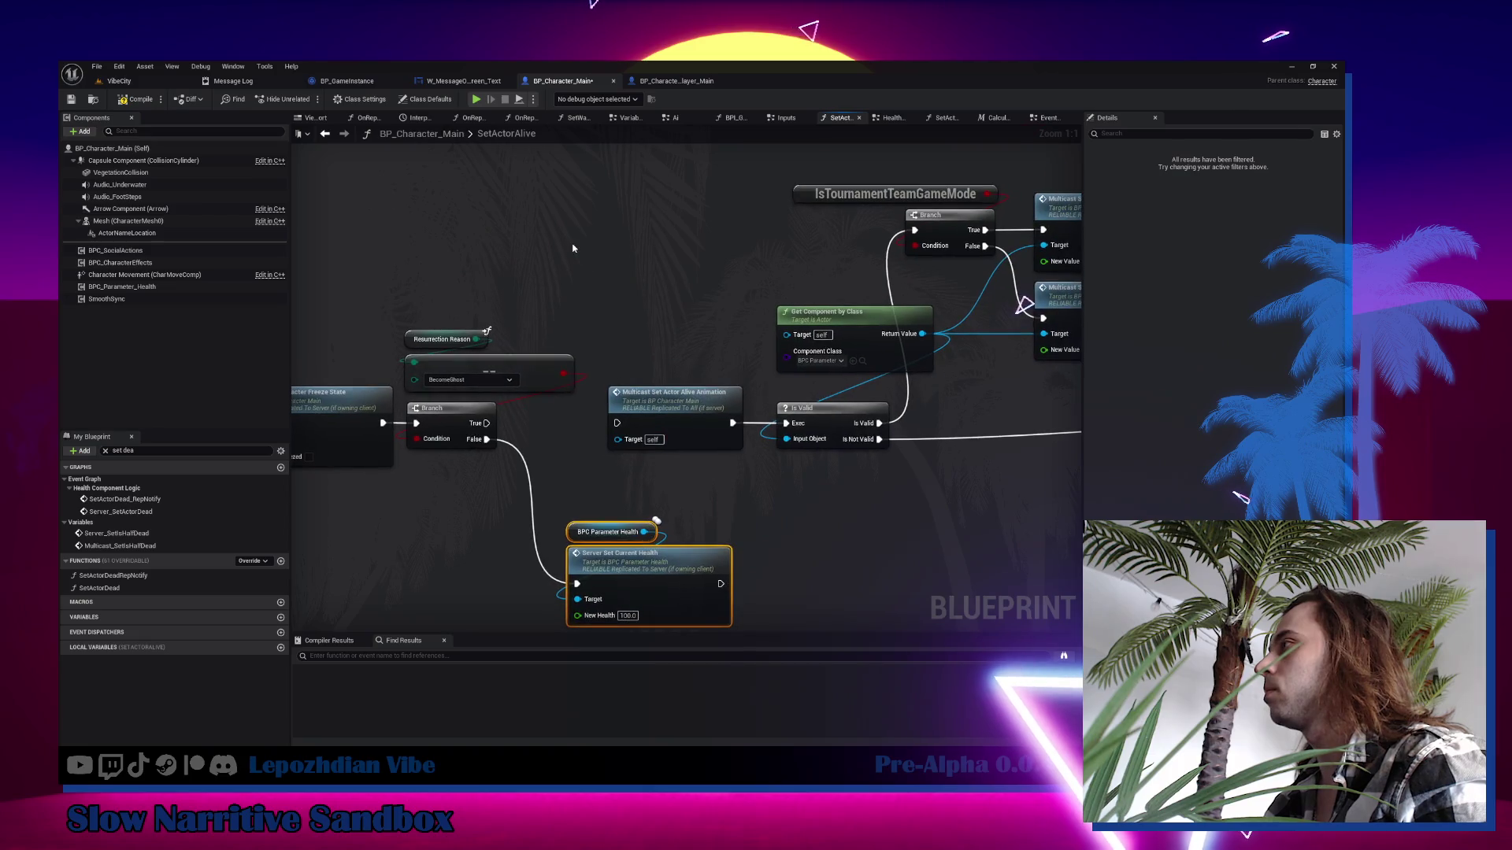
pyautogui.hotkey('ctrl', 'v')
pyautogui.moveTo(486, 423); pyautogui.dragTo(577, 286)
pyautogui.click(628, 318)
pyautogui.write('0')
pyautogui.press('Return')
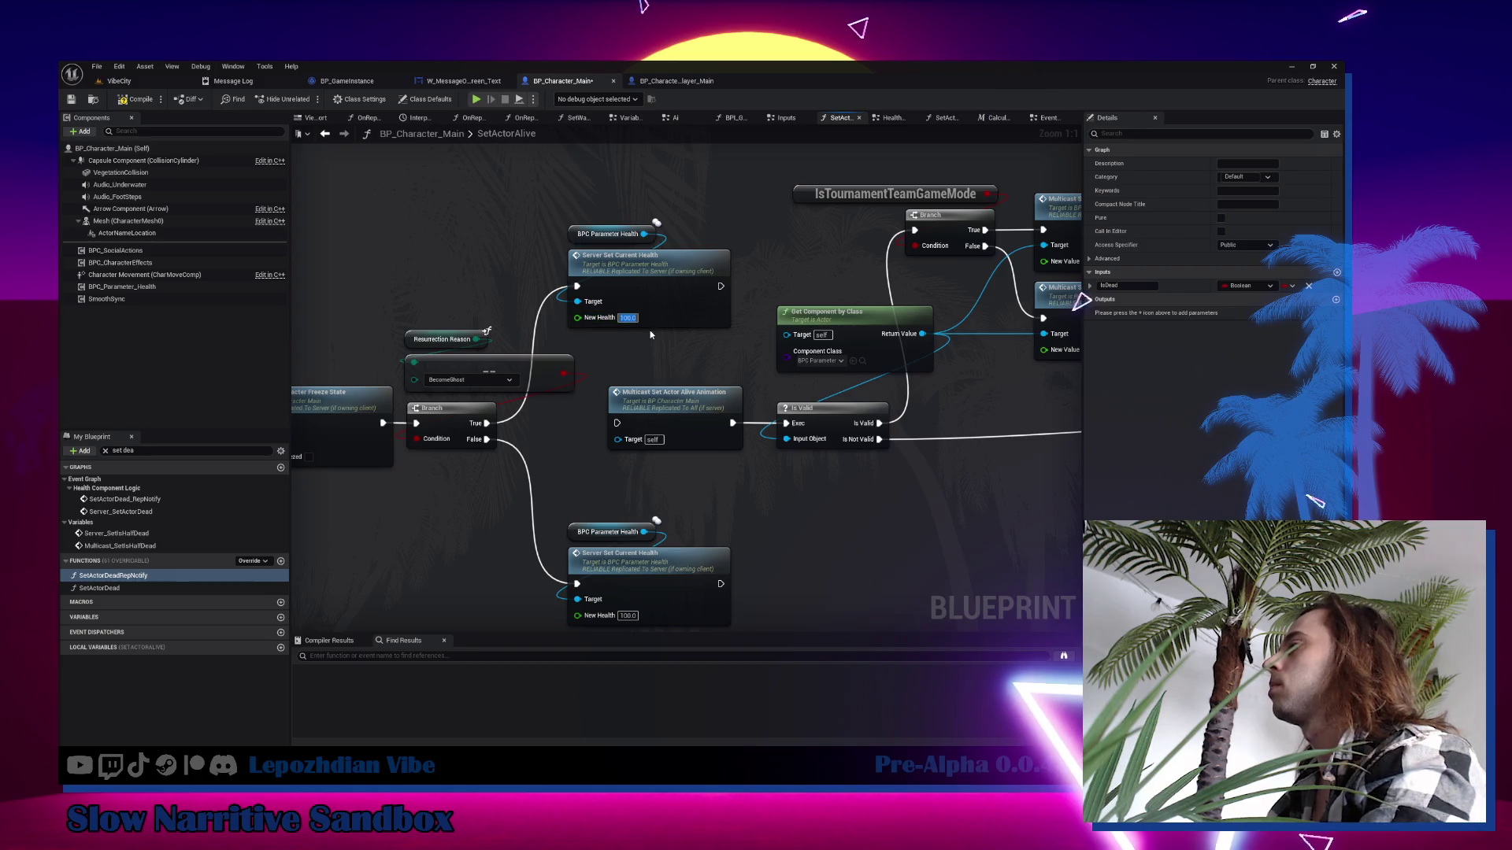
pyautogui.moveTo(721, 285); pyautogui.dragTo(616, 423)
pyautogui.moveTo(721, 584); pyautogui.dragTo(620, 426)
pyautogui.scroll(-3, 668, 377)
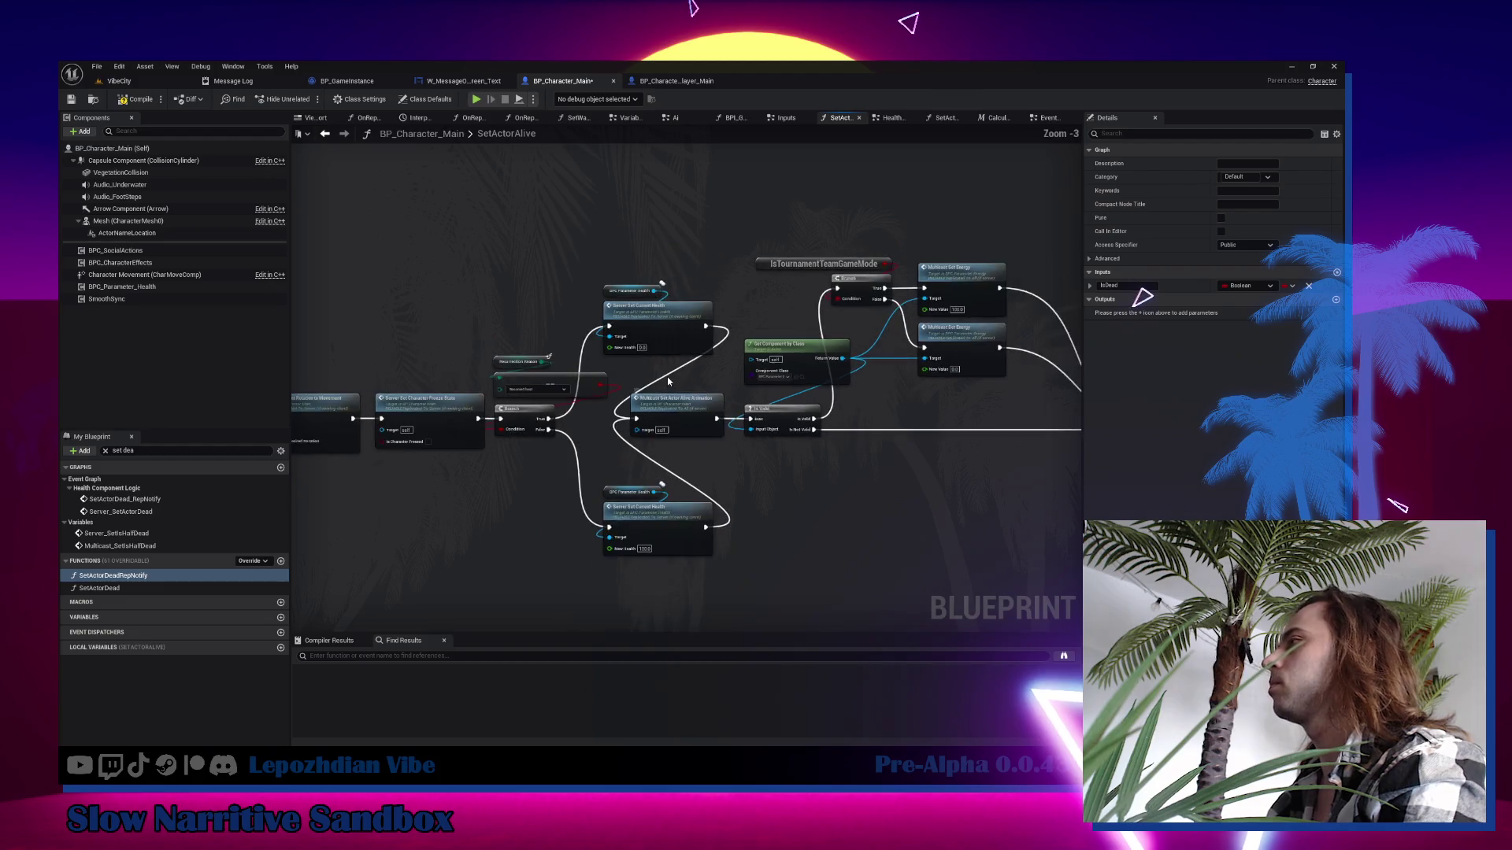
# Tidy the new node group and reposition the two Server Set Current Health setters.
pyautogui.scroll(-2, 465, 302)
pyautogui.moveTo(441, 175); pyautogui.dragTo(628, 438)
pyautogui.scroll(-5, 441, 402)
pyautogui.moveTo(811, 222)
pyautogui.mouseDown()
pyautogui.moveTo(414, 486)
pyautogui.moveTo(371, 489)
pyautogui.mouseUp()
pyautogui.scroll(7, 762, 367)
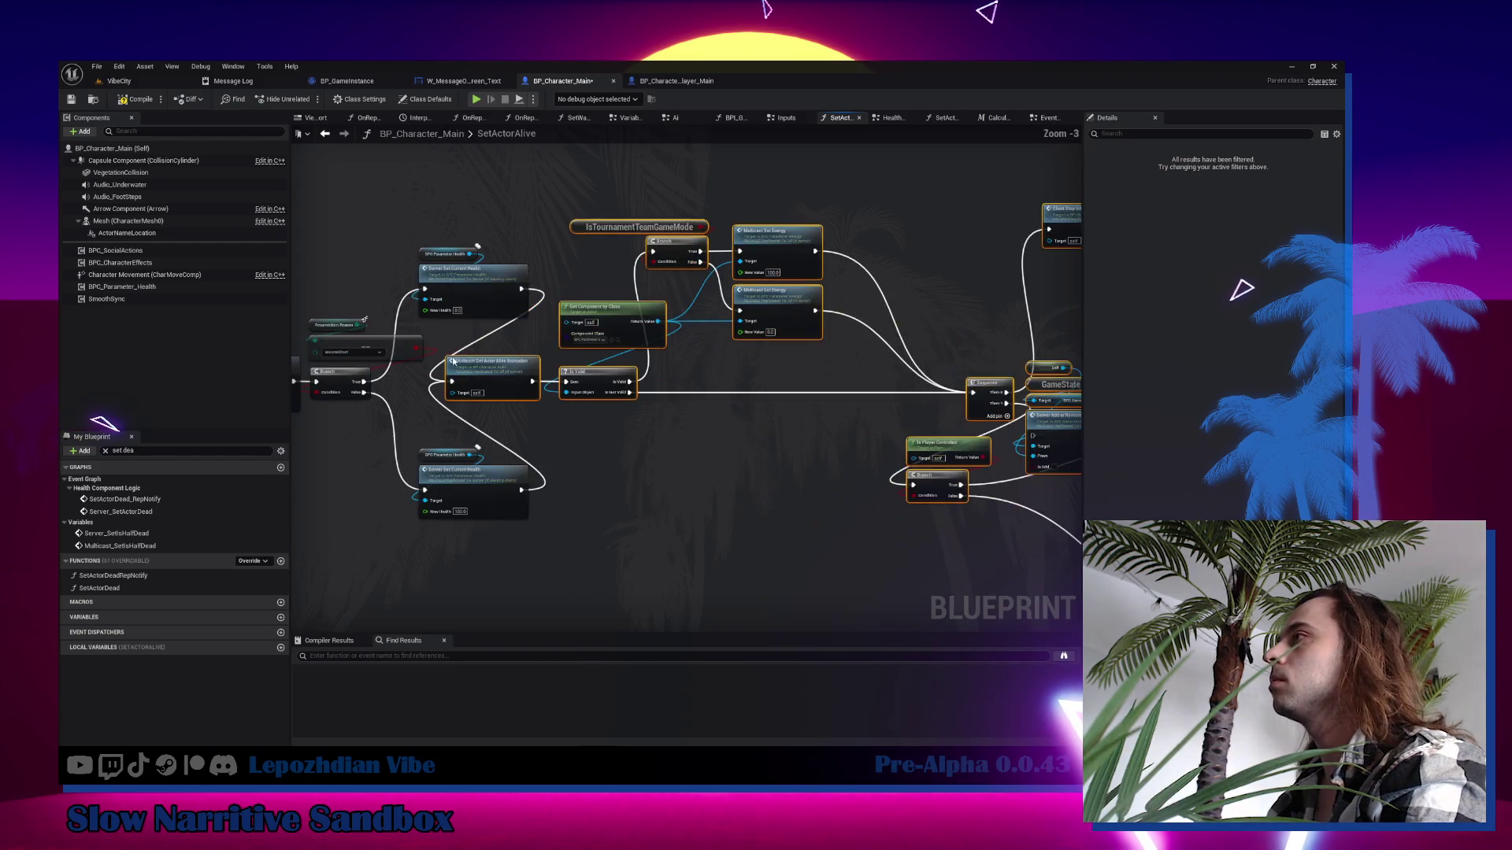
pyautogui.moveTo(762, 367); pyautogui.dragTo(785, 367)
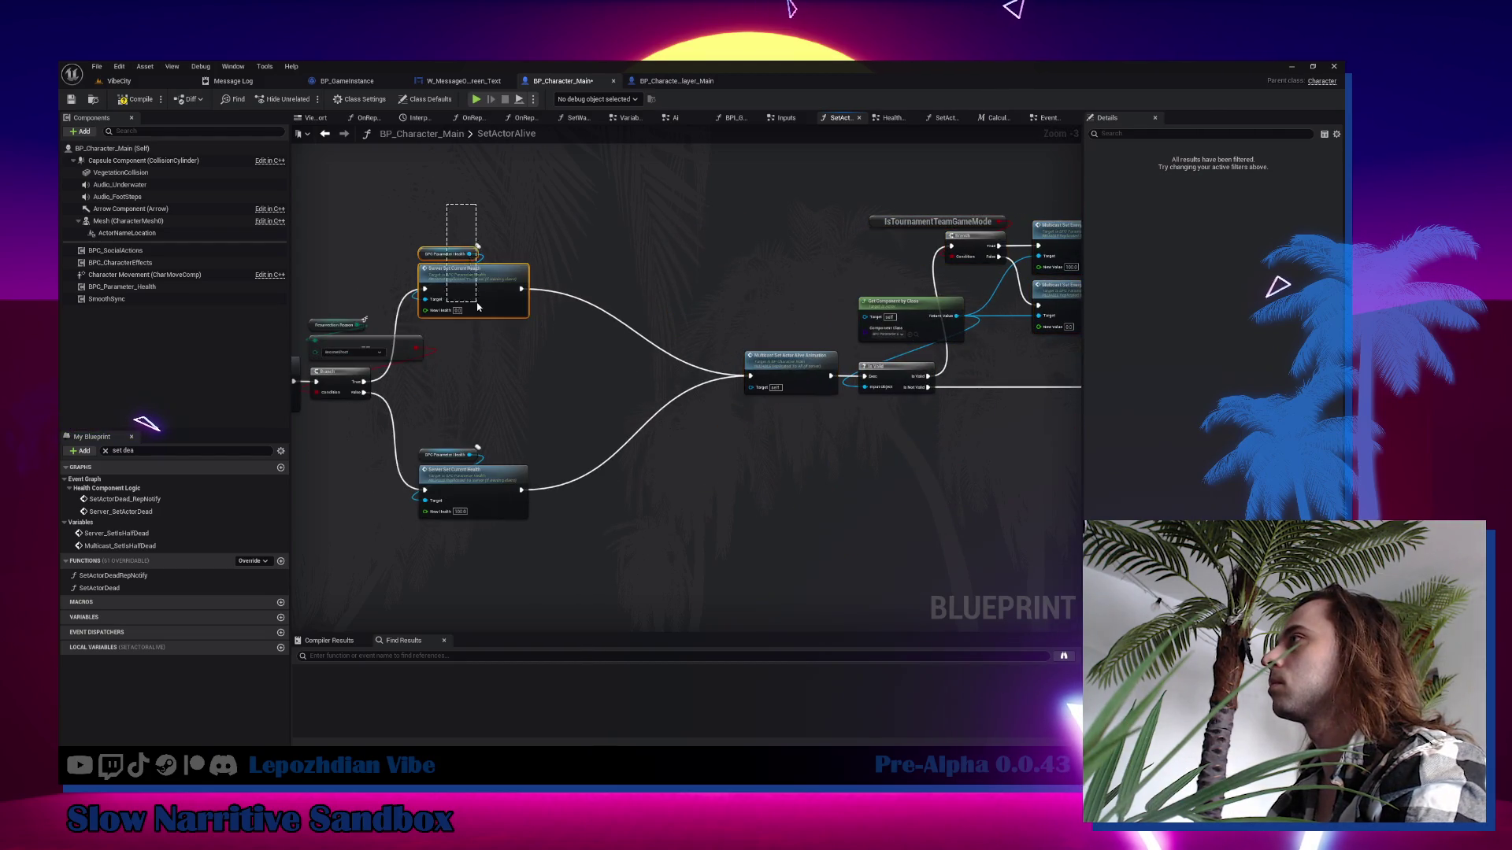
pyautogui.moveTo(478, 303); pyautogui.dragTo(510, 380)
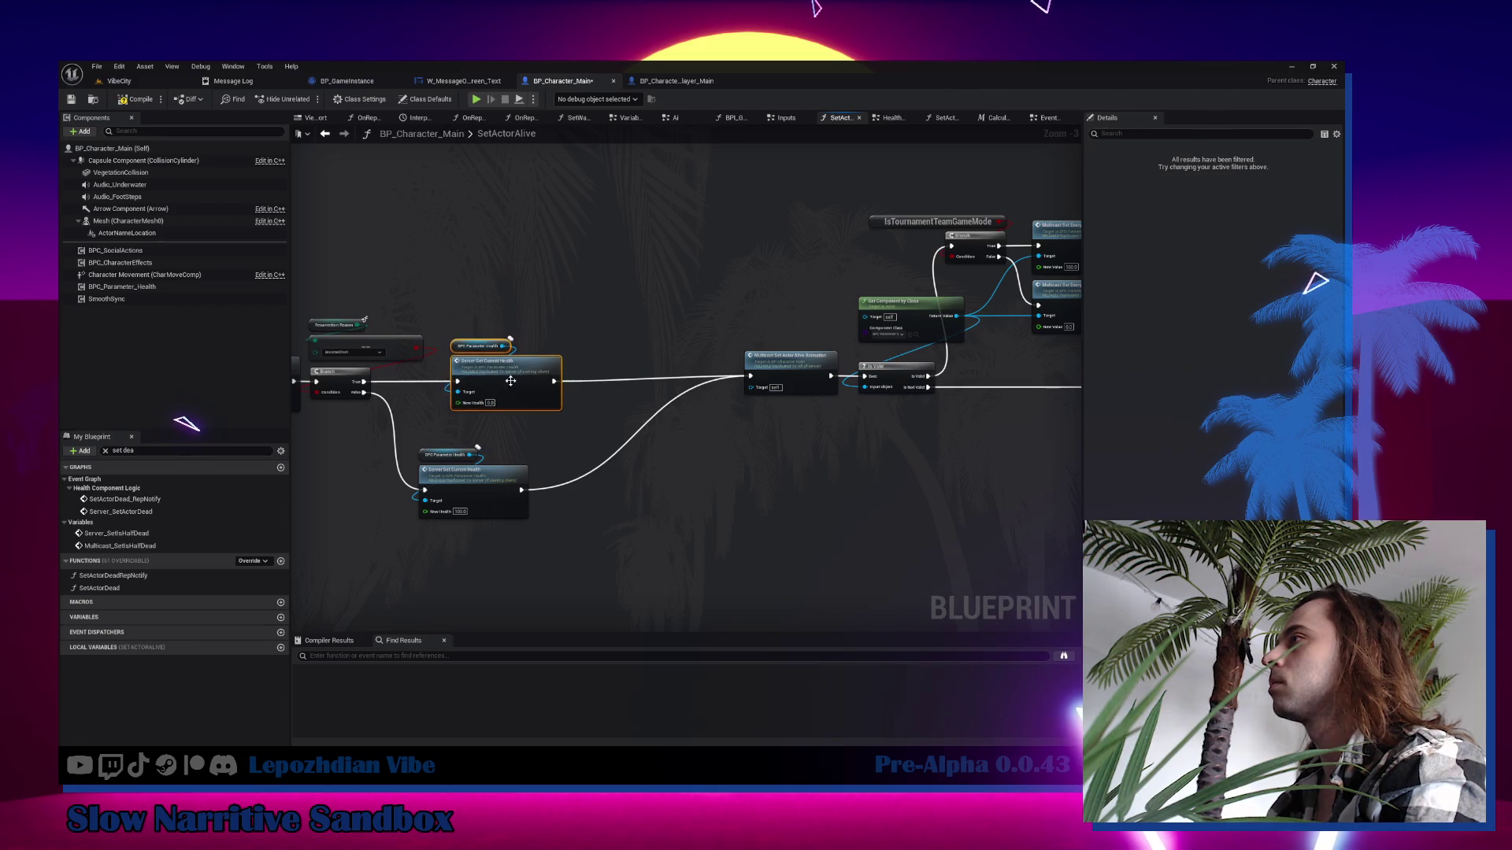
pyautogui.moveTo(499, 502)
pyautogui.mouseDown()
pyautogui.moveTo(530, 474)
pyautogui.moveTo(536, 485)
pyautogui.mouseUp()
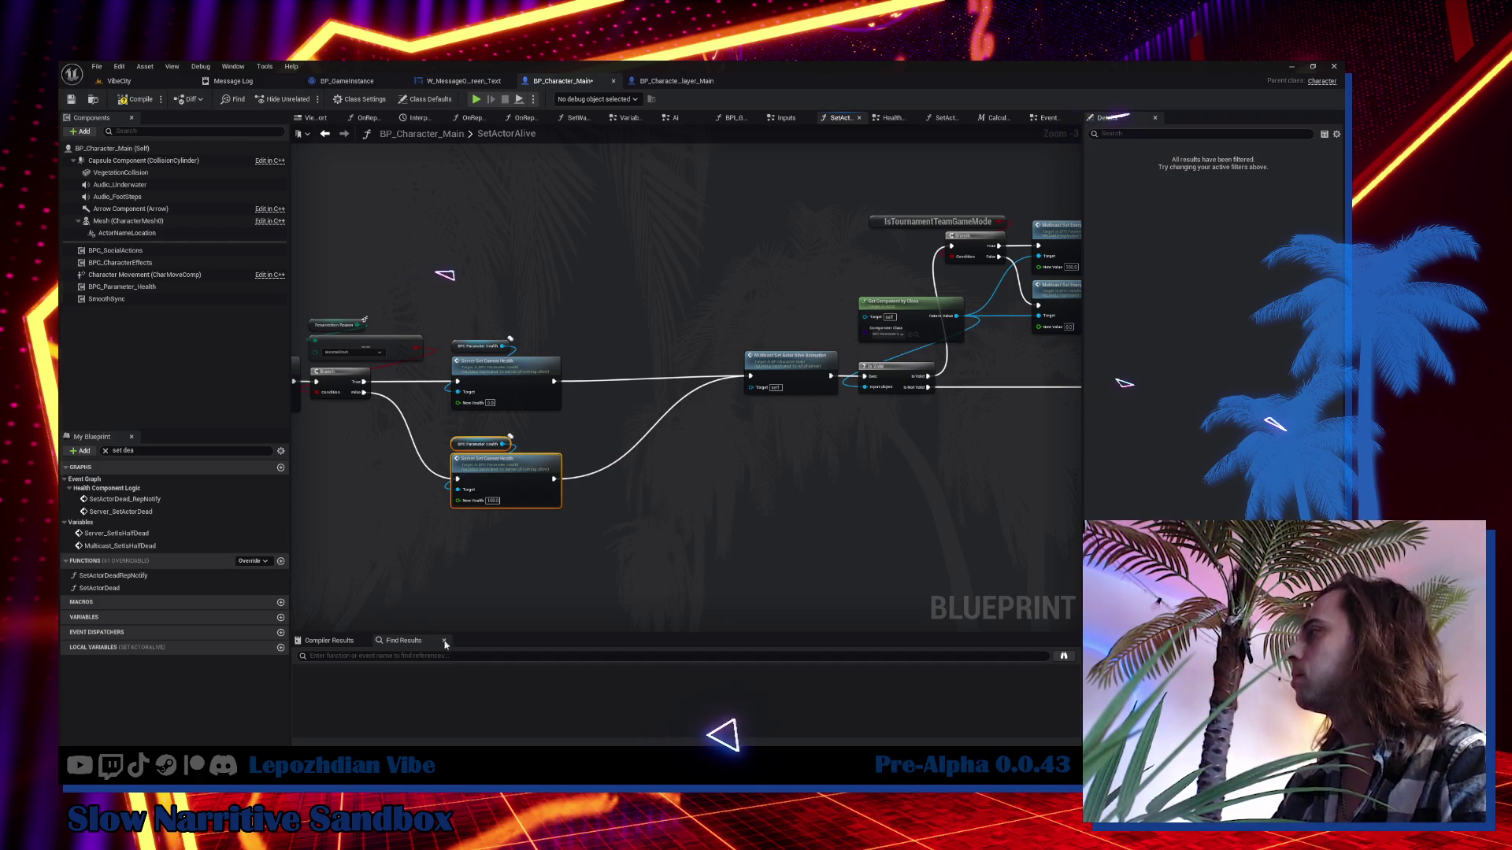
# Move Multicast Set Actor Alive Animation left and open its event definition.
pyautogui.click(803, 401)
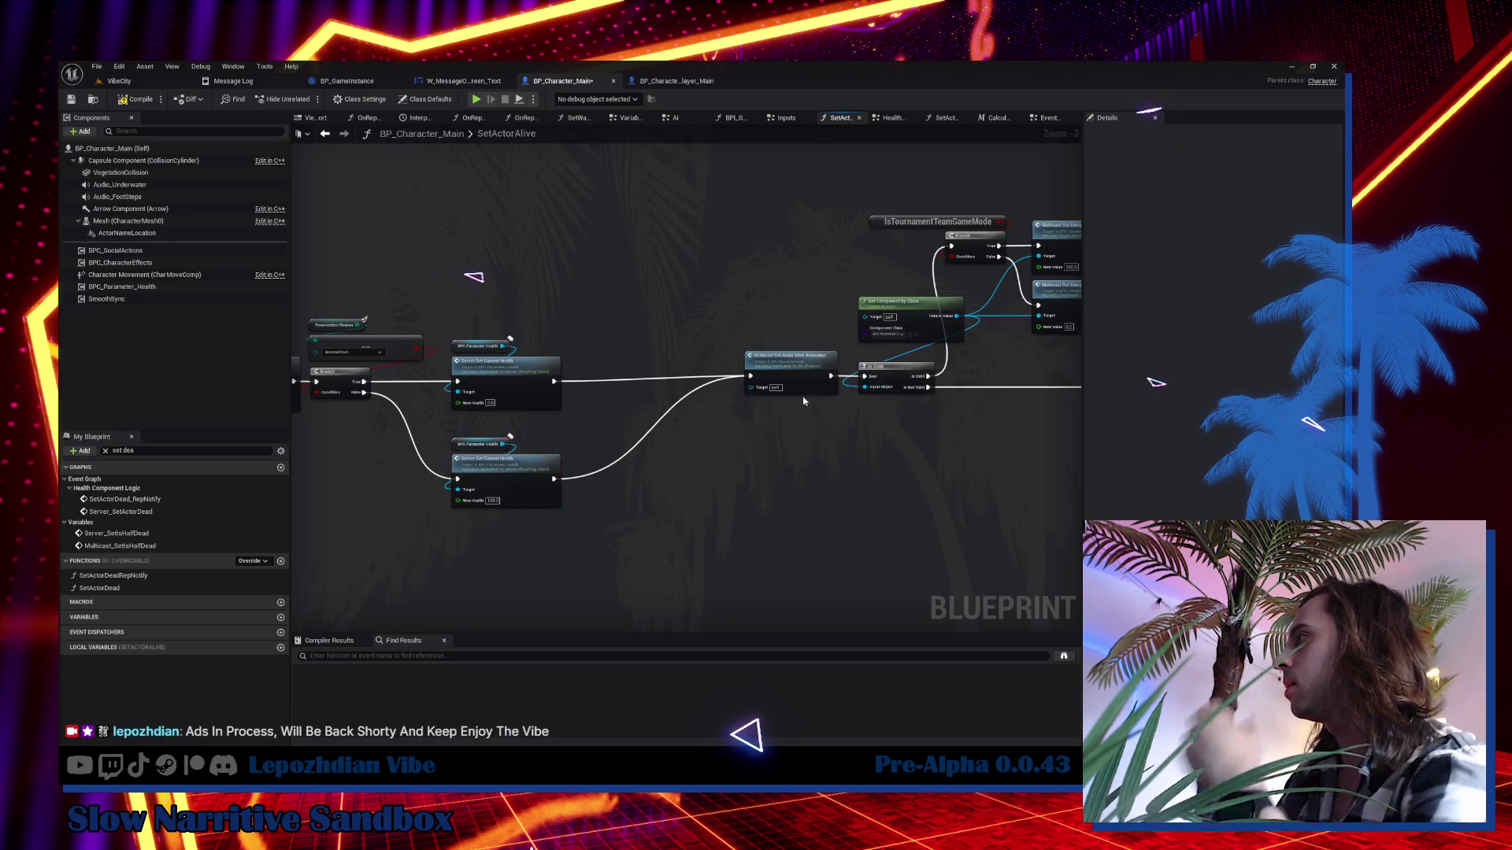
pyautogui.moveTo(772, 376); pyautogui.dragTo(663, 372)
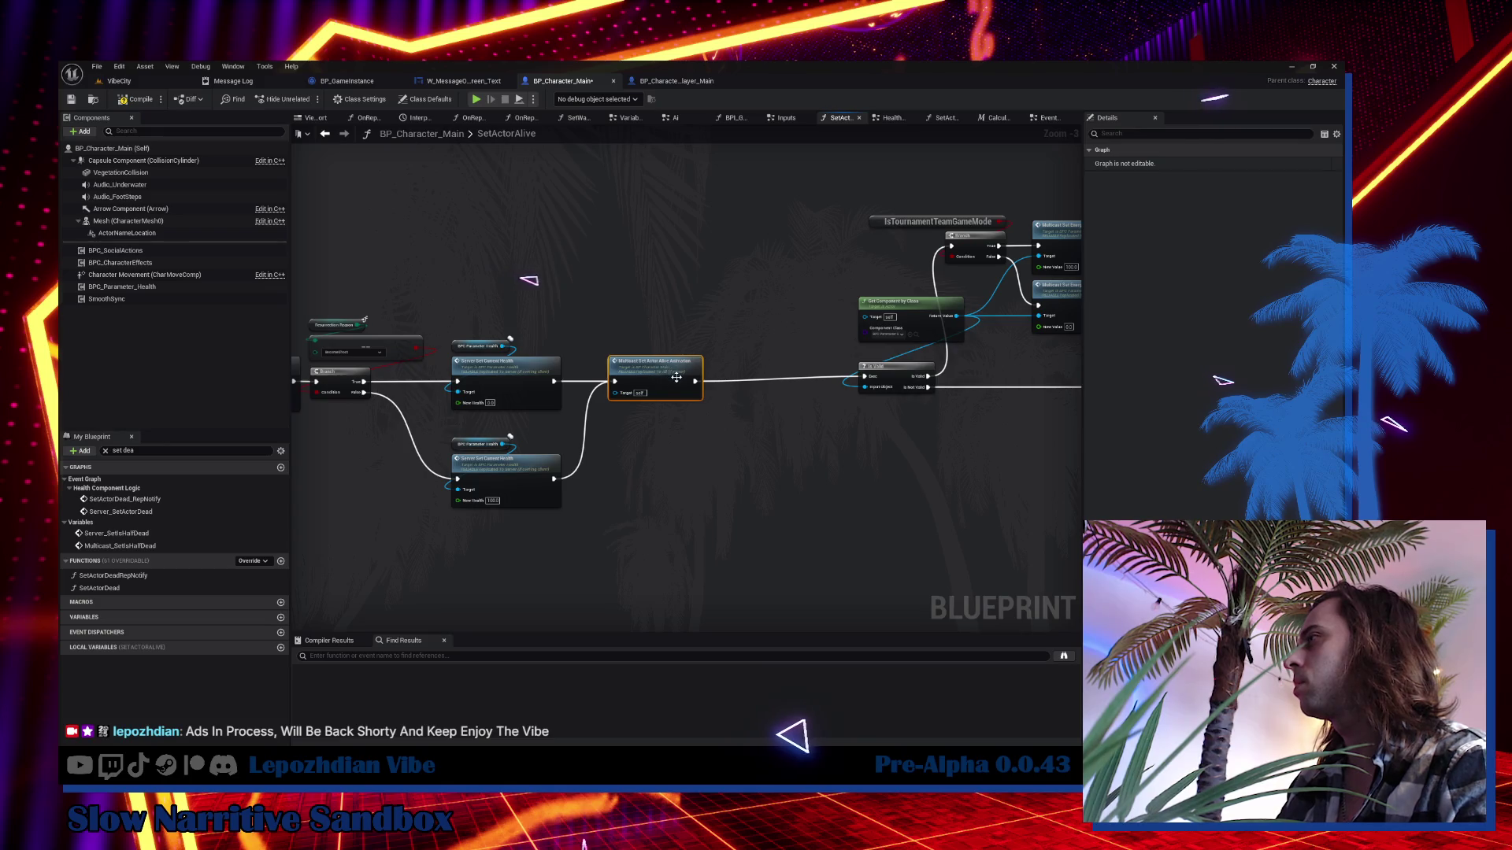
pyautogui.doubleClick(663, 373)
# Back in SetActorAlive, delete Server Add or Remove Ghost Character and its Self and GameState inputs.
pyautogui.hotkey('alt', 'Left')
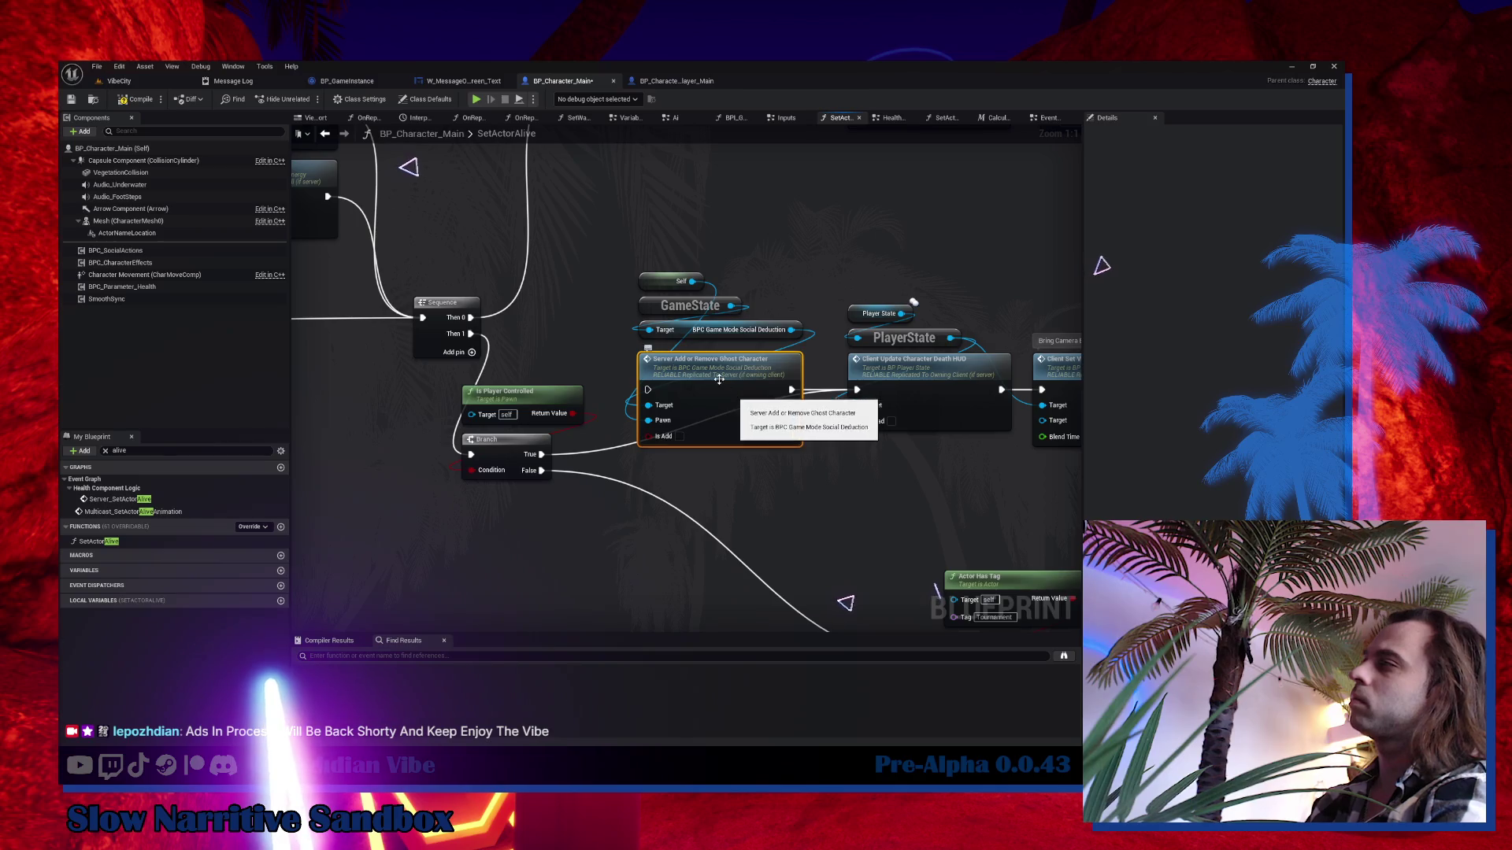
pyautogui.moveTo(736, 398); pyautogui.dragTo(726, 464)
pyautogui.press('Delete')
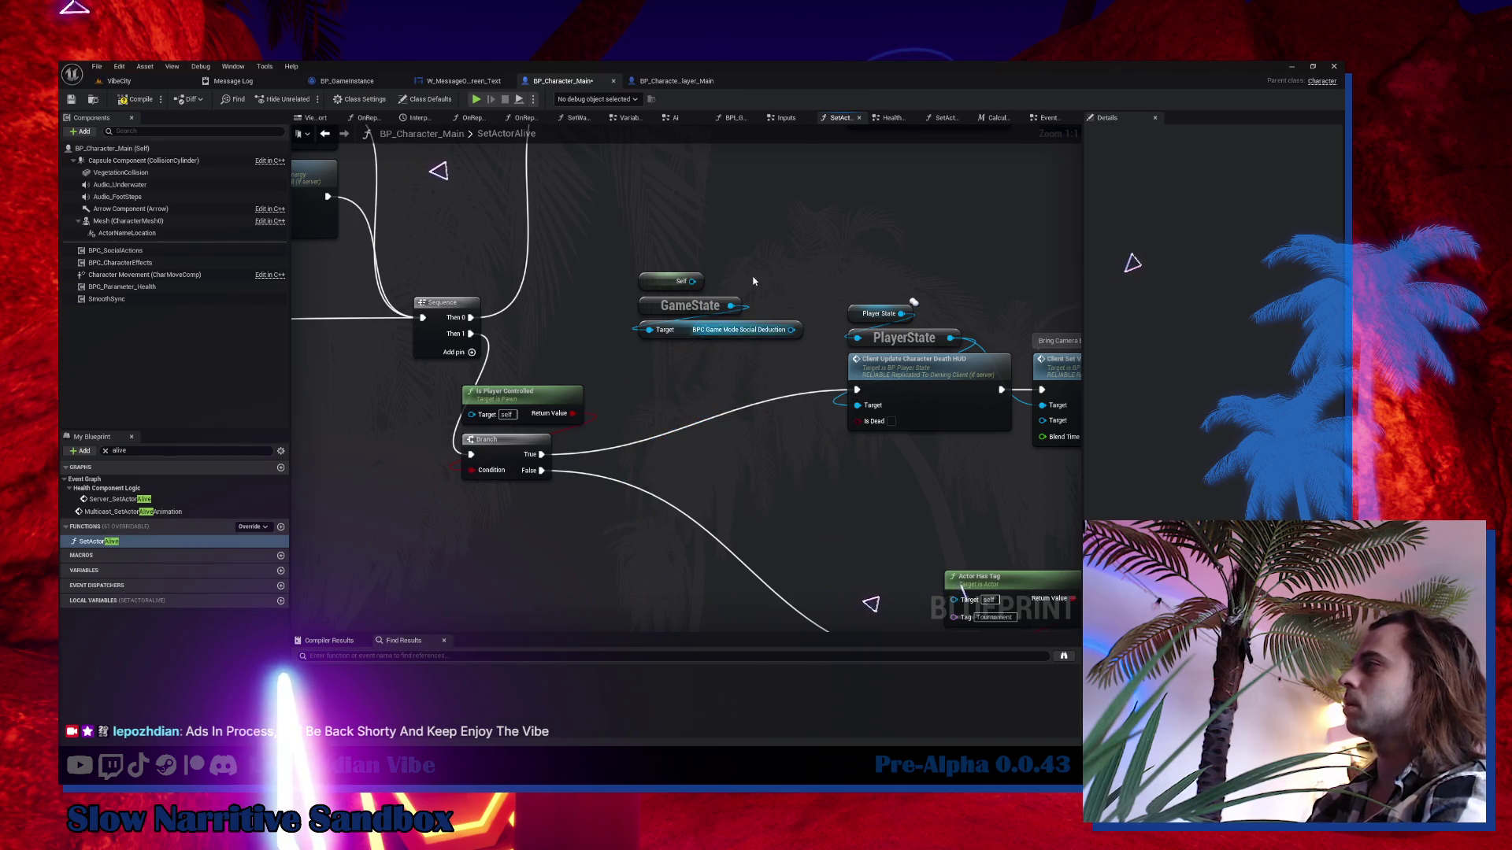
pyautogui.moveTo(811, 267)
pyautogui.mouseDown()
pyautogui.moveTo(669, 350)
pyautogui.moveTo(552, 453)
pyautogui.moveTo(656, 300)
pyautogui.moveTo(673, 320)
pyautogui.moveTo(611, 347)
pyautogui.mouseUp()
pyautogui.press('Delete')
# Realign the death HUD, Client Set View Target with Blend and Sequence nodes into a chain.
pyautogui.moveTo(811, 342); pyautogui.dragTo(630, 410)
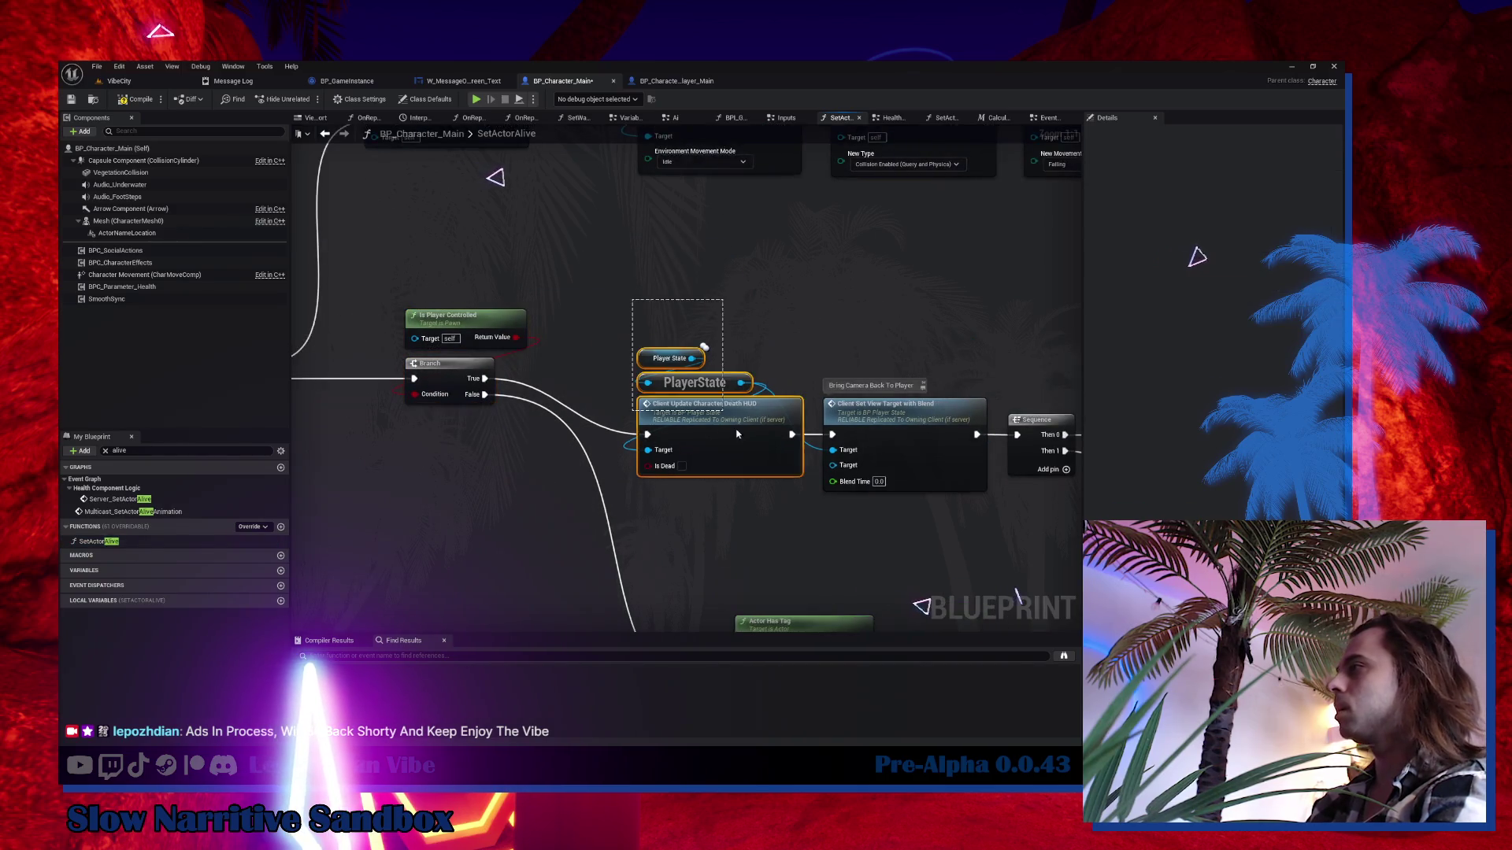
pyautogui.moveTo(743, 405); pyautogui.dragTo(728, 358)
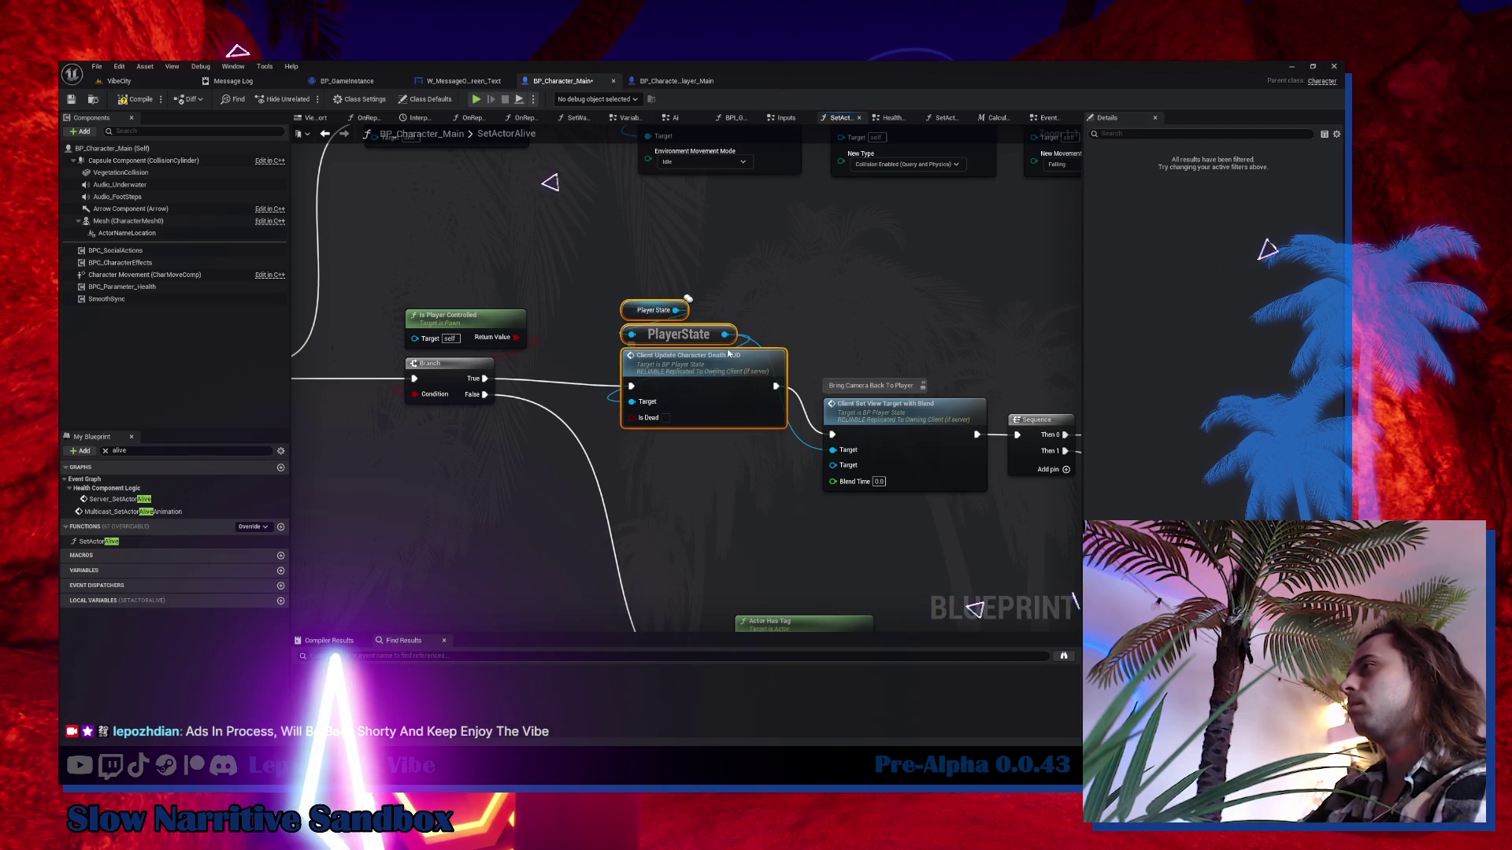
pyautogui.moveTo(728, 353); pyautogui.dragTo(719, 364)
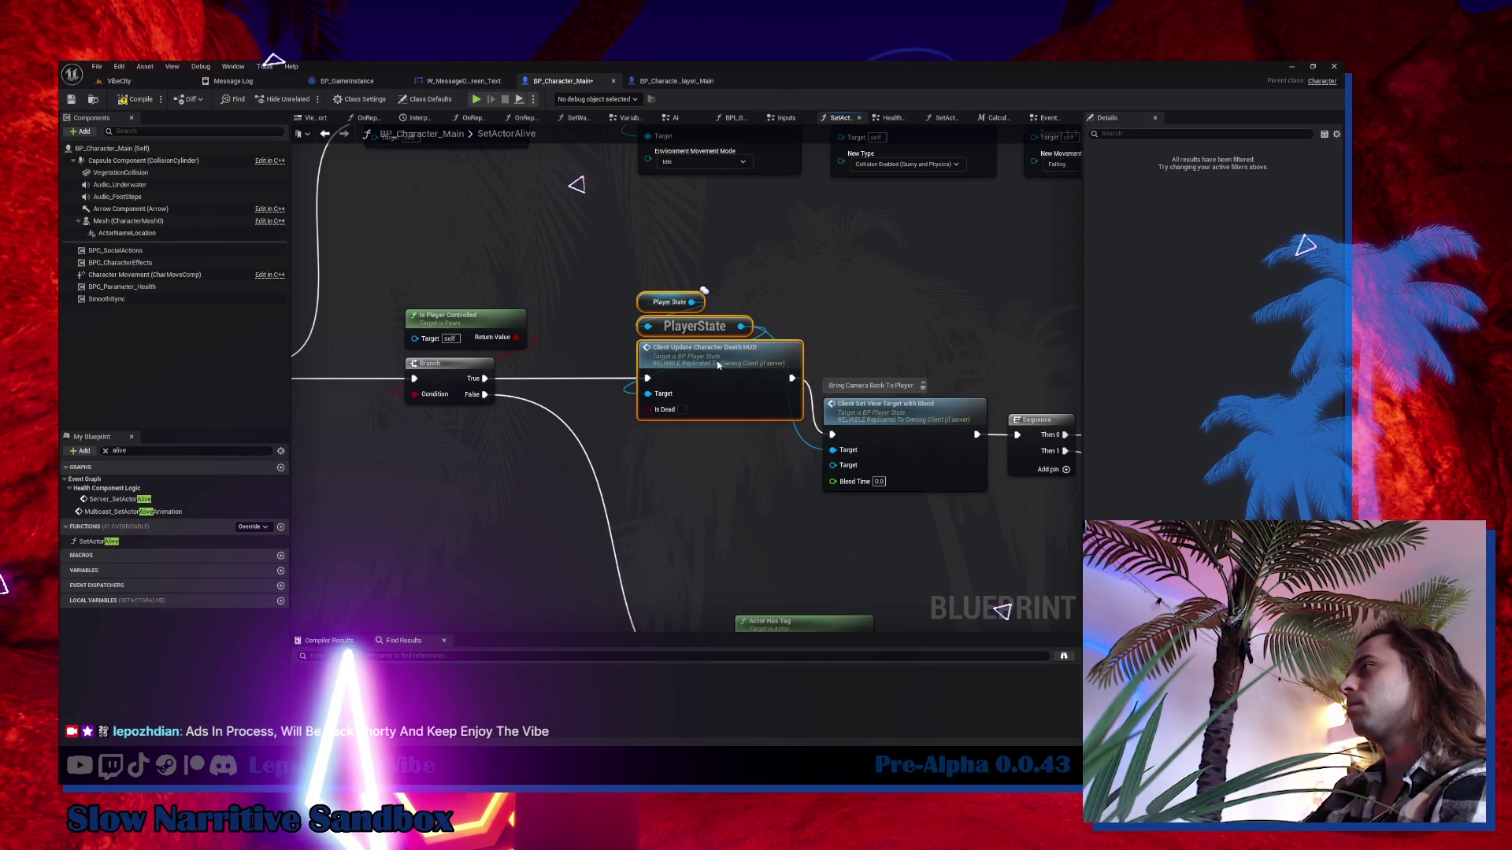
pyautogui.moveTo(811, 331); pyautogui.dragTo(620, 317)
pyautogui.moveTo(718, 417); pyautogui.dragTo(732, 360)
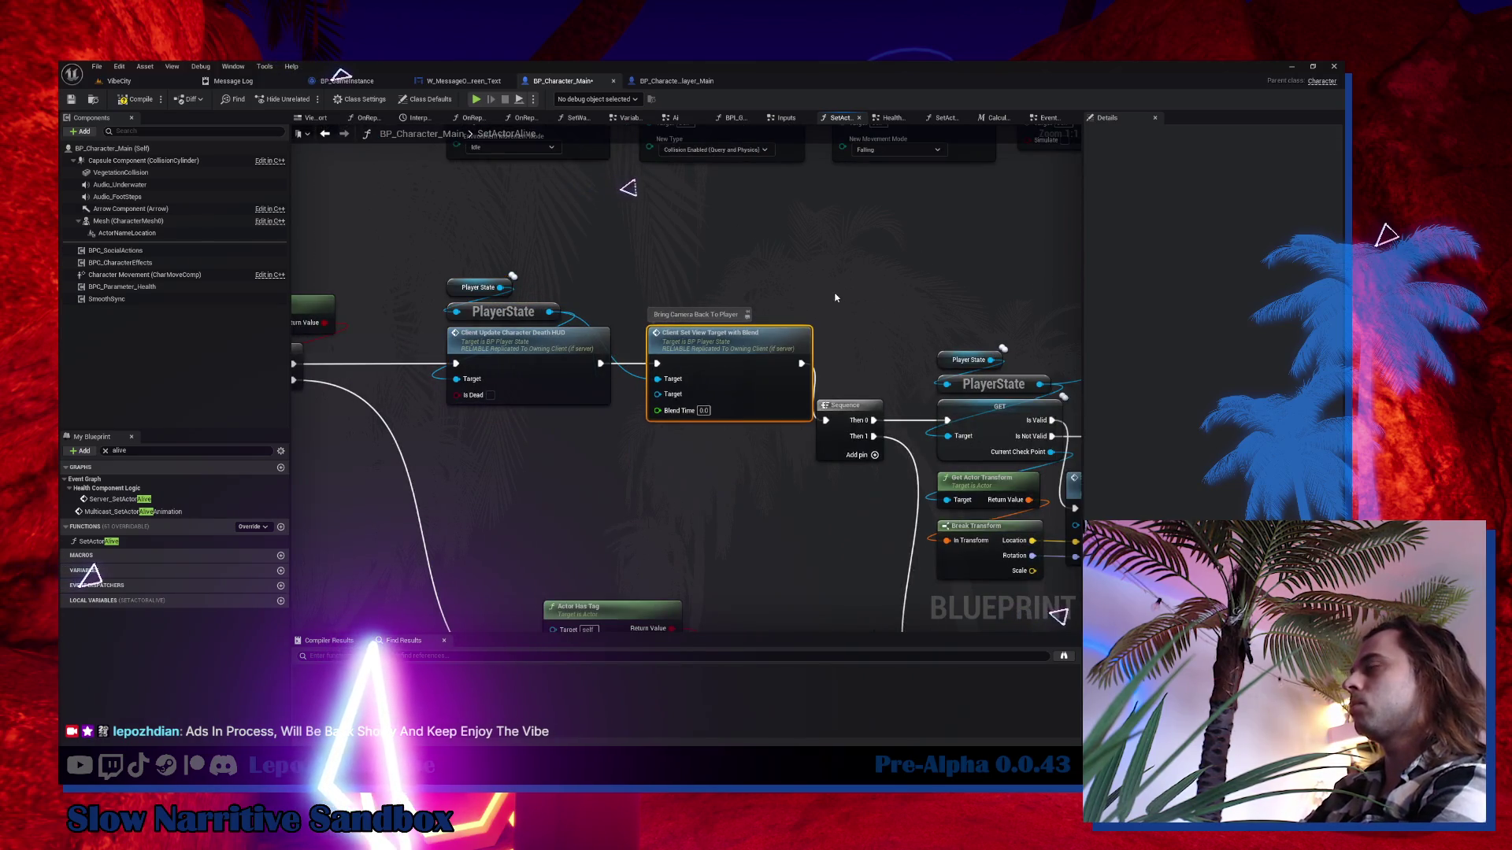
pyautogui.moveTo(836, 298); pyautogui.dragTo(732, 253)
pyautogui.moveTo(735, 378)
pyautogui.mouseDown()
pyautogui.moveTo(750, 340)
pyautogui.moveTo(489, 393)
pyautogui.mouseUp()
# Shift the Actor Has Tag, team check and IsTournamentTeamGameMode branch nodes left.
pyautogui.moveTo(575, 311)
pyautogui.mouseDown()
pyautogui.moveTo(650, 379)
pyautogui.moveTo(689, 355)
pyautogui.moveTo(1092, 260)
pyautogui.moveTo(1100, 244)
pyautogui.mouseUp()
pyautogui.moveTo(1001, 315); pyautogui.dragTo(1009, 271)
pyautogui.moveTo(546, 364); pyautogui.dragTo(466, 261)
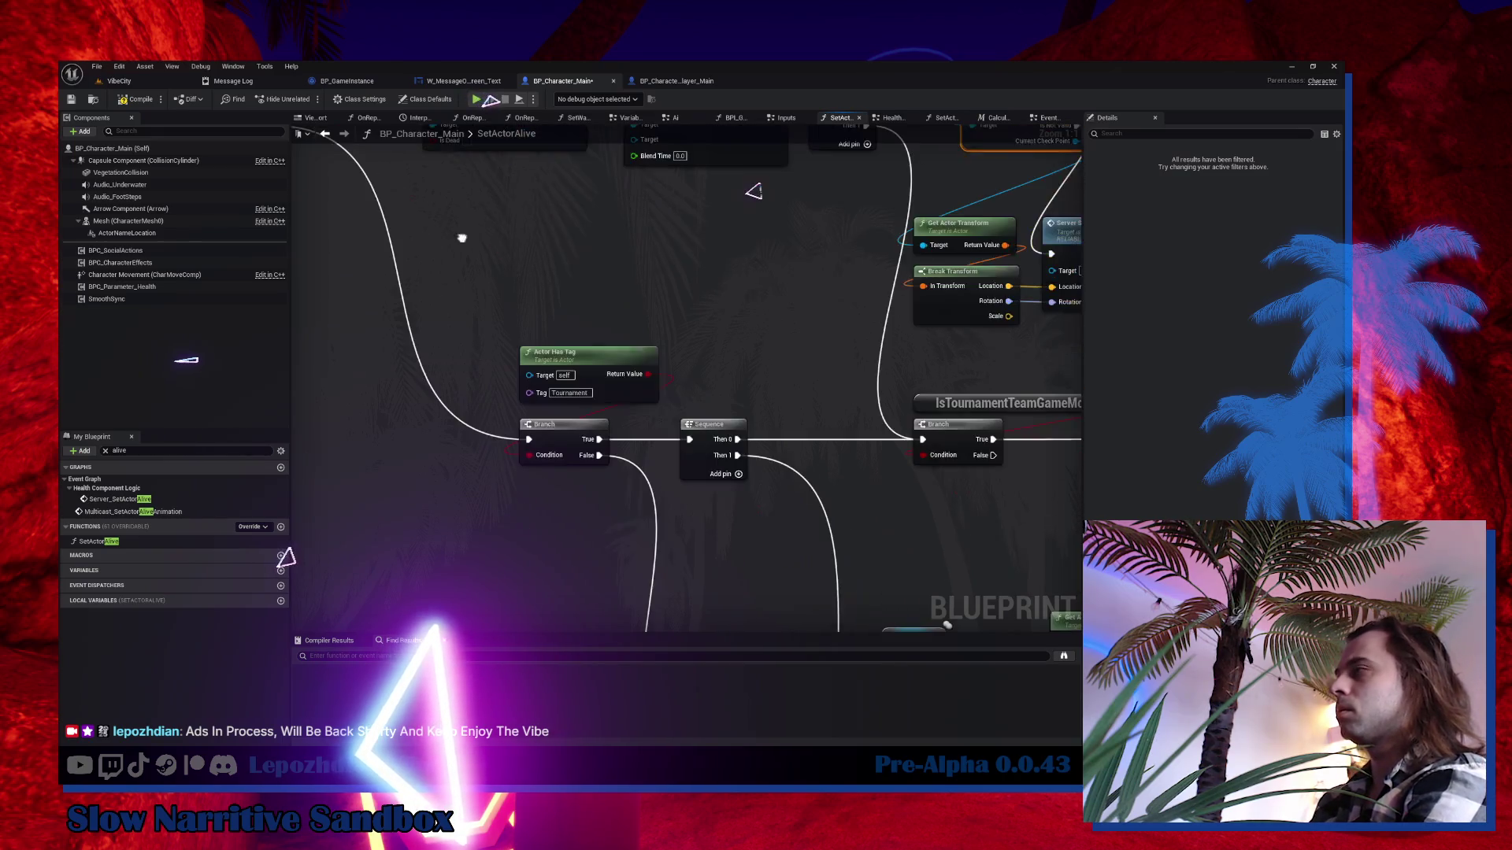
pyautogui.moveTo(508, 337)
pyautogui.mouseDown()
pyautogui.moveTo(739, 494)
pyautogui.moveTo(626, 276)
pyautogui.moveTo(533, 177)
pyautogui.moveTo(470, 298)
pyautogui.moveTo(638, 622)
pyautogui.moveTo(827, 607)
pyautogui.moveTo(790, 467)
pyautogui.moveTo(759, 452)
pyautogui.mouseUp()
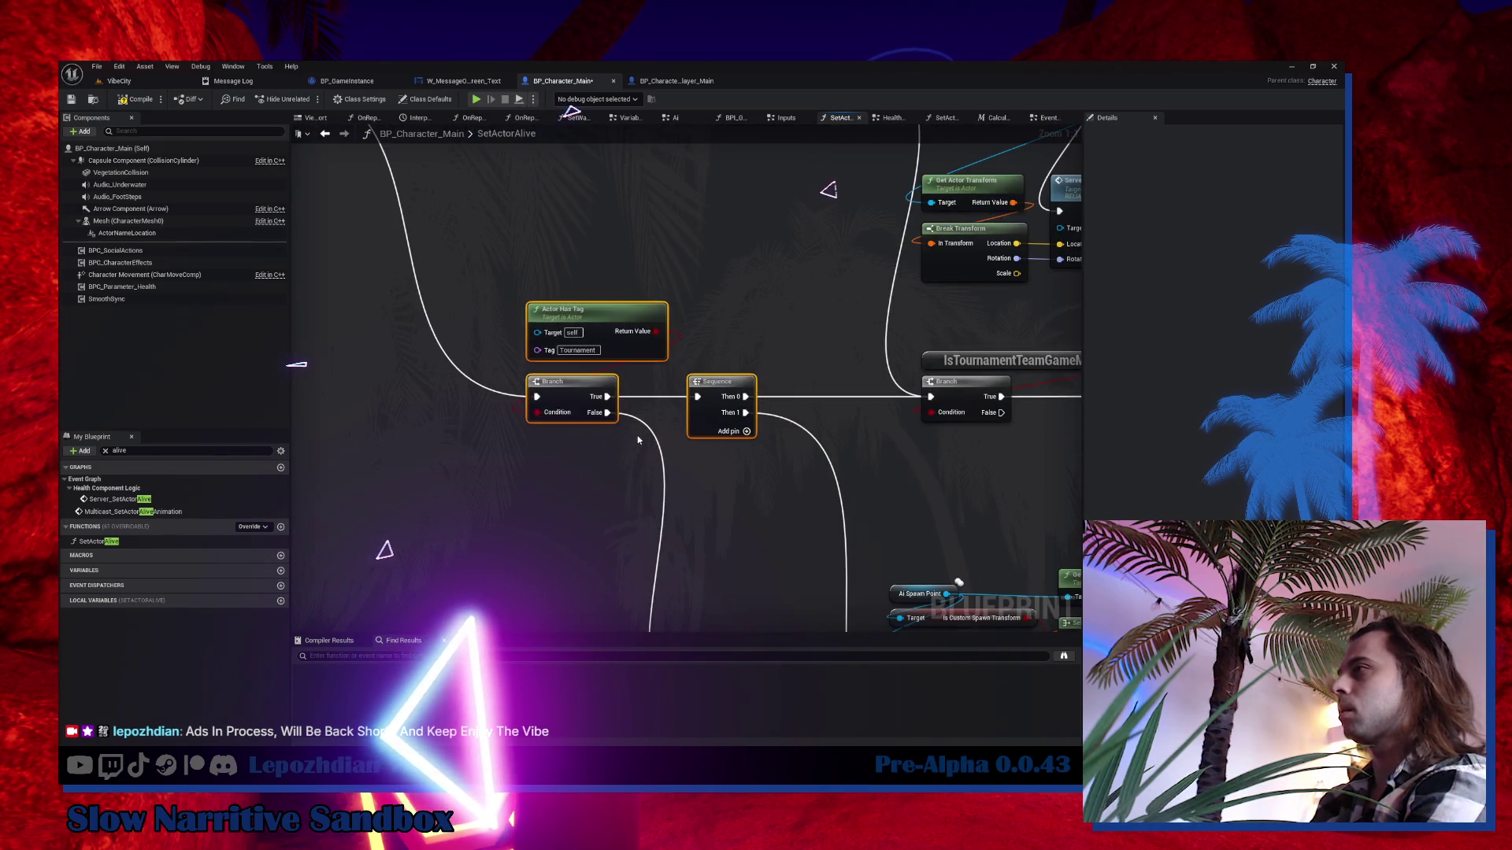
pyautogui.moveTo(638, 441)
pyautogui.mouseDown()
pyautogui.moveTo(439, 394)
pyautogui.moveTo(315, 197)
pyautogui.mouseUp()
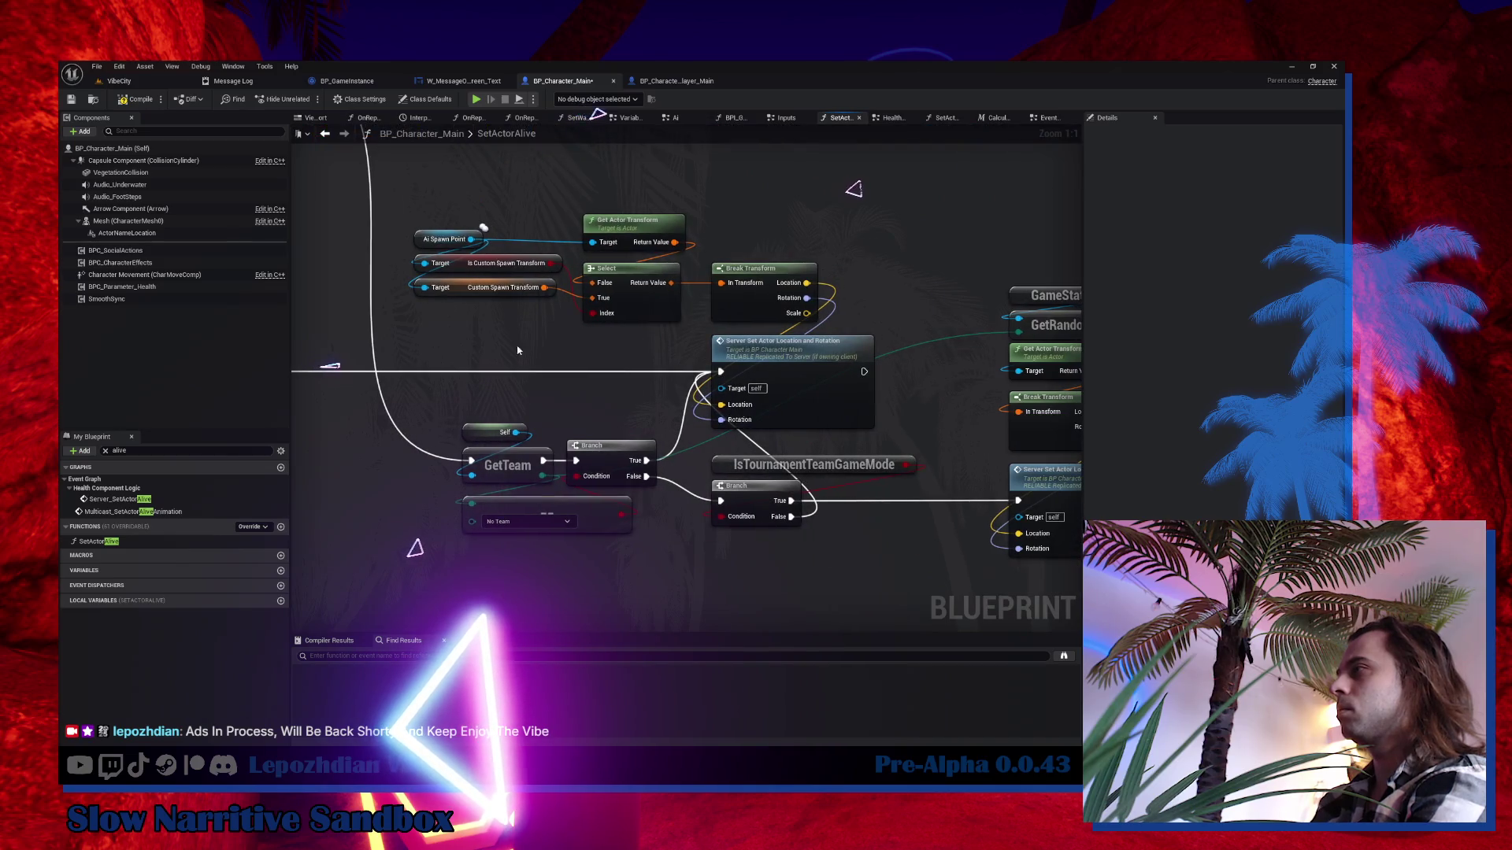
pyautogui.moveTo(448, 421)
pyautogui.mouseDown()
pyautogui.moveTo(634, 492)
pyautogui.moveTo(642, 541)
pyautogui.mouseUp()
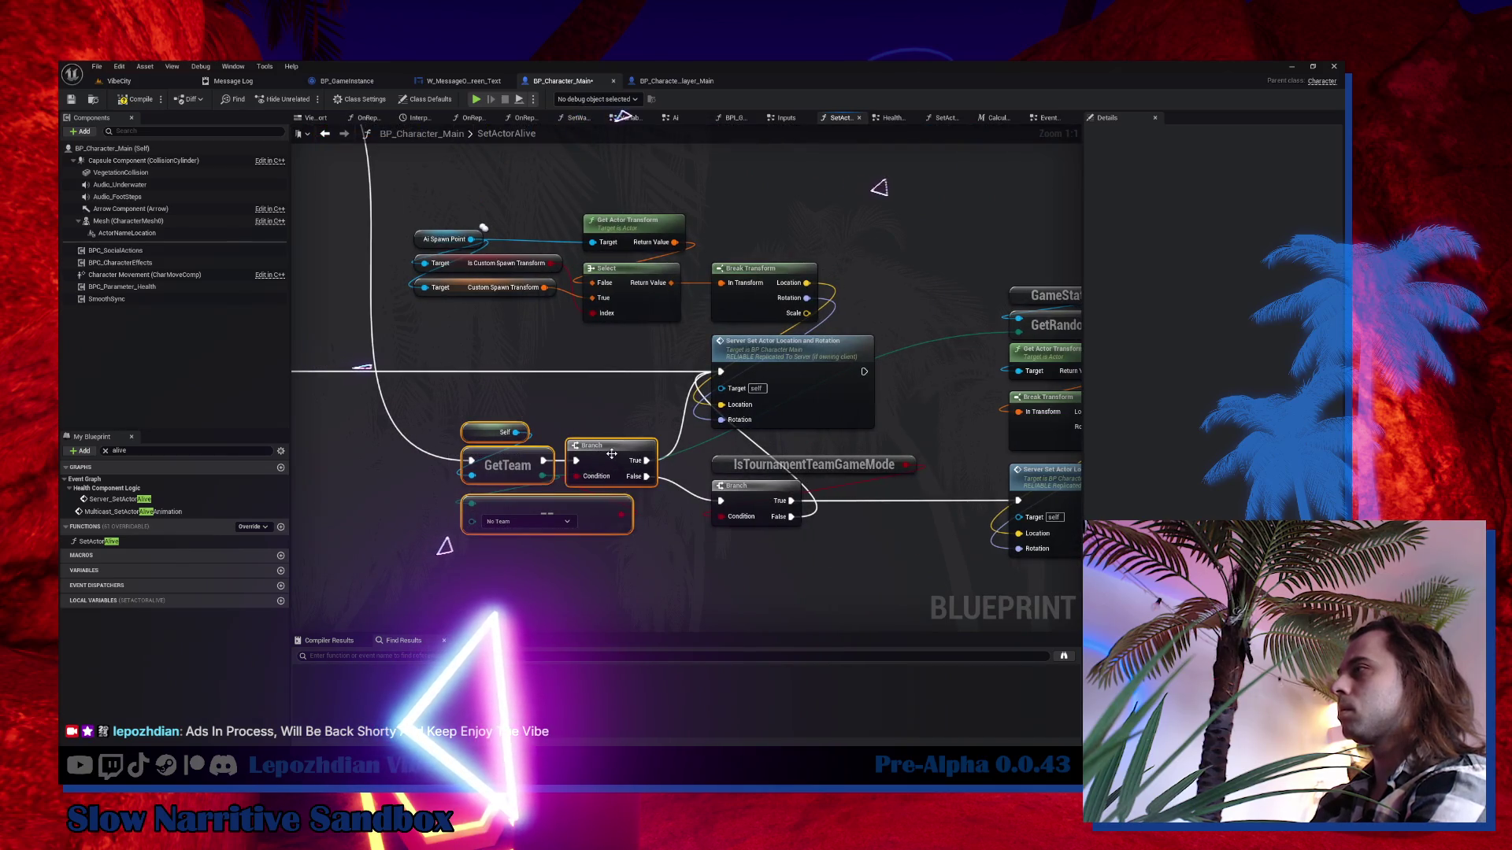
pyautogui.moveTo(611, 455)
pyautogui.mouseDown()
pyautogui.moveTo(485, 457)
pyautogui.moveTo(483, 476)
pyautogui.moveTo(530, 484)
pyautogui.mouseUp()
pyautogui.moveTo(689, 465)
pyautogui.mouseDown()
pyautogui.moveTo(751, 498)
pyautogui.moveTo(654, 497)
pyautogui.mouseUp()
# Select the spawn point, Break Transform and teleport node columns for realignment.
pyautogui.moveTo(430, 203); pyautogui.dragTo(672, 332)
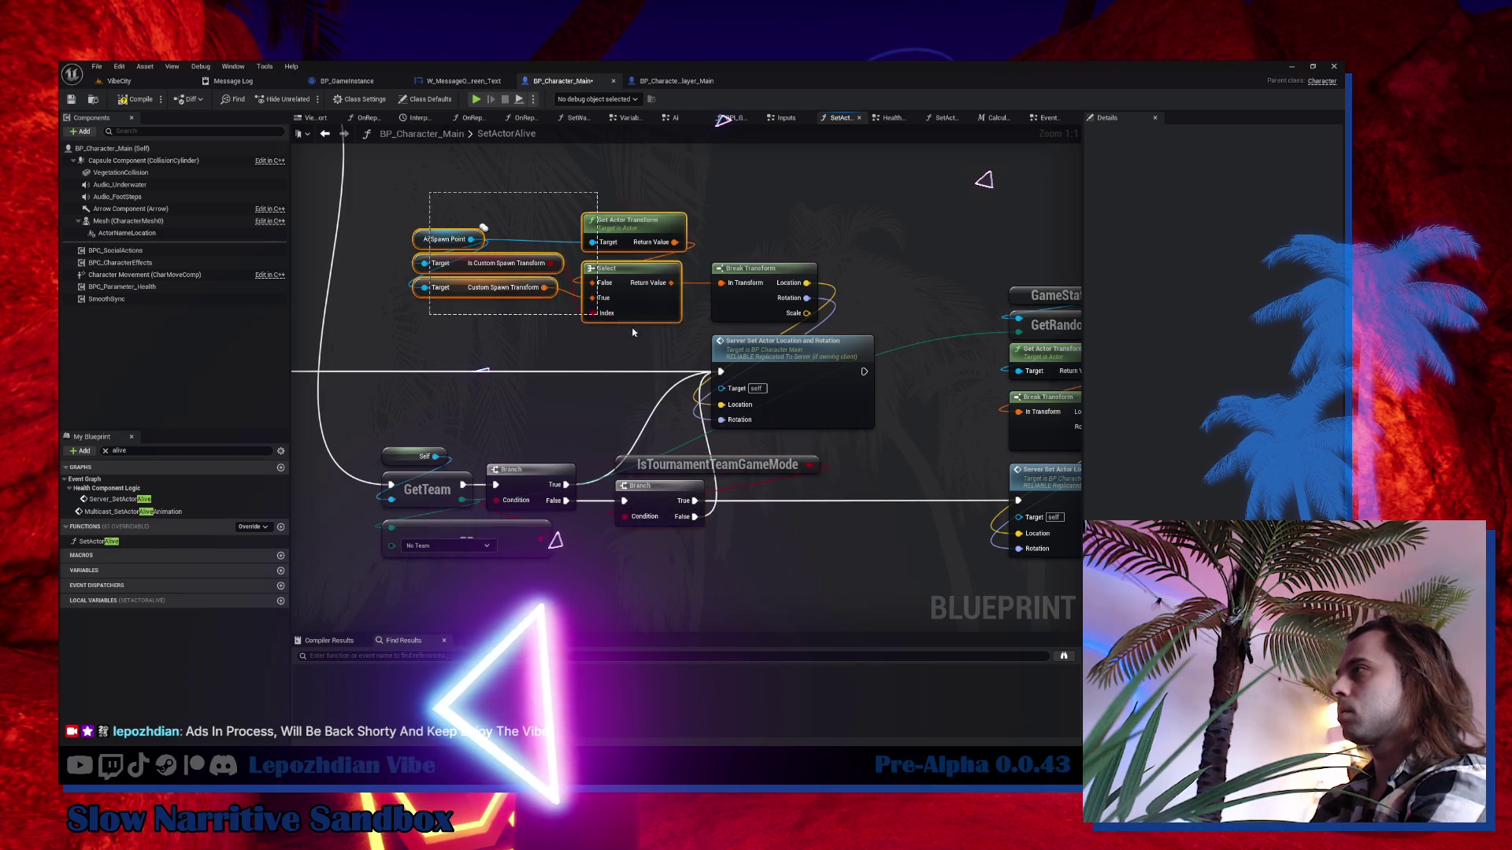
pyautogui.moveTo(753, 210)
pyautogui.mouseDown()
pyautogui.moveTo(831, 371)
pyautogui.moveTo(874, 372)
pyautogui.moveTo(571, 308)
pyautogui.mouseUp()
pyautogui.moveTo(721, 191); pyautogui.dragTo(820, 460)
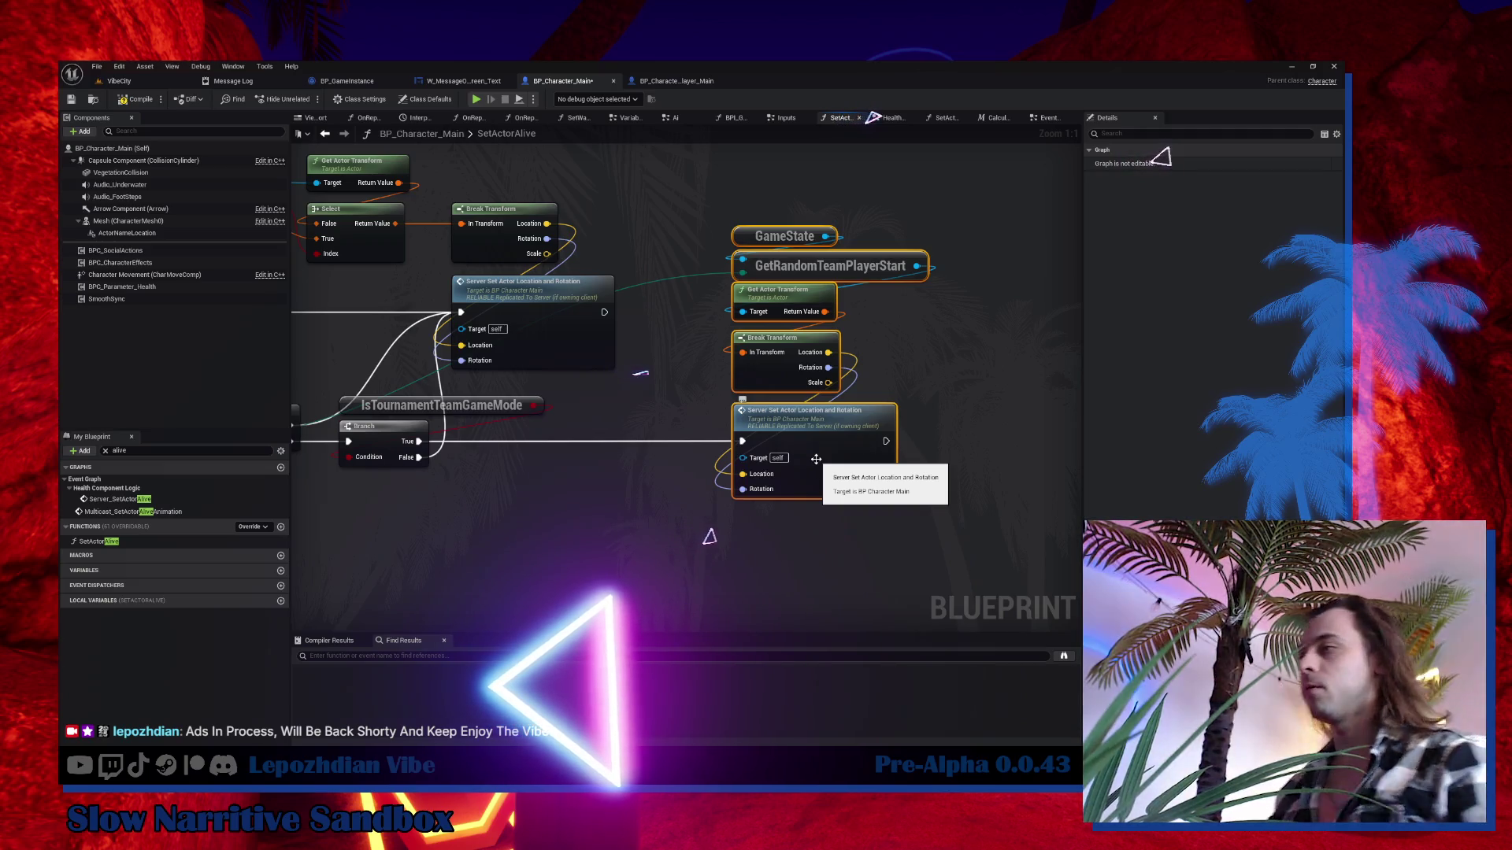
pyautogui.hotkey('alt', 'Tab')
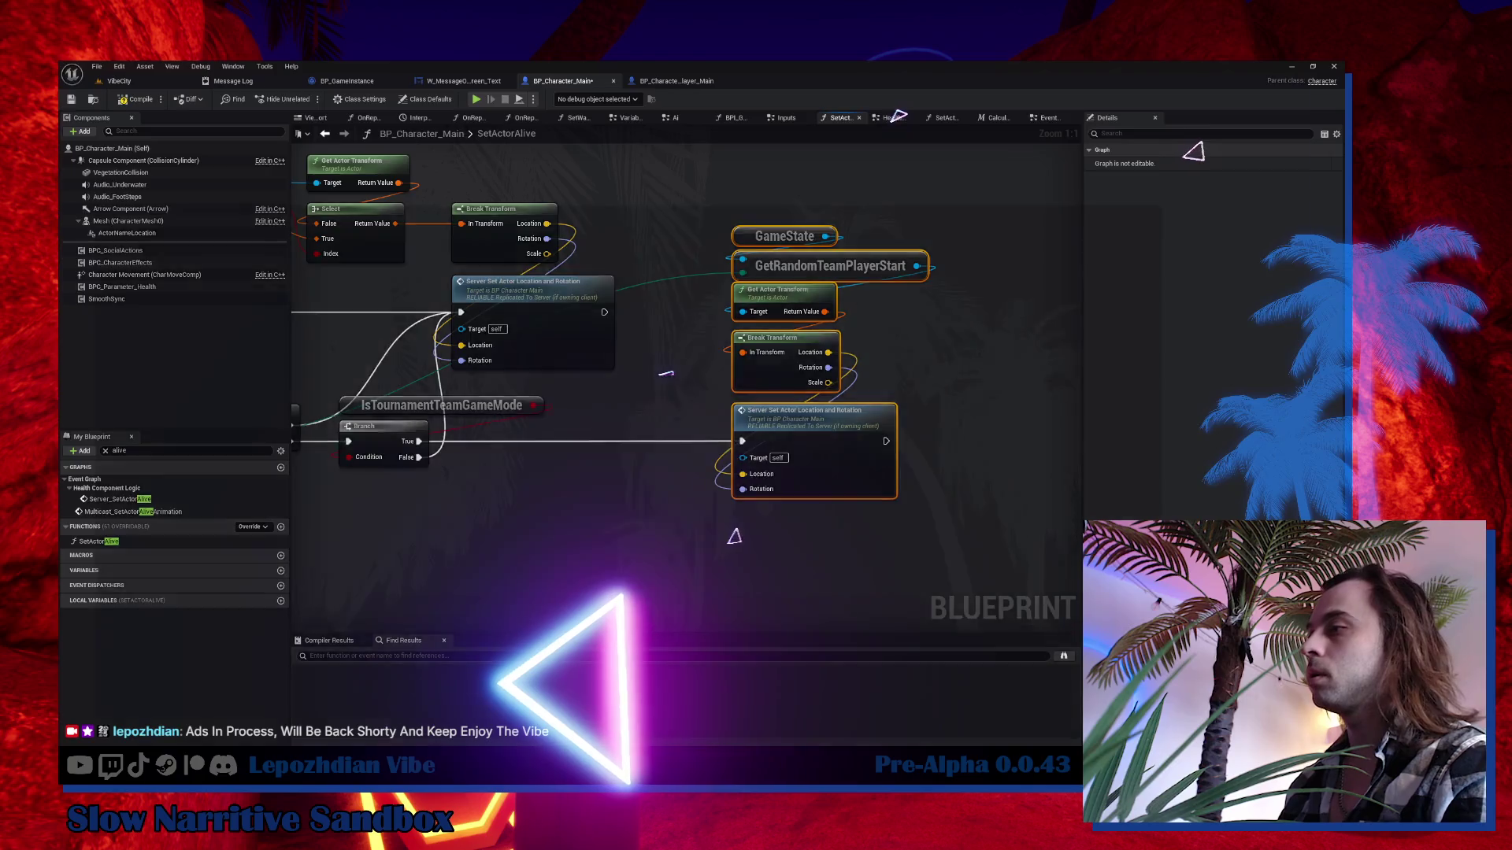
# In the OFF.STREAM note, add a task line: only ghosts, not living players, may talk to AI.
pyautogui.scroll(-7, 682, 516)
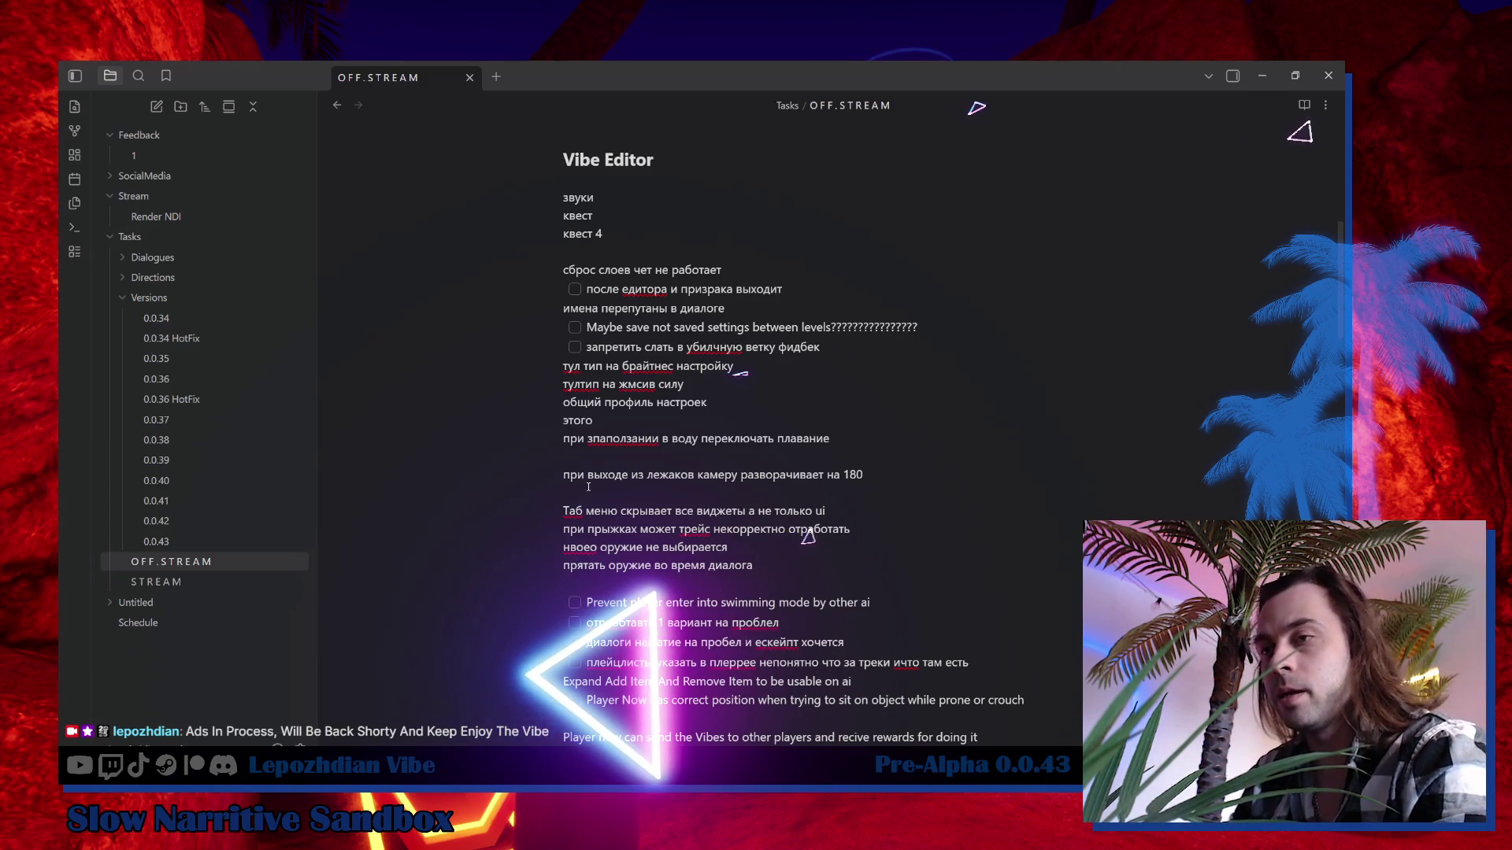
pyautogui.click(588, 486)
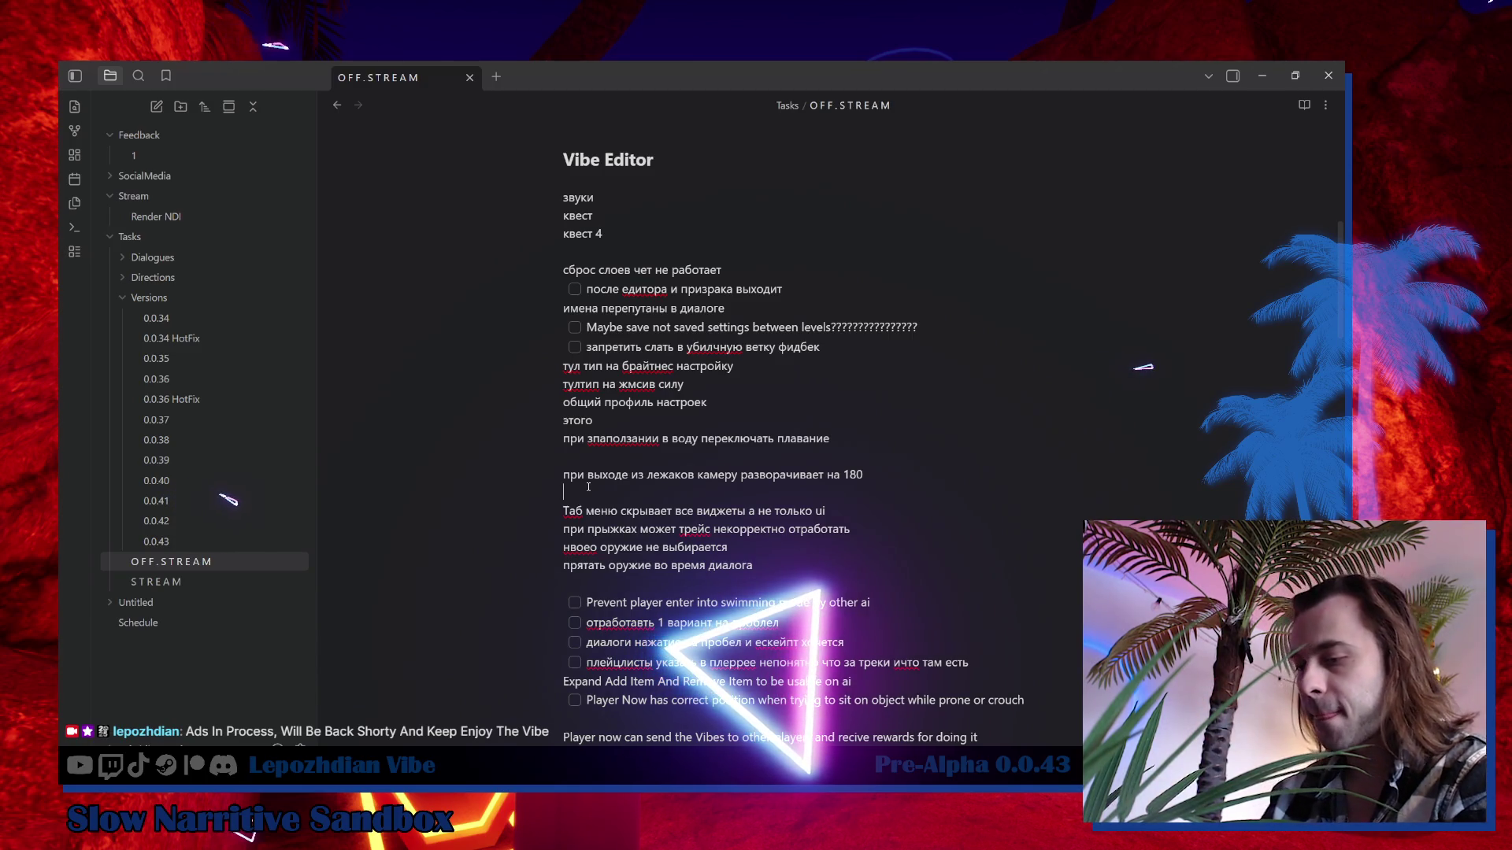
pyautogui.write('с')
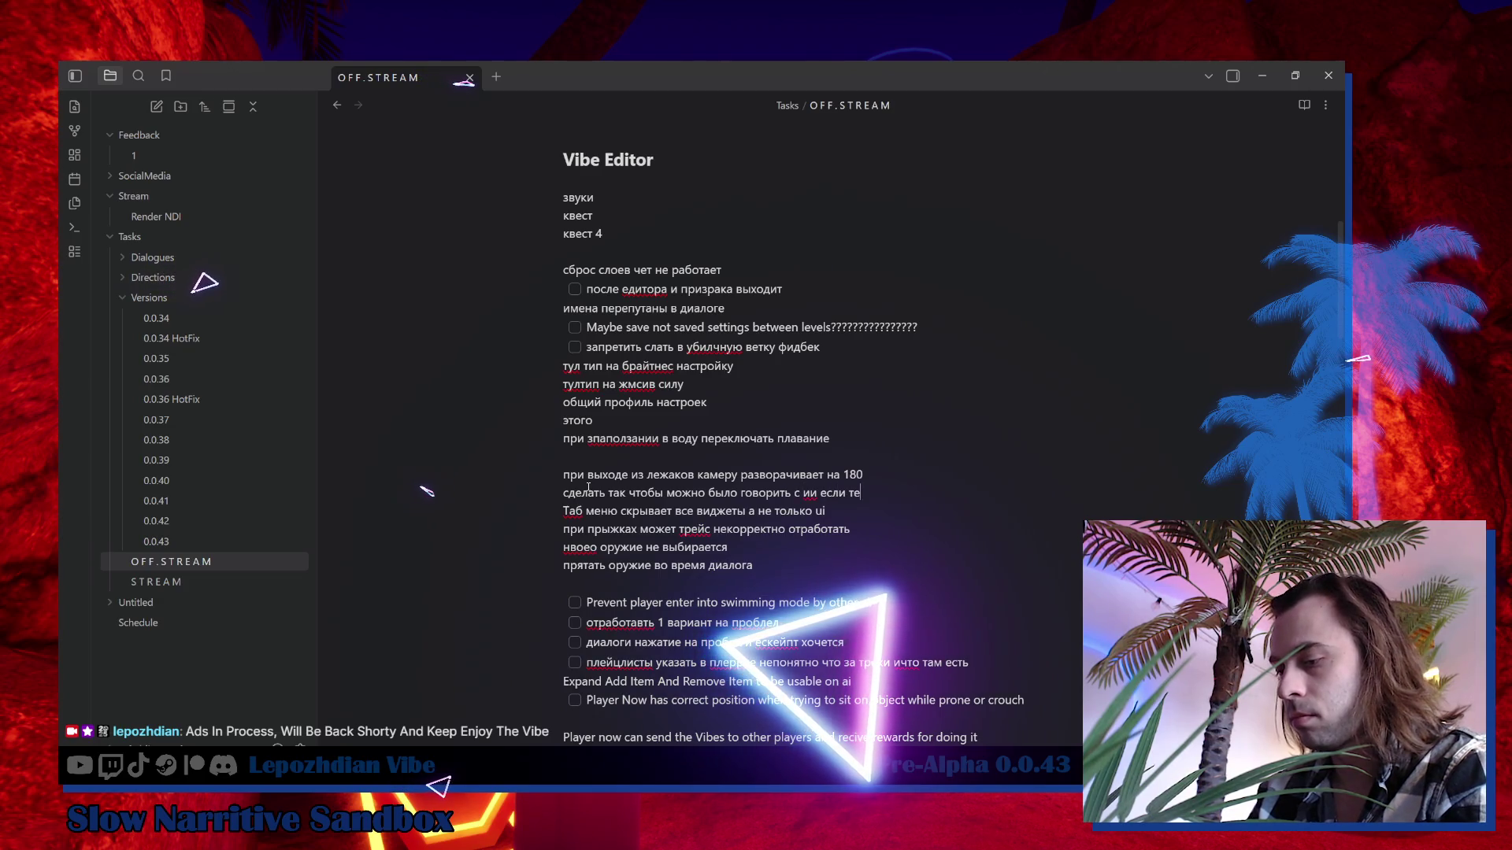
pyautogui.write('призраки тоже а живые больше не могу')
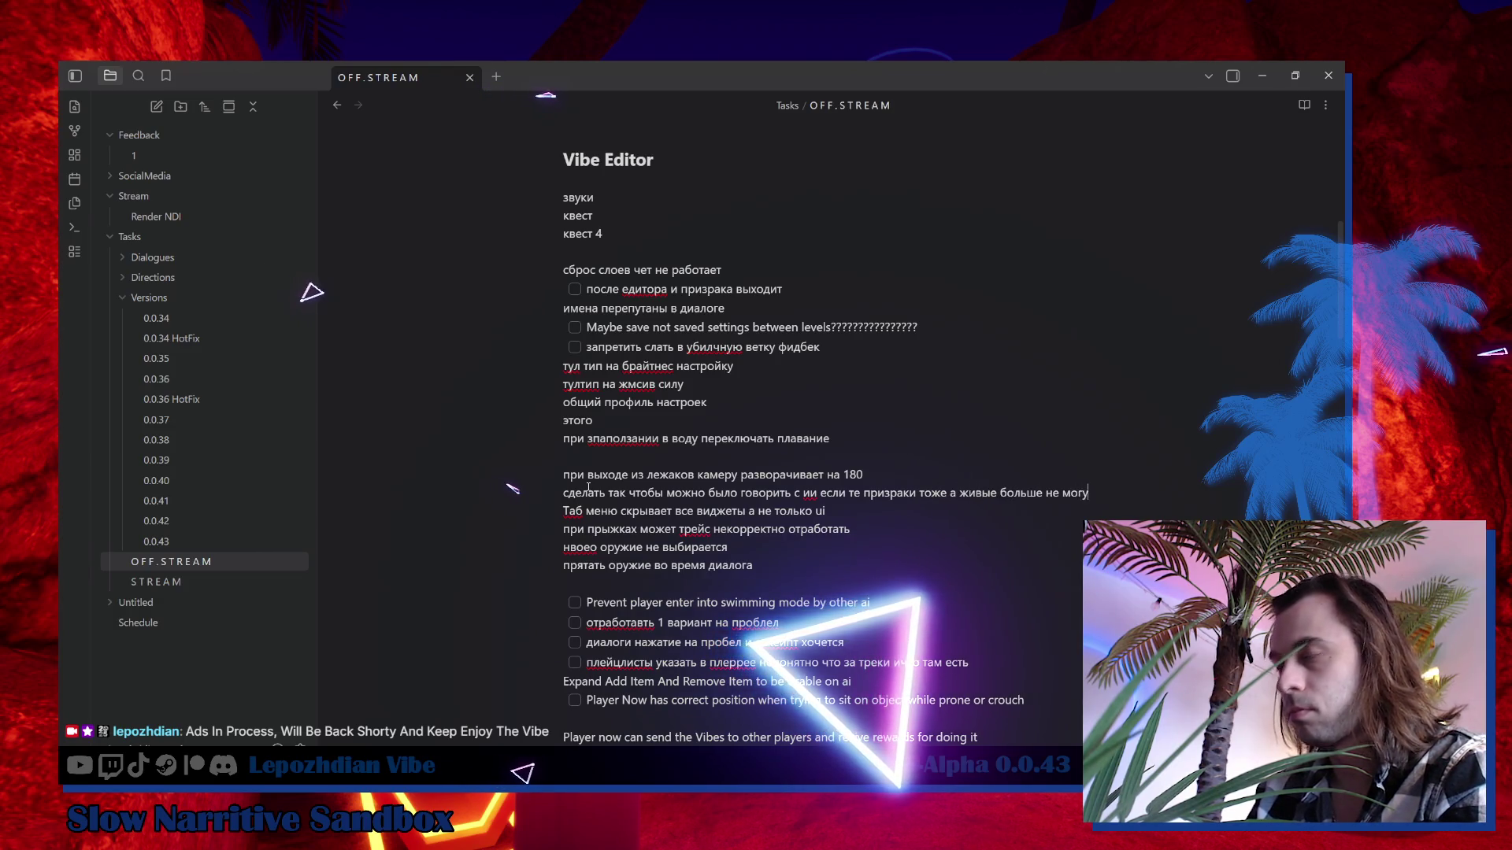
pyautogui.write('т')
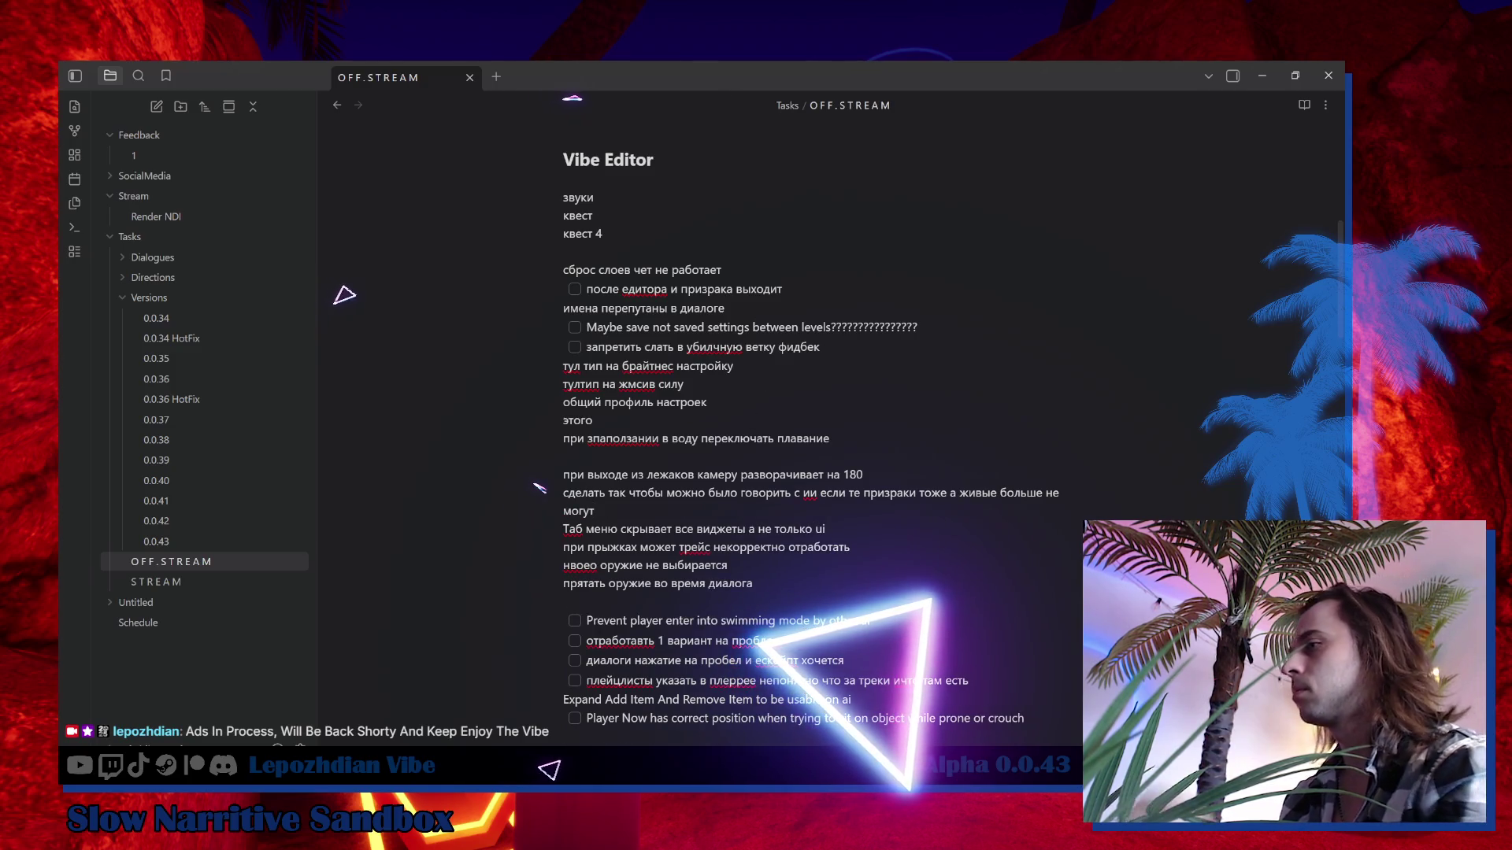
pyautogui.hotkey('alt', 'Tab')
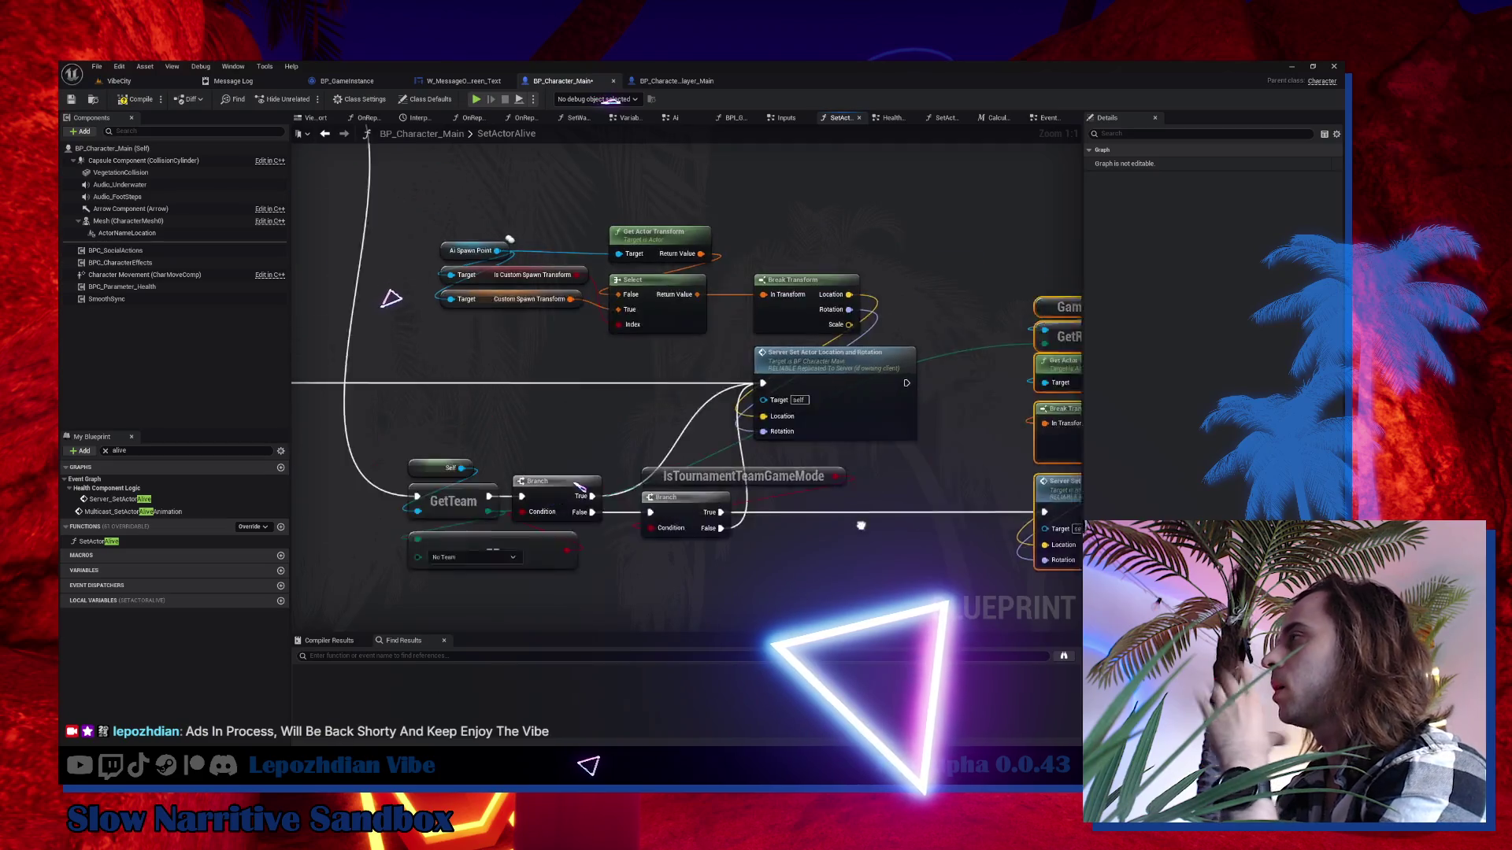
pyautogui.moveTo(581, 487)
pyautogui.mouseDown()
pyautogui.moveTo(629, 500)
pyautogui.moveTo(626, 486)
pyautogui.mouseUp()
# Add a Branch after Client Set View Target with Blend, using the resurrection check as Condition and True into Sequence.
pyautogui.moveTo(550, 390)
pyautogui.mouseDown()
pyautogui.moveTo(644, 486)
pyautogui.moveTo(669, 485)
pyautogui.mouseUp()
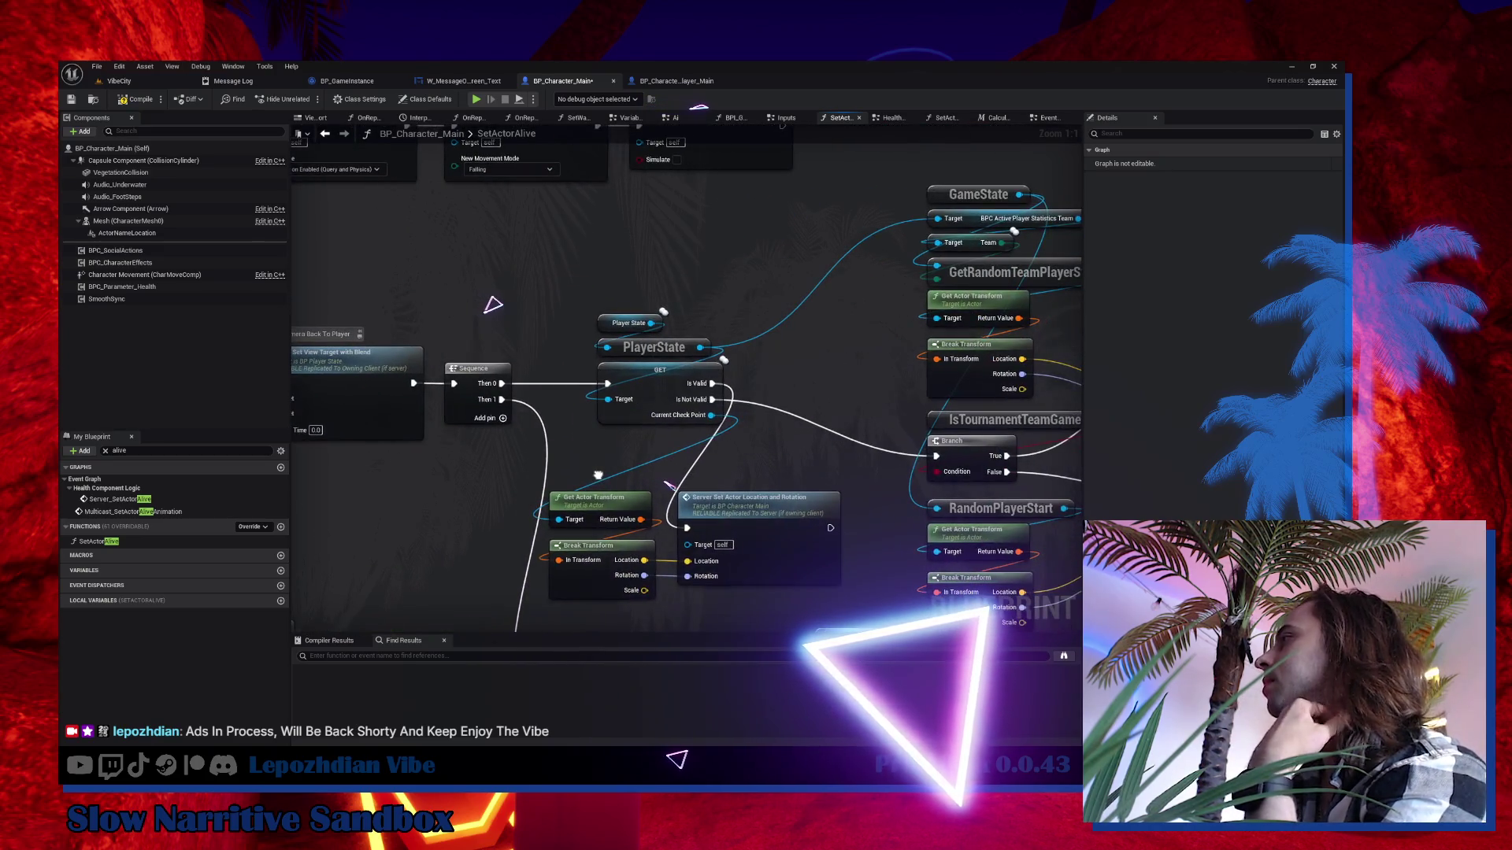
pyautogui.moveTo(557, 333)
pyautogui.mouseDown()
pyautogui.moveTo(543, 294)
pyautogui.moveTo(701, 489)
pyautogui.moveTo(724, 486)
pyautogui.mouseUp()
pyautogui.moveTo(685, 393); pyautogui.dragTo(176, 307)
pyautogui.click(826, 260)
pyautogui.moveTo(866, 552); pyautogui.dragTo(448, 402)
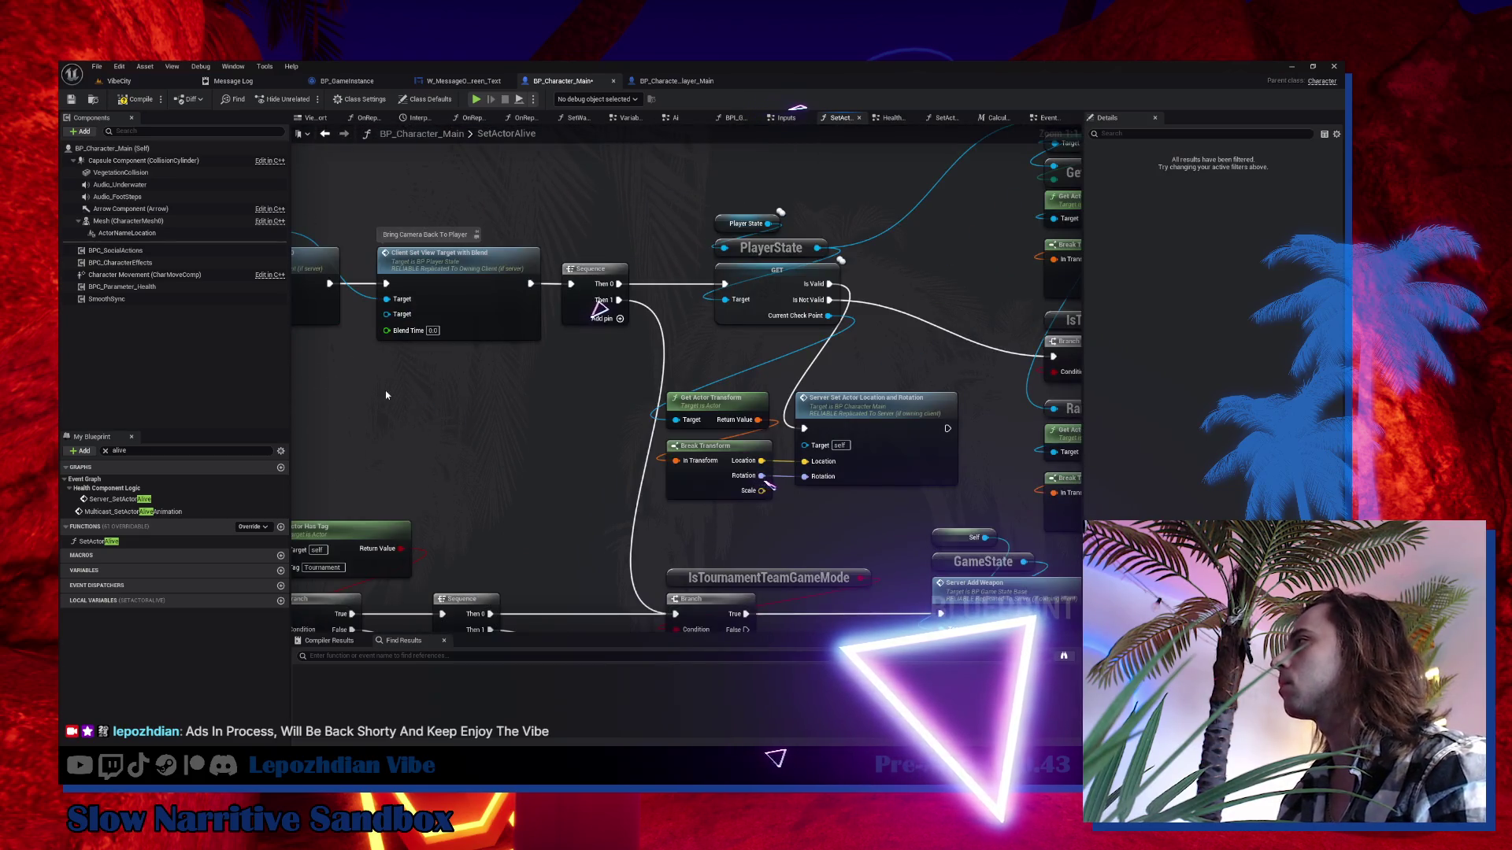
pyautogui.click(448, 402)
pyautogui.click(578, 375)
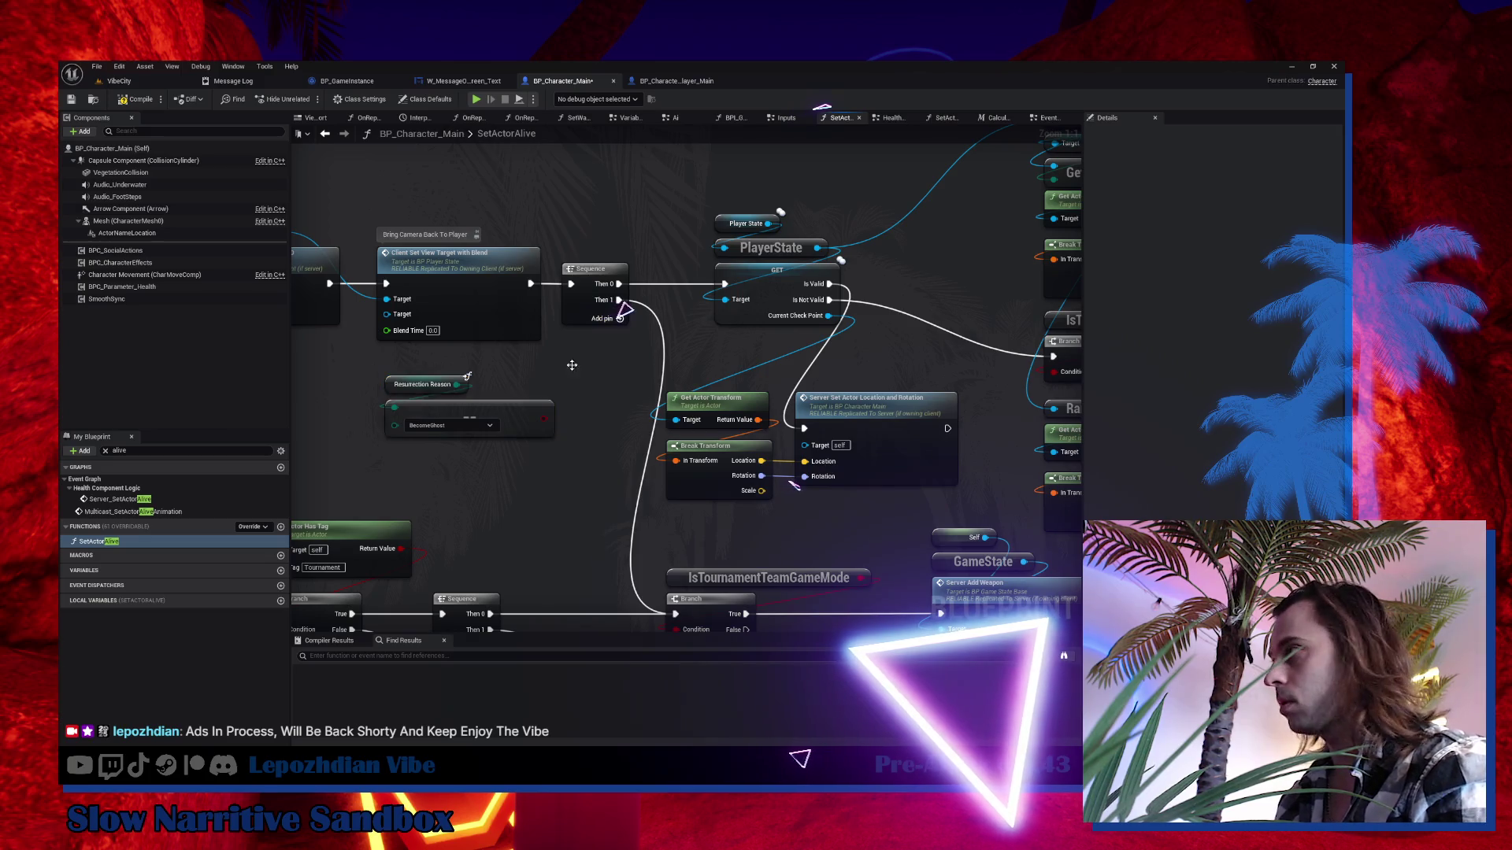
pyautogui.moveTo(541, 420); pyautogui.dragTo(583, 402)
pyautogui.click(557, 340)
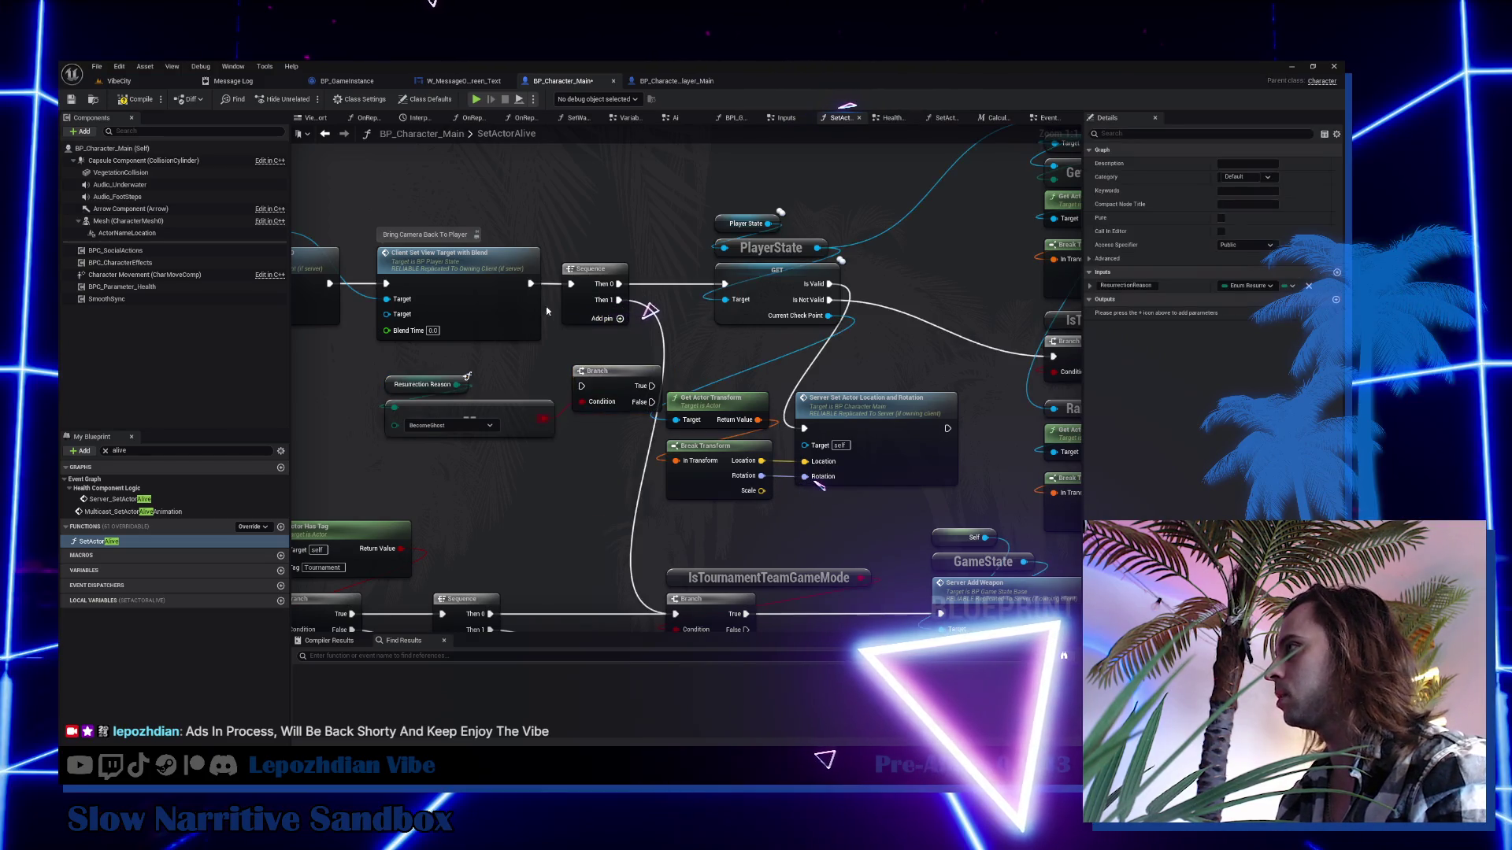
pyautogui.moveTo(530, 284)
pyautogui.mouseDown()
pyautogui.moveTo(581, 386)
pyautogui.moveTo(572, 284)
pyautogui.moveTo(634, 270)
pyautogui.mouseUp()
pyautogui.moveTo(629, 380)
pyautogui.mouseDown()
pyautogui.moveTo(517, 459)
pyautogui.moveTo(439, 455)
pyautogui.mouseUp()
# Rearrange the Sequence and PlayerState group and place the check and Branch beside the blend node.
pyautogui.scroll(-3, 473, 393)
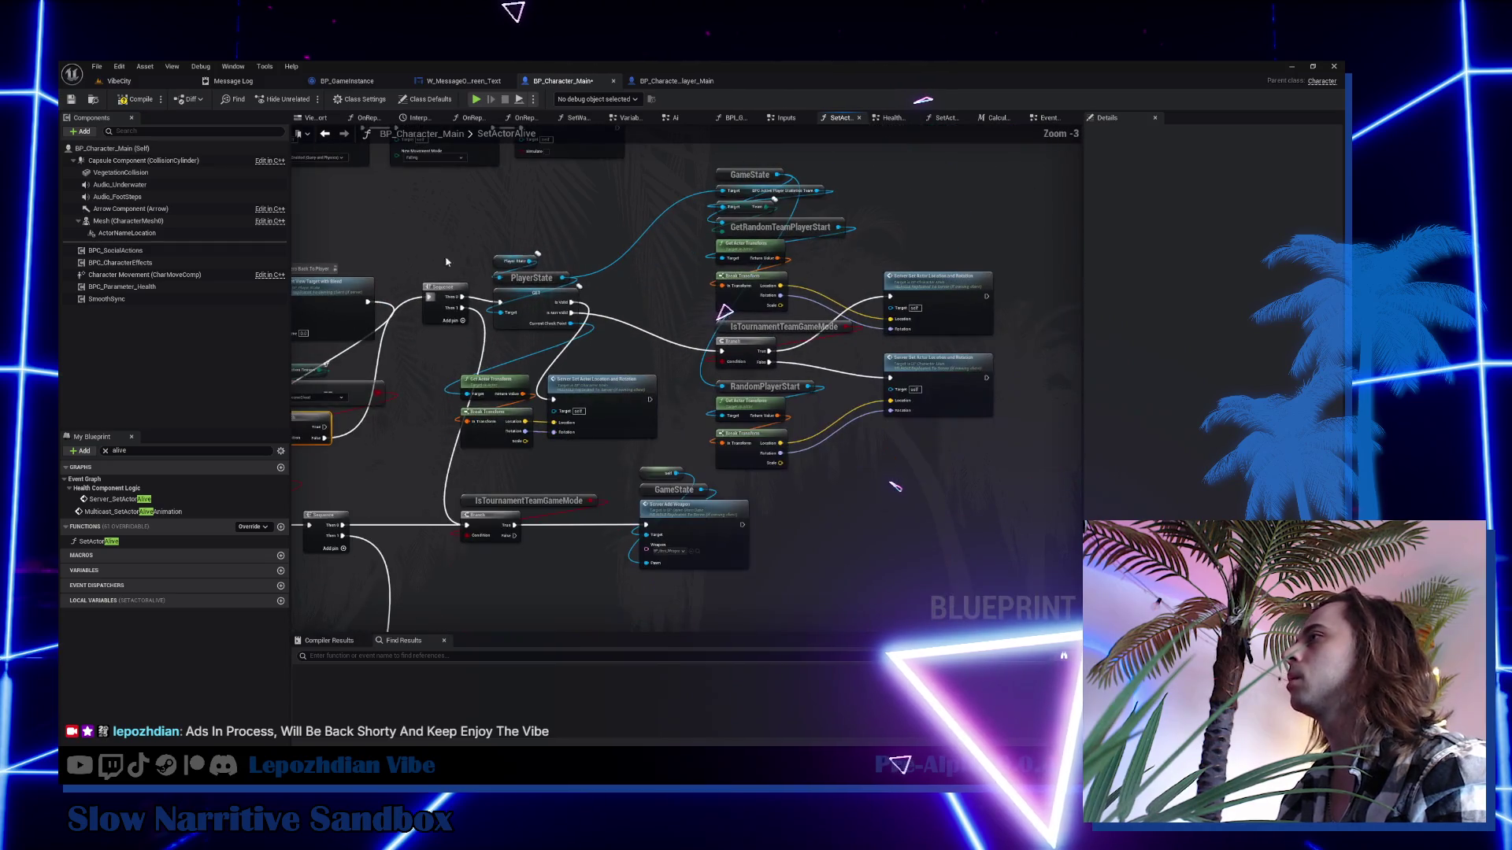
pyautogui.moveTo(434, 234)
pyautogui.mouseDown()
pyautogui.moveTo(588, 439)
pyautogui.moveTo(859, 496)
pyautogui.mouseUp()
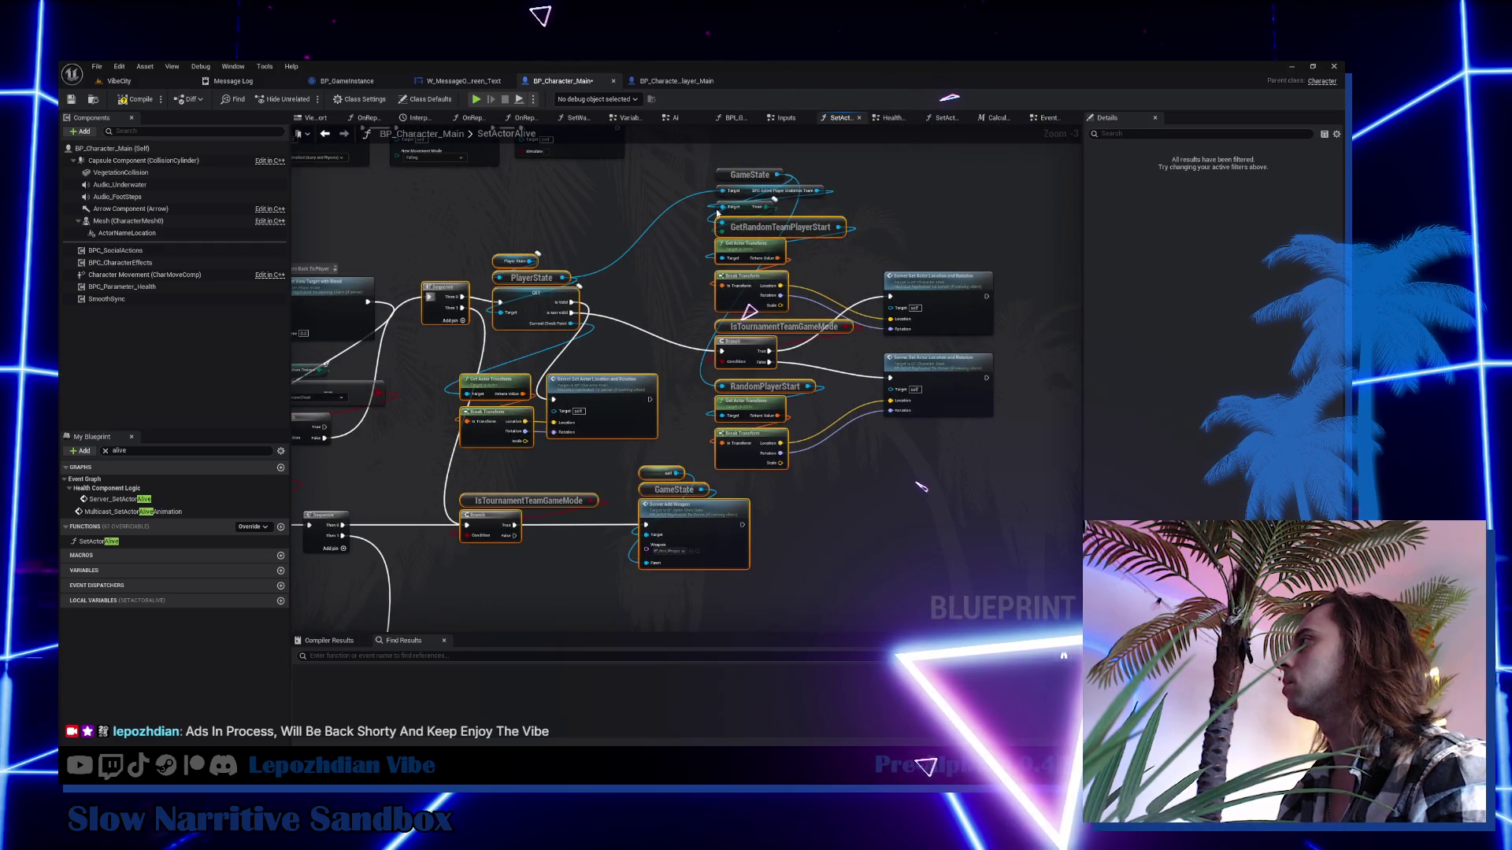
pyautogui.moveTo(717, 212)
pyautogui.mouseDown()
pyautogui.moveTo(1073, 507)
pyautogui.moveTo(787, 455)
pyautogui.mouseUp()
pyautogui.moveTo(439, 329); pyautogui.dragTo(880, 337)
pyautogui.moveTo(402, 354)
pyautogui.mouseDown()
pyautogui.moveTo(454, 424)
pyautogui.moveTo(543, 367)
pyautogui.moveTo(611, 280)
pyautogui.moveTo(587, 293)
pyautogui.mouseUp()
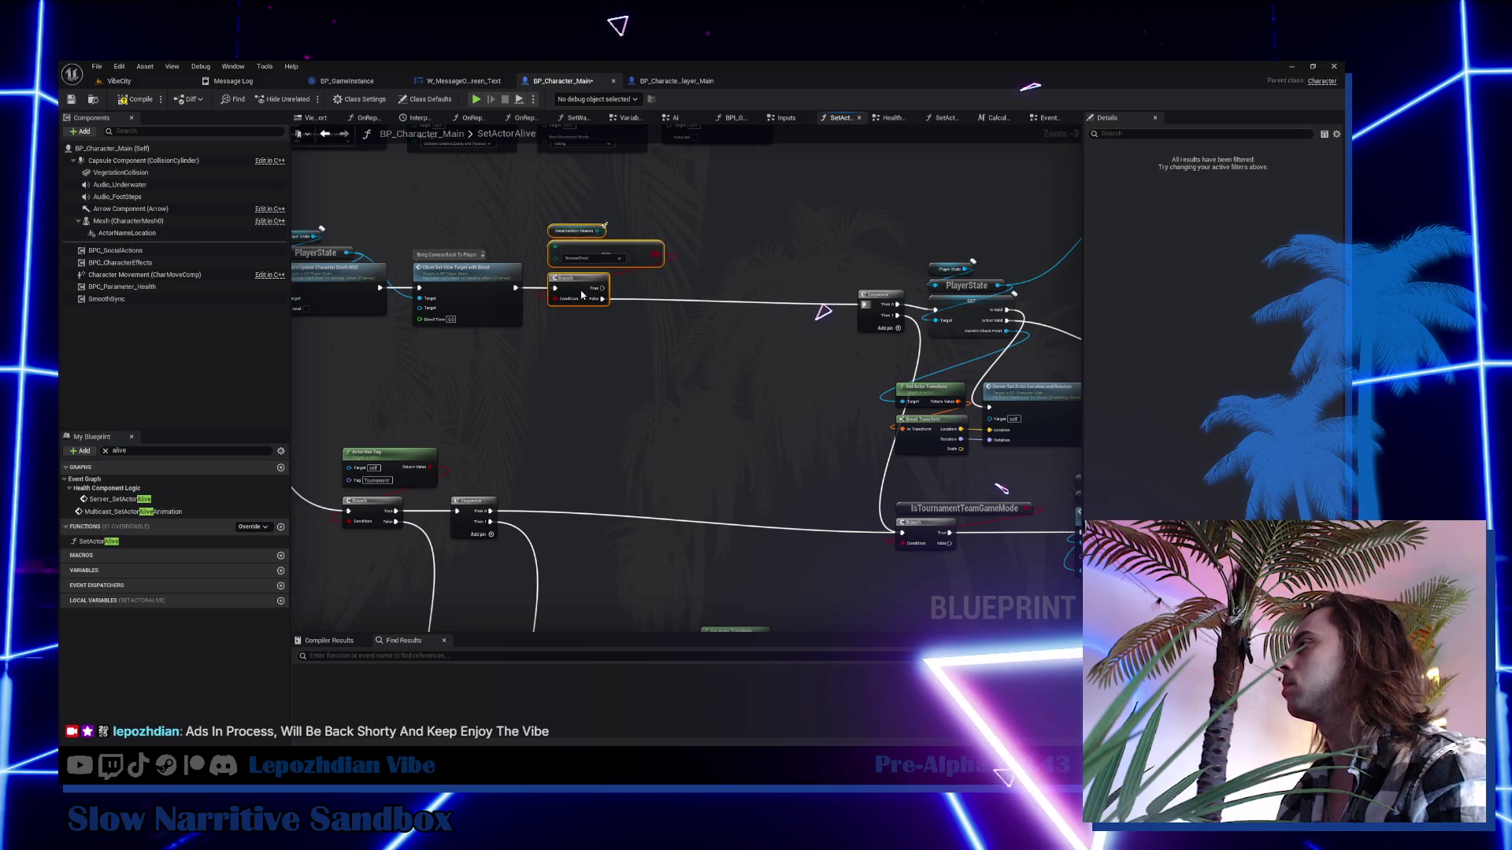
pyautogui.scroll(4, 714, 310)
pyautogui.moveTo(736, 311); pyautogui.dragTo(551, 311)
# Review the PlayerState, transform and Server Set Actor nodes, then return to the VibeCity level.
pyautogui.moveTo(716, 257)
pyautogui.mouseDown()
pyautogui.moveTo(785, 430)
pyautogui.moveTo(676, 381)
pyautogui.moveTo(709, 372)
pyautogui.moveTo(558, 289)
pyautogui.mouseUp()
pyautogui.moveTo(504, 403); pyautogui.dragTo(823, 524)
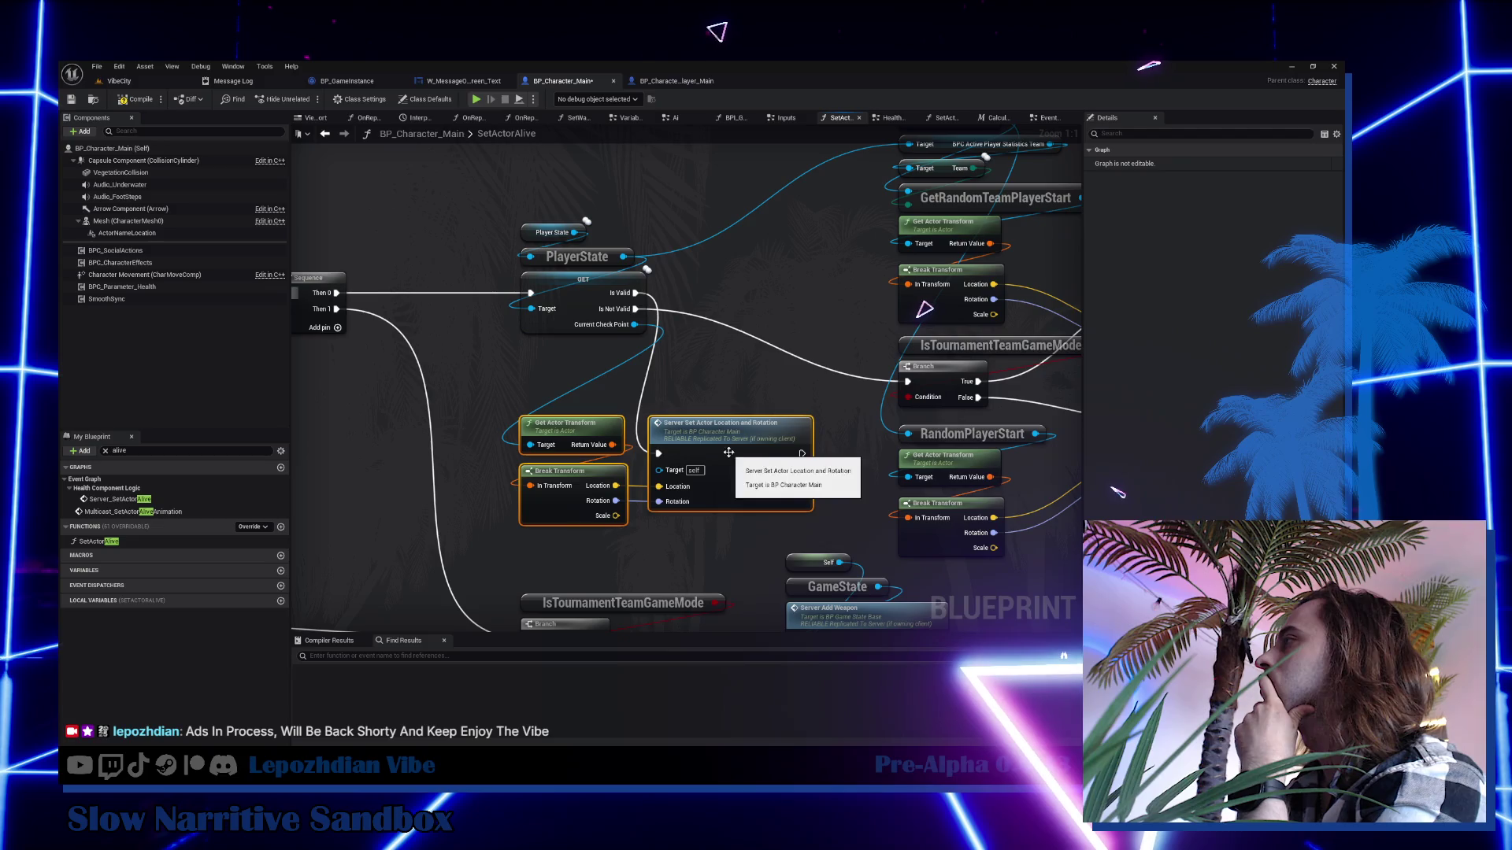
pyautogui.scroll(-2, 729, 452)
pyautogui.moveTo(751, 406)
pyautogui.mouseDown()
pyautogui.moveTo(637, 393)
pyautogui.moveTo(589, 300)
pyautogui.mouseUp()
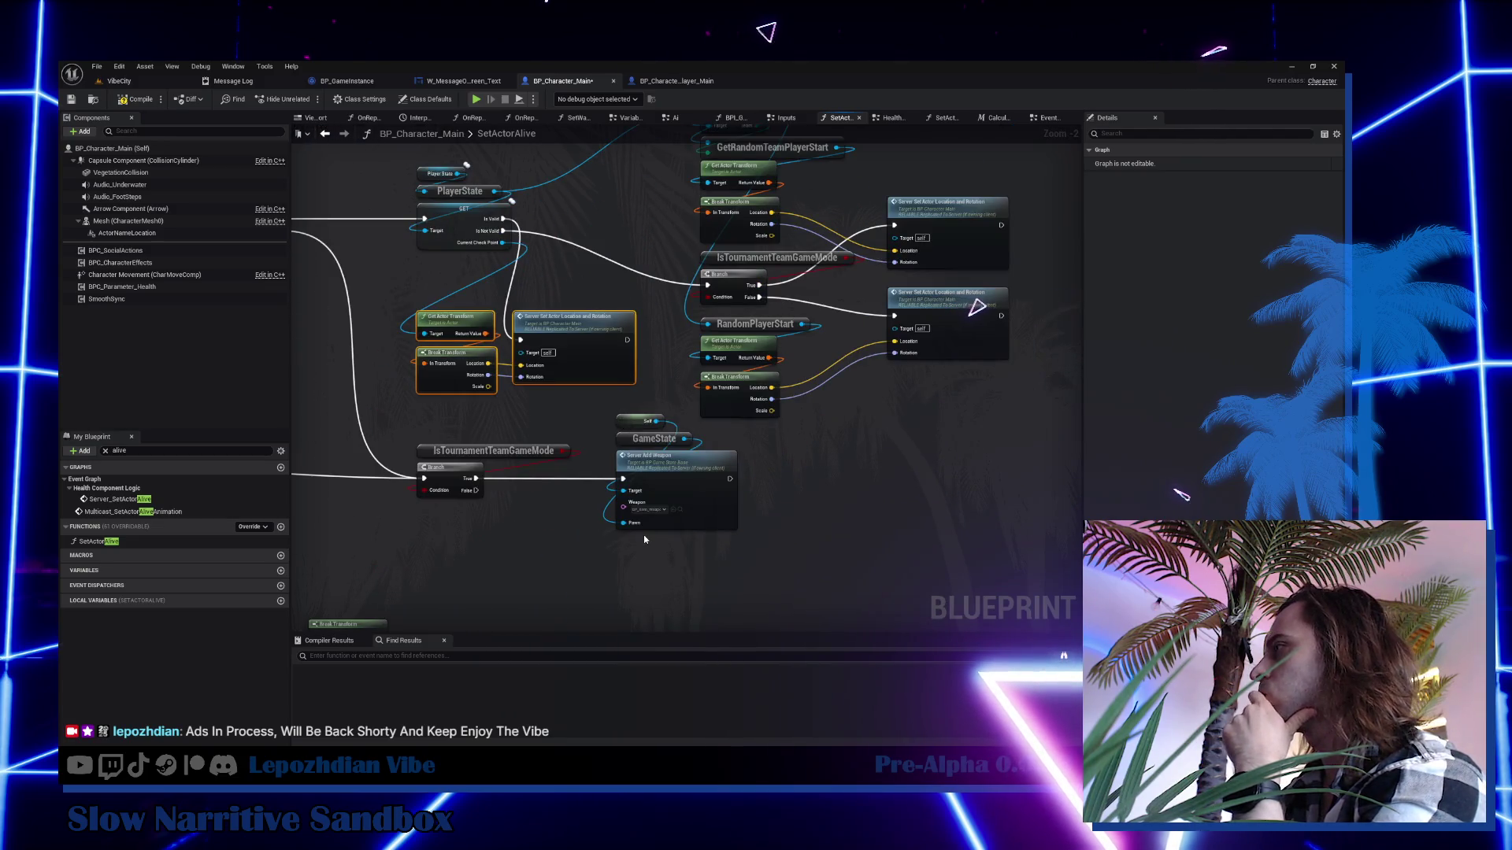
pyautogui.moveTo(580, 532); pyautogui.dragTo(848, 510)
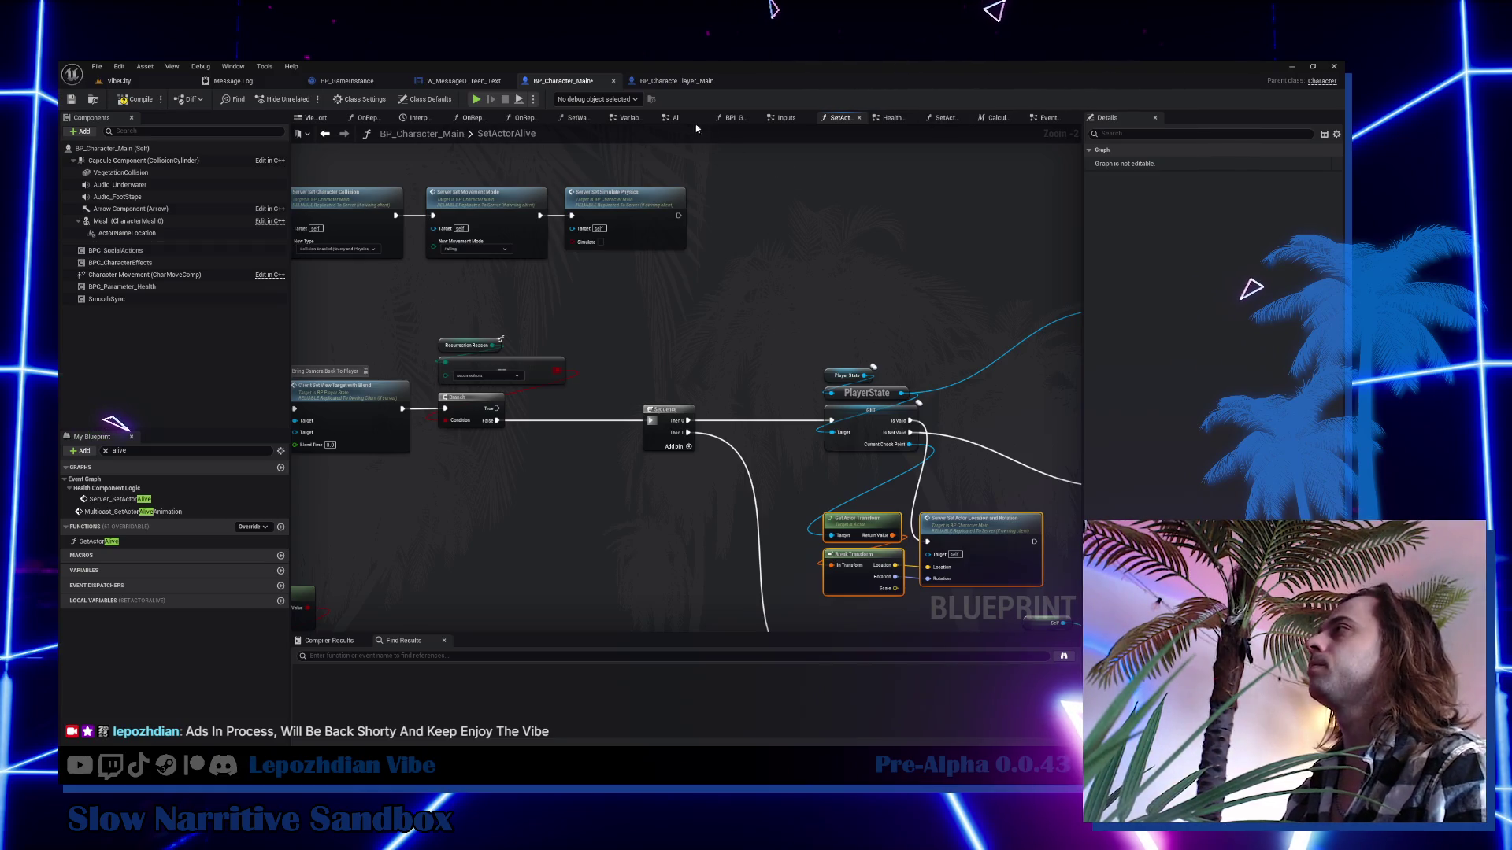
pyautogui.click(118, 81)
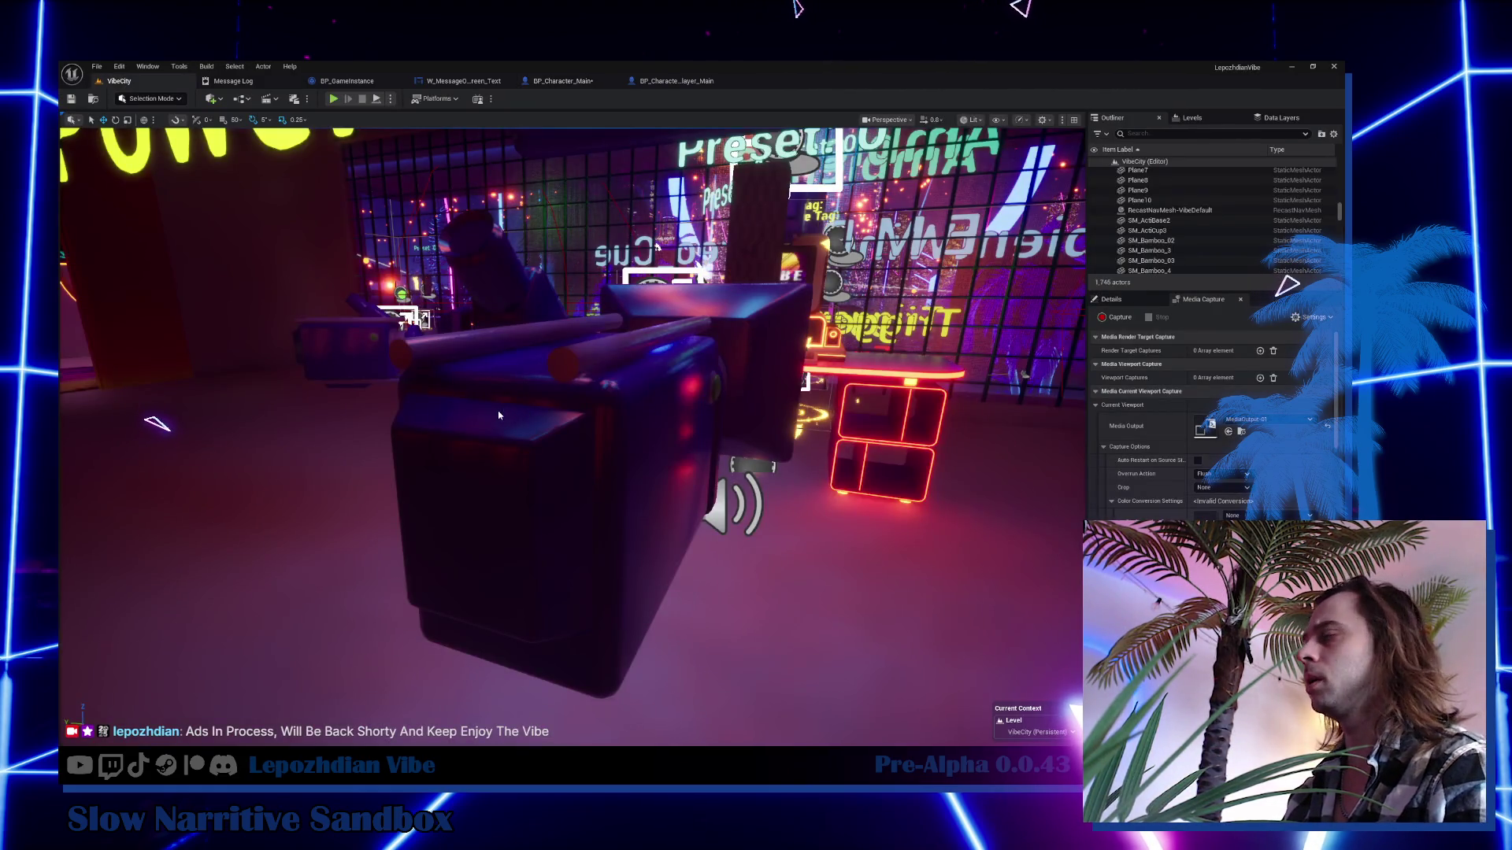
# Open the Content Drawer and search the project for 'health'.
pyautogui.moveTo(552, 410); pyautogui.dragTo(473, 378)
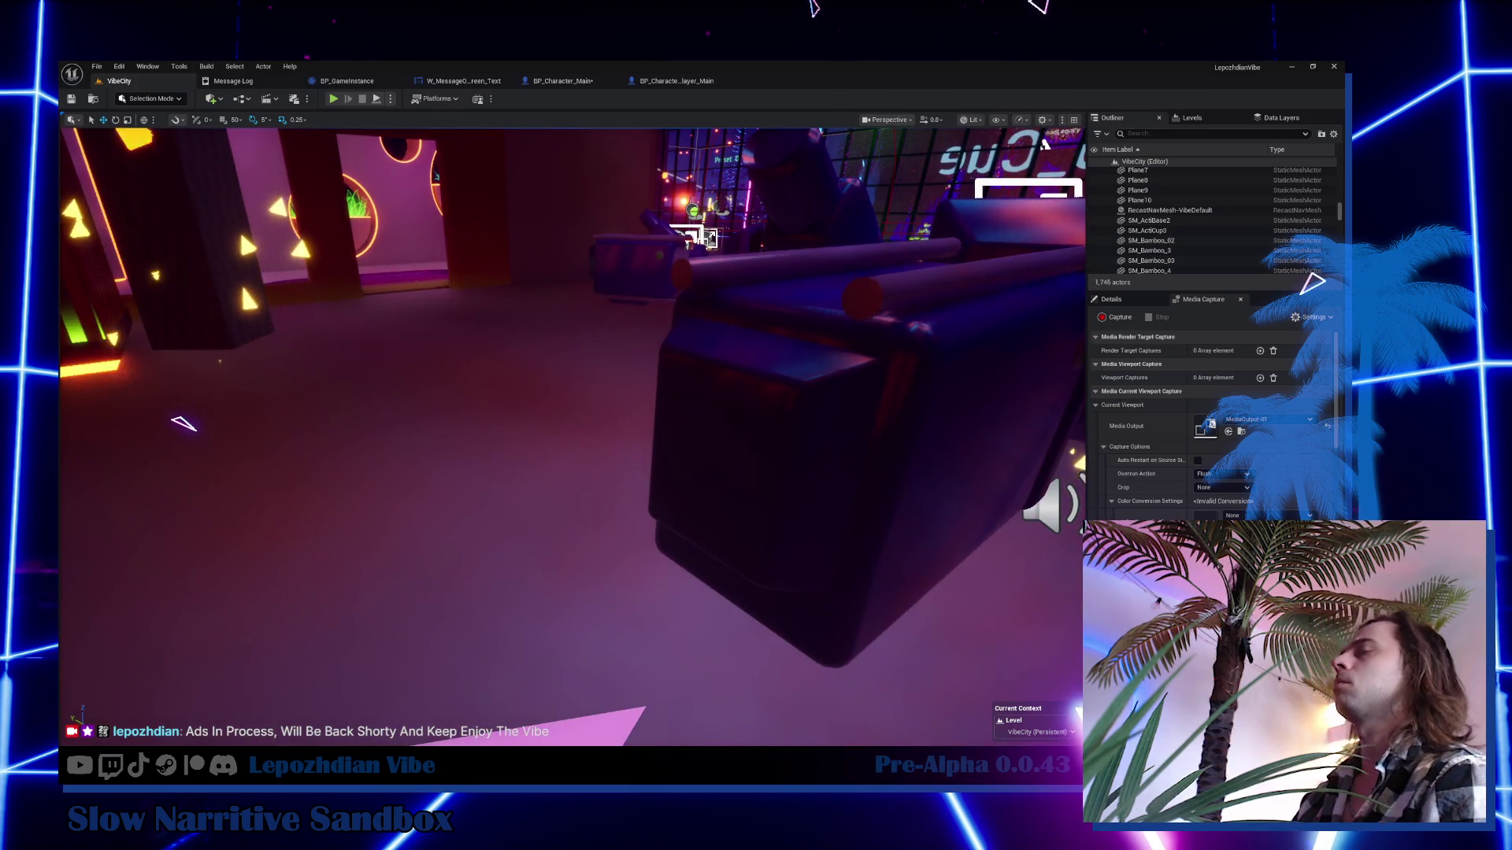
pyautogui.moveTo(551, 410); pyautogui.dragTo(485, 410)
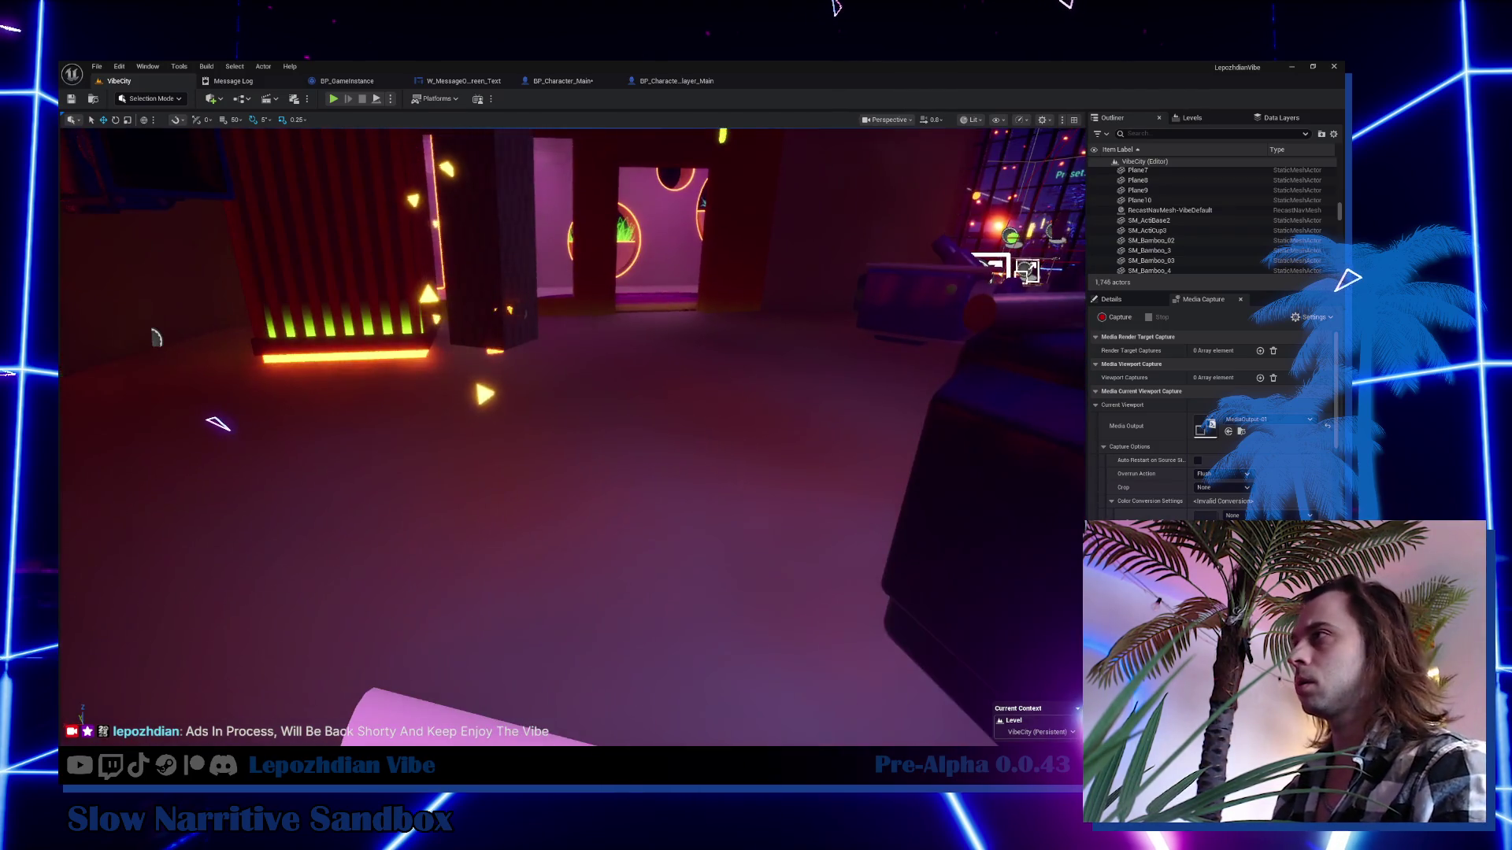
pyautogui.hotkey('ctrl', 'space')
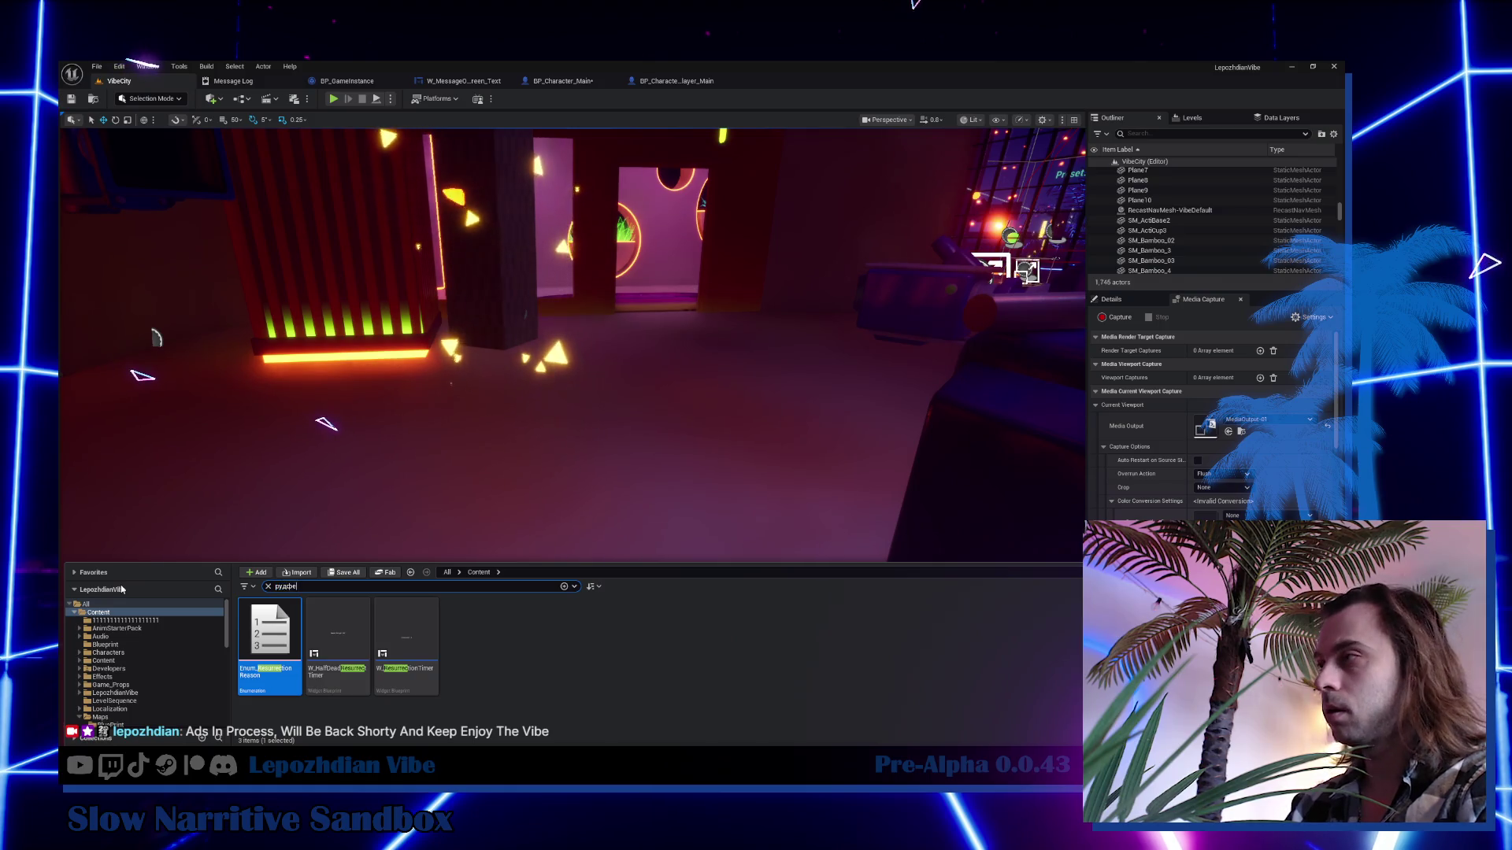
pyautogui.write('рудфер')
pyautogui.press('BackSpace')
pyautogui.press('BackSpace')
pyautogui.press('BackSpace')
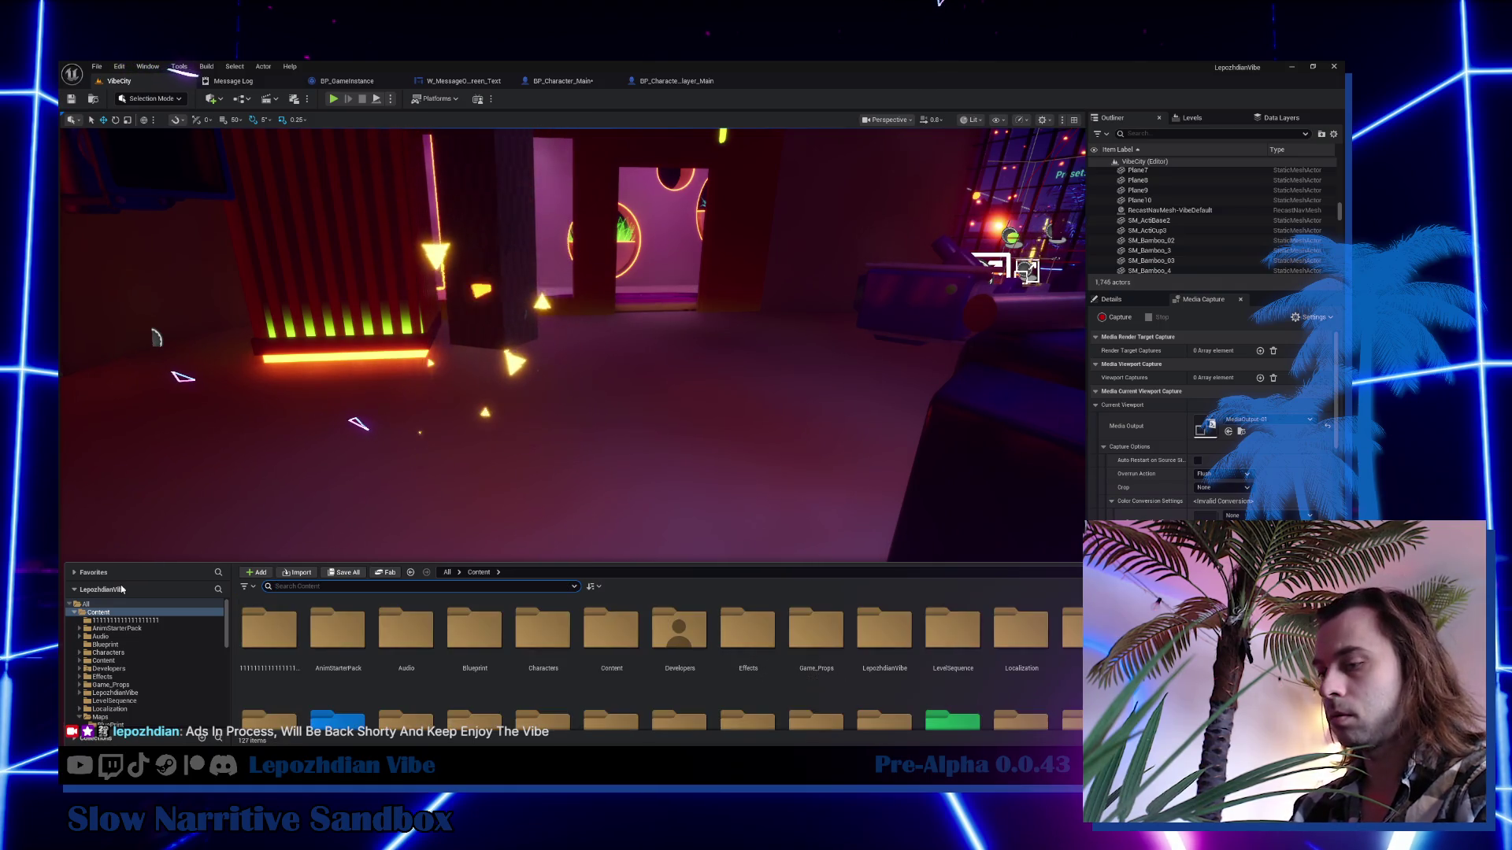
pyautogui.write('elath')
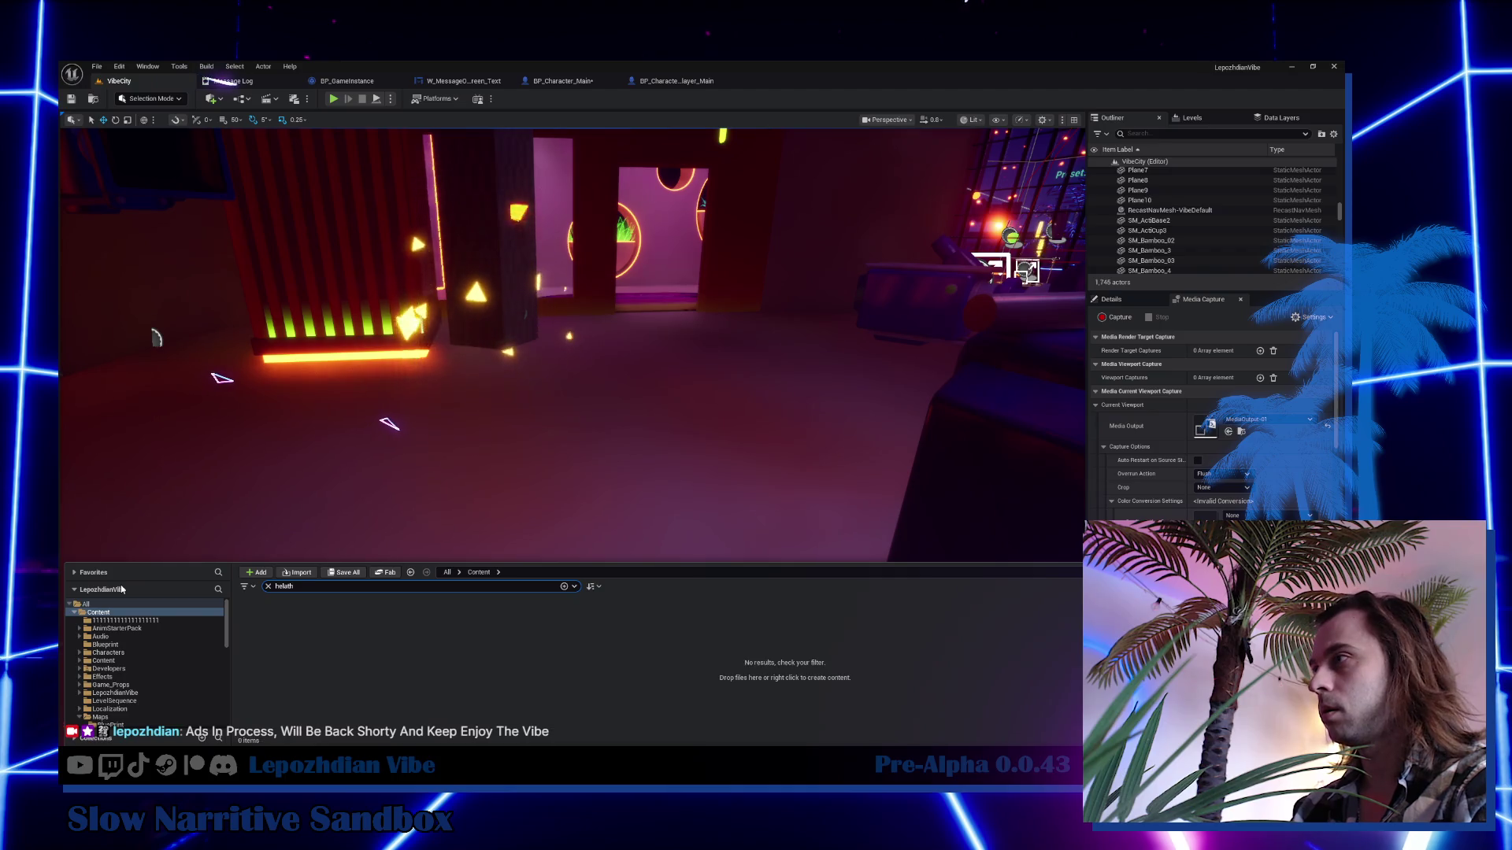
pyautogui.press('BackSpace')
pyautogui.press('BackSpace')
pyautogui.write('alth')
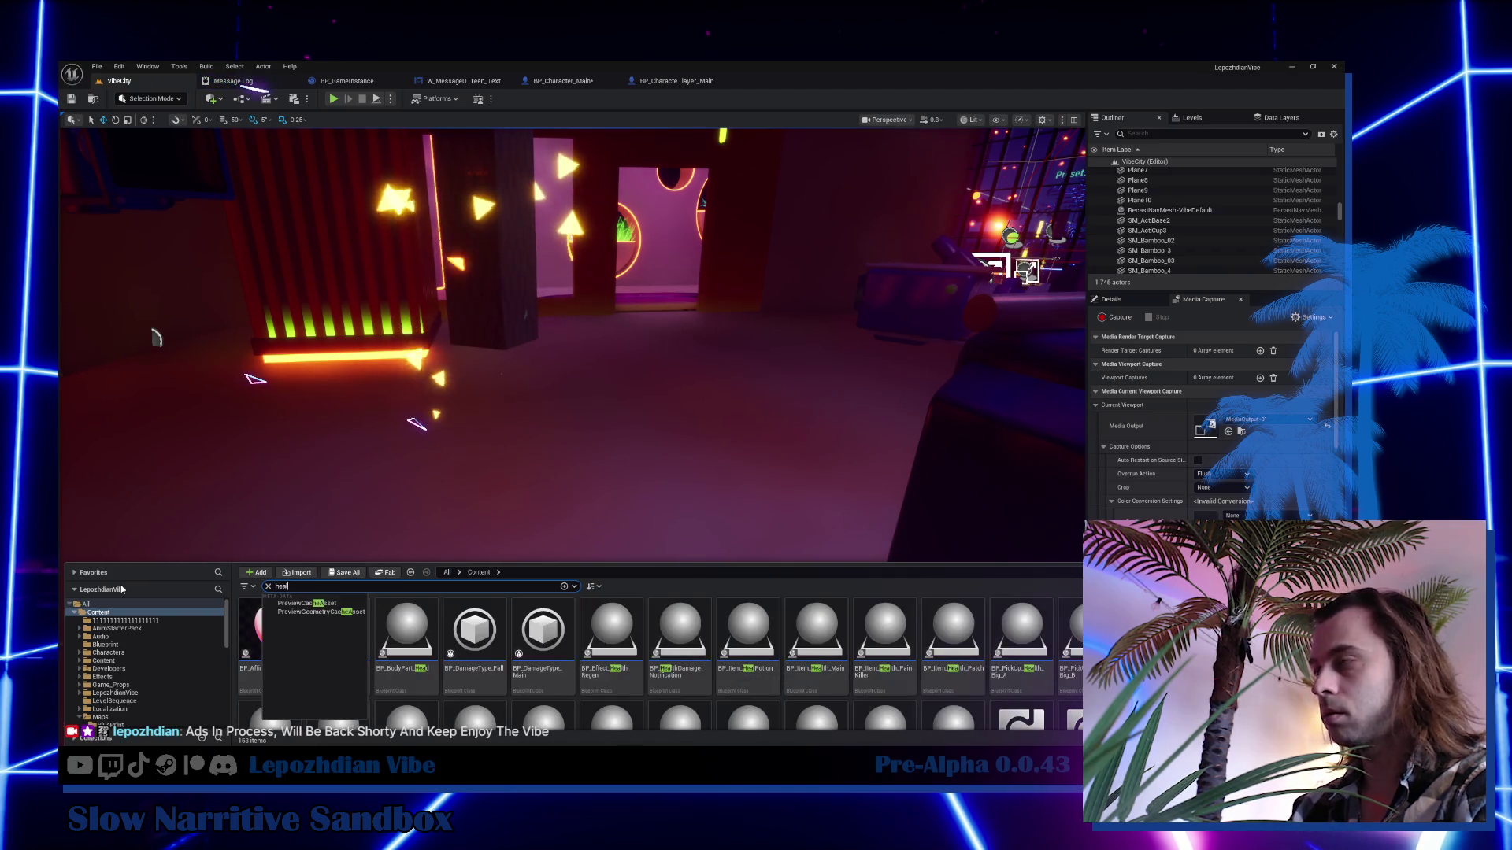
# Open the BPC_Parameter_Health component blueprint from the search results.
pyautogui.click(803, 693)
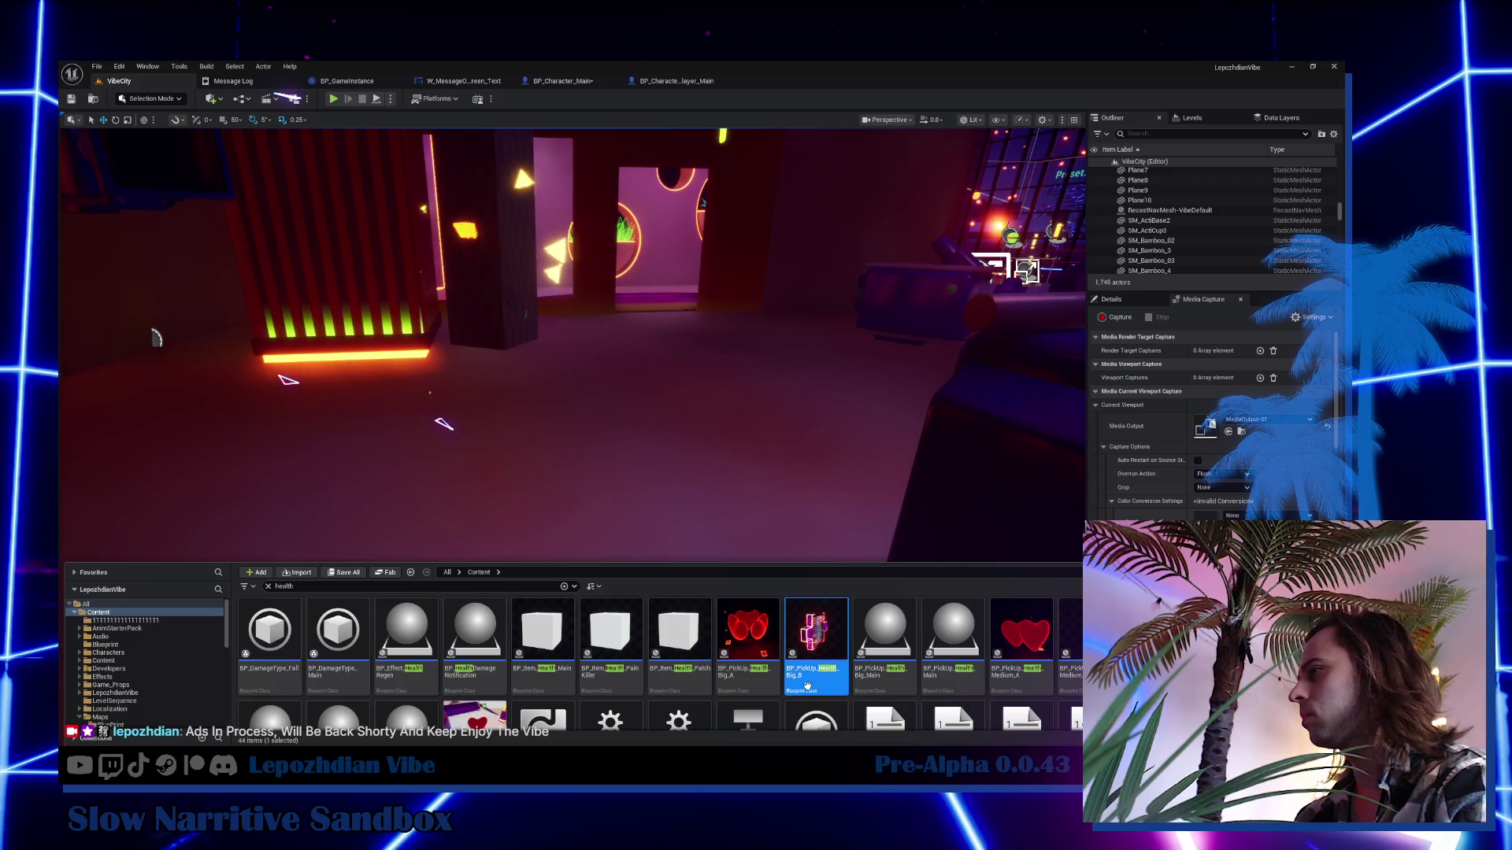
pyautogui.scroll(-1, 921, 639)
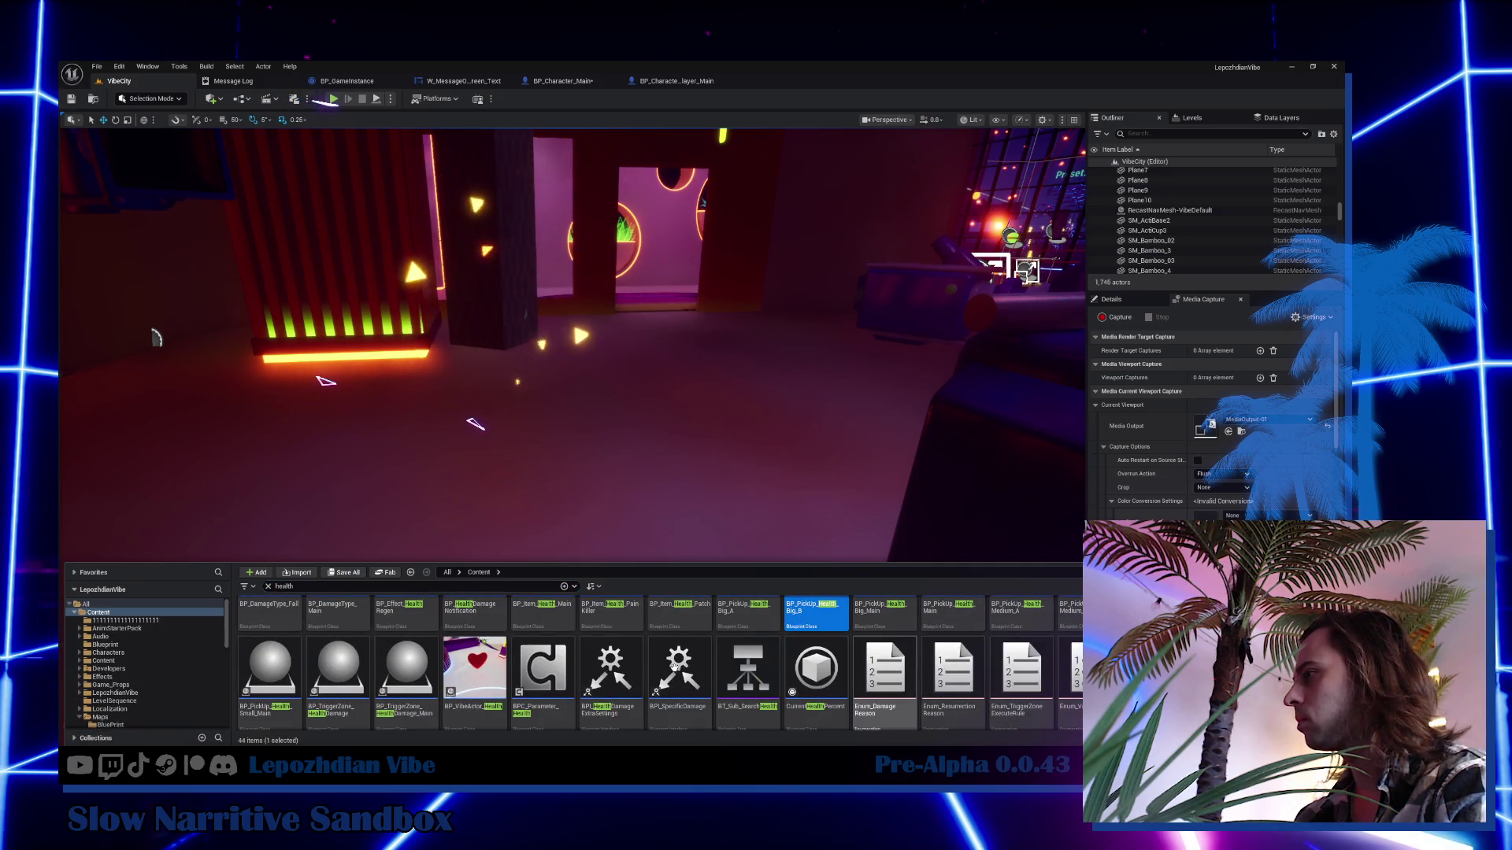
pyautogui.click(567, 665)
pyautogui.doubleClick(567, 665)
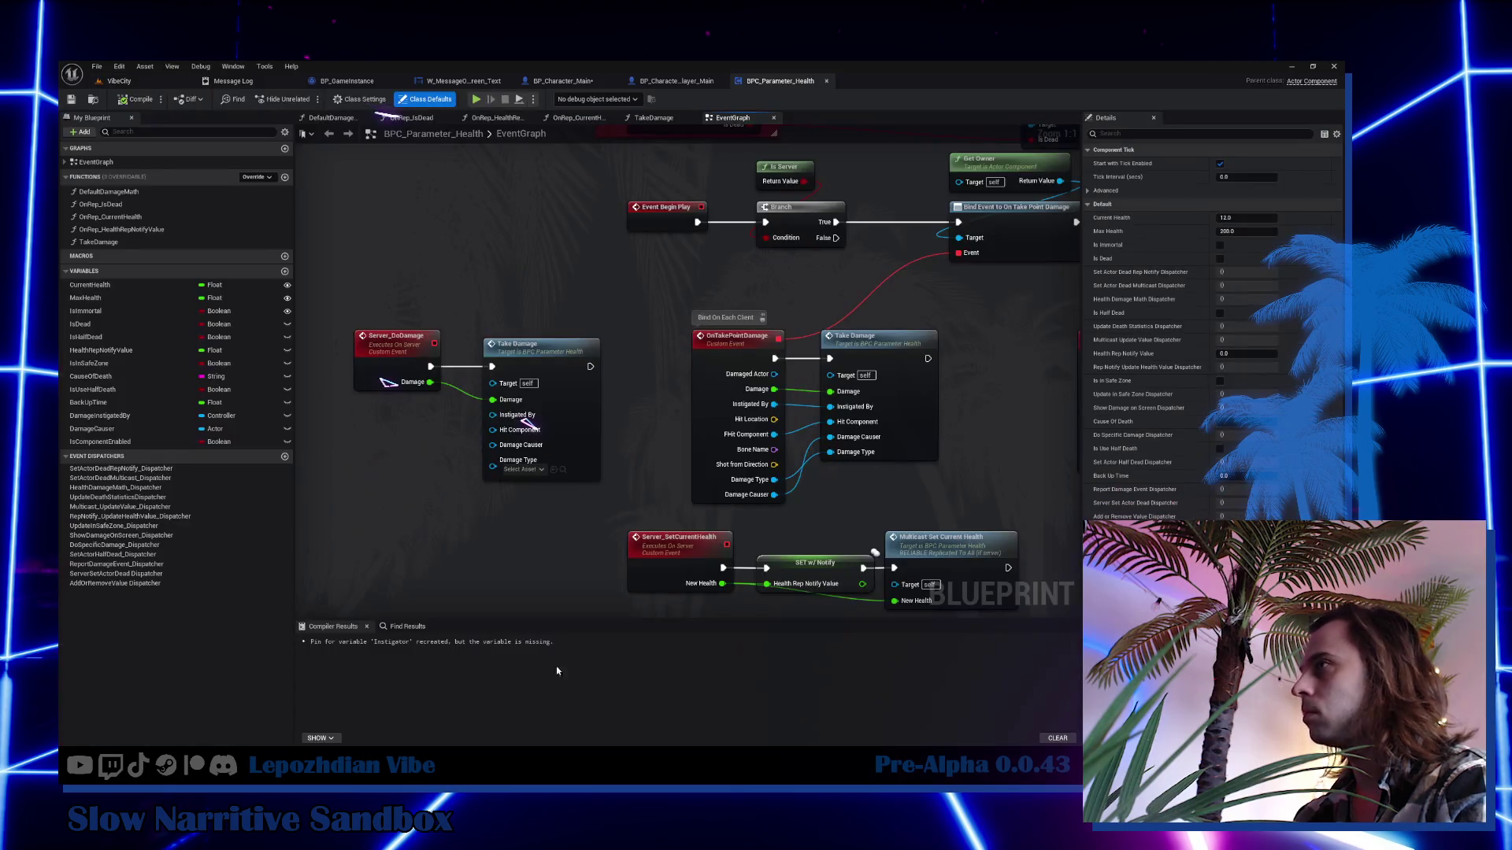
# Create a variable named LocationOfDeath and set its type to Vector.
pyautogui.click(285, 272)
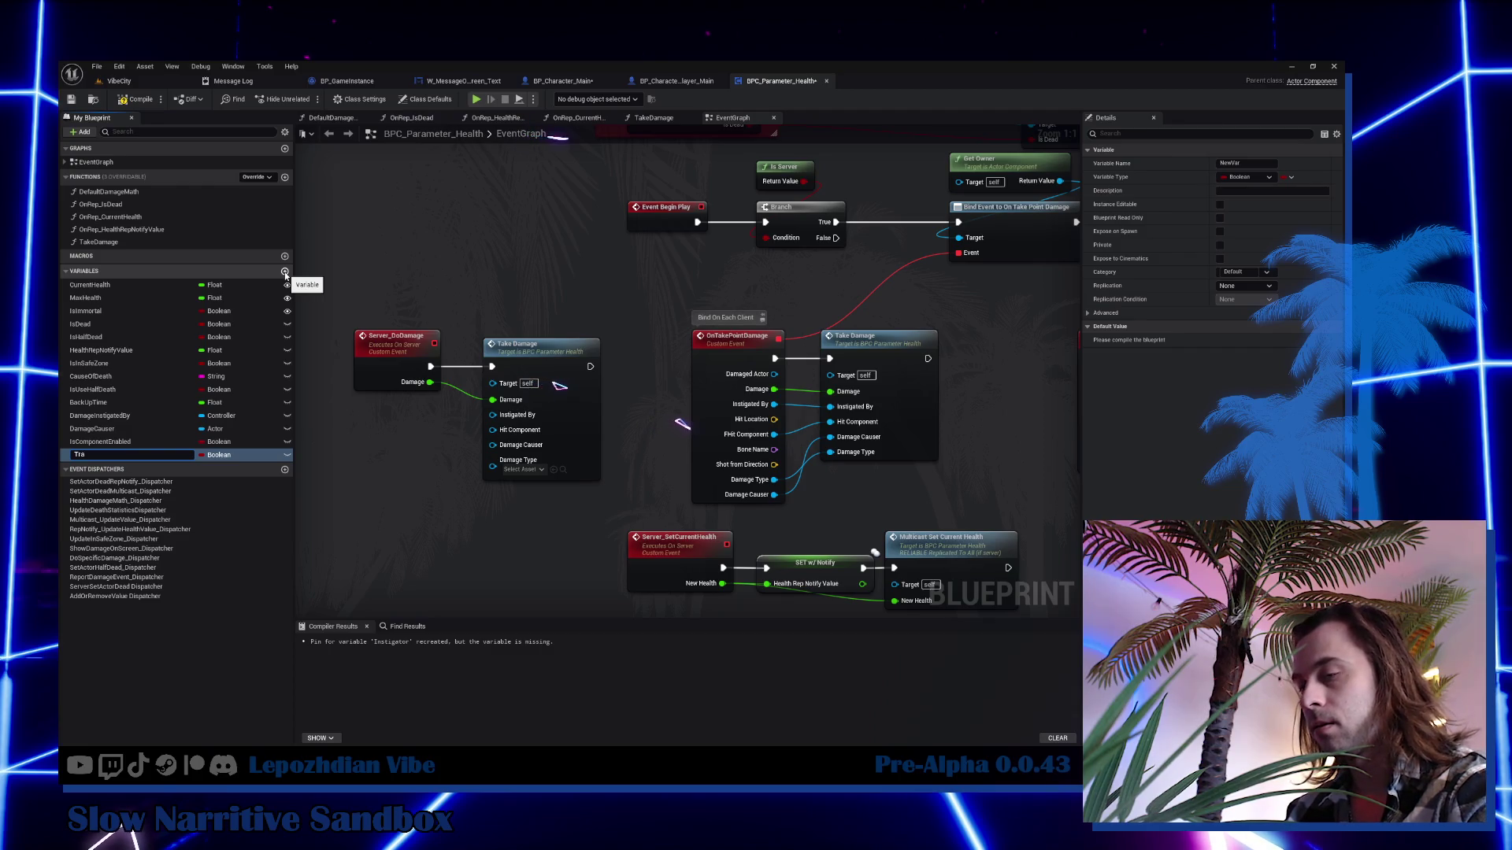
pyautogui.write('TLocationOfDeath')
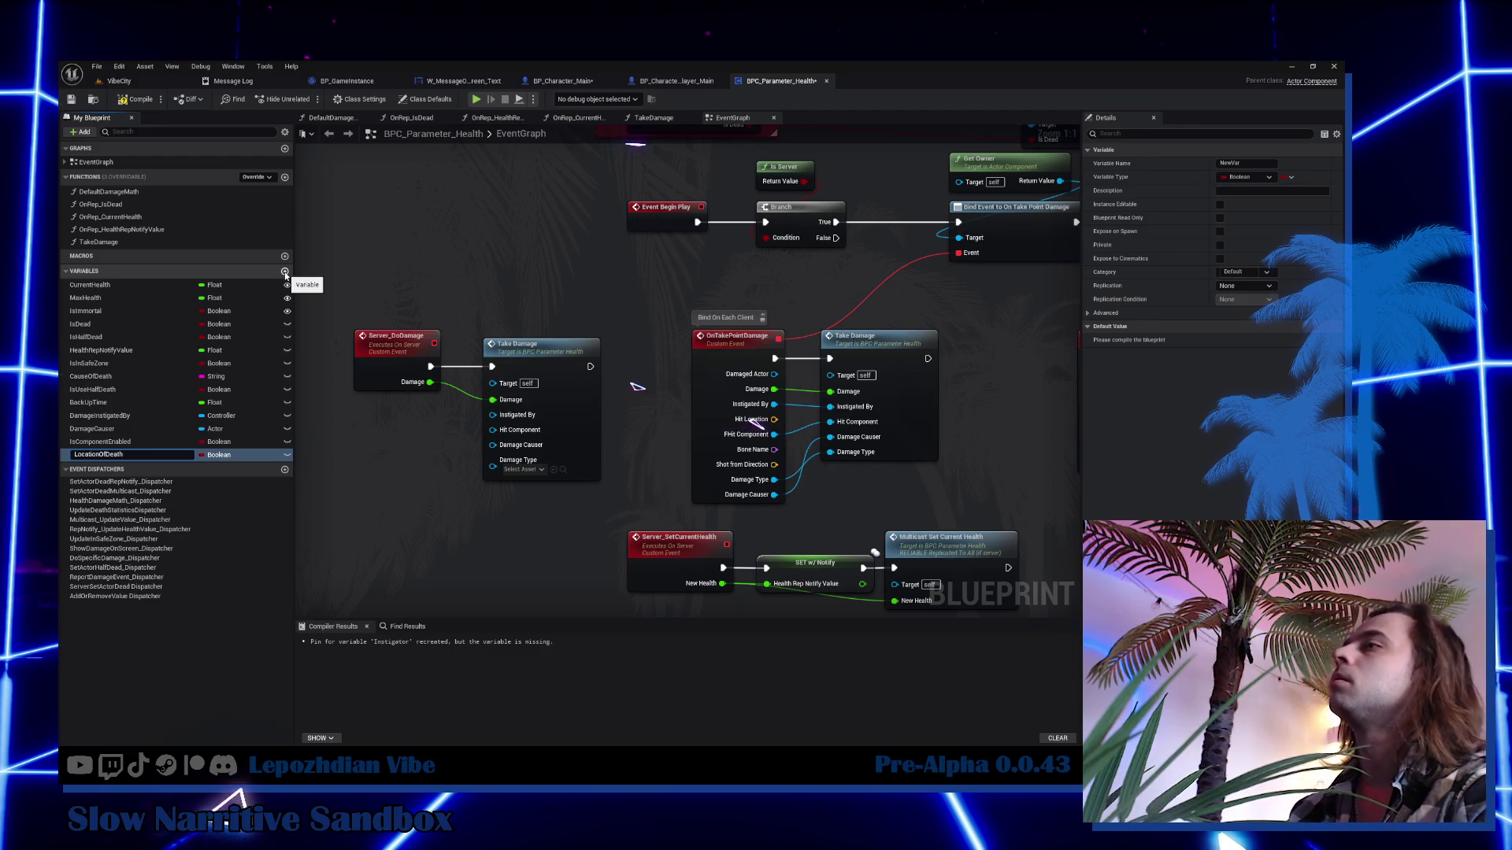
pyautogui.press('Return')
pyautogui.click(1256, 177)
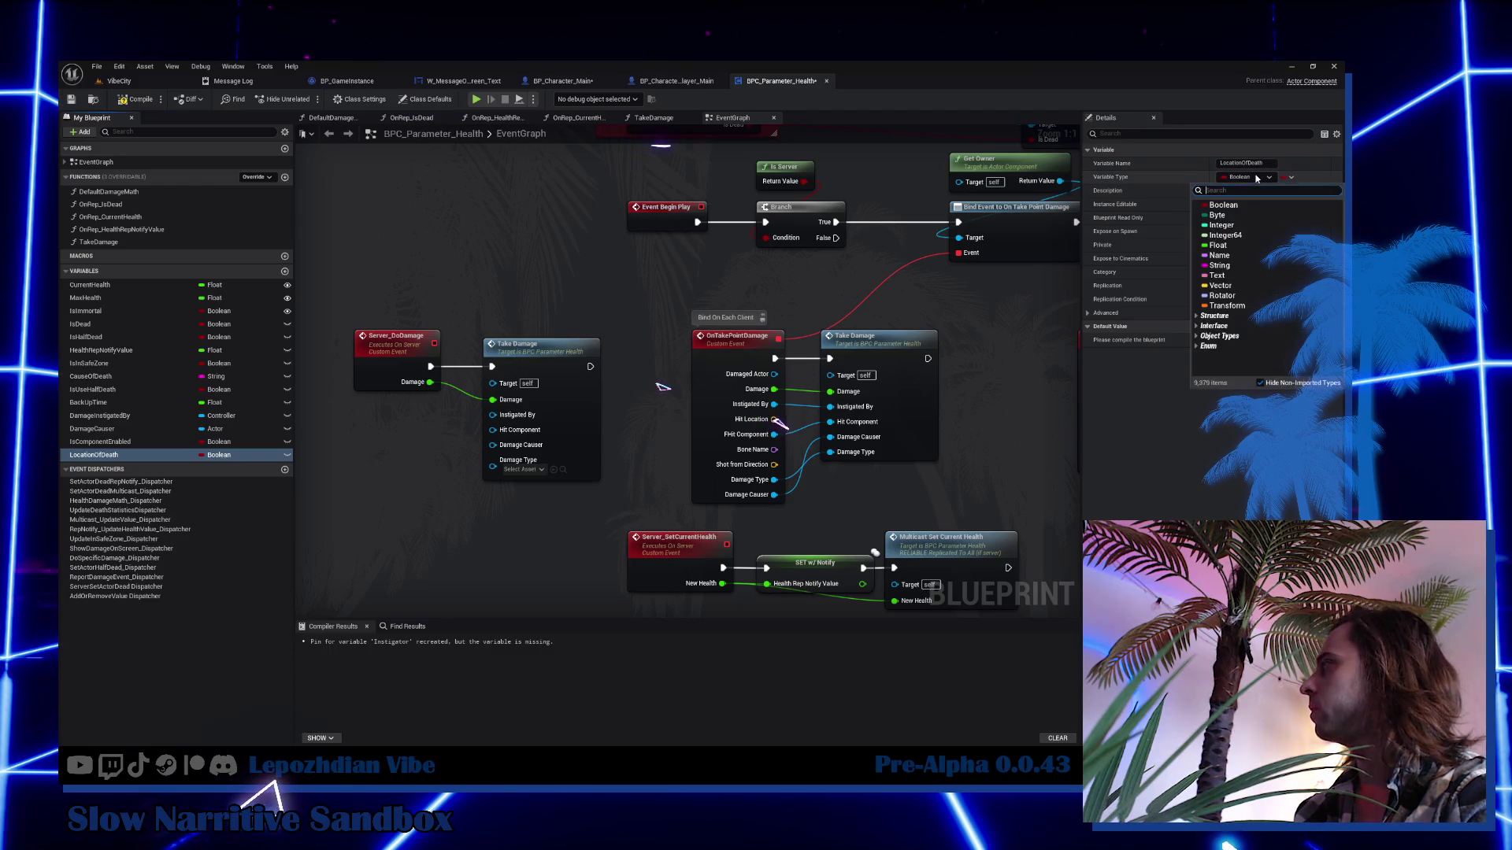
pyautogui.press('Escape')
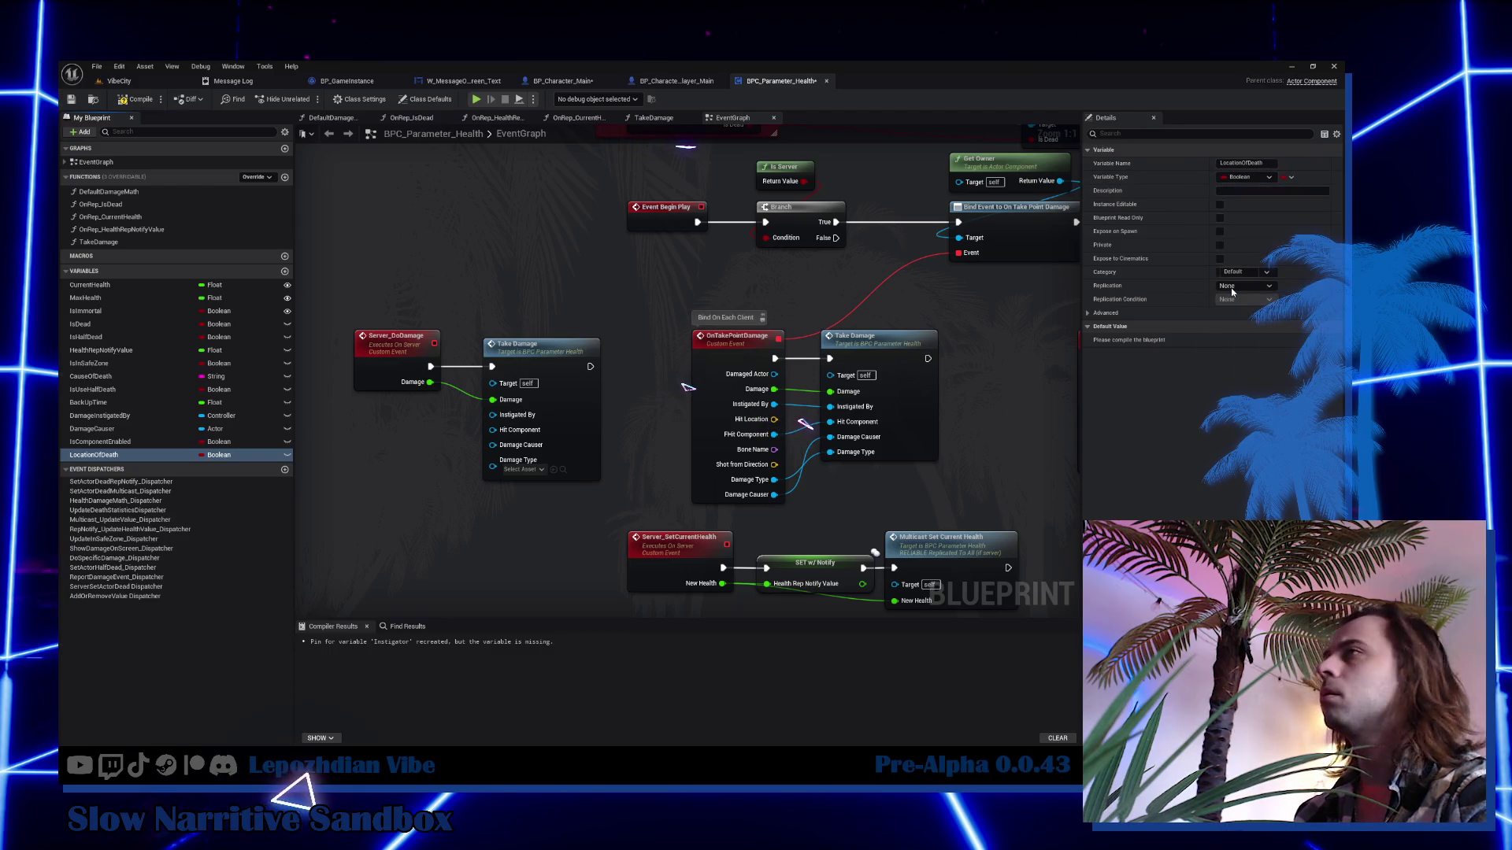
# Open the TakeDamage function graph and bring its death-handling nodes into view.
pyautogui.moveTo(862, 261); pyautogui.dragTo(786, 306)
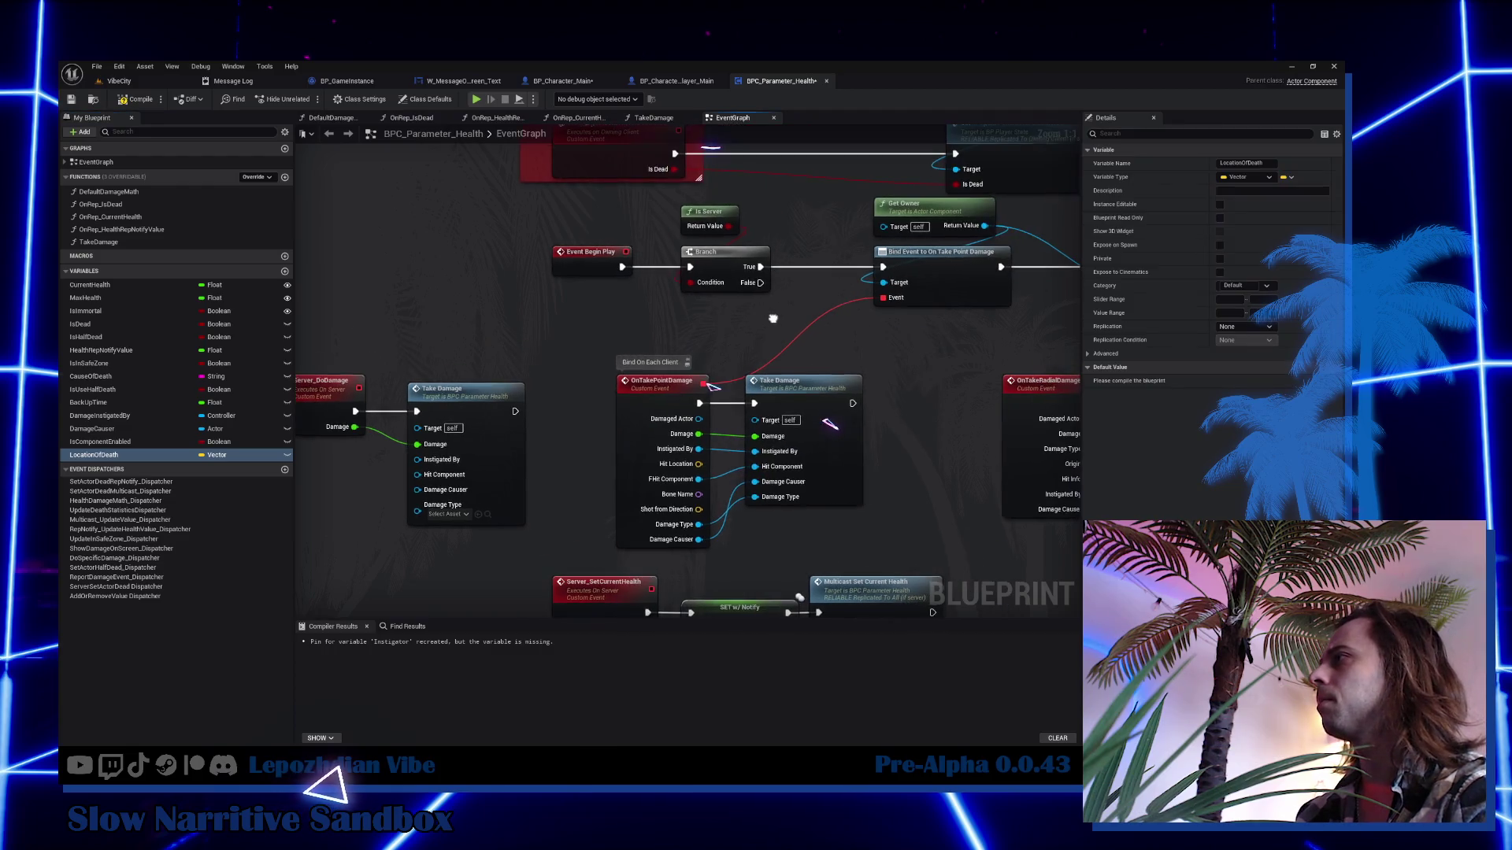
pyautogui.doubleClick(810, 404)
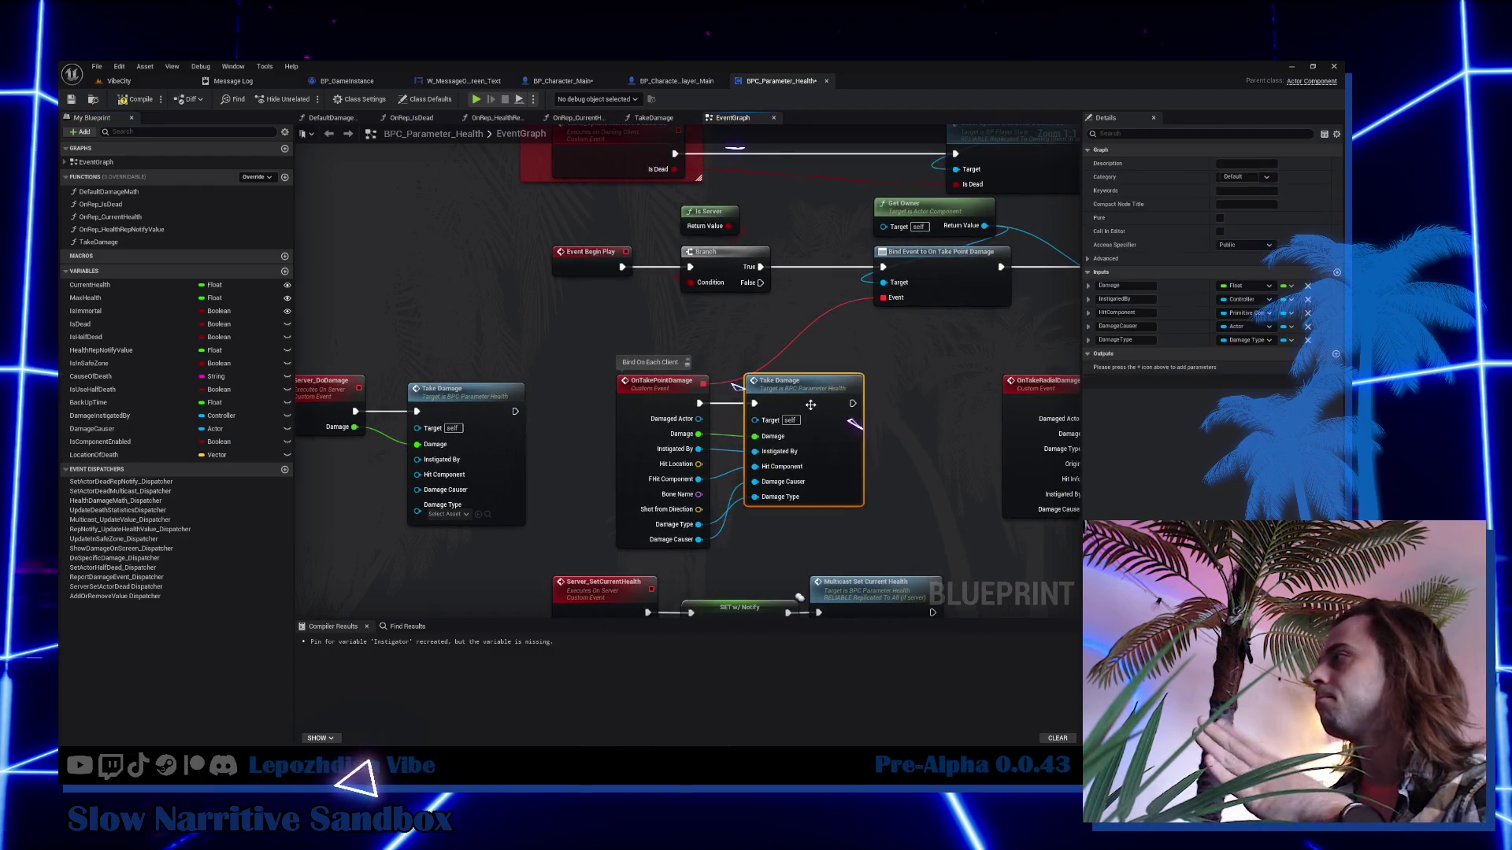
pyautogui.moveTo(919, 441)
pyautogui.mouseDown()
pyautogui.moveTo(823, 365)
pyautogui.moveTo(695, 303)
pyautogui.mouseUp()
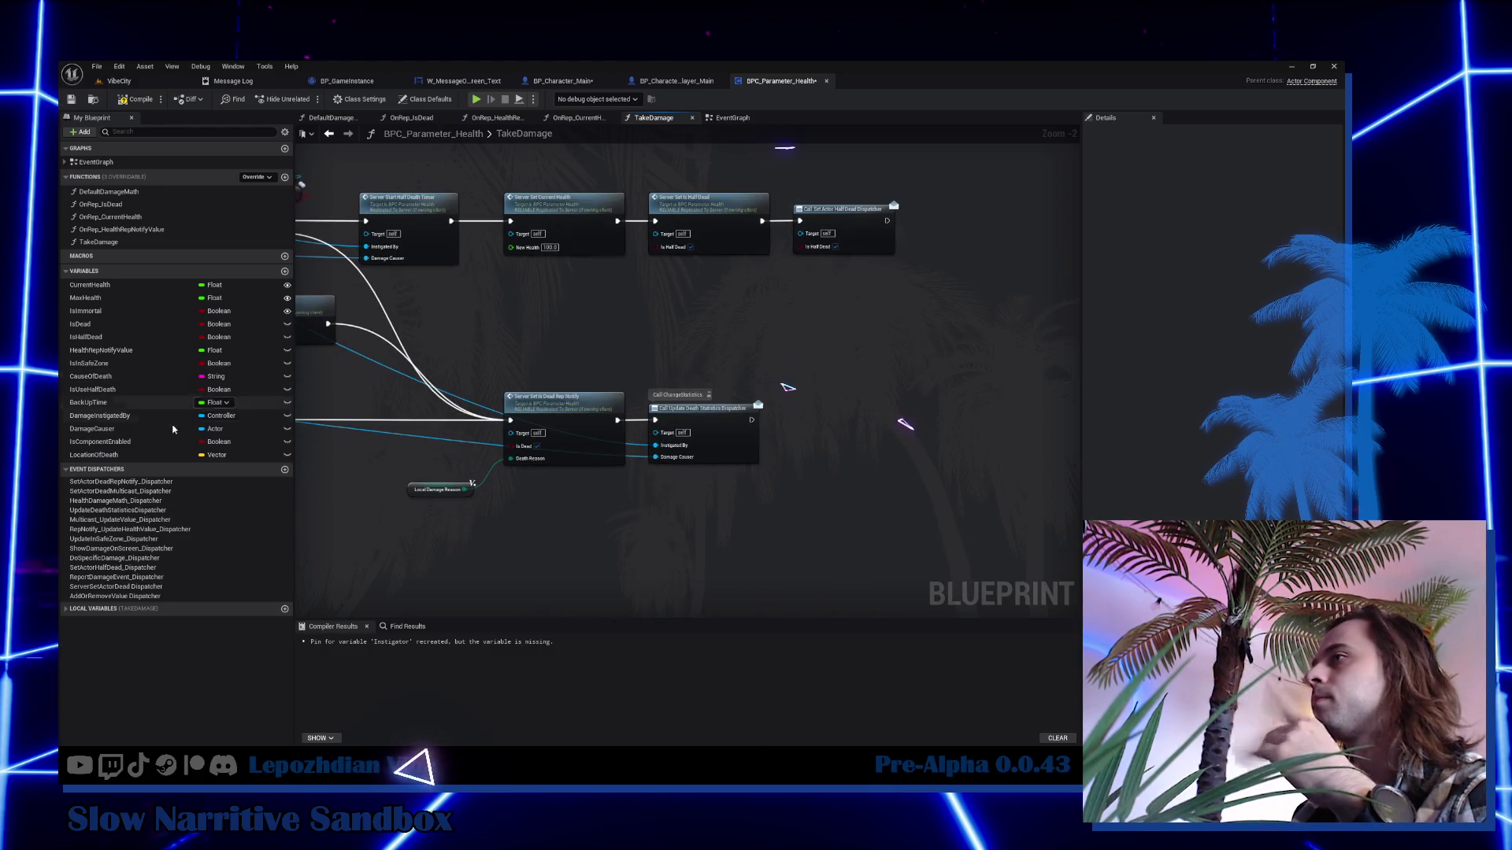
# Add a Set LocationOfDeath node to TakeDamage, placed just before the Set Is Dead call.
pyautogui.moveTo(94, 454); pyautogui.dragTo(701, 502)
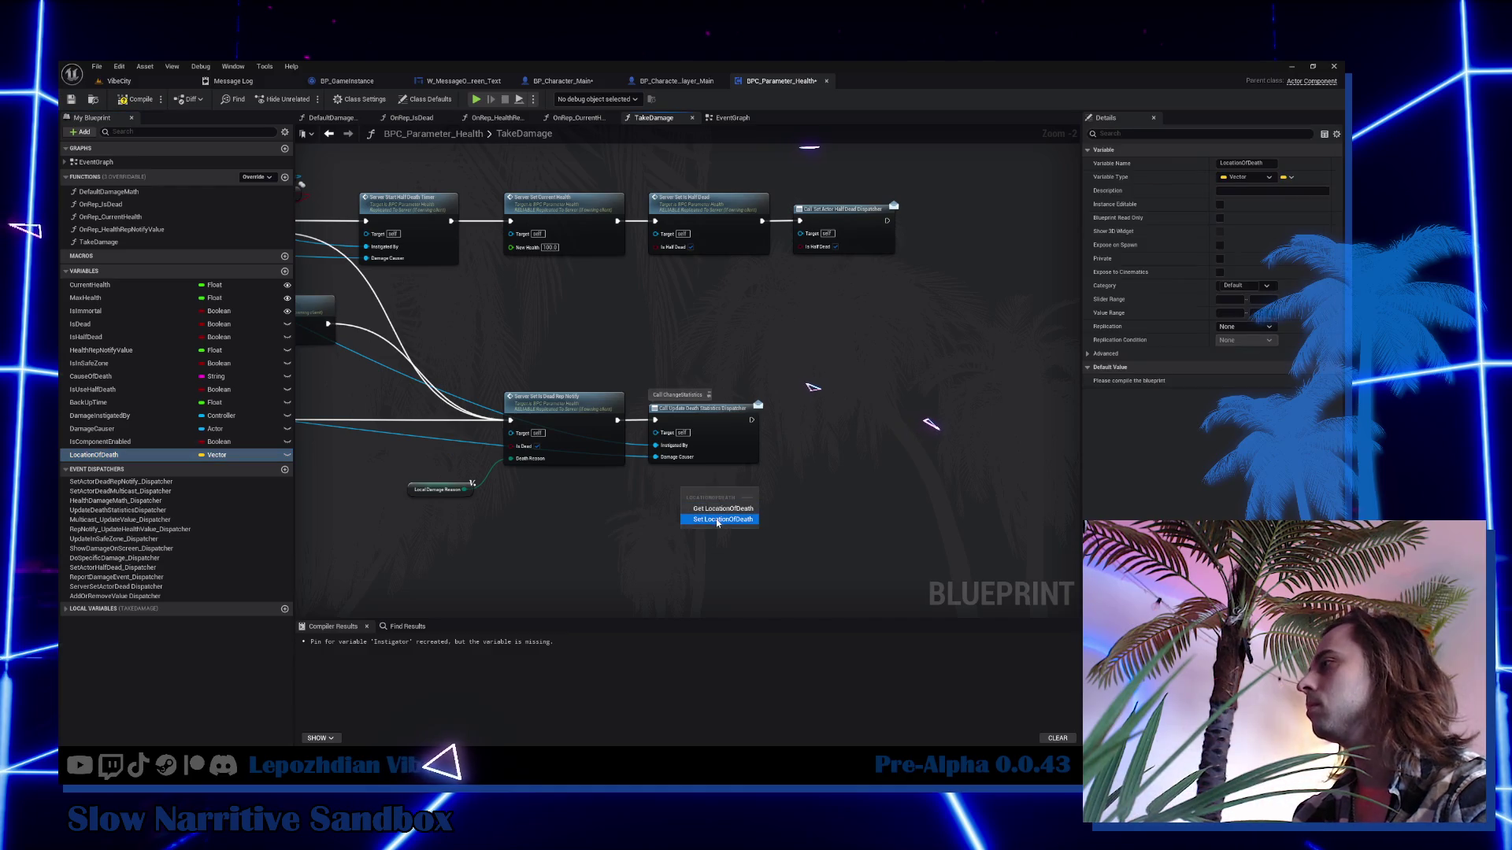
pyautogui.click(723, 519)
pyautogui.moveTo(752, 420)
pyautogui.mouseDown()
pyautogui.moveTo(688, 493)
pyautogui.moveTo(827, 422)
pyautogui.mouseUp()
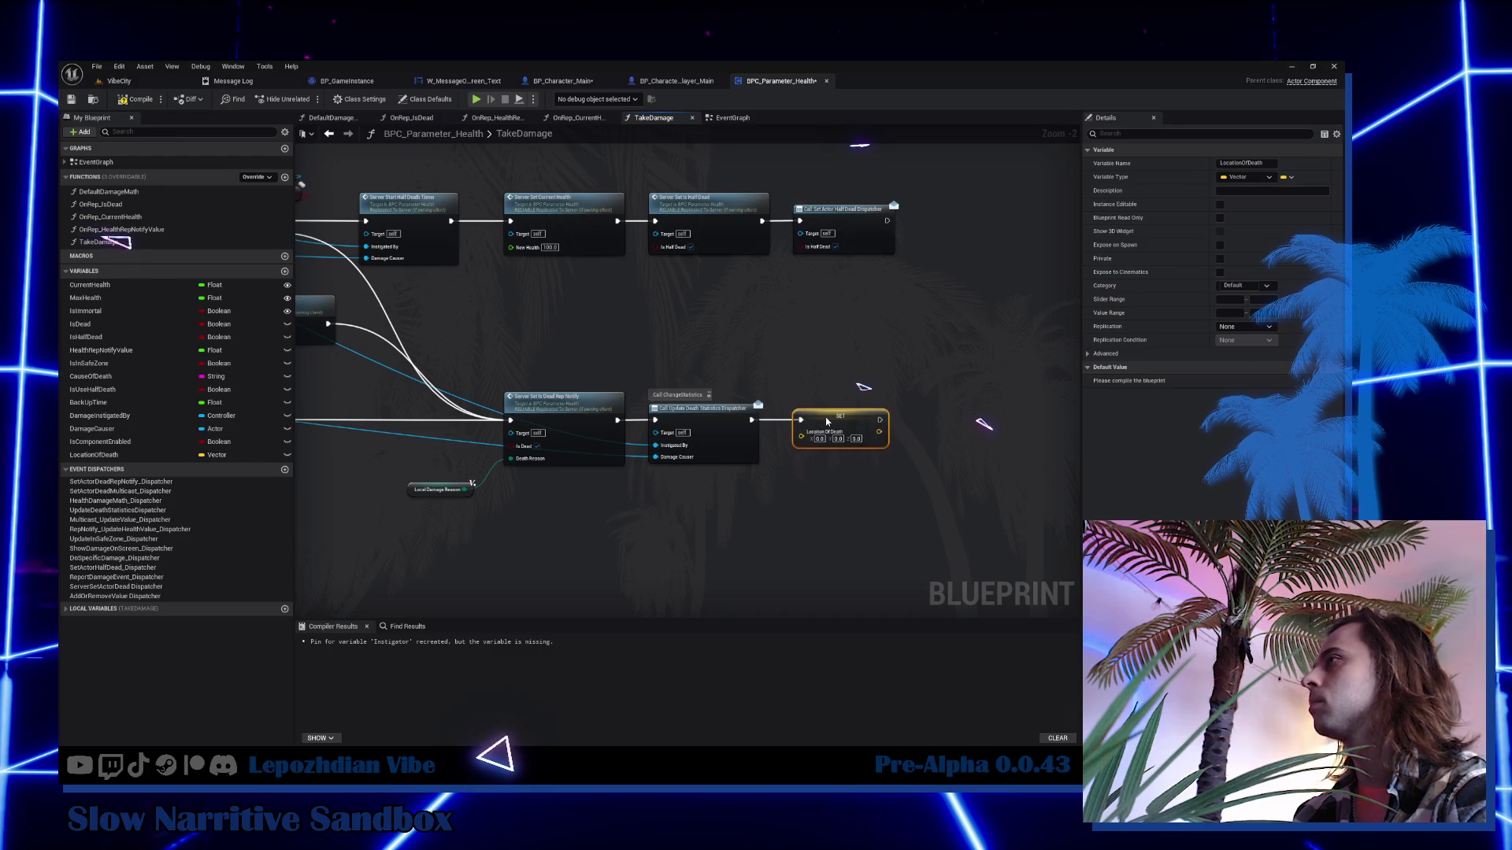
pyautogui.hotkey('ctrl', 'x')
pyautogui.hotkey('ctrl', 'v')
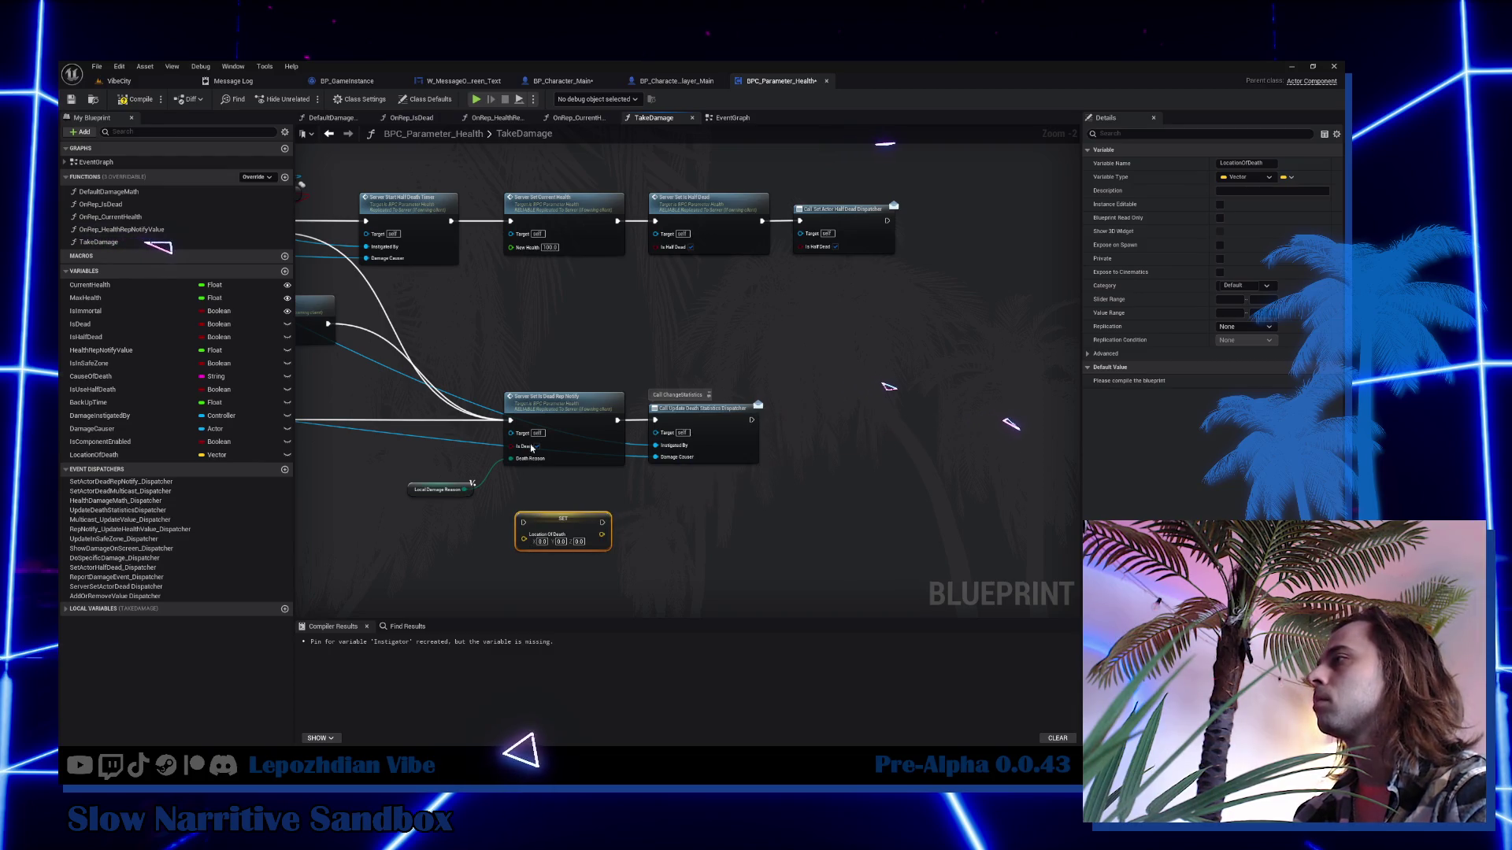
pyautogui.moveTo(510, 419)
pyautogui.mouseDown()
pyautogui.moveTo(531, 525)
pyautogui.moveTo(488, 422)
pyautogui.moveTo(462, 424)
pyautogui.mouseUp()
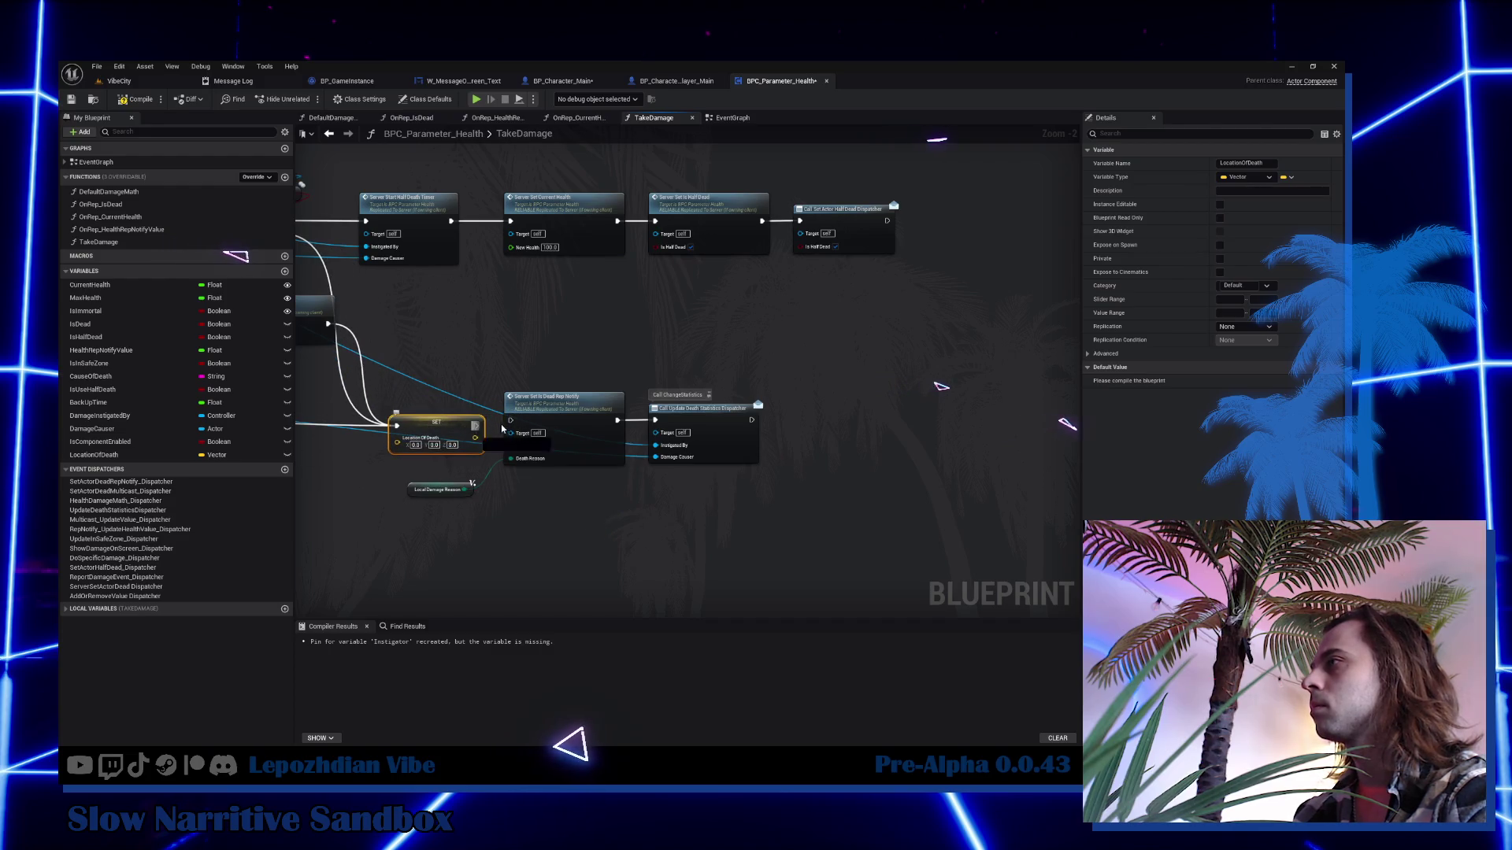
# Shift Set Is Dead and the dispatcher right, and move Local Damage Reason above them.
pyautogui.moveTo(709, 480); pyautogui.dragTo(586, 435)
pyautogui.moveTo(446, 493)
pyautogui.mouseDown()
pyautogui.moveTo(532, 384)
pyautogui.moveTo(546, 394)
pyautogui.mouseUp()
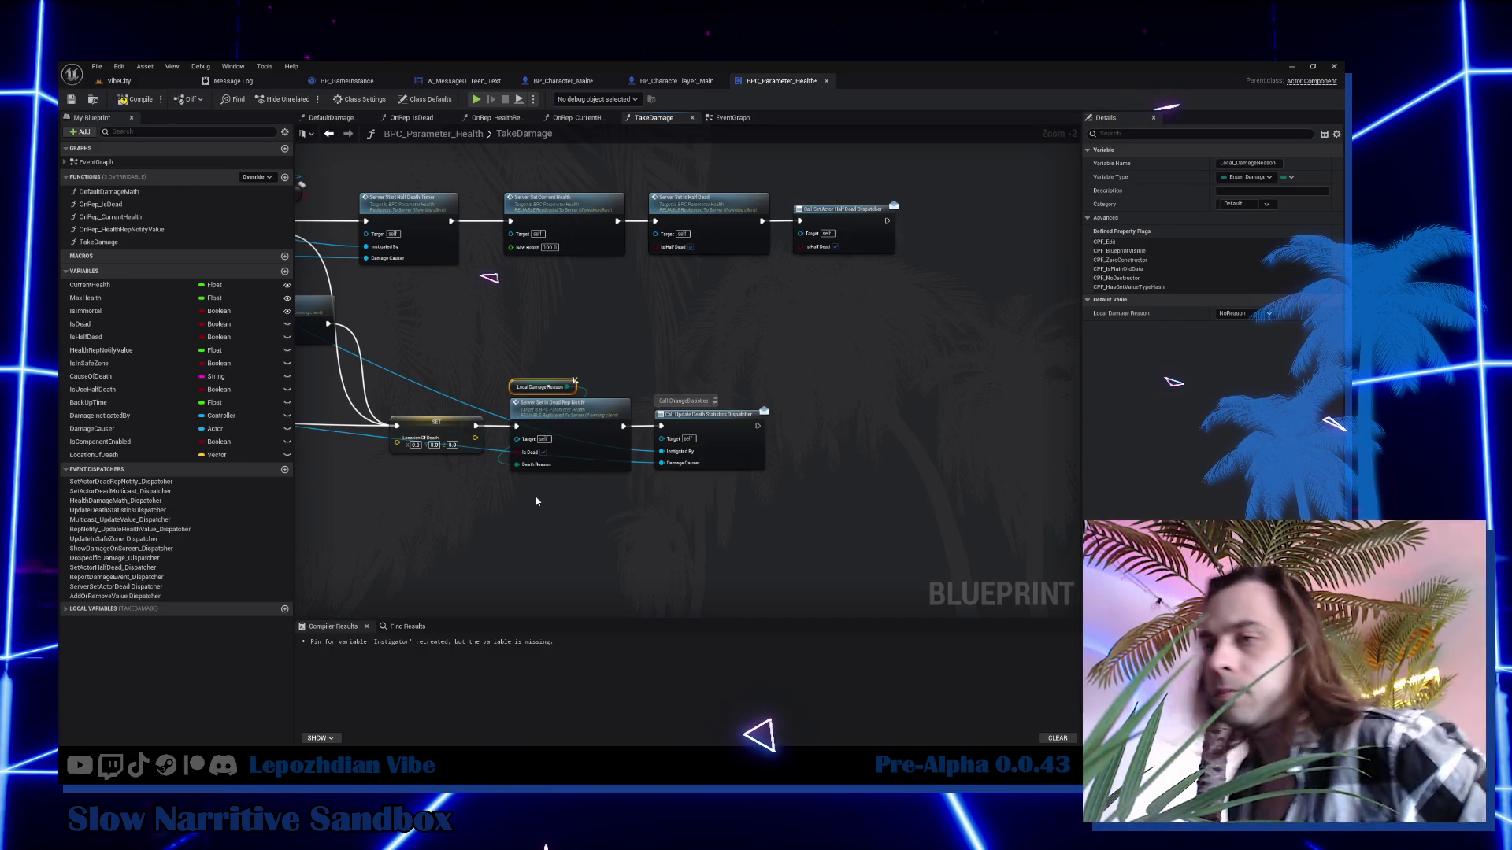
pyautogui.moveTo(536, 501)
pyautogui.mouseDown()
pyautogui.moveTo(564, 515)
pyautogui.moveTo(874, 477)
pyautogui.moveTo(1024, 425)
pyautogui.moveTo(1079, 330)
pyautogui.mouseUp()
pyautogui.moveTo(614, 370)
pyautogui.mouseDown()
pyautogui.moveTo(1078, 307)
pyautogui.moveTo(874, 275)
pyautogui.moveTo(551, 441)
pyautogui.mouseUp()
pyautogui.scroll(-1, 494, 301)
pyautogui.scroll(3, 495, 301)
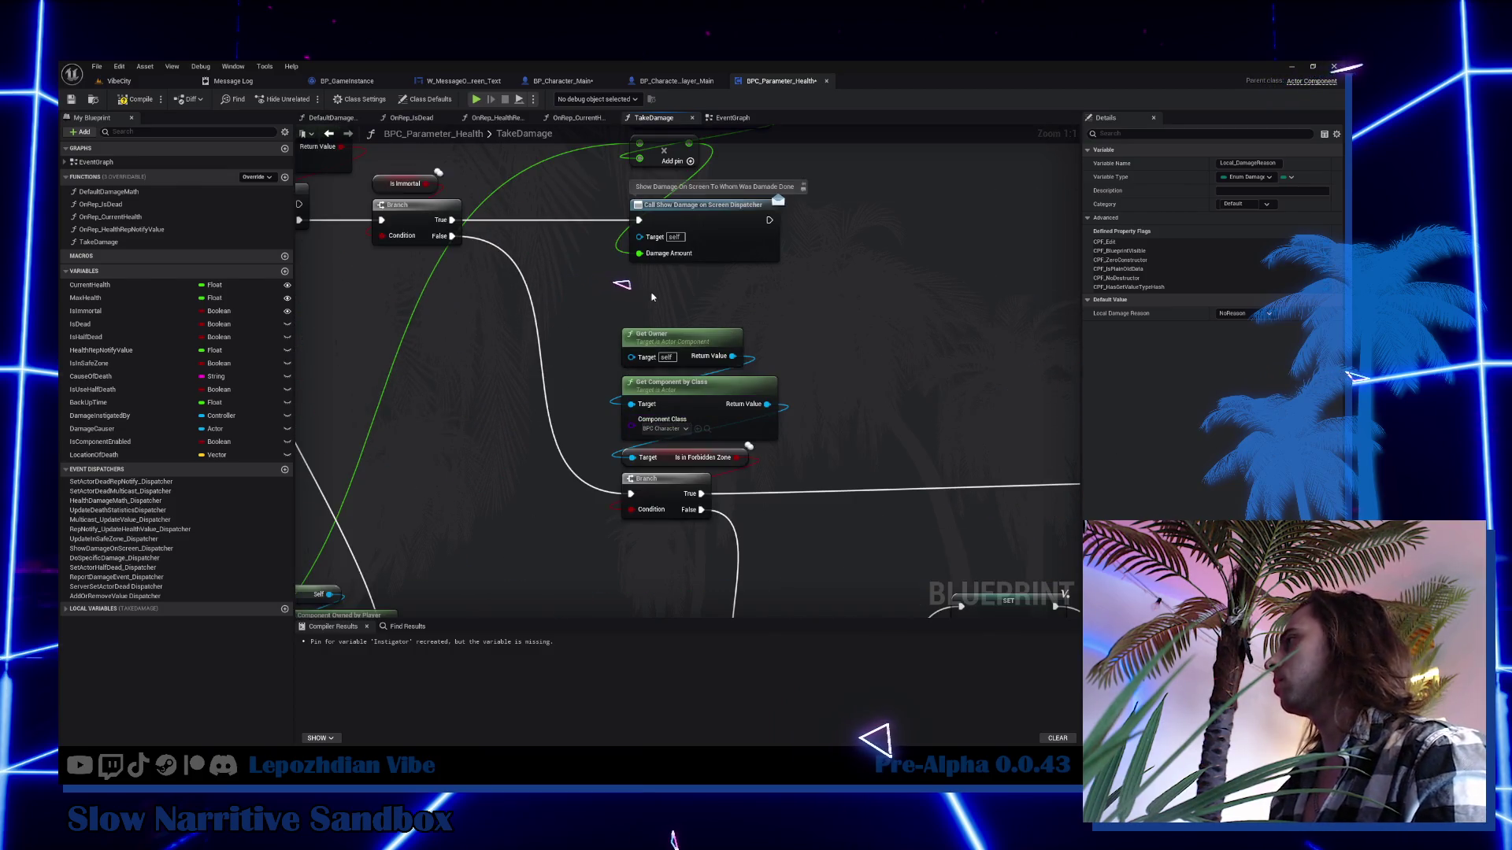
# Feed a pasted Get Owner's Get Actor Location into Set LocationOfDeath, then compile BPC_Parameter_Health.
pyautogui.click(681, 338)
pyautogui.scroll(-6, 681, 339)
pyautogui.scroll(5, 609, 494)
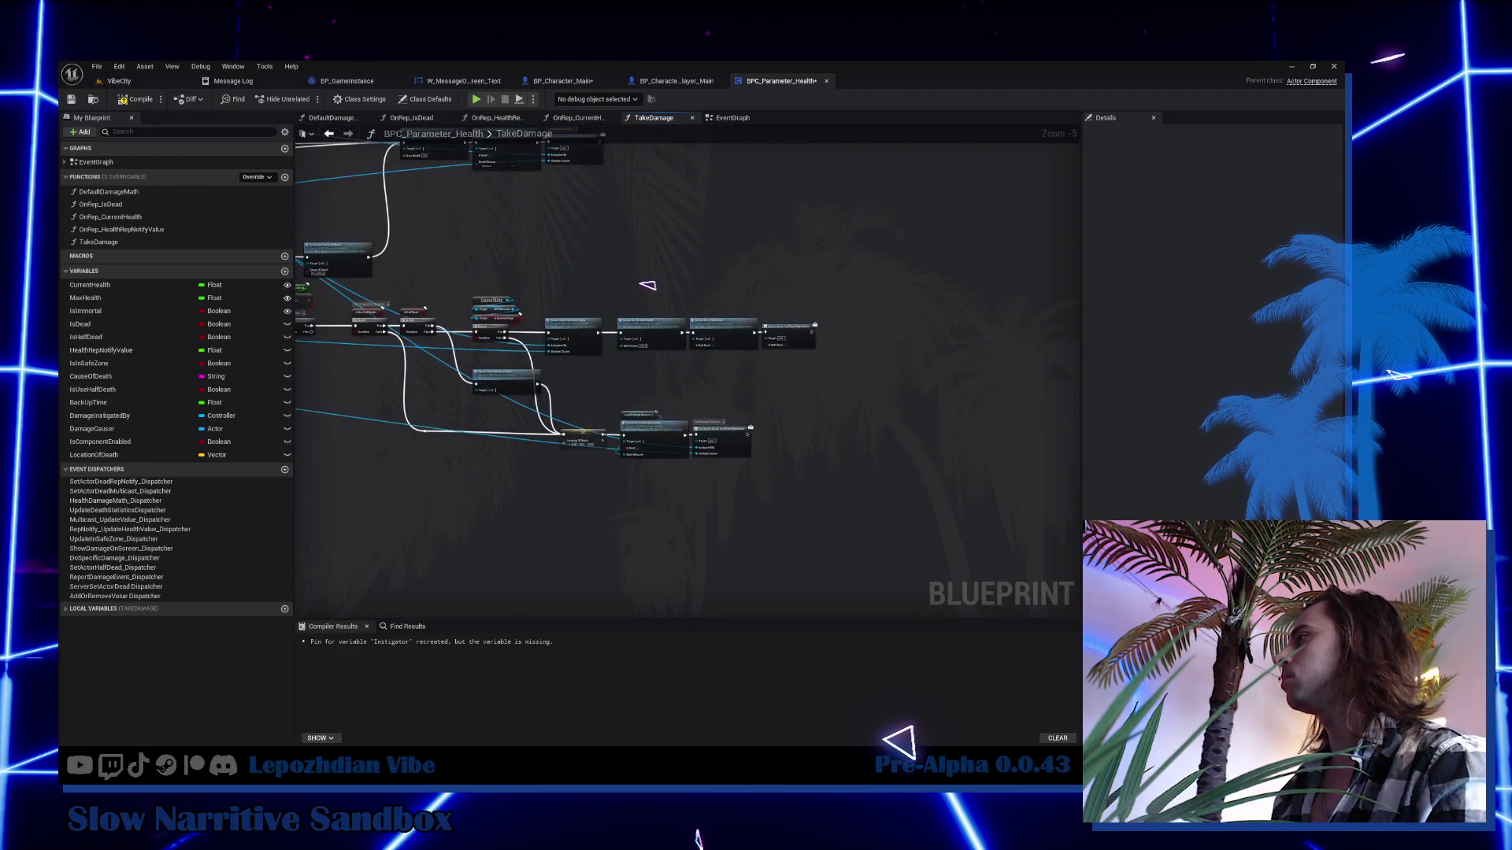
pyautogui.hotkey('ctrl', 'v')
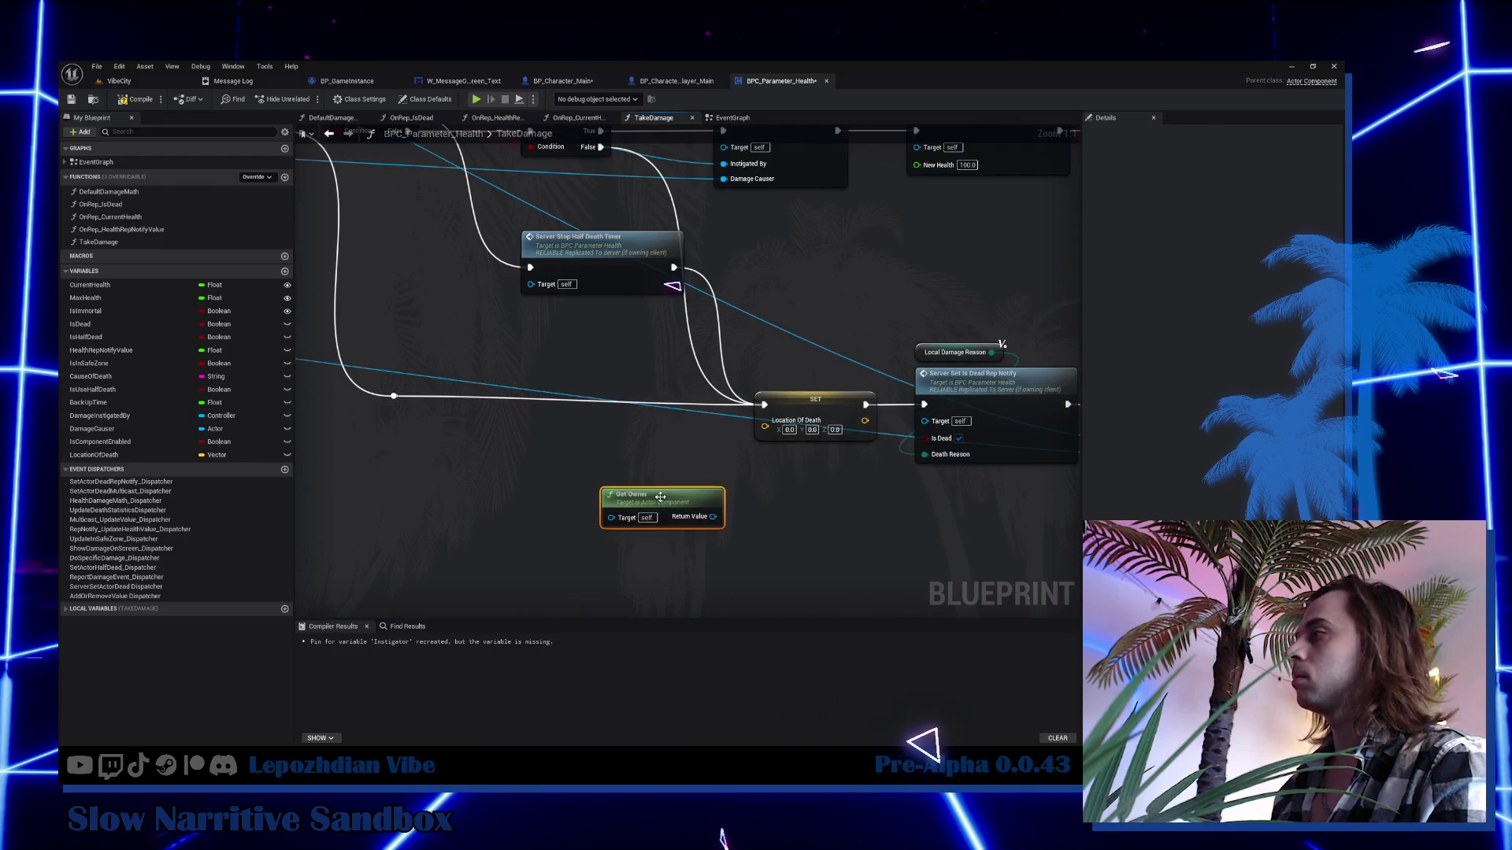
pyautogui.moveTo(713, 516)
pyautogui.mouseDown()
pyautogui.moveTo(760, 530)
pyautogui.moveTo(744, 523)
pyautogui.mouseUp()
pyautogui.write('get a')
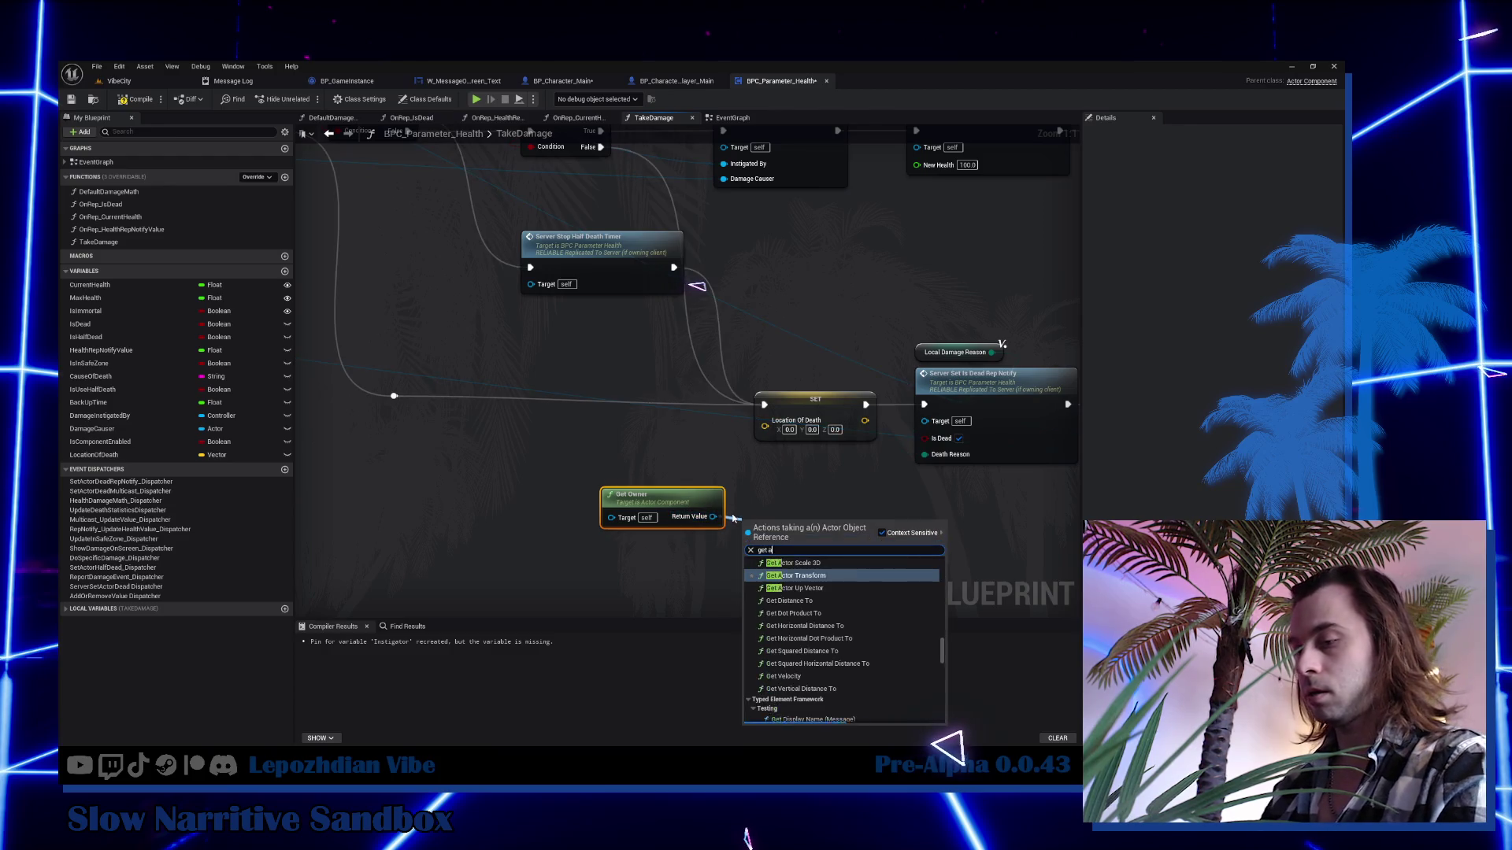
pyautogui.write('ctor loca')
pyautogui.press('Return')
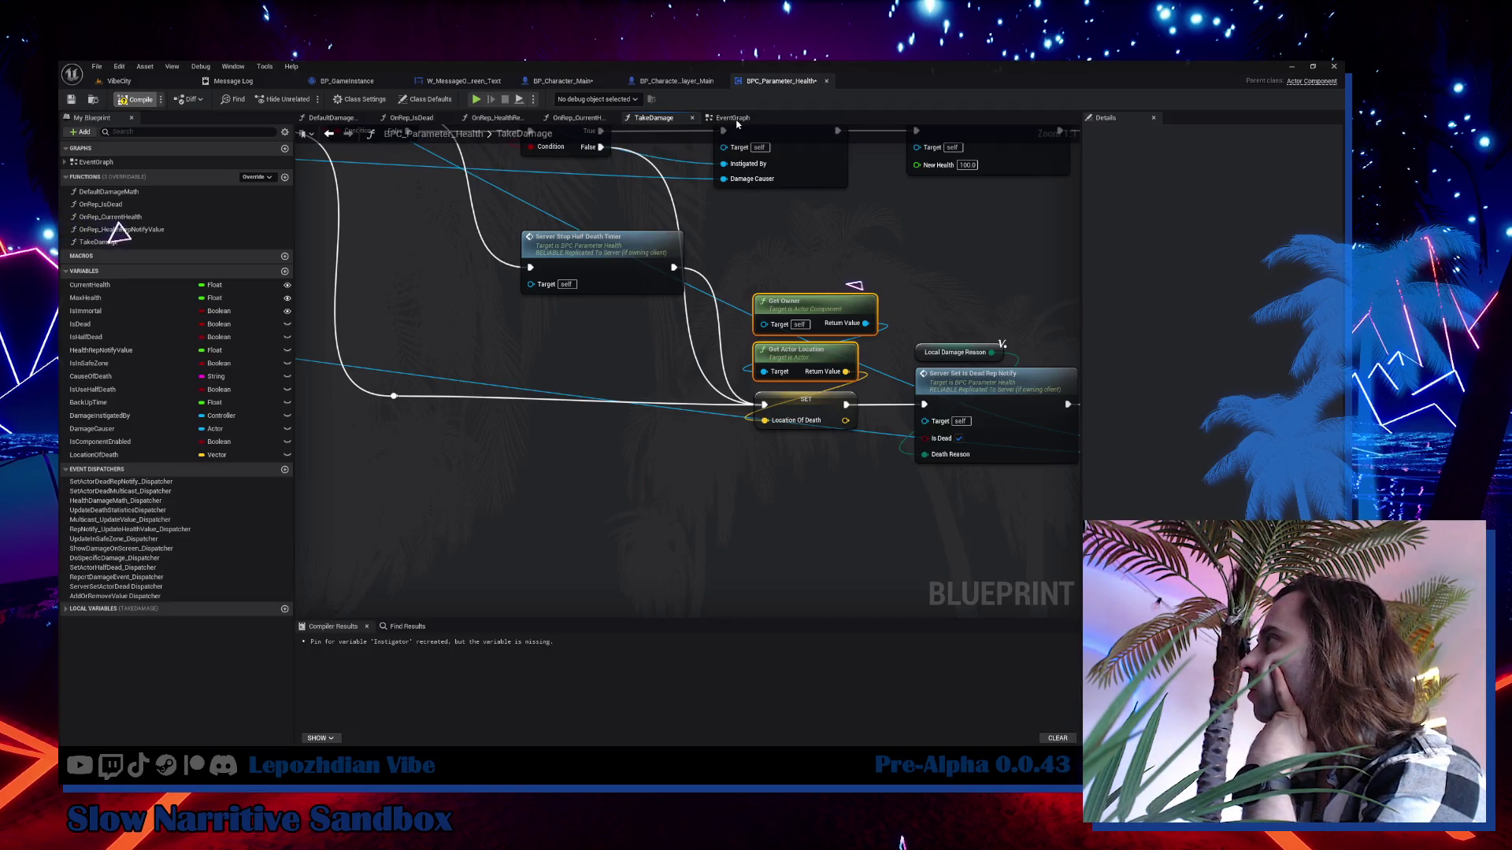
pyautogui.press('F7')
pyautogui.click(731, 119)
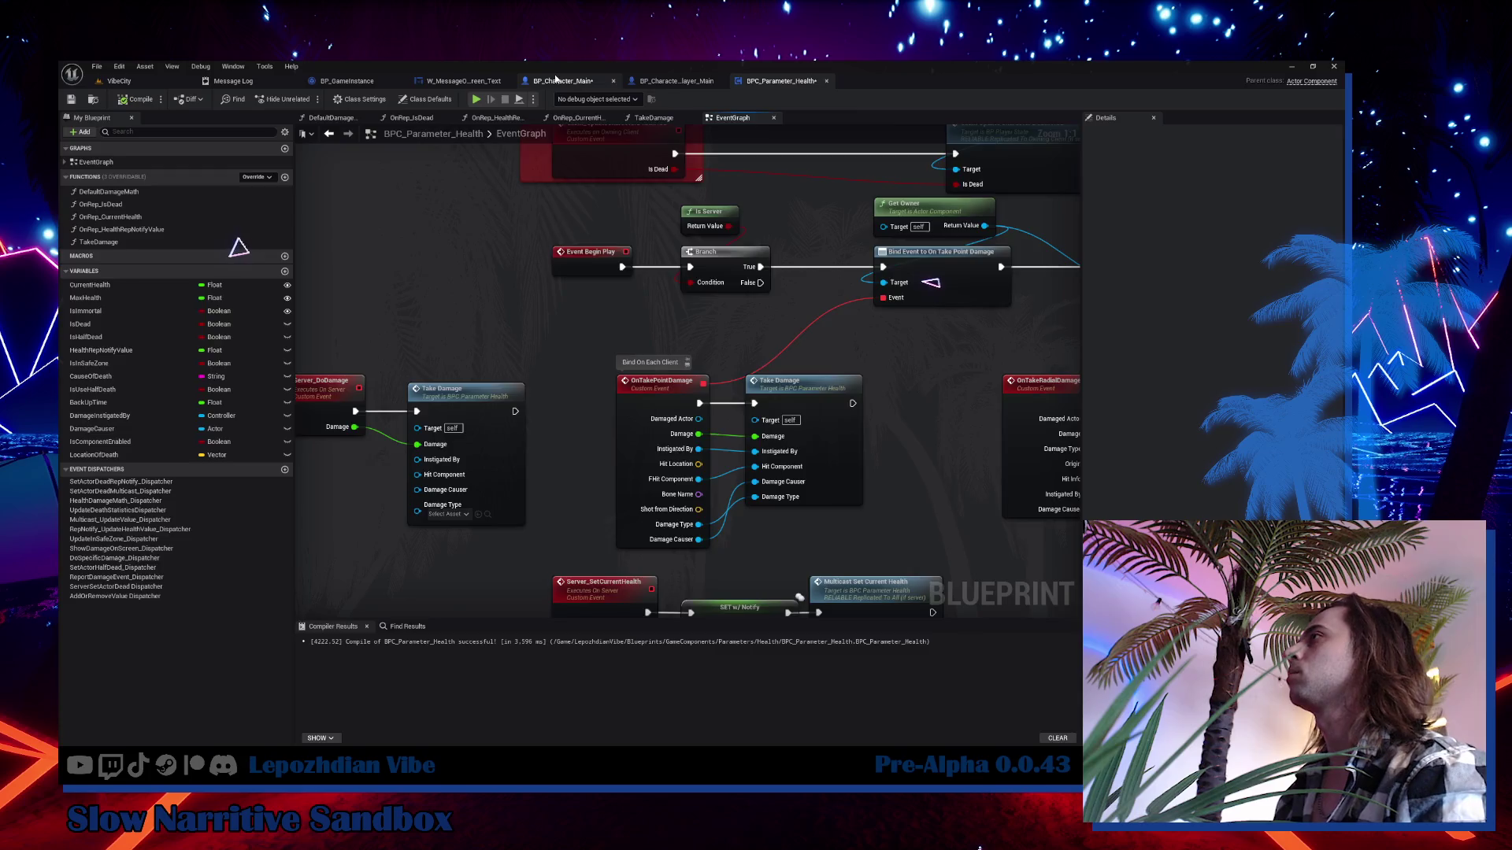
# In SetActorAlive, add a BPC_Parameter_Health reference with a Get Location Of Death node.
pyautogui.click(555, 79)
pyautogui.scroll(-2, 611, 281)
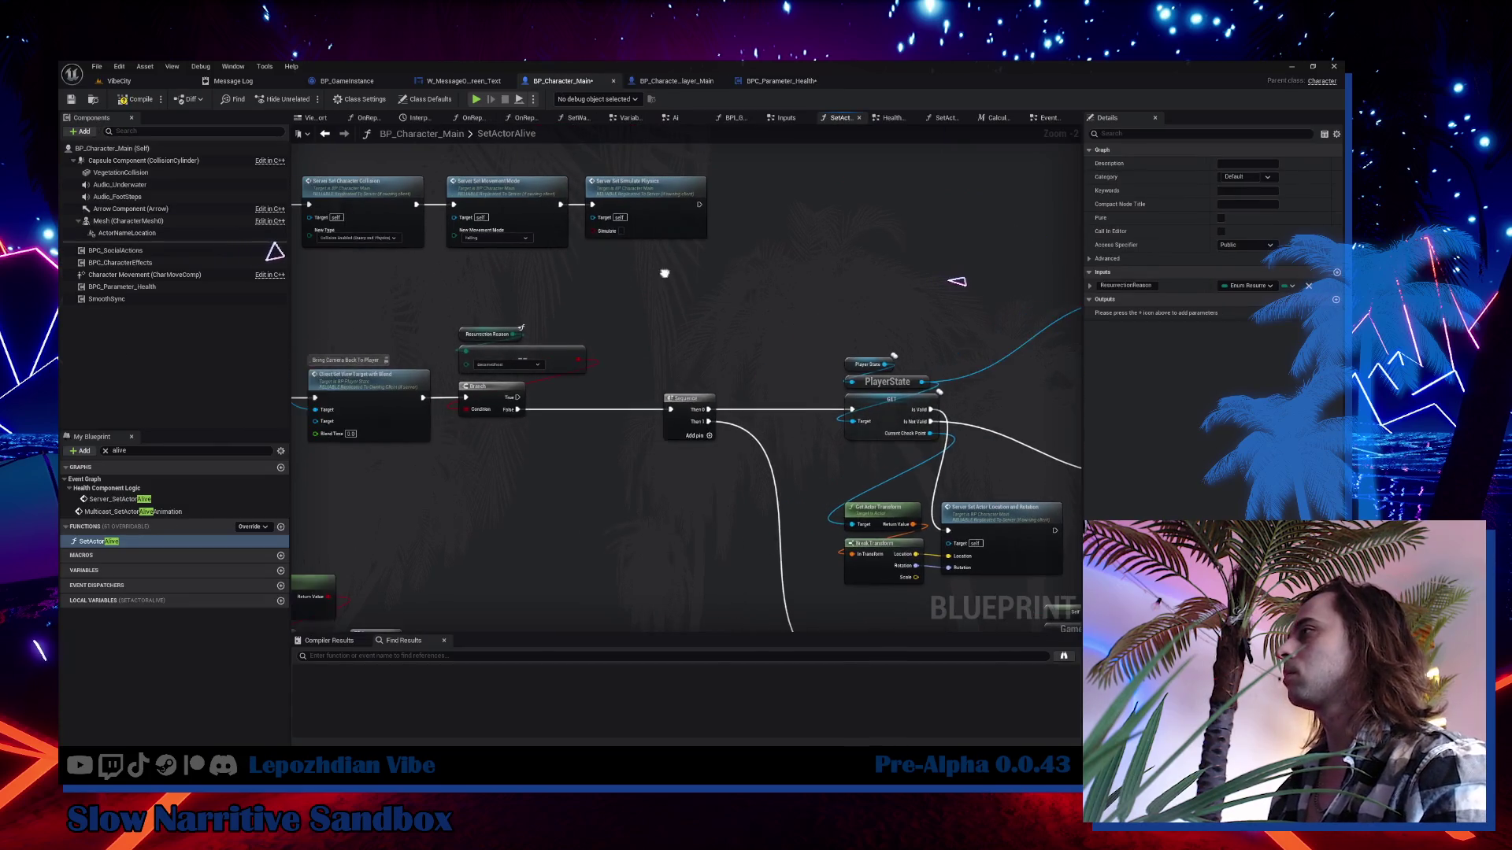
pyautogui.moveTo(665, 273); pyautogui.dragTo(669, 274)
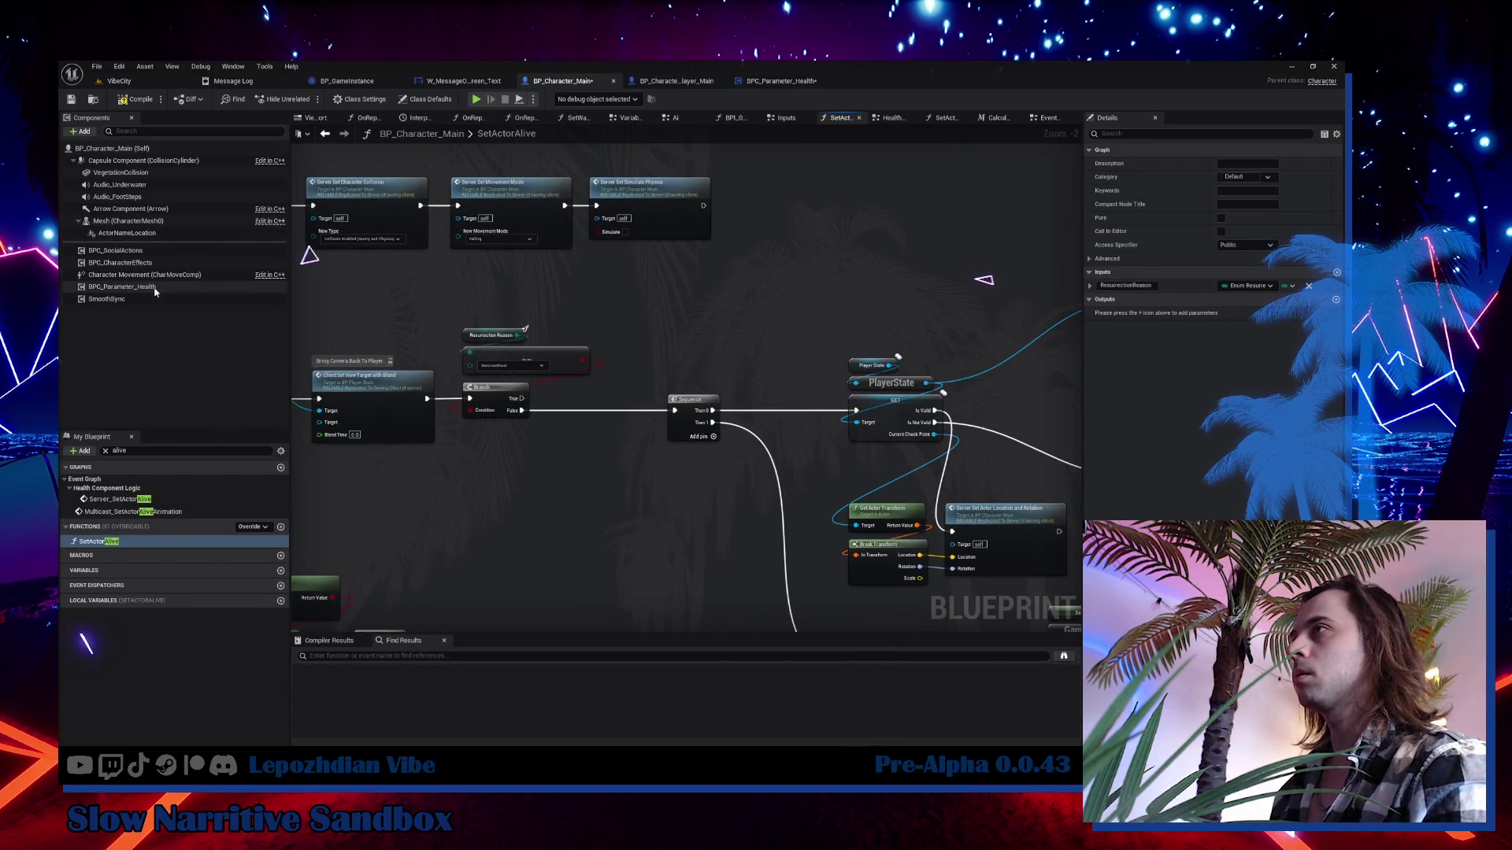
pyautogui.moveTo(122, 286); pyautogui.dragTo(636, 302)
pyautogui.write('get')
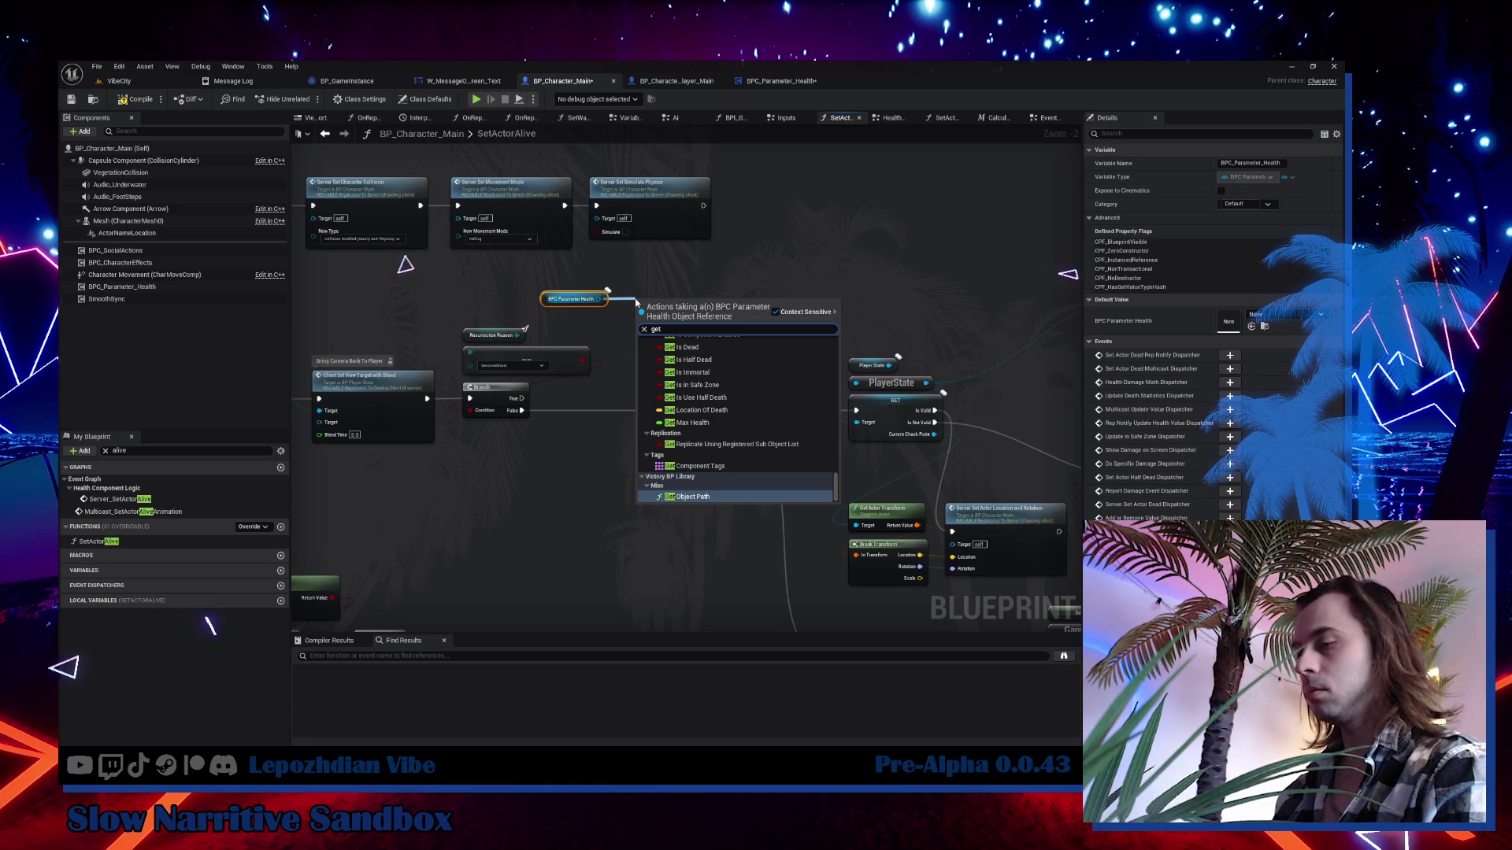
pyautogui.write(' loca')
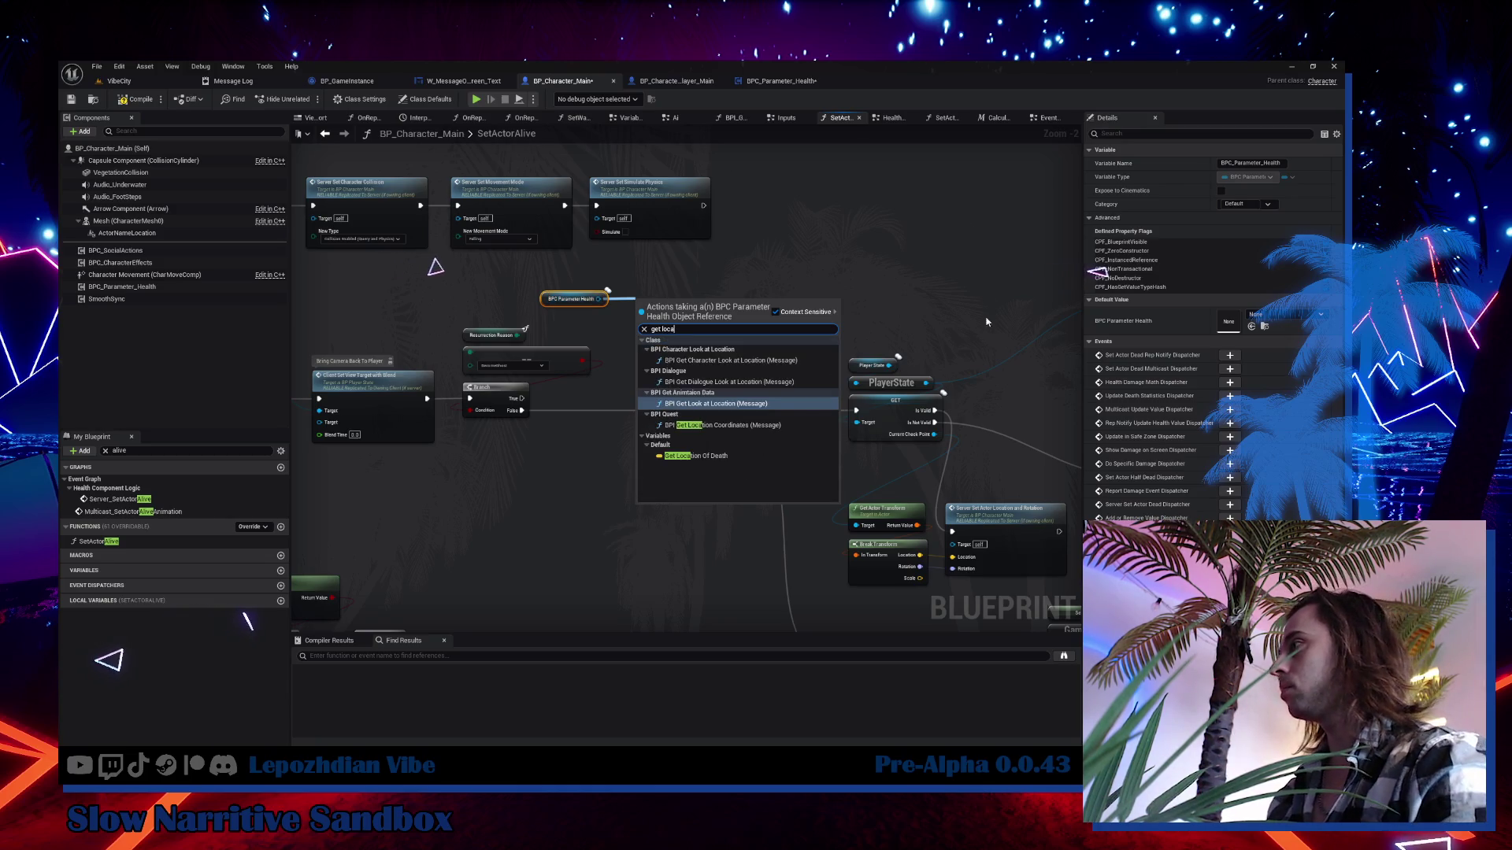
pyautogui.click(760, 455)
pyautogui.scroll(2, 653, 337)
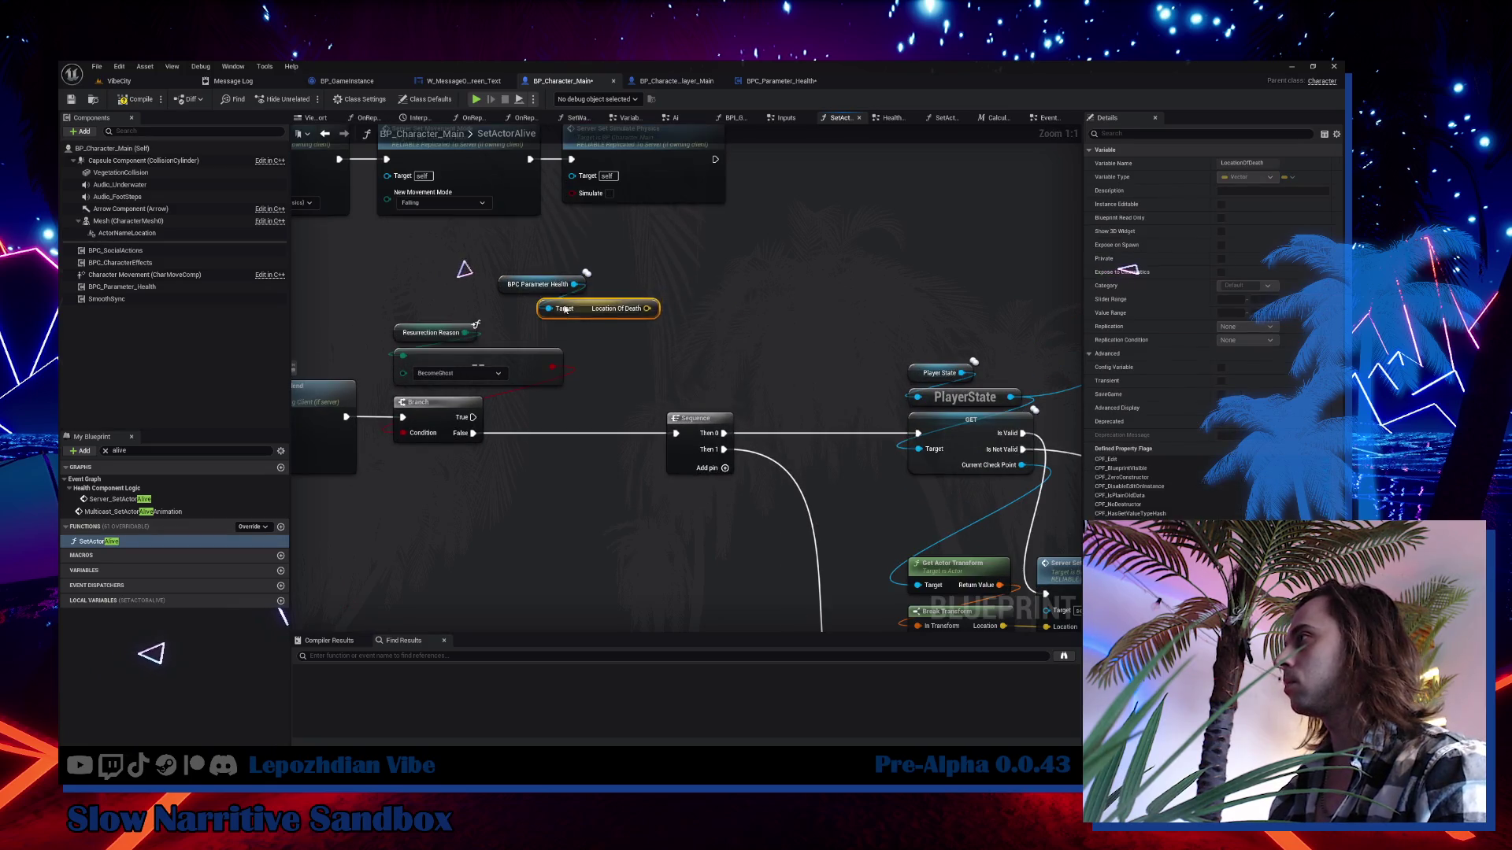
# Add Server Teleport Character, fed by Location Of Death and run from the Branch's True output.
pyautogui.rightClick(665, 290)
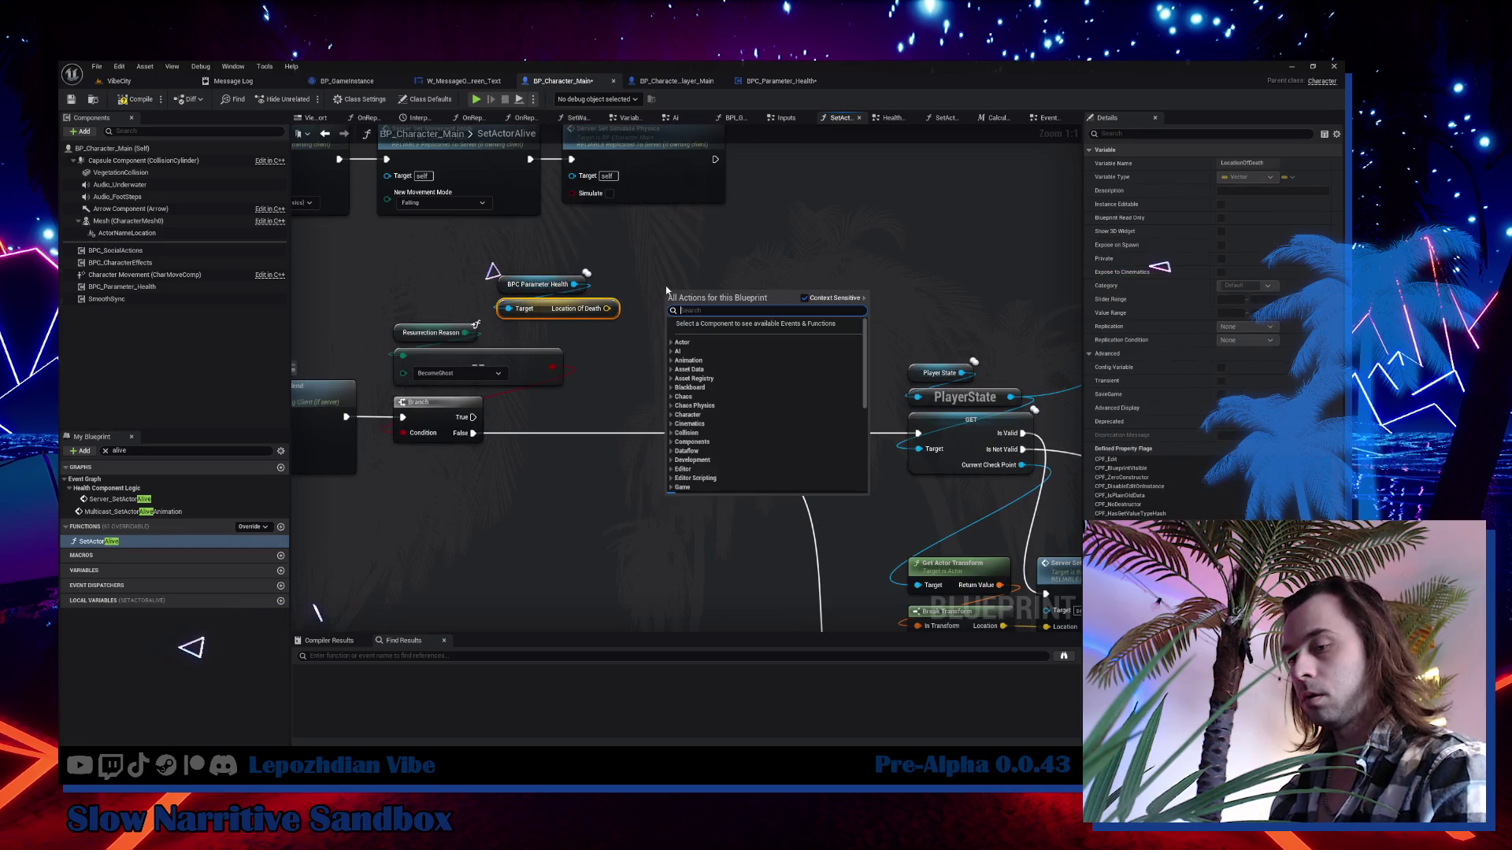
pyautogui.write('server telepor')
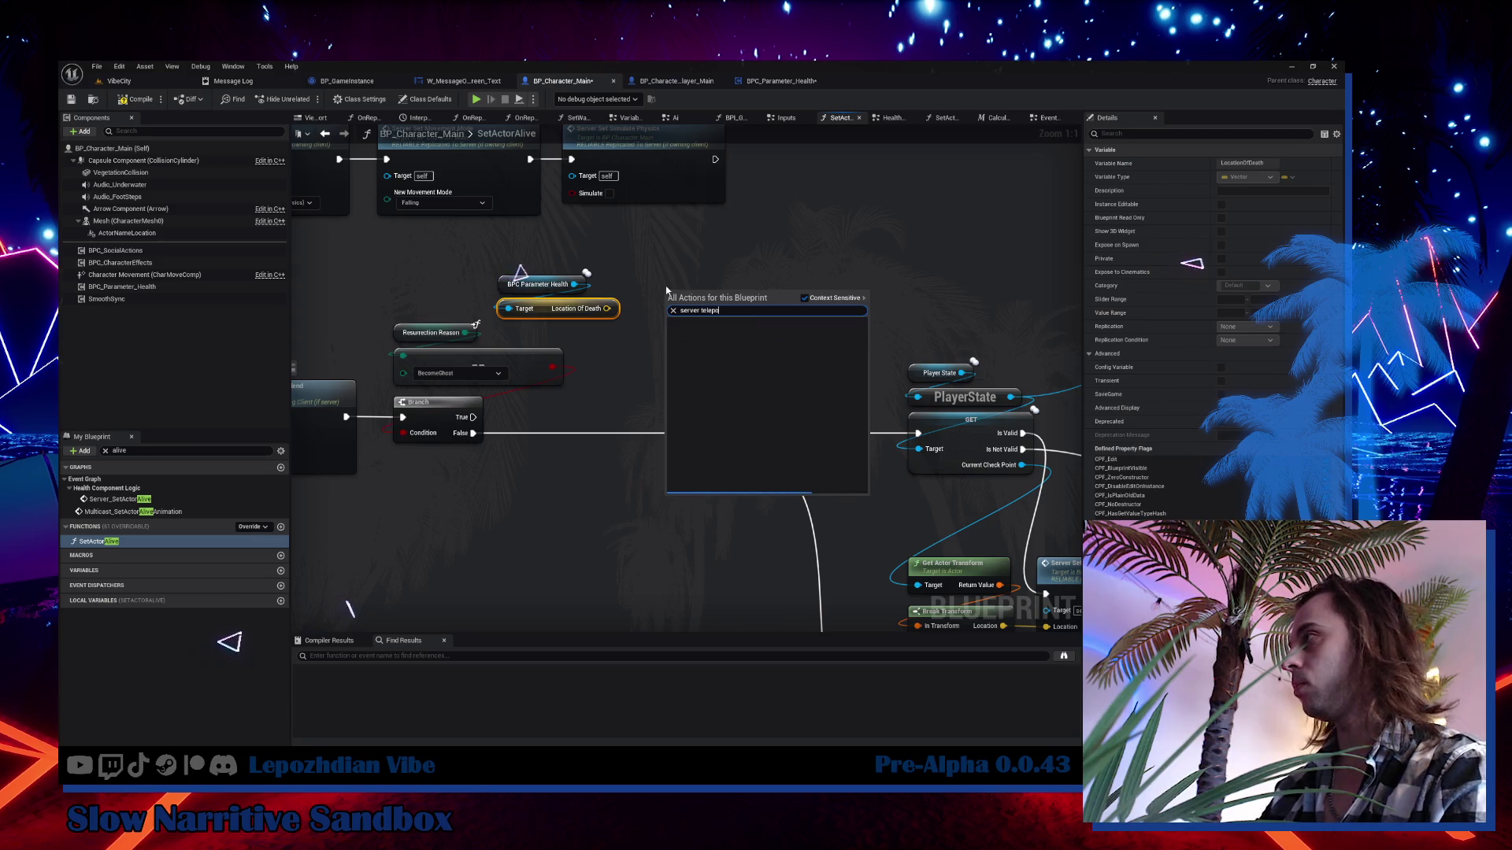
pyautogui.click(759, 333)
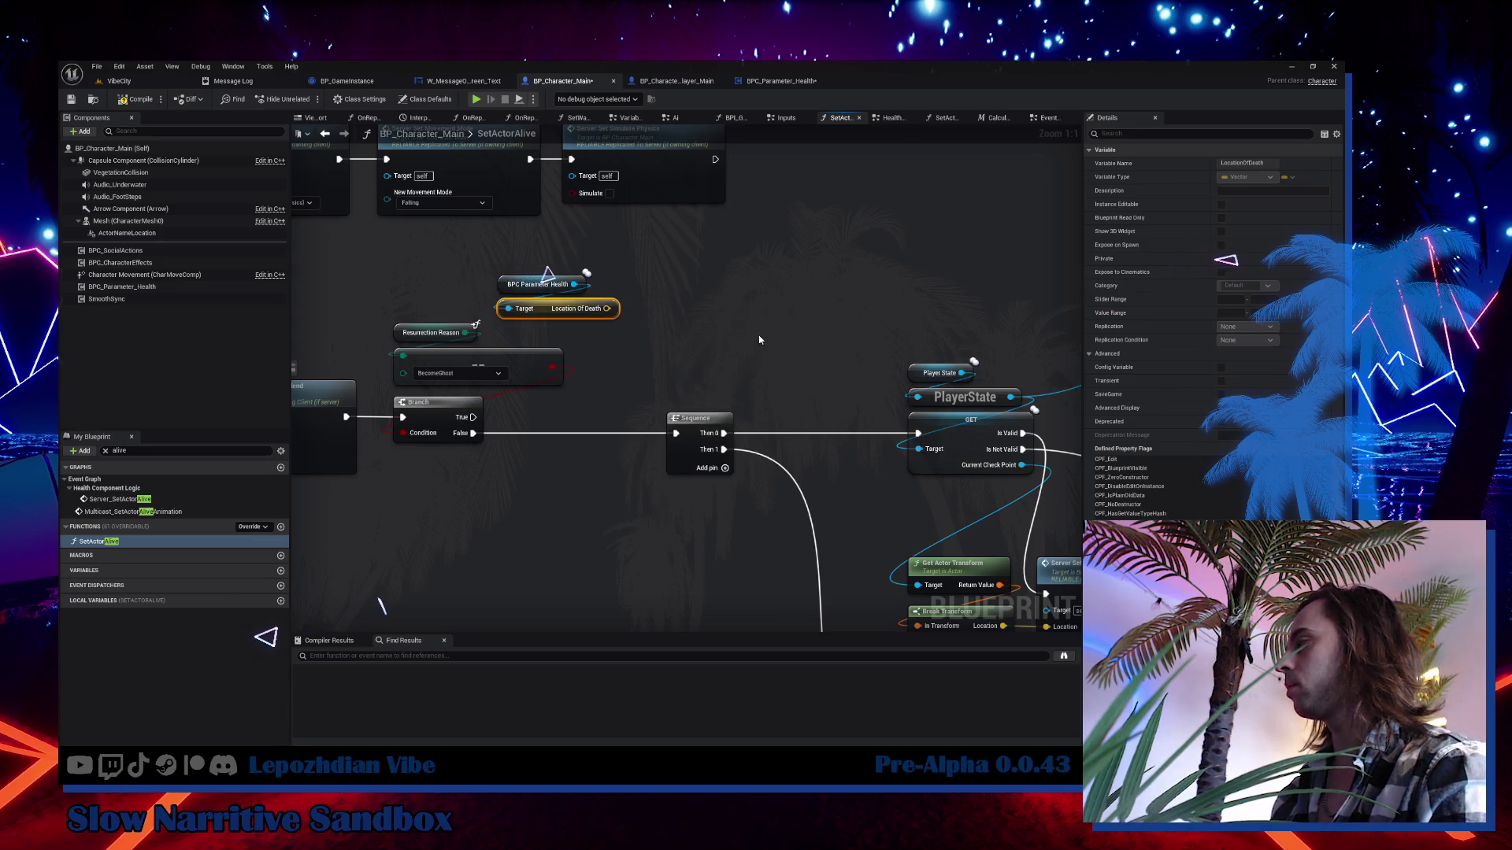
pyautogui.moveTo(607, 308); pyautogui.dragTo(668, 354)
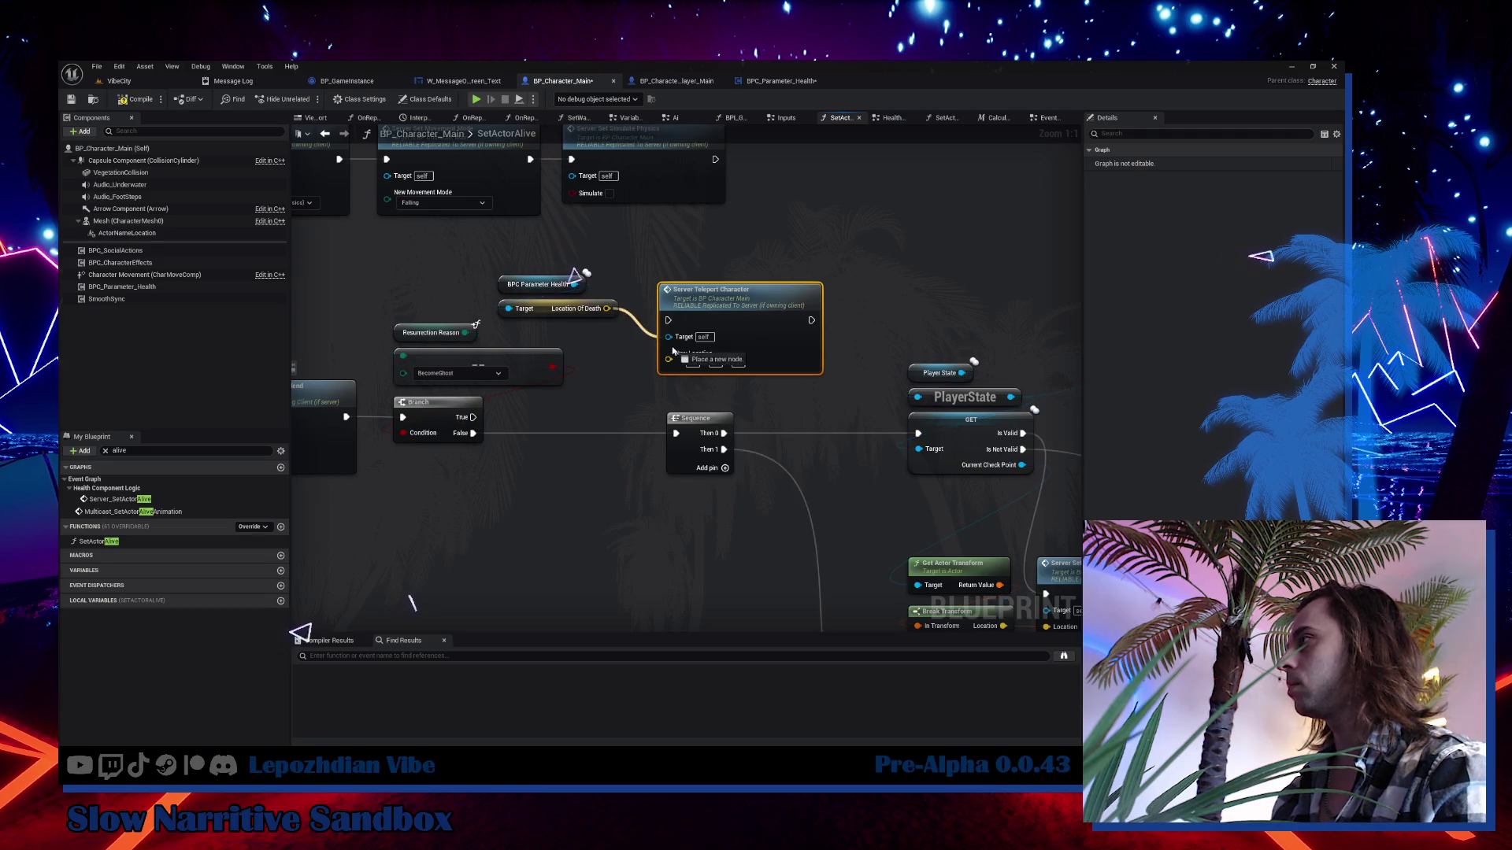
pyautogui.moveTo(471, 426); pyautogui.dragTo(668, 320)
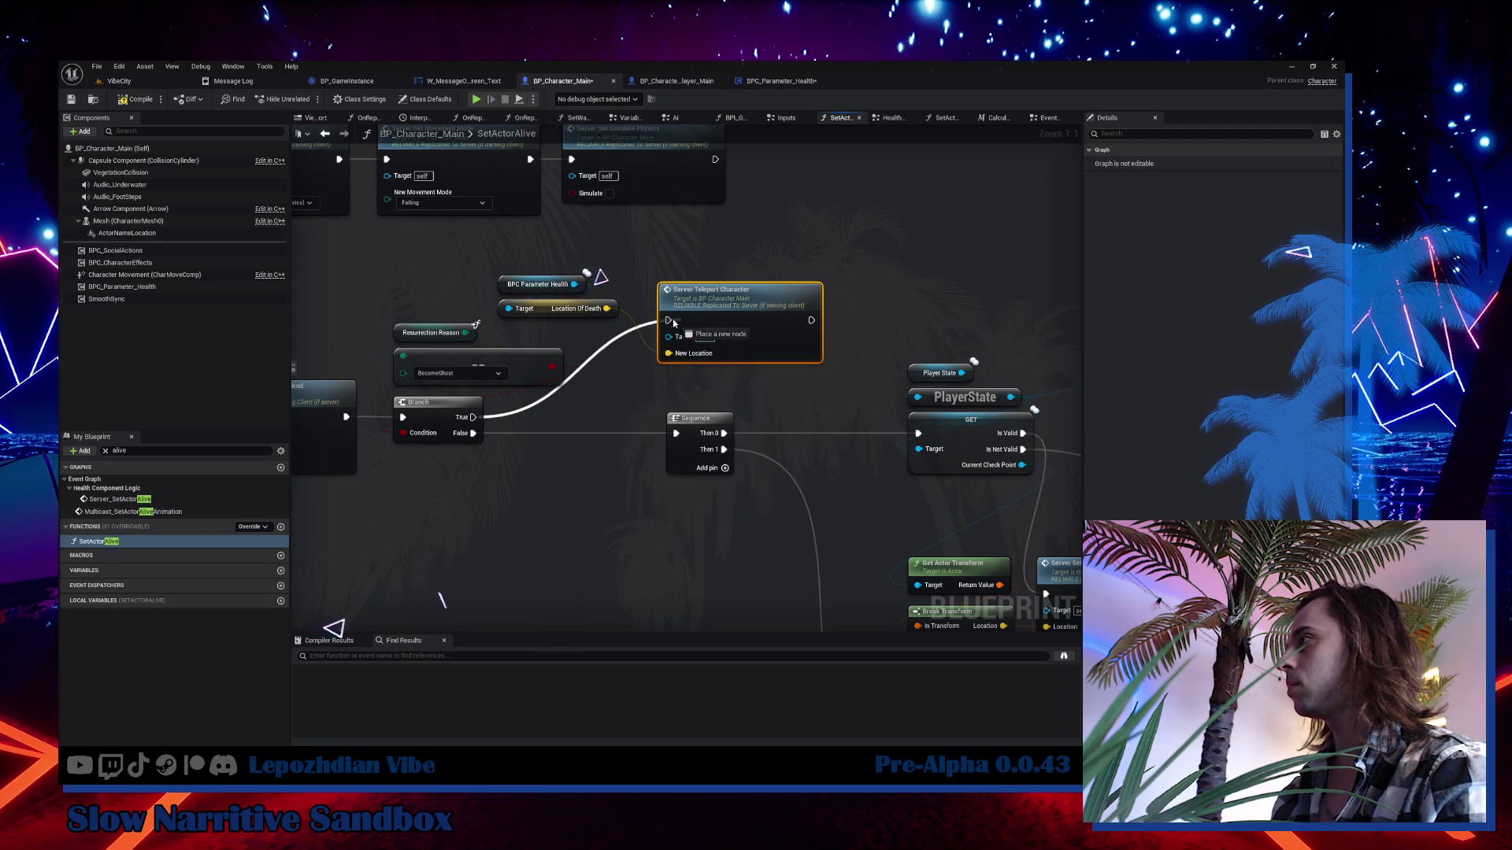
pyautogui.moveTo(493, 315)
pyautogui.mouseDown()
pyautogui.moveTo(727, 249)
pyautogui.moveTo(693, 265)
pyautogui.mouseUp()
pyautogui.moveTo(541, 313); pyautogui.dragTo(701, 273)
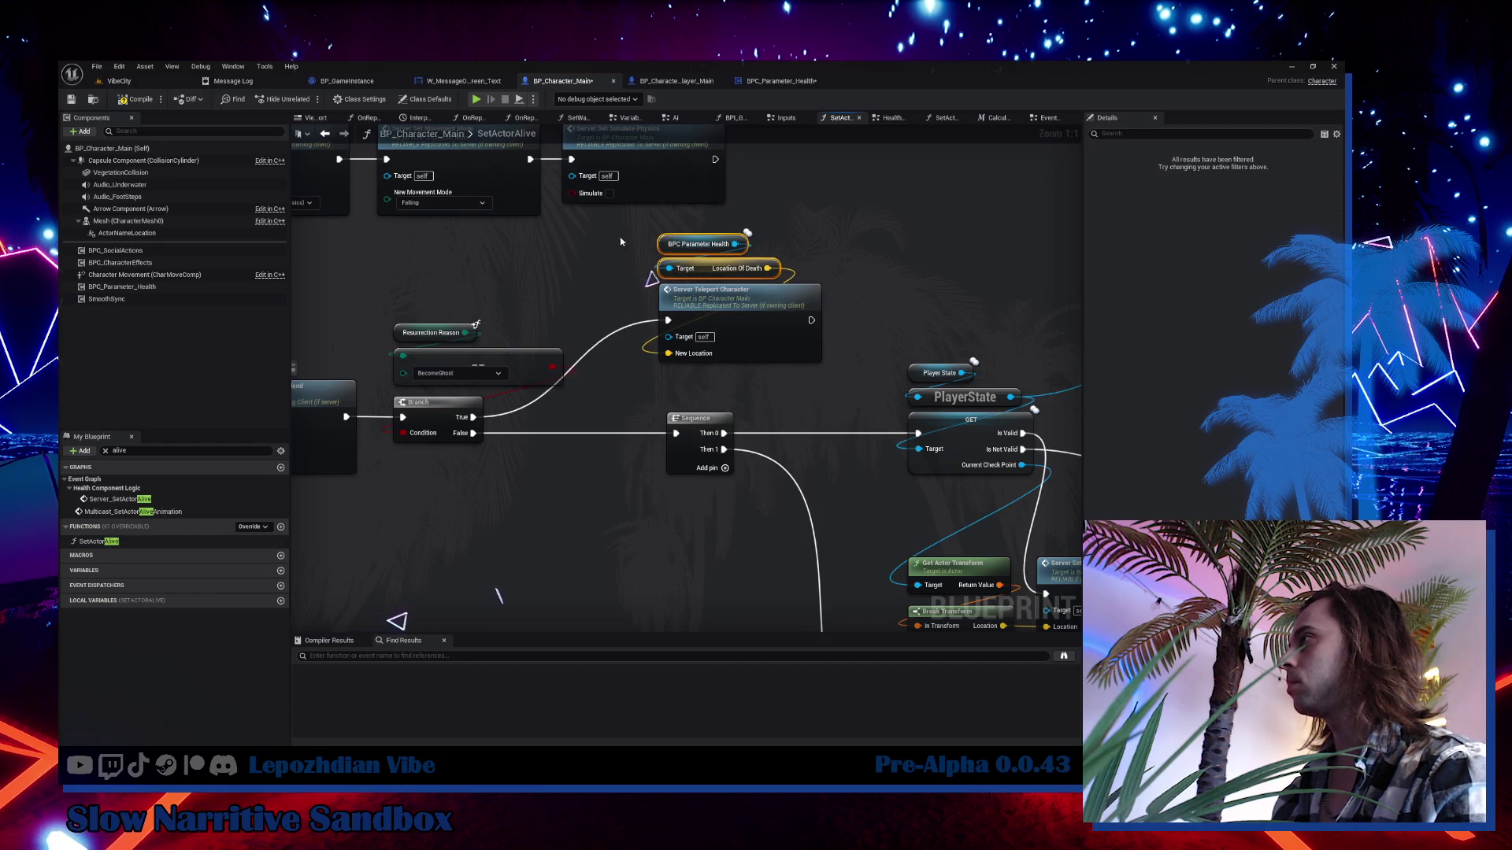
pyautogui.click(709, 291)
pyautogui.moveTo(984, 315)
pyautogui.mouseDown()
pyautogui.moveTo(423, 315)
pyautogui.moveTo(273, 347)
pyautogui.mouseUp()
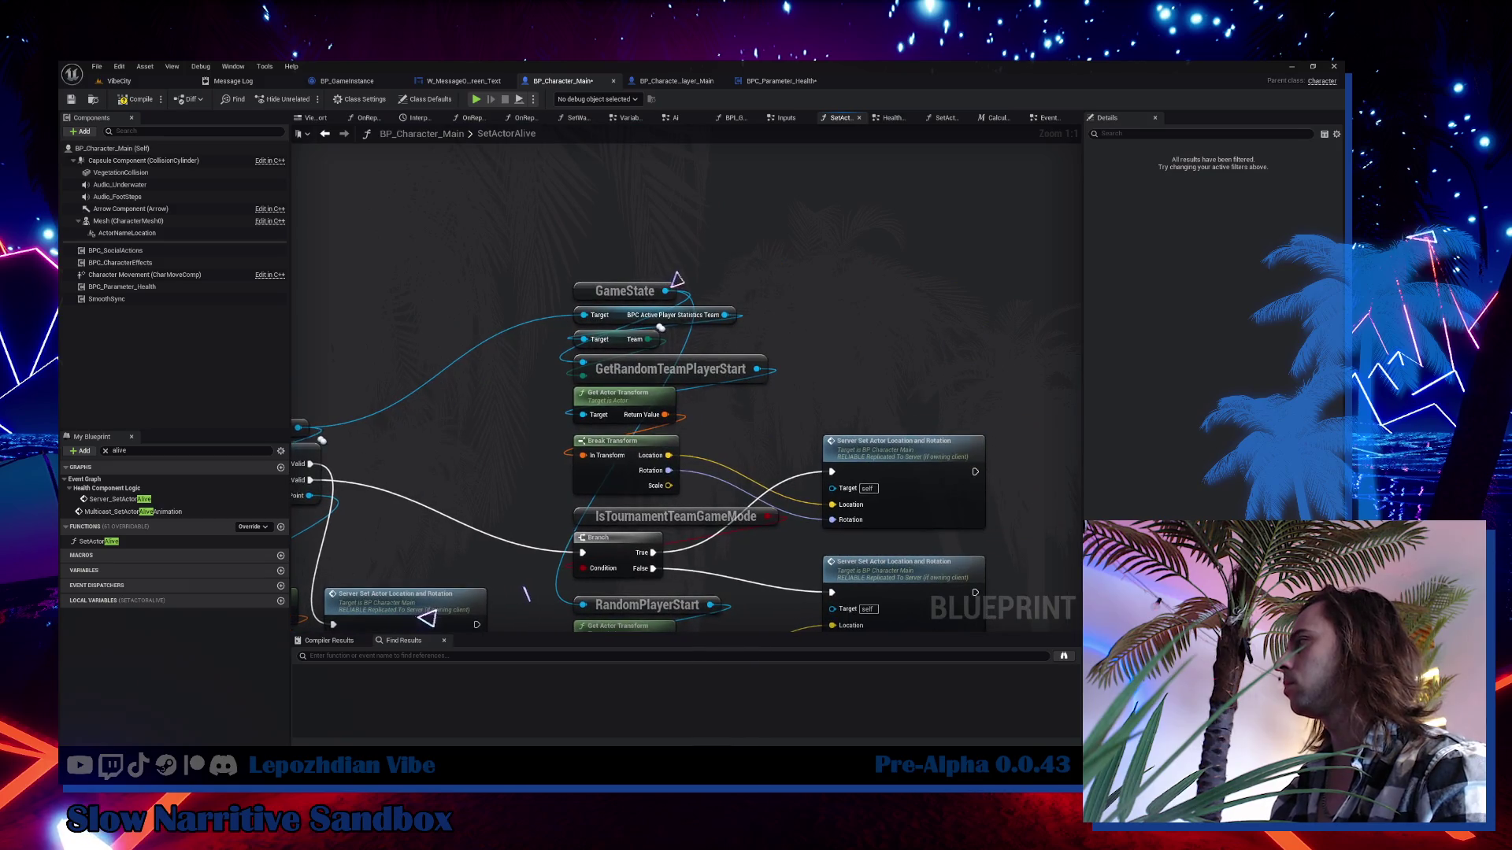
# Nudge the two player-start set-location nodes upward in the RandomPlayerStart branch.
pyautogui.moveTo(710, 403); pyautogui.dragTo(683, 279)
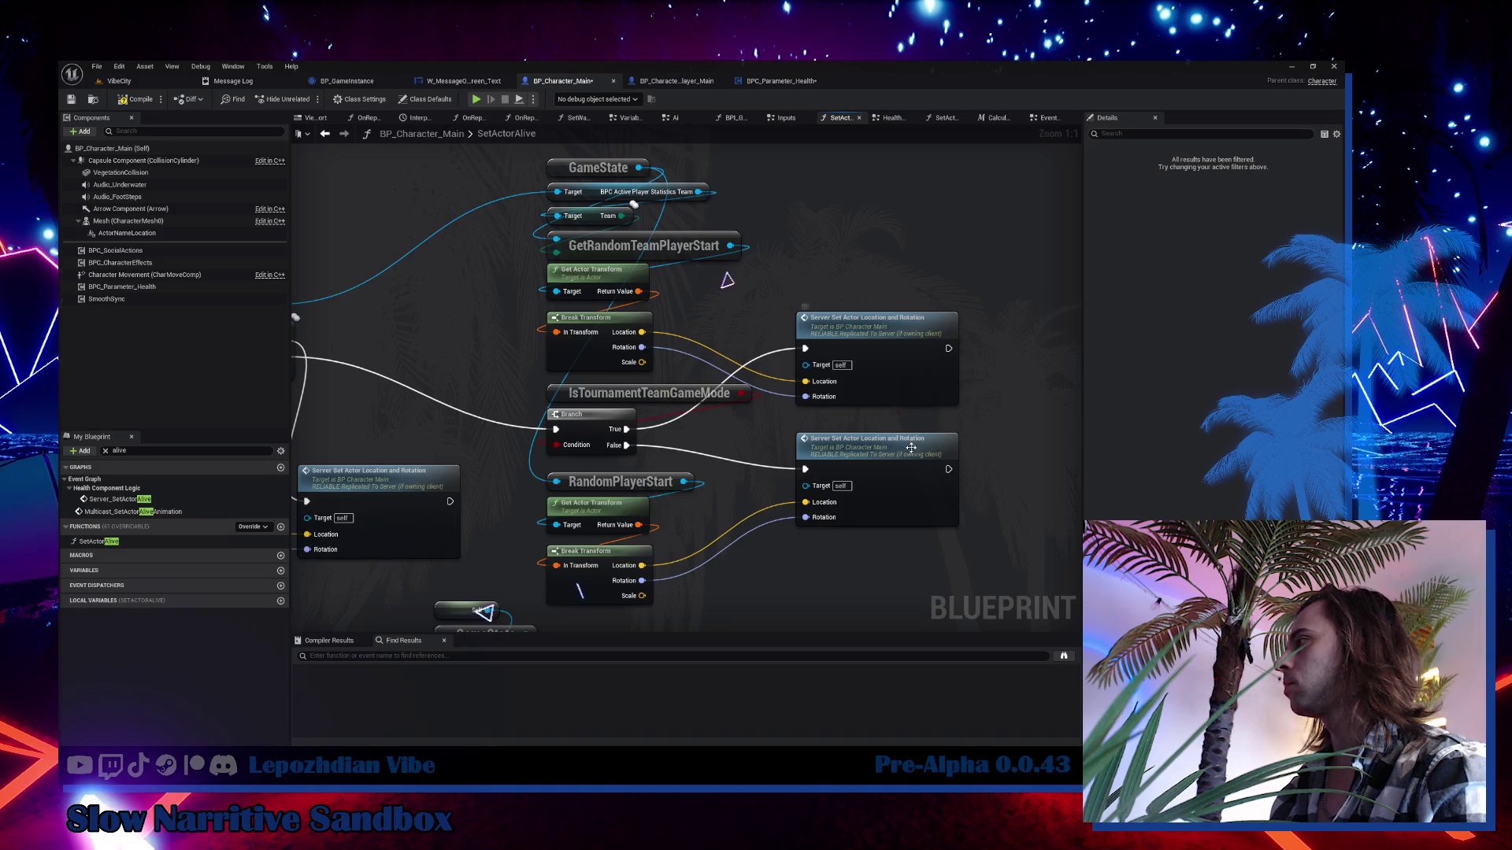
pyautogui.moveTo(905, 471); pyautogui.dragTo(908, 448)
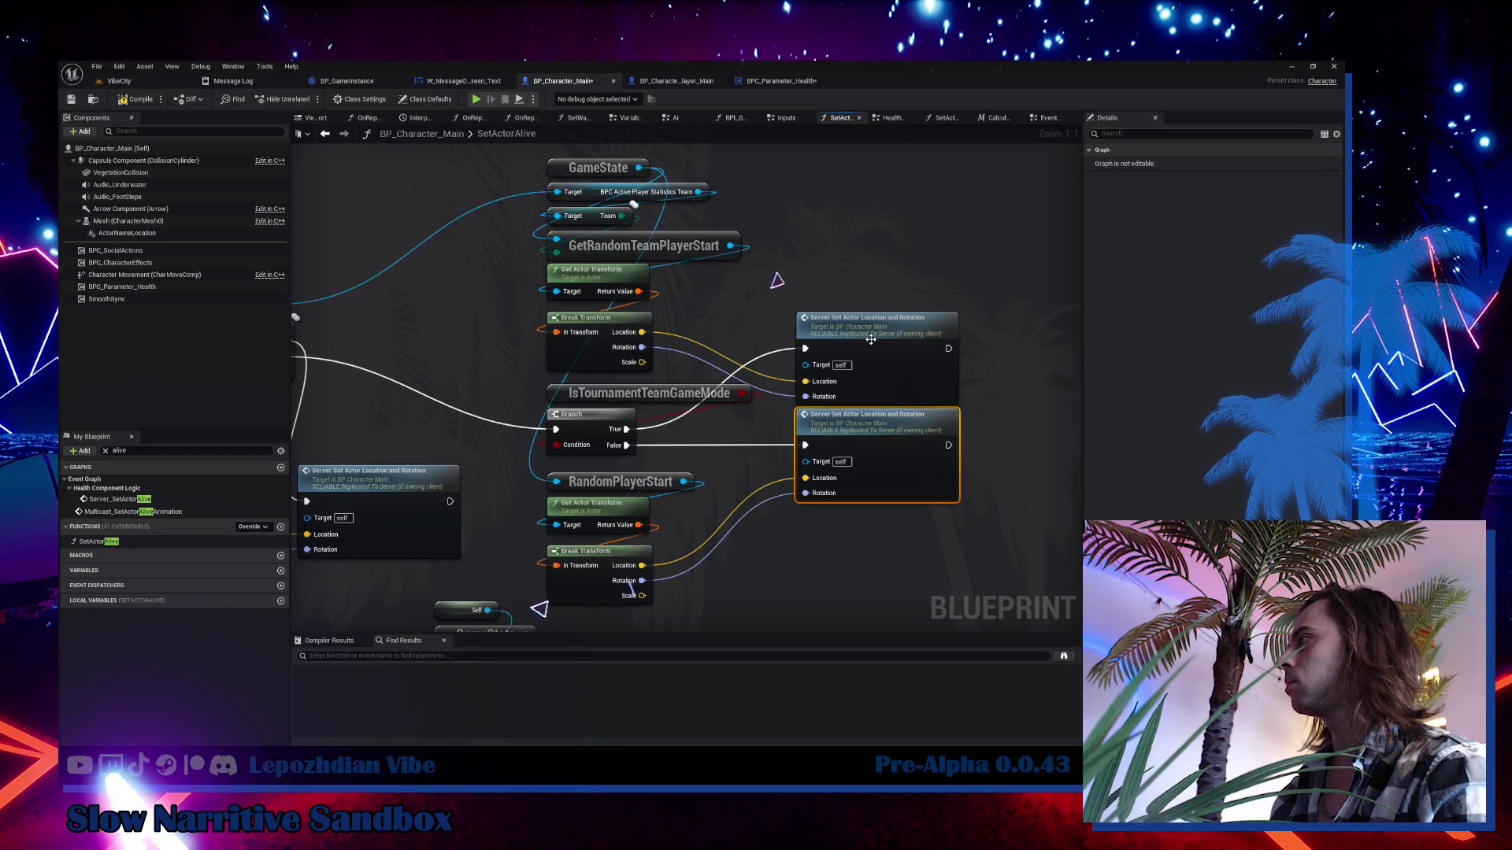
pyautogui.moveTo(870, 339); pyautogui.dragTo(870, 332)
pyautogui.scroll(-2, 871, 331)
pyautogui.scroll(2, 695, 378)
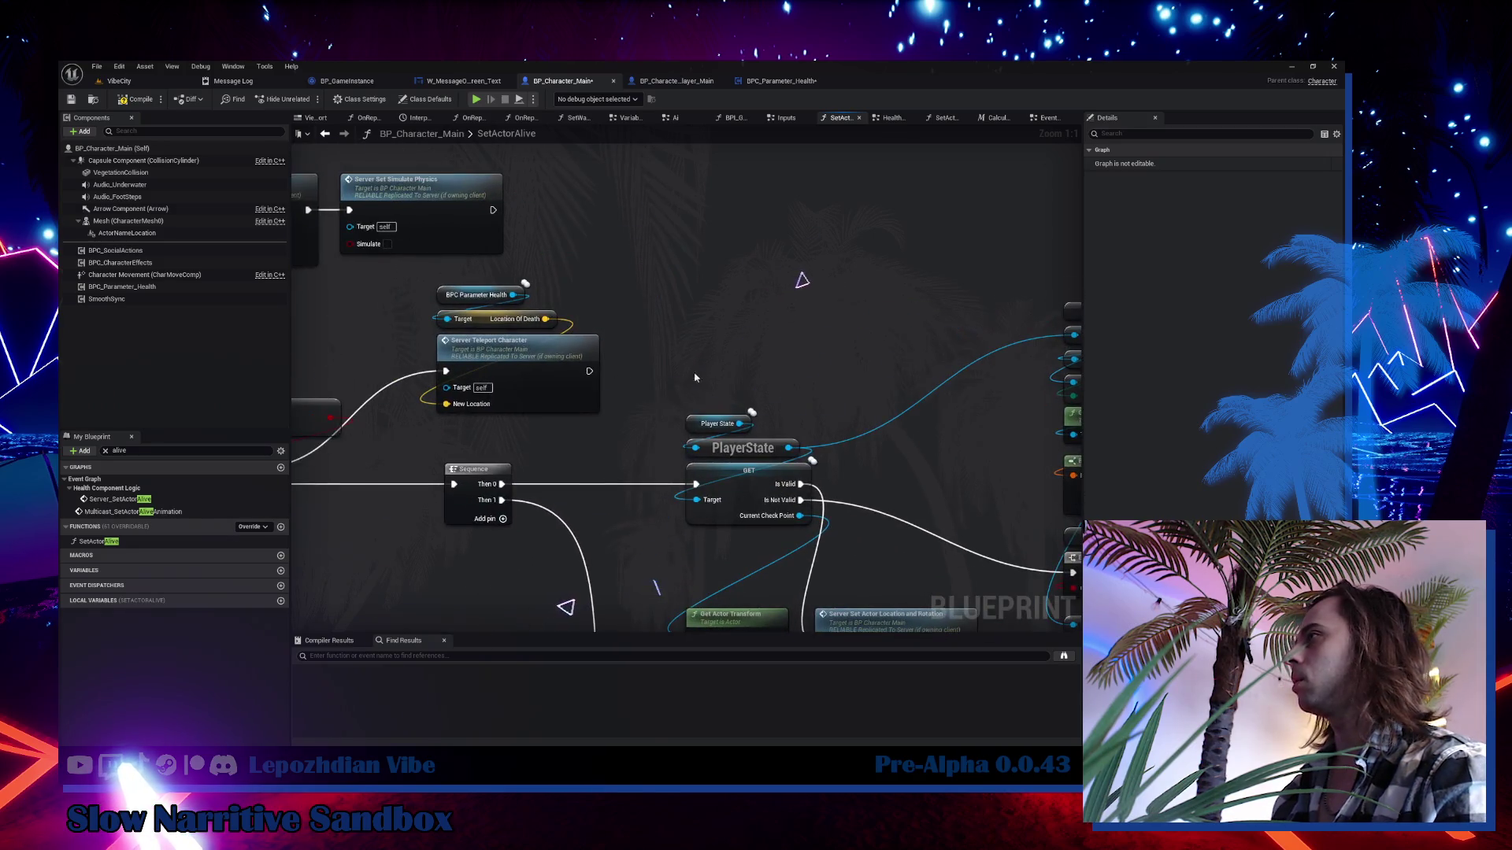
pyautogui.click(511, 370)
pyautogui.scroll(-1, 817, 384)
# Paste a Server Teleport Character copy there and open its Server_TeleportCharacter event.
pyautogui.hotkey('ctrl', 'v')
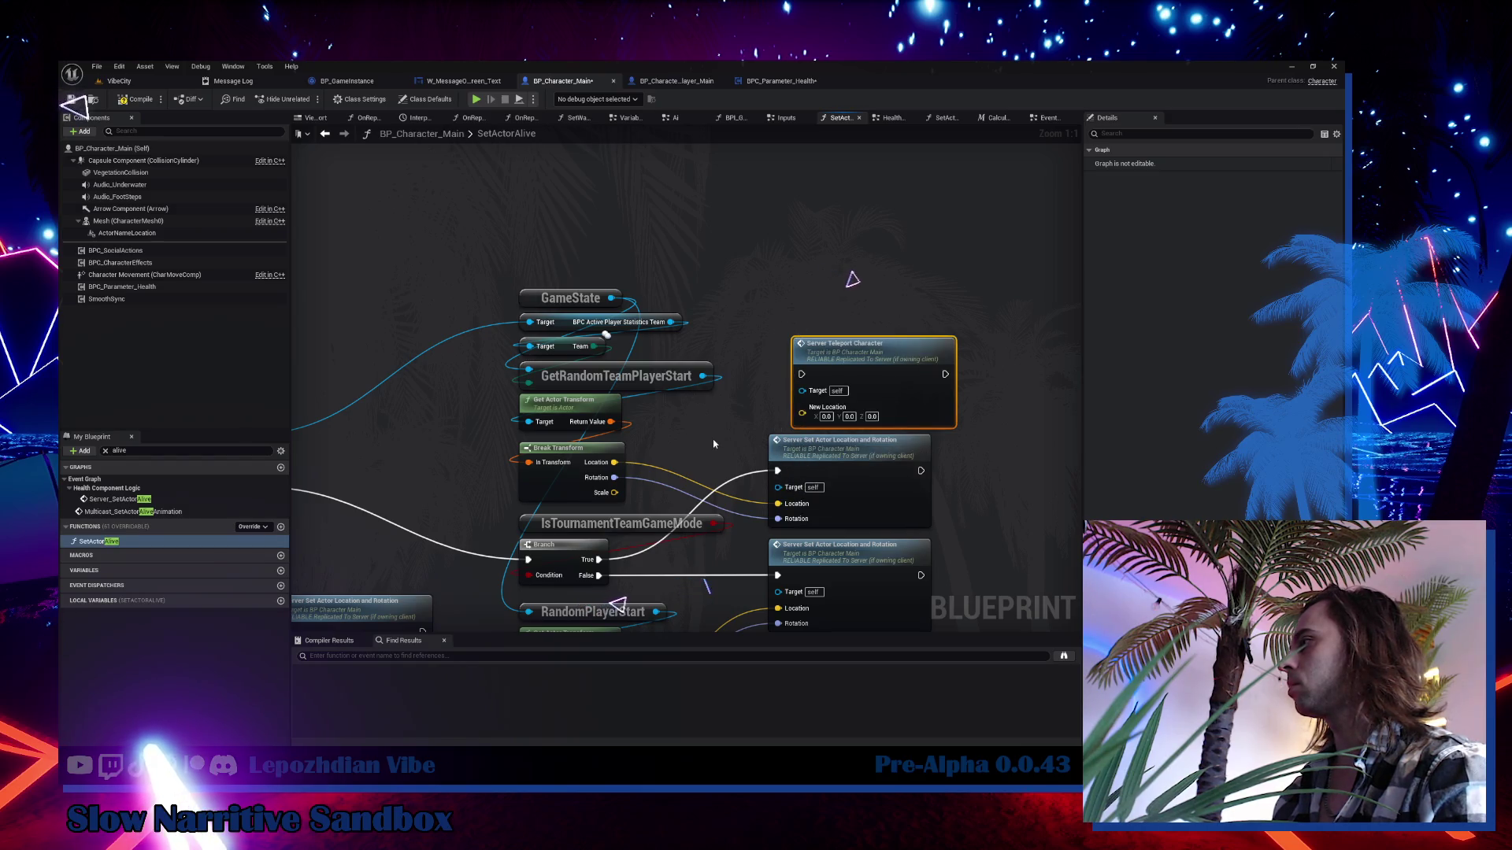
pyautogui.moveTo(713, 440); pyautogui.dragTo(679, 365)
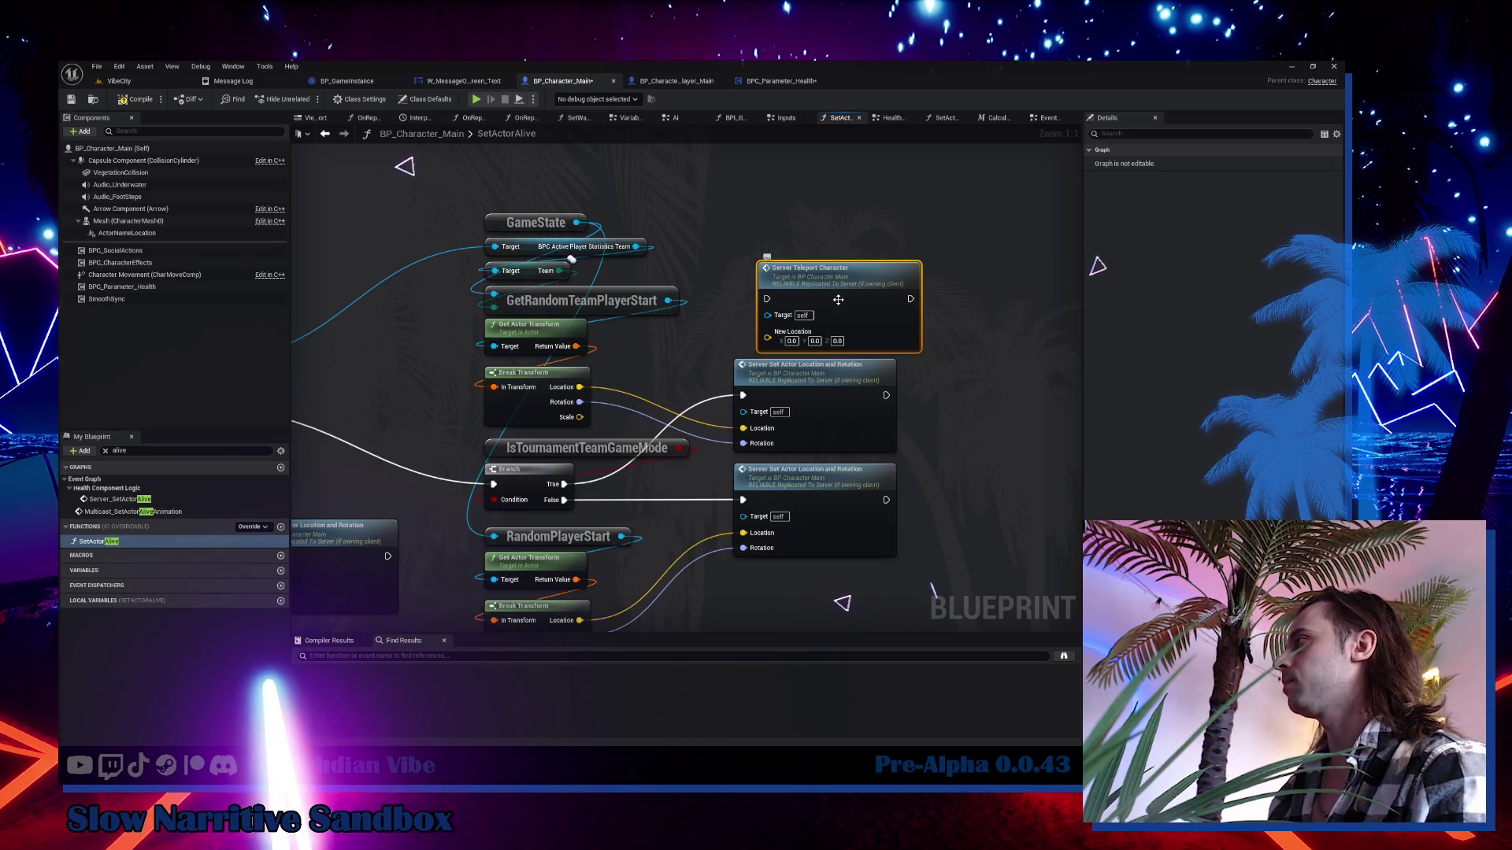
pyautogui.doubleClick(838, 299)
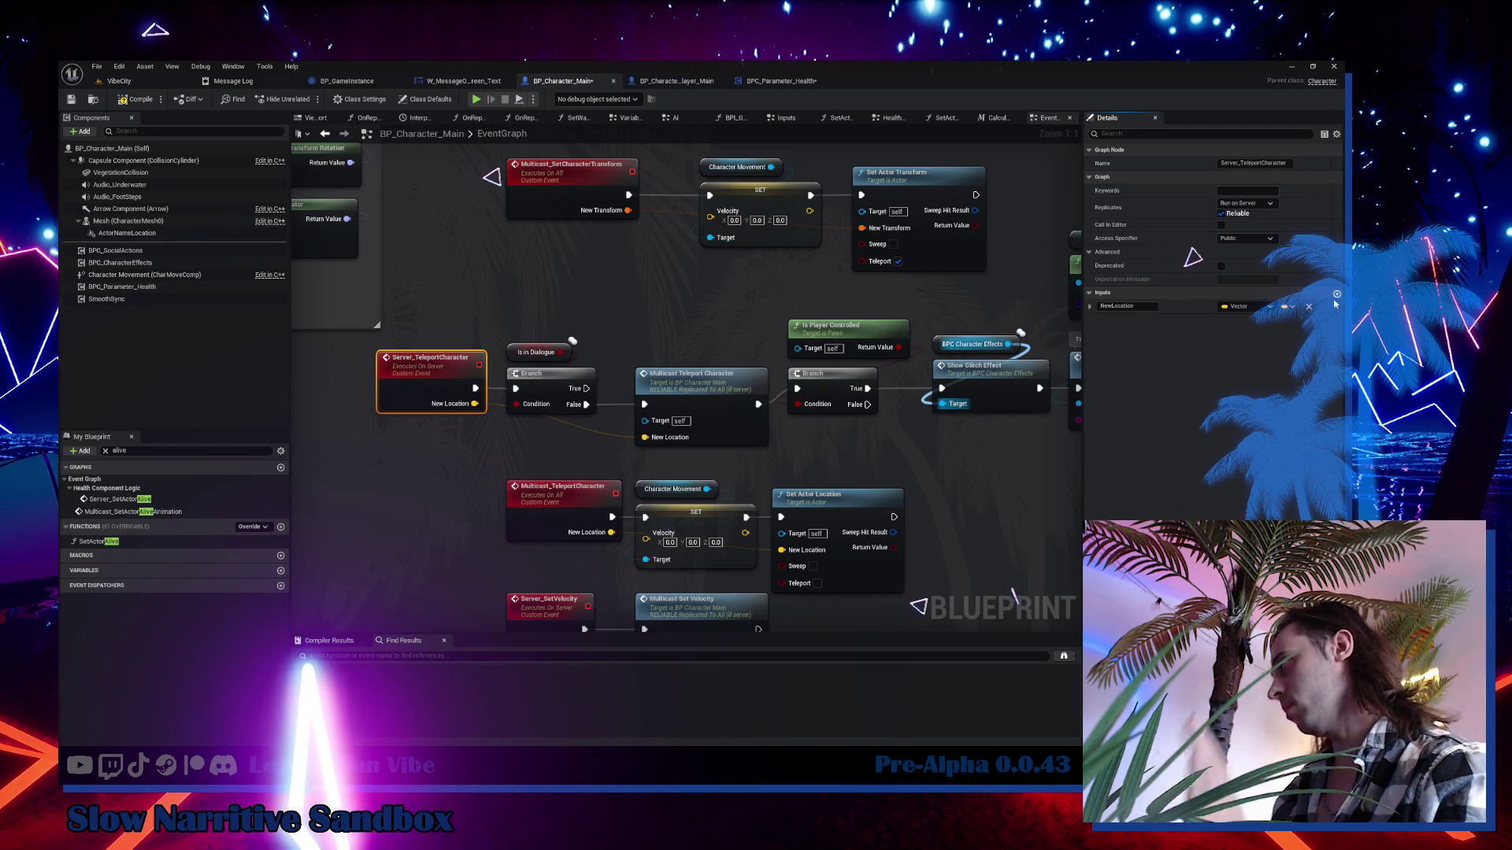
# Add a Boolean input named Is Use Rotation to the Server_TeleportCharacter event.
pyautogui.click(1337, 294)
pyautogui.click(445, 372)
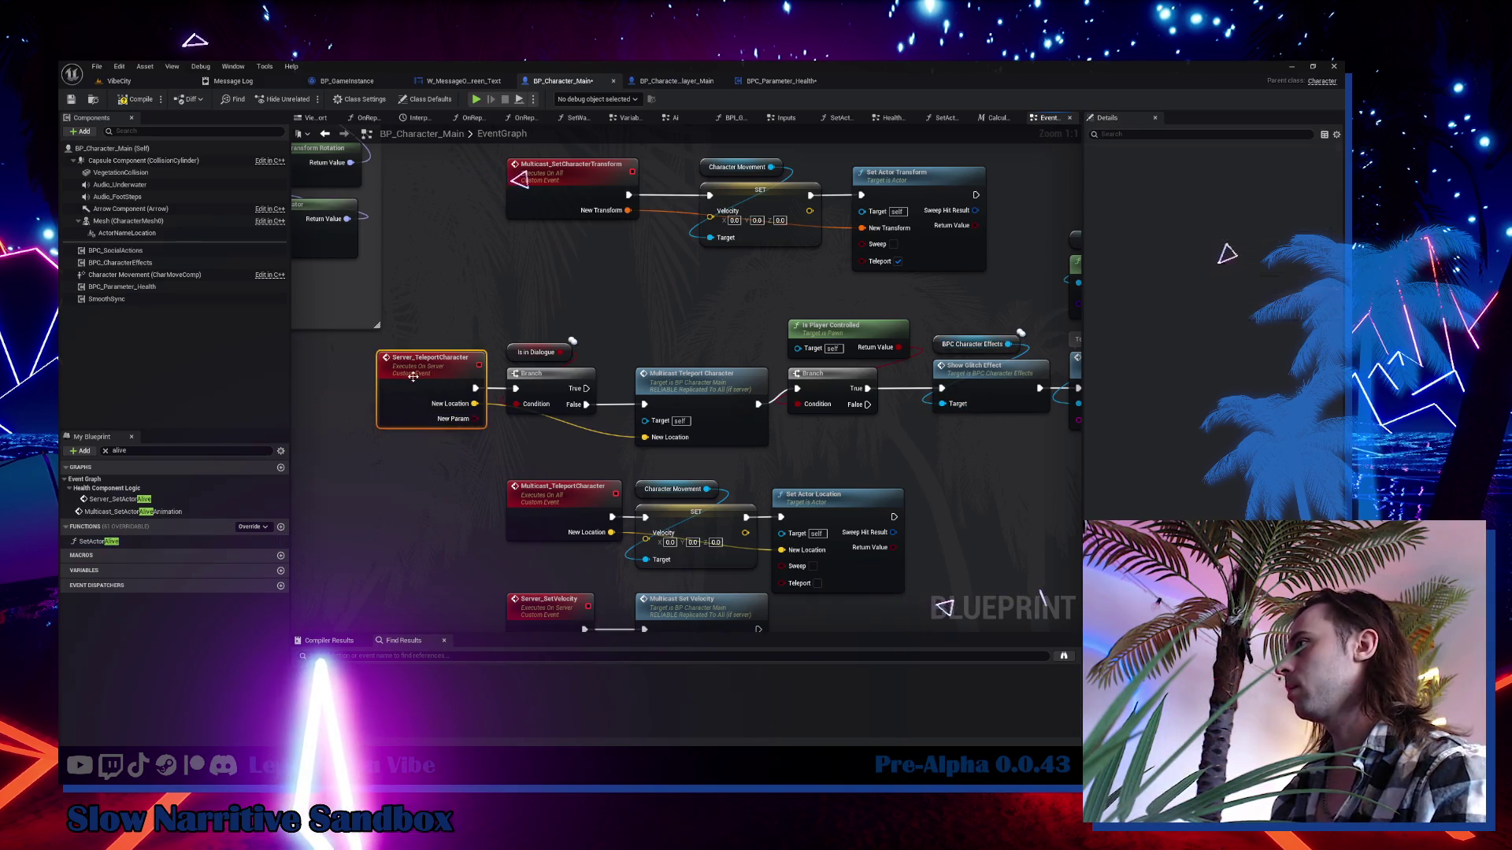
pyautogui.click(1265, 320)
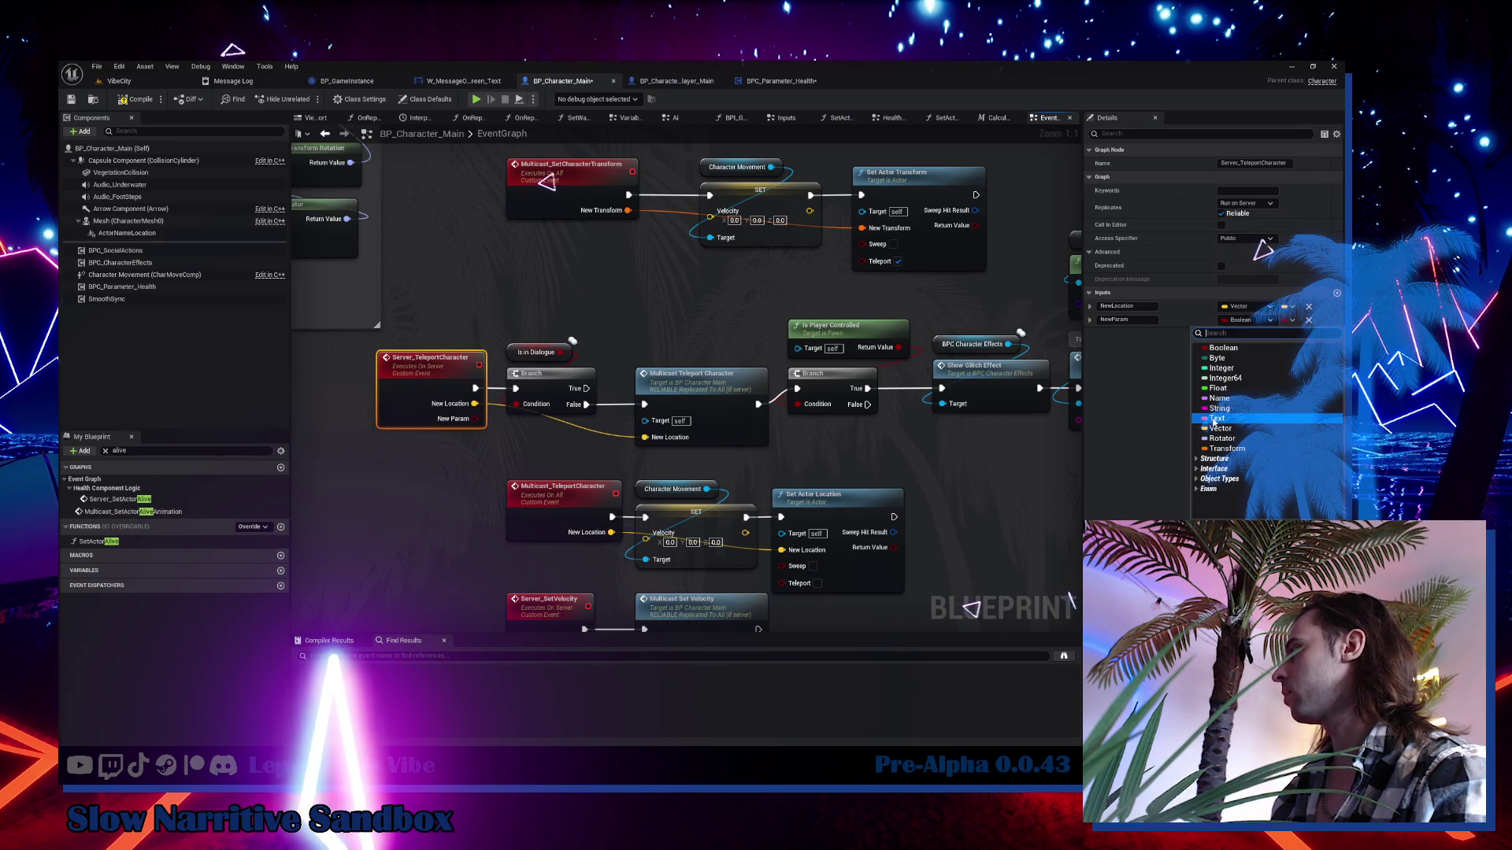
pyautogui.click(1127, 320)
pyautogui.click(1127, 320)
pyautogui.write('IsUseRotation')
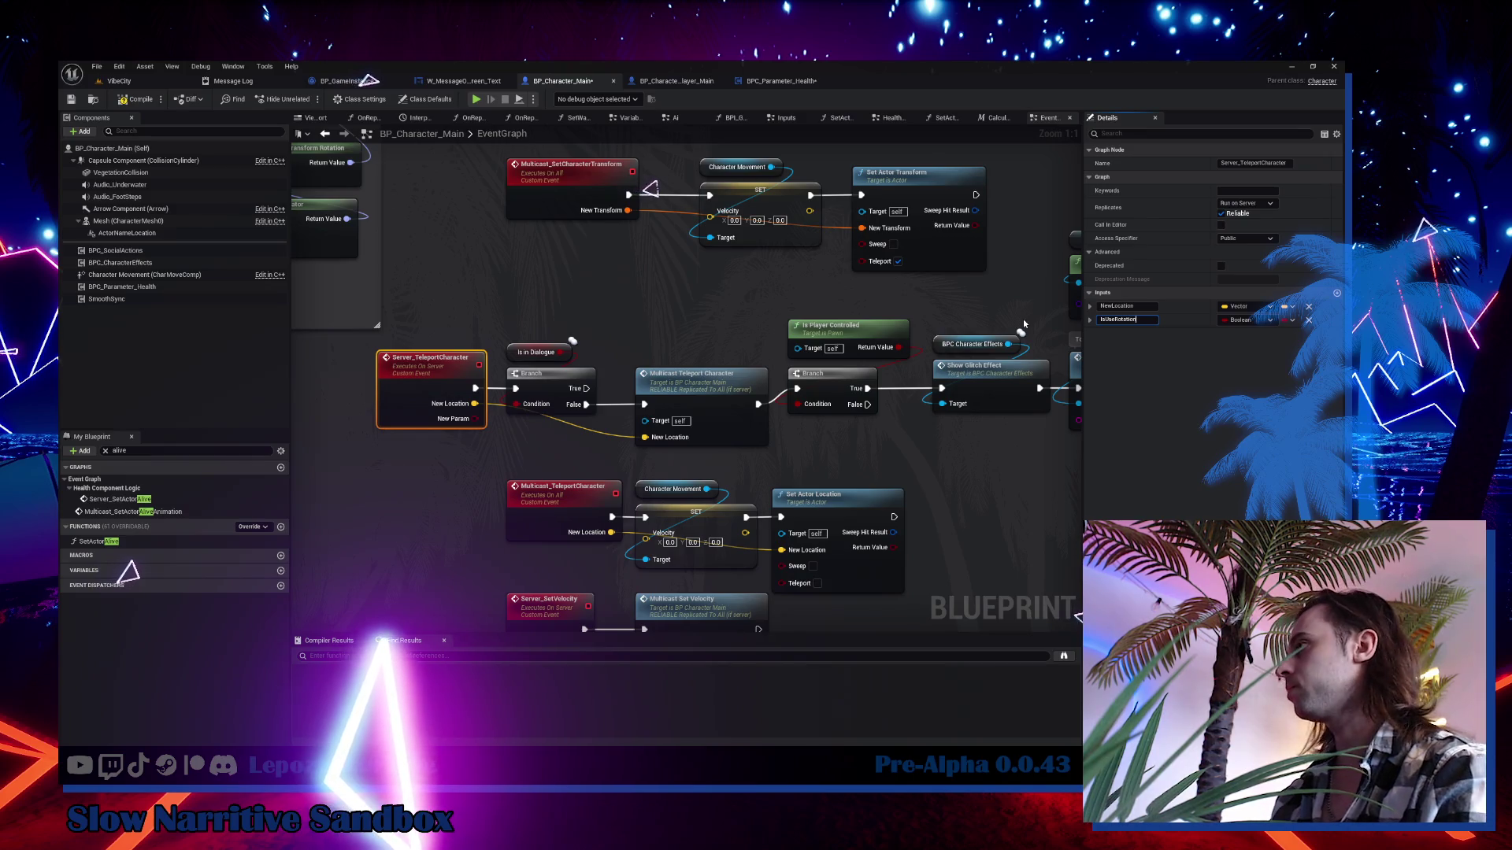
pyautogui.press('Return')
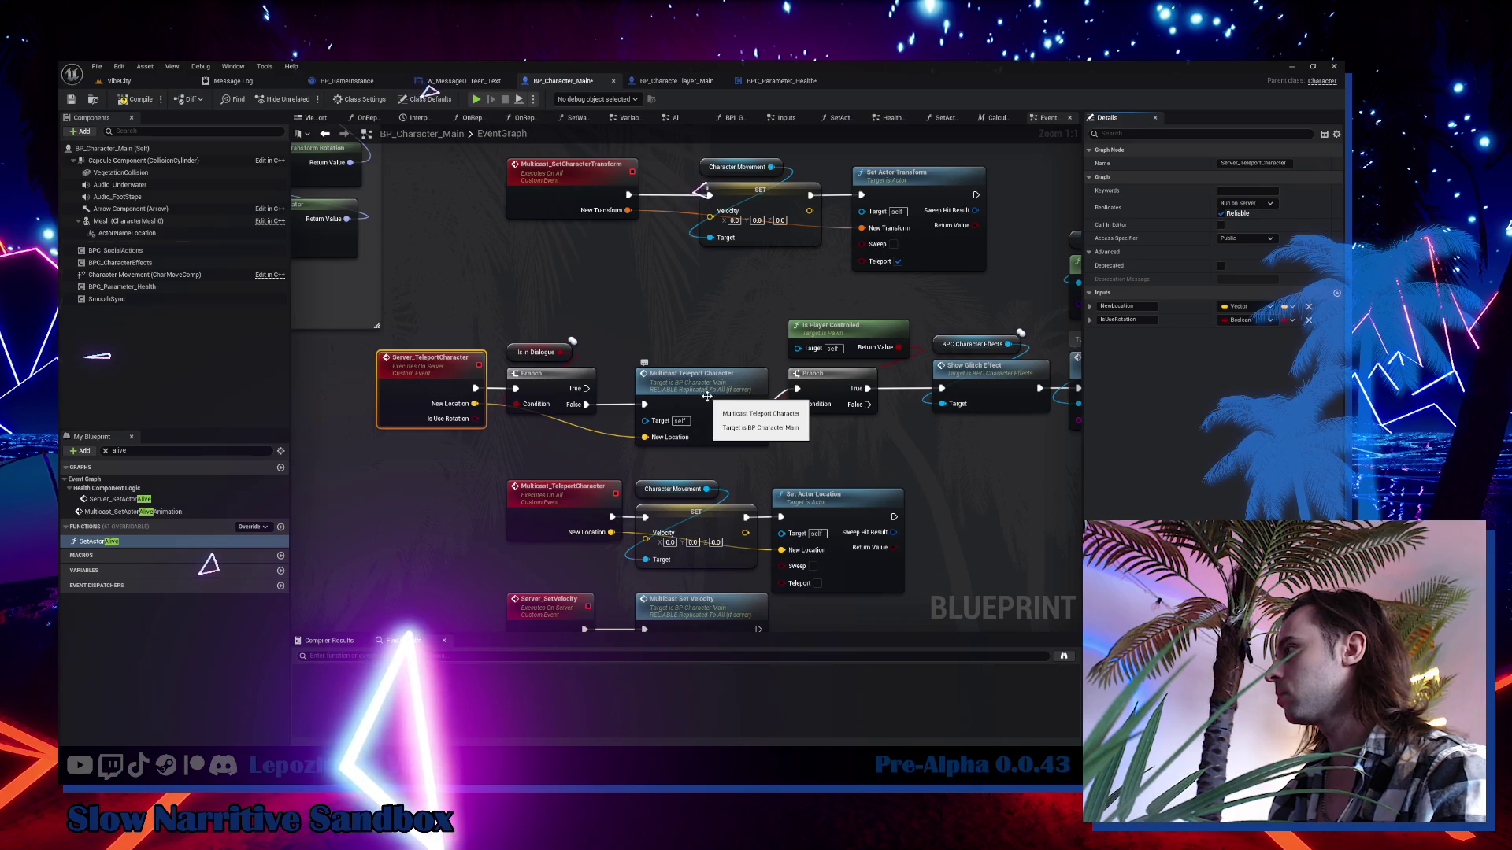
# Place a new Branch node beside Multicast_TeleportCharacter and select the surrounding teleport nodes.
pyautogui.doubleClick(706, 396)
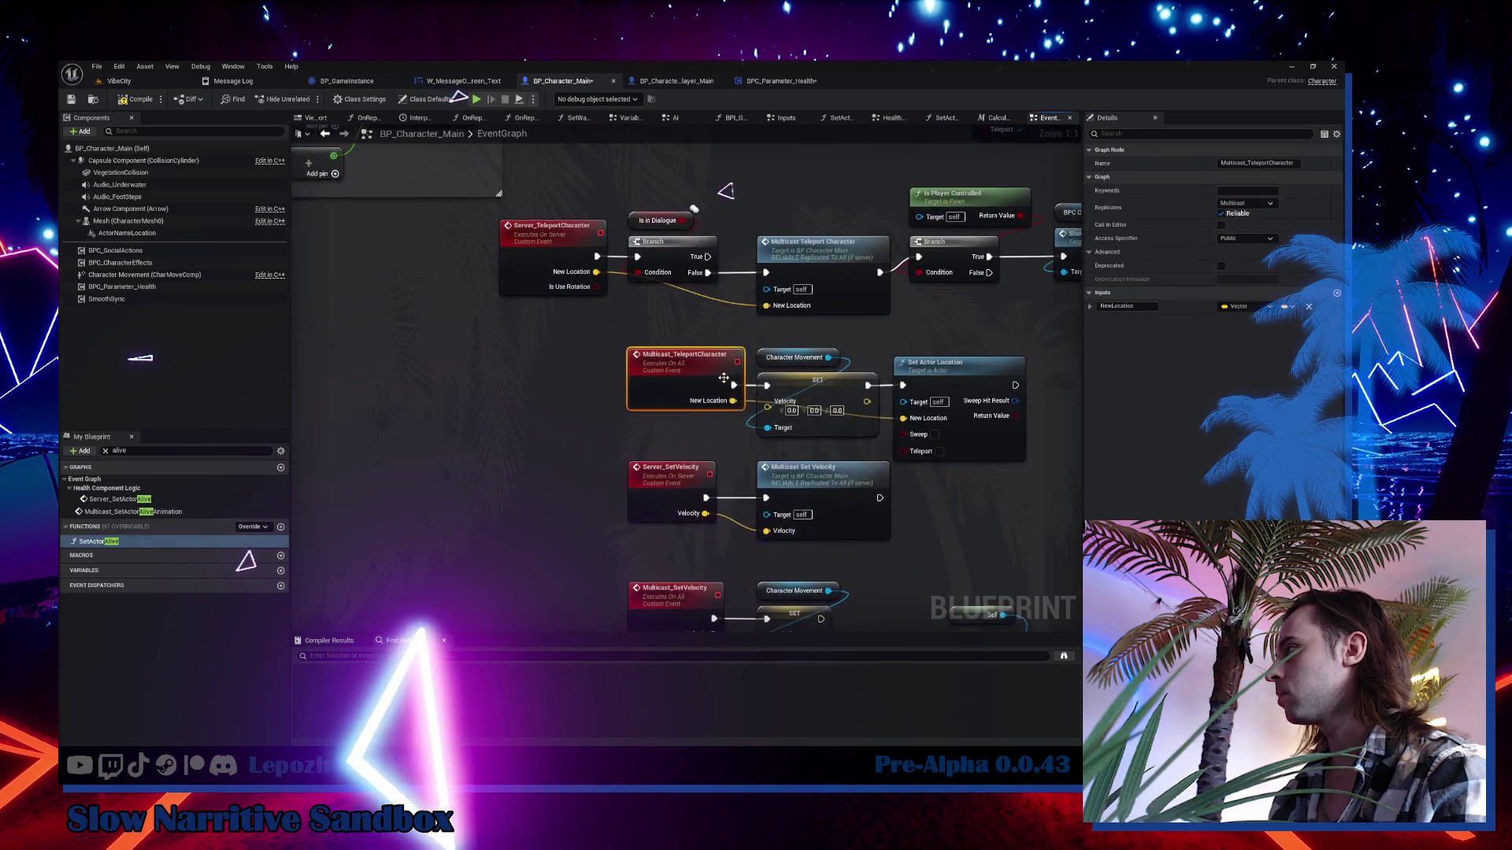
pyautogui.moveTo(724, 378); pyautogui.dragTo(598, 415)
pyautogui.click(430, 365)
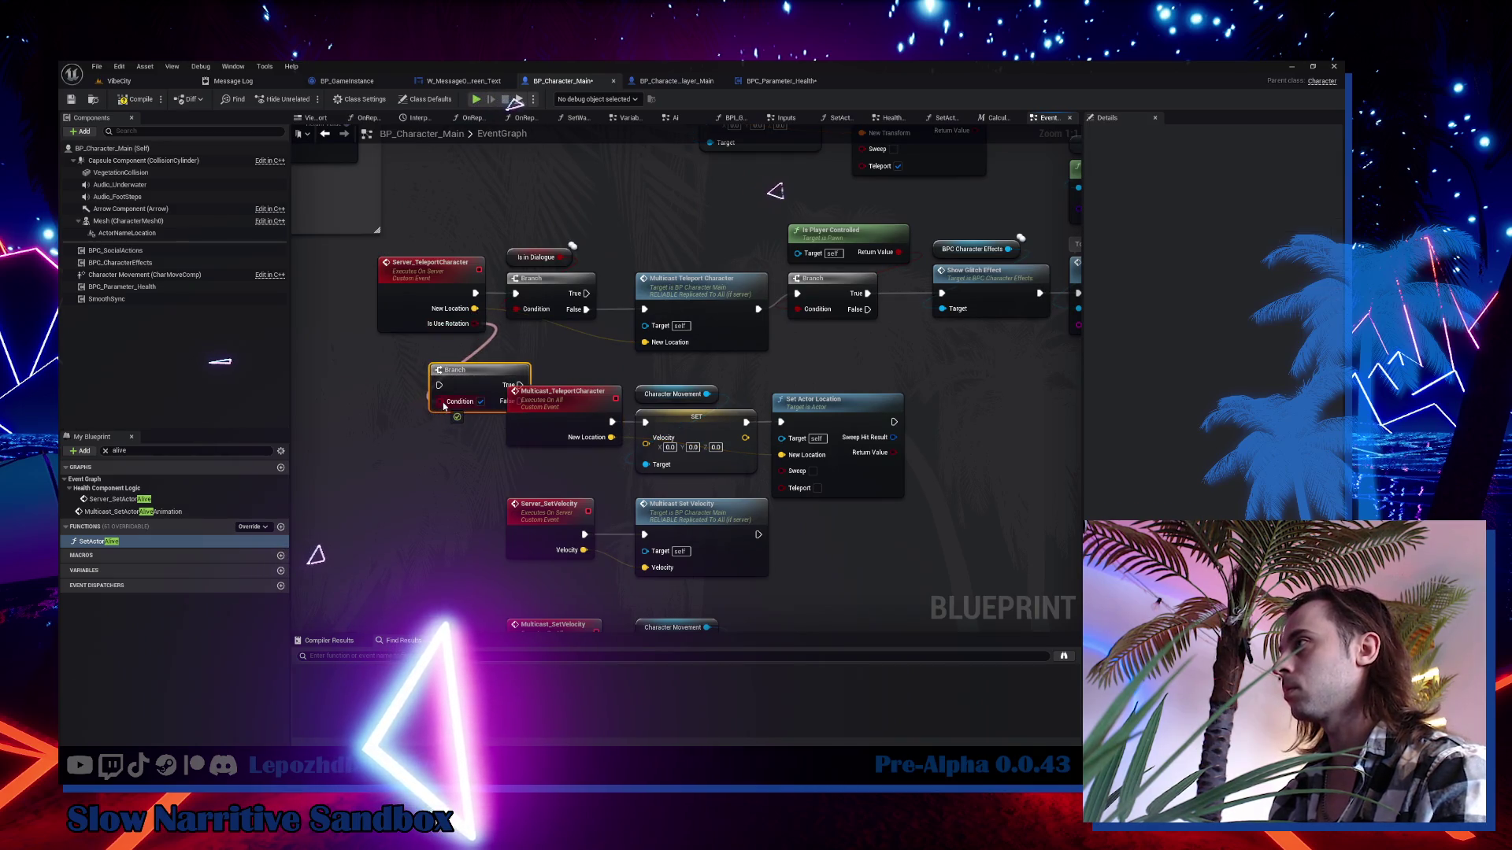
pyautogui.moveTo(445, 228)
pyautogui.mouseDown()
pyautogui.moveTo(597, 323)
pyautogui.moveTo(654, 331)
pyautogui.mouseUp()
pyautogui.moveTo(723, 379)
pyautogui.mouseDown()
pyautogui.moveTo(738, 371)
pyautogui.moveTo(739, 239)
pyautogui.mouseUp()
pyautogui.scroll(-3, 582, 452)
pyautogui.moveTo(551, 354); pyautogui.dragTo(494, 303)
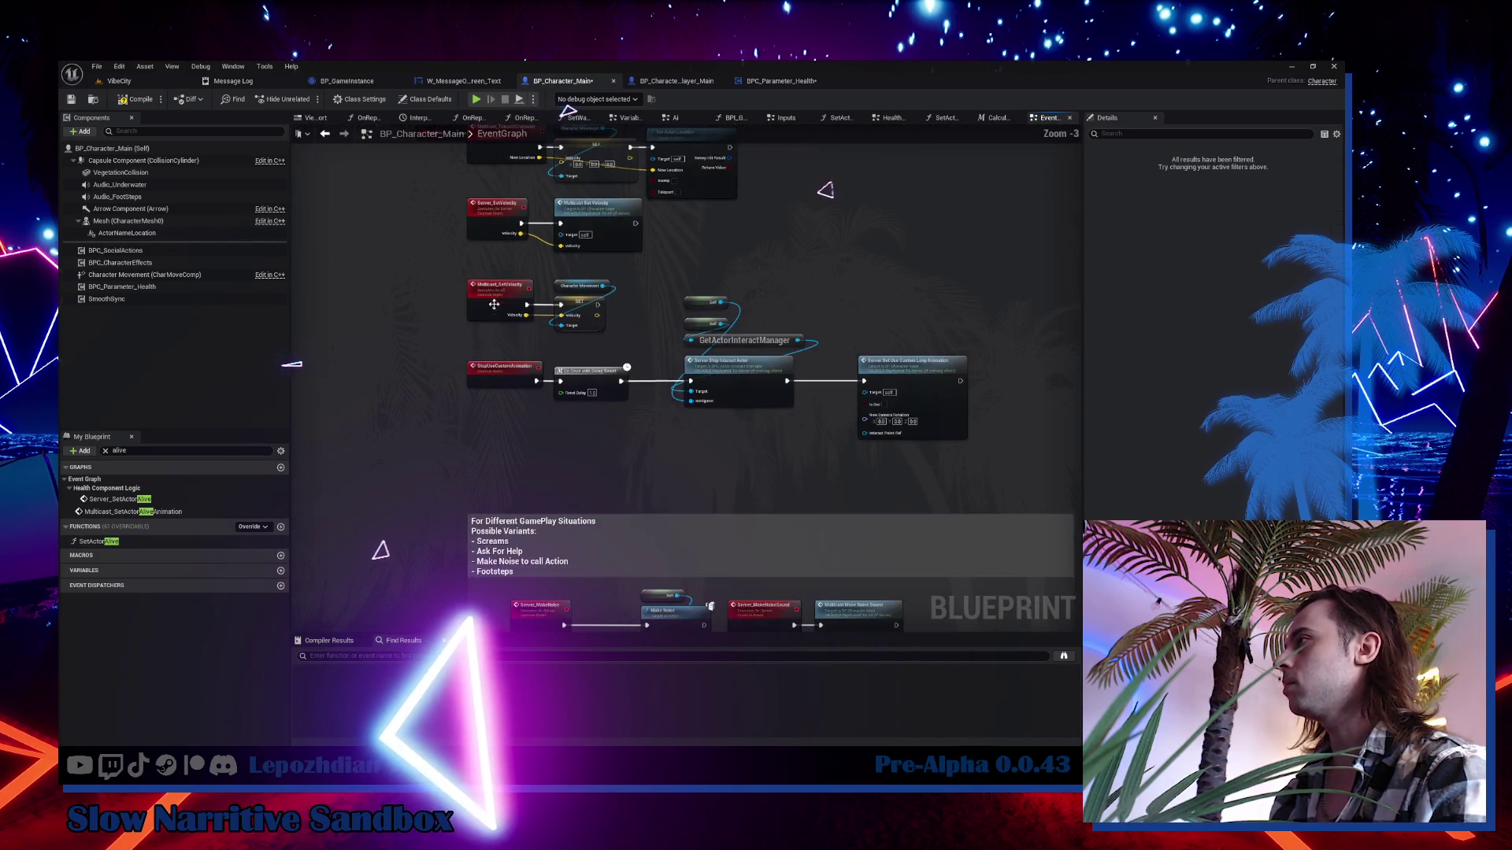
# Move the character and server transform multicast nodes upward to make room.
pyautogui.scroll(-5, 454, 365)
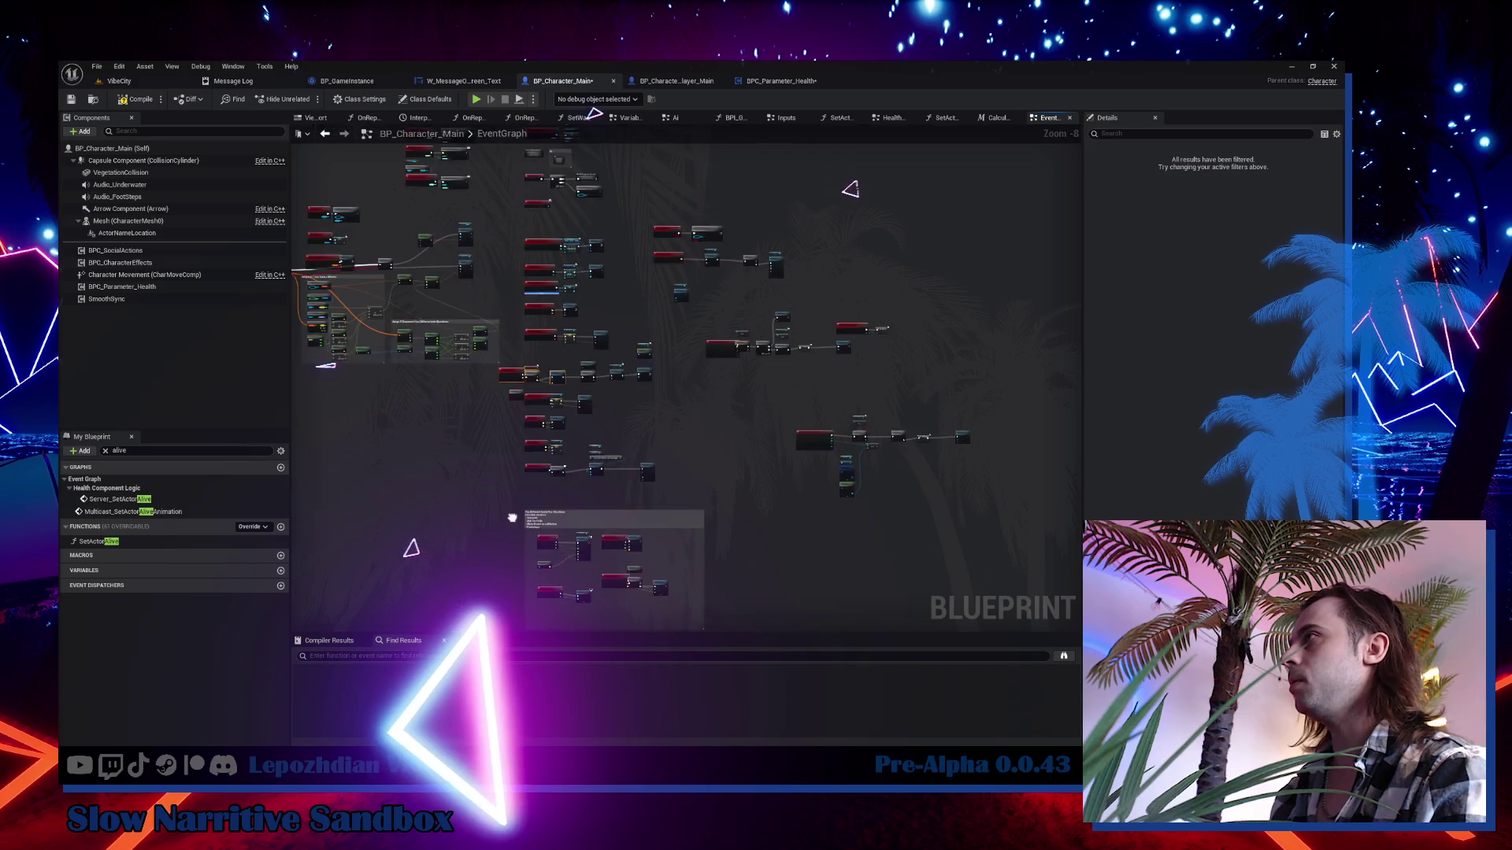
pyautogui.scroll(7, 535, 391)
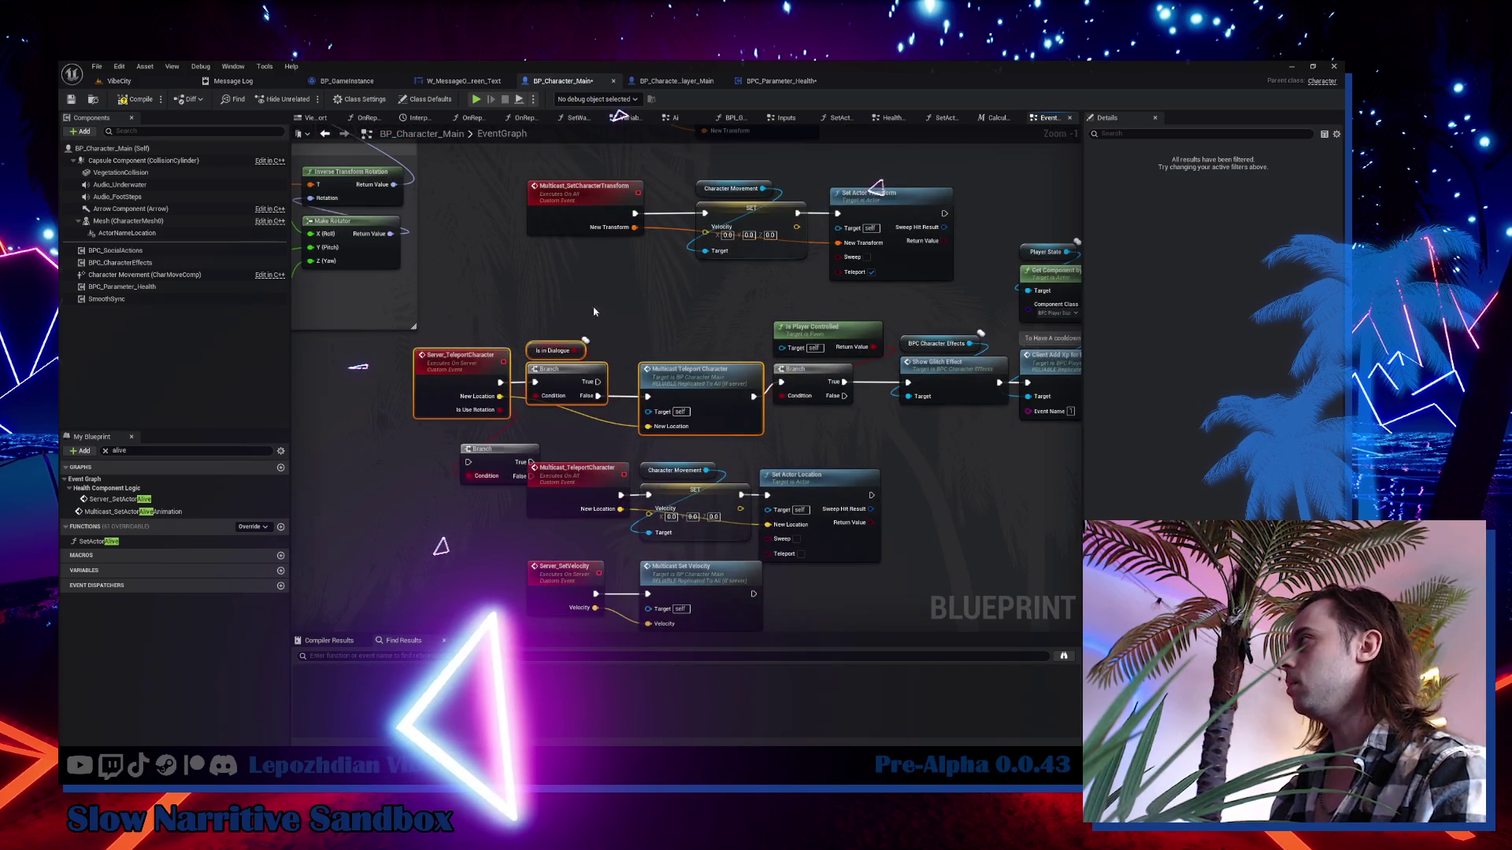
pyautogui.moveTo(594, 312); pyautogui.dragTo(492, 467)
pyautogui.moveTo(417, 326); pyautogui.dragTo(859, 441)
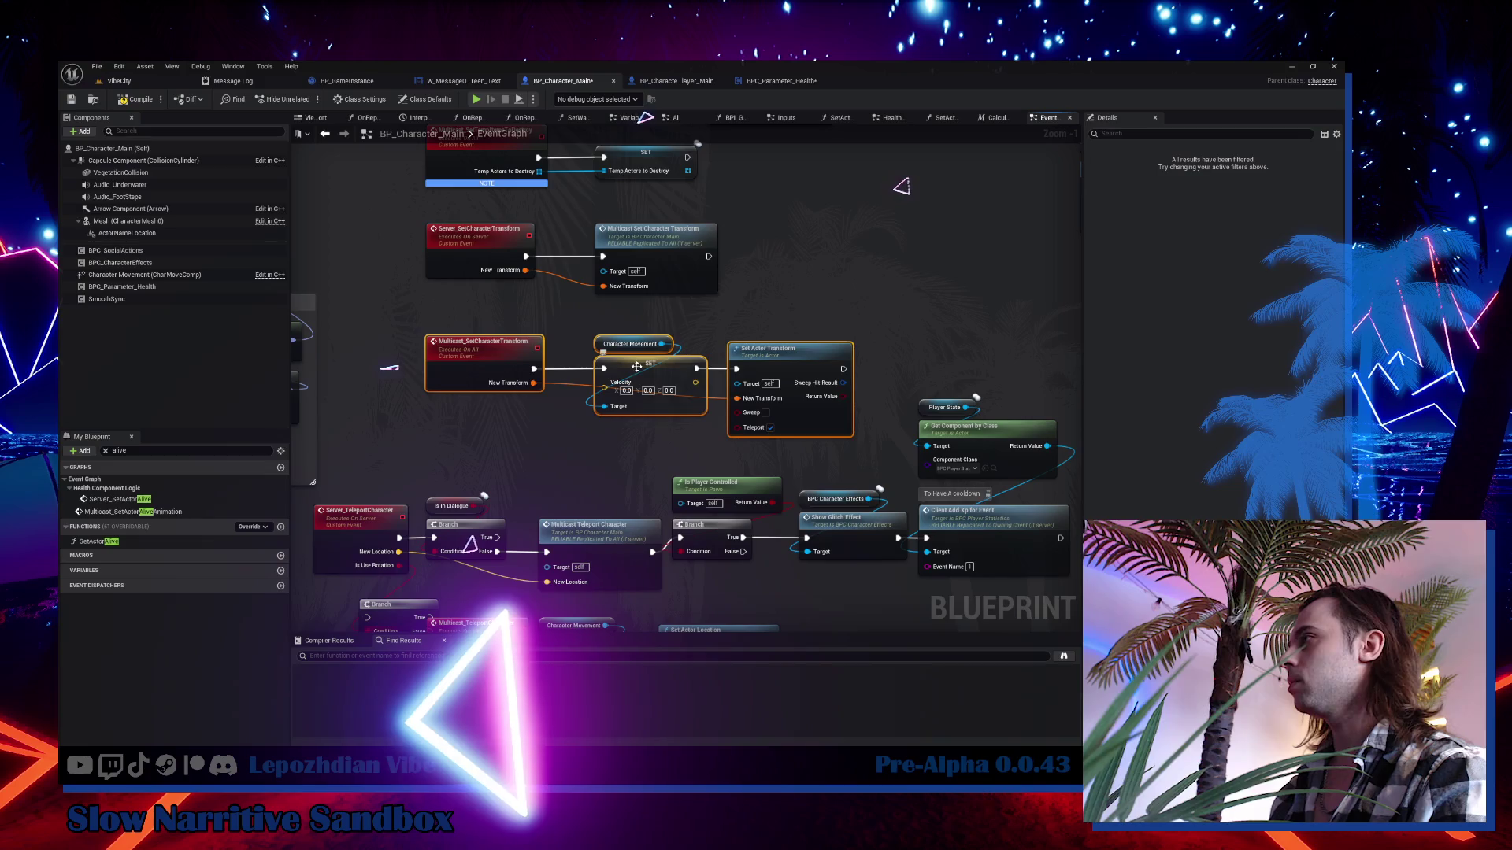
pyautogui.moveTo(636, 367); pyautogui.dragTo(637, 339)
pyautogui.moveTo(405, 211)
pyautogui.mouseDown()
pyautogui.moveTo(551, 283)
pyautogui.moveTo(763, 306)
pyautogui.mouseUp()
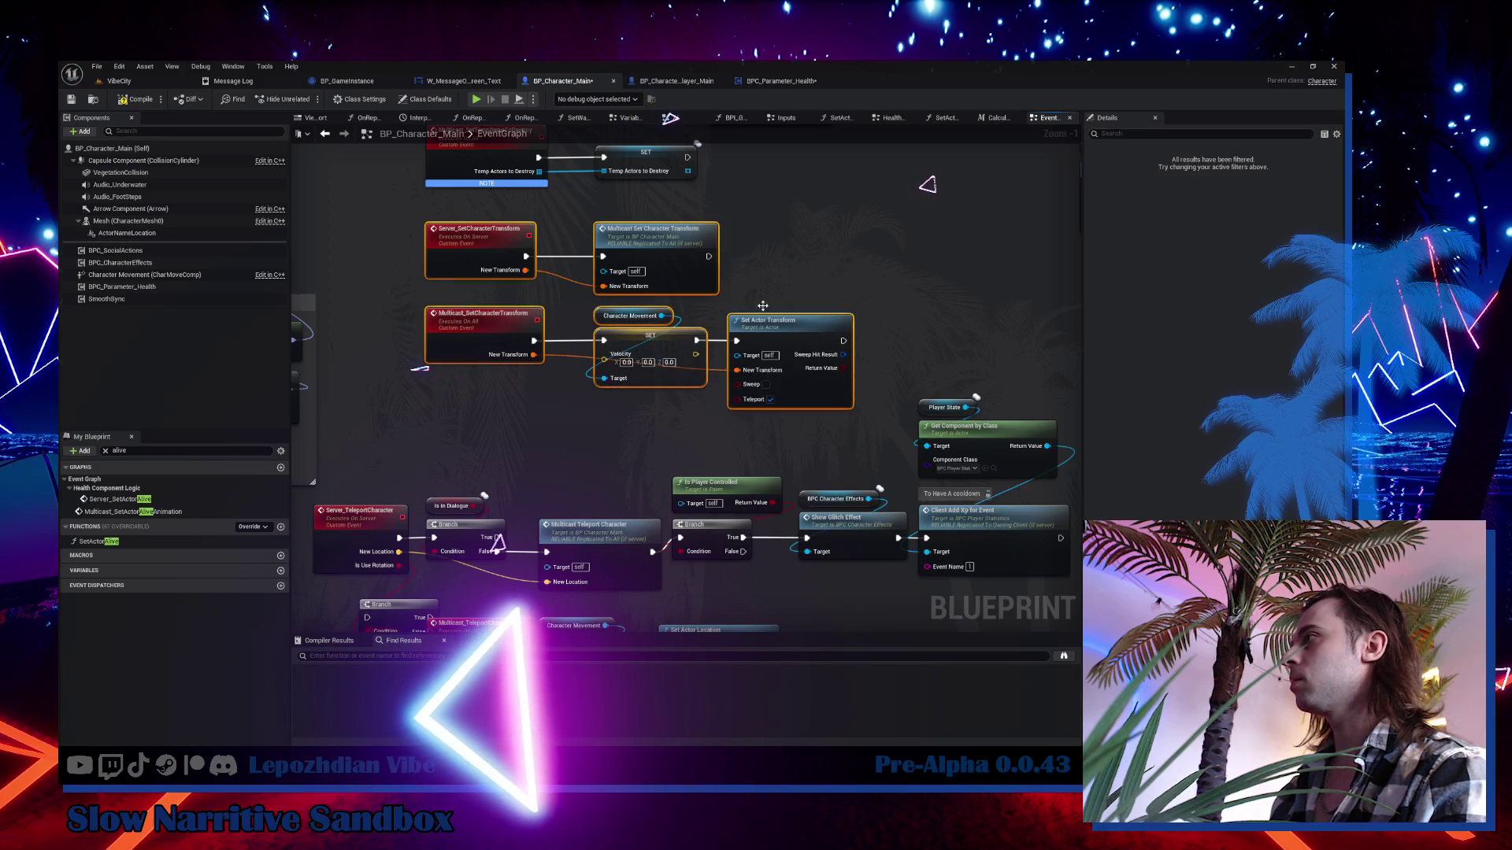
pyautogui.moveTo(689, 246); pyautogui.dragTo(689, 210)
pyautogui.moveTo(549, 359)
pyautogui.mouseDown()
pyautogui.moveTo(570, 189)
pyautogui.moveTo(541, 437)
pyautogui.mouseUp()
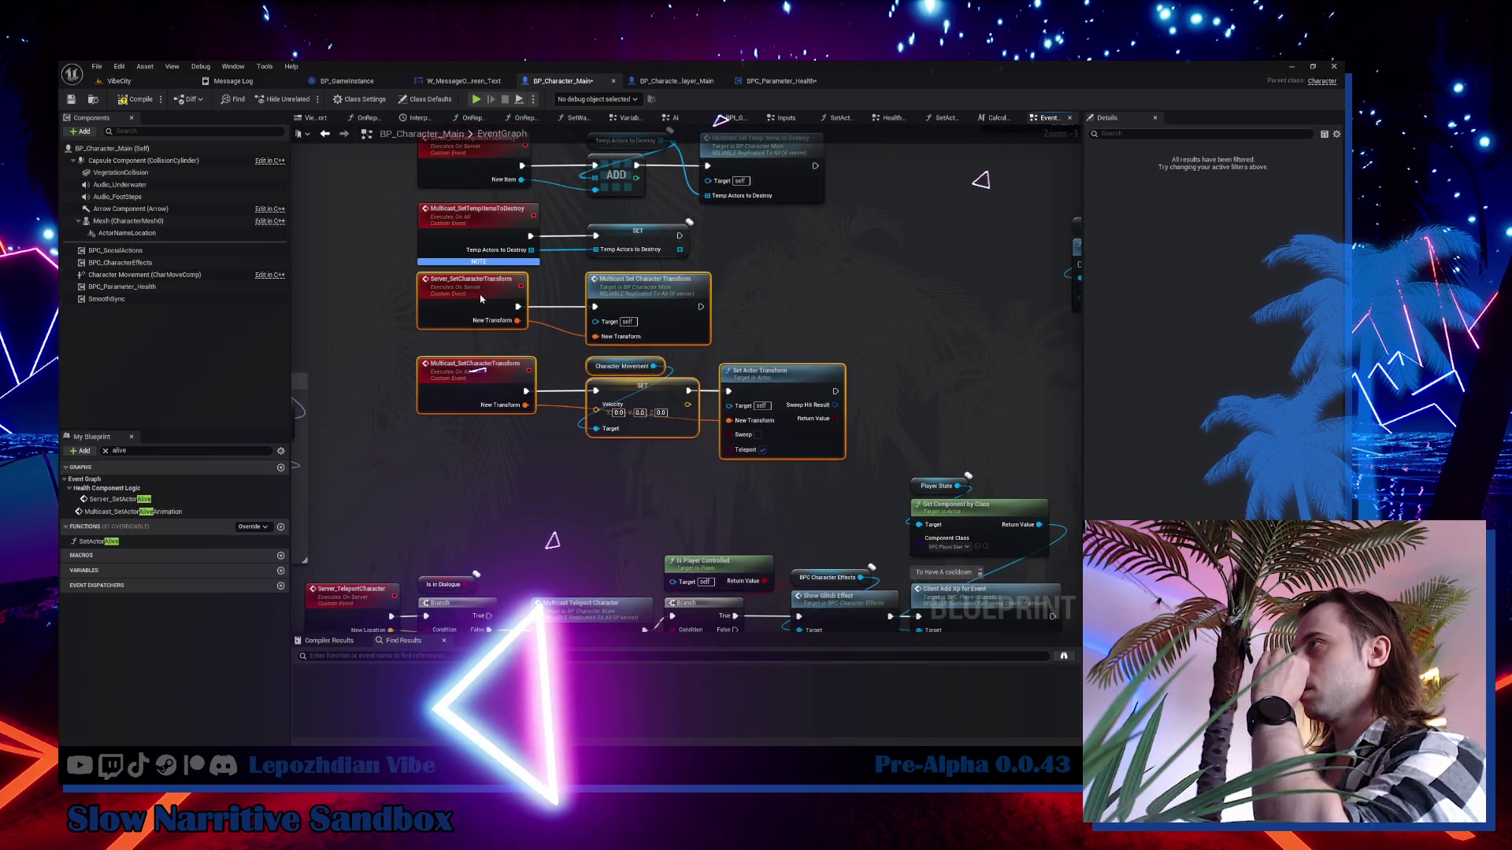
# Rearrange the teleport event, dialogue check, Branches and Multicast Teleport Character call into a line.
pyautogui.click(580, 459)
pyautogui.moveTo(581, 459); pyautogui.dragTo(605, 320)
pyautogui.moveTo(411, 392); pyautogui.dragTo(552, 473)
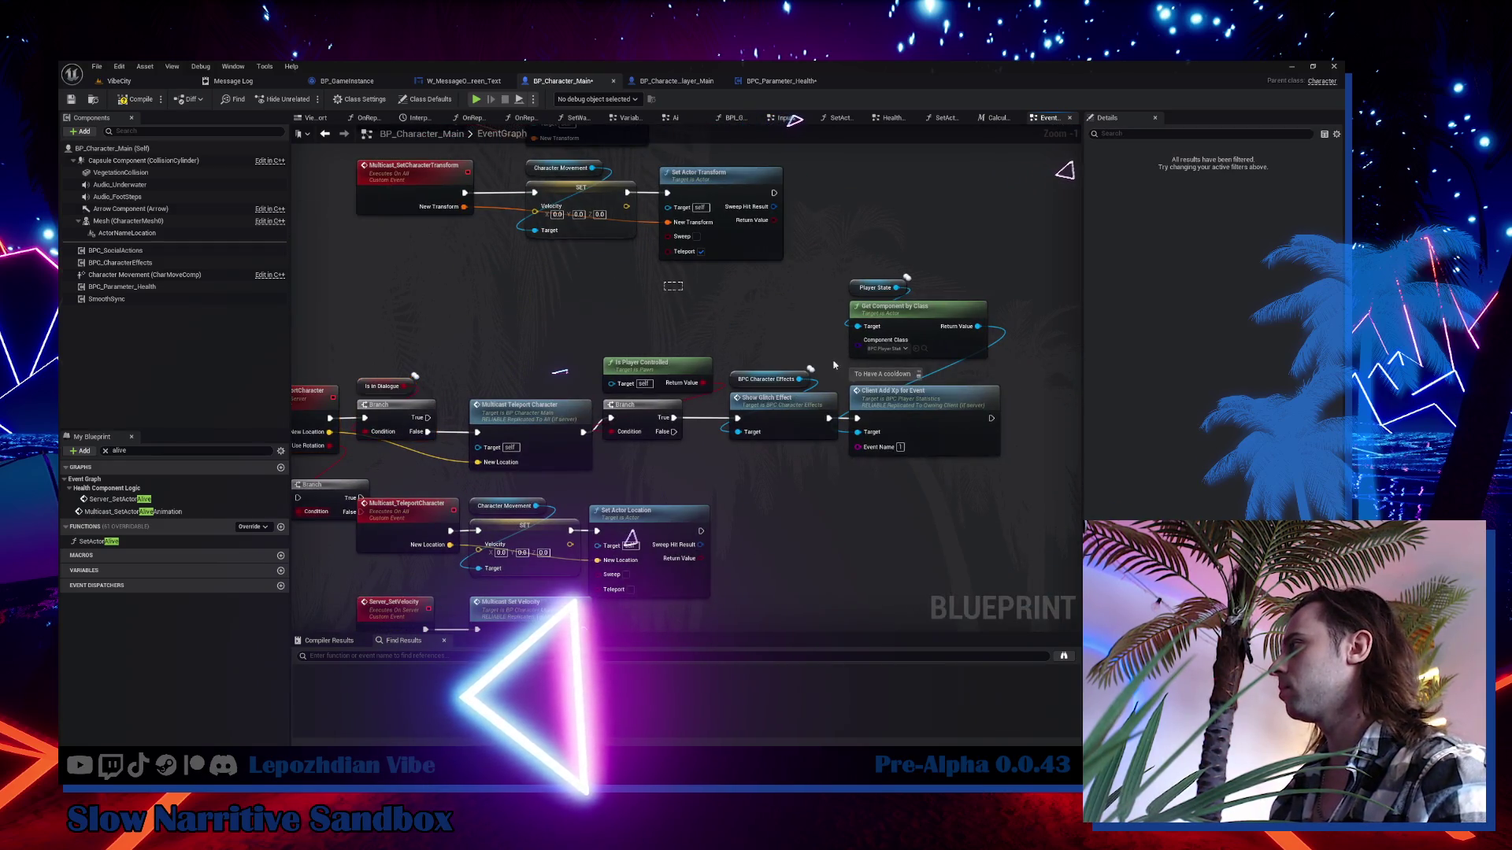
pyautogui.moveTo(1015, 267); pyautogui.dragTo(598, 473)
pyautogui.moveTo(616, 414); pyautogui.dragTo(631, 425)
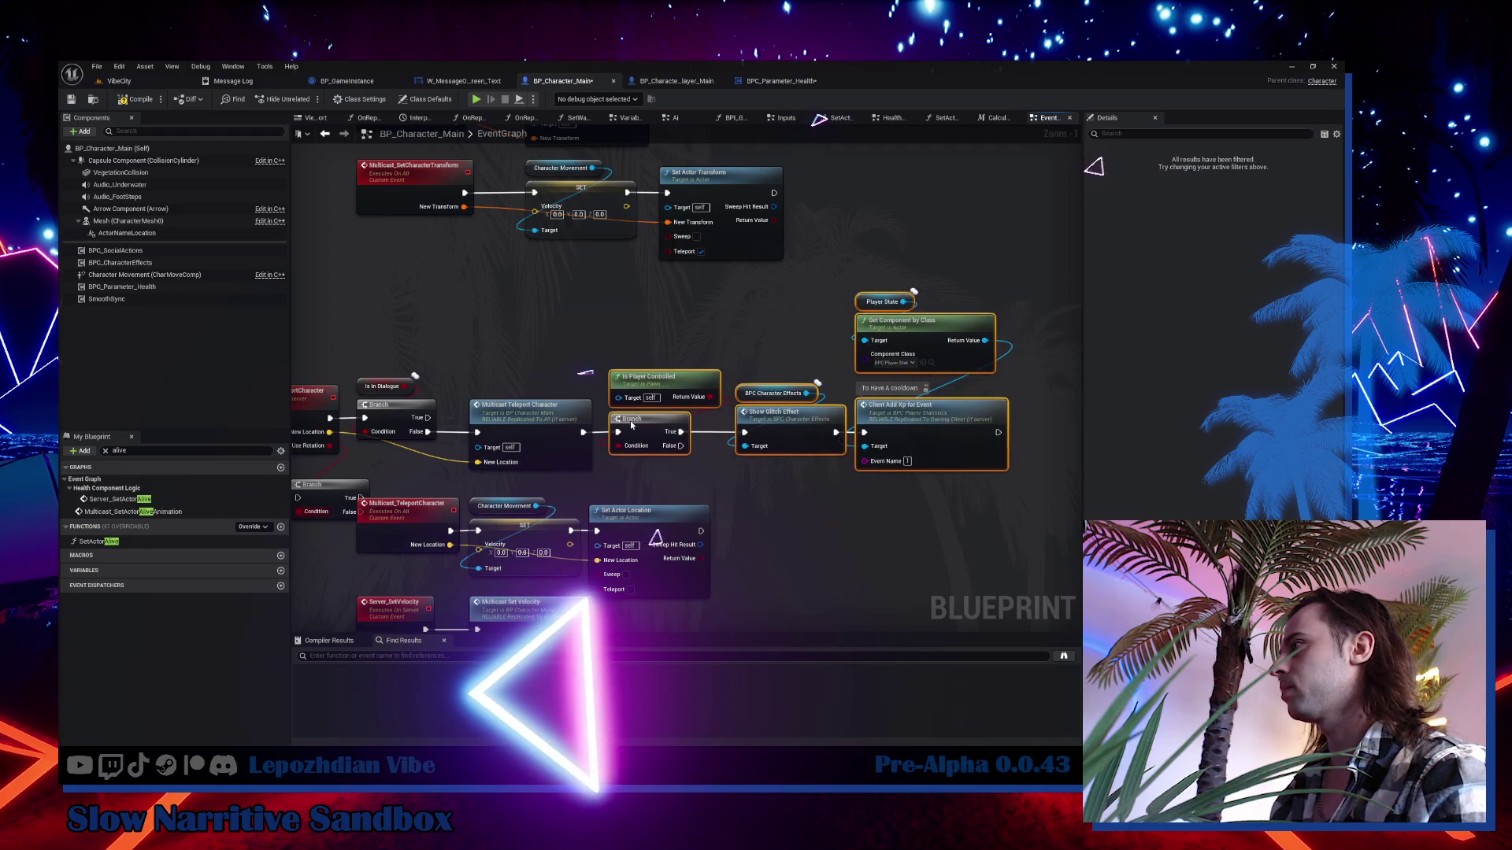
pyautogui.moveTo(453, 304); pyautogui.dragTo(720, 226)
pyautogui.click(415, 323)
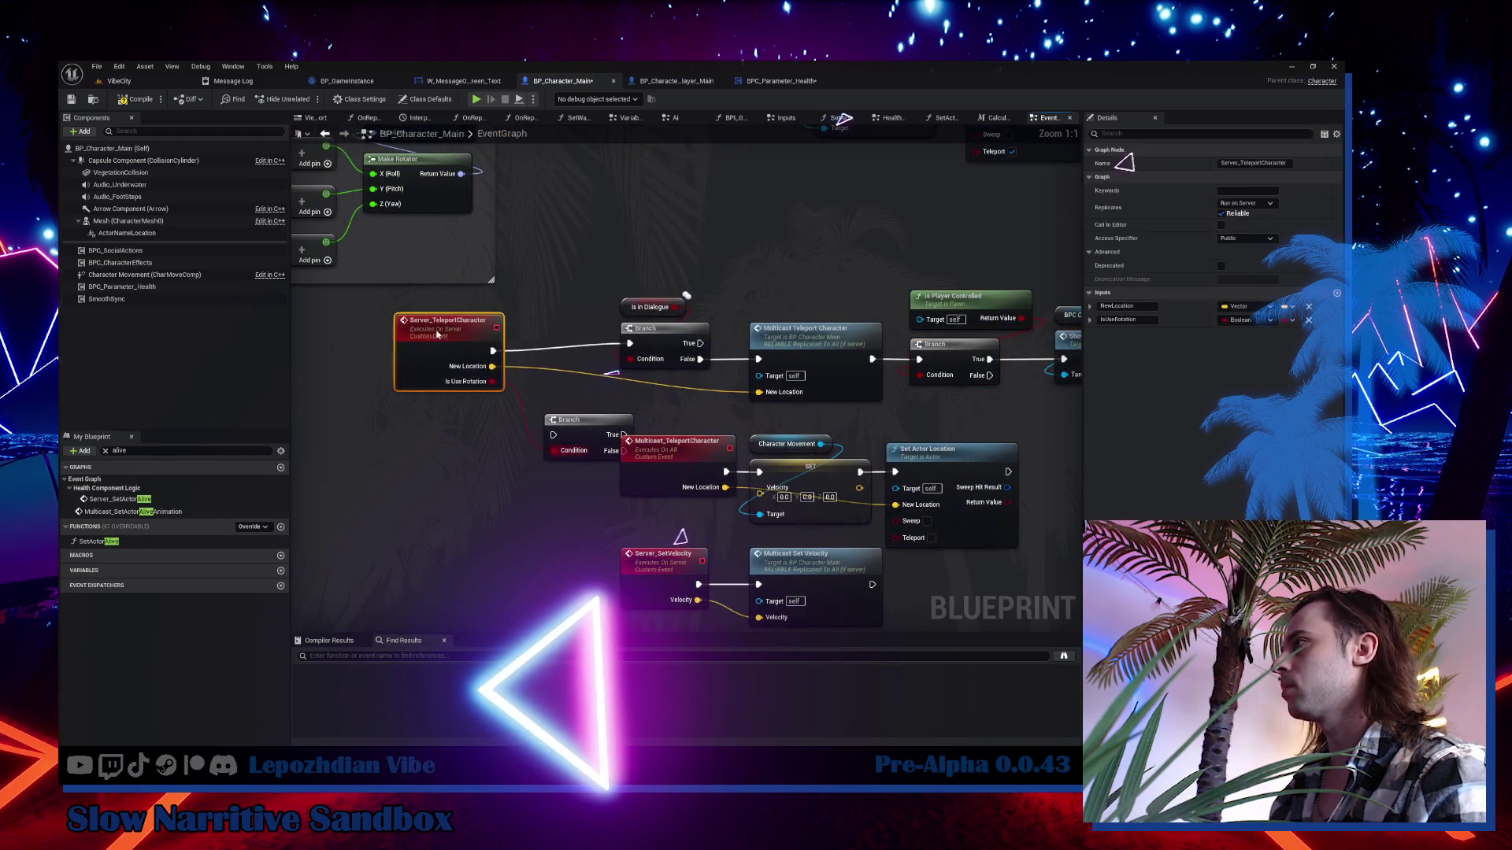
pyautogui.moveTo(626, 260)
pyautogui.mouseDown()
pyautogui.moveTo(712, 370)
pyautogui.moveTo(544, 343)
pyautogui.mouseUp()
pyautogui.moveTo(852, 347)
pyautogui.mouseDown()
pyautogui.moveTo(598, 351)
pyautogui.moveTo(610, 343)
pyautogui.mouseUp()
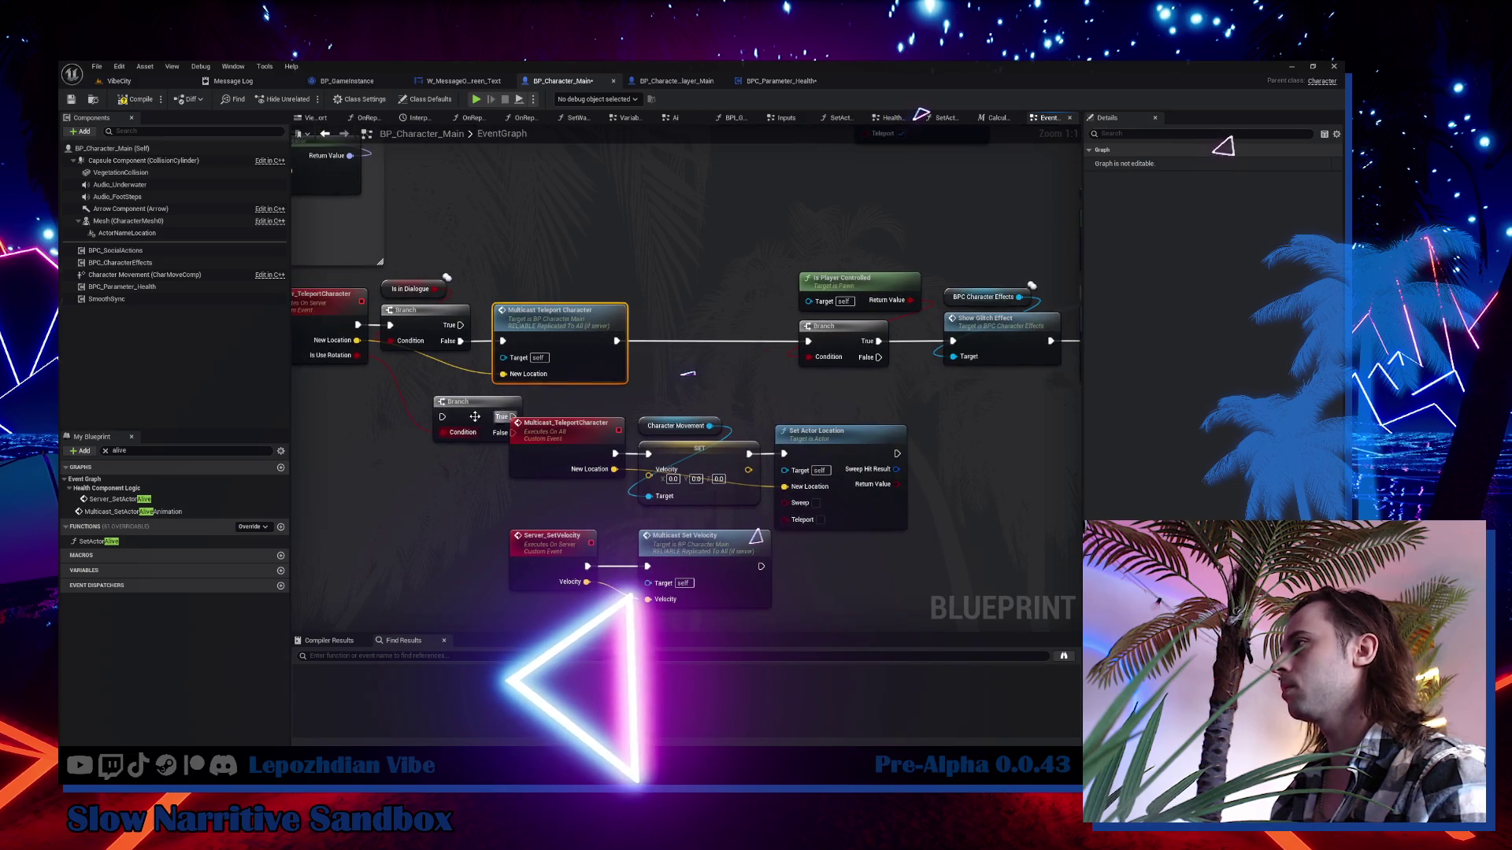
pyautogui.moveTo(474, 411)
pyautogui.mouseDown()
pyautogui.moveTo(678, 368)
pyautogui.moveTo(646, 337)
pyautogui.moveTo(666, 331)
pyautogui.mouseUp()
# Add a Sequence after the multicast call: Then 0 to the top Branch, Then 1 to the glitch chain.
pyautogui.write('seq')
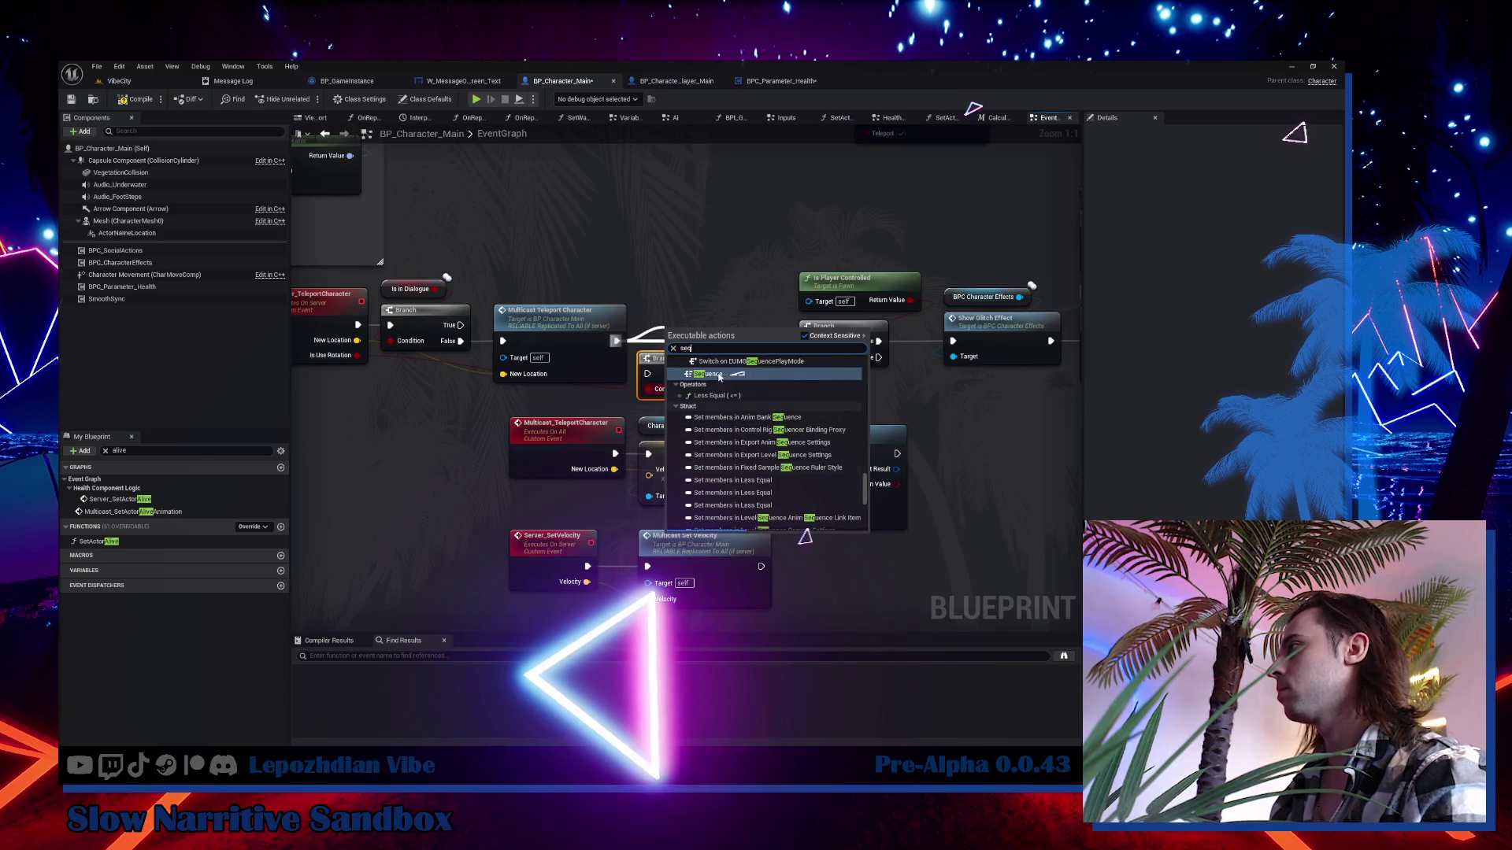
pyautogui.click(718, 374)
pyautogui.moveTo(693, 335); pyautogui.dragTo(720, 233)
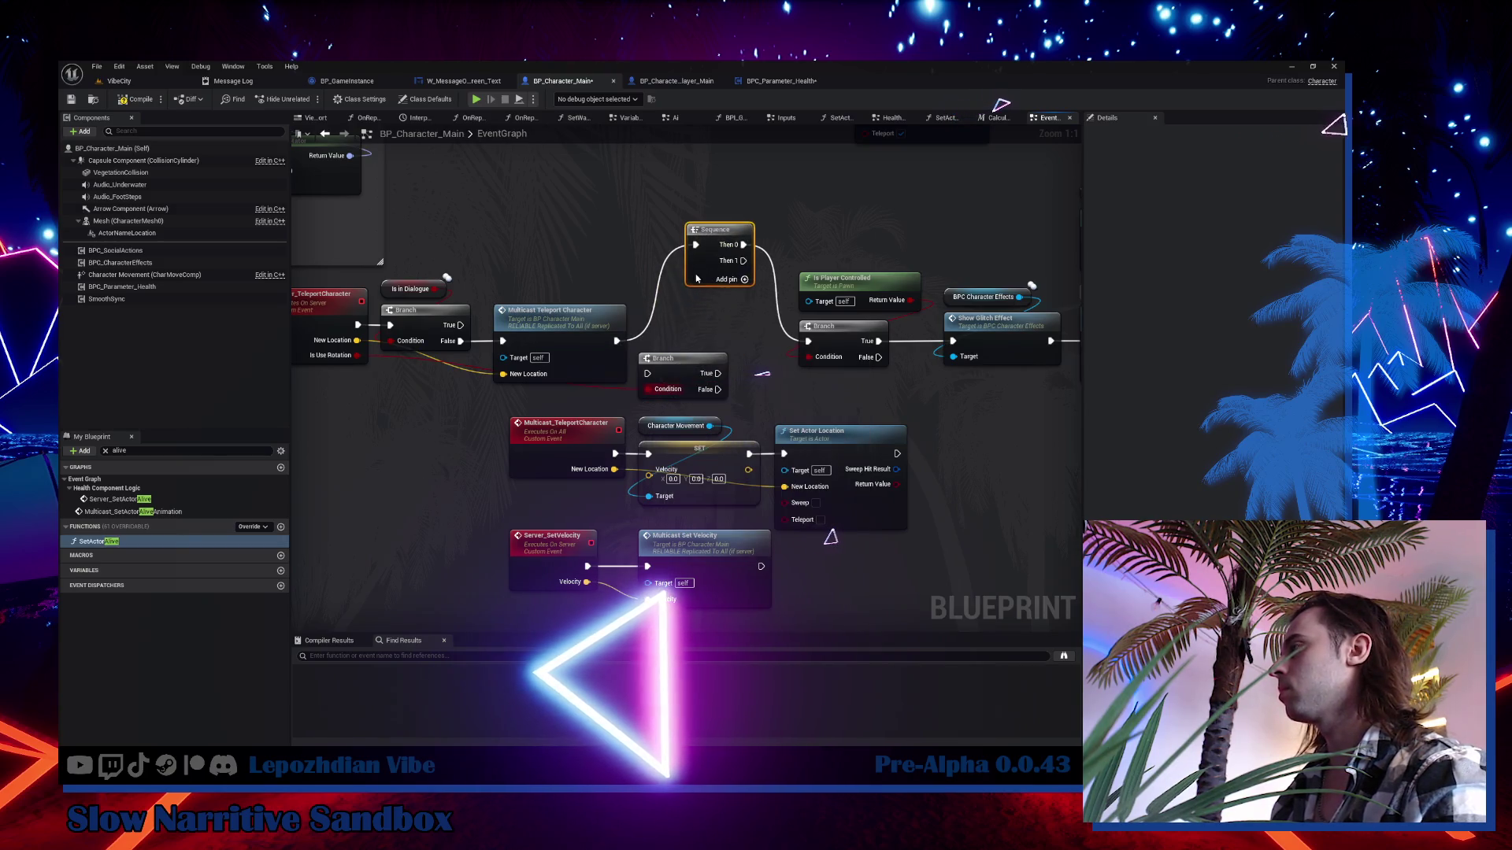
pyautogui.moveTo(683, 367); pyautogui.dragTo(783, 143)
pyautogui.moveTo(708, 263)
pyautogui.mouseDown()
pyautogui.moveTo(667, 360)
pyautogui.moveTo(702, 357)
pyautogui.mouseUp()
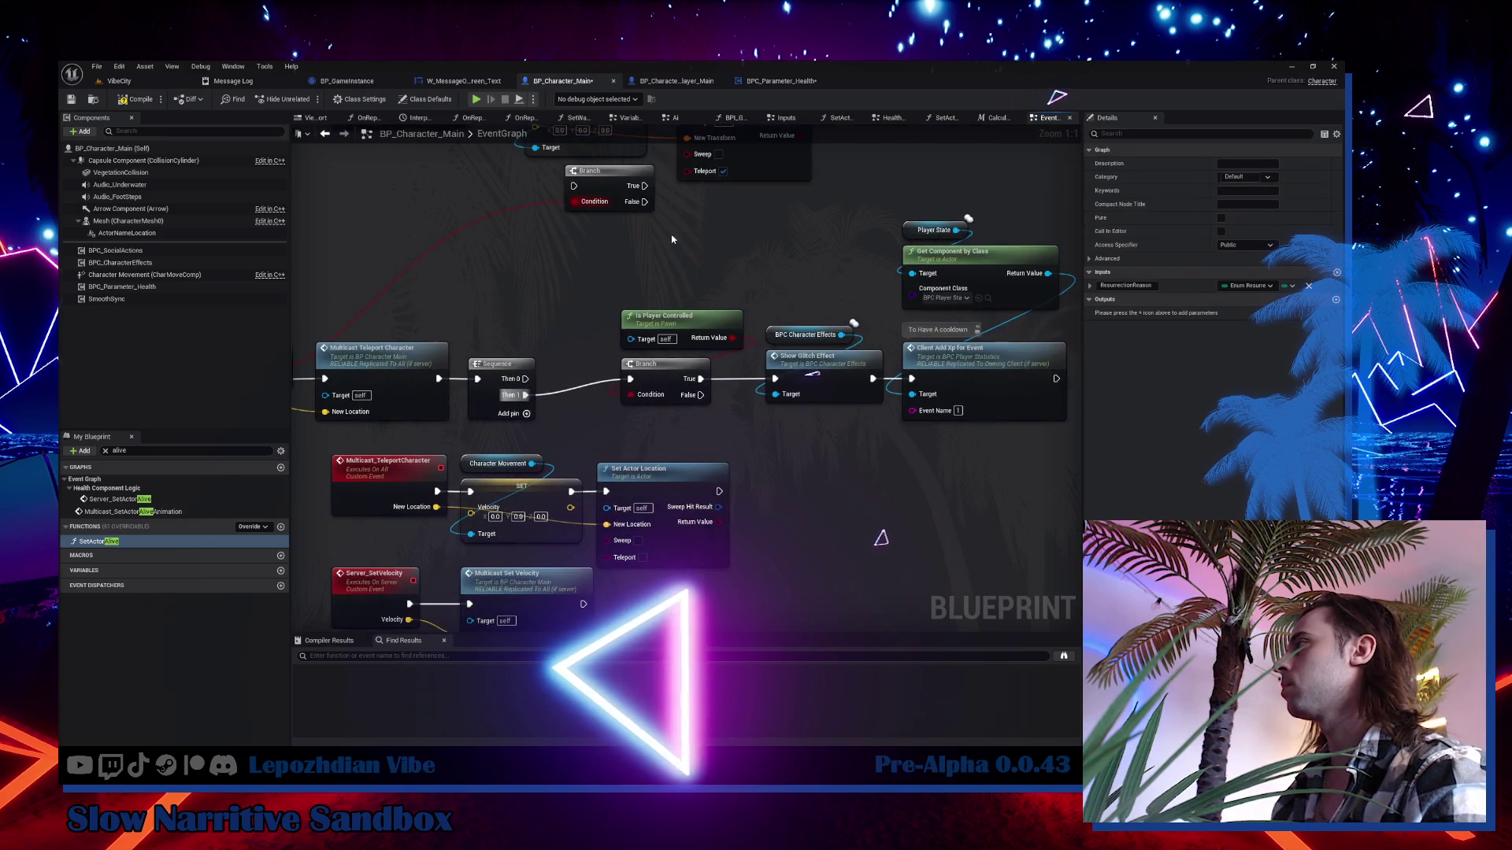
pyautogui.moveTo(667, 233); pyautogui.dragTo(1019, 404)
pyautogui.moveTo(667, 381); pyautogui.dragTo(772, 396)
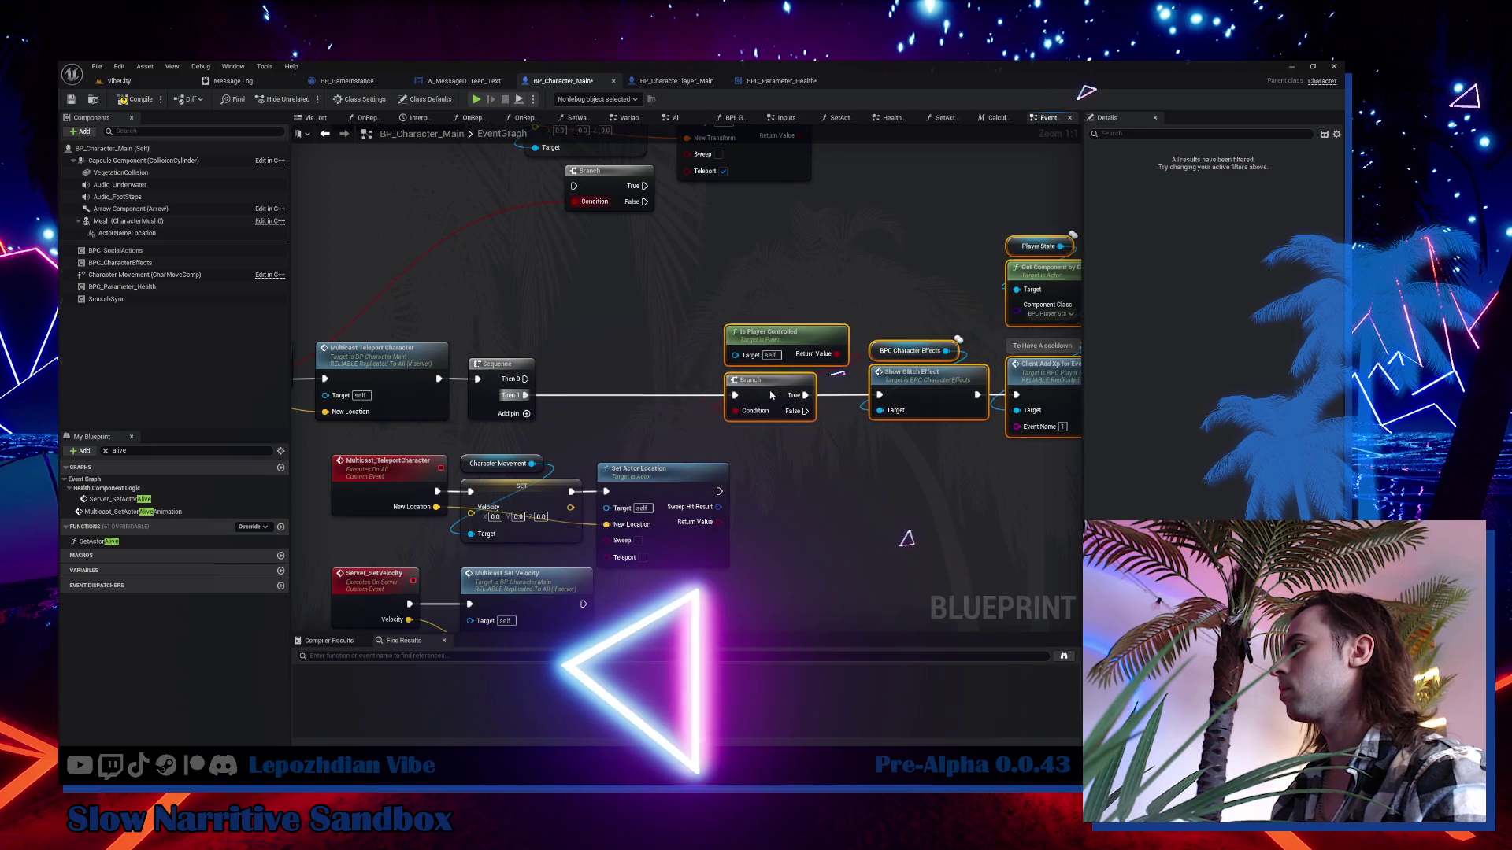
pyautogui.moveTo(525, 379)
pyautogui.mouseDown()
pyautogui.moveTo(574, 186)
pyautogui.moveTo(605, 203)
pyautogui.moveTo(596, 334)
pyautogui.mouseUp()
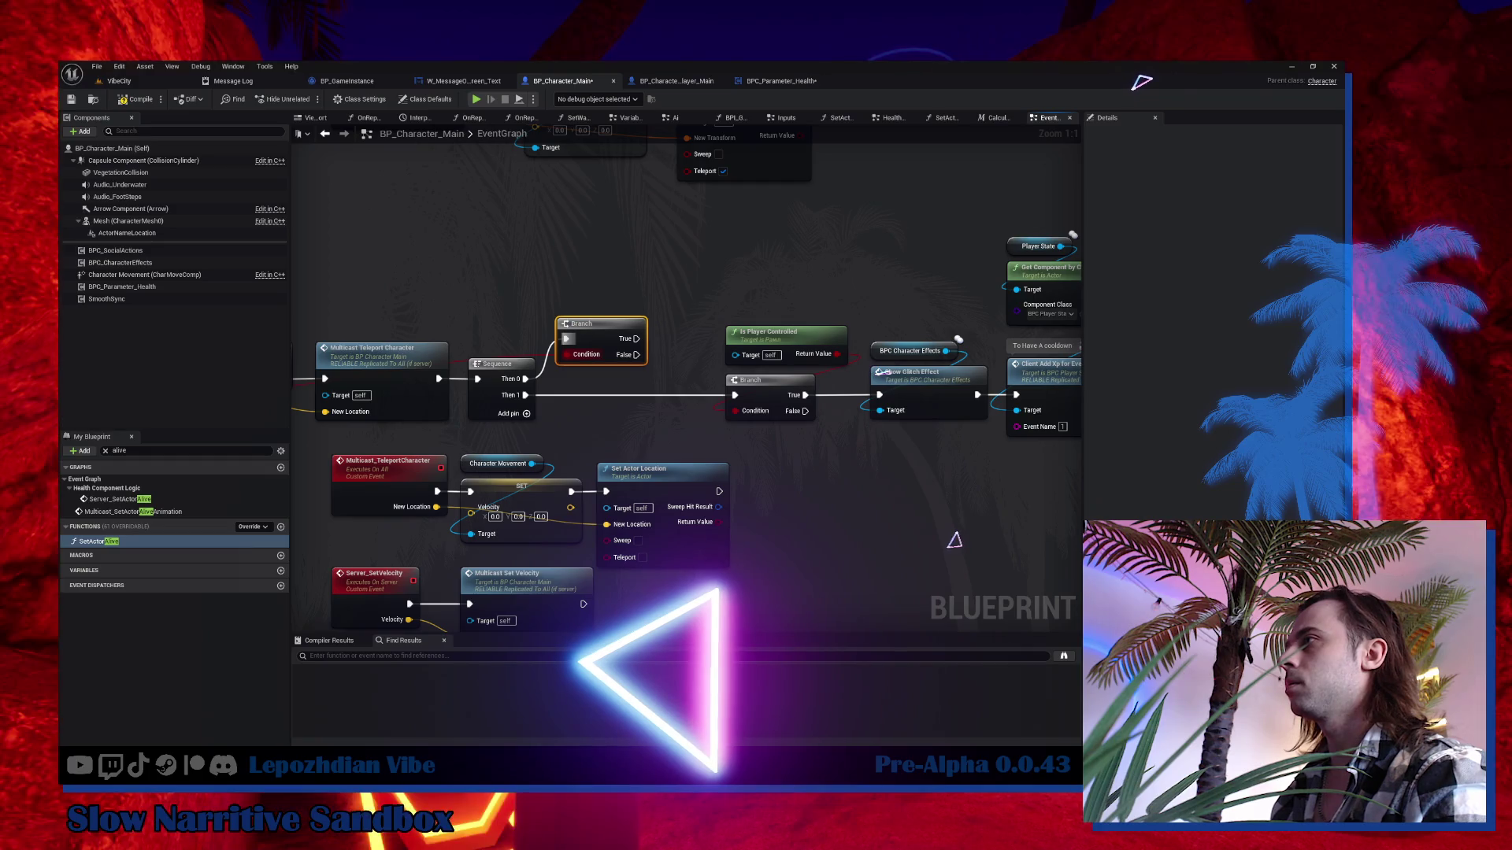
pyautogui.moveTo(630, 452); pyautogui.dragTo(730, 423)
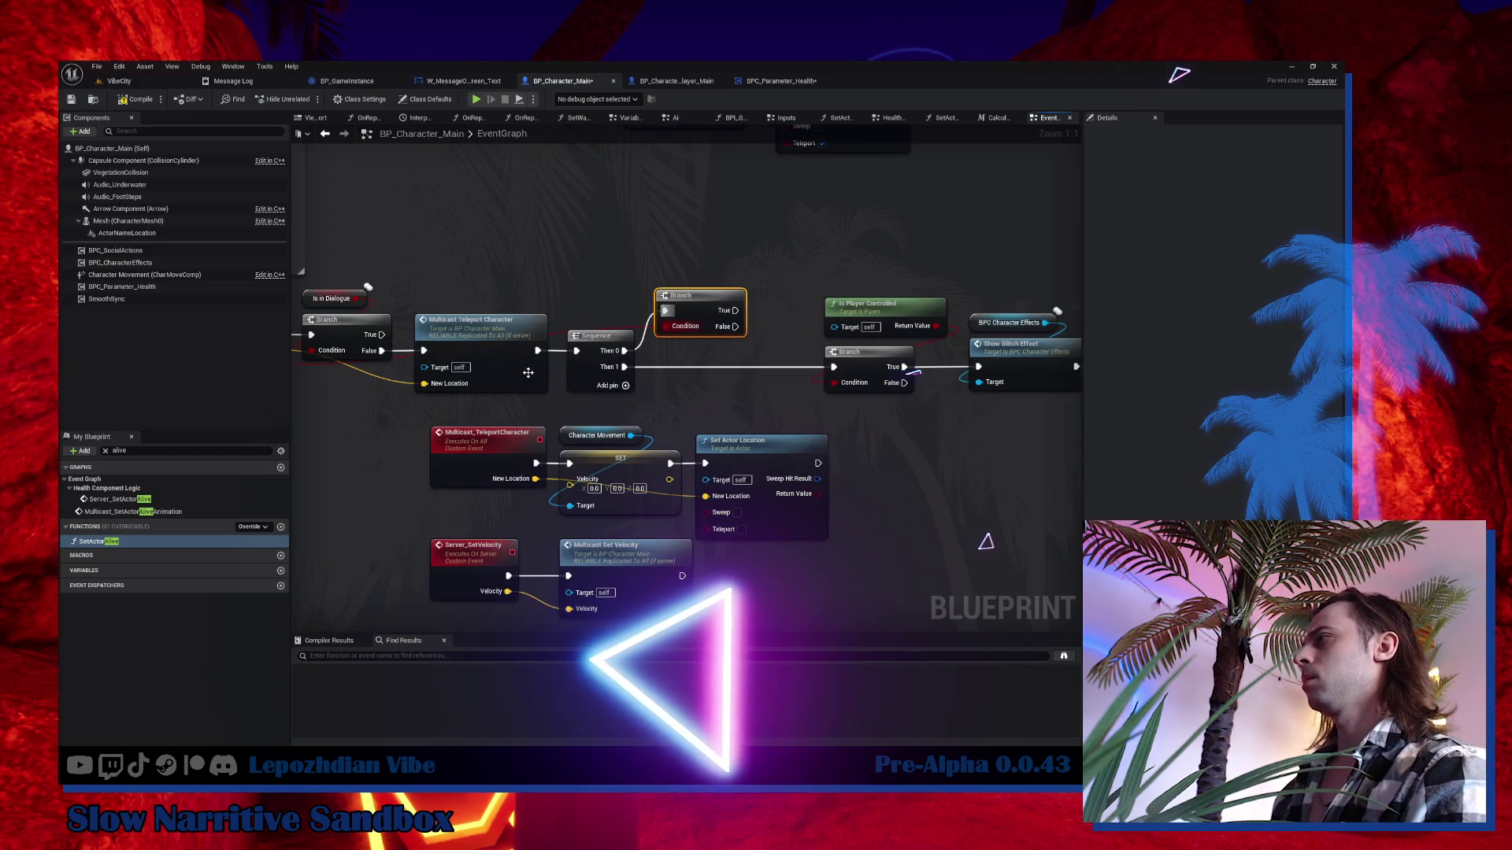
pyautogui.moveTo(497, 524)
pyautogui.mouseDown()
pyautogui.moveTo(523, 400)
pyautogui.moveTo(533, 526)
pyautogui.moveTo(485, 414)
pyautogui.mouseUp()
pyautogui.moveTo(574, 454); pyautogui.dragTo(386, 425)
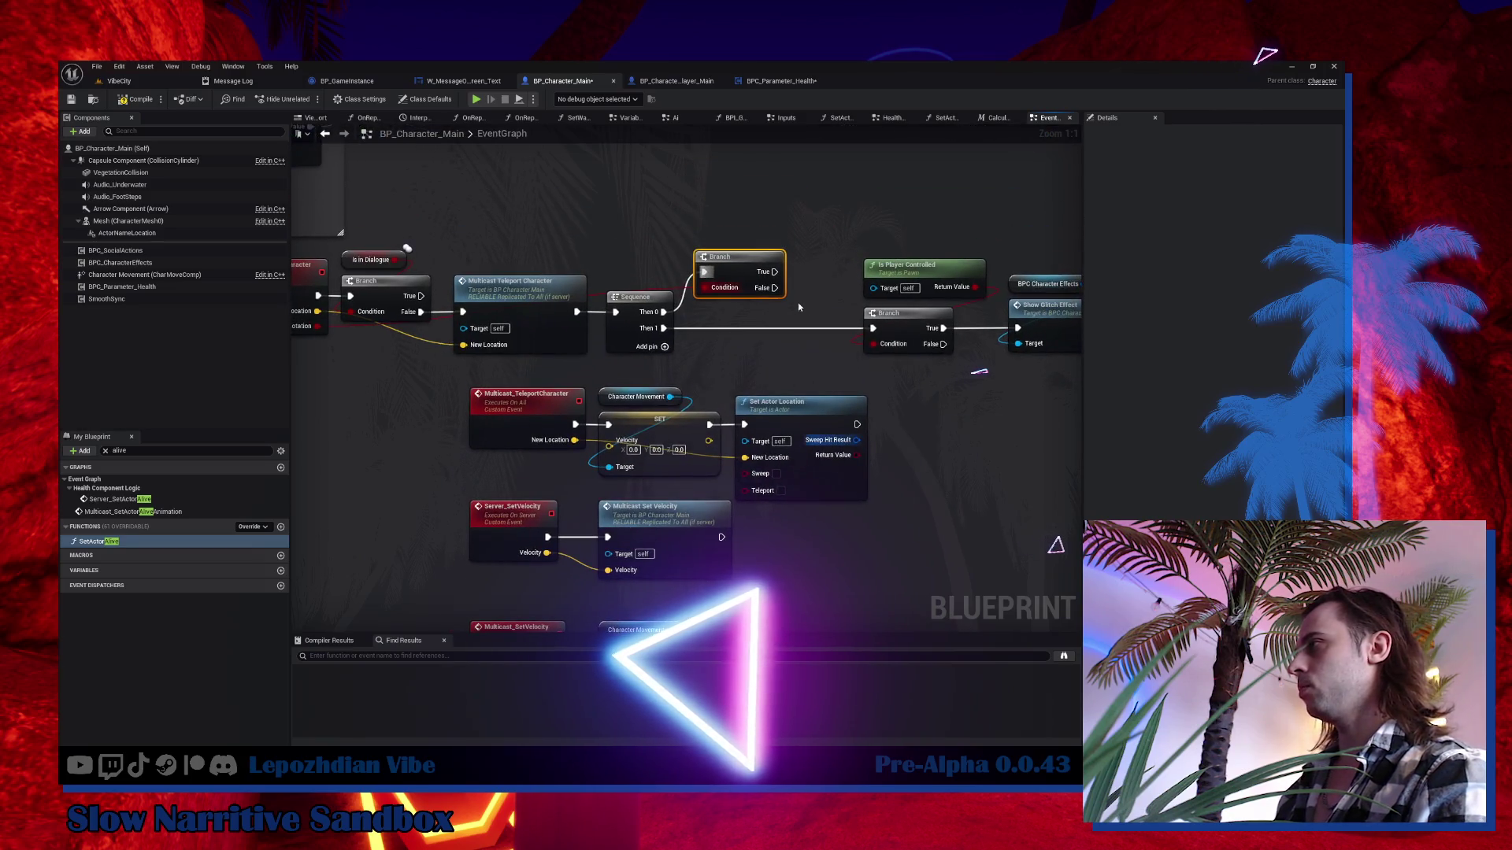
# Create a custom event named Multicast_SetCharacterRotation with Multicast replication.
pyautogui.rightClick(933, 422)
pyautogui.write('mu')
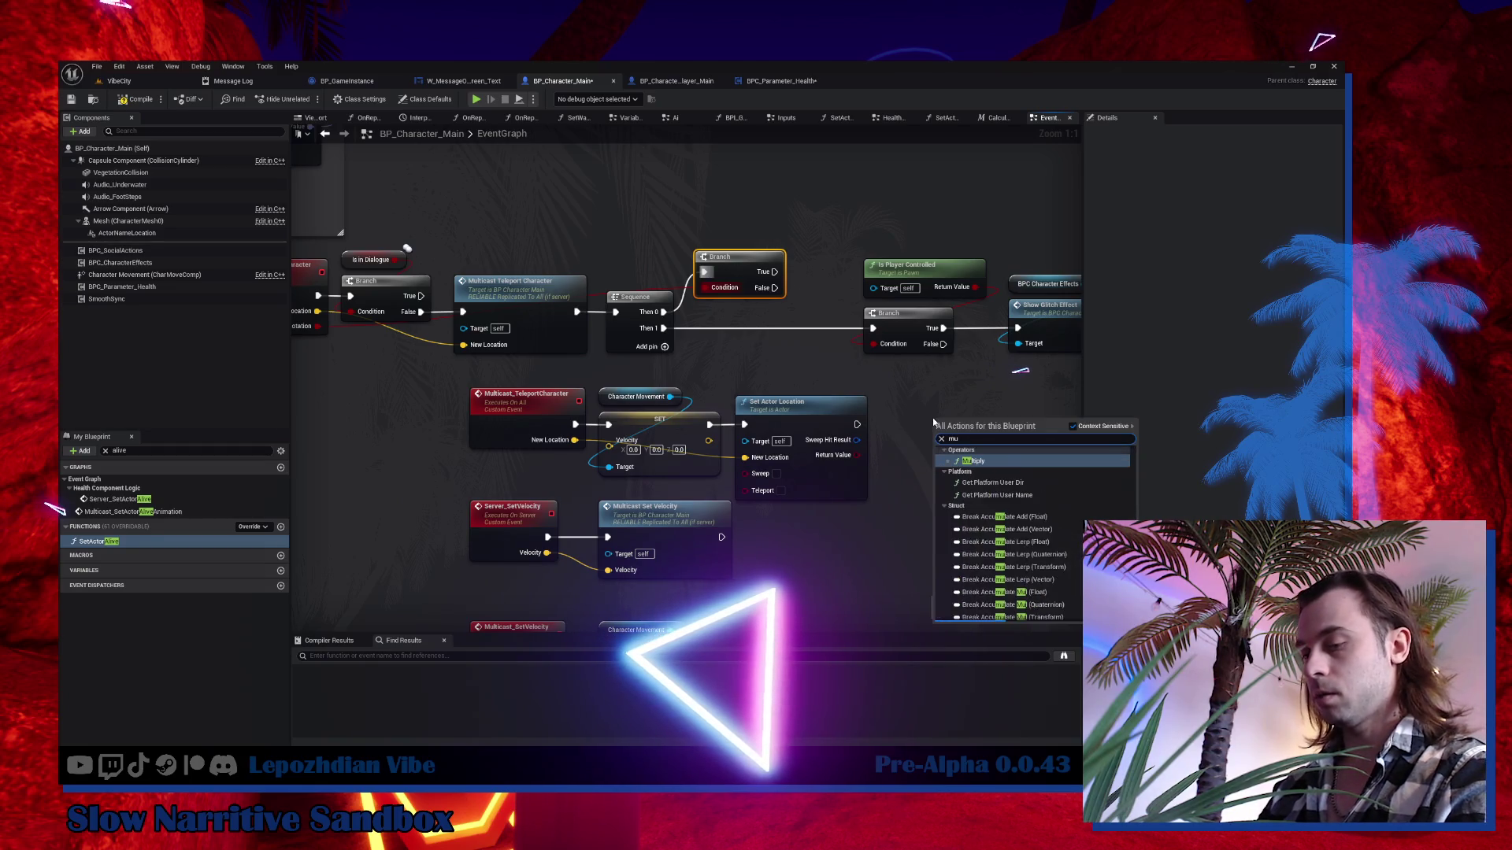
pyautogui.press('BackSpace')
pyautogui.press('BackSpace')
pyautogui.write('custom')
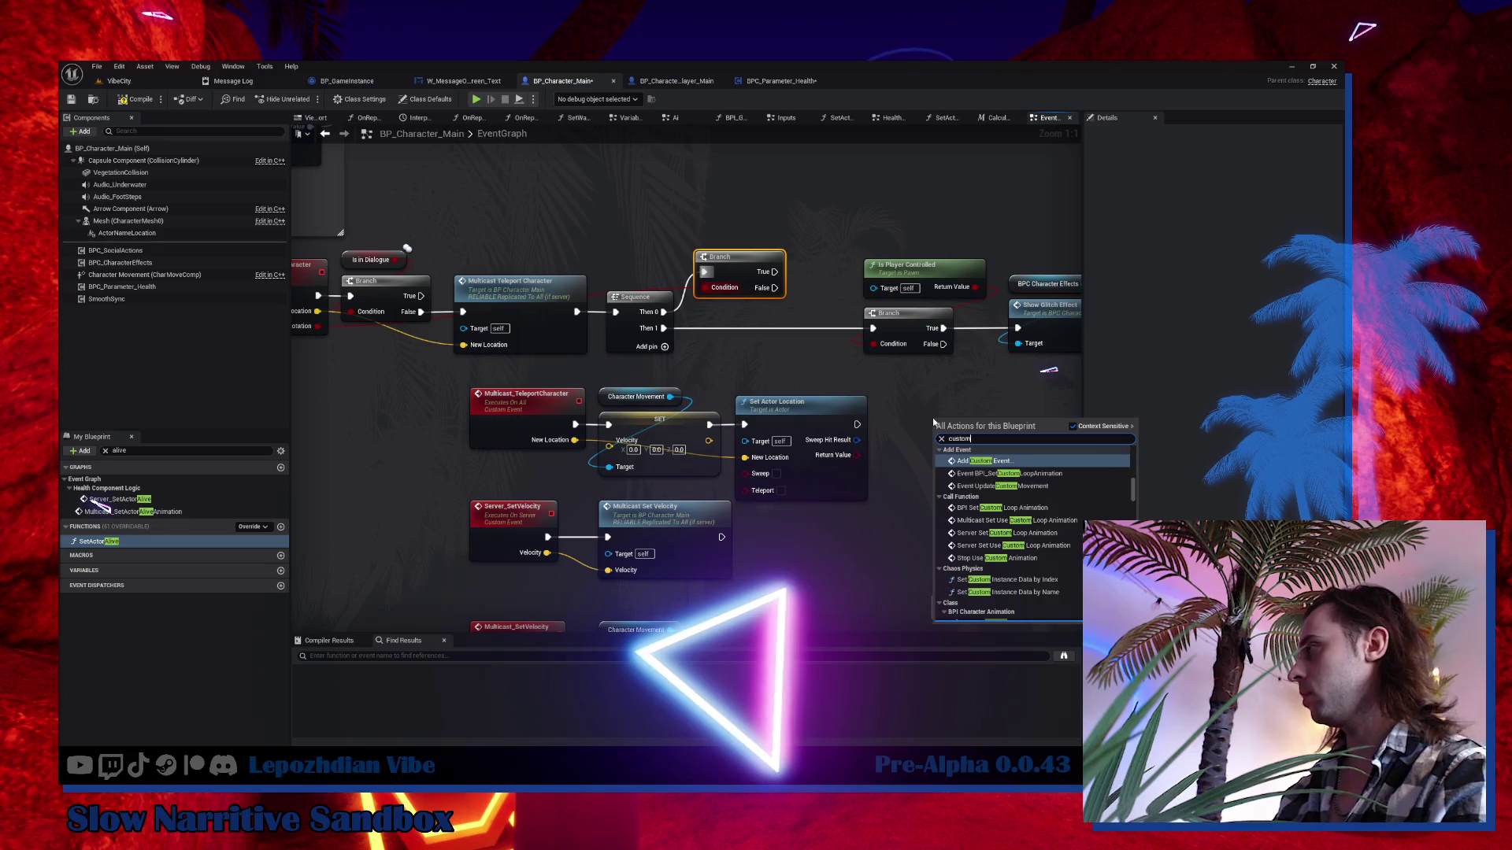
pyautogui.click(1020, 463)
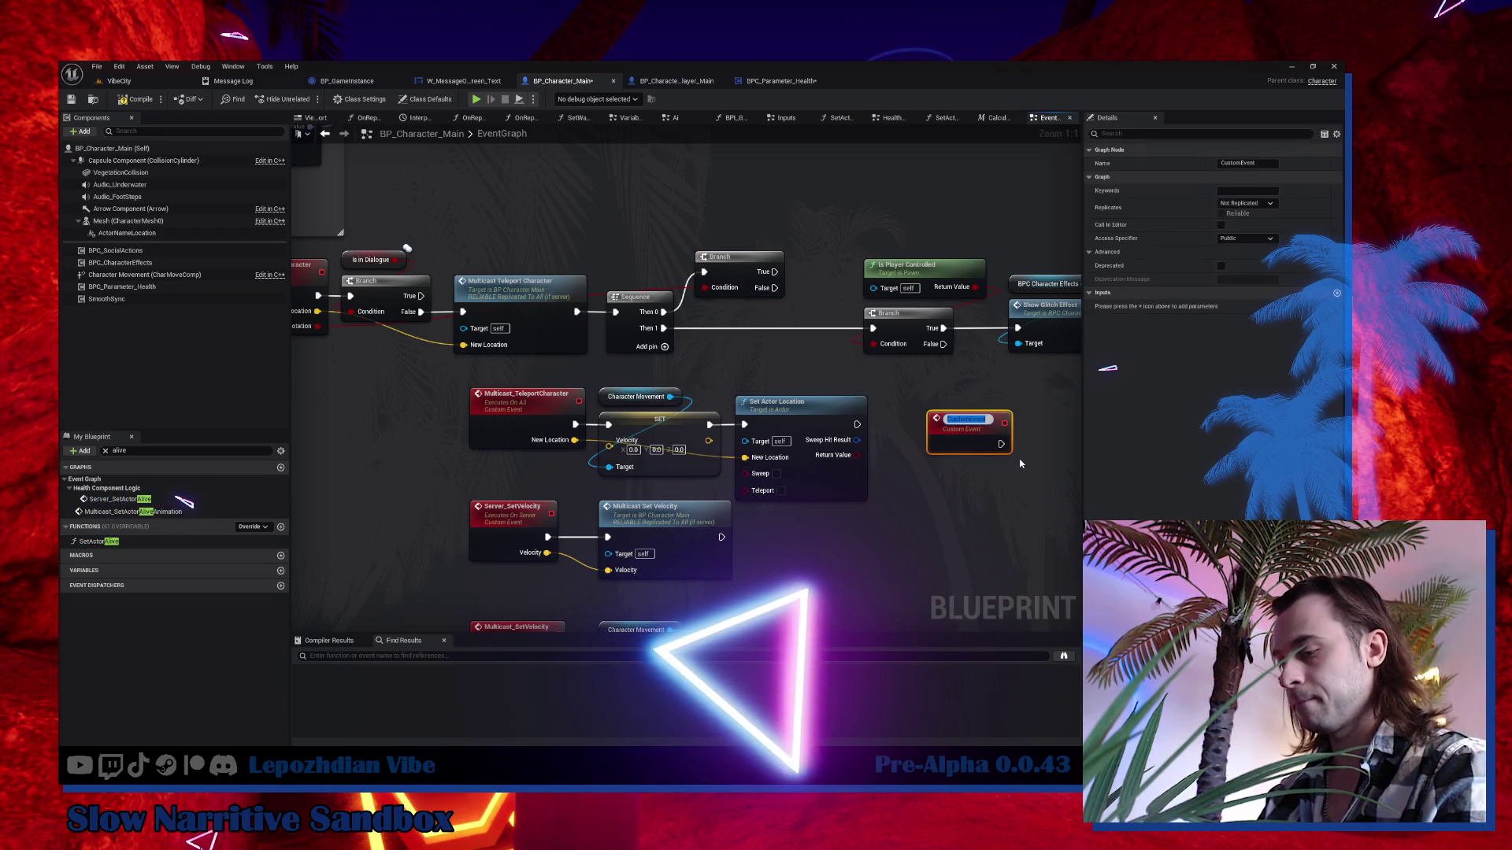
pyautogui.write('Multicast_SetC')
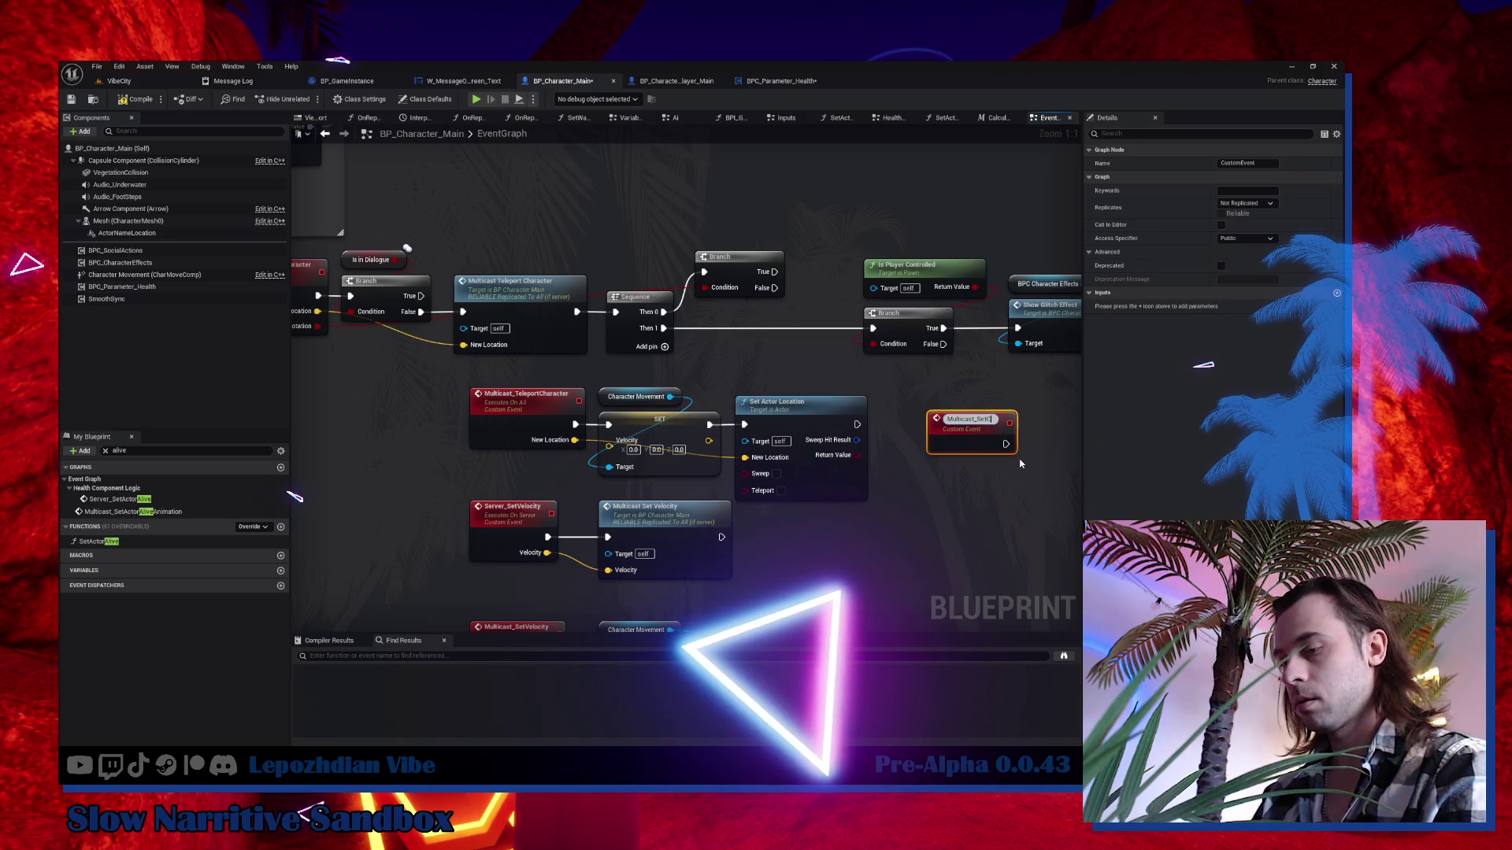
pyautogui.write('haracterRotation')
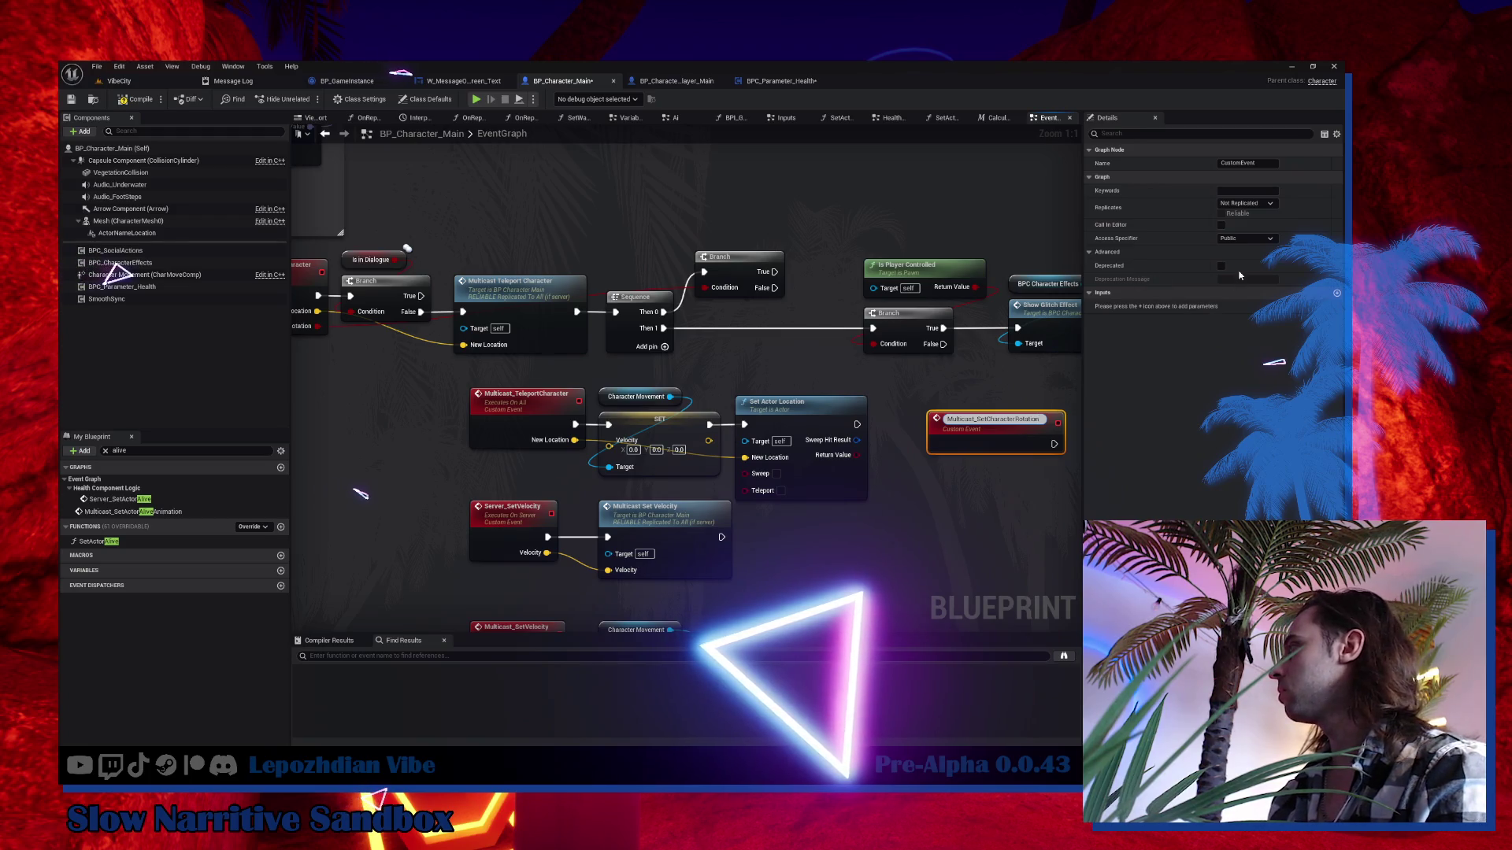
pyautogui.press('Return')
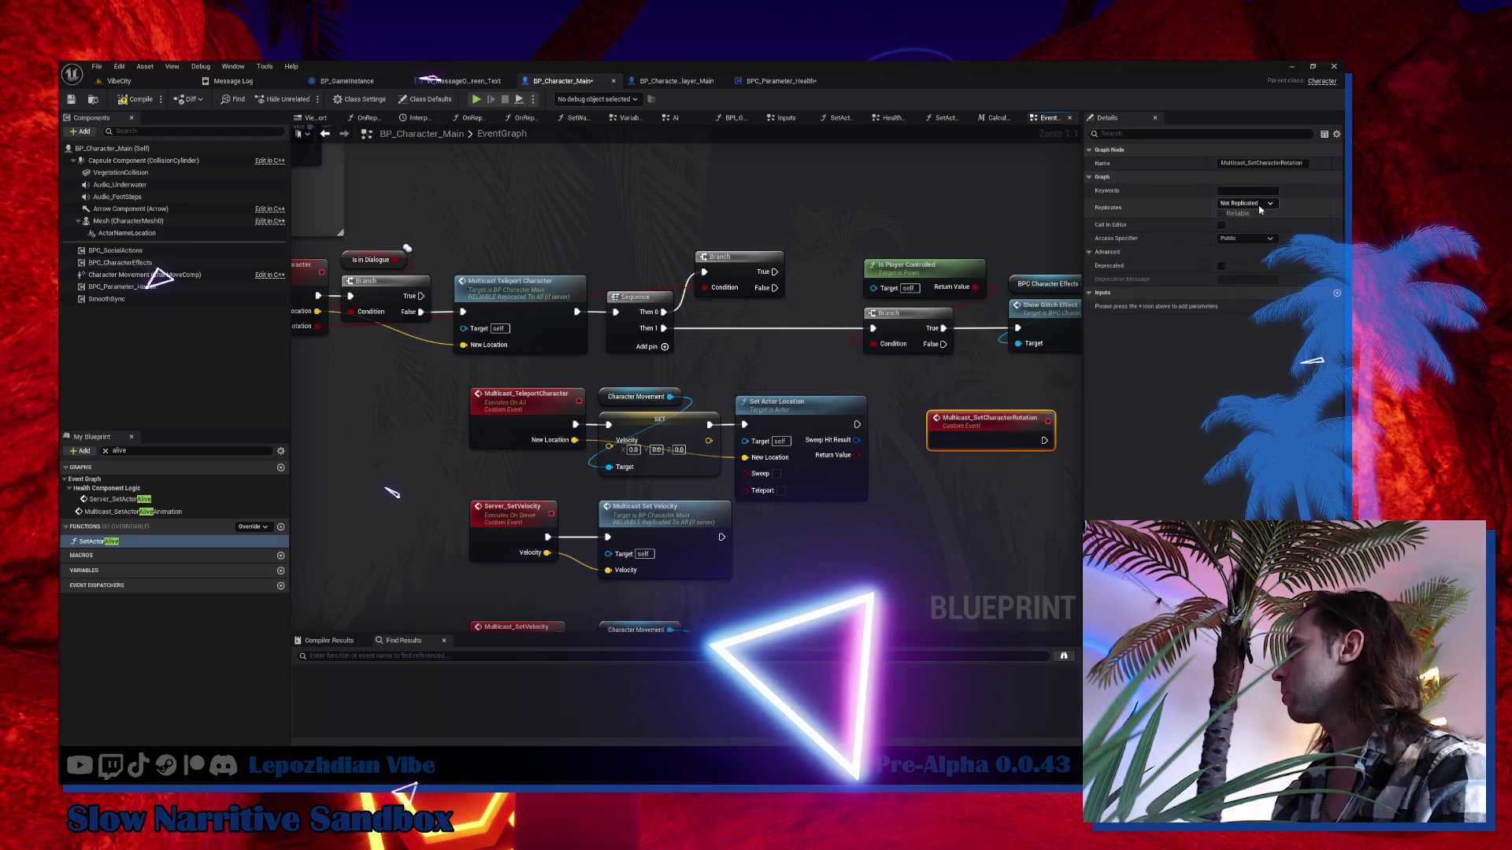
pyautogui.click(1248, 203)
pyautogui.click(1266, 229)
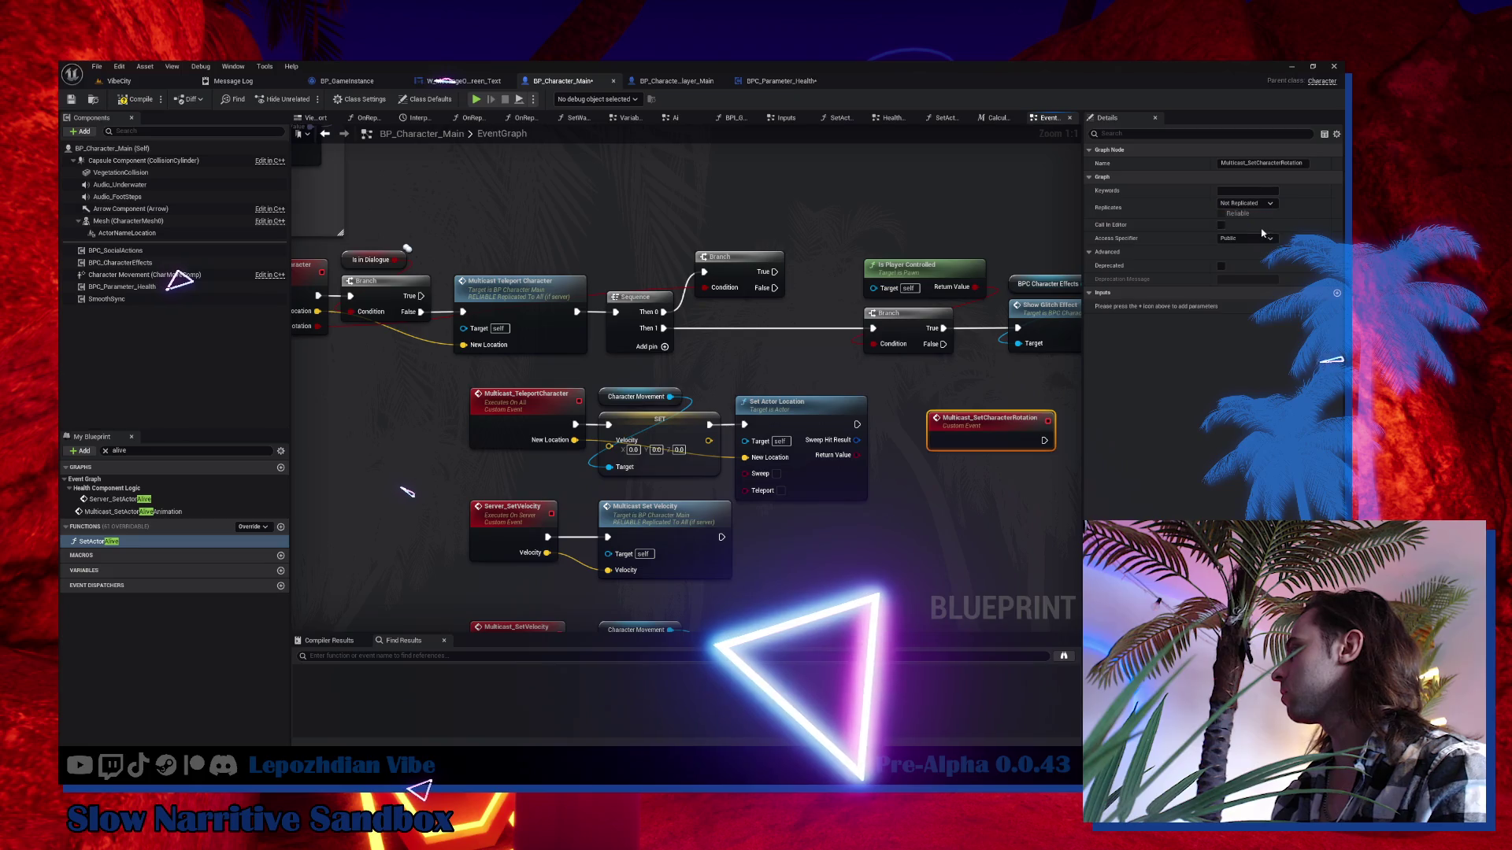
pyautogui.click(1222, 214)
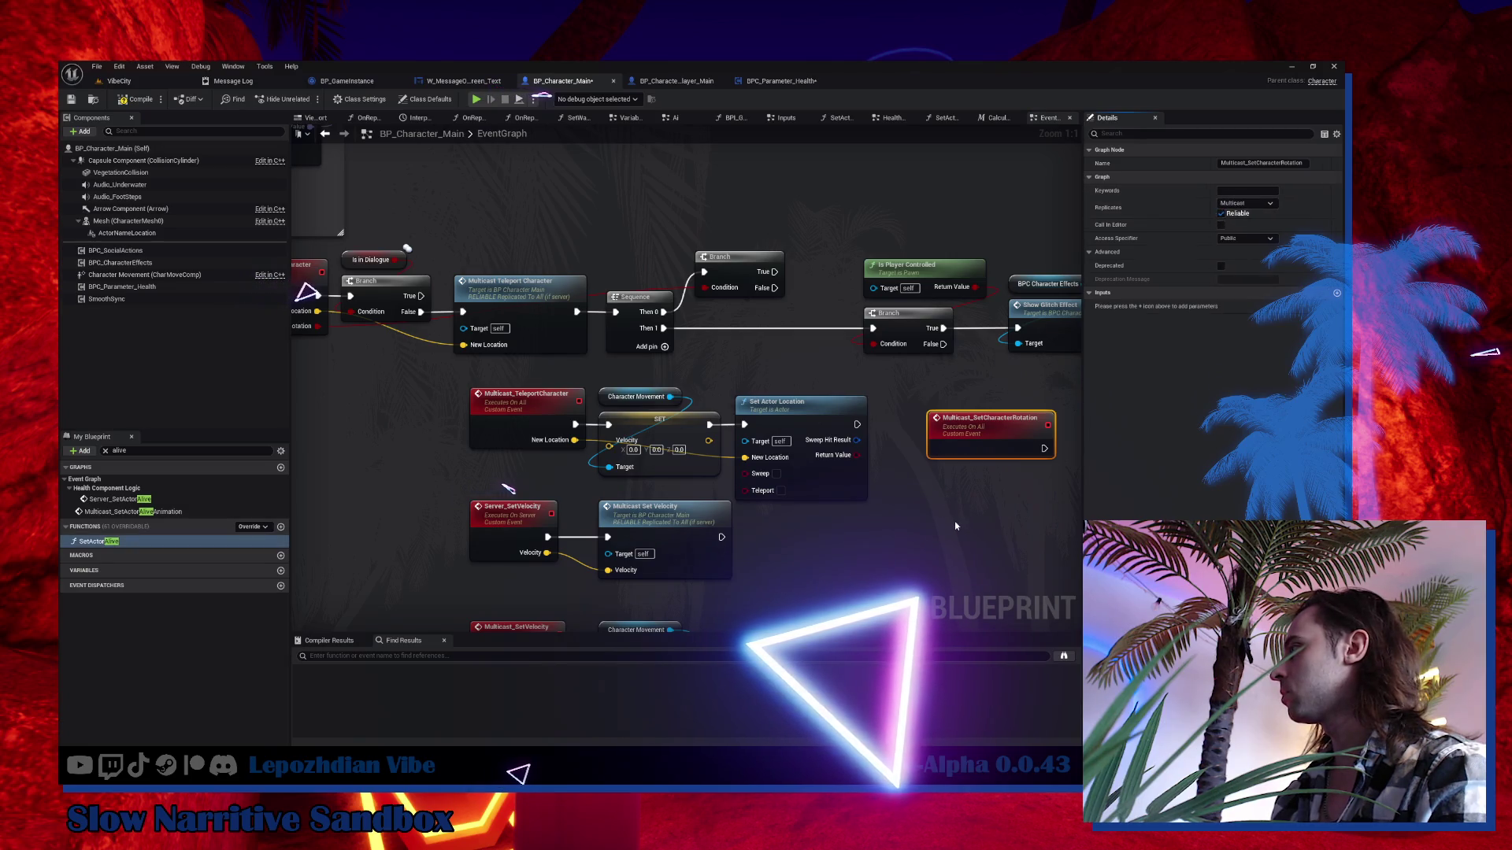
# Give the event a Rotator input named NewRotation.
pyautogui.click(1336, 293)
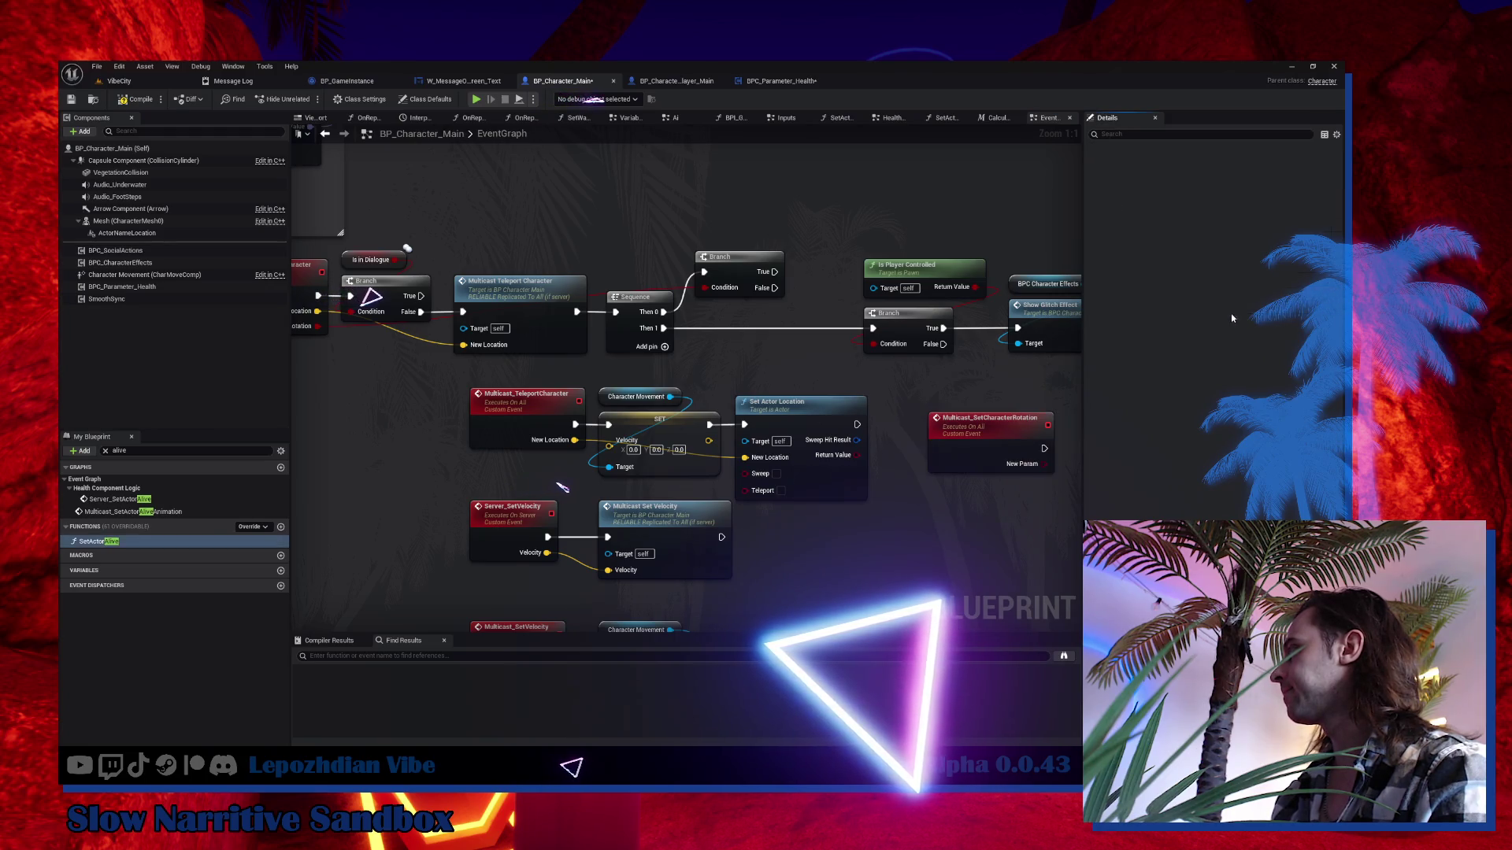
pyautogui.click(994, 452)
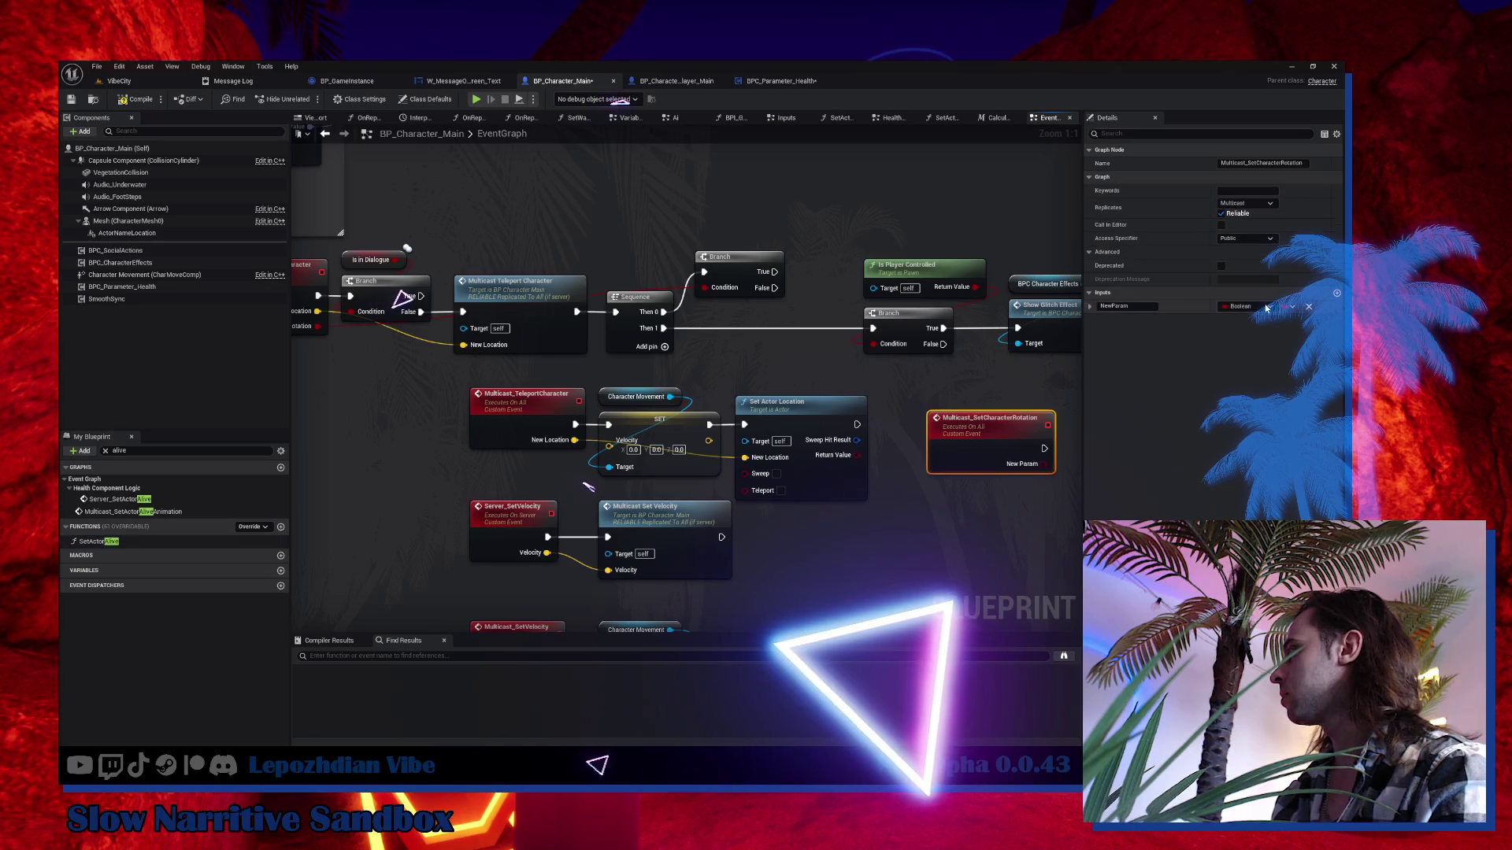
pyautogui.click(1247, 306)
pyautogui.click(968, 541)
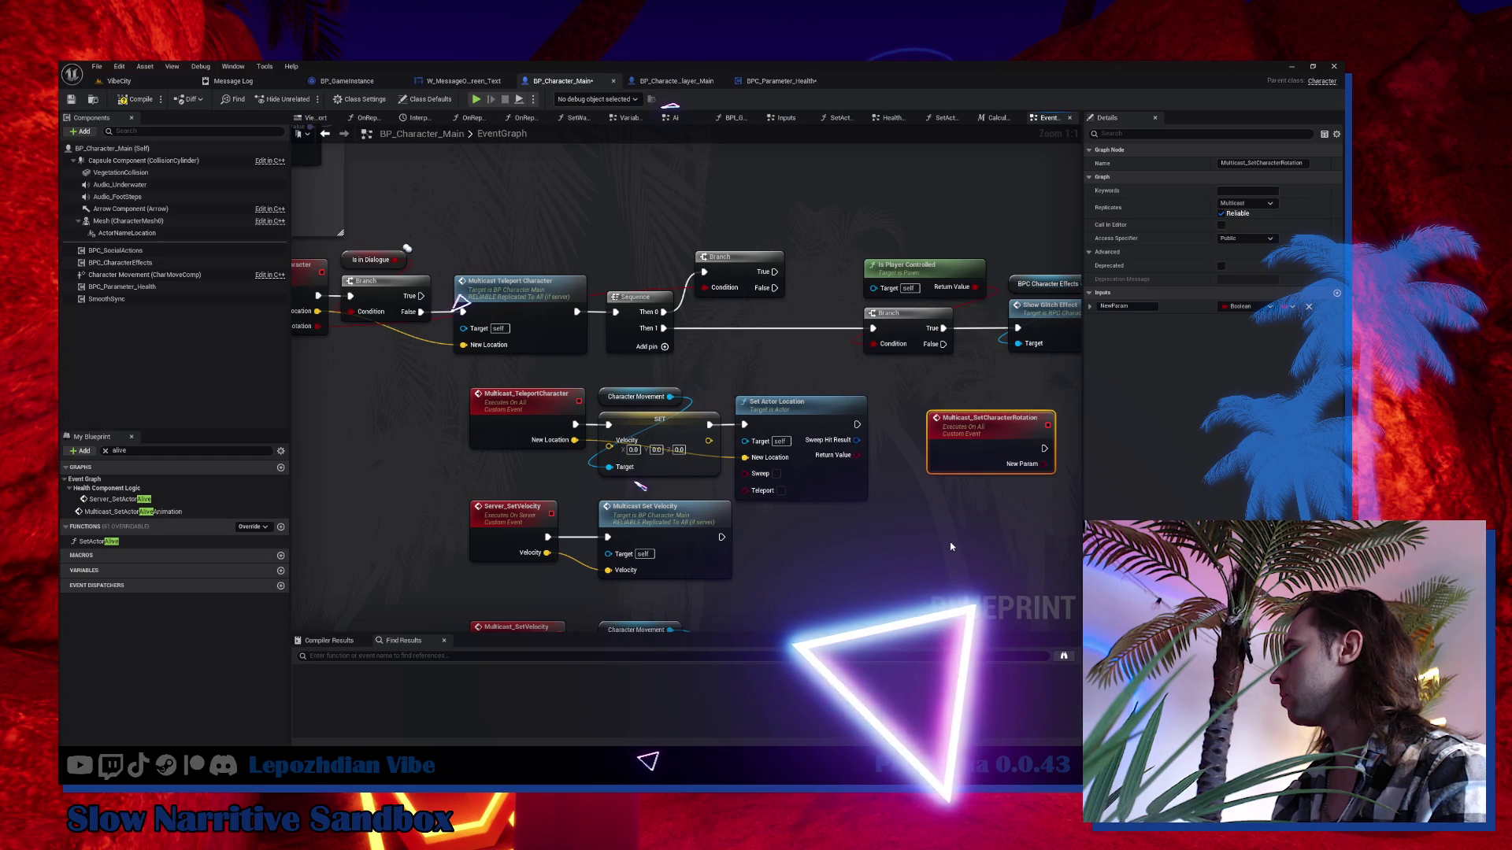
pyautogui.click(950, 546)
pyautogui.click(974, 431)
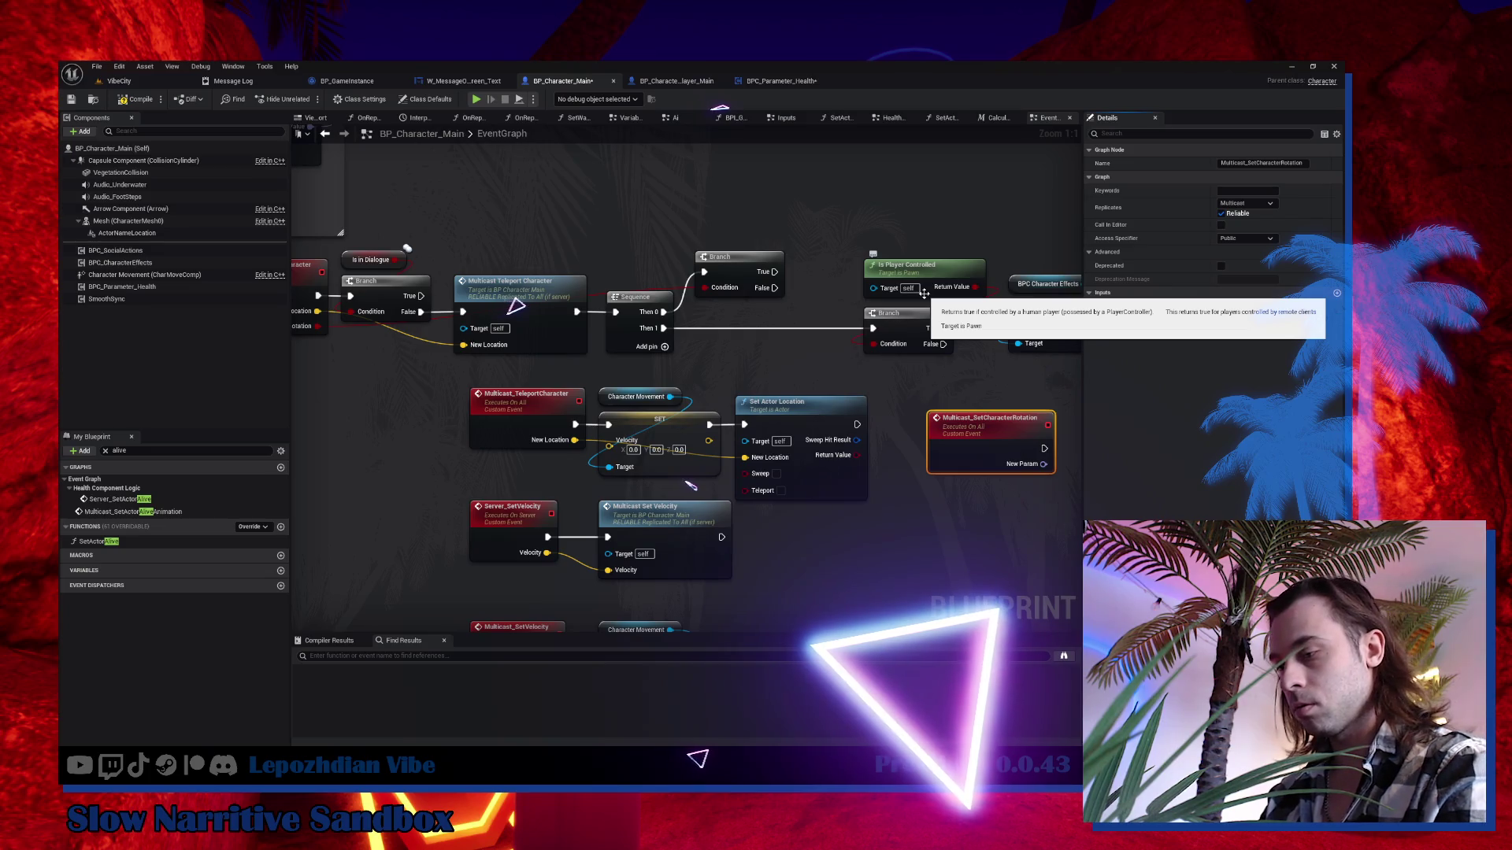
pyautogui.write('NewRotation')
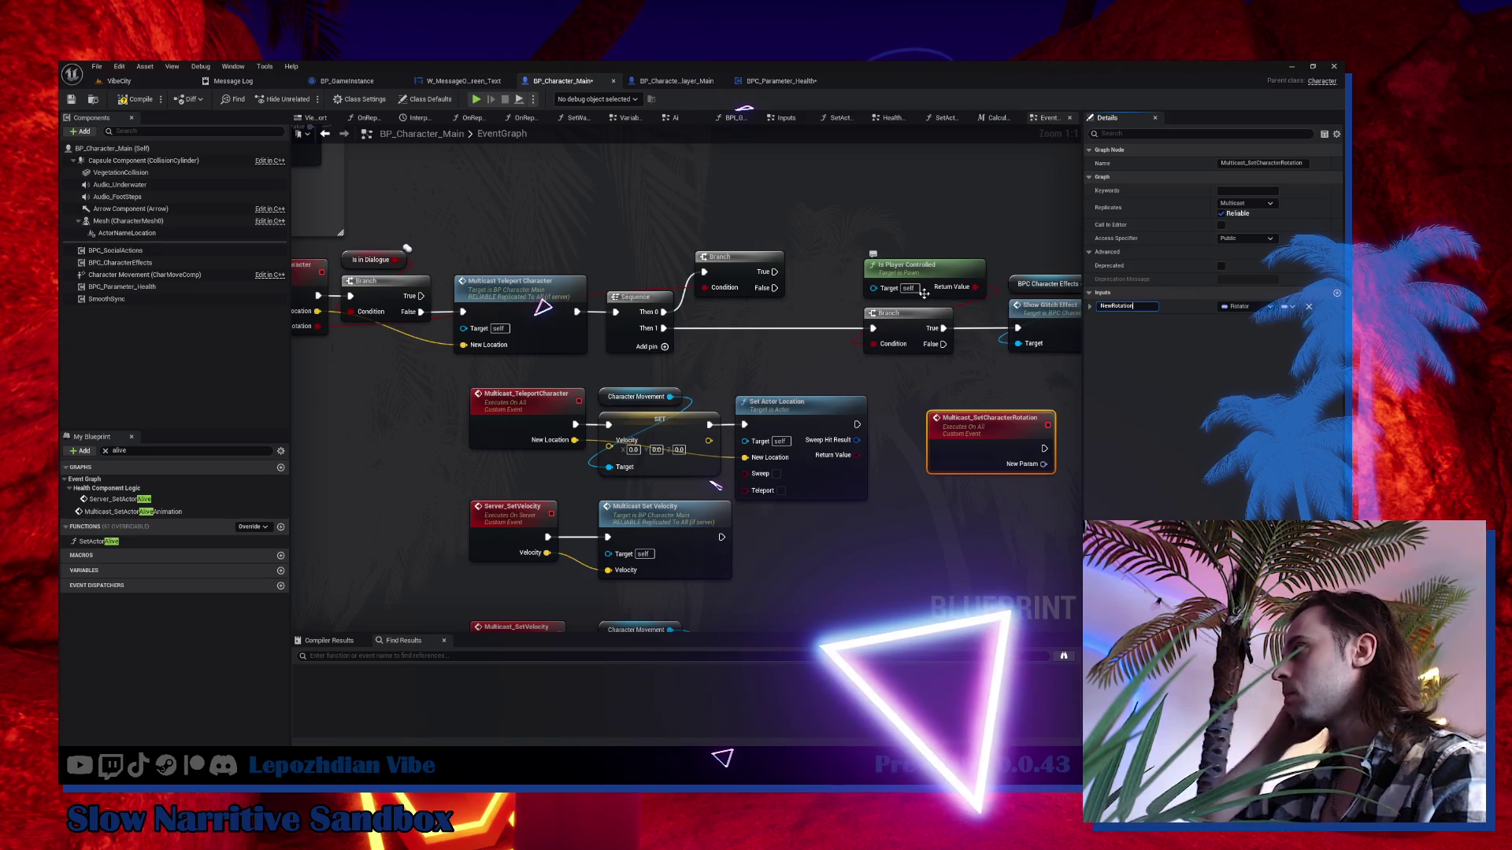
pyautogui.press('Return')
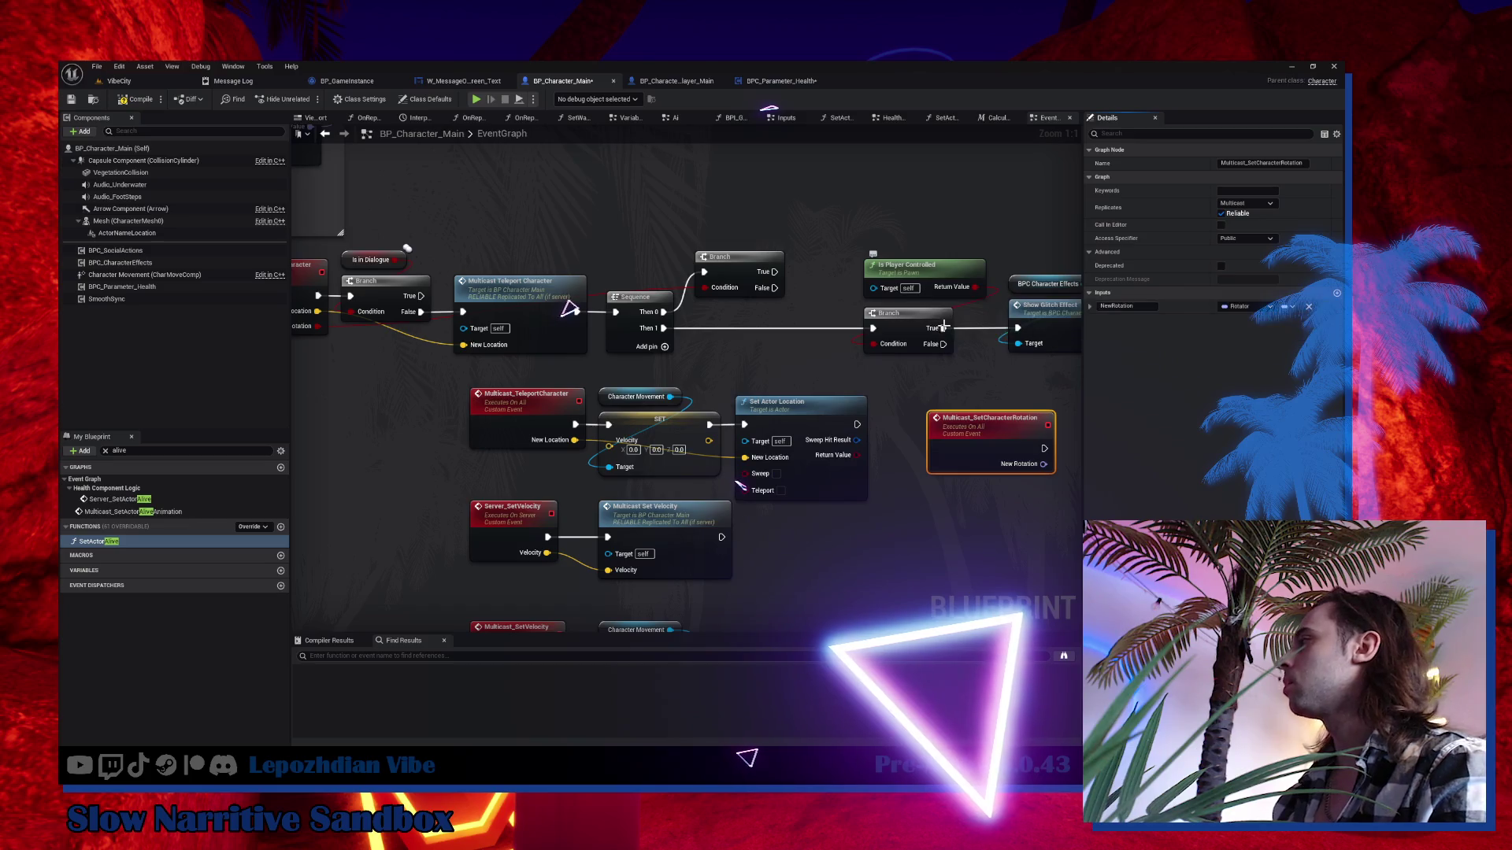
pyautogui.moveTo(922, 486); pyautogui.dragTo(769, 457)
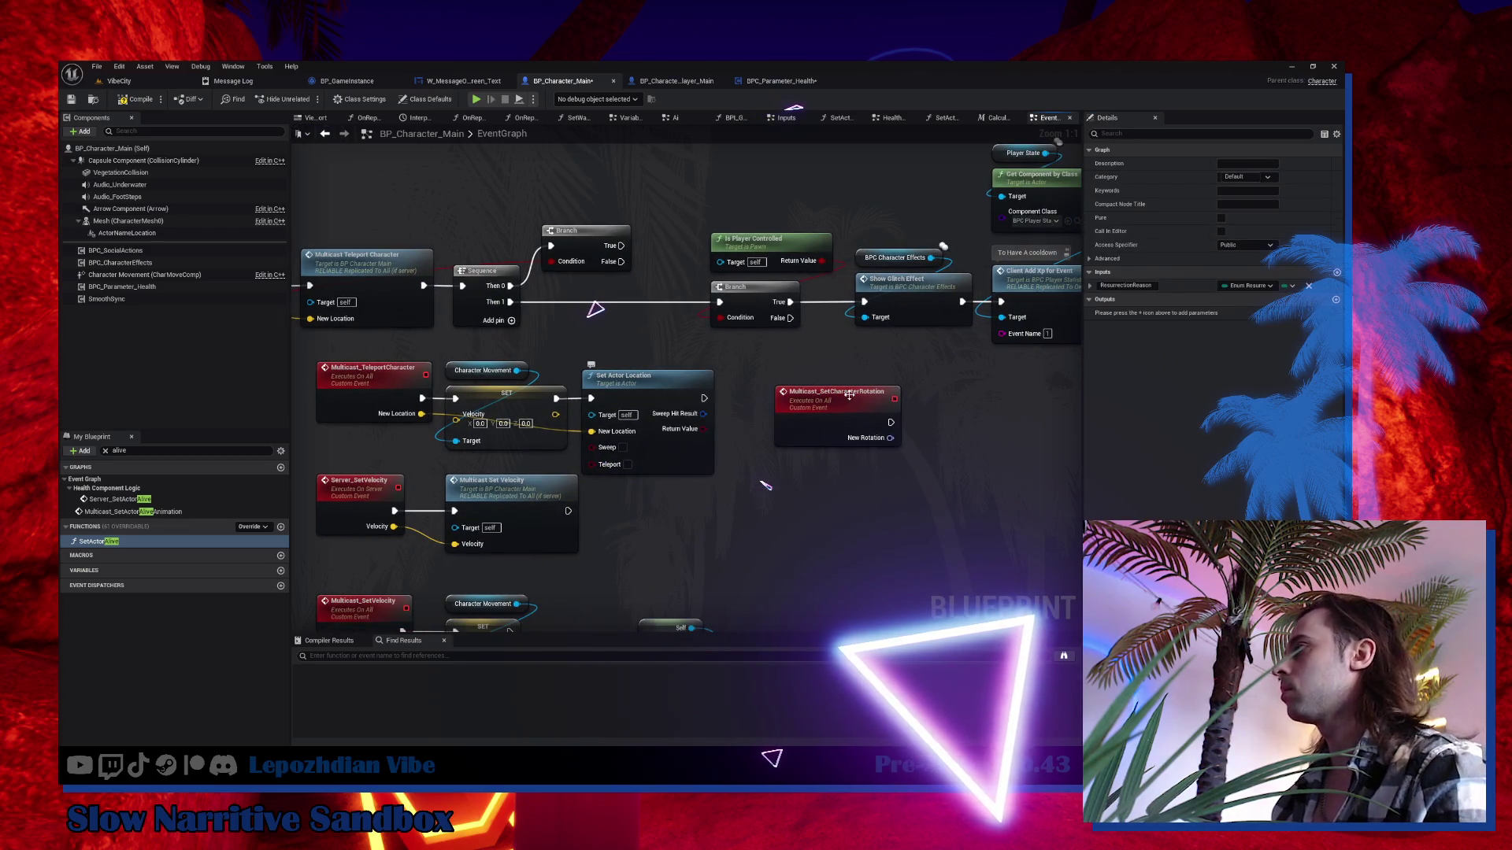
# Wire the event's exec and NewRotation into a new Set Actor Rotation node.
pyautogui.rightClick(985, 446)
pyautogui.write('set')
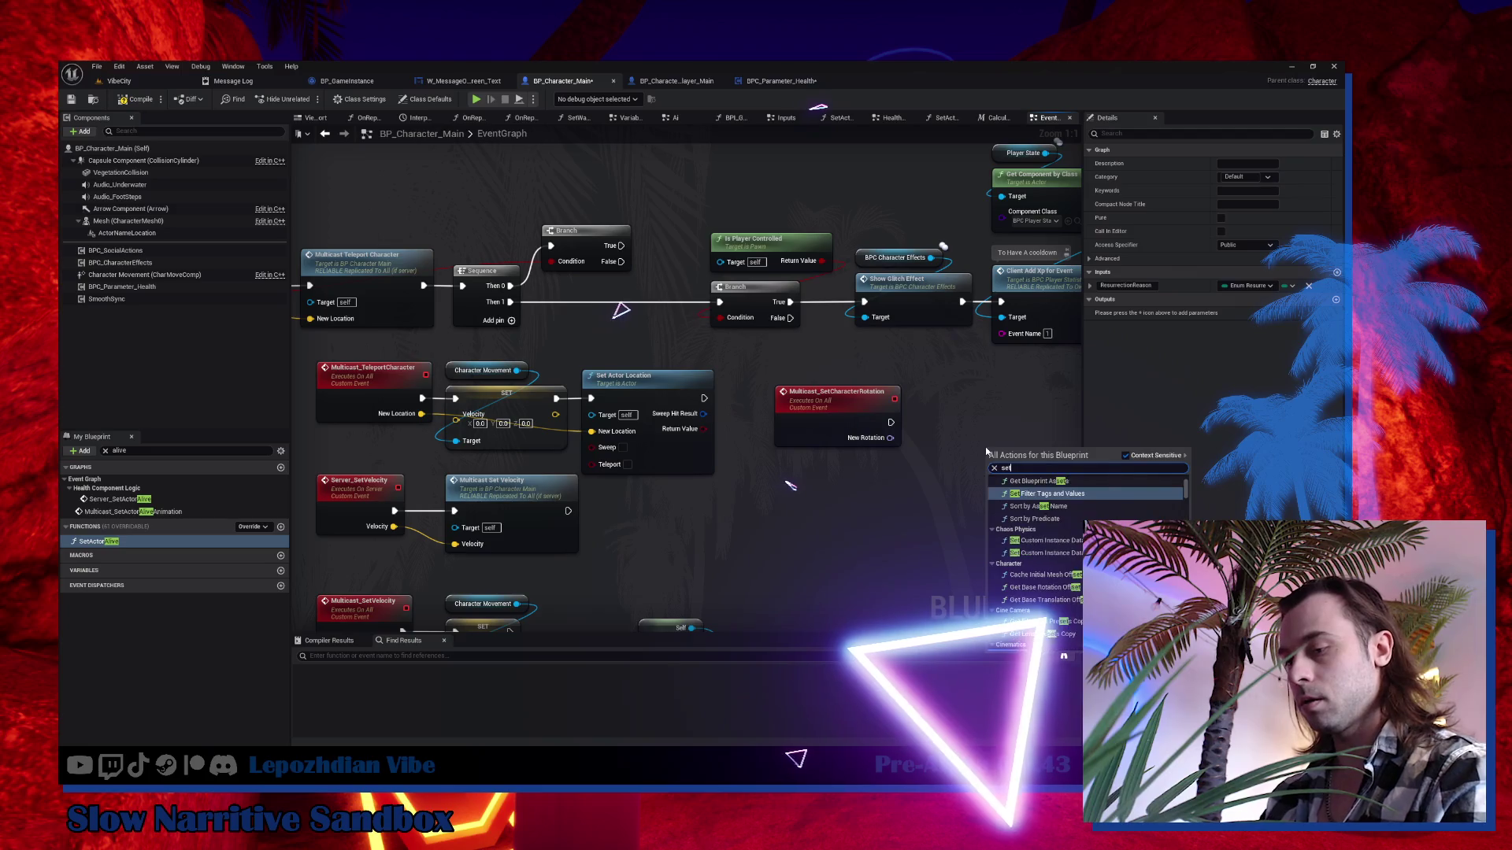
pyautogui.write(' actor rota')
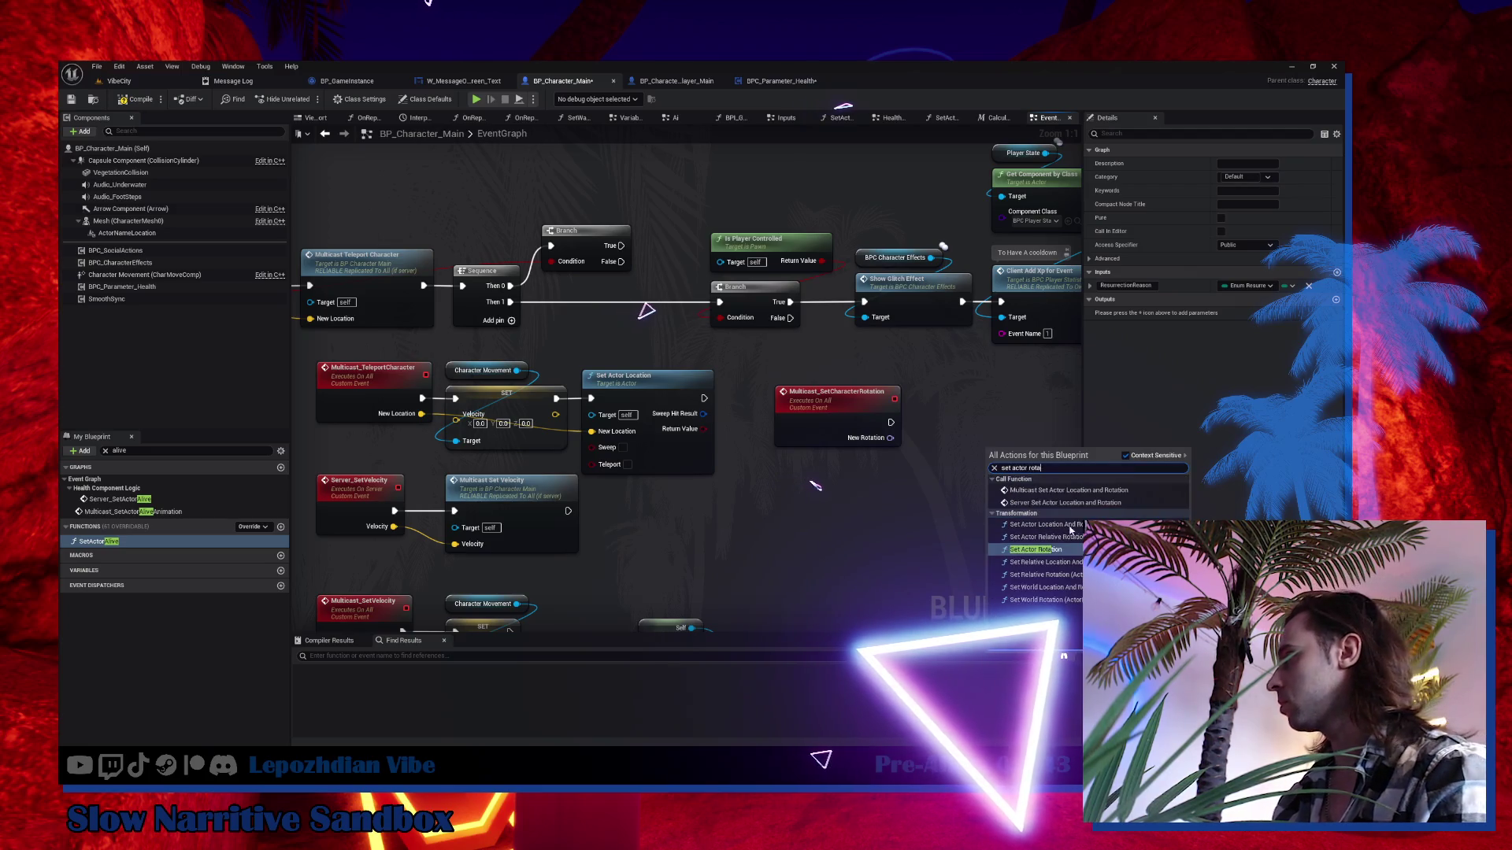
pyautogui.click(1060, 550)
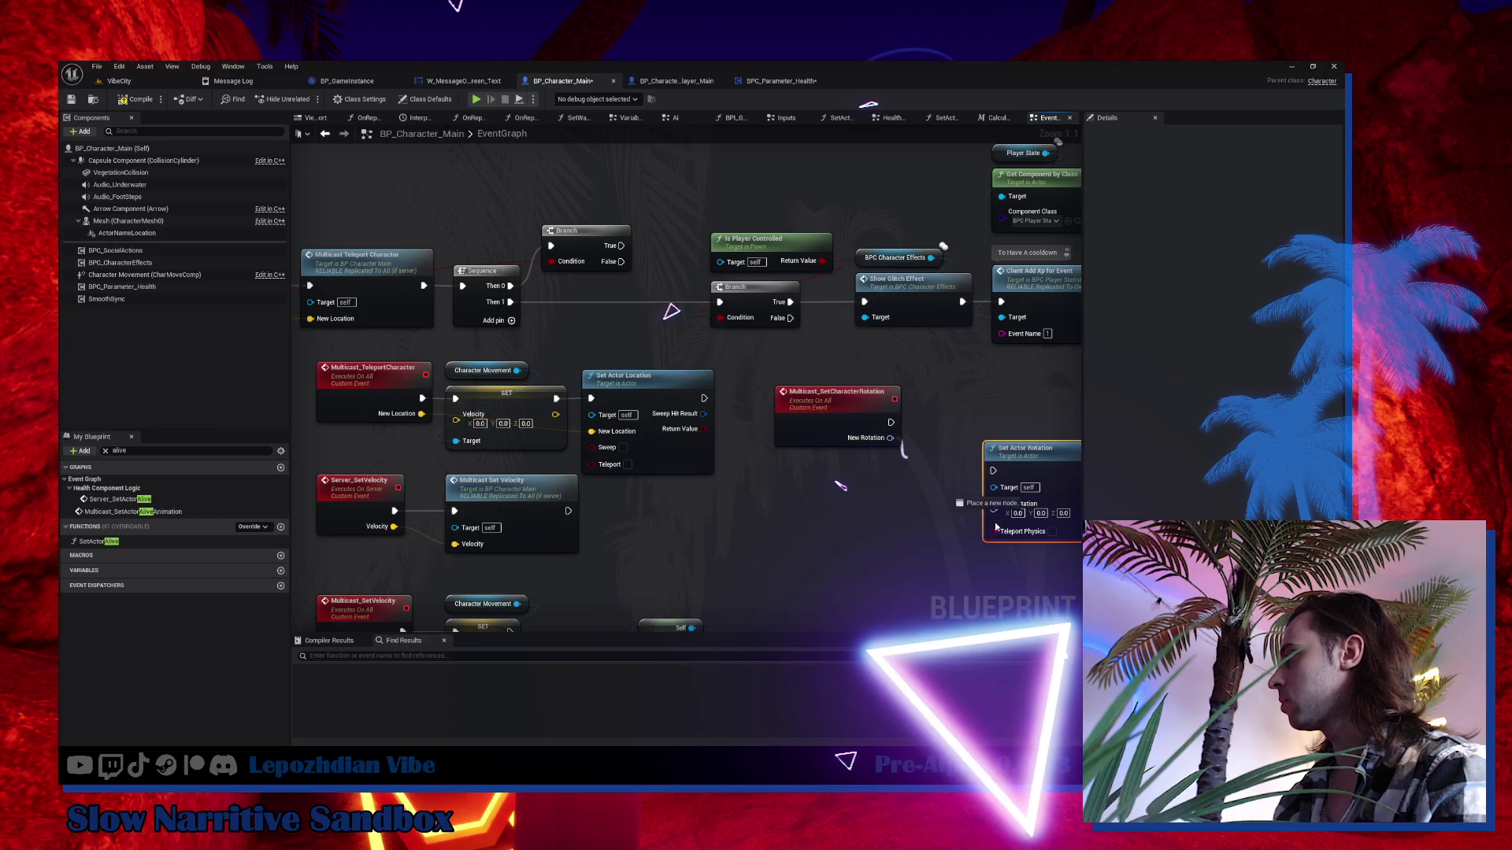
pyautogui.moveTo(891, 438); pyautogui.dragTo(994, 513)
pyautogui.moveTo(891, 422)
pyautogui.mouseDown()
pyautogui.moveTo(986, 439)
pyautogui.moveTo(921, 399)
pyautogui.mouseUp()
pyautogui.click(797, 402)
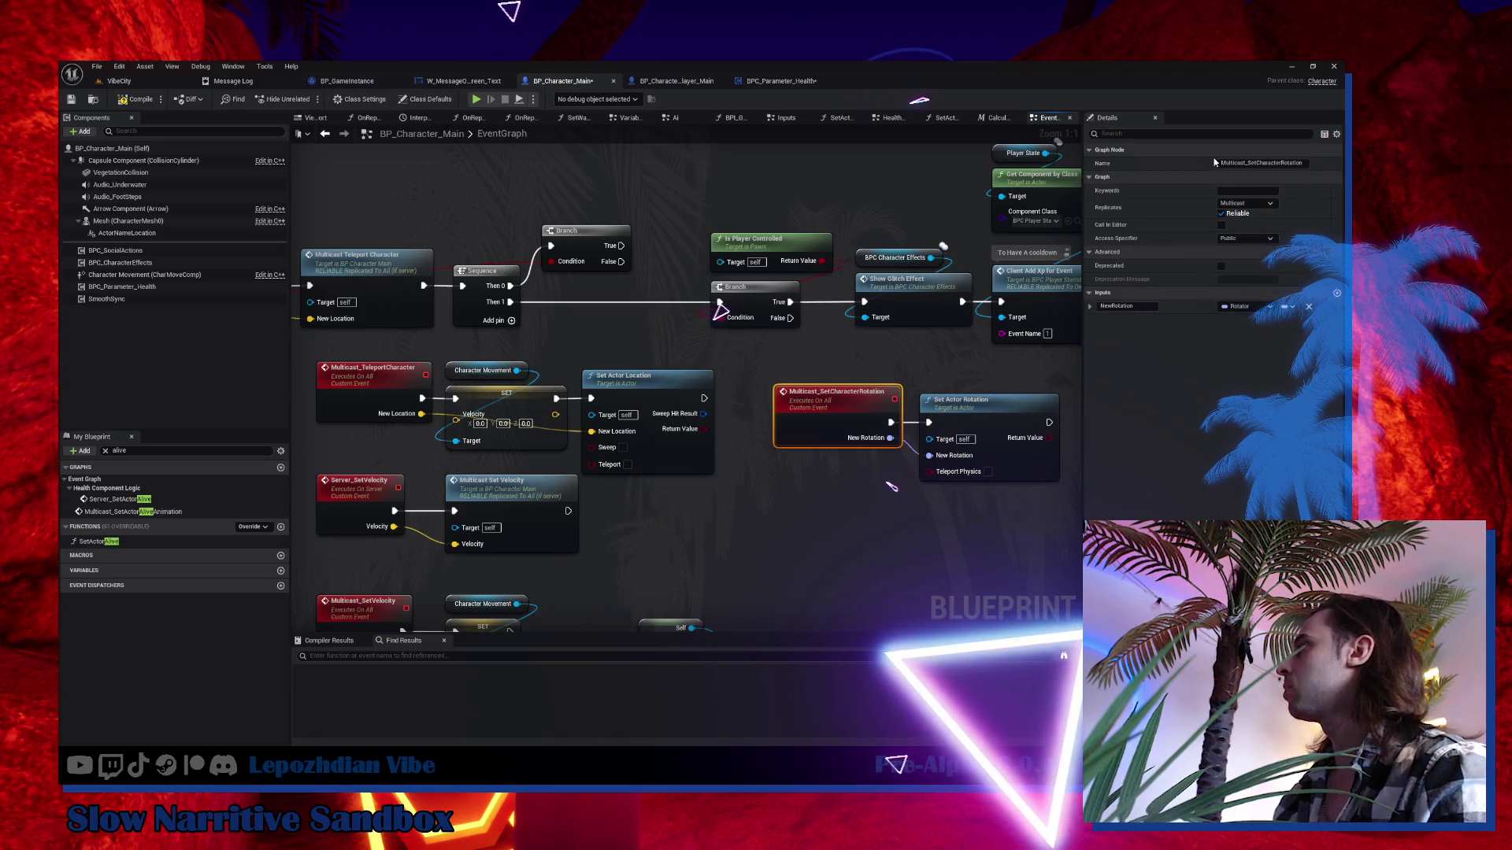
# Add a Multicast Set Character Rotation call node near the top Branch.
pyautogui.rightClick(585, 183)
pyautogui.write('Multicast_SetCharacterRotation')
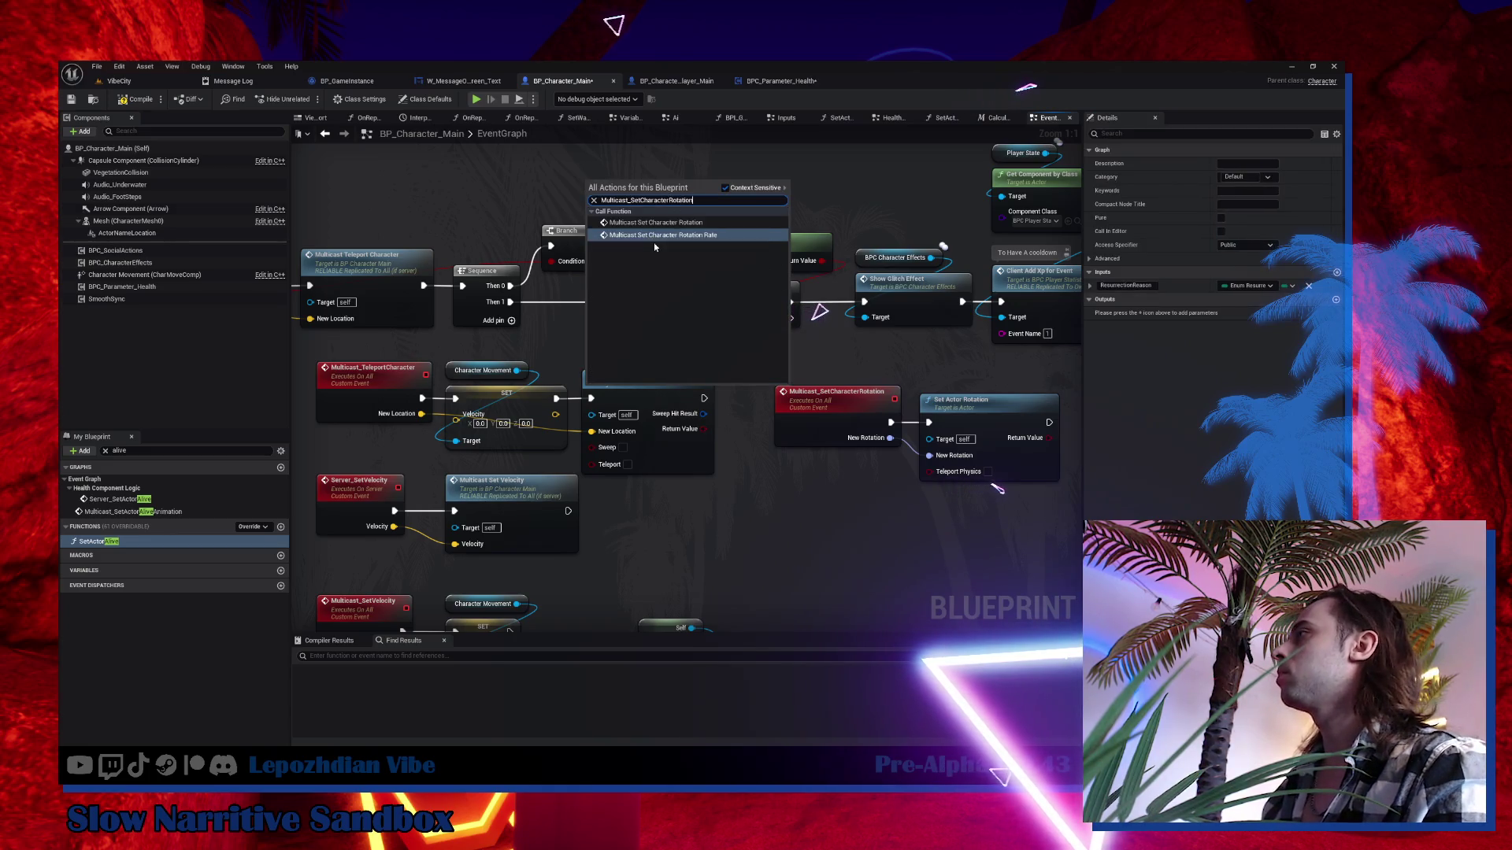
pyautogui.click(673, 224)
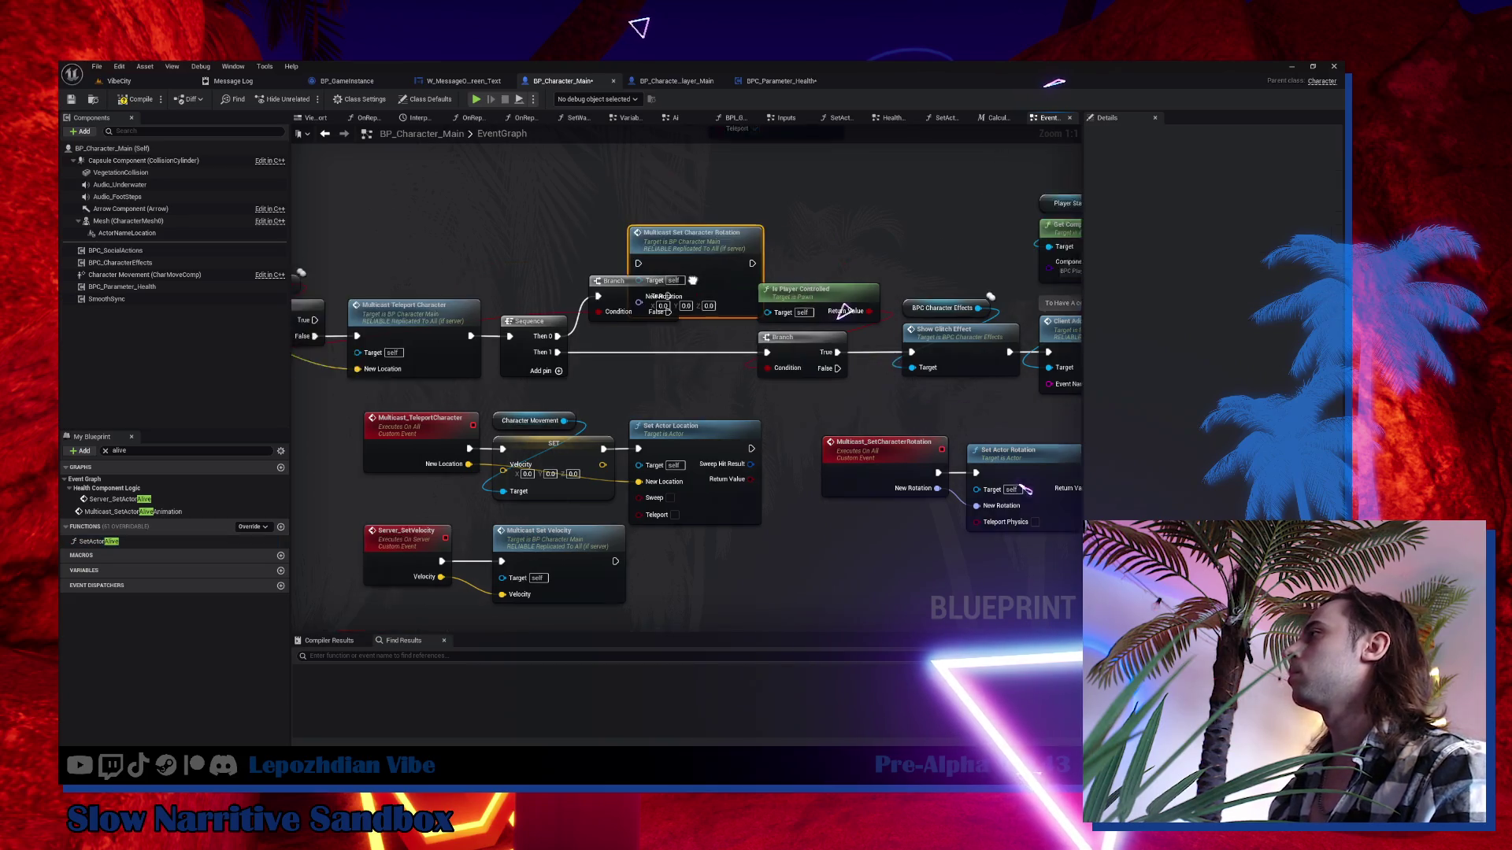
# Name Server_TeleportCharacter's new input NewRotation, wire it to the rotation call after the top Branch.
pyautogui.moveTo(673, 287); pyautogui.dragTo(589, 360)
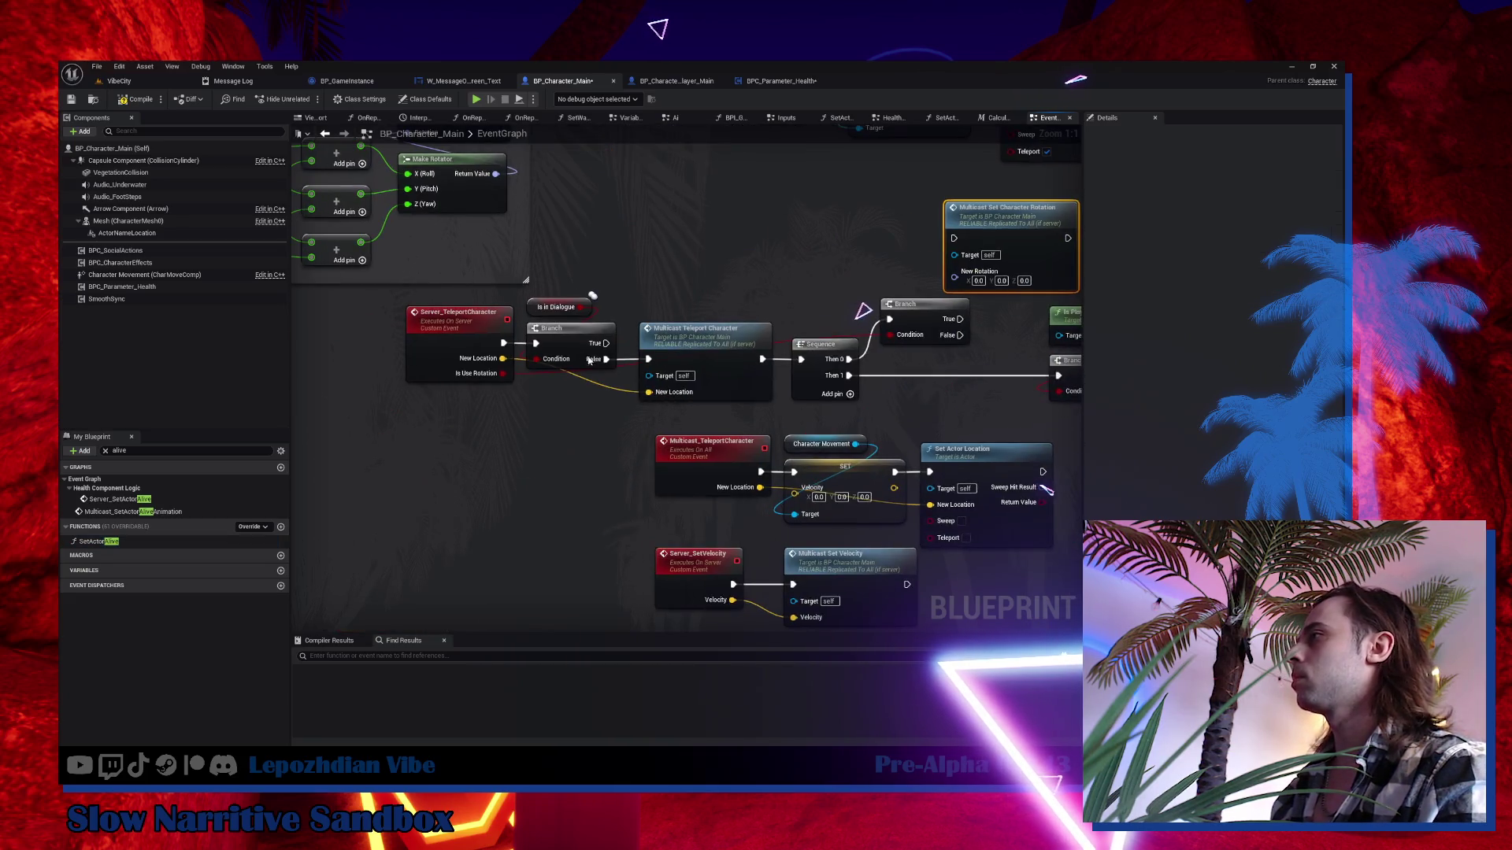
pyautogui.click(430, 355)
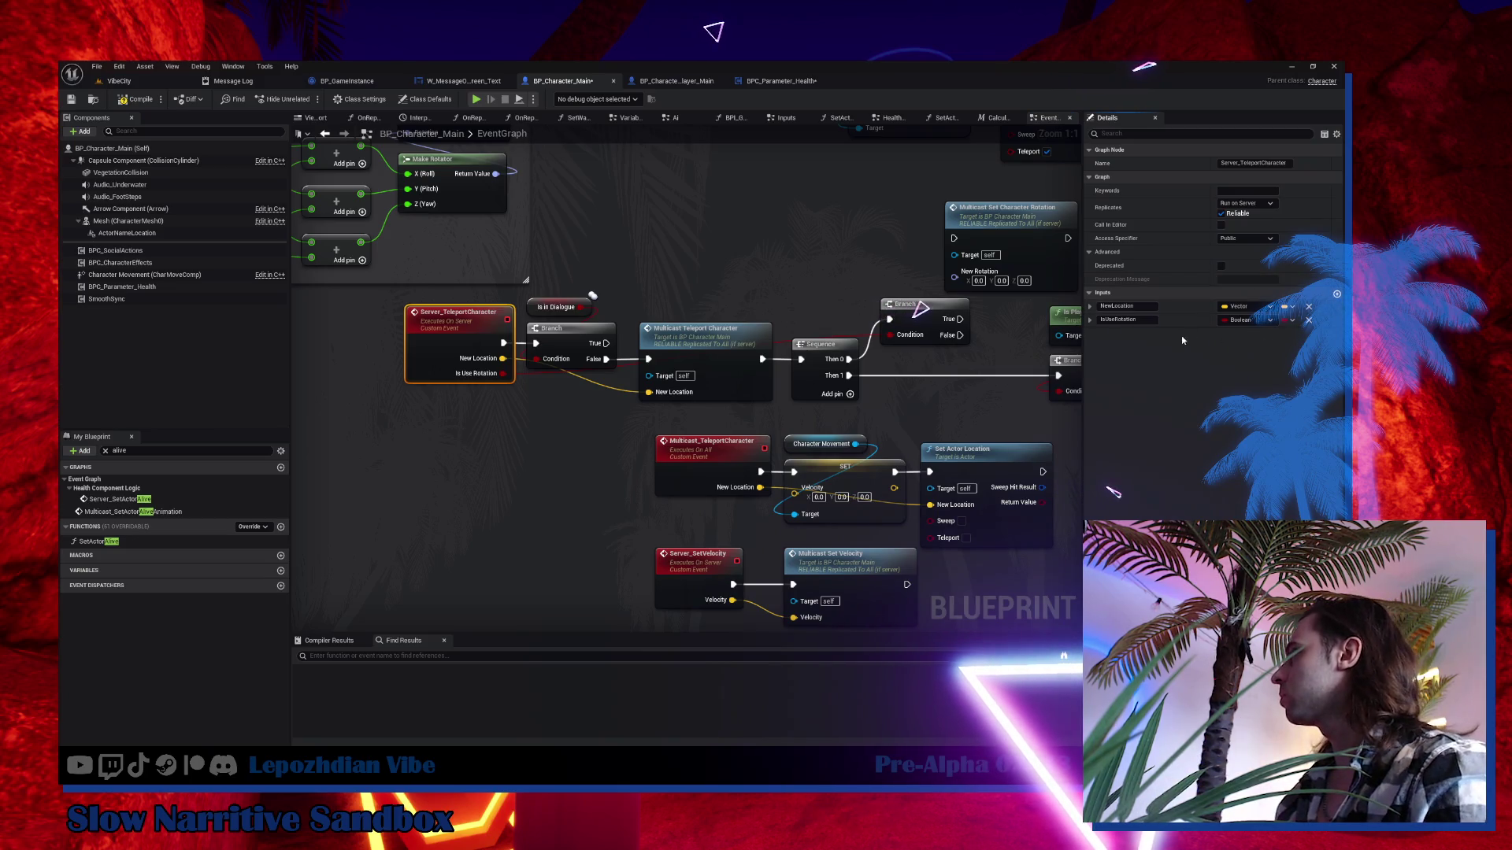
pyautogui.click(446, 357)
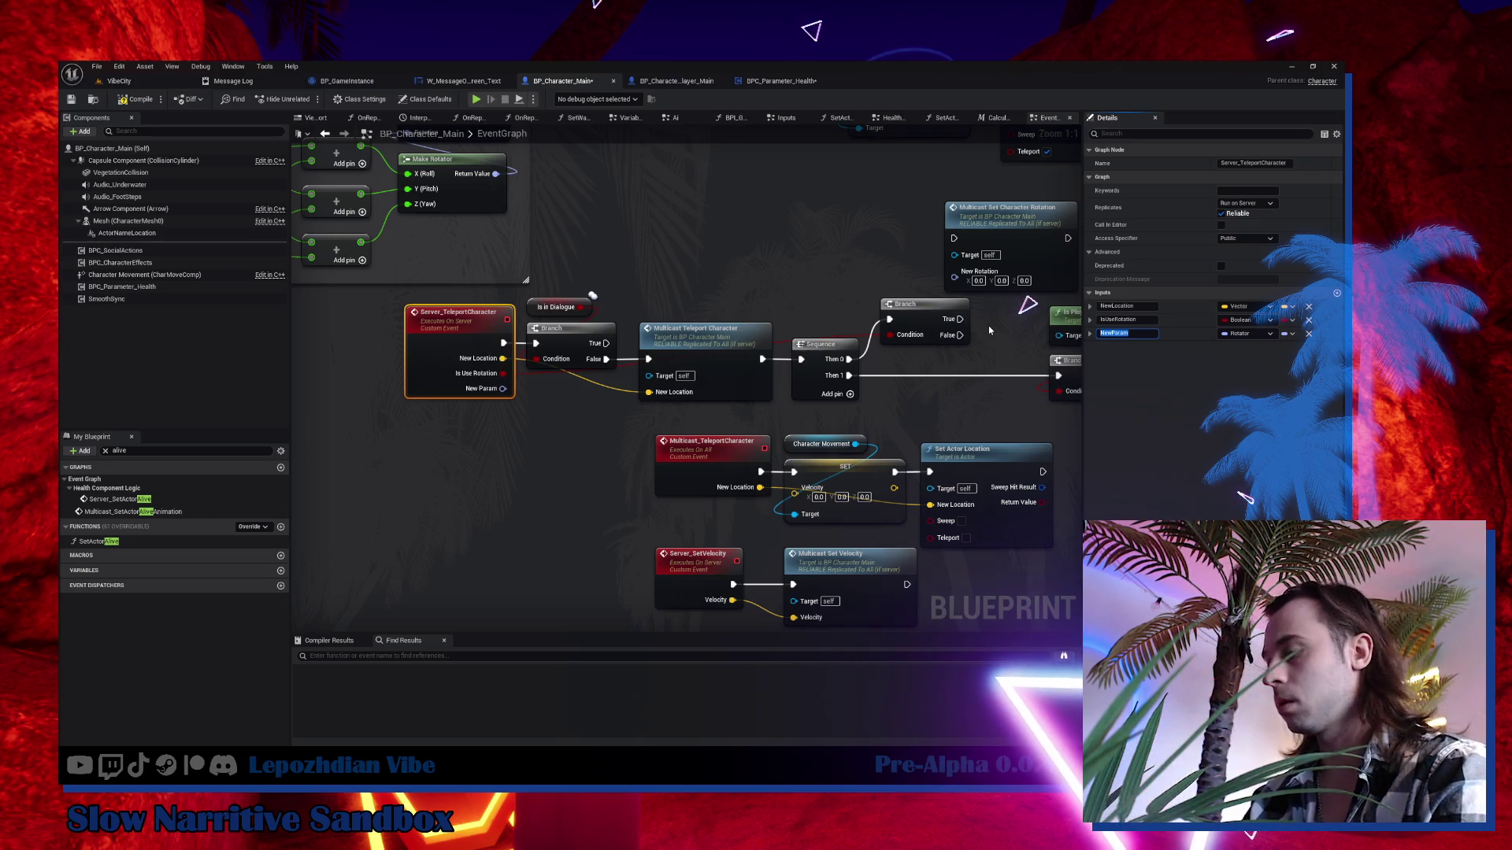
pyautogui.write('NewRotation')
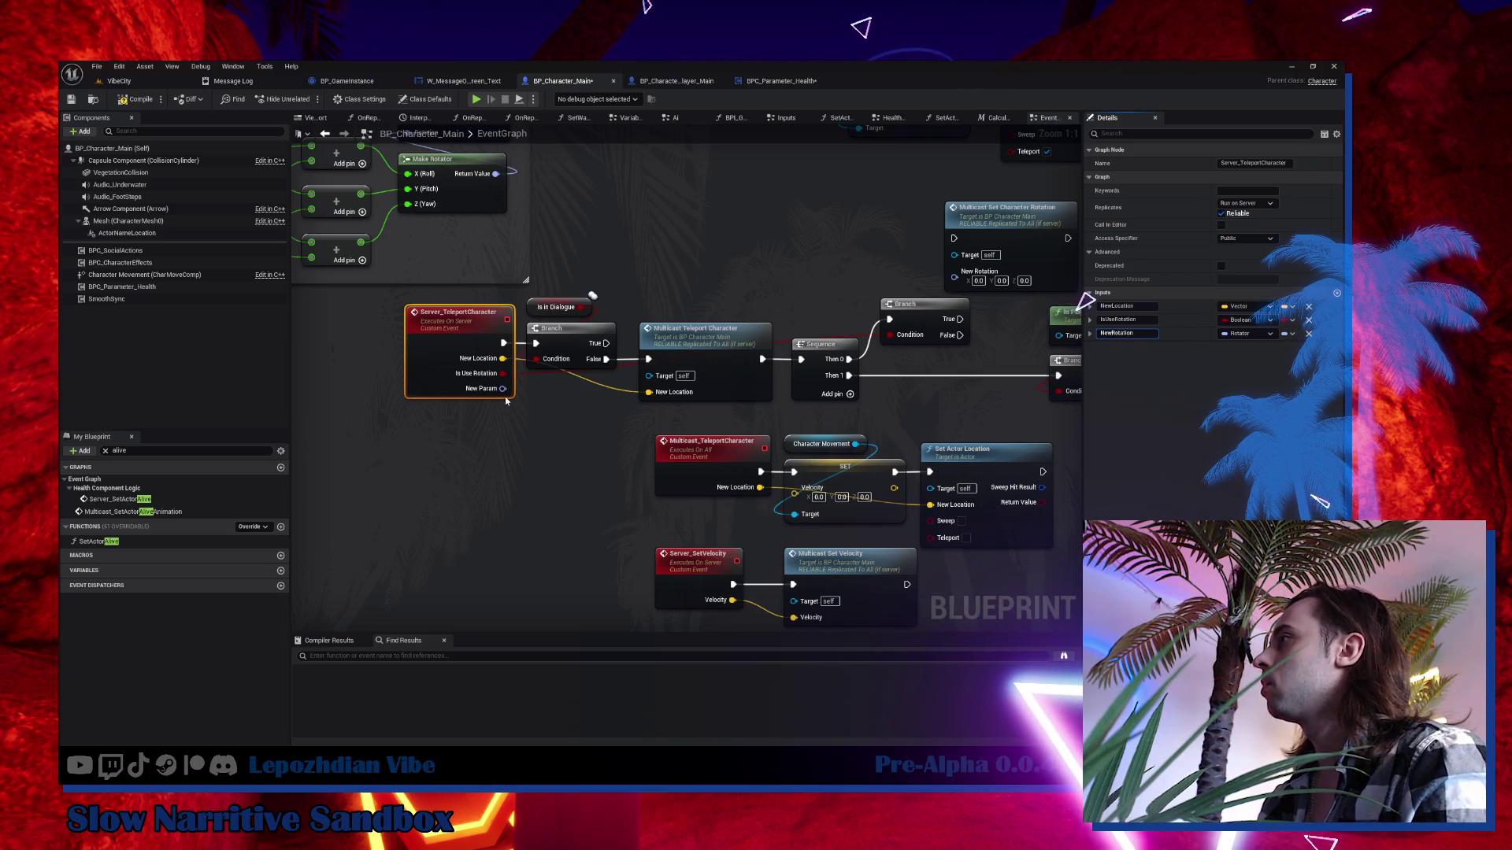
pyautogui.moveTo(504, 388)
pyautogui.mouseDown()
pyautogui.moveTo(955, 272)
pyautogui.moveTo(897, 229)
pyautogui.mouseUp()
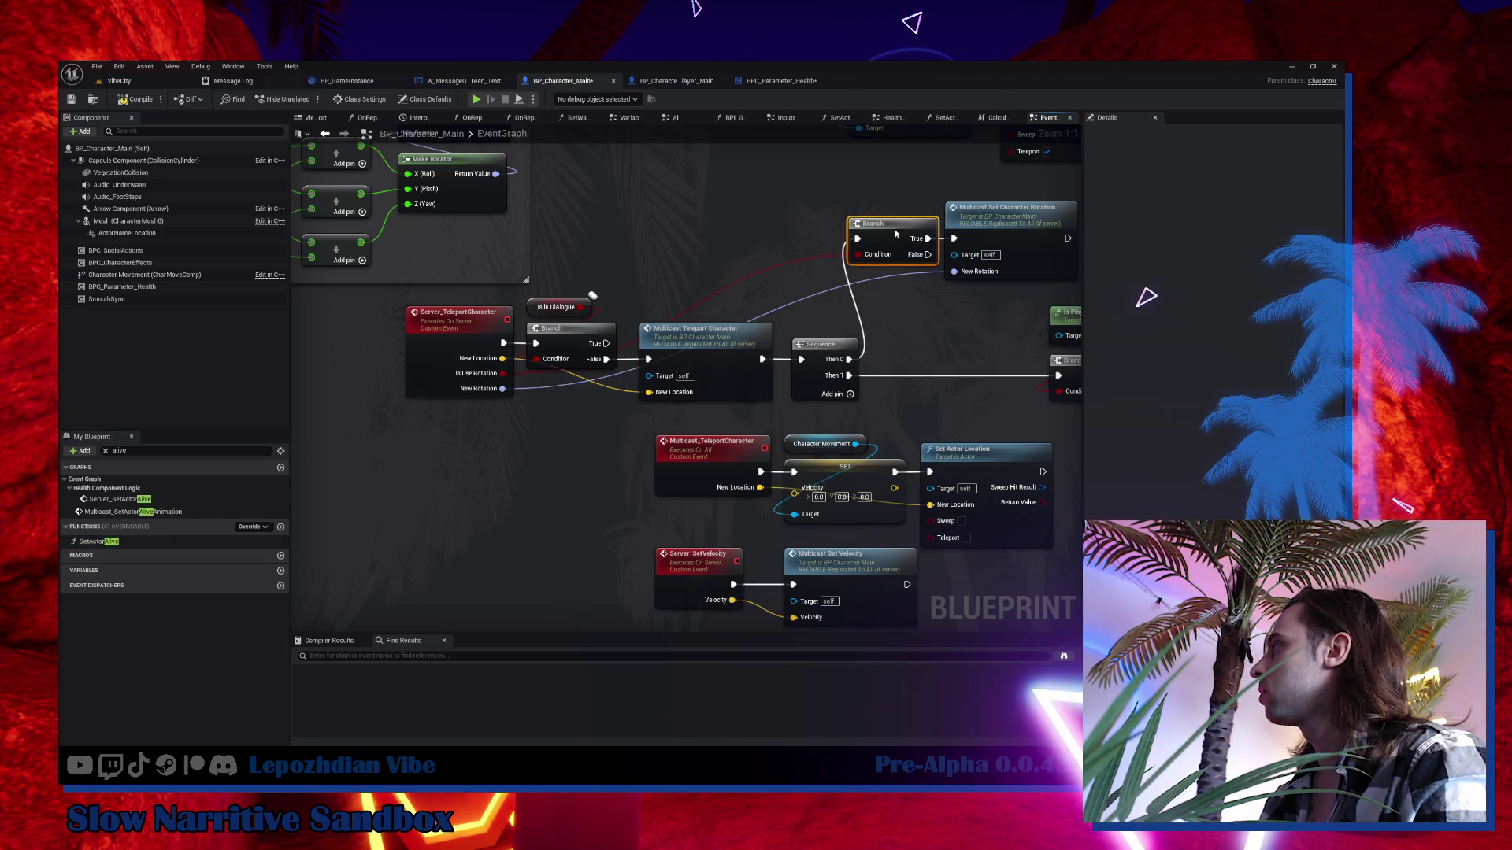
pyautogui.keyDown('ctrl'); pyautogui.click(731, 305); pyautogui.keyUp('ctrl')
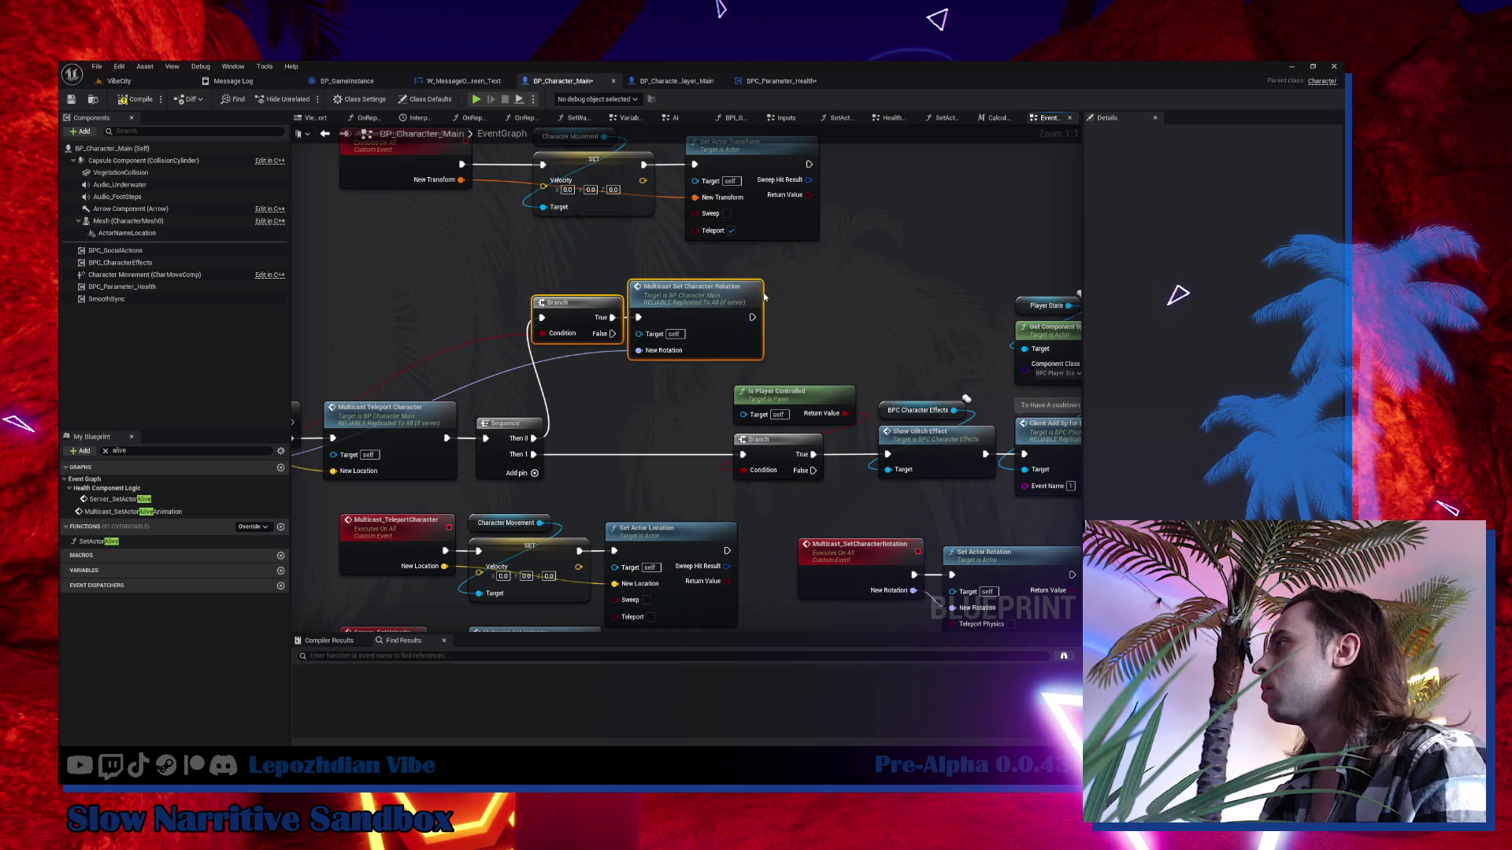
pyautogui.moveTo(731, 305)
pyautogui.mouseDown()
pyautogui.moveTo(754, 285)
pyautogui.moveTo(807, 294)
pyautogui.mouseUp()
pyautogui.click(847, 306)
pyautogui.moveTo(735, 388)
pyautogui.mouseDown()
pyautogui.moveTo(534, 338)
pyautogui.moveTo(590, 294)
pyautogui.moveTo(832, 292)
pyautogui.mouseUp()
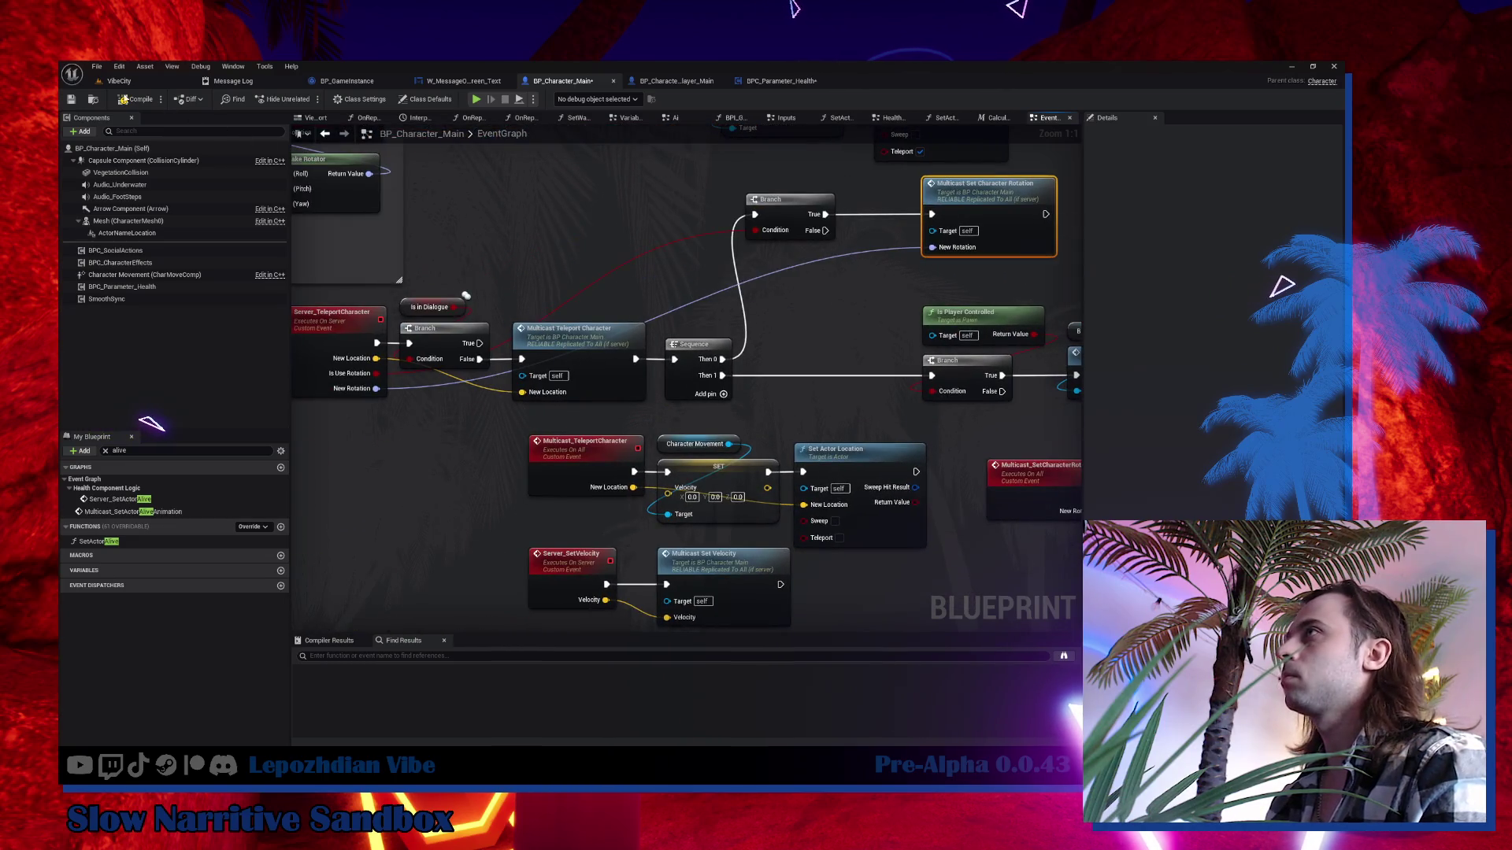
# Compile BP_Character_Main, check BPC_Parameter_Health, and return to the character's EventGraph.
pyautogui.click(123, 101)
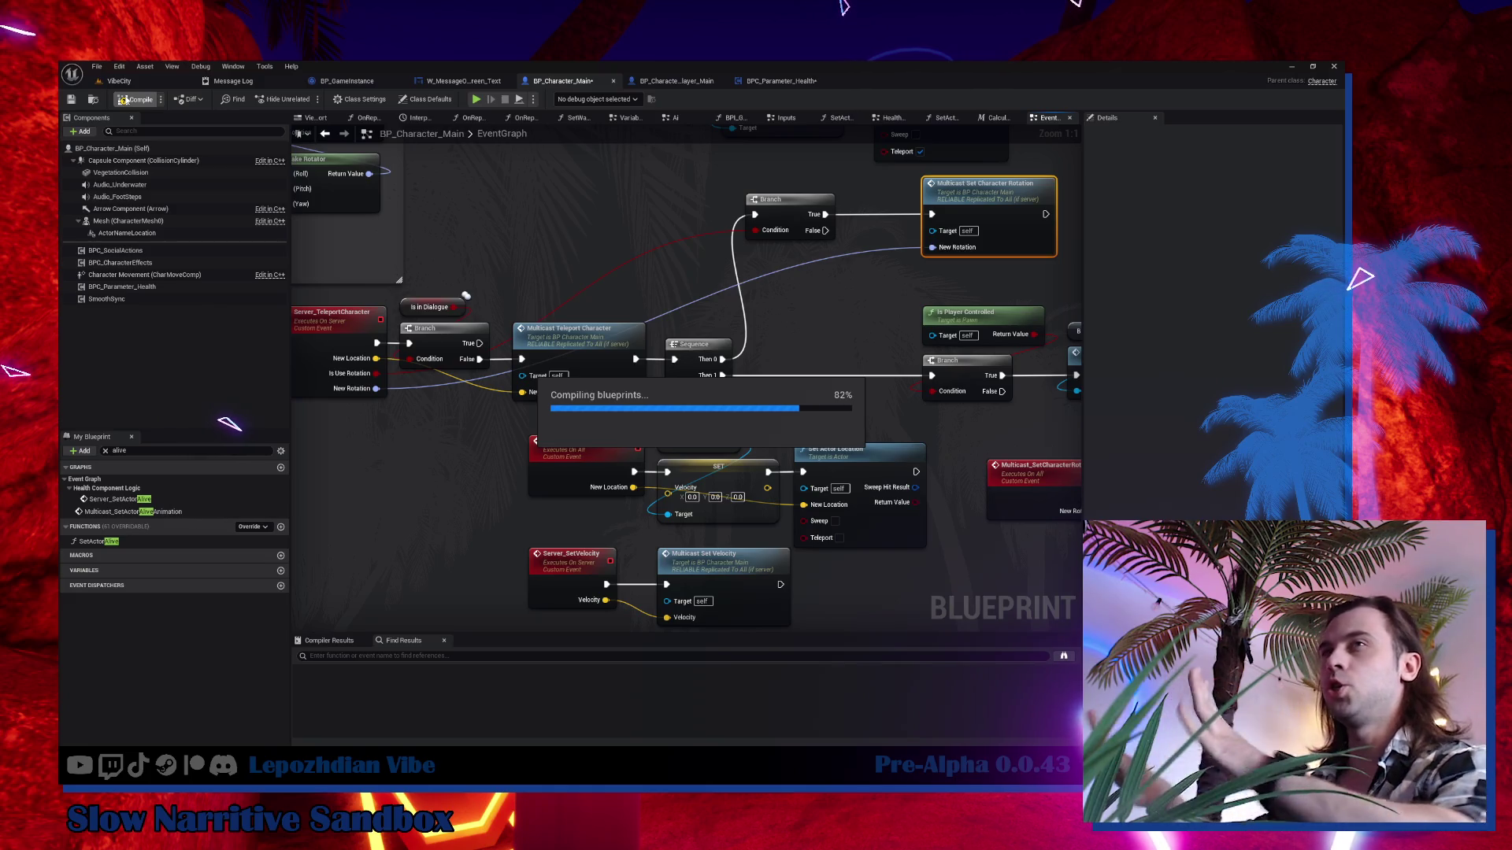
pyautogui.click(780, 82)
pyautogui.click(553, 81)
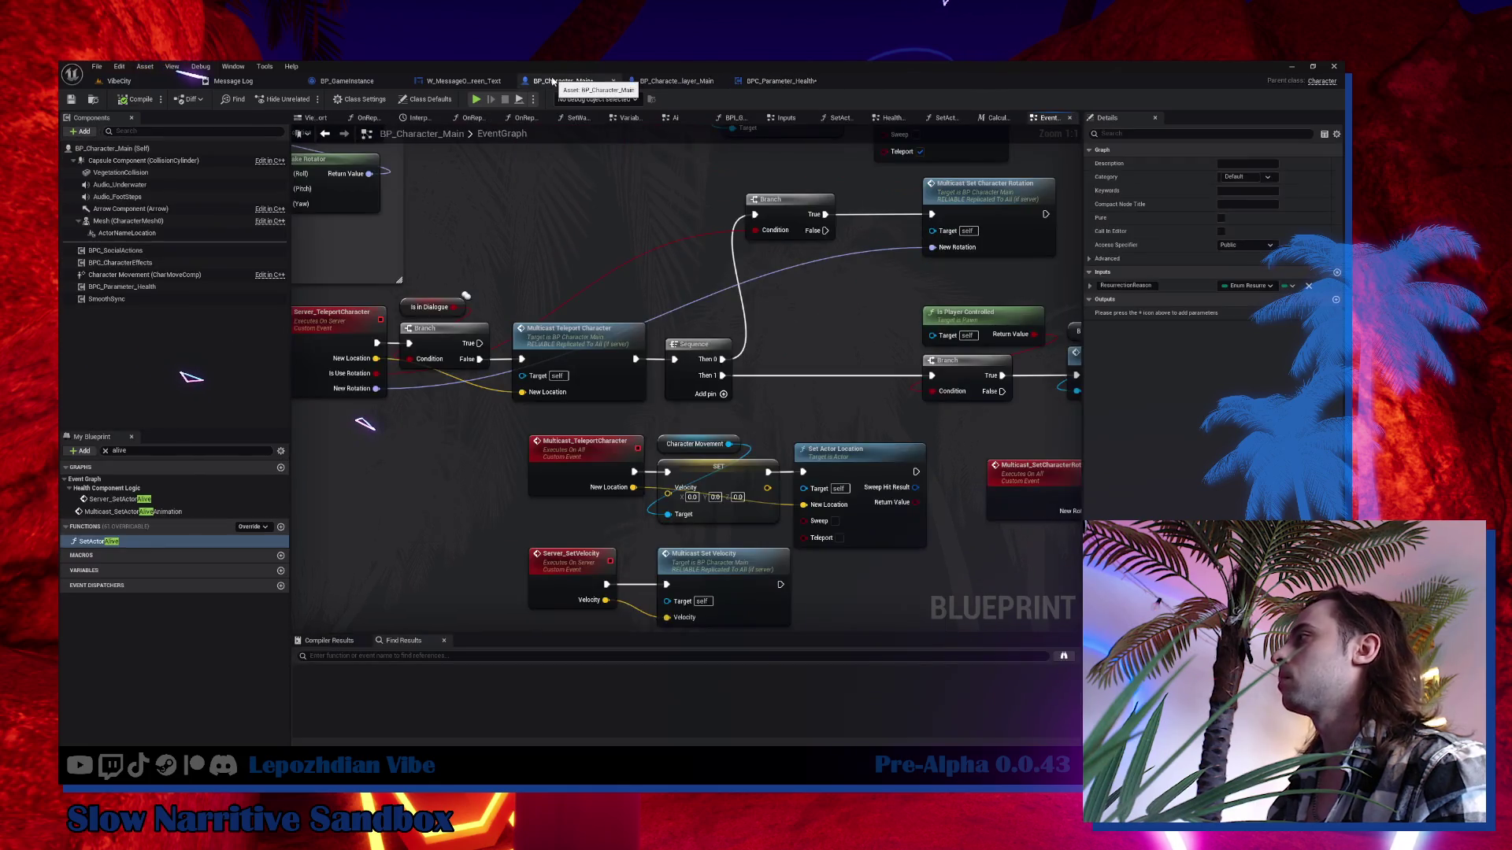
# In SetActorAlive, feed team spawn location, rotation and true branch into Server Teleport Character, deleting the old node.
pyautogui.doubleClick(124, 541)
pyautogui.moveTo(862, 305); pyautogui.dragTo(868, 233)
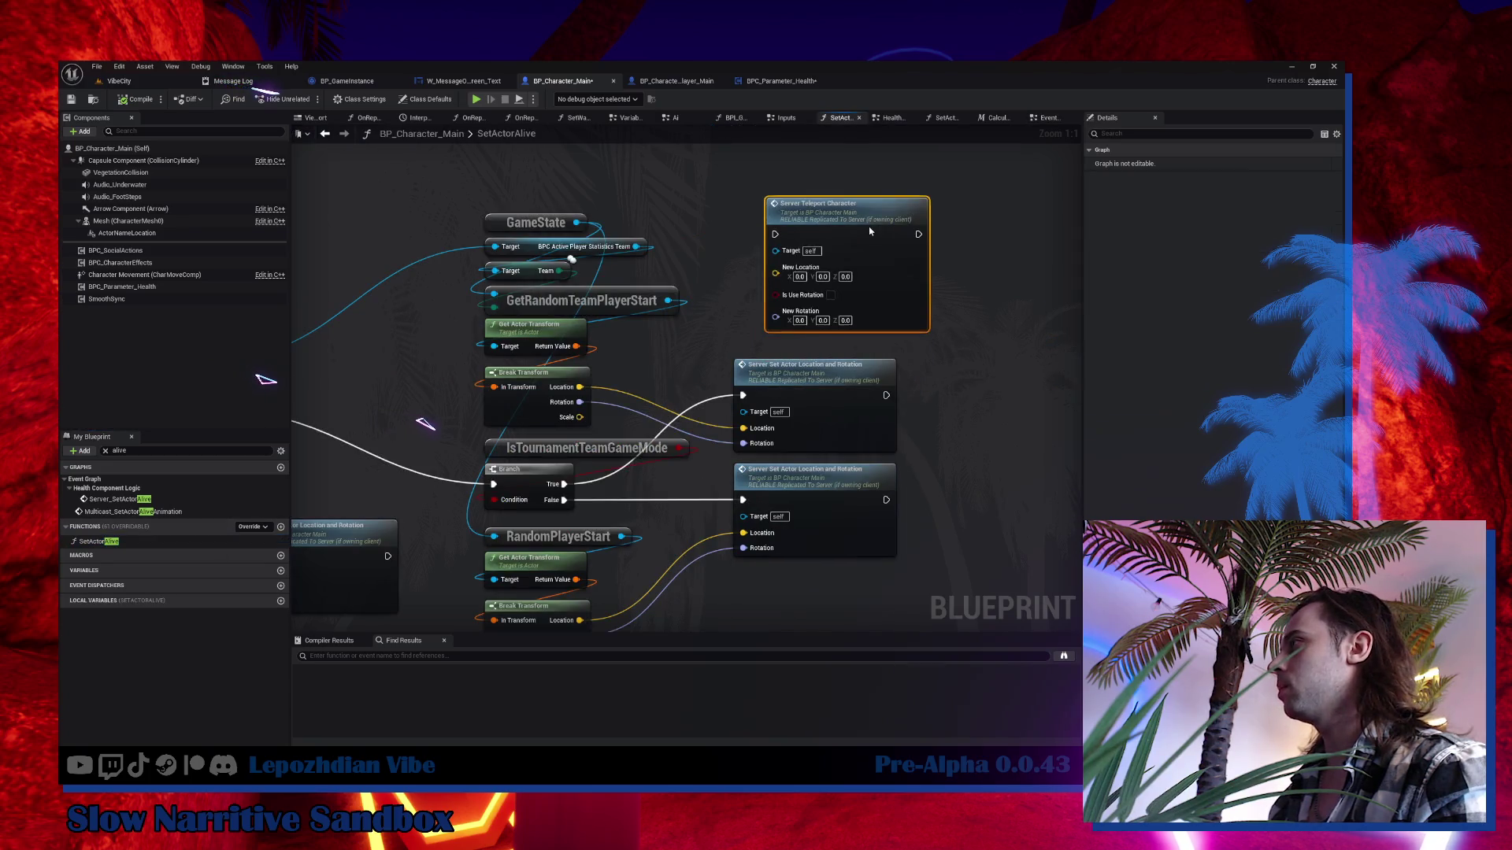
pyautogui.moveTo(754, 433); pyautogui.dragTo(776, 259)
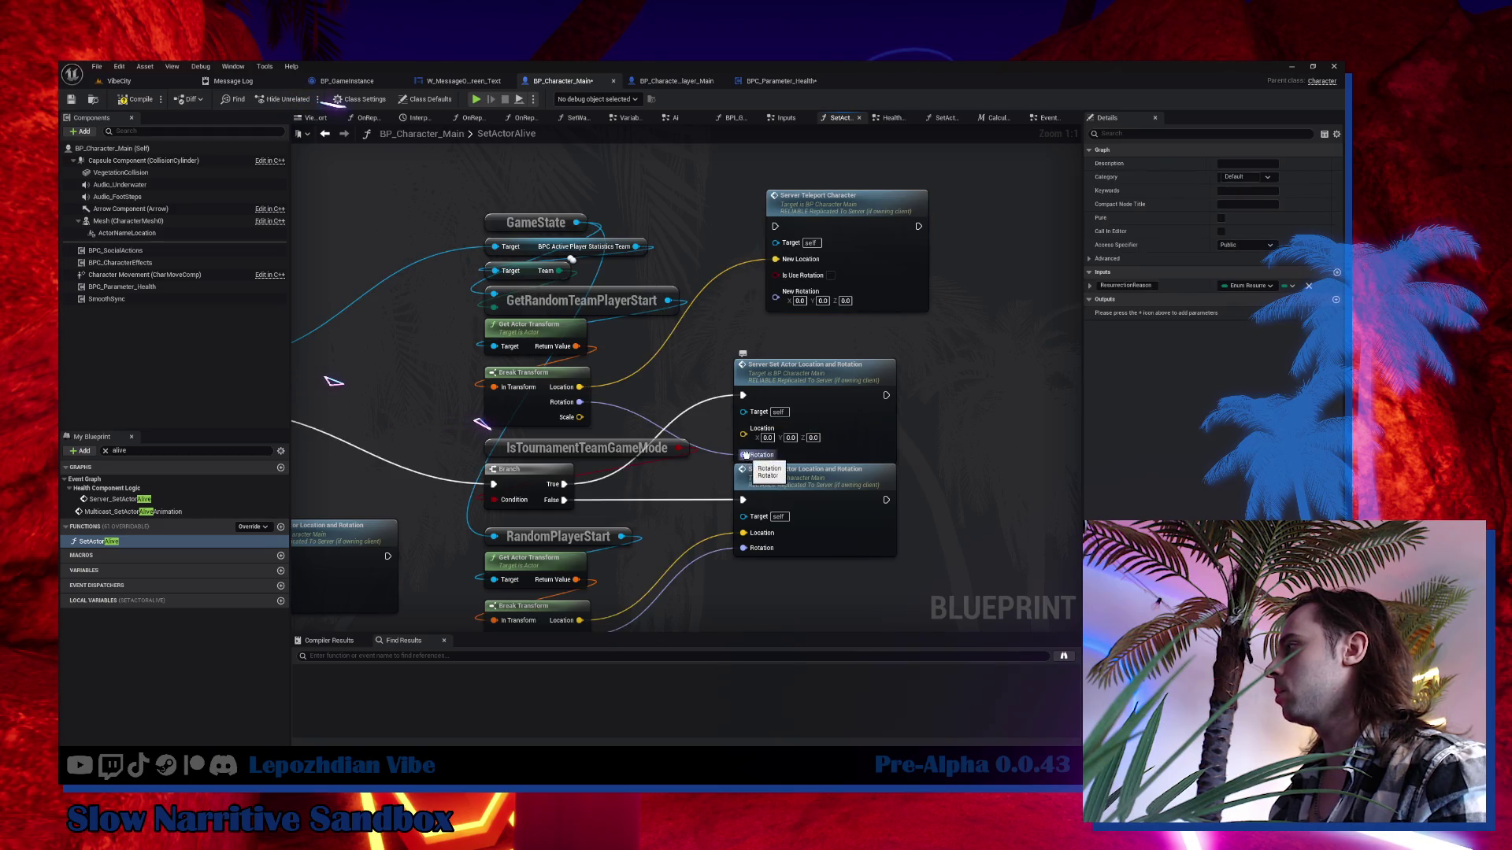
pyautogui.moveTo(745, 456)
pyautogui.mouseDown()
pyautogui.moveTo(799, 295)
pyautogui.moveTo(775, 292)
pyautogui.mouseUp()
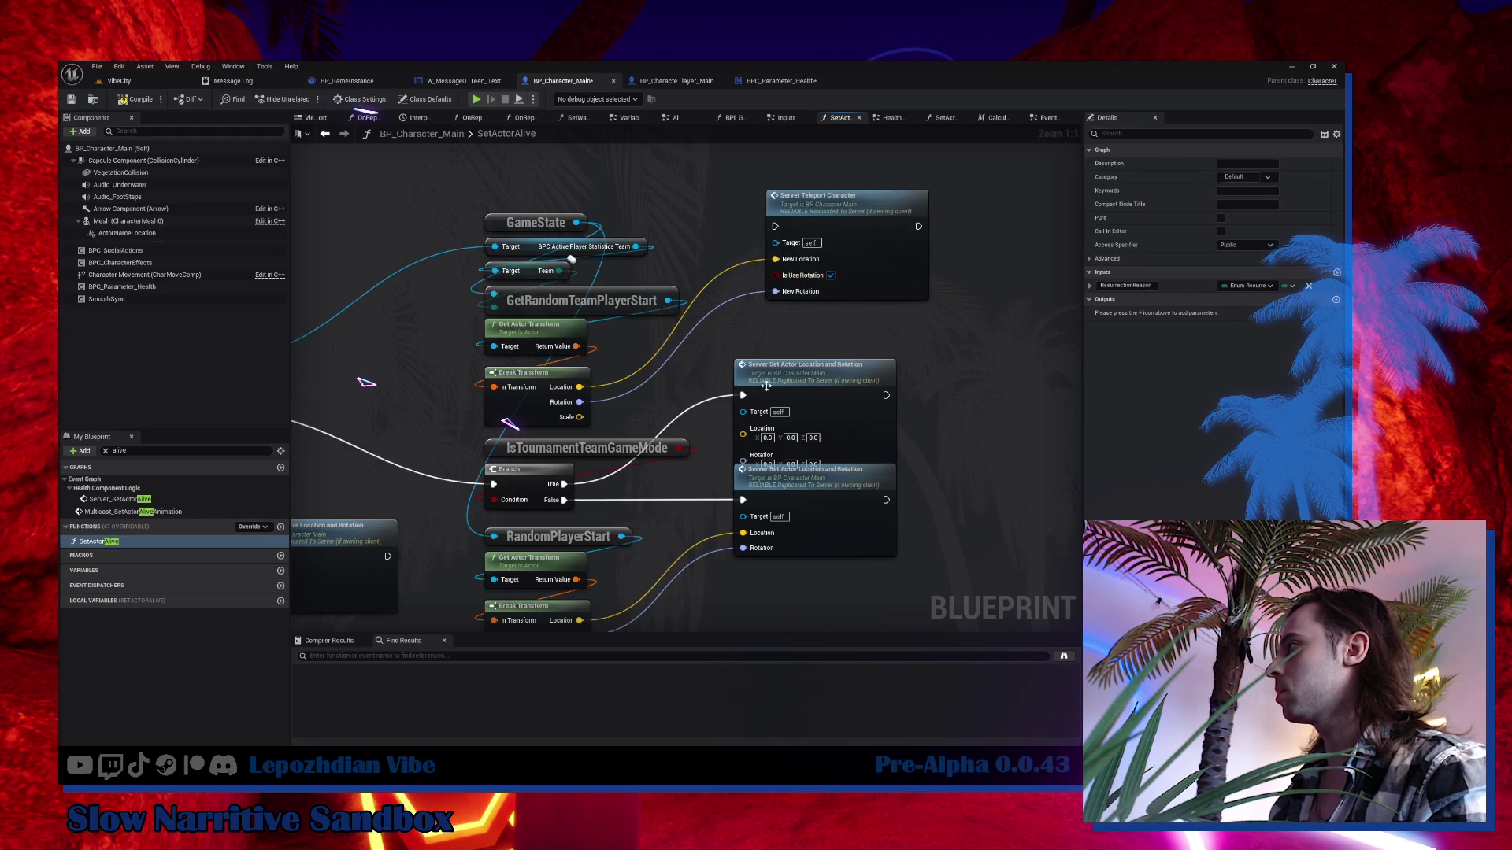
pyautogui.moveTo(744, 396); pyautogui.dragTo(776, 226)
pyautogui.moveTo(787, 370); pyautogui.dragTo(923, 370)
pyautogui.press('Delete')
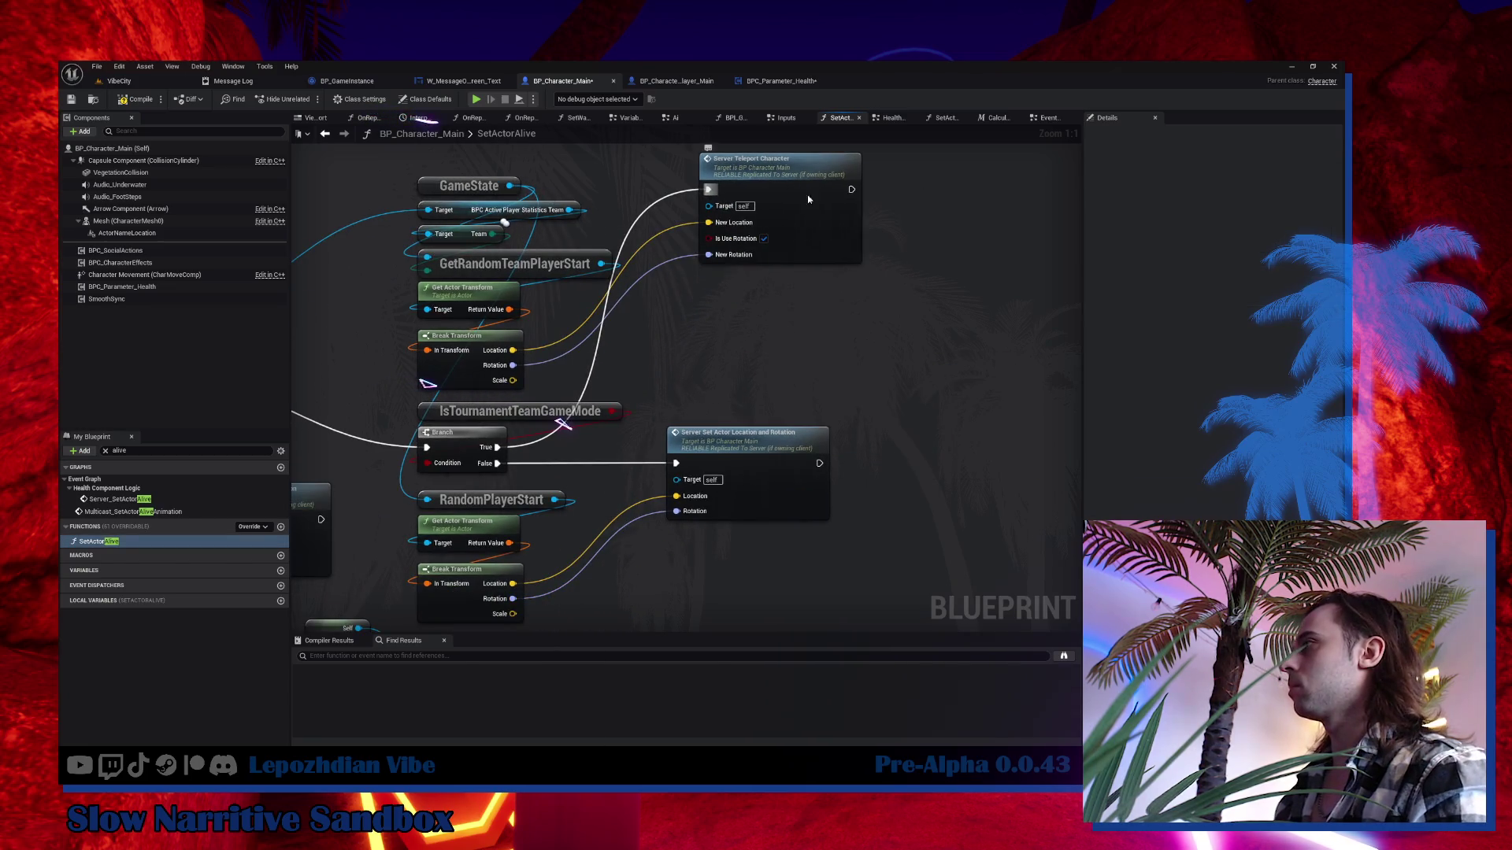
pyautogui.moveTo(807, 196)
pyautogui.mouseDown()
pyautogui.moveTo(796, 350)
pyautogui.moveTo(774, 334)
pyautogui.mouseUp()
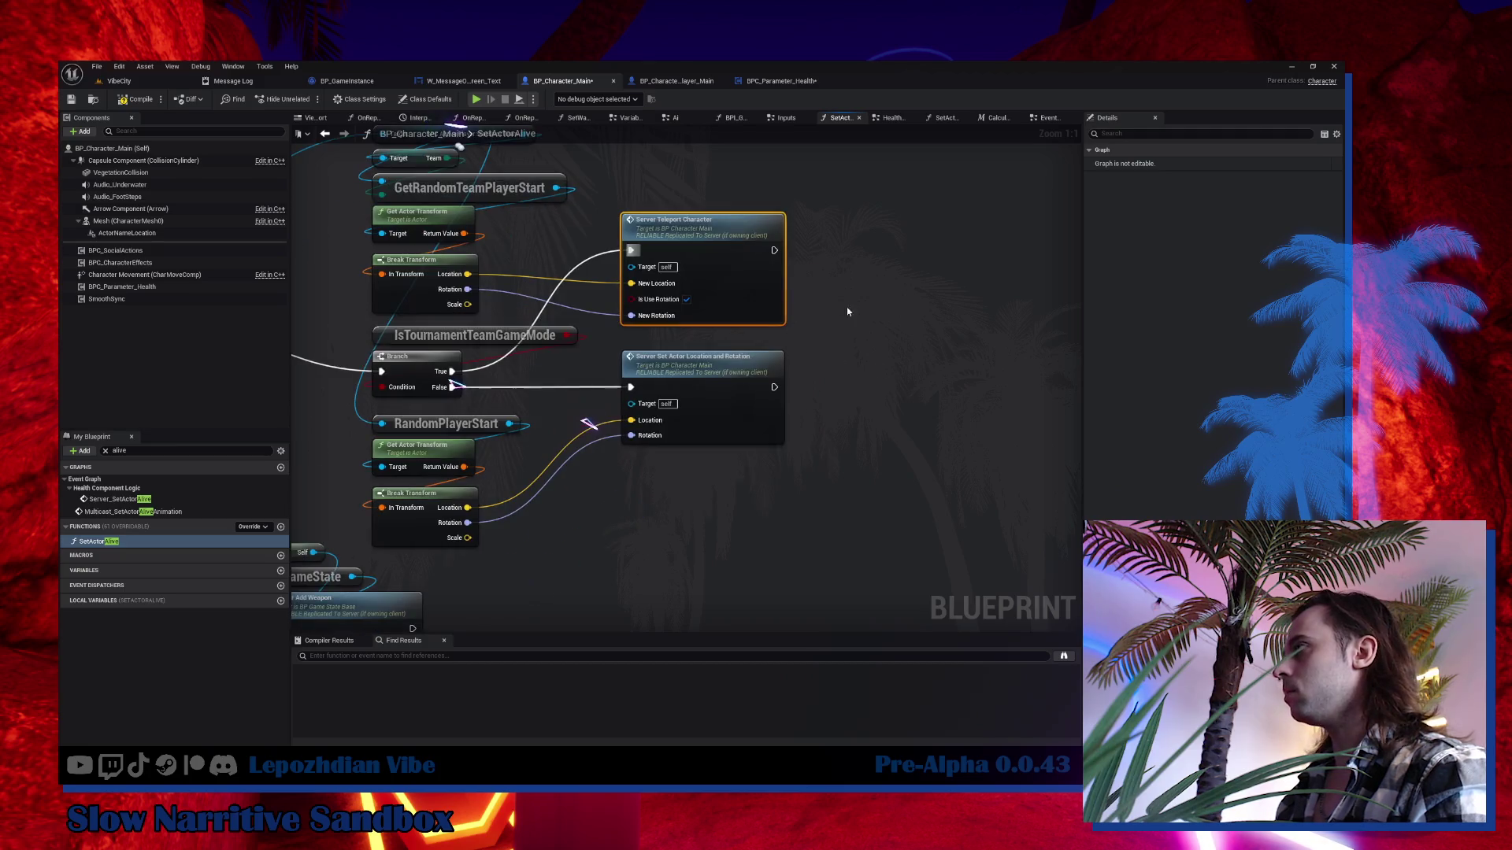
# Duplicate the teleport for the random spawn location/rotation on the false branch, replacing the old node.
pyautogui.hotkey('ctrl', 'c')
pyautogui.hotkey('ctrl', 'v')
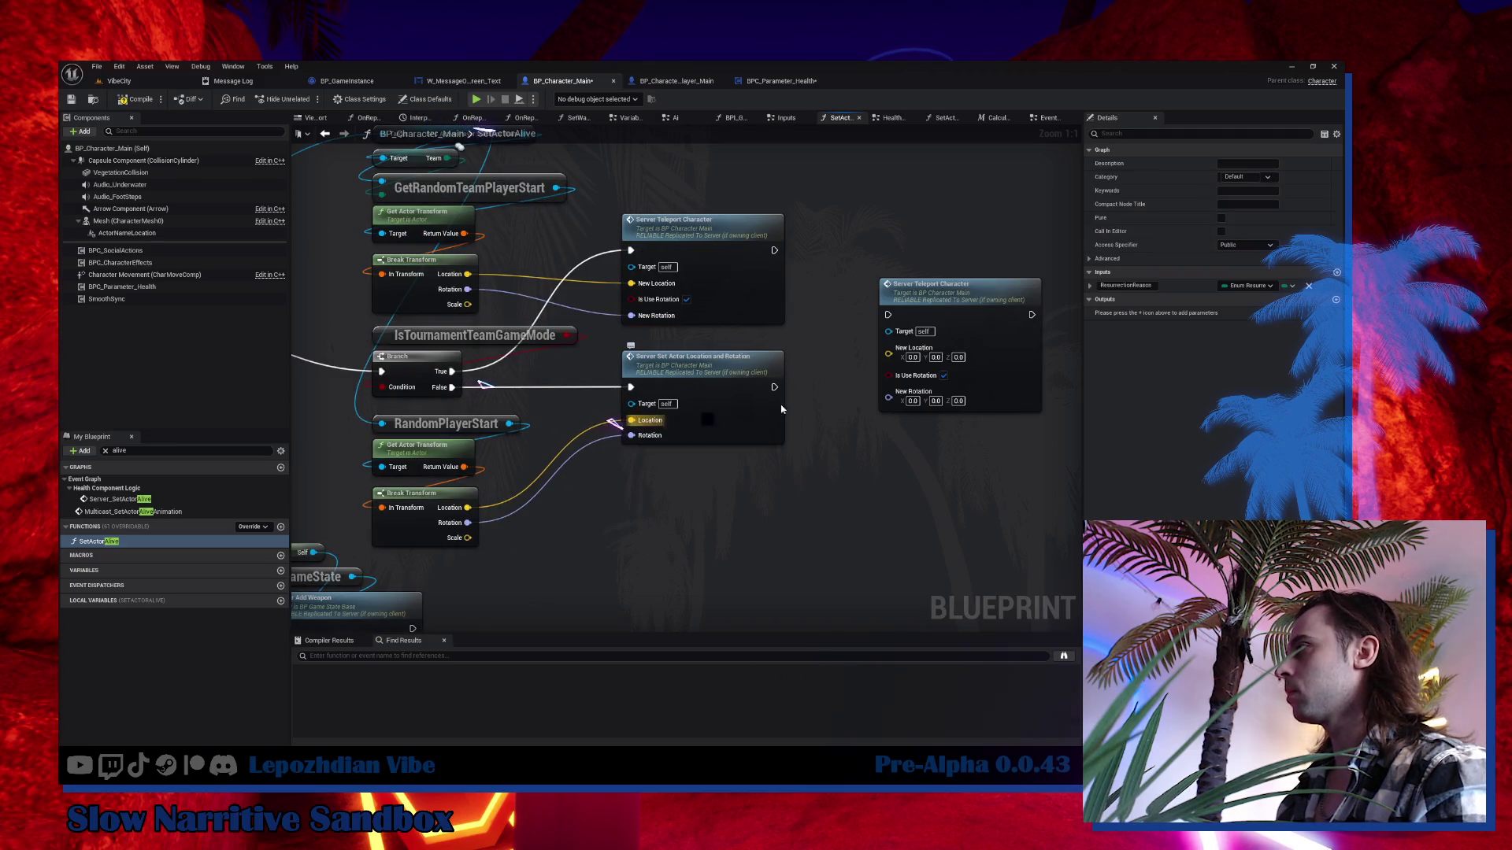
pyautogui.moveTo(631, 420); pyautogui.dragTo(889, 348)
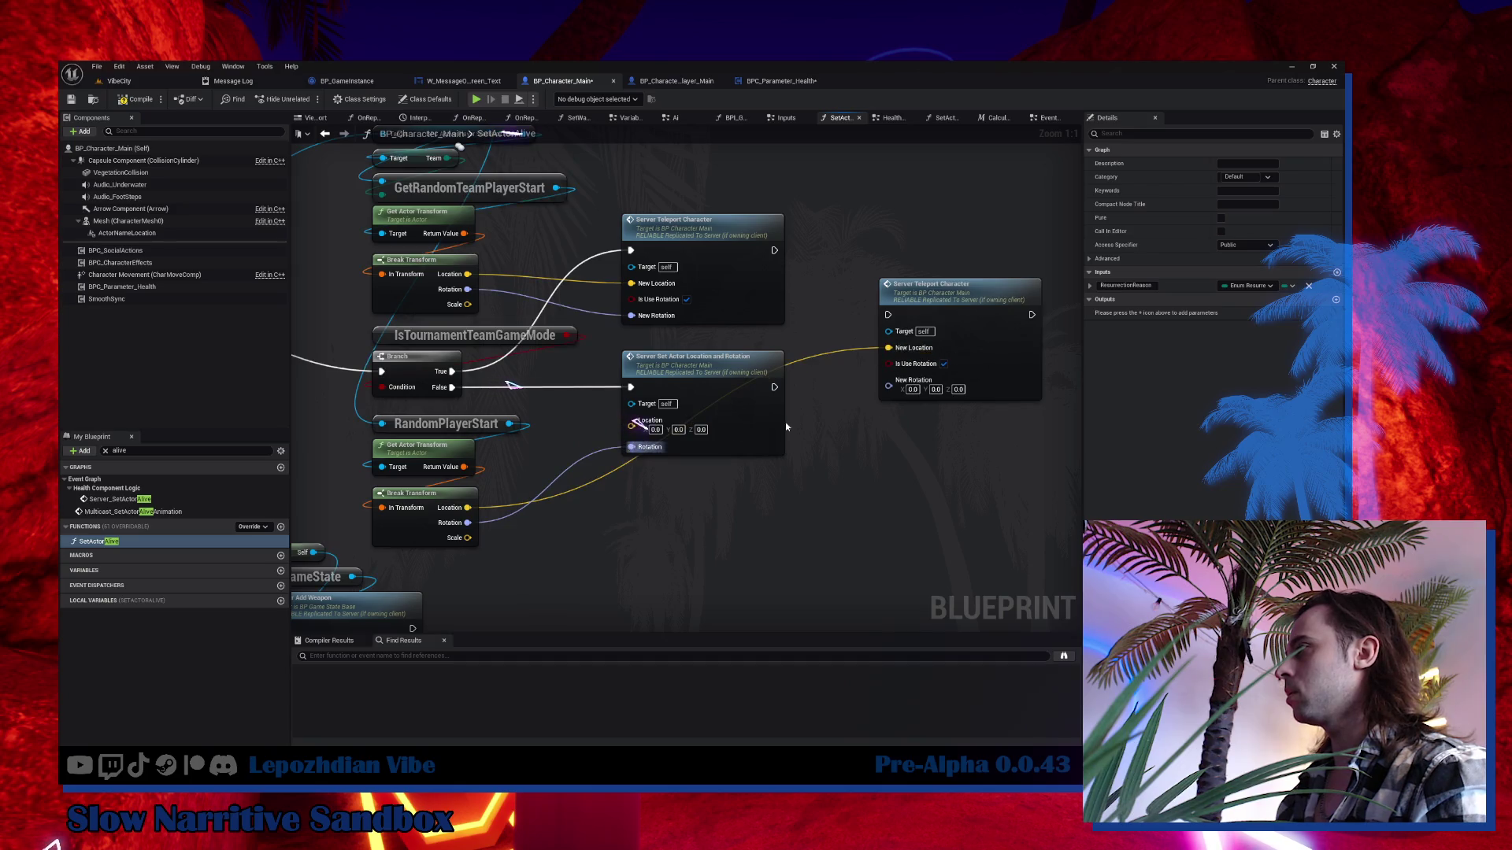
pyautogui.moveTo(632, 446); pyautogui.dragTo(888, 380)
pyautogui.moveTo(631, 386); pyautogui.dragTo(889, 315)
pyautogui.moveTo(693, 359); pyautogui.dragTo(669, 392)
pyautogui.press('Delete')
pyautogui.moveTo(920, 308); pyautogui.dragTo(685, 389)
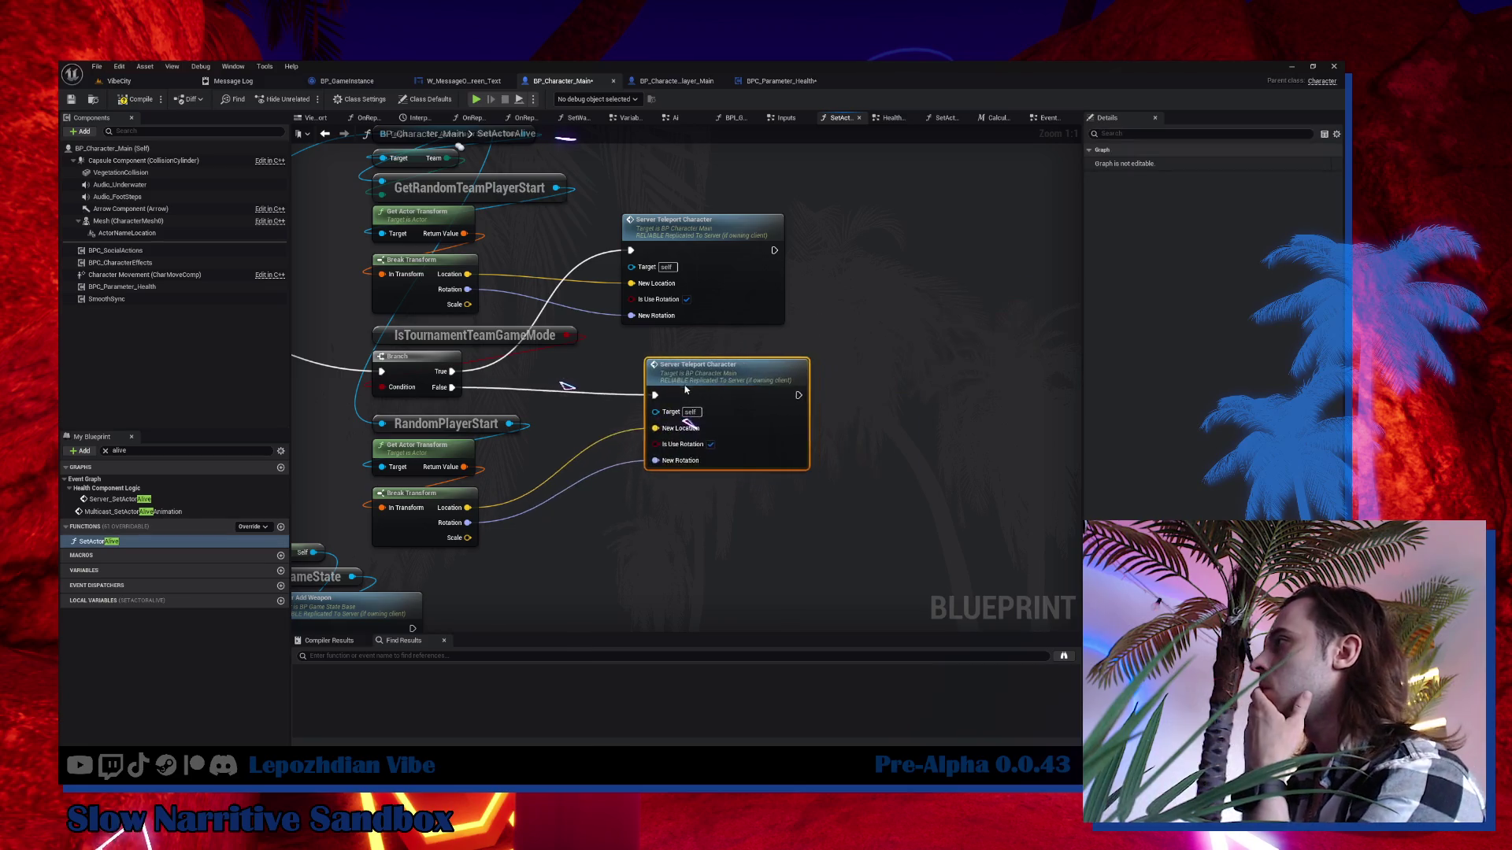
pyautogui.scroll(-2, 758, 339)
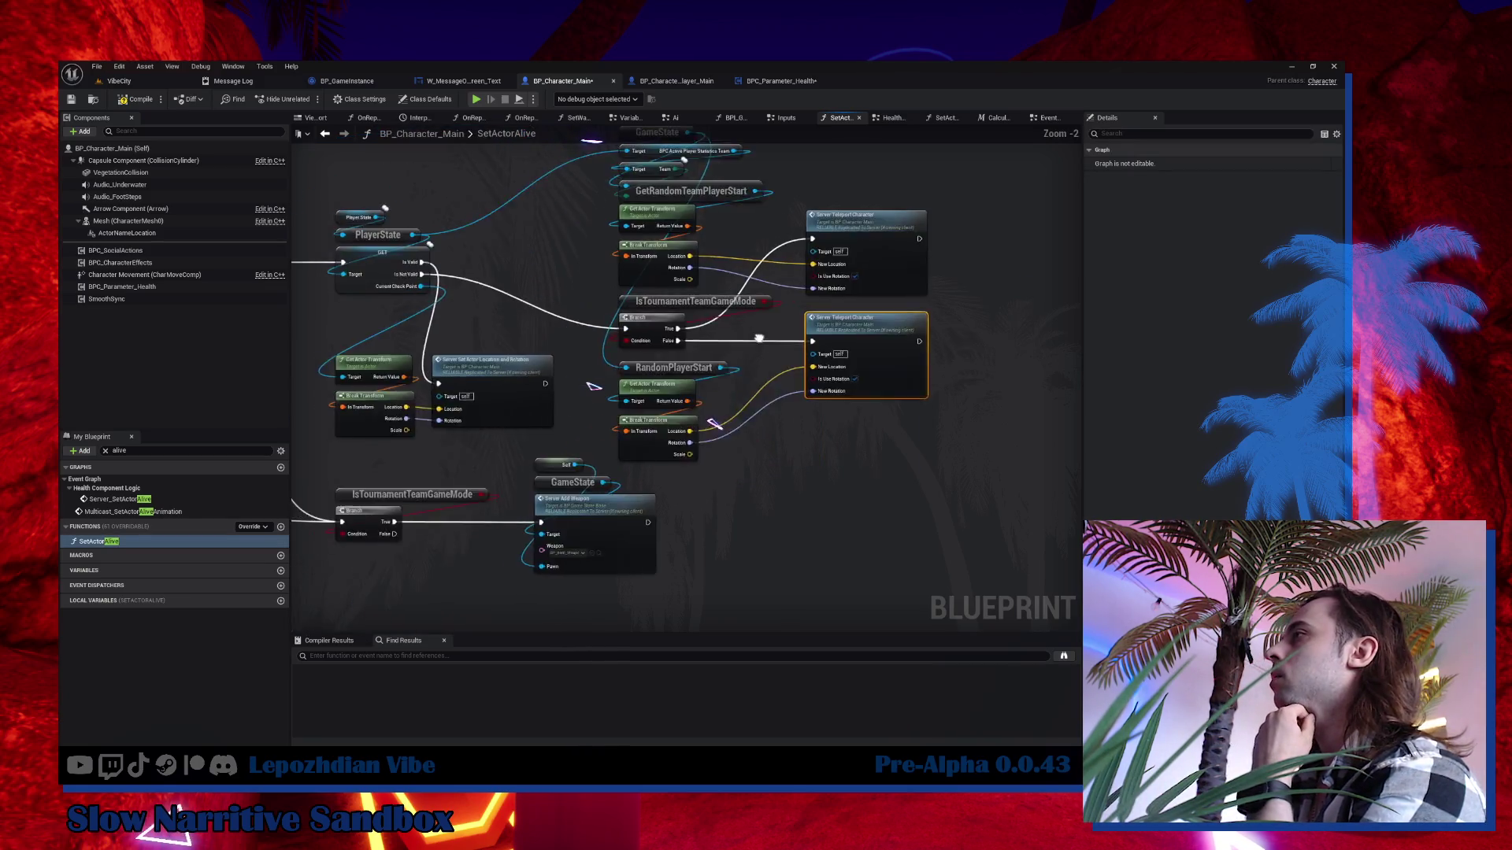
pyautogui.moveTo(624, 176); pyautogui.dragTo(979, 545)
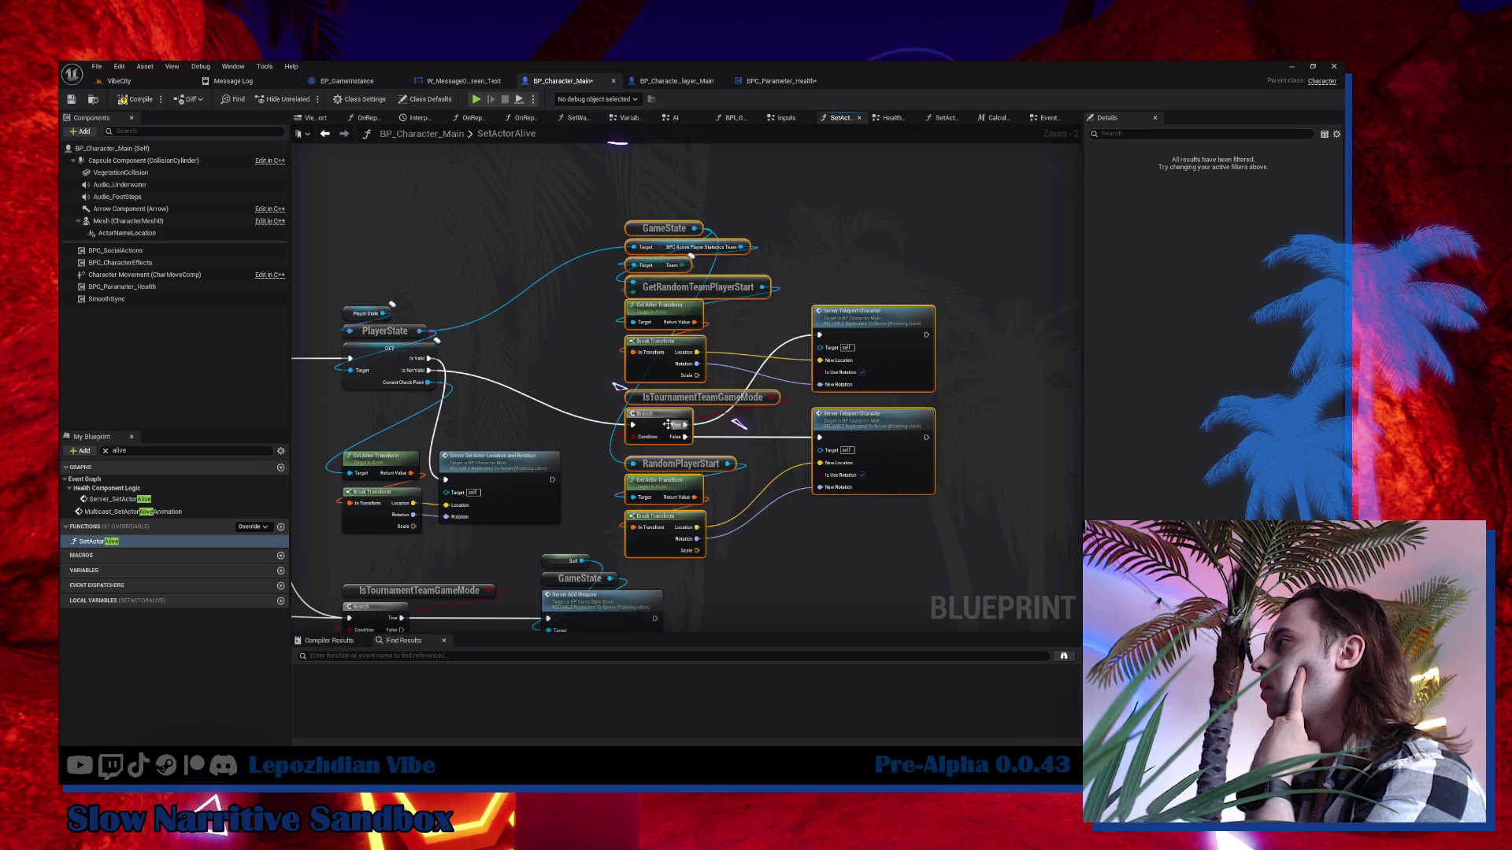
pyautogui.moveTo(668, 424)
pyautogui.mouseDown()
pyautogui.moveTo(683, 375)
pyautogui.moveTo(810, 377)
pyautogui.mouseUp()
pyautogui.click(669, 387)
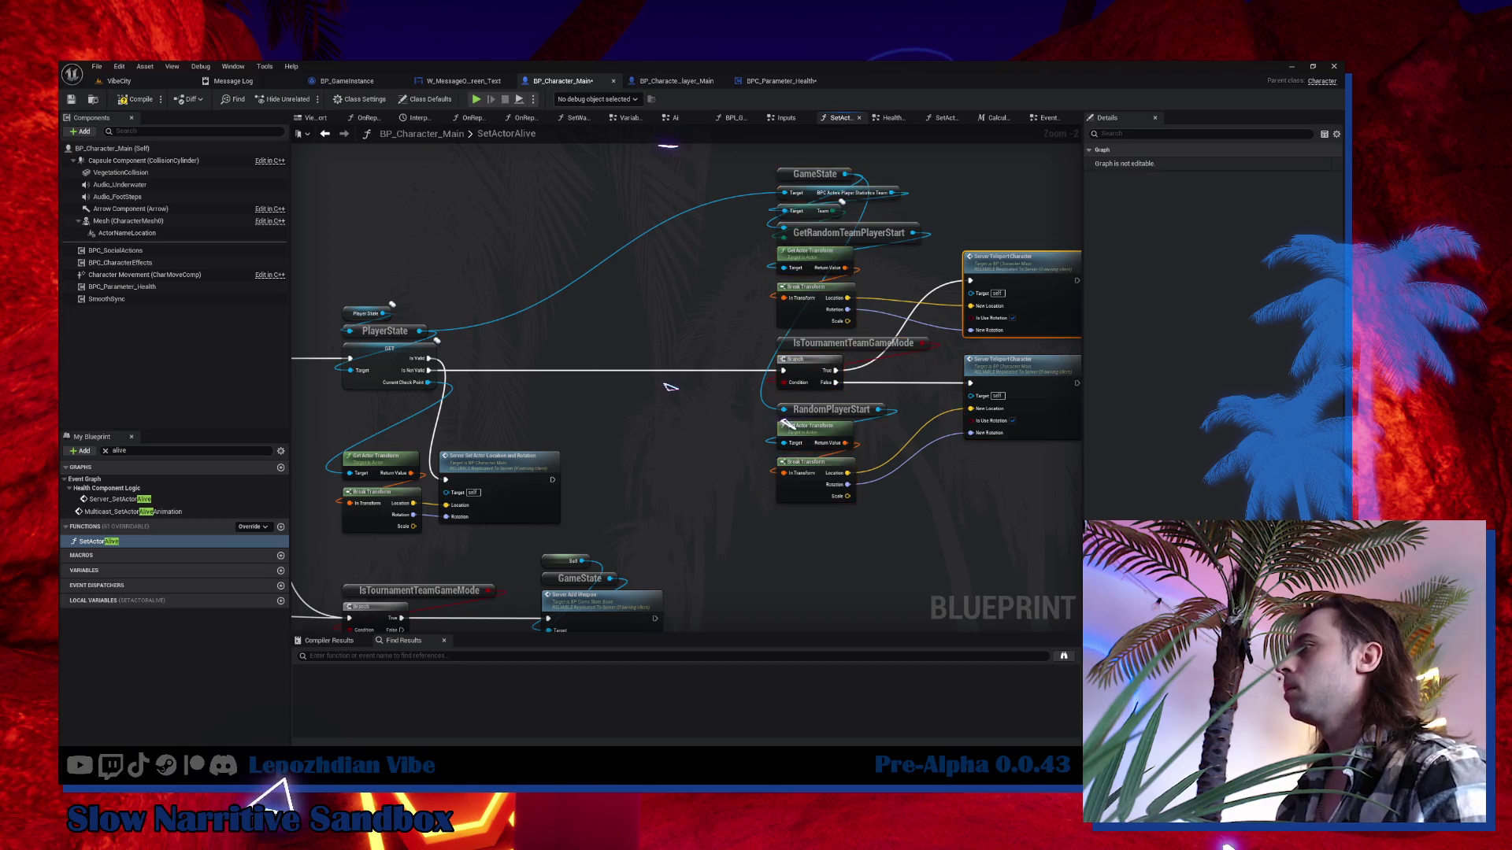
# Add a teleport on the checkpoint Is Valid path fed by the checkpoint location, deleting the old node.
pyautogui.moveTo(566, 365); pyautogui.dragTo(634, 332)
pyautogui.hotkey('ctrl', 'v')
pyautogui.scroll(2, 622, 327)
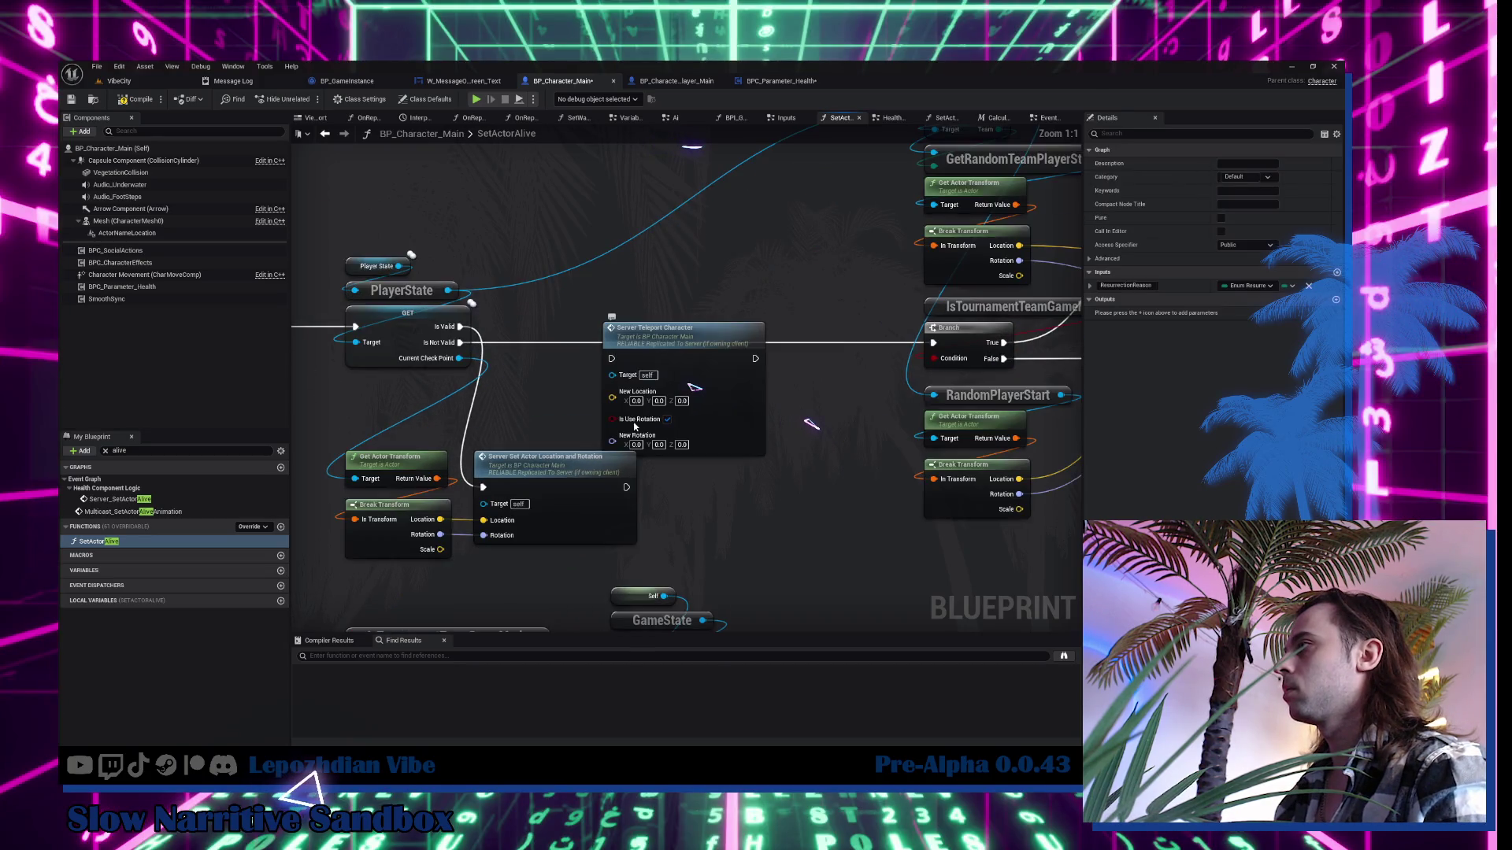
pyautogui.moveTo(483, 526)
pyautogui.mouseDown()
pyautogui.moveTo(634, 403)
pyautogui.moveTo(512, 512)
pyautogui.moveTo(643, 438)
pyautogui.moveTo(623, 429)
pyautogui.mouseUp()
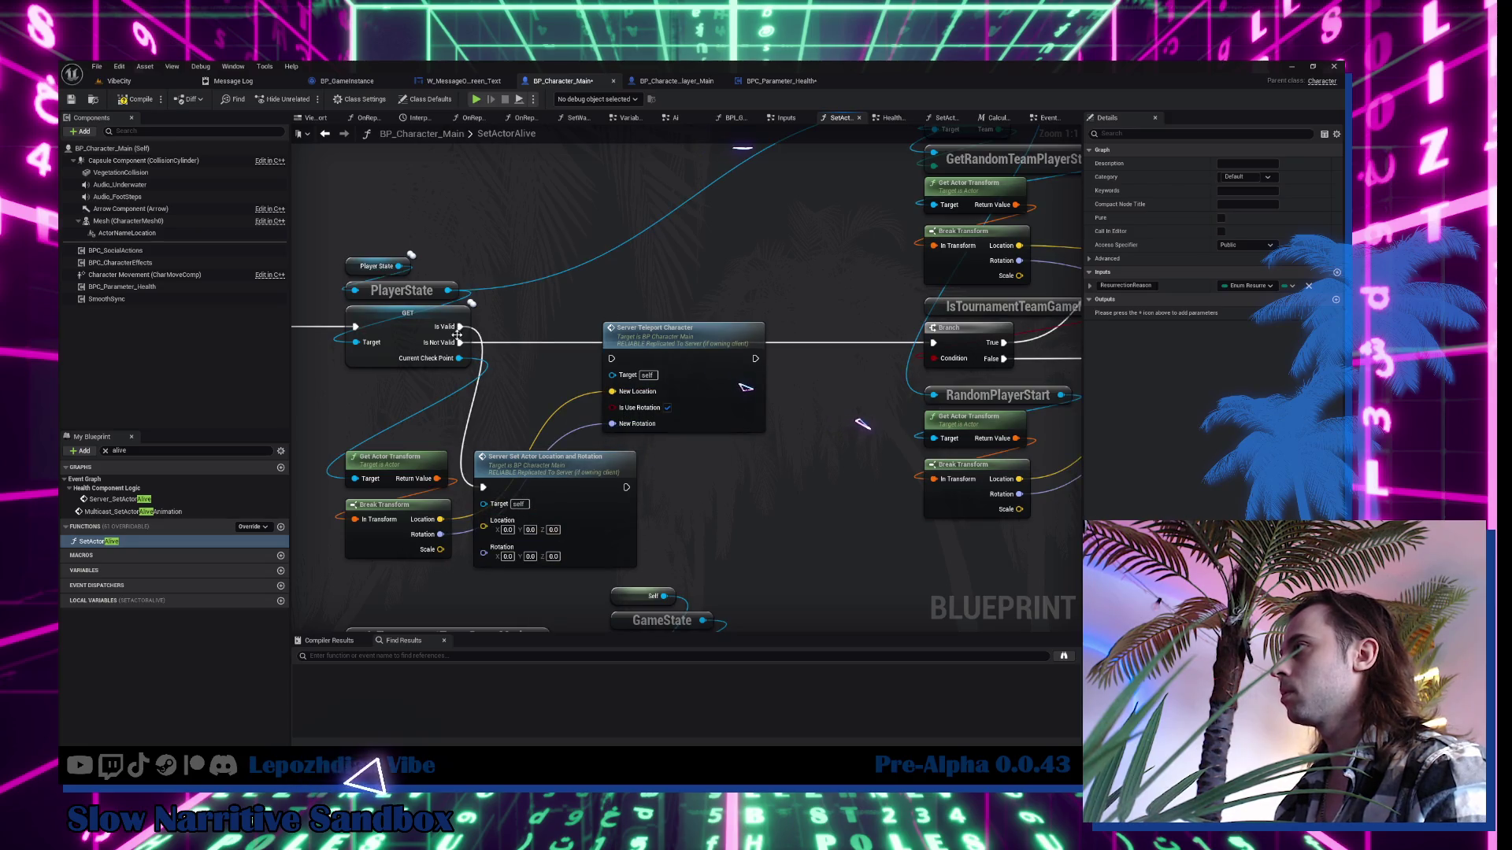
pyautogui.moveTo(460, 327); pyautogui.dragTo(612, 359)
pyautogui.moveTo(417, 434); pyautogui.dragTo(543, 512)
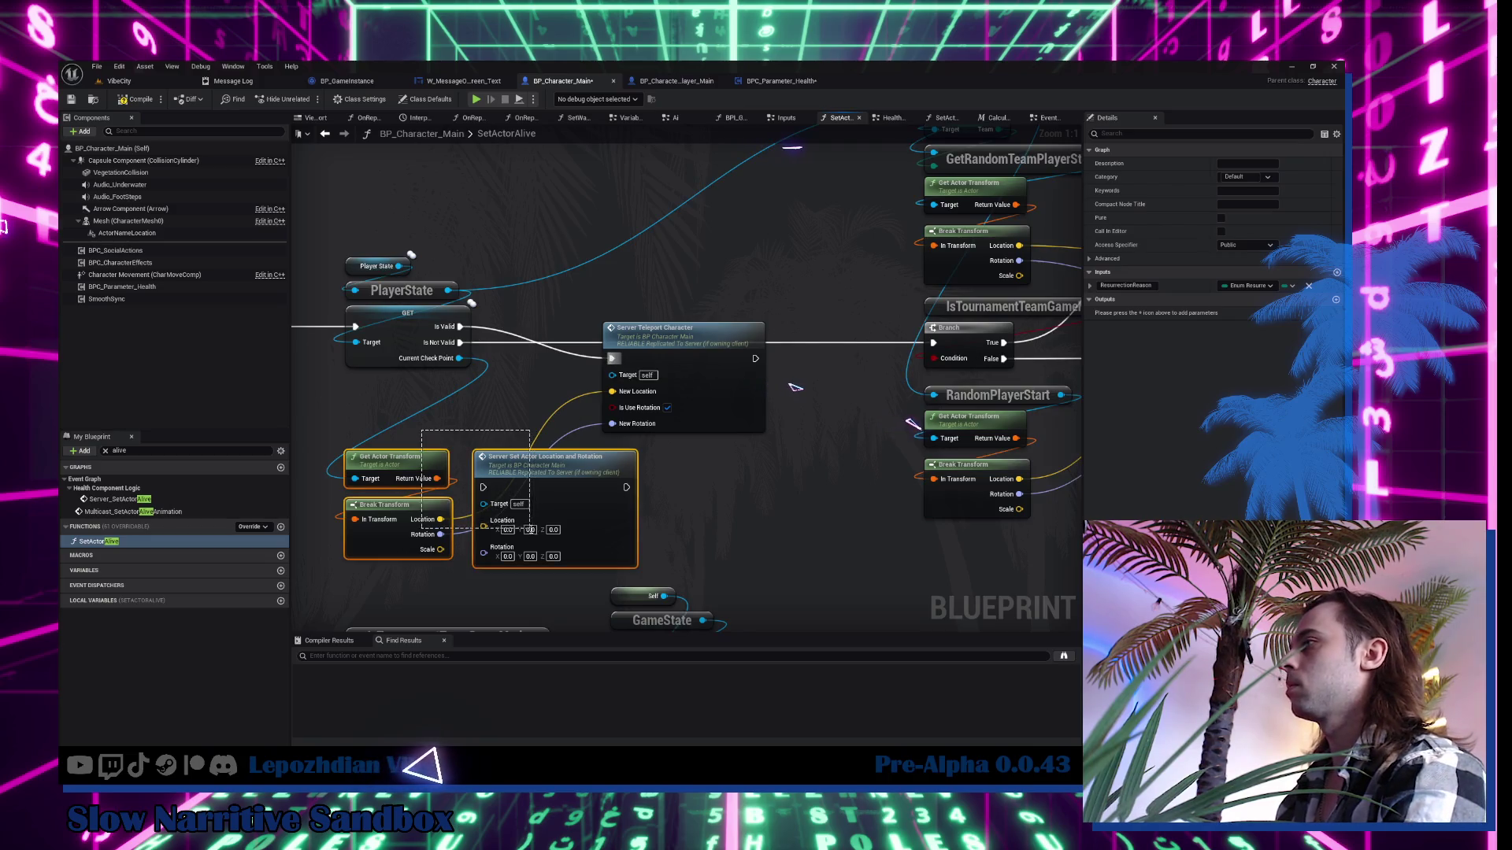
pyautogui.click(543, 457)
pyautogui.press('Delete')
pyautogui.moveTo(653, 386); pyautogui.dragTo(645, 266)
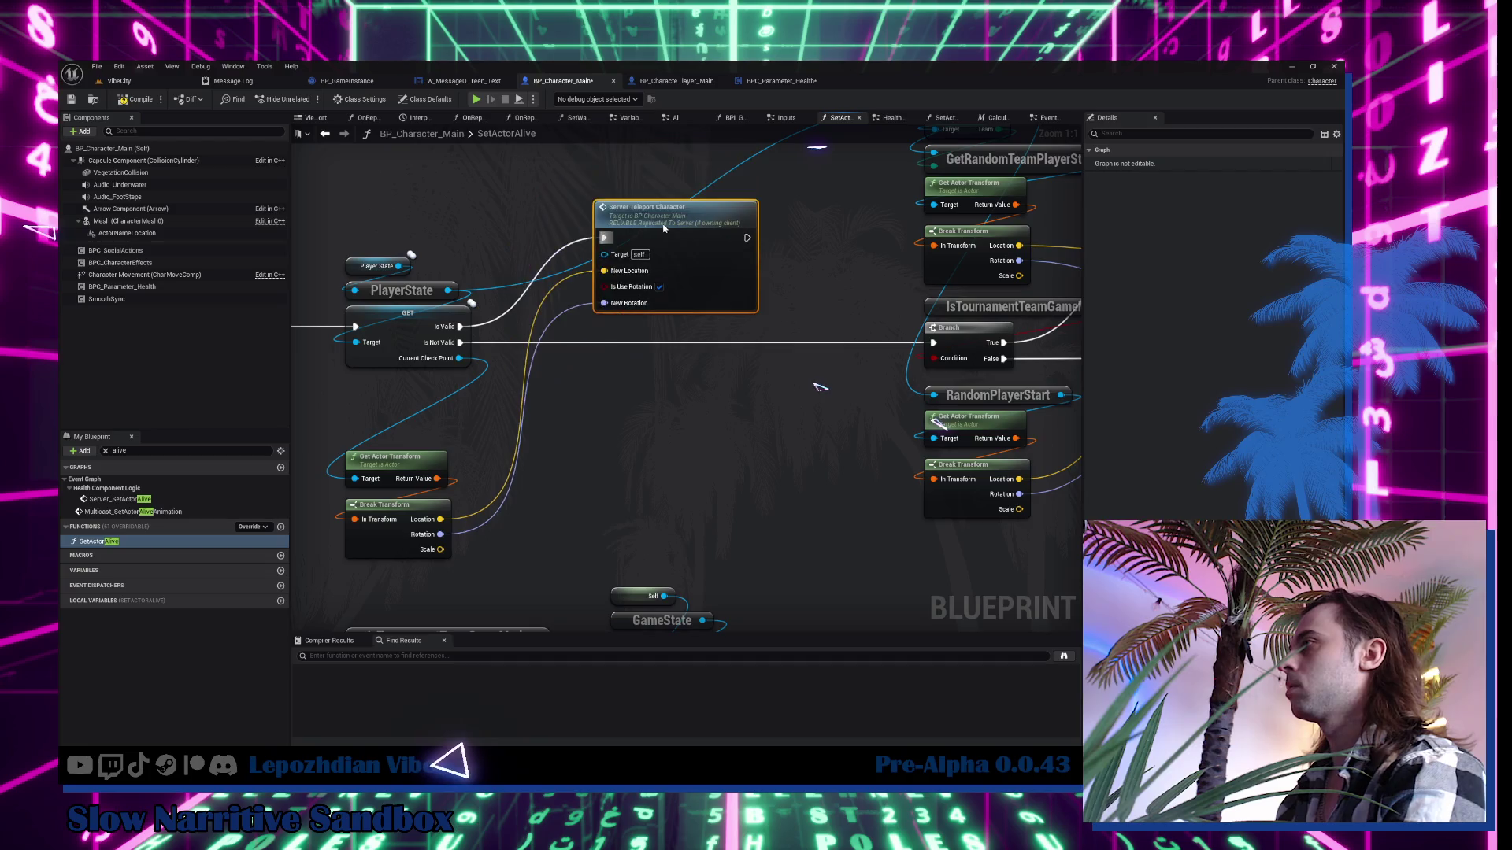
# Rearrange the checkpoint transform and teleport nodes, then inspect the earlier player-start teleport node.
pyautogui.moveTo(334, 443)
pyautogui.mouseDown()
pyautogui.moveTo(384, 549)
pyautogui.moveTo(611, 208)
pyautogui.moveTo(673, 255)
pyautogui.mouseUp()
pyautogui.moveTo(509, 267); pyautogui.dragTo(701, 529)
pyautogui.moveTo(675, 474)
pyautogui.mouseDown()
pyautogui.moveTo(655, 363)
pyautogui.moveTo(659, 377)
pyautogui.mouseUp()
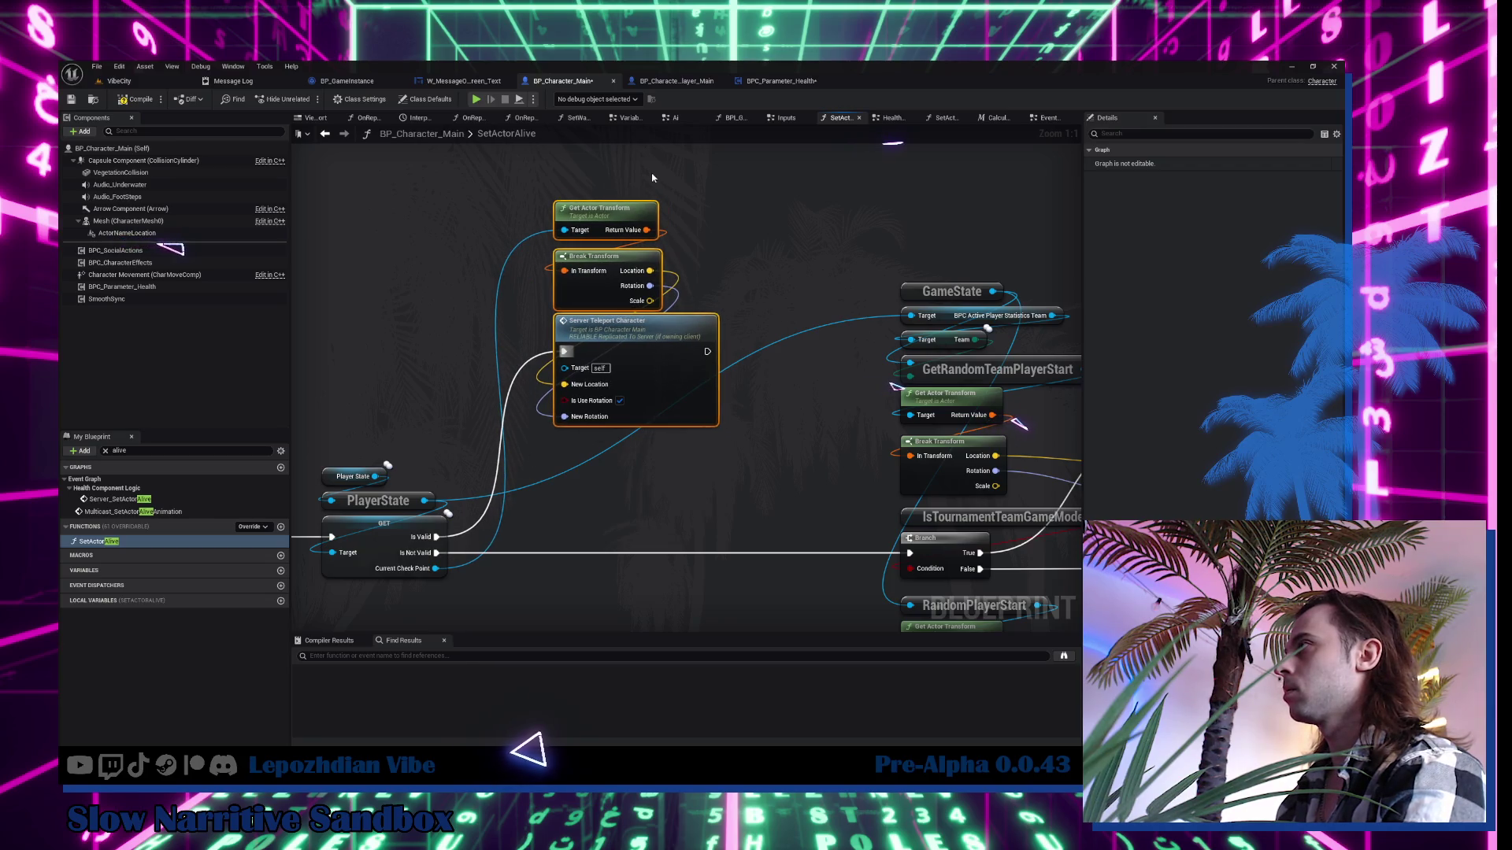
pyautogui.keyDown('ctrl'); pyautogui.click(614, 327); pyautogui.keyUp('ctrl')
pyautogui.moveTo(607, 236); pyautogui.dragTo(606, 229)
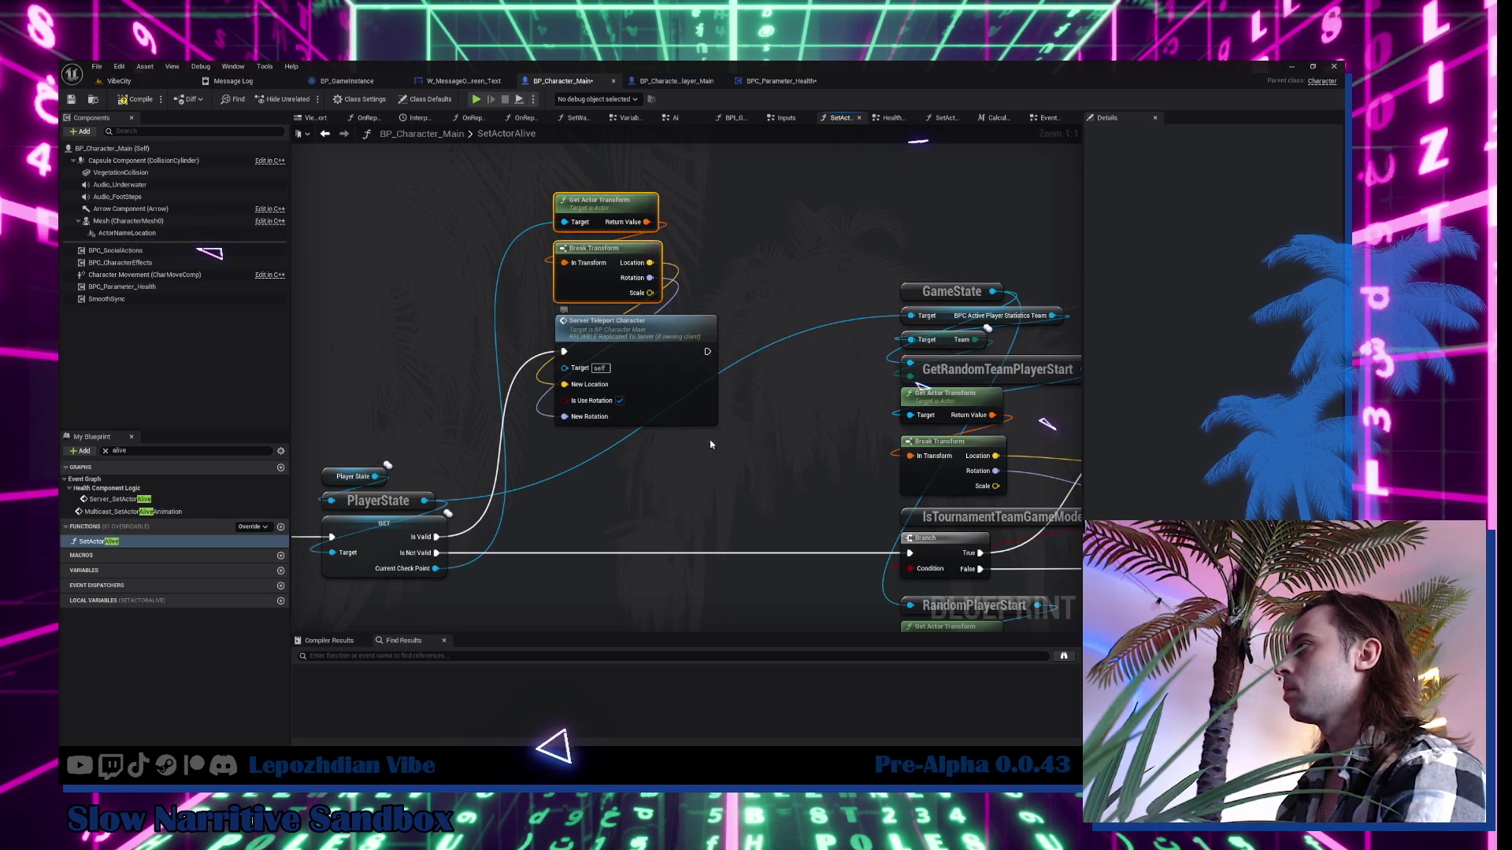
pyautogui.scroll(-3, 710, 444)
pyautogui.moveTo(717, 293); pyautogui.dragTo(739, 344)
pyautogui.click(743, 220)
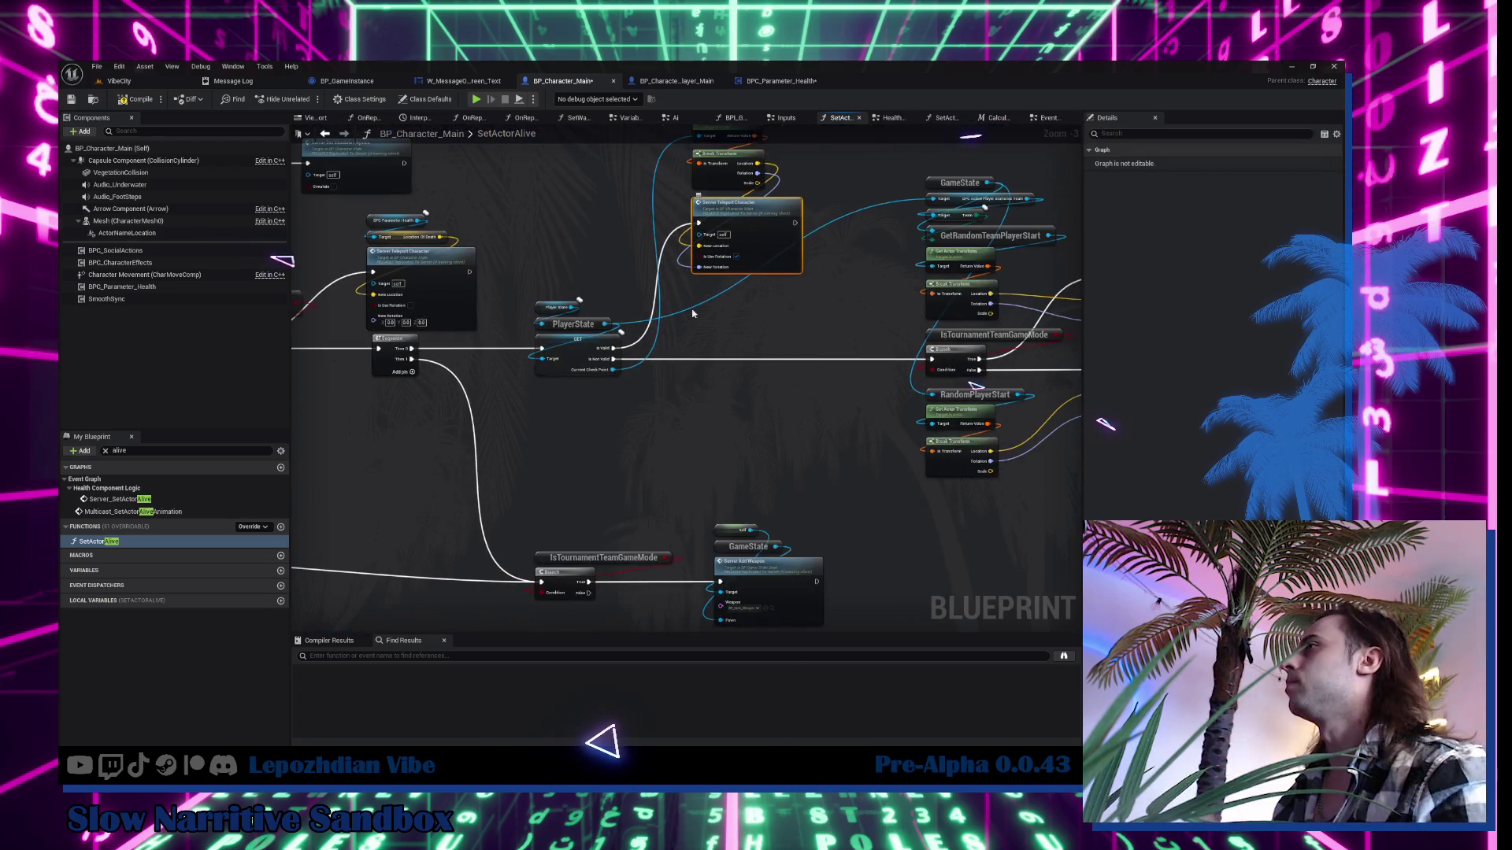
pyautogui.scroll(2, 685, 377)
pyautogui.scroll(2, 610, 418)
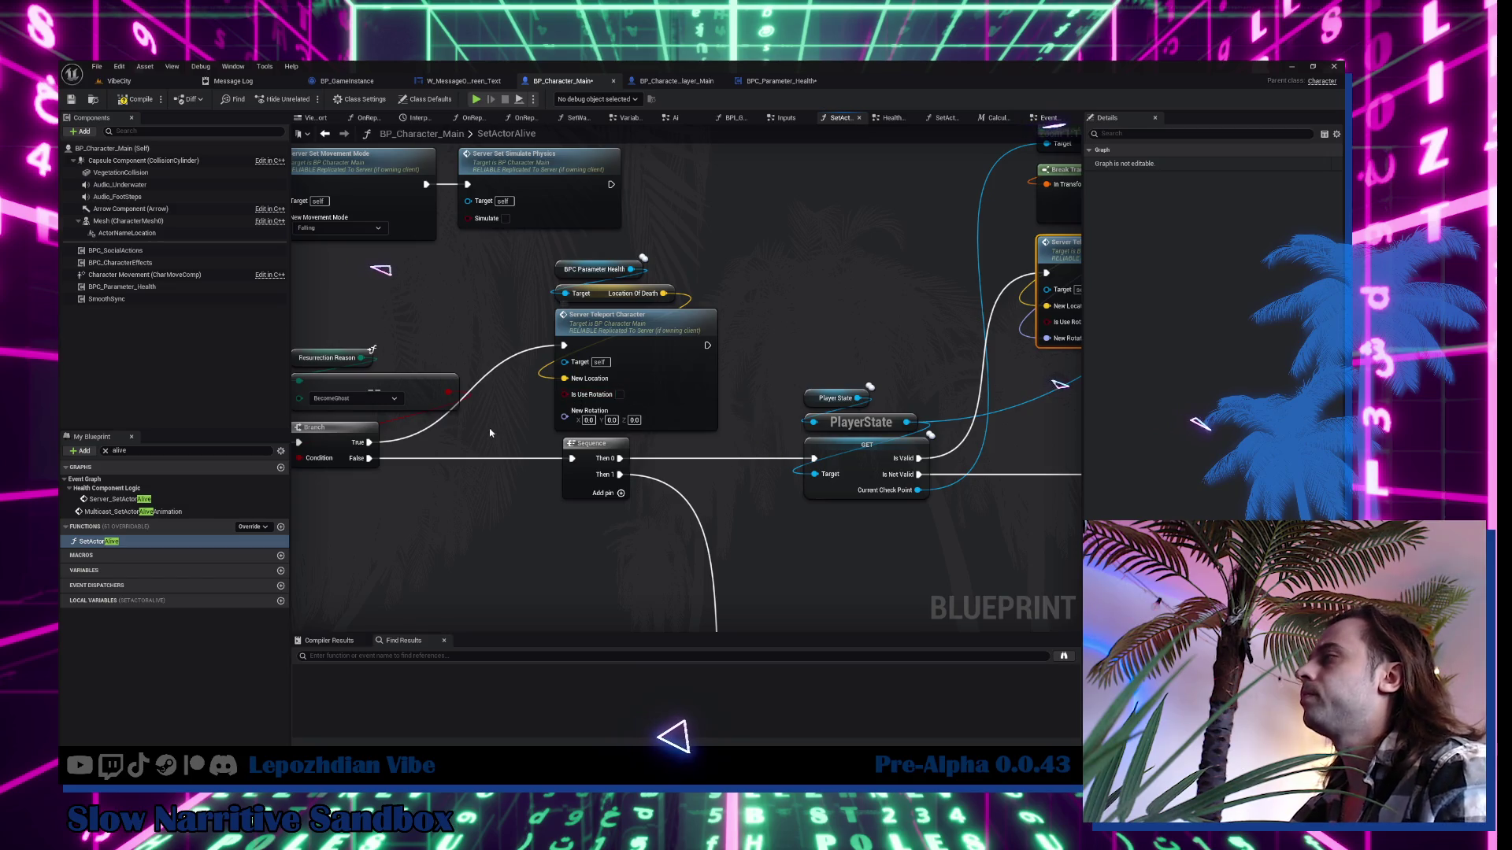
# Select the death-location teleport nodes and search the action list for 'server set ty'.
pyautogui.moveTo(499, 479); pyautogui.dragTo(606, 455)
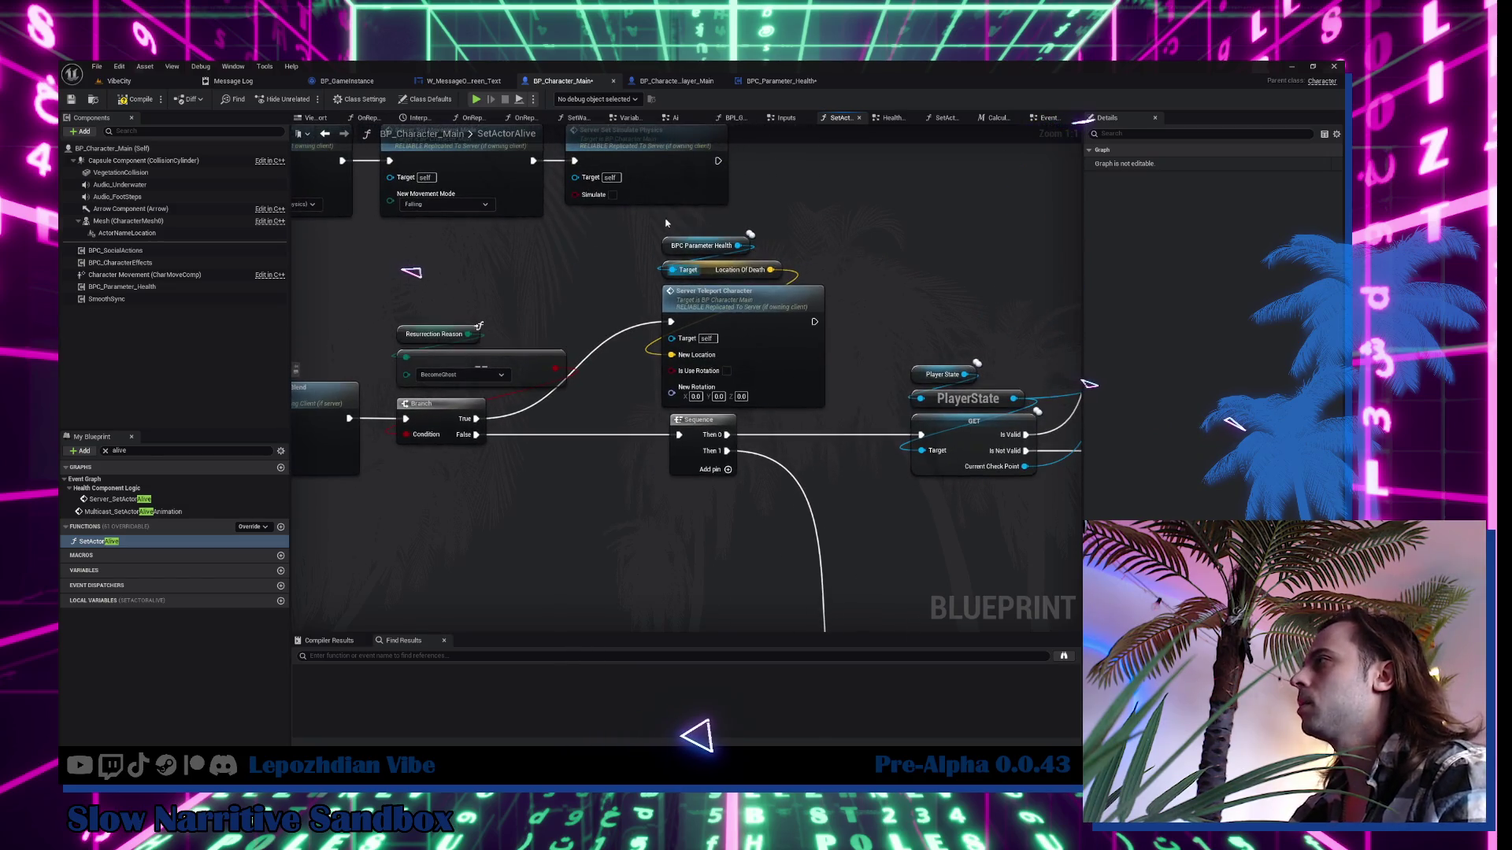
pyautogui.moveTo(665, 219); pyautogui.dragTo(750, 325)
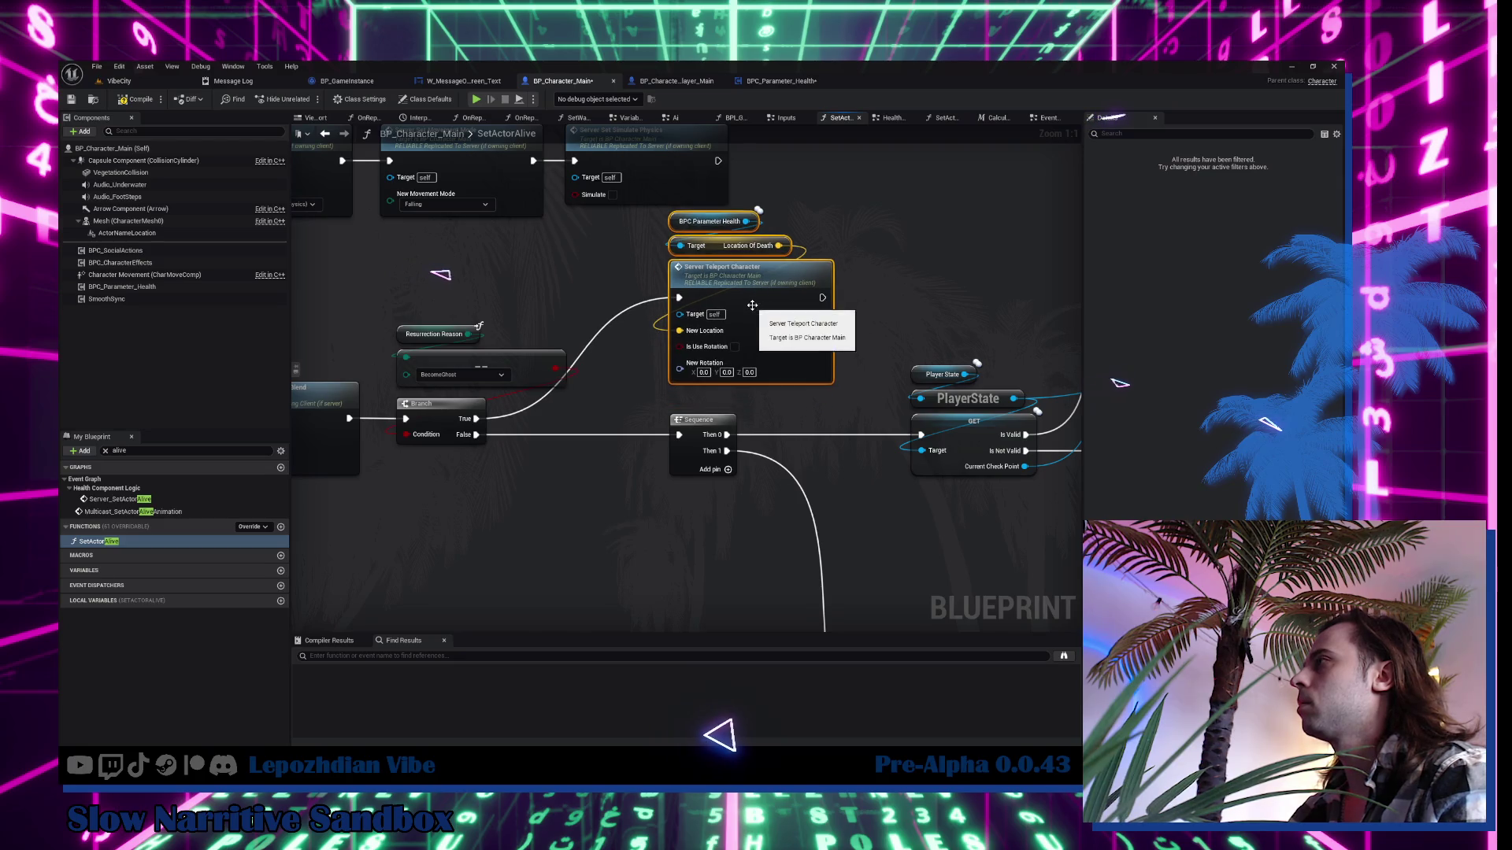
pyautogui.scroll(-2, 763, 289)
pyautogui.scroll(2, 815, 291)
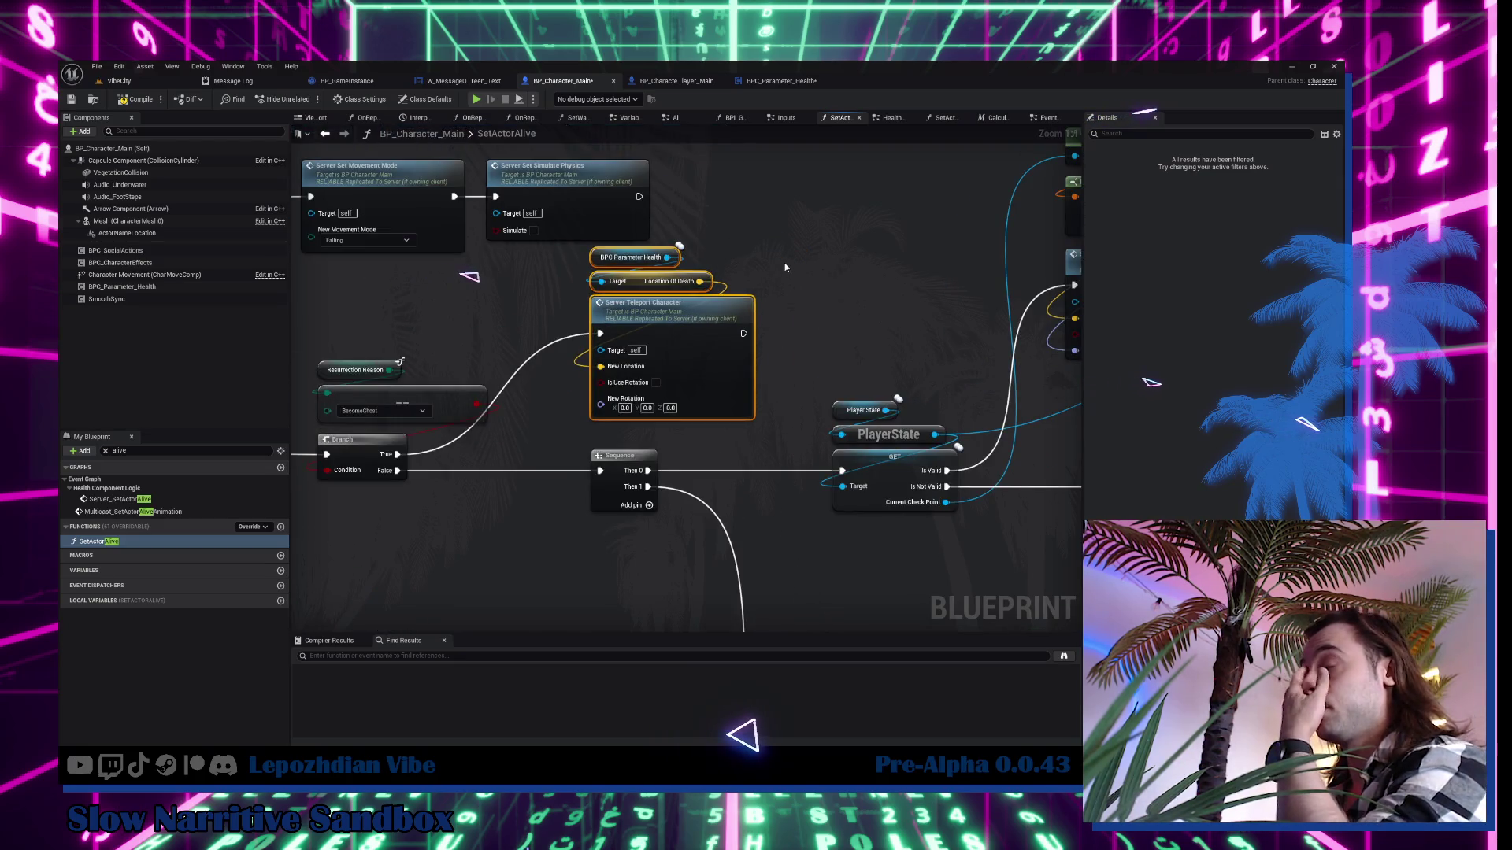
pyautogui.click(785, 268)
pyautogui.rightClick(785, 268)
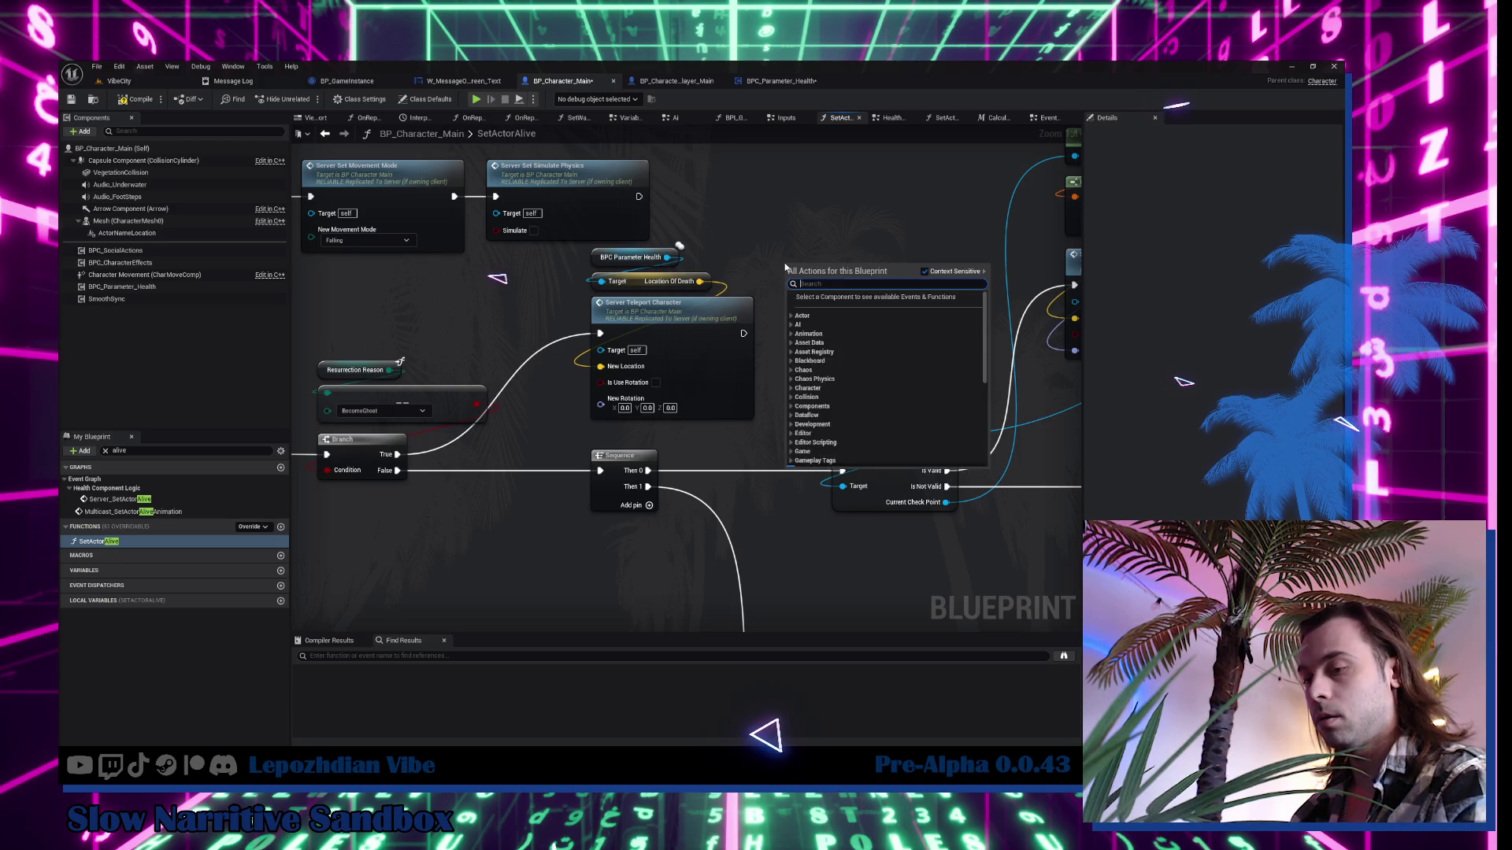
pyautogui.write('server set')
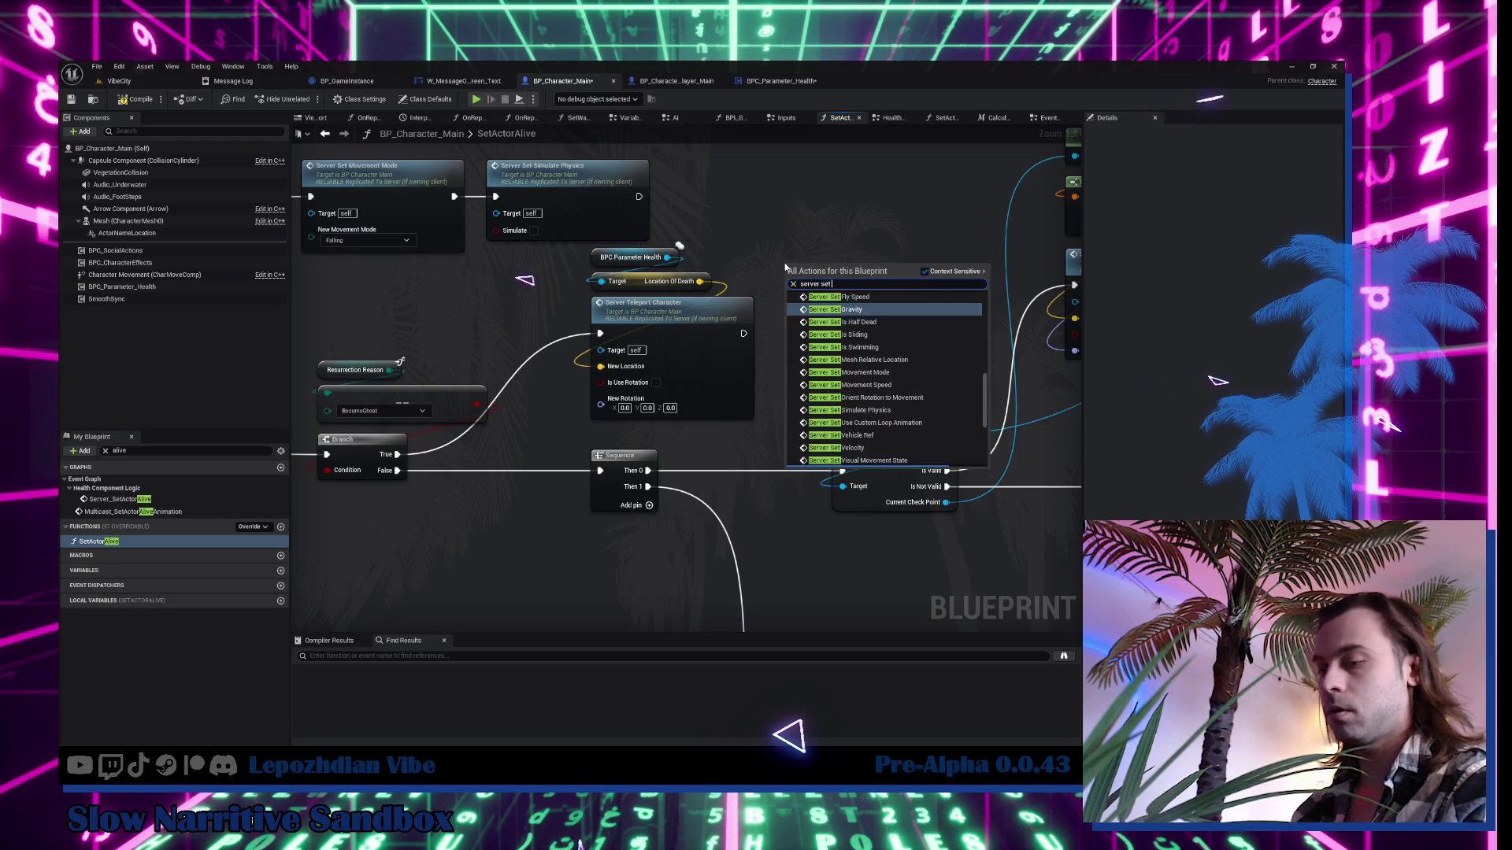
pyautogui.write(' ty')
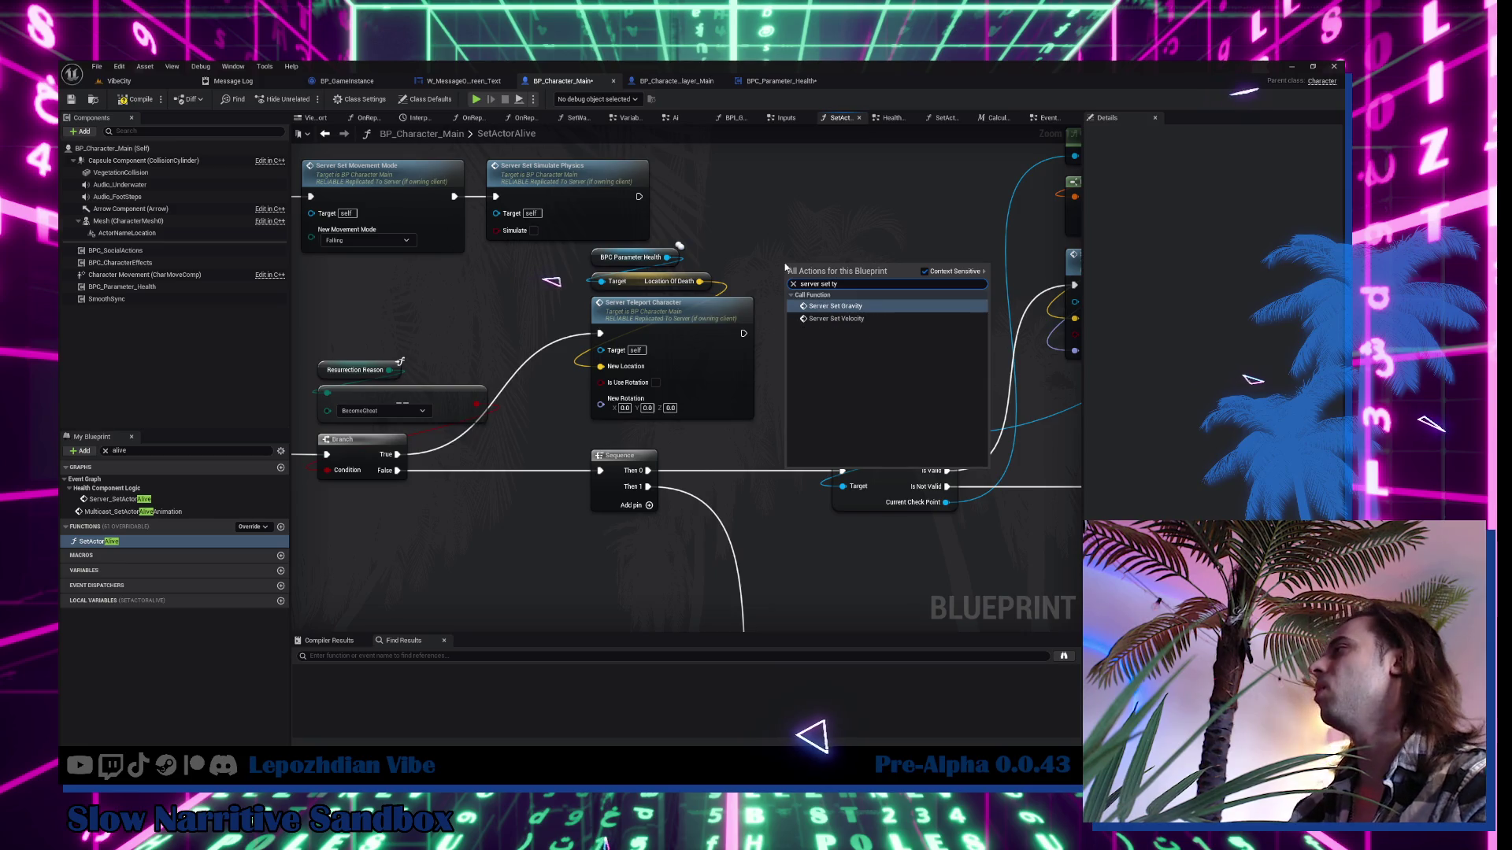
pyautogui.click(745, 275)
pyautogui.moveTo(745, 275); pyautogui.dragTo(735, 296)
# Add a Self reference cast to BP_Character_Human_Main, executed right after Server Teleport Character.
pyautogui.rightClick(734, 296)
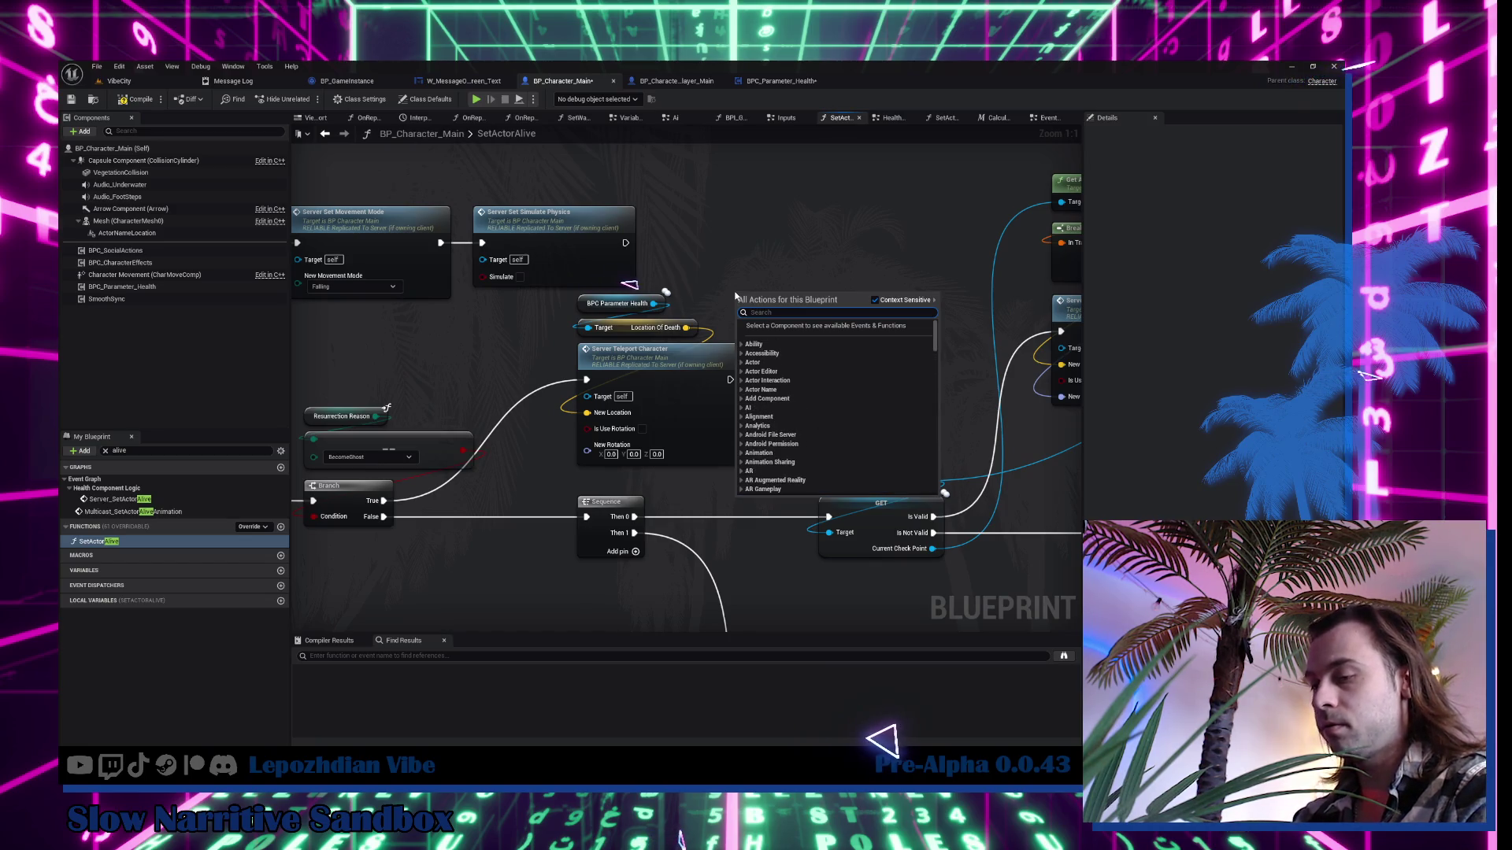
pyautogui.write('self')
pyautogui.scroll(-3, 847, 432)
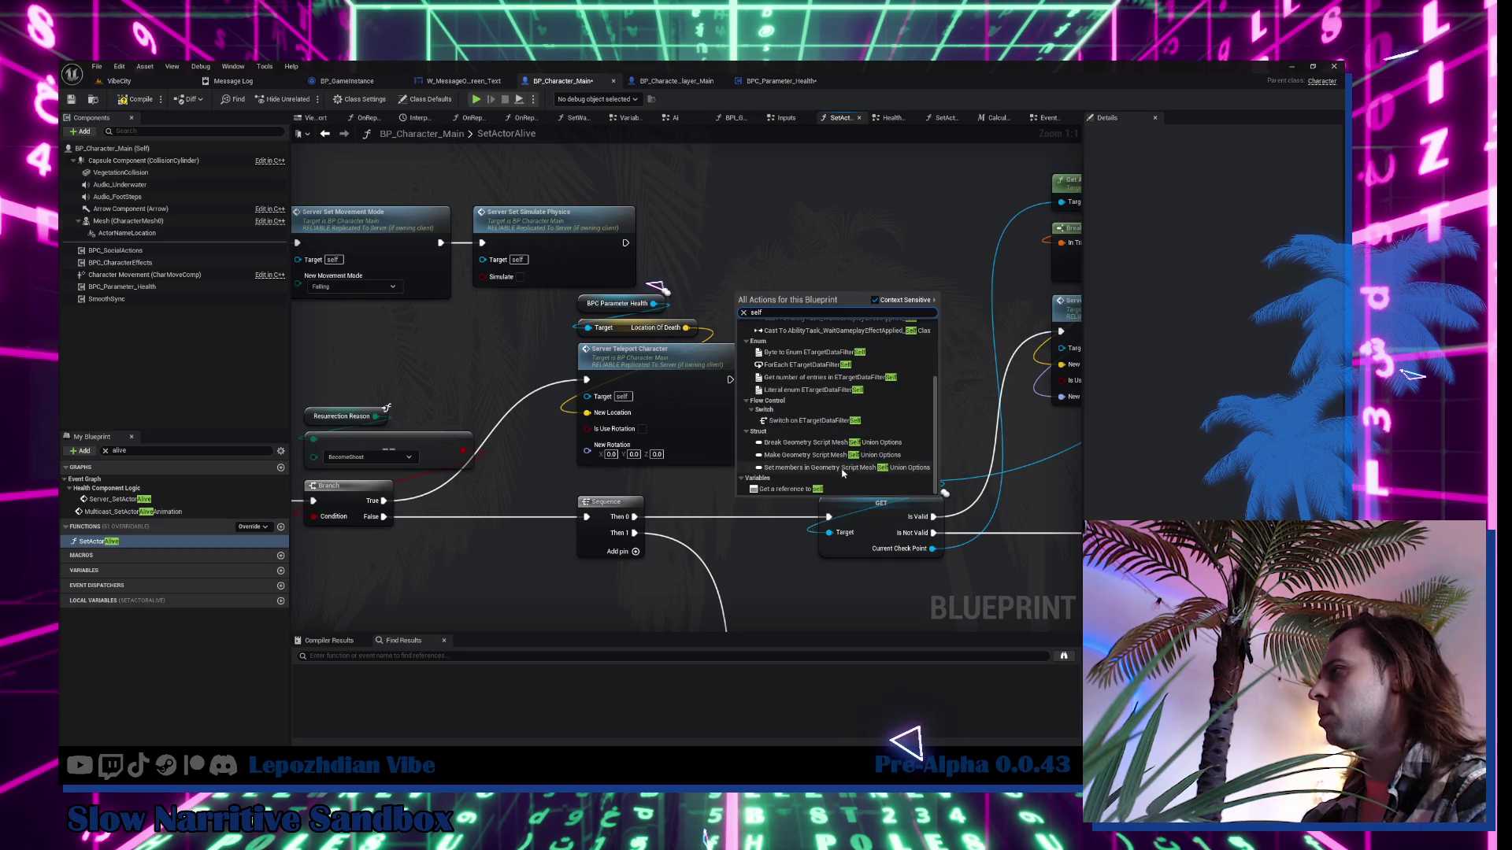
pyautogui.click(819, 488)
pyautogui.moveTo(784, 296); pyautogui.dragTo(828, 301)
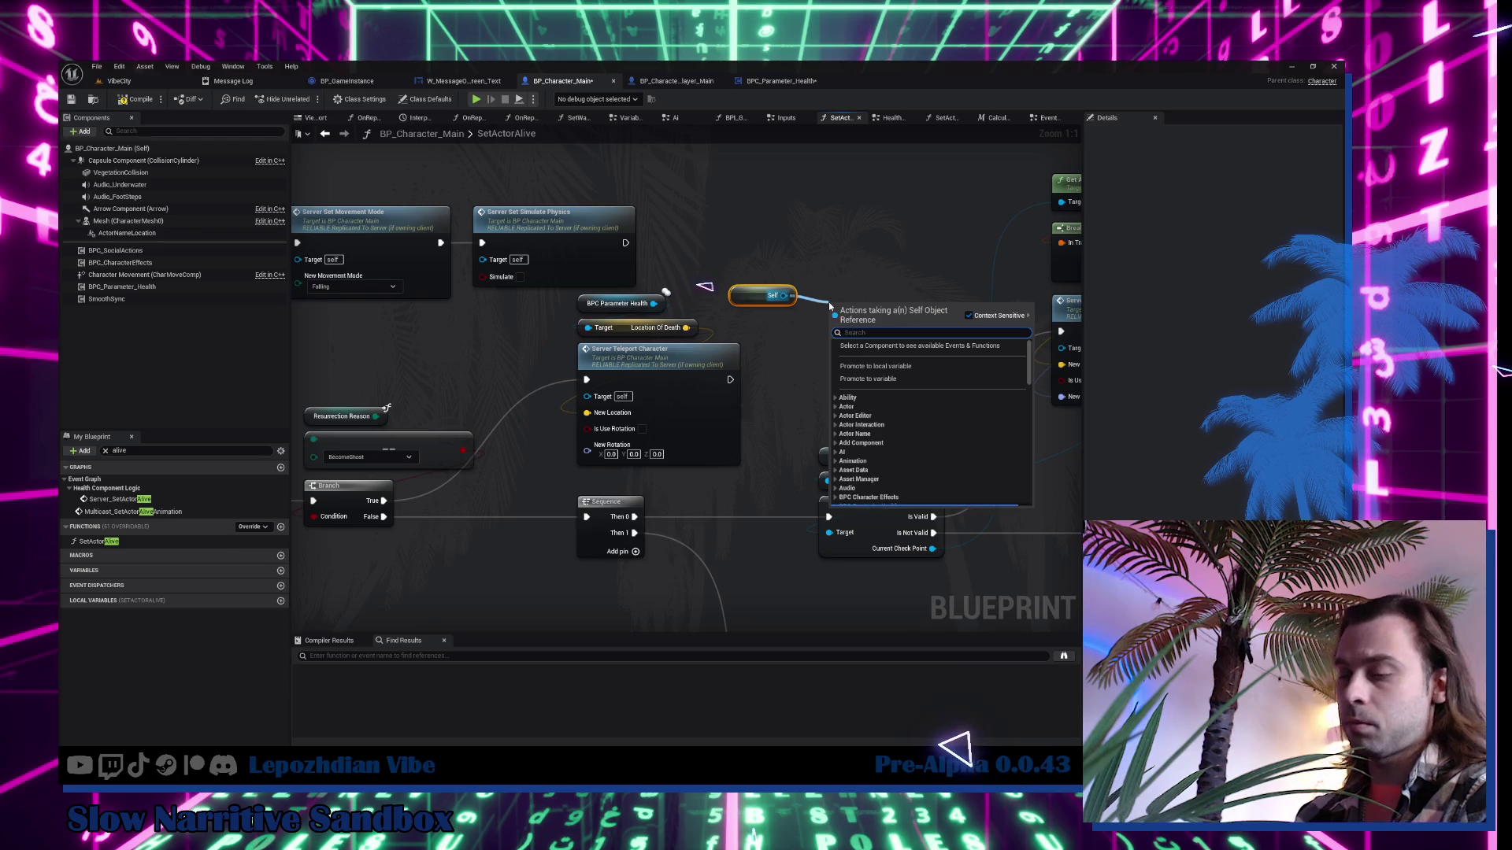
pyautogui.write('cast hum')
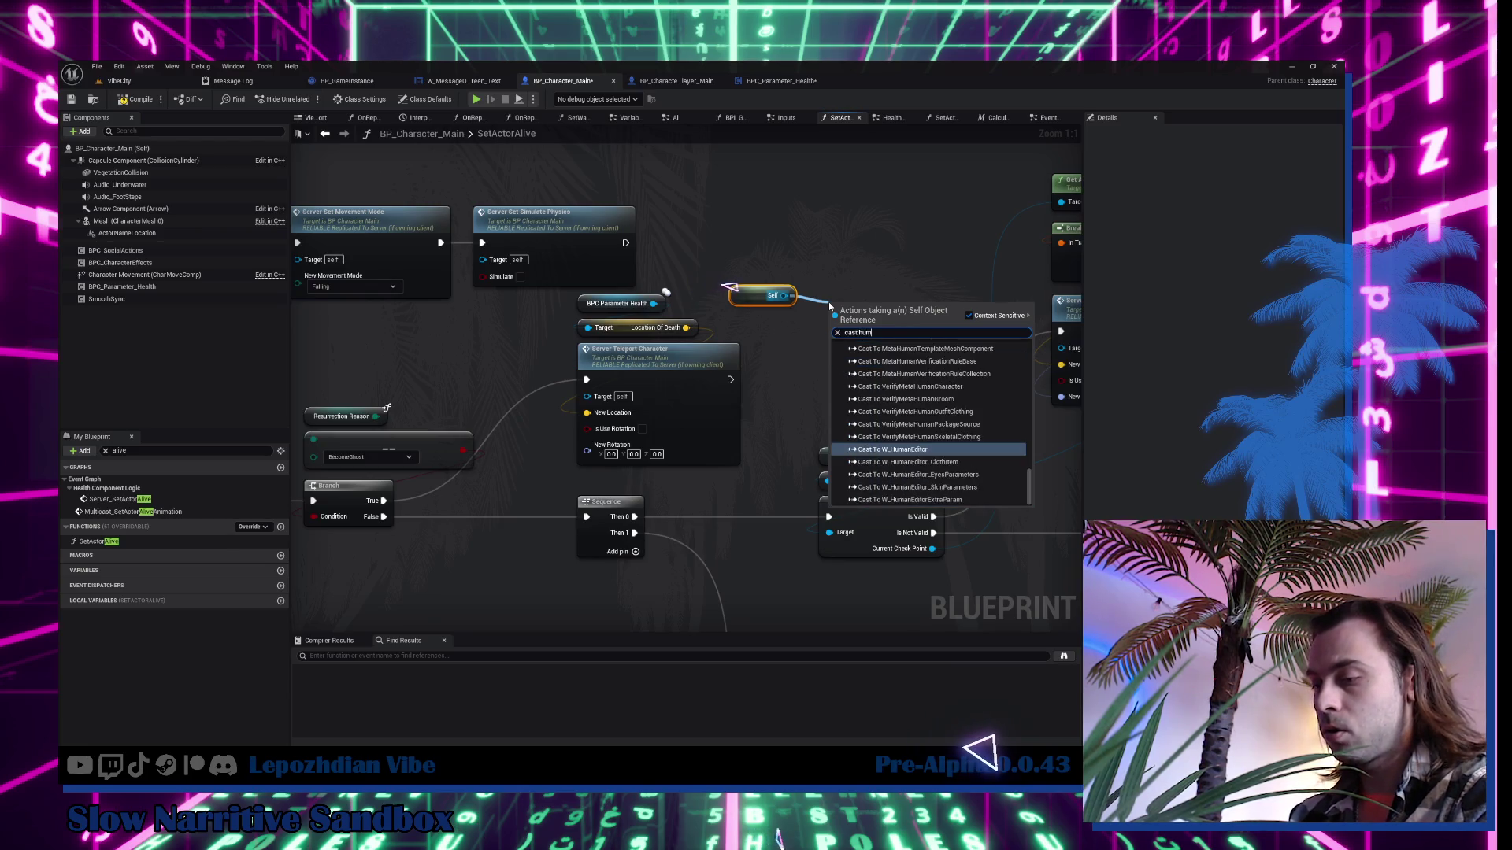
pyautogui.write('an main')
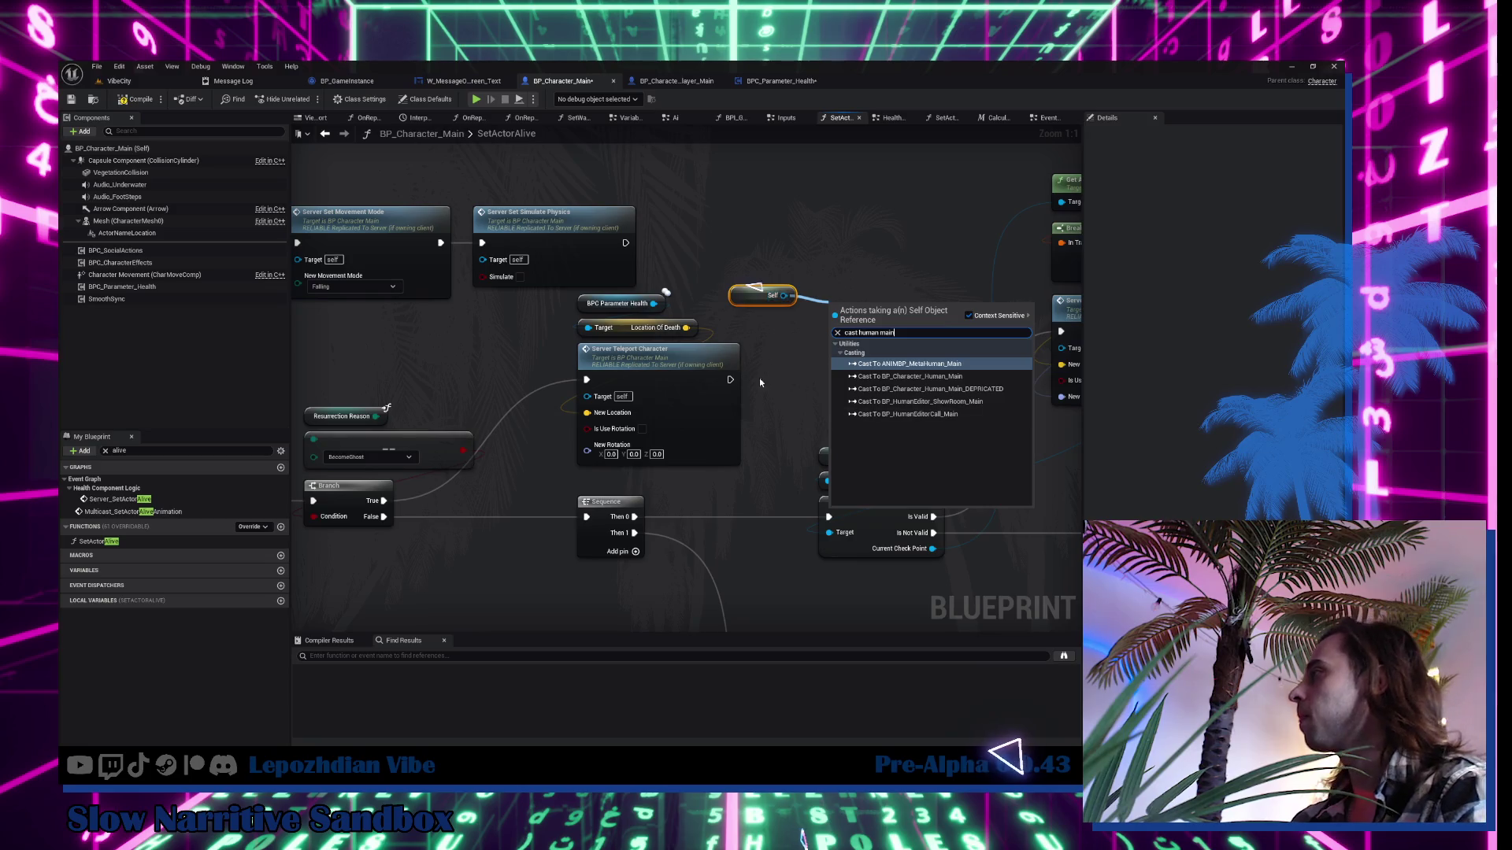
pyautogui.click(937, 376)
pyautogui.moveTo(832, 367)
pyautogui.mouseDown()
pyautogui.moveTo(732, 366)
pyautogui.moveTo(739, 331)
pyautogui.mouseUp()
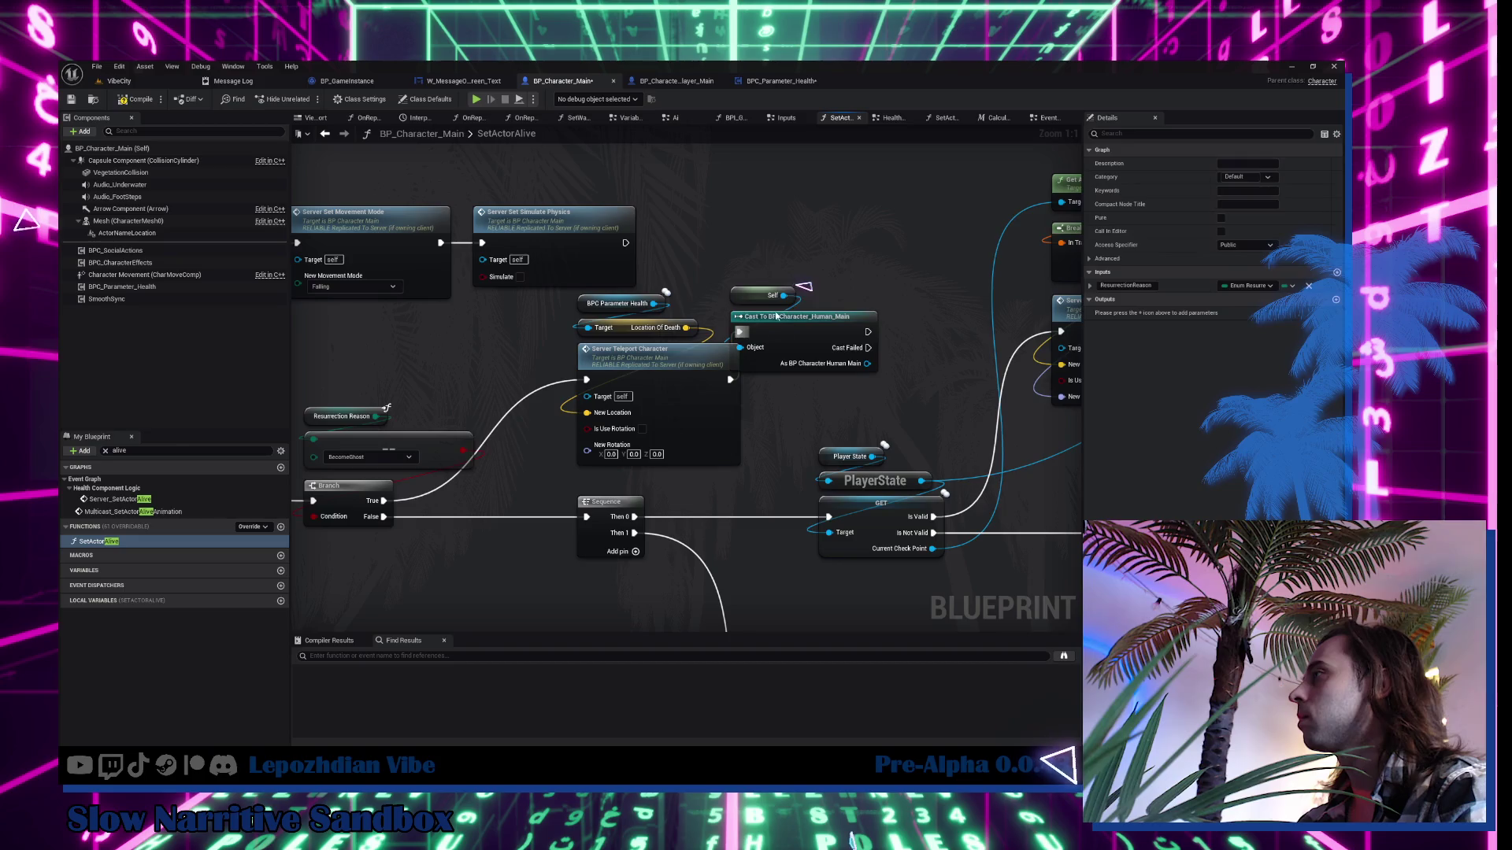
pyautogui.moveTo(881, 260)
pyautogui.mouseDown()
pyautogui.moveTo(729, 375)
pyautogui.moveTo(820, 385)
pyautogui.moveTo(568, 378)
pyautogui.moveTo(820, 370)
pyautogui.moveTo(592, 362)
pyautogui.moveTo(1094, 322)
pyautogui.moveTo(725, 361)
pyautogui.mouseUp()
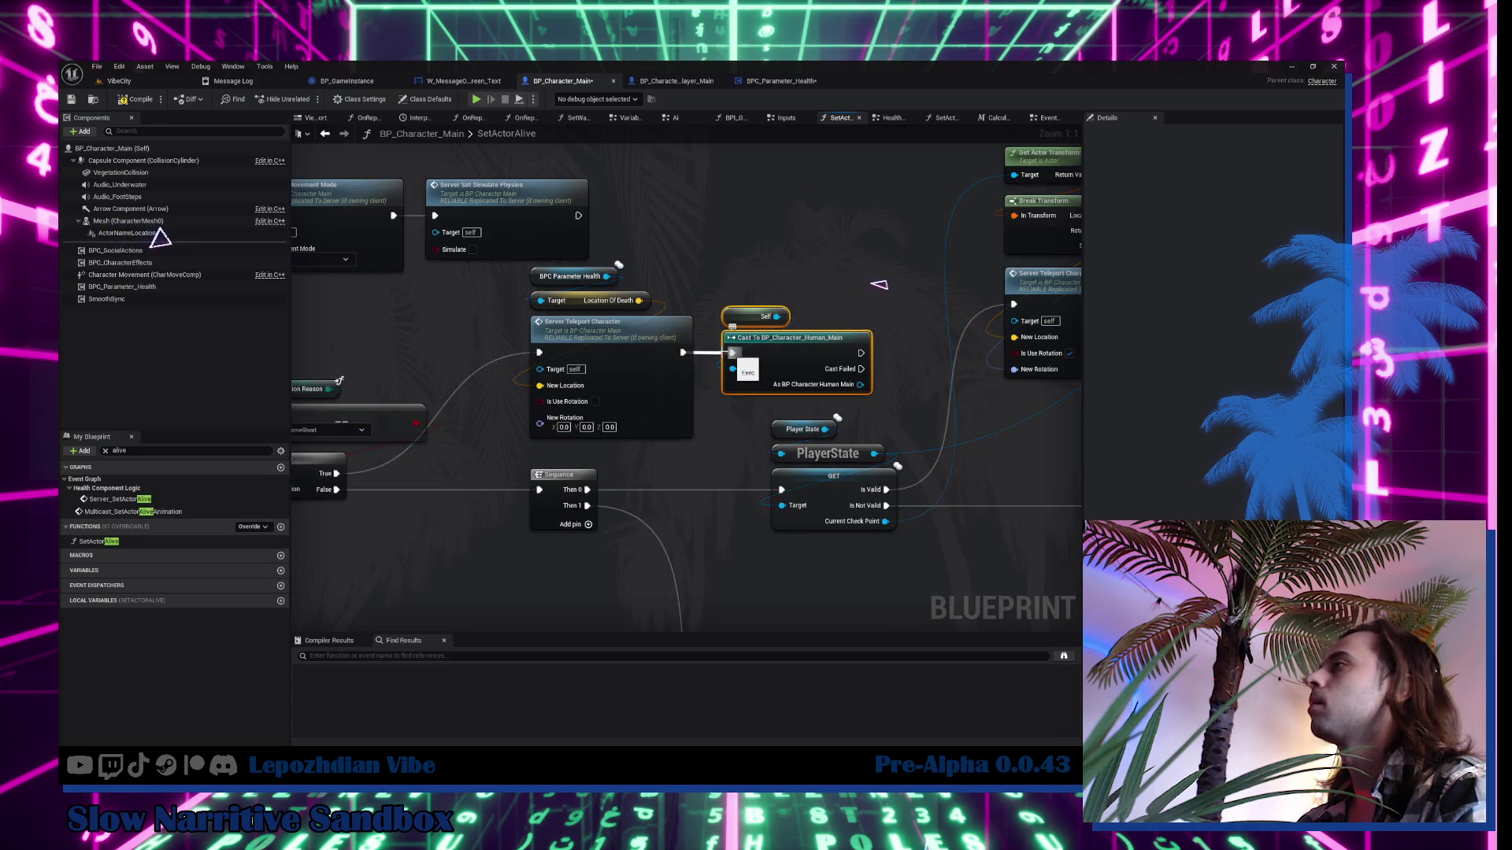
# Move the PlayerState nodes aside and add Server Set Character Type after the cast, set to Ghost.
pyautogui.scroll(-4, 814, 293)
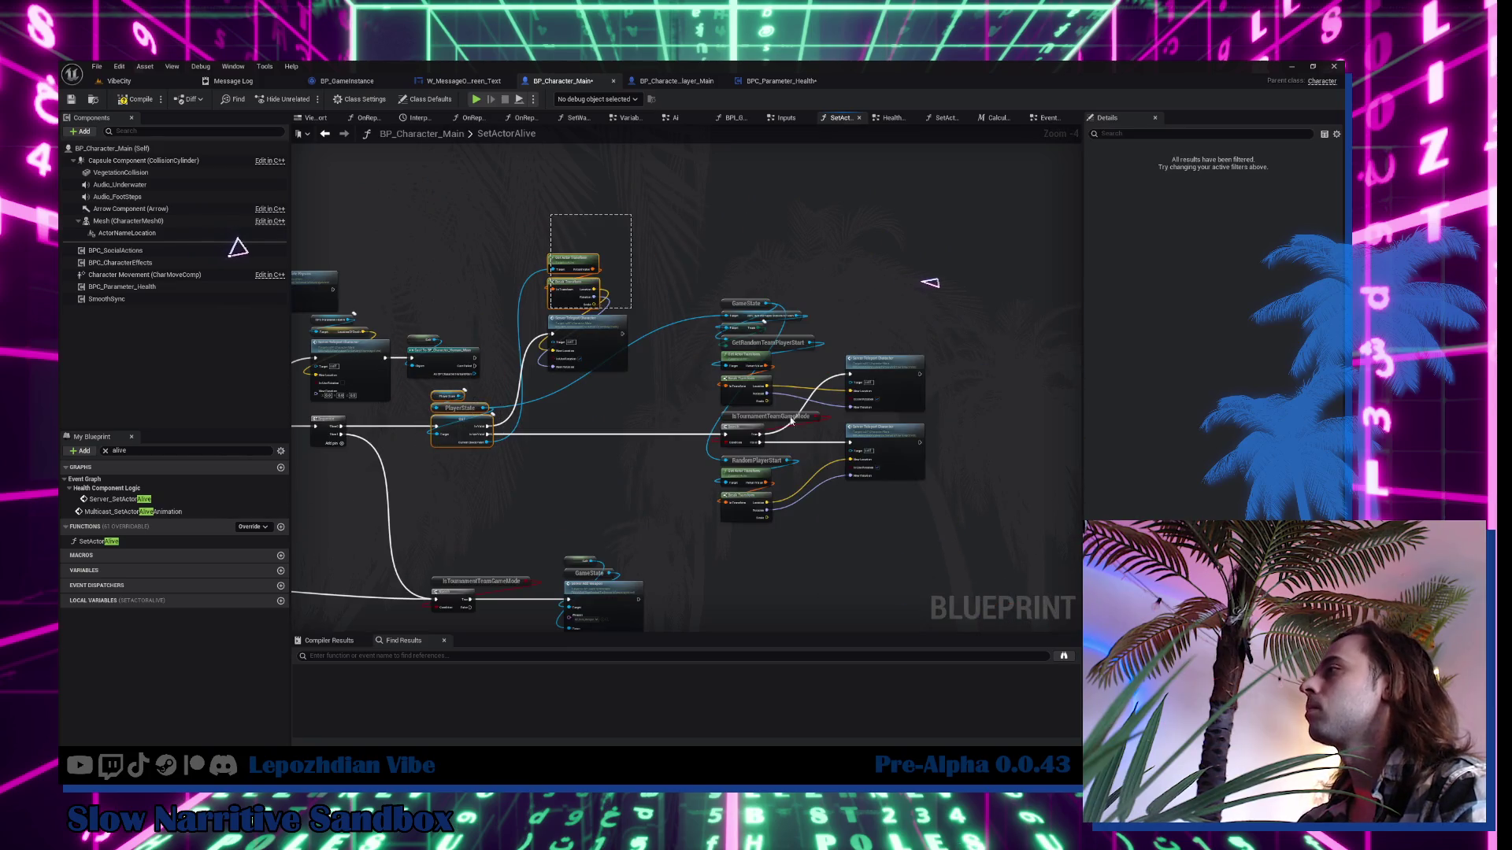
pyautogui.moveTo(791, 421); pyautogui.dragTo(998, 533)
pyautogui.scroll(4, 967, 399)
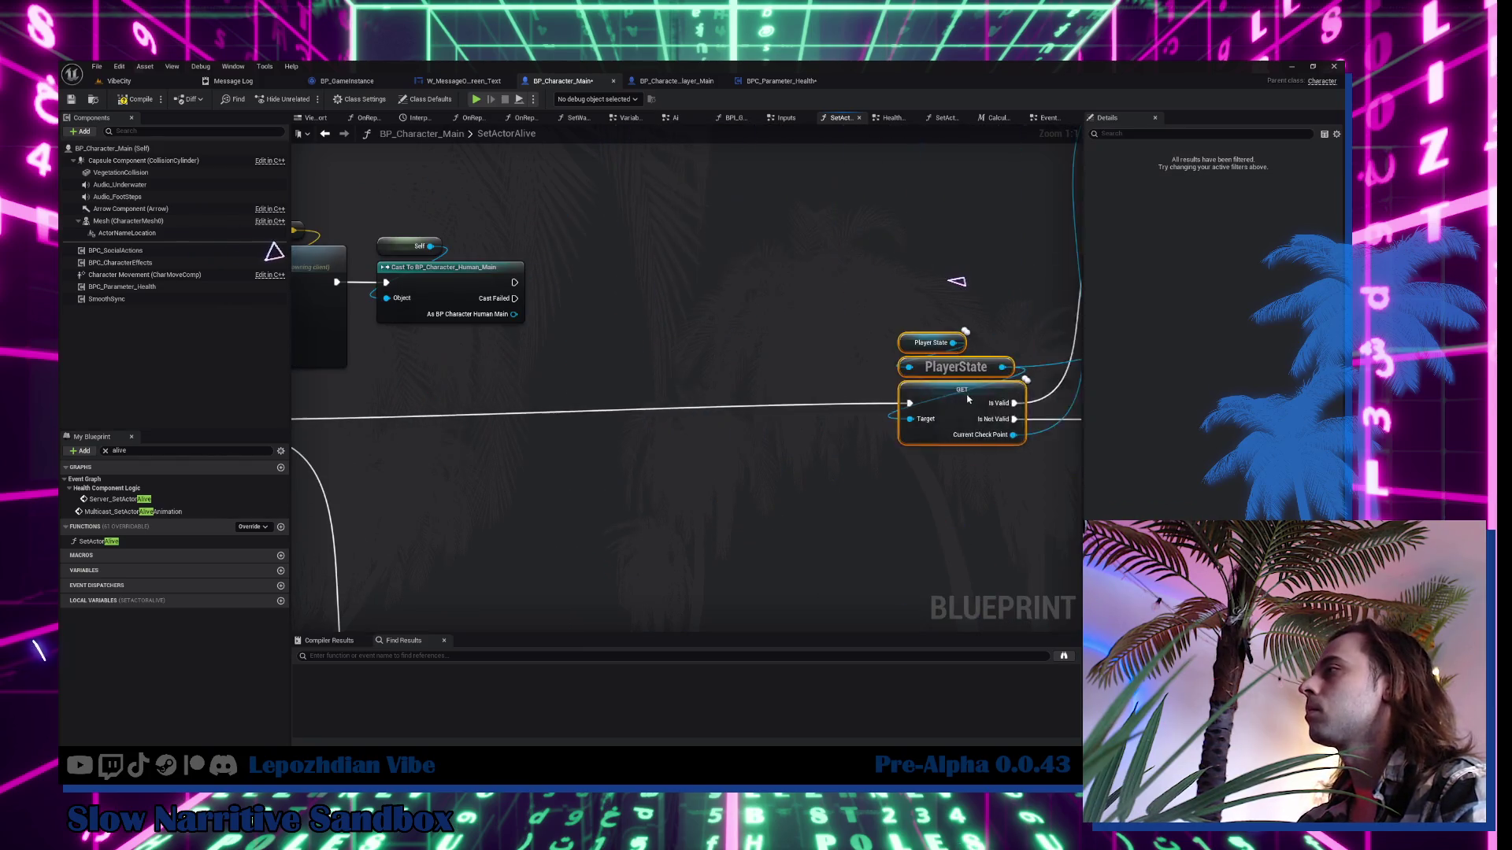
pyautogui.moveTo(968, 399); pyautogui.dragTo(982, 417)
pyautogui.moveTo(676, 298)
pyautogui.mouseDown()
pyautogui.moveTo(681, 408)
pyautogui.moveTo(733, 400)
pyautogui.mouseUp()
pyautogui.write('server')
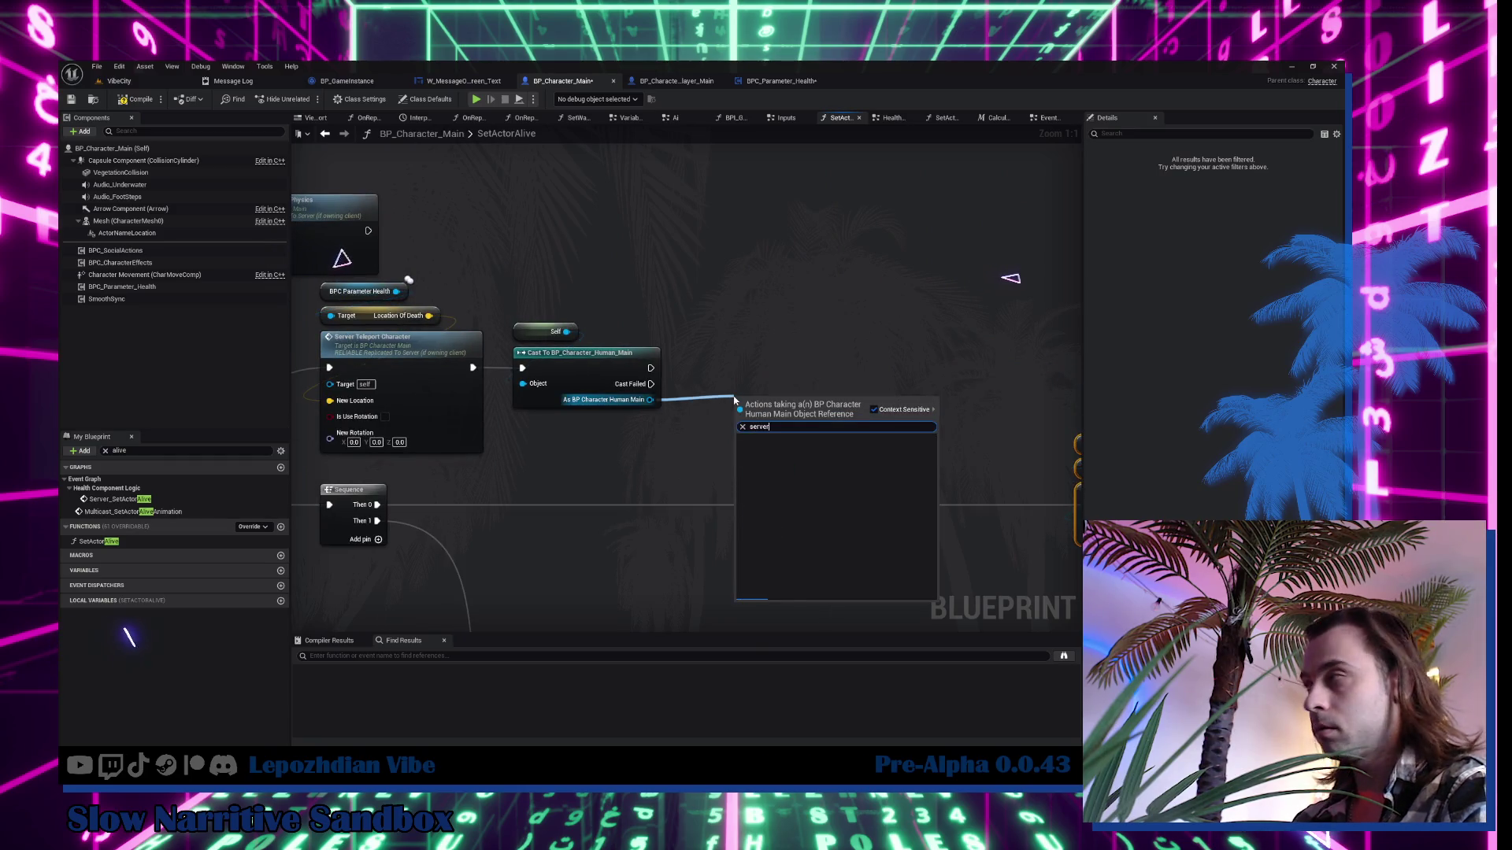
pyautogui.write(' set ch')
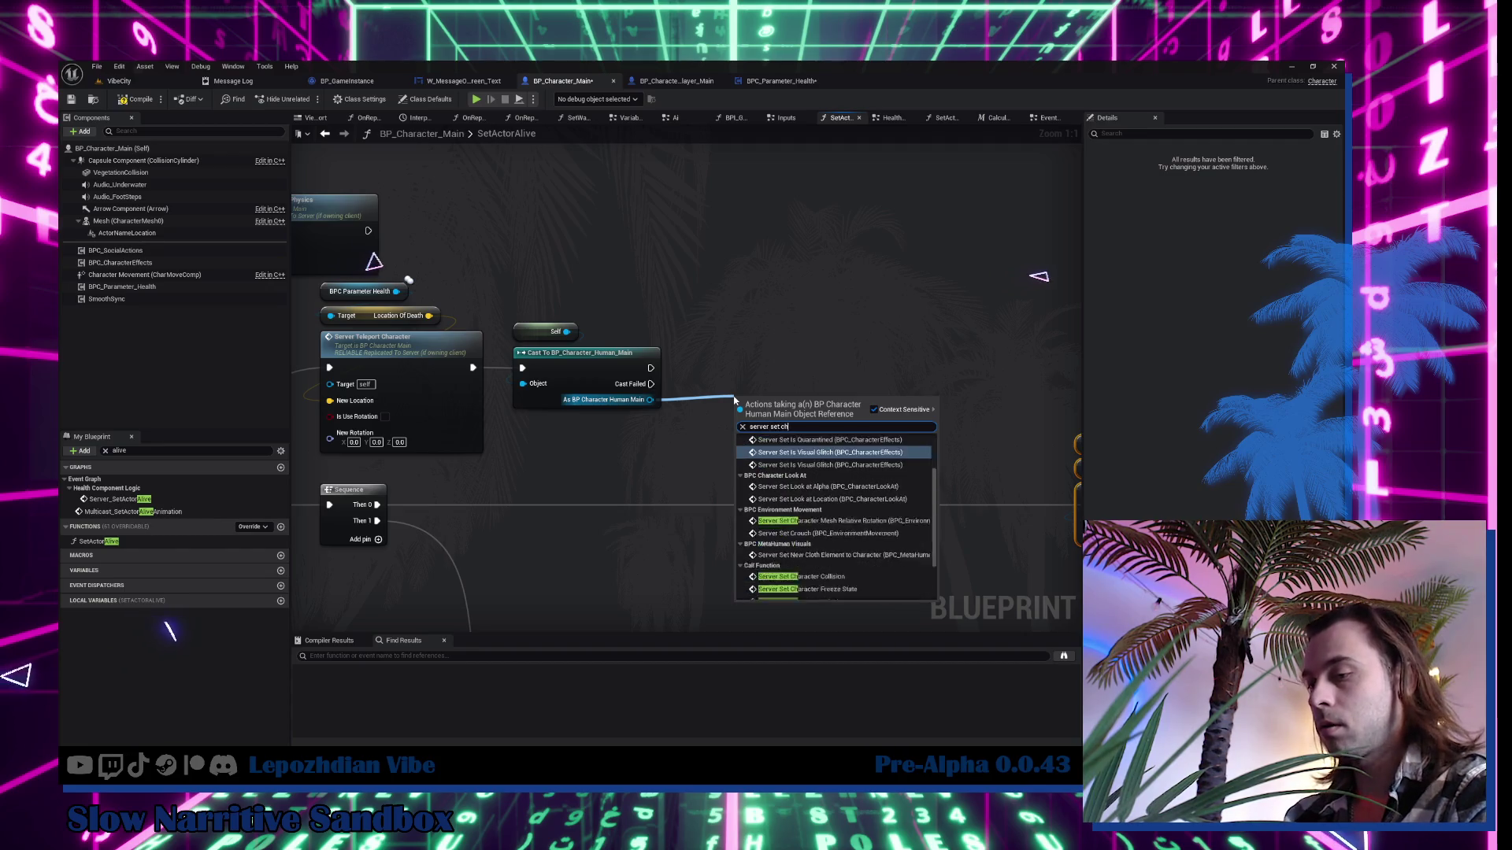
pyautogui.write('aracter typ')
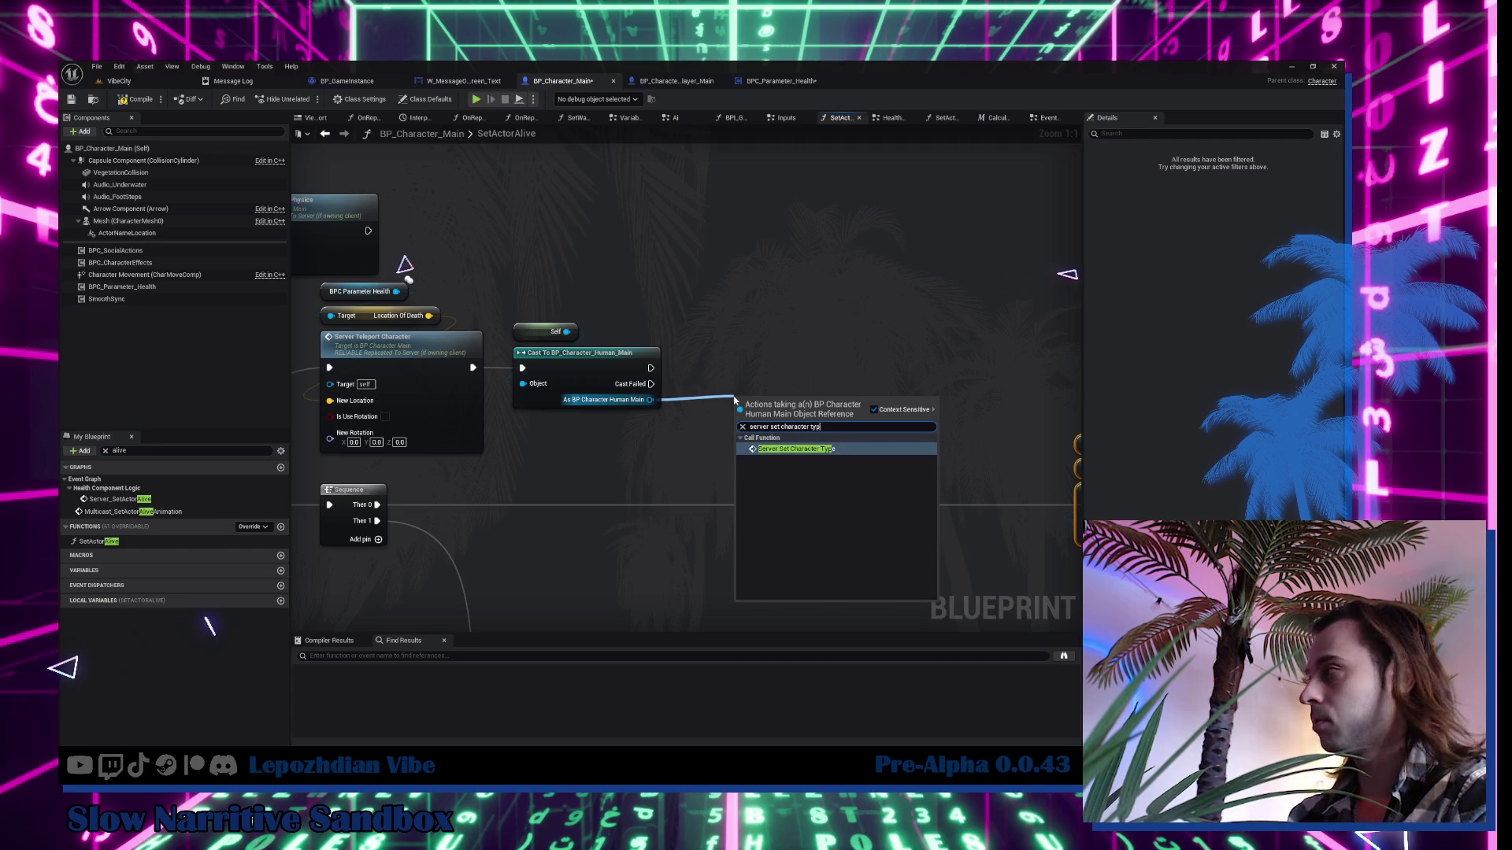
pyautogui.click(846, 455)
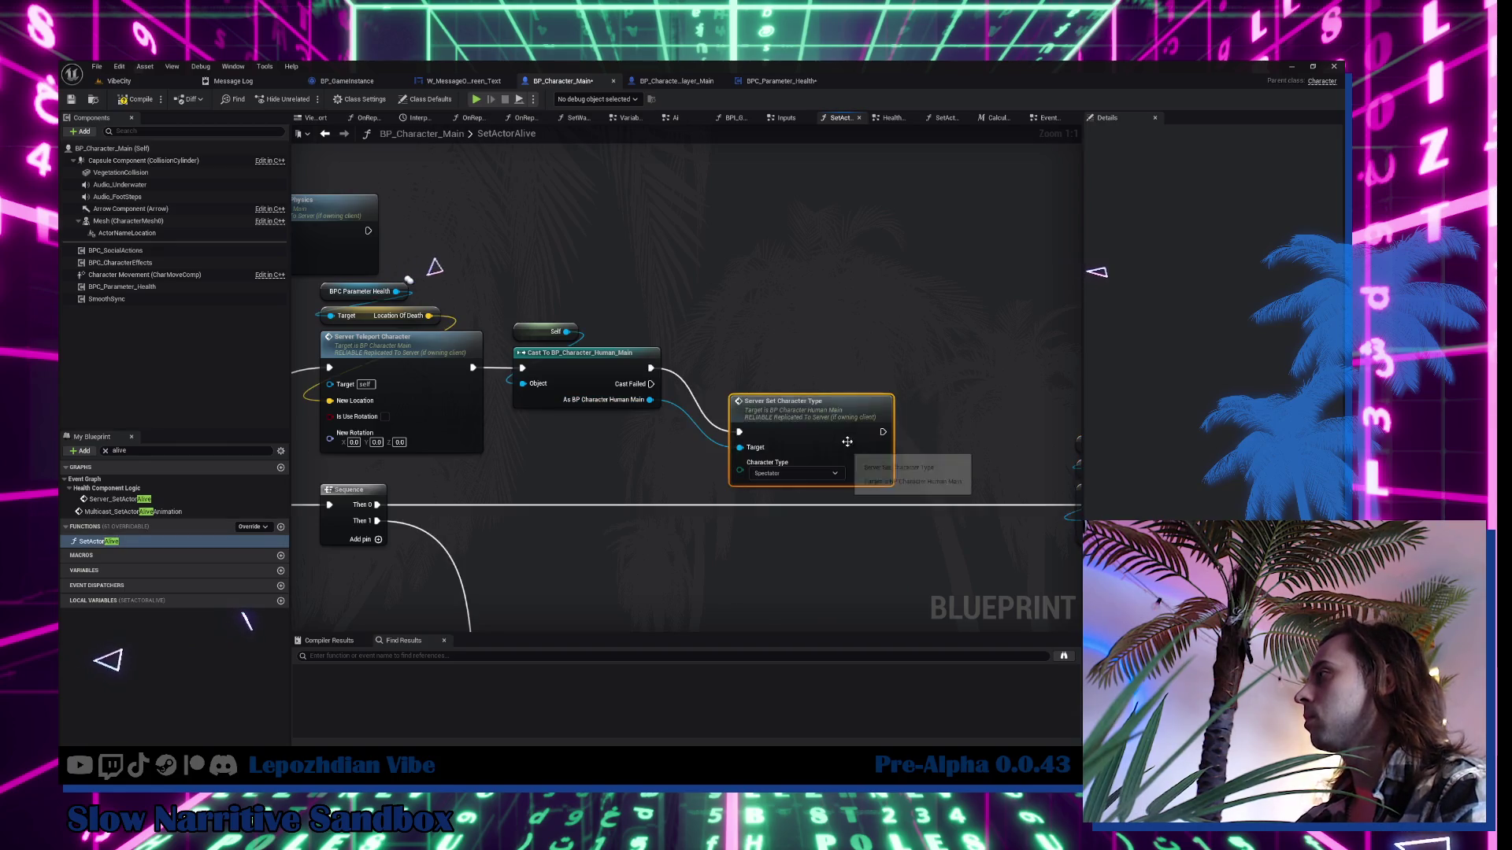
pyautogui.click(776, 517)
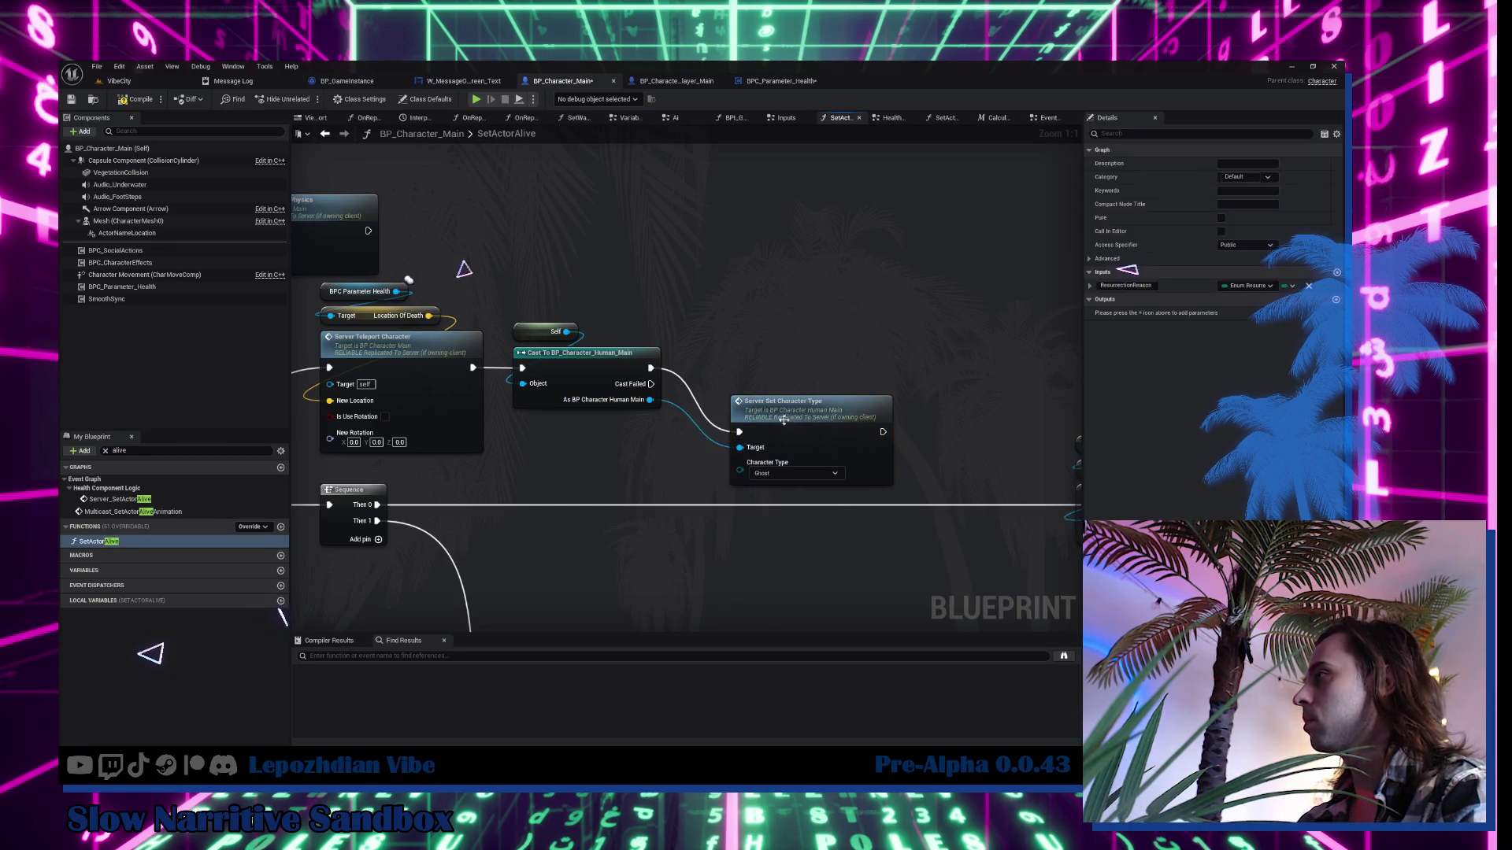
pyautogui.moveTo(781, 423); pyautogui.dragTo(749, 359)
pyautogui.scroll(-5, 745, 353)
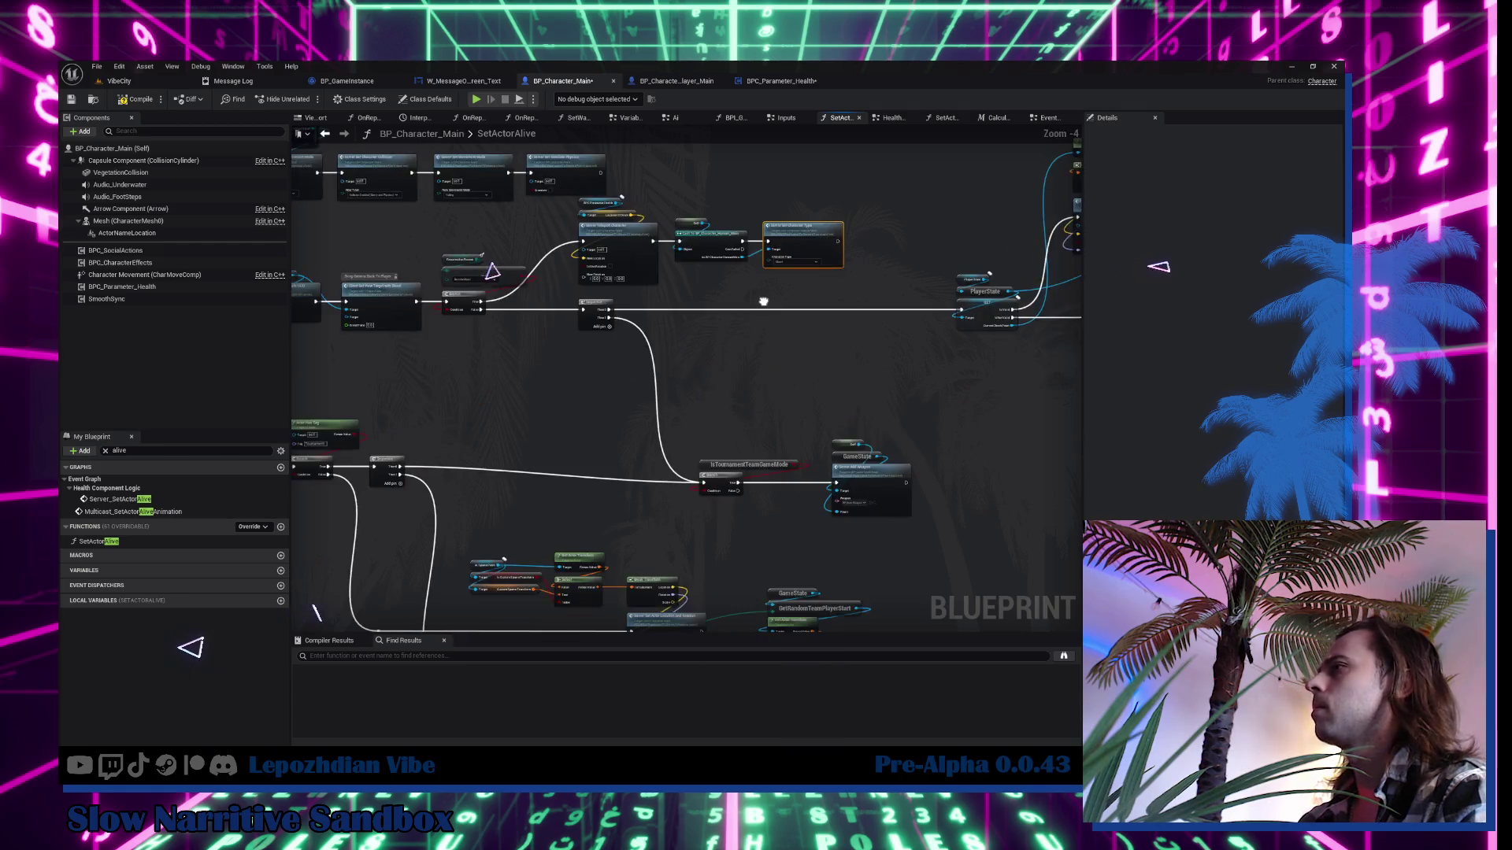
# On the tournament path, replace Server Set Actor Location with a teleport fed by the spawn location.
pyautogui.scroll(1, 520, 424)
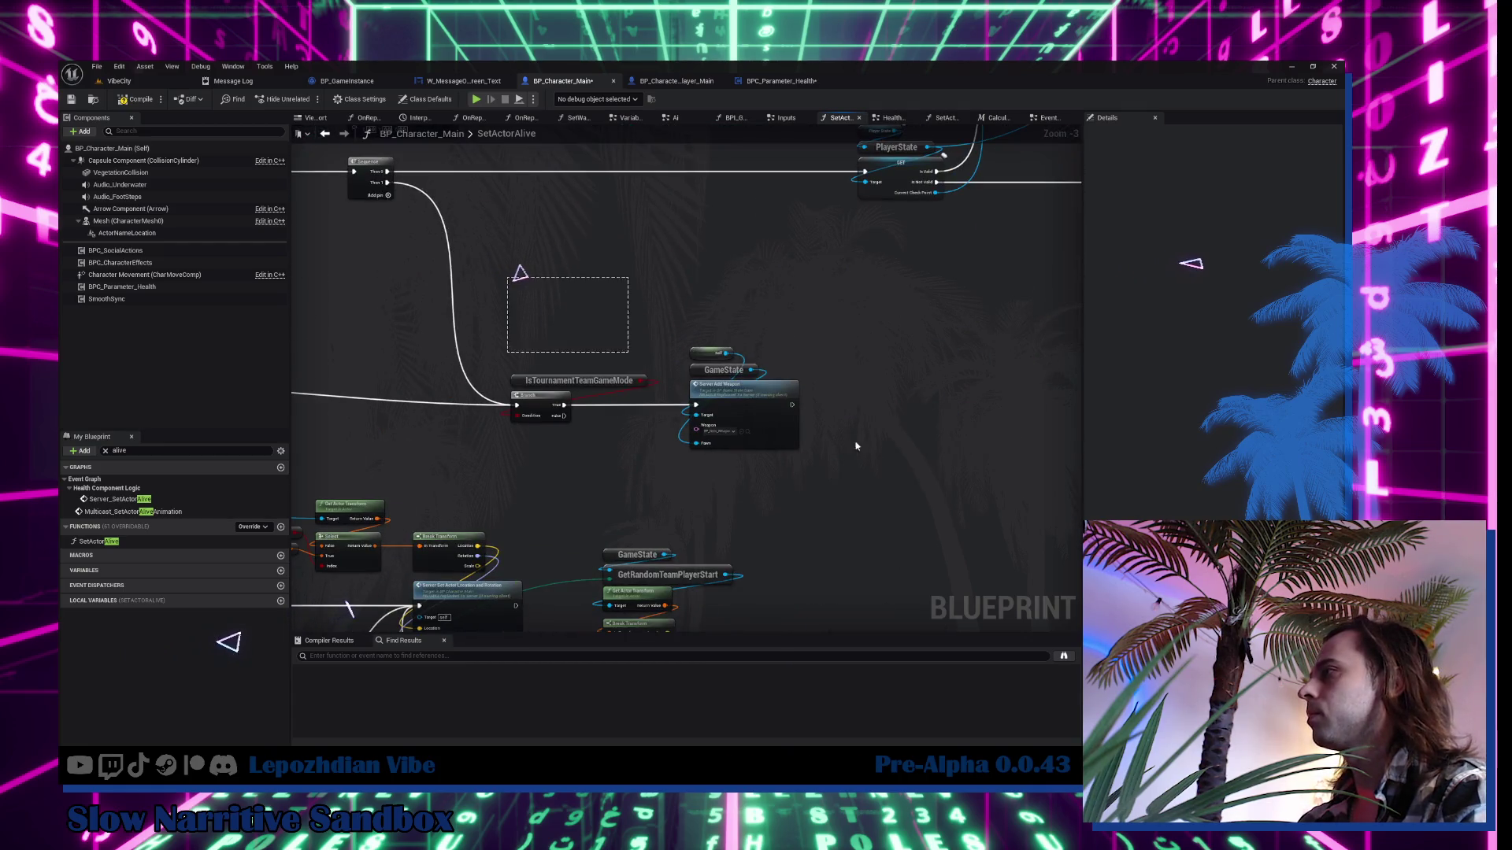
pyautogui.moveTo(856, 446); pyautogui.dragTo(856, 447)
pyautogui.moveTo(538, 396)
pyautogui.mouseDown()
pyautogui.moveTo(542, 363)
pyautogui.moveTo(859, 237)
pyautogui.moveTo(796, 226)
pyautogui.moveTo(888, 292)
pyautogui.mouseUp()
pyautogui.scroll(1, 543, 363)
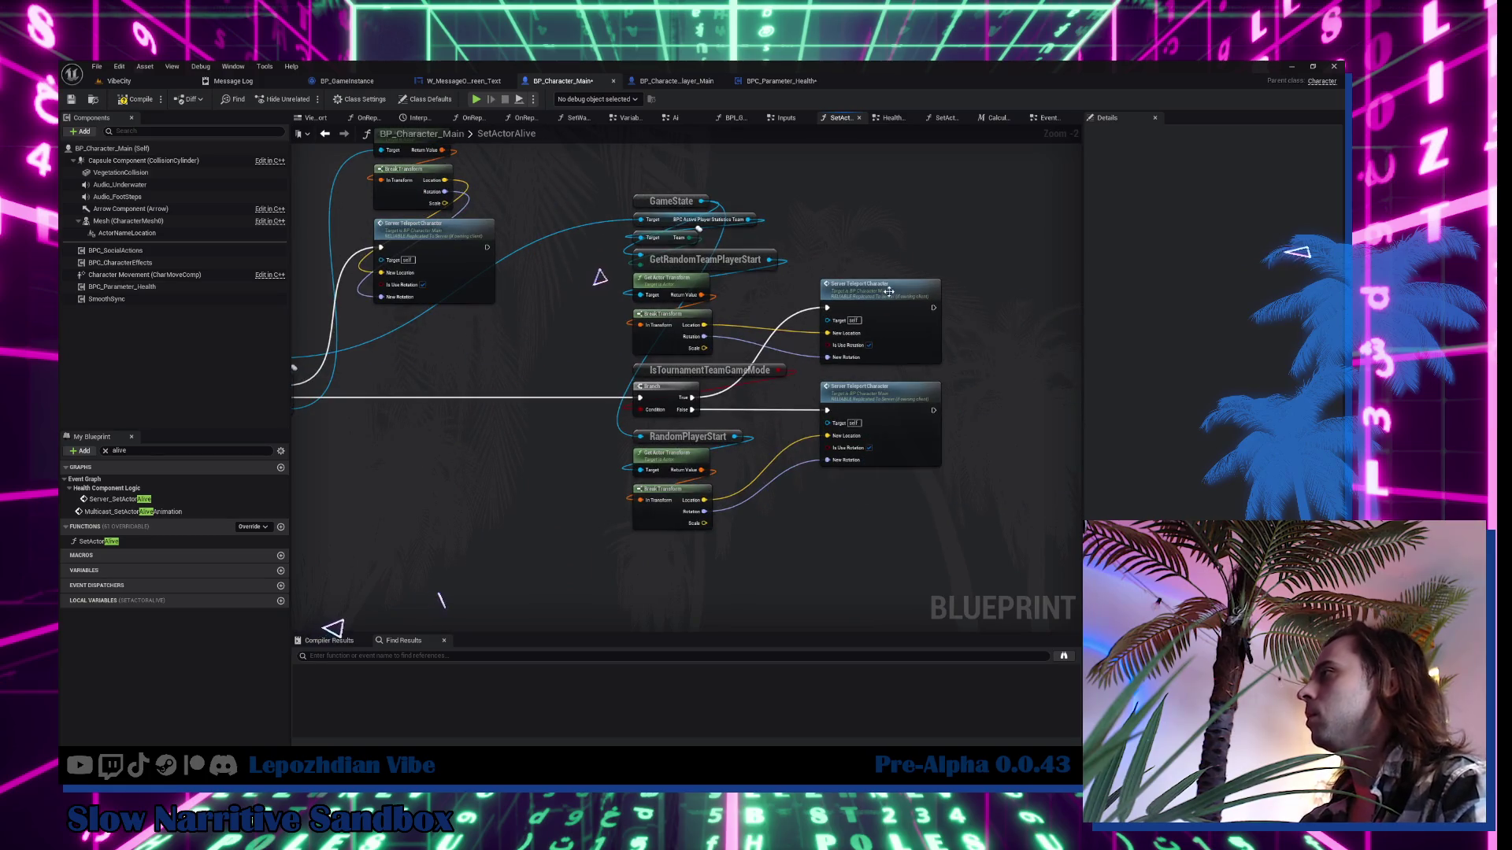
pyautogui.hotkey('ctrl', 'z')
pyautogui.hotkey('ctrl', 'z')
pyautogui.hotkey('ctrl', 'z')
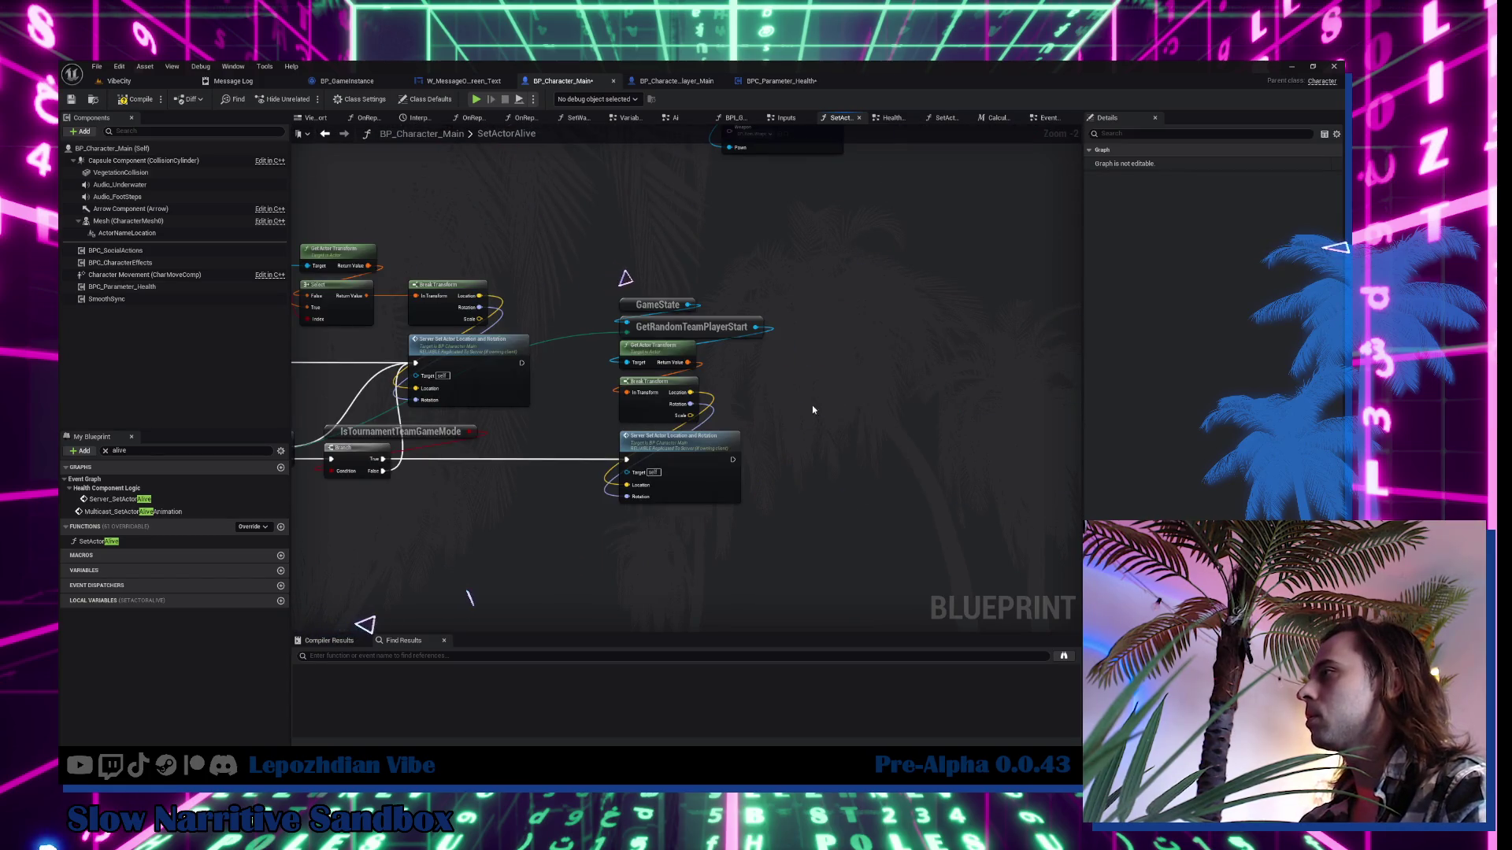
pyautogui.hotkey('ctrl', 'v')
pyautogui.scroll(2, 813, 410)
pyautogui.moveTo(570, 476); pyautogui.dragTo(864, 430)
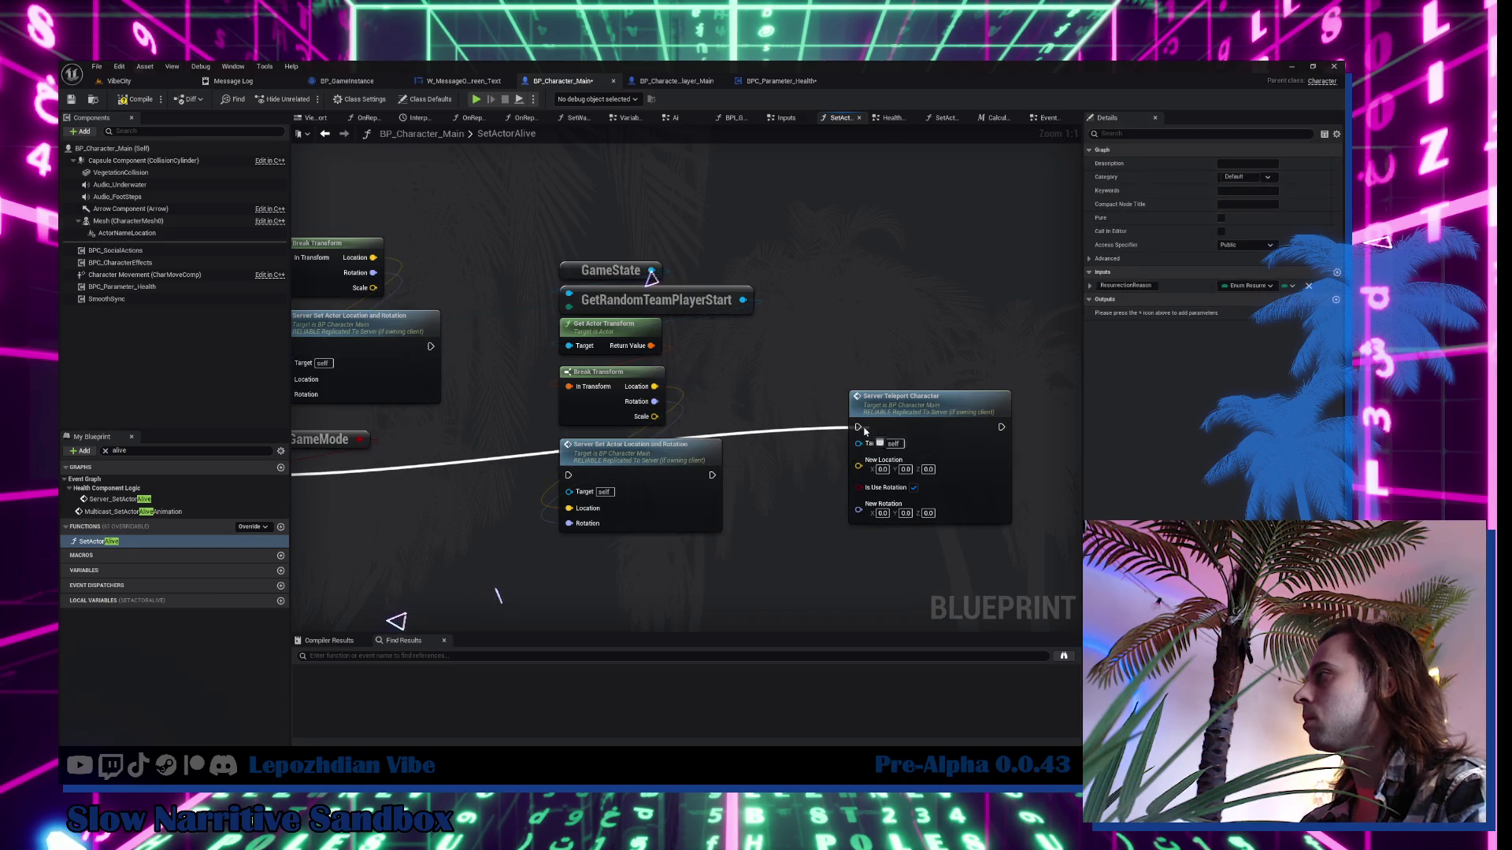
pyautogui.moveTo(655, 386)
pyautogui.mouseDown()
pyautogui.moveTo(913, 479)
pyautogui.moveTo(728, 471)
pyautogui.moveTo(859, 492)
pyautogui.mouseUp()
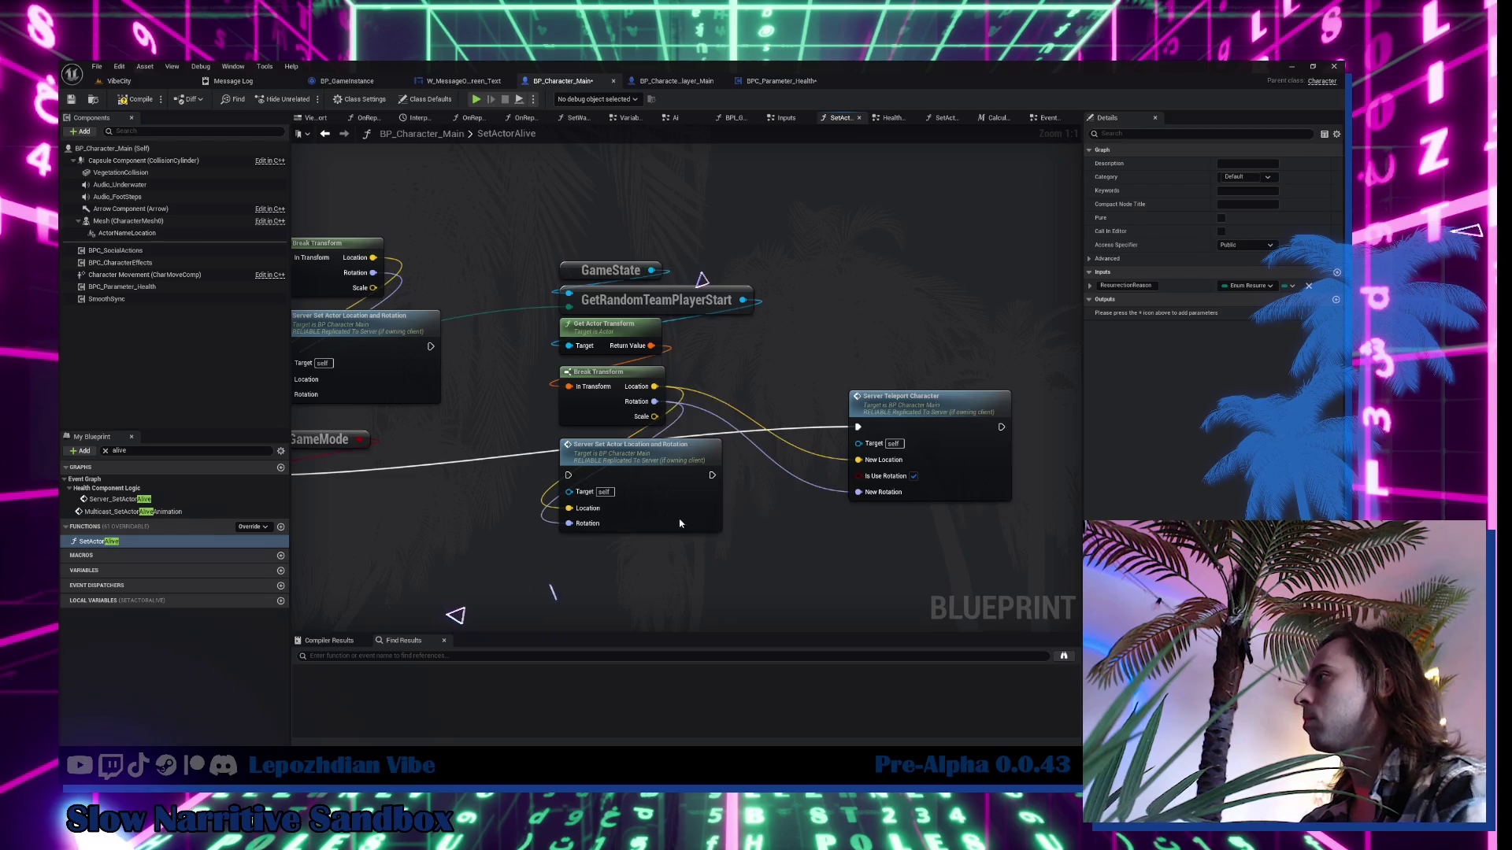
pyautogui.moveTo(680, 524); pyautogui.dragTo(717, 575)
pyautogui.press('Delete')
pyautogui.moveTo(932, 431)
pyautogui.mouseDown()
pyautogui.moveTo(642, 482)
pyautogui.moveTo(1017, 373)
pyautogui.moveTo(913, 425)
pyautogui.mouseUp()
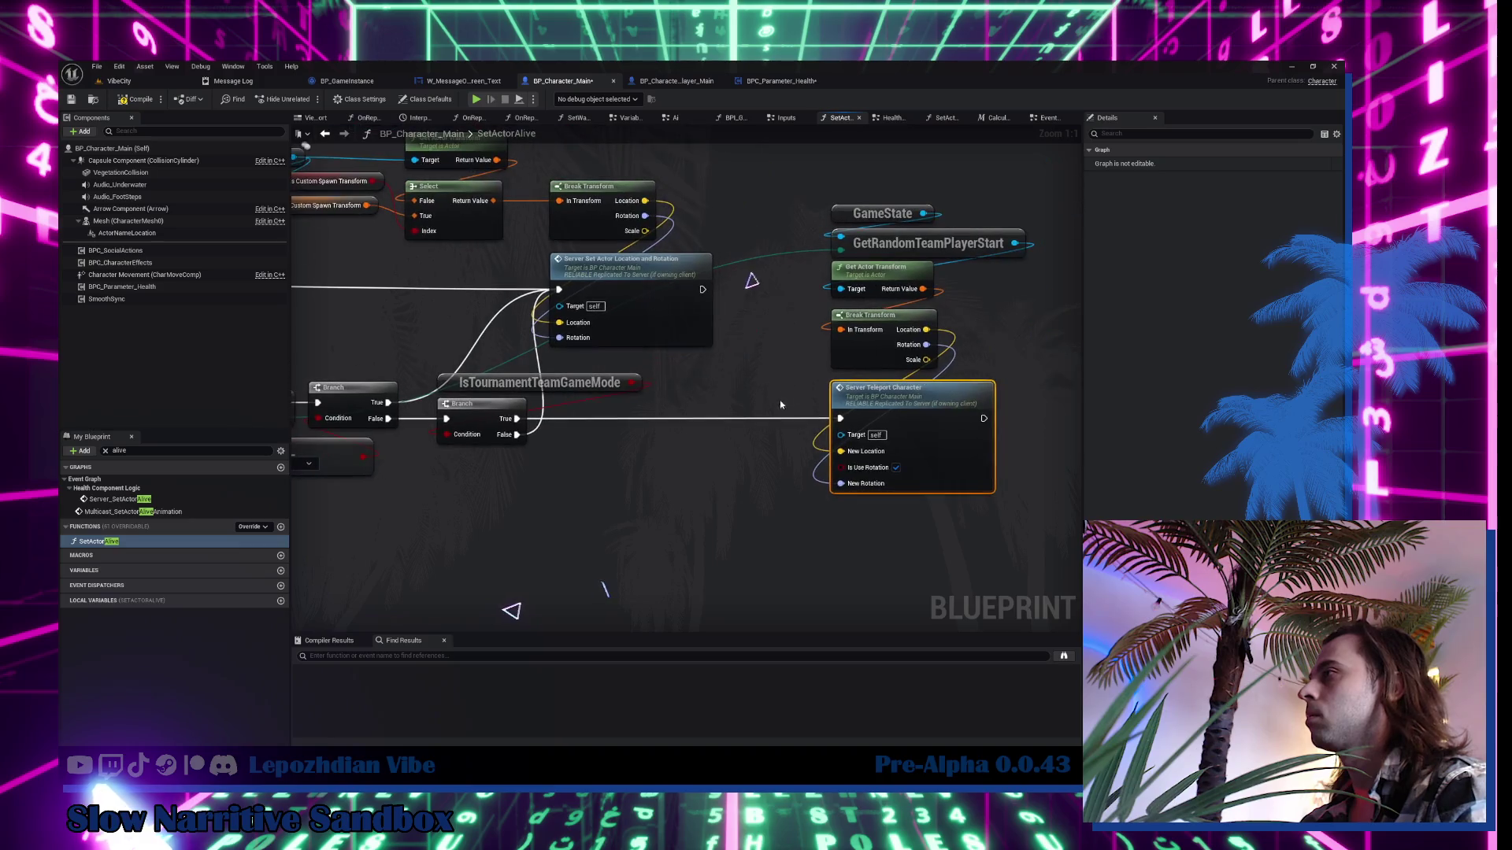
# On the spawn-point path, swap the old node for a teleport fed by spawn location and rotation.
pyautogui.moveTo(703, 432); pyautogui.dragTo(638, 432)
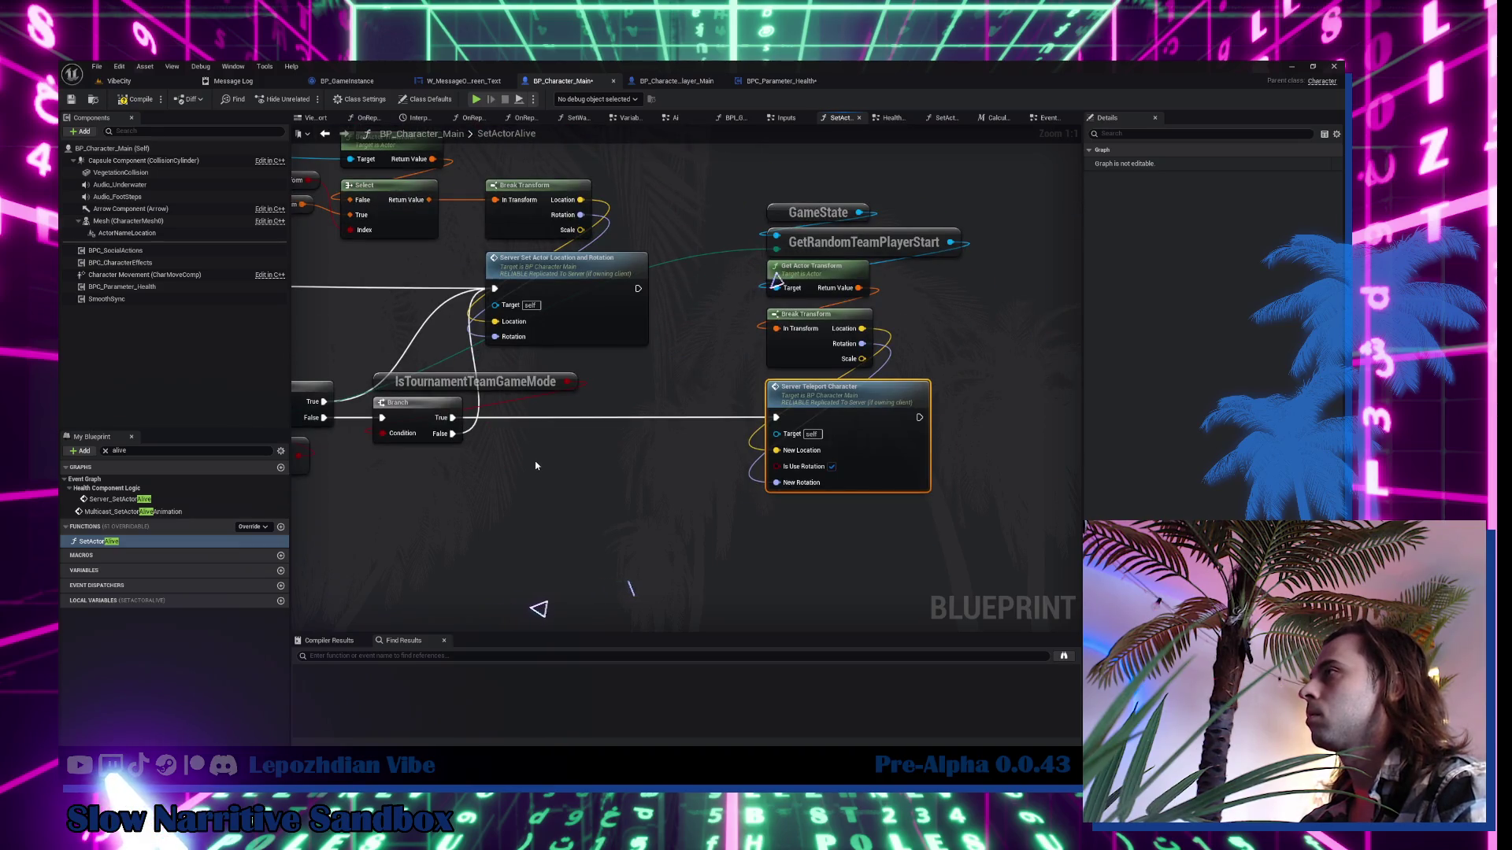
pyautogui.hotkey('ctrl', 'c')
pyautogui.hotkey('ctrl', 'v')
pyautogui.moveTo(495, 321); pyautogui.dragTo(535, 531)
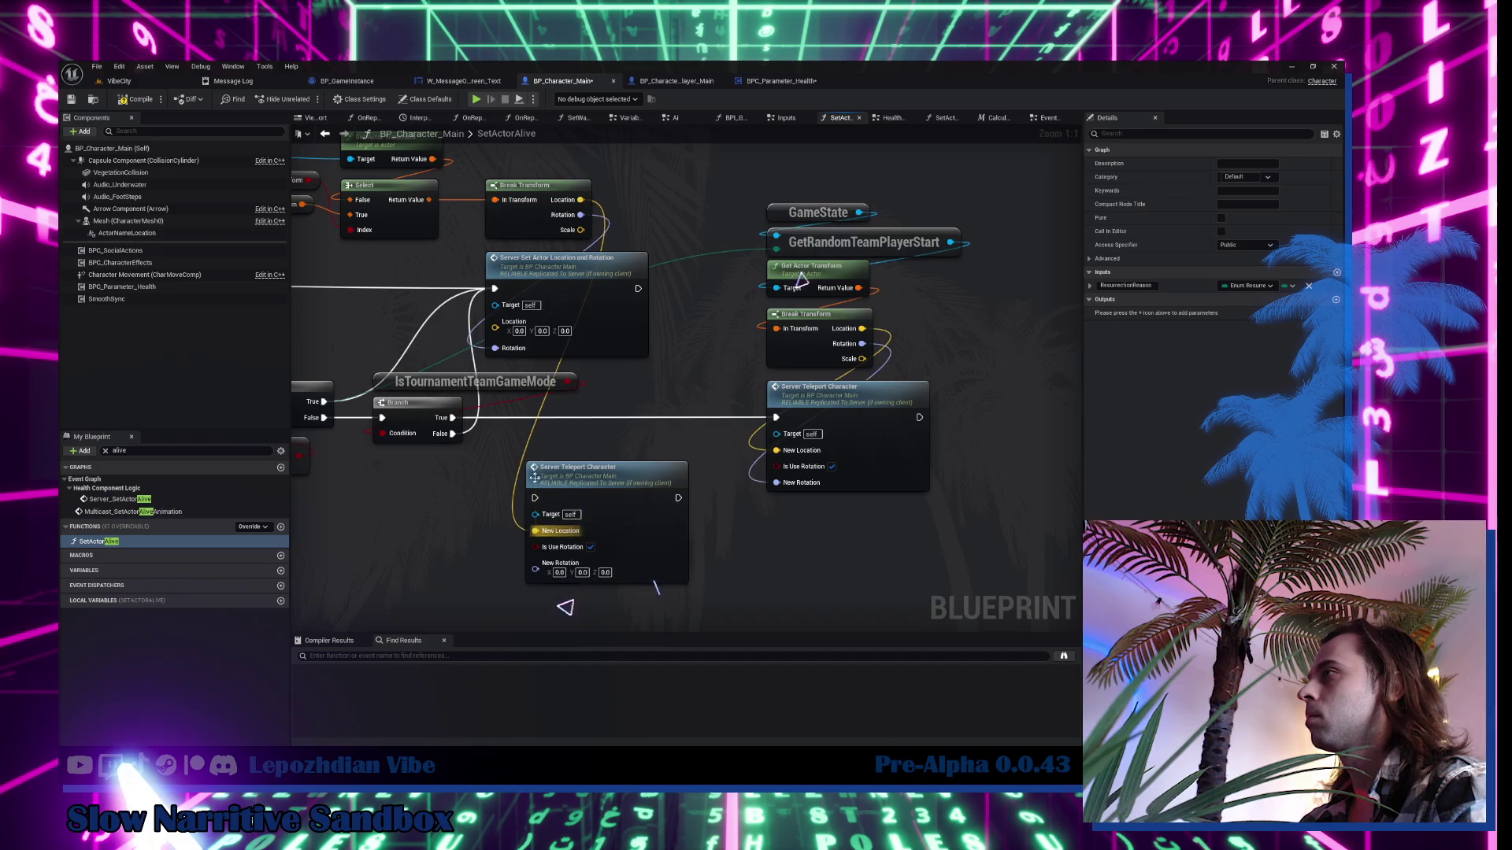
pyautogui.moveTo(495, 349); pyautogui.dragTo(536, 563)
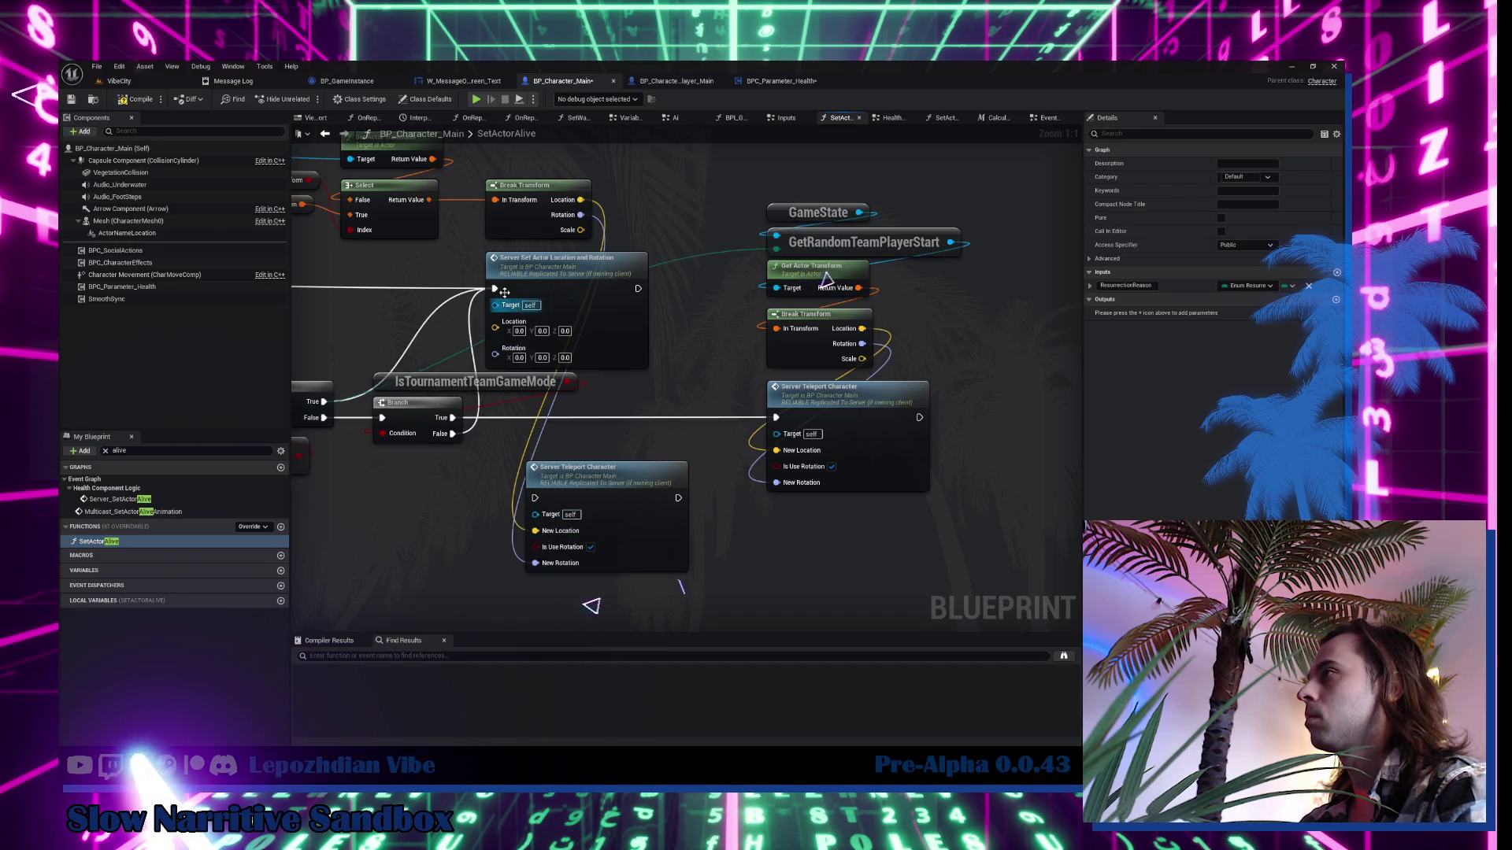
pyautogui.moveTo(493, 288); pyautogui.dragTo(535, 498)
pyautogui.moveTo(611, 307); pyautogui.dragTo(658, 356)
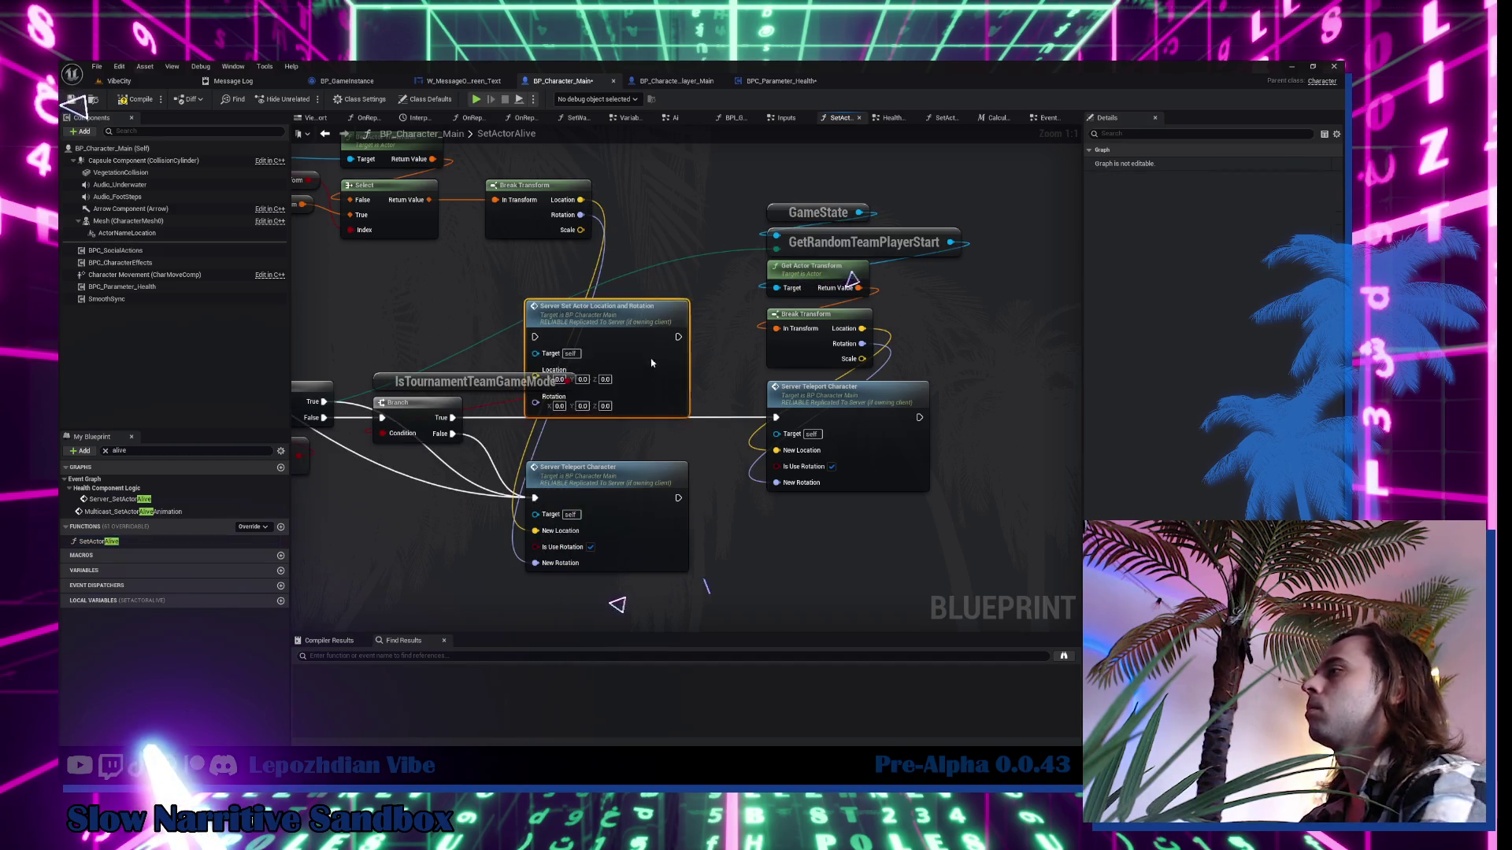
pyautogui.press('Delete')
pyautogui.moveTo(603, 485)
pyautogui.mouseDown()
pyautogui.moveTo(578, 276)
pyautogui.moveTo(554, 279)
pyautogui.moveTo(791, 394)
pyautogui.mouseUp()
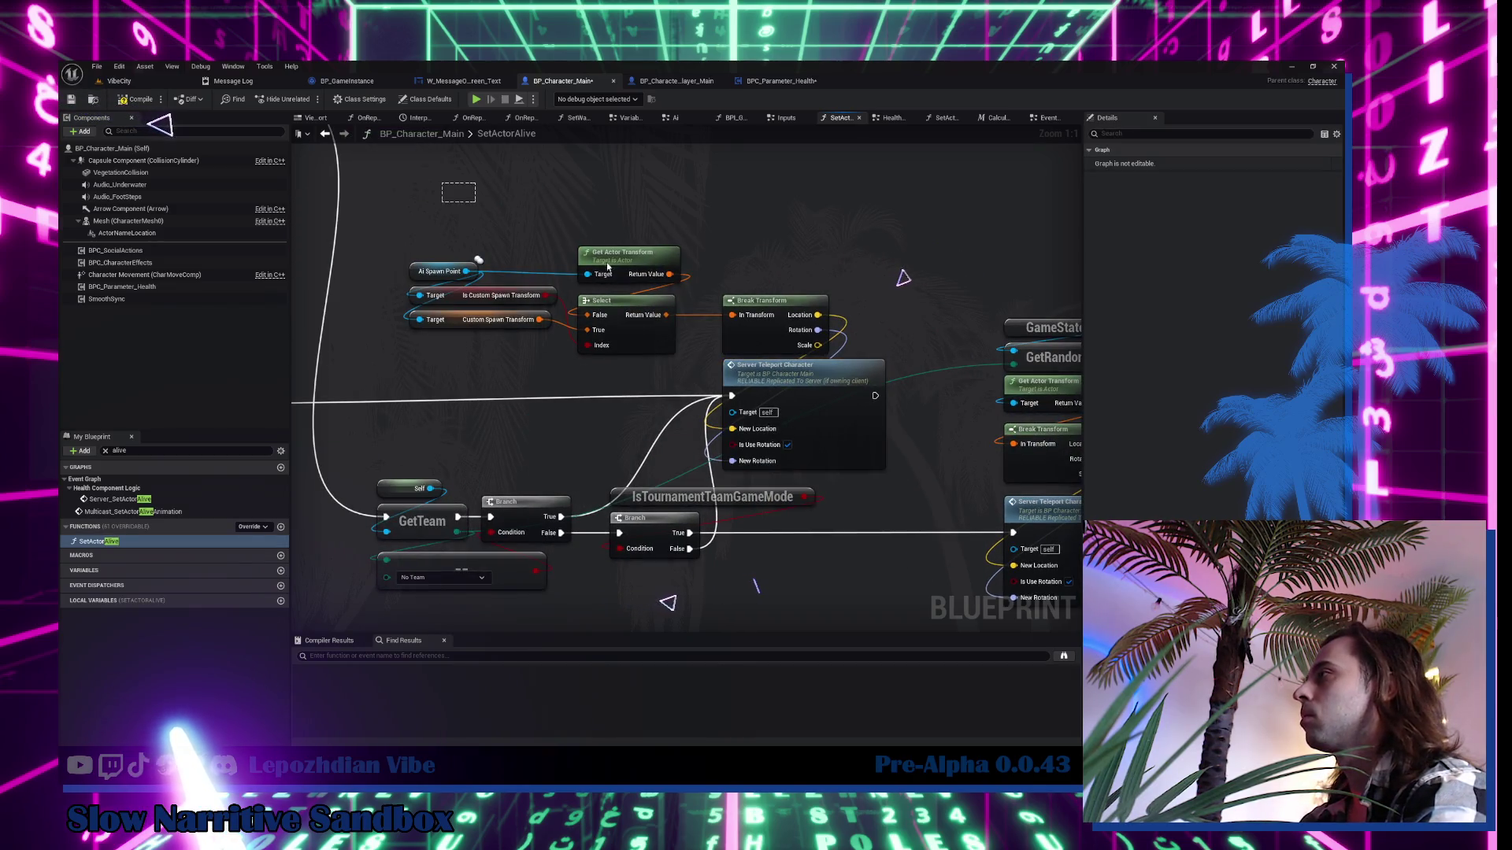
pyautogui.moveTo(607, 268)
pyautogui.mouseDown()
pyautogui.moveTo(756, 348)
pyautogui.moveTo(770, 321)
pyautogui.mouseUp()
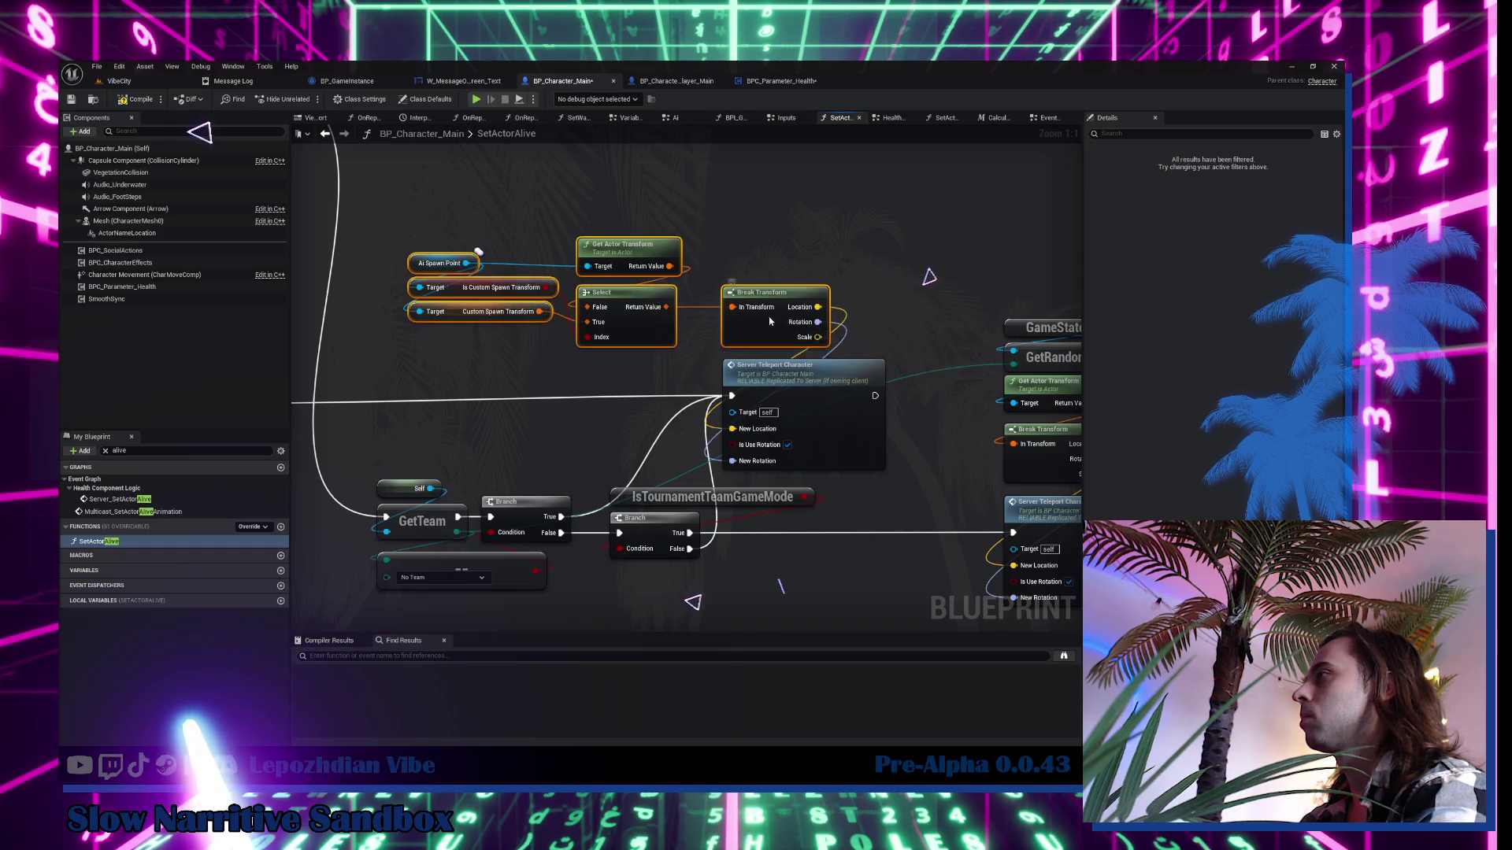
pyautogui.scroll(-2, 748, 298)
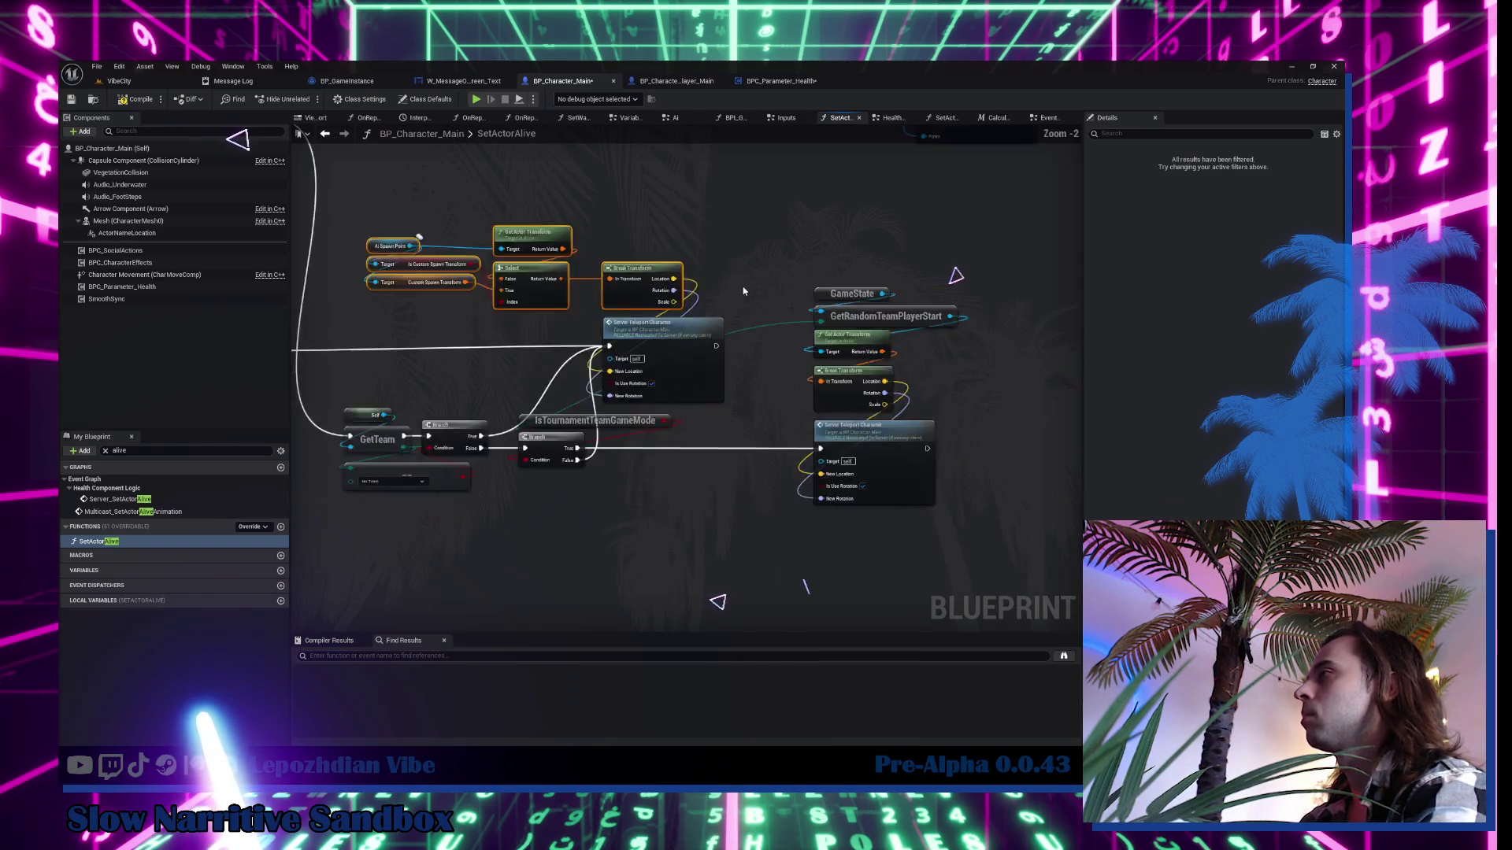
pyautogui.scroll(-2, 743, 291)
pyautogui.moveTo(744, 291); pyautogui.dragTo(1066, 456)
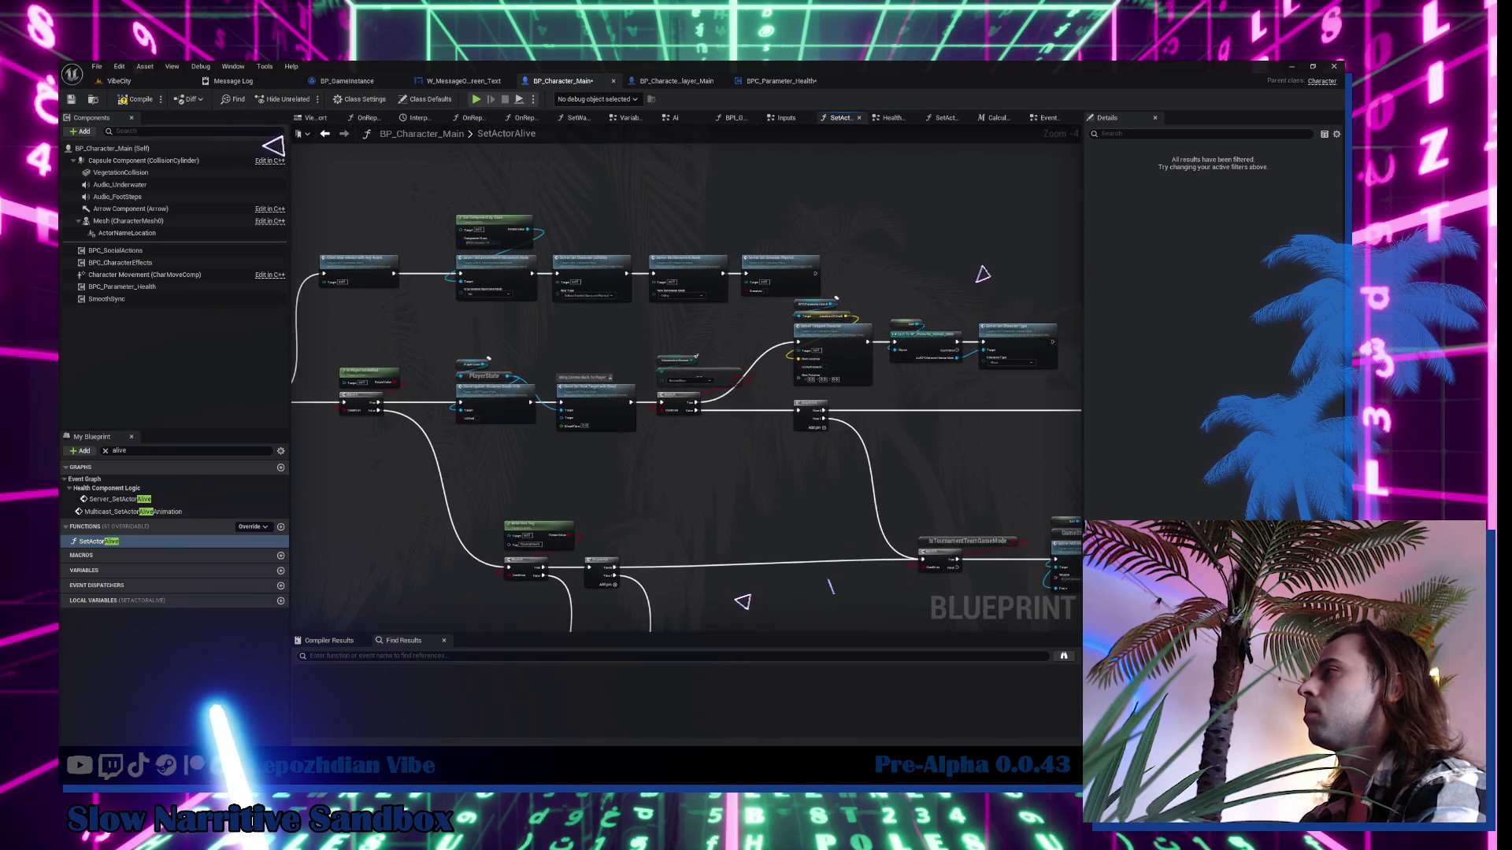
# Compile the character blueprint, Save All from the VibeCity level, and play in editor with Alt+P.
pyautogui.click(125, 100)
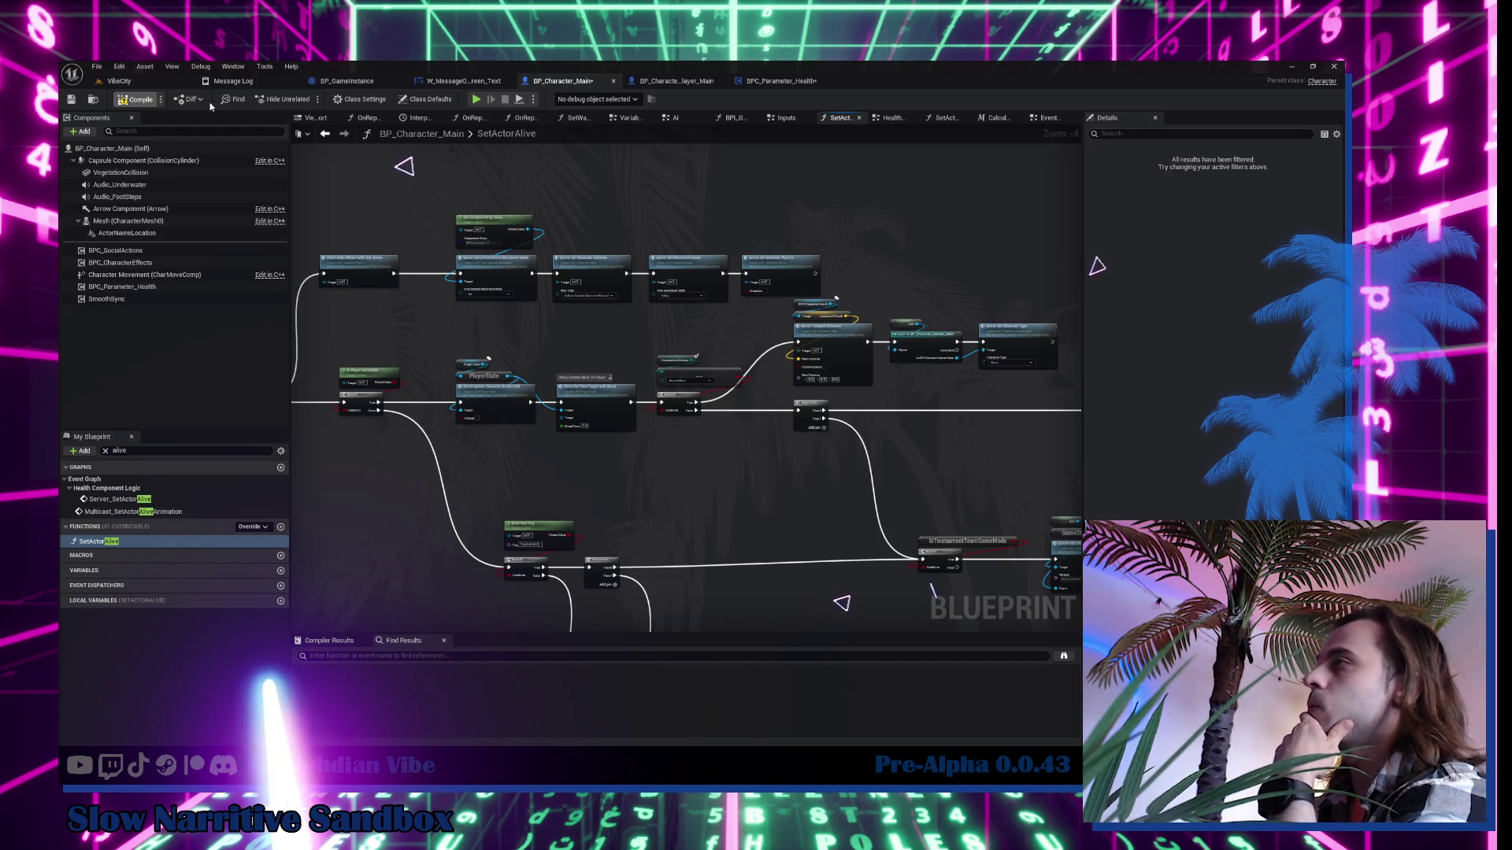
pyautogui.click(118, 81)
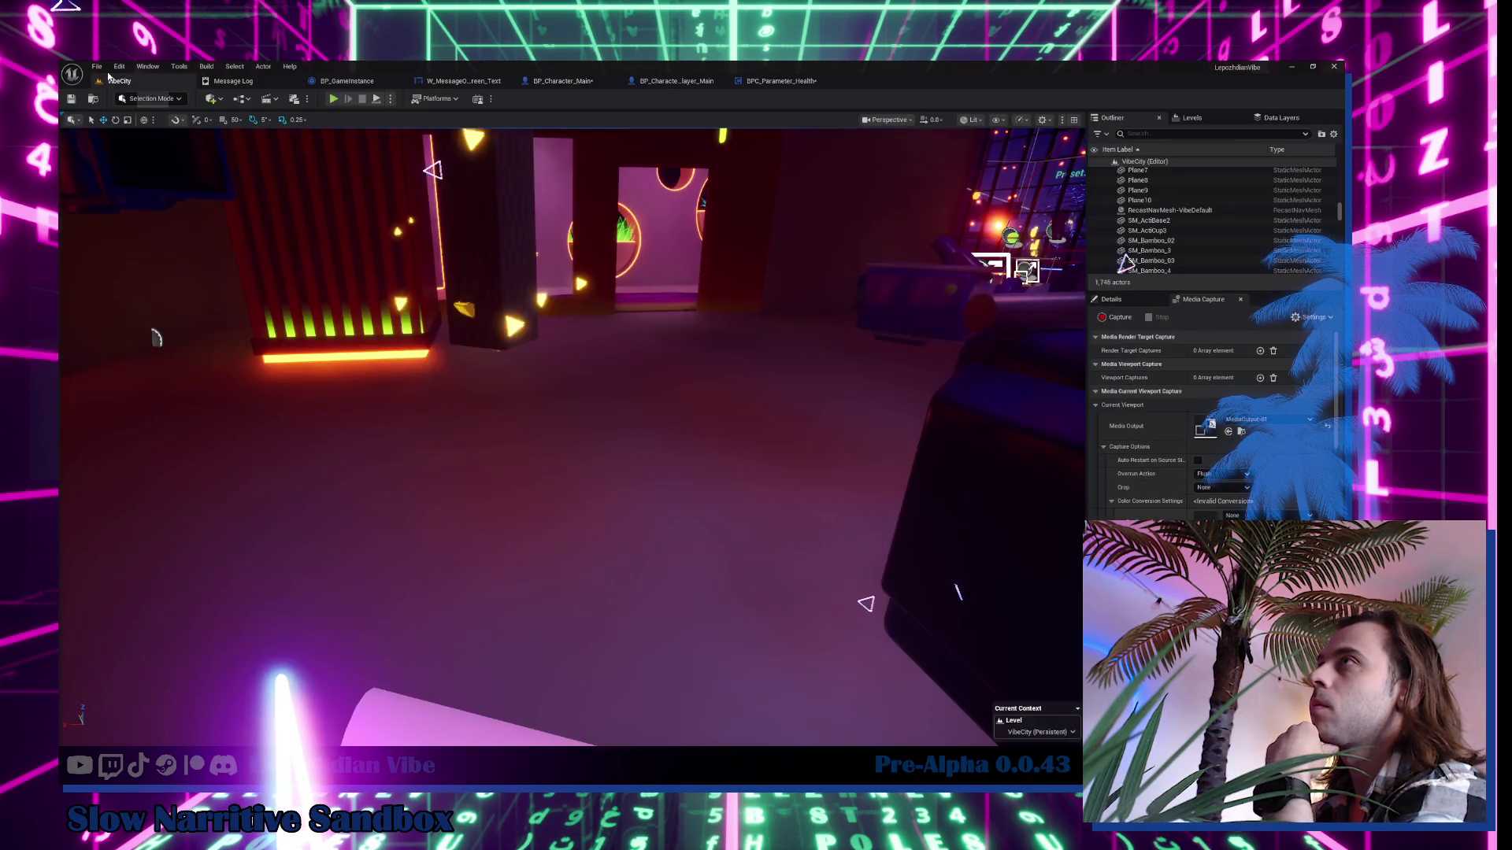
pyautogui.click(96, 67)
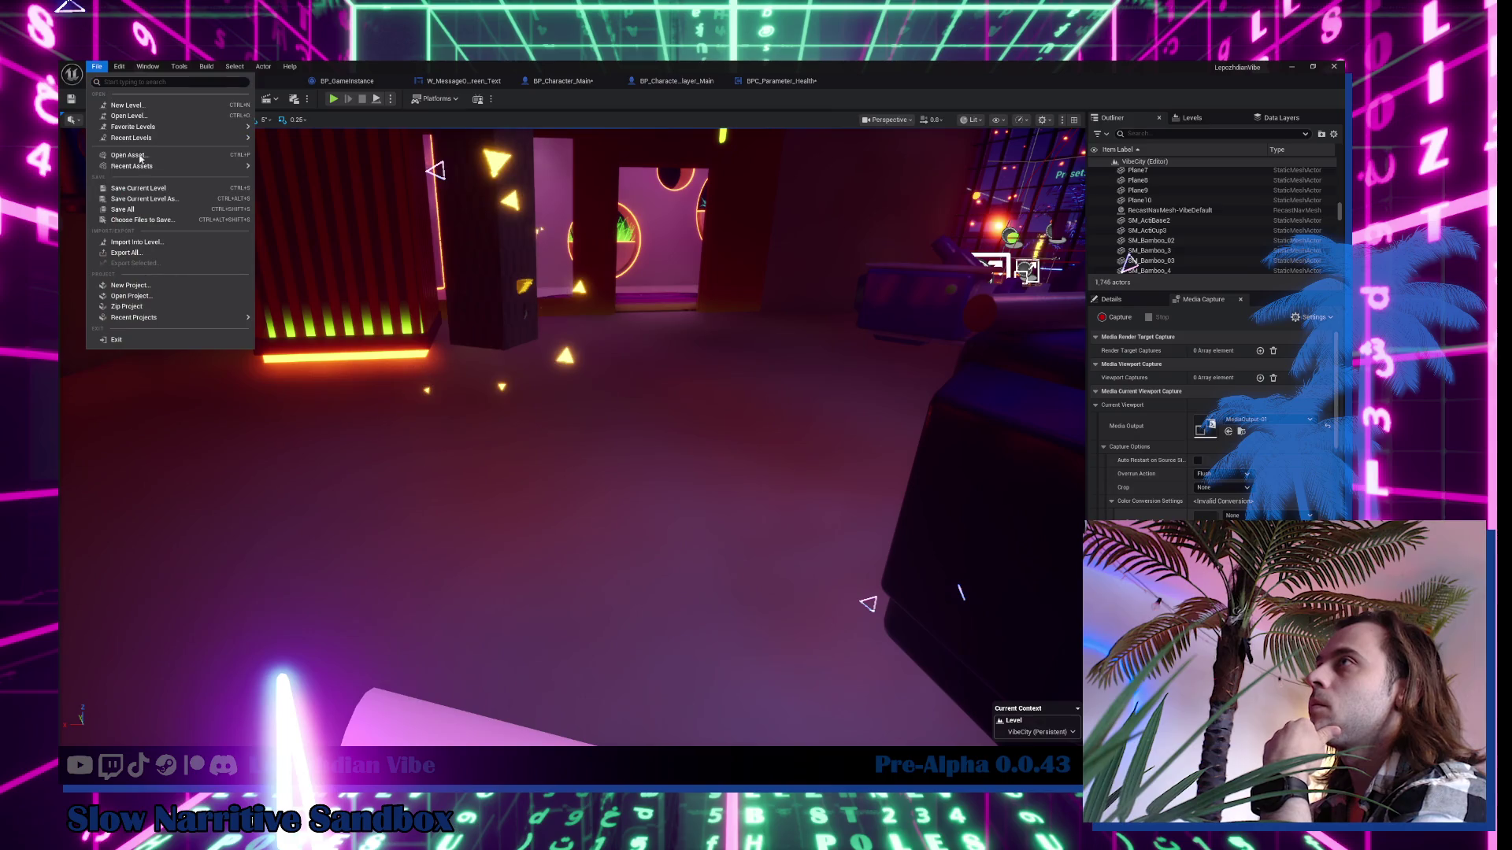
pyautogui.click(137, 216)
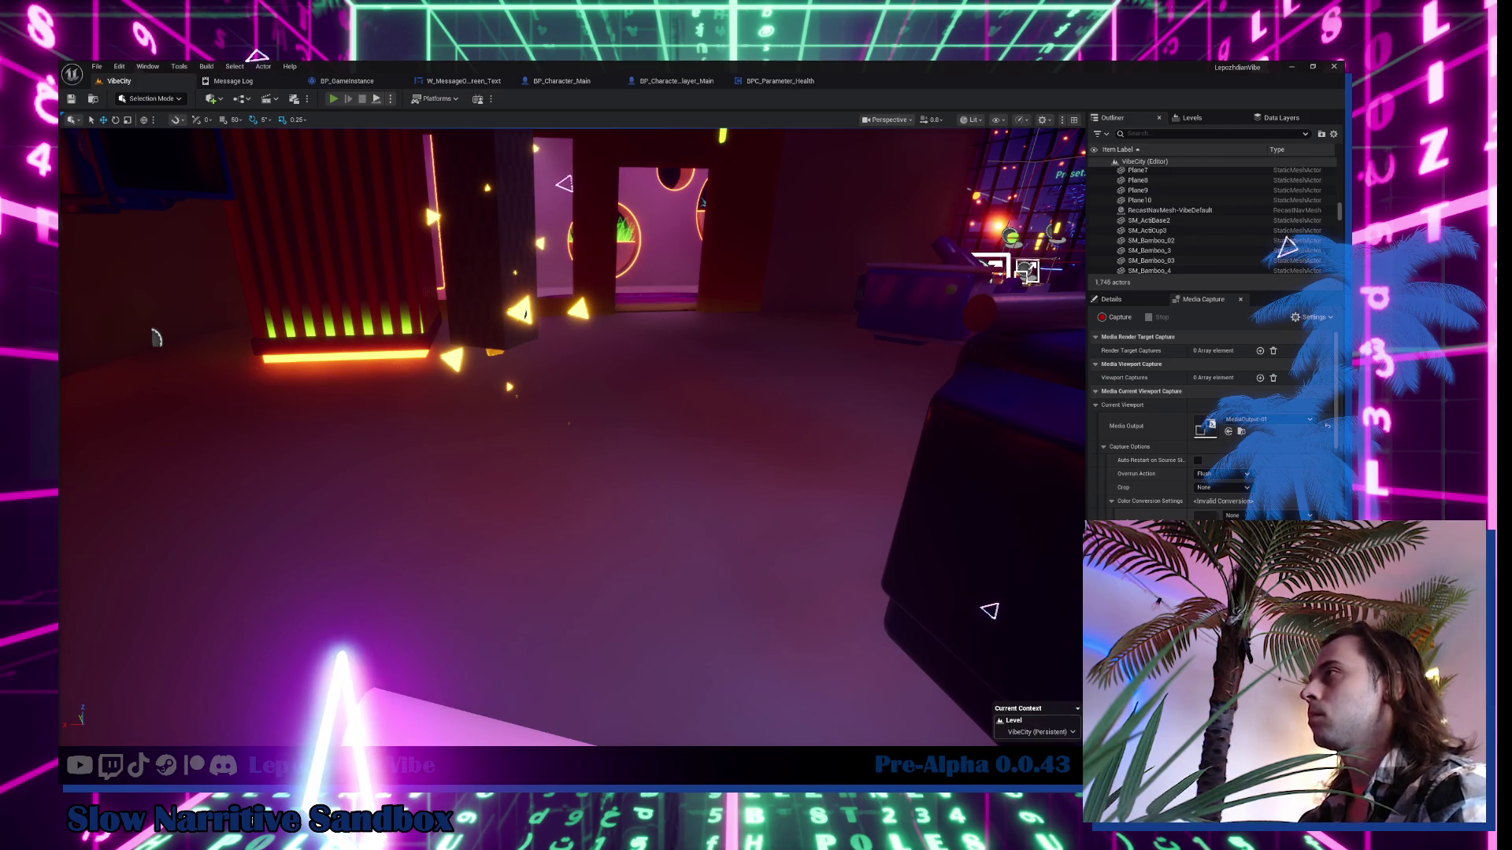
pyautogui.hotkey('alt', 'p')
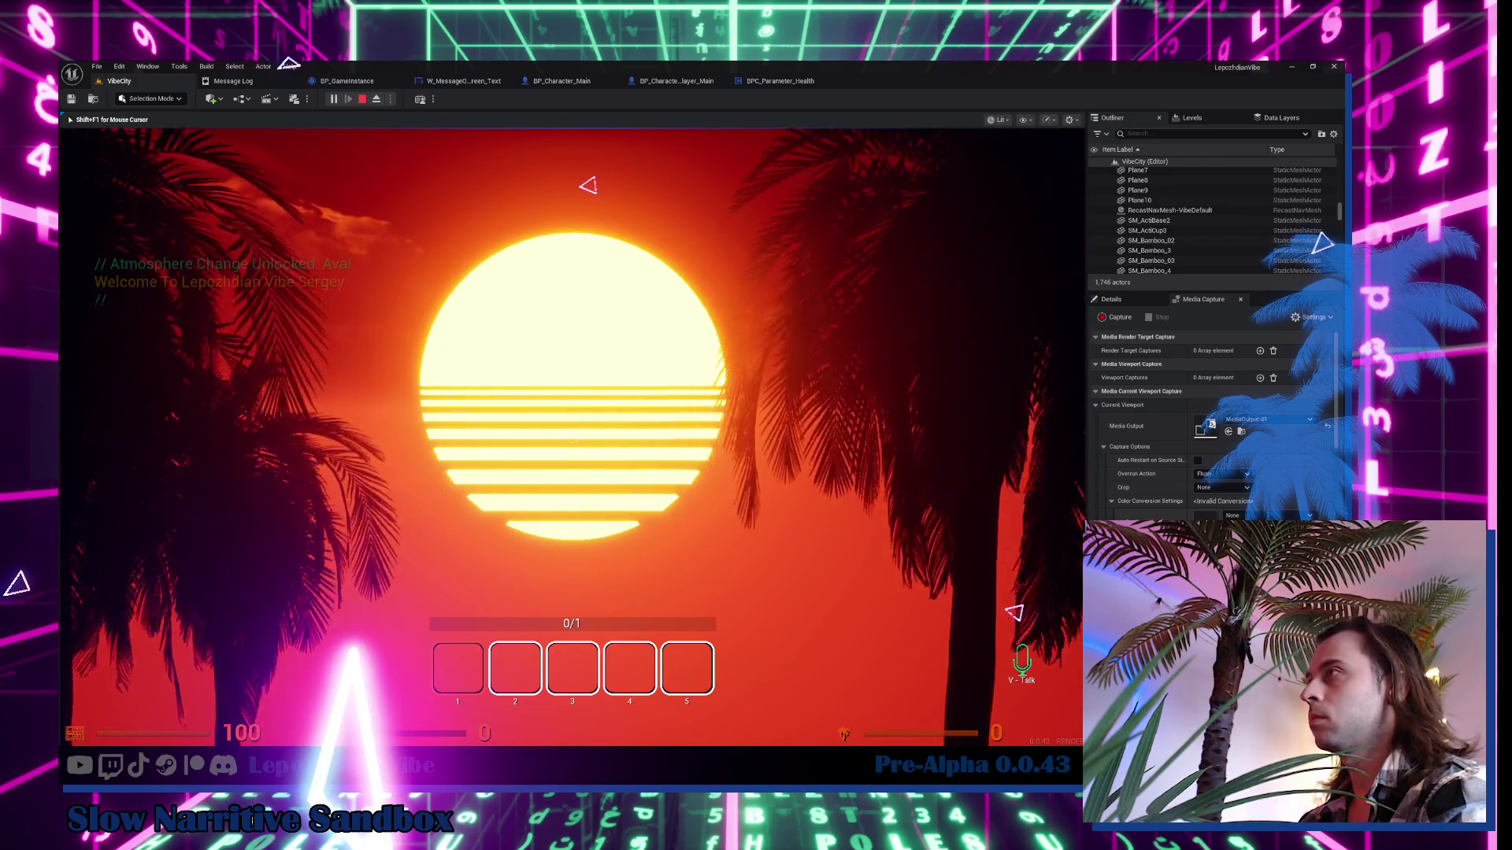
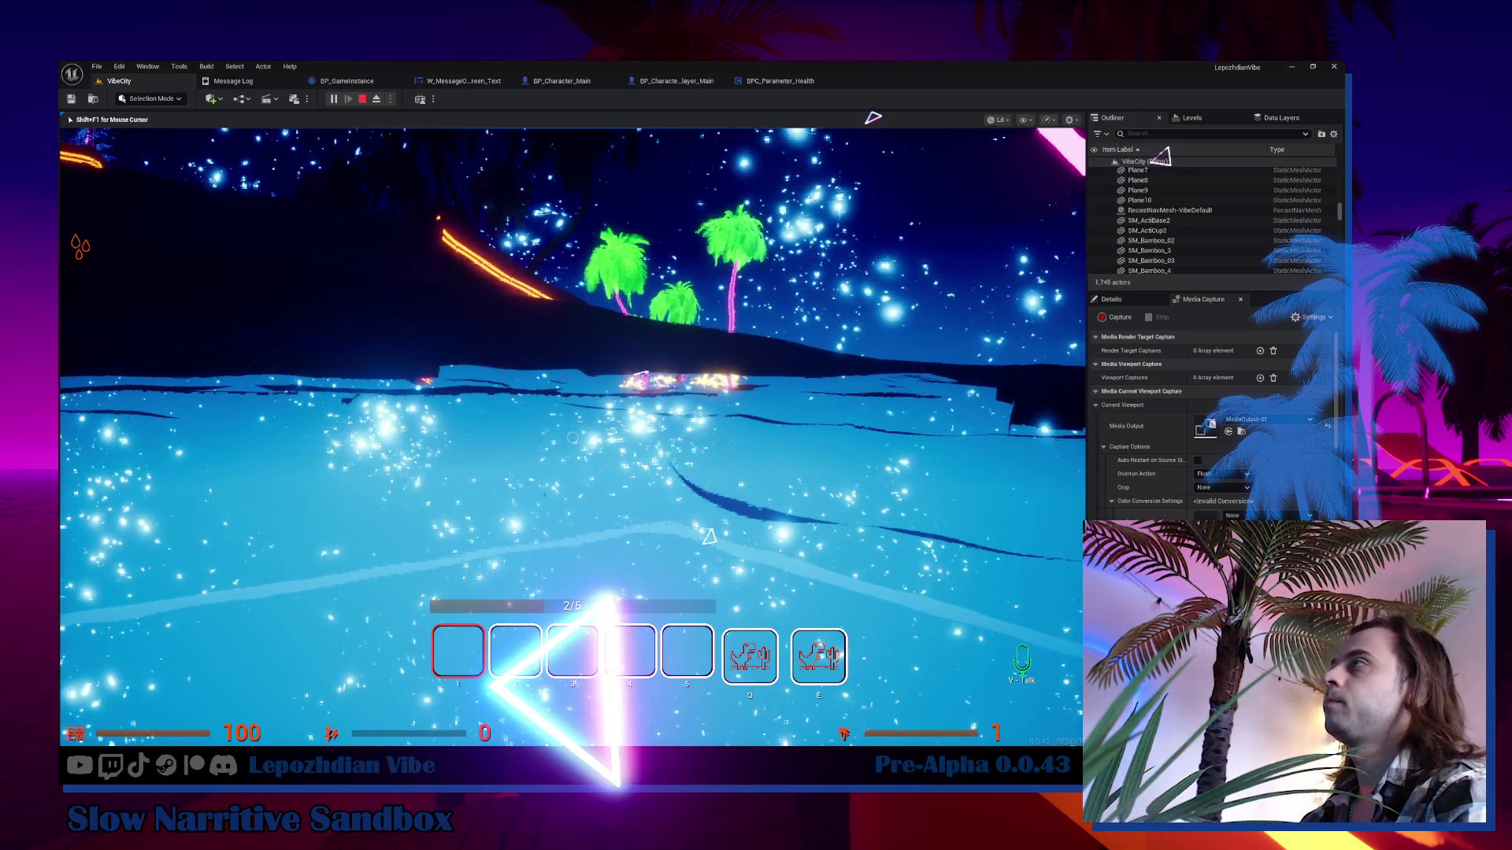
# Stop the play session and switch to the BPC_Parameter_Health blueprint.
pyautogui.press('Escape')
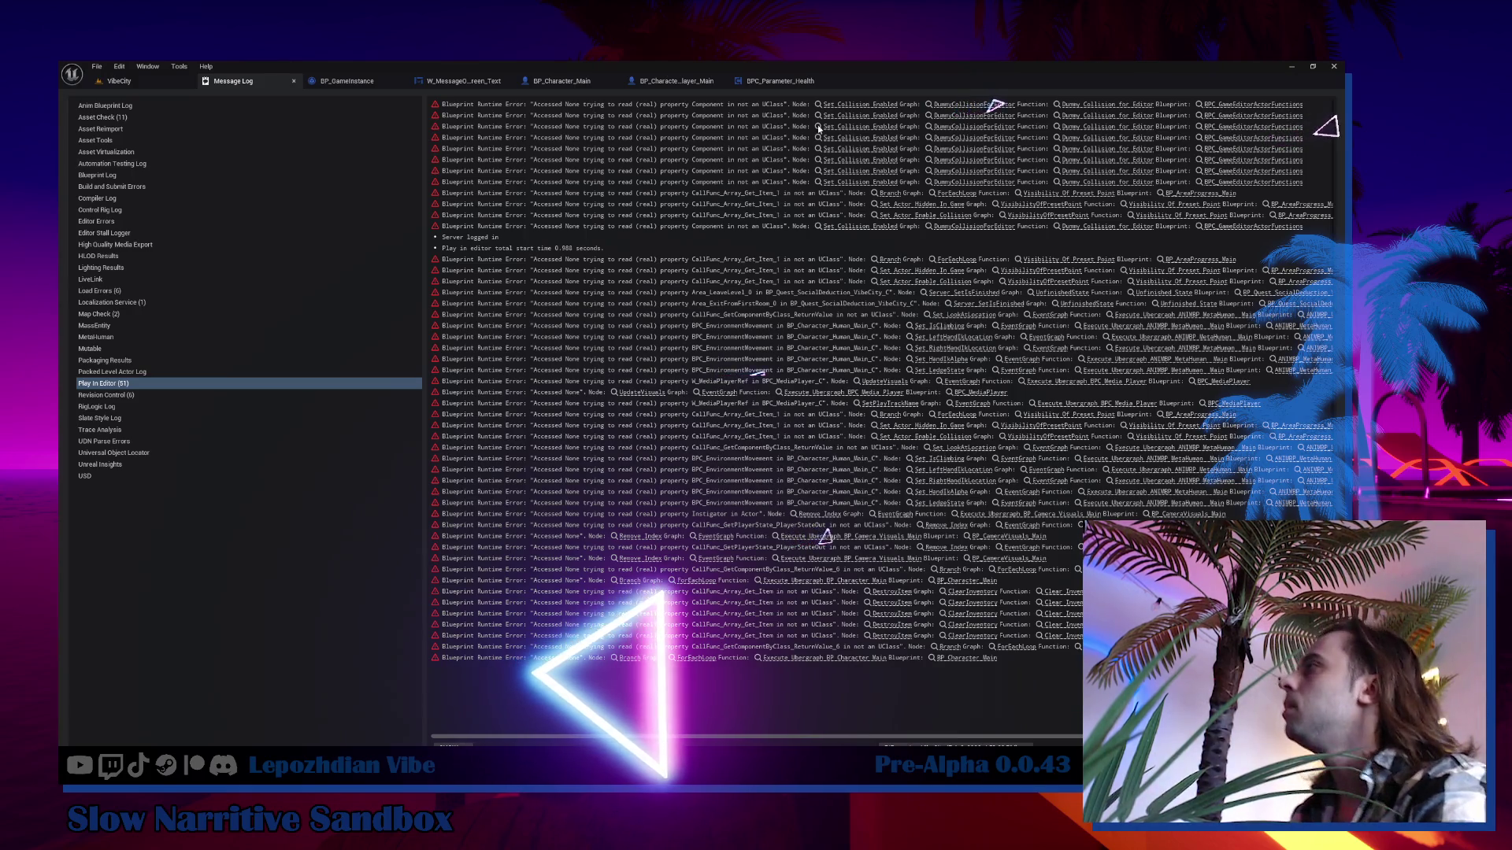
pyautogui.click(797, 82)
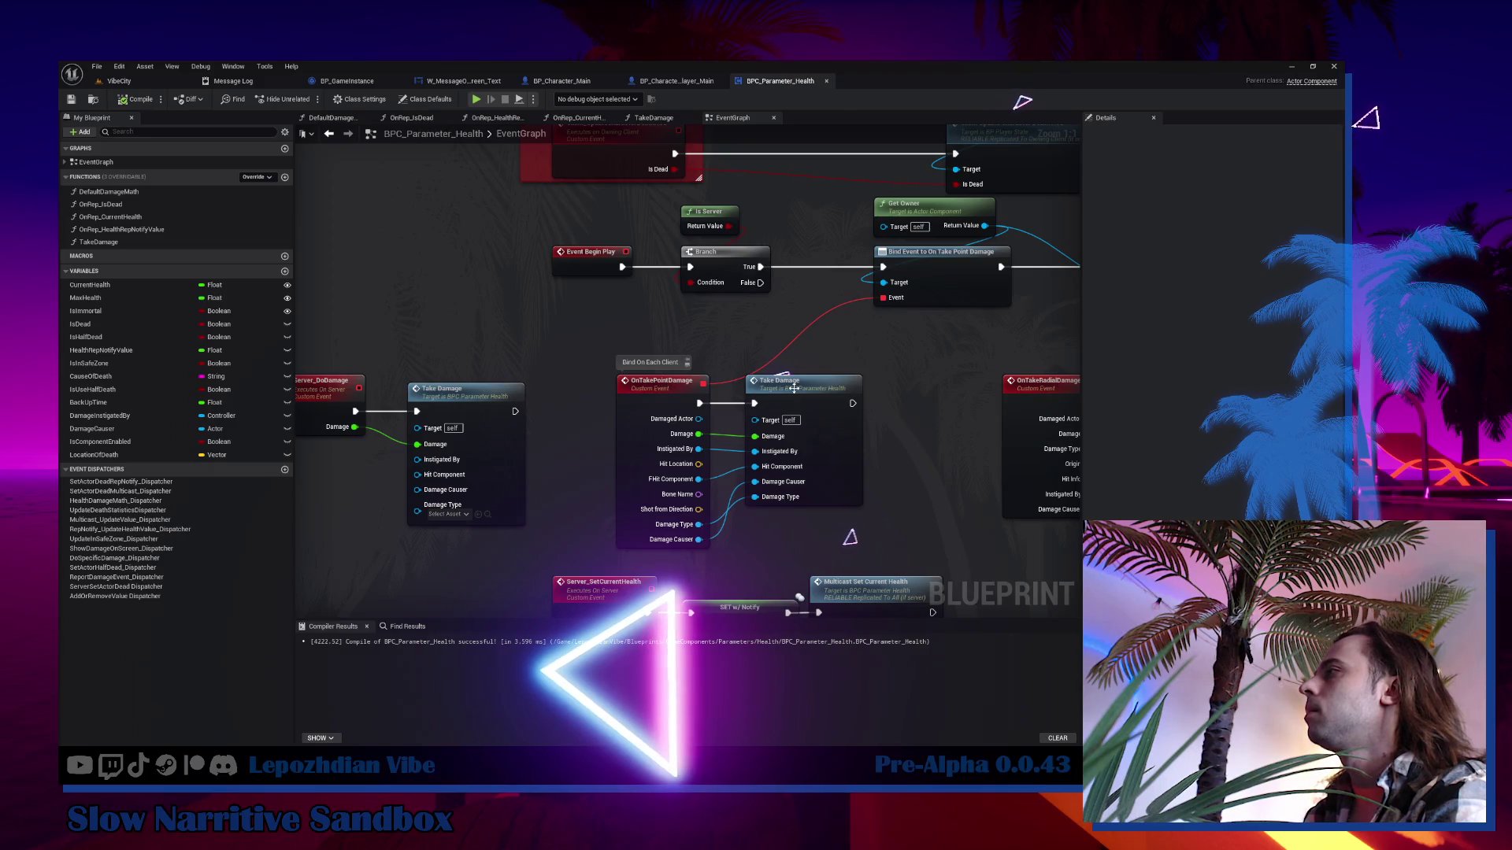
# Find references to Server_SetIsDeadRepNotify and jump to its call inside TakeDamage.
pyautogui.moveTo(794, 388); pyautogui.dragTo(551, 369)
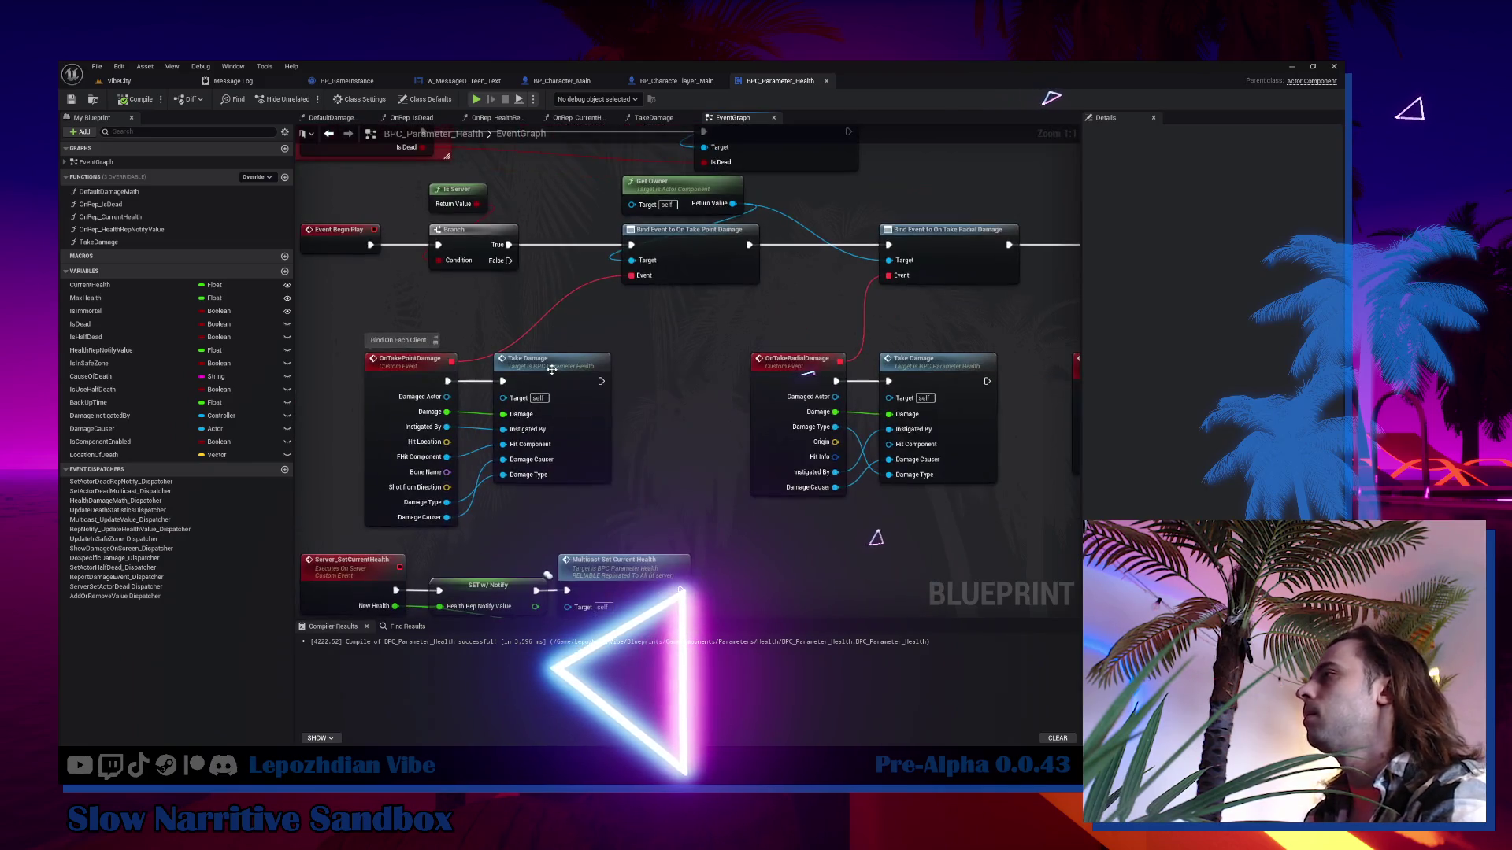
pyautogui.doubleClick(551, 369)
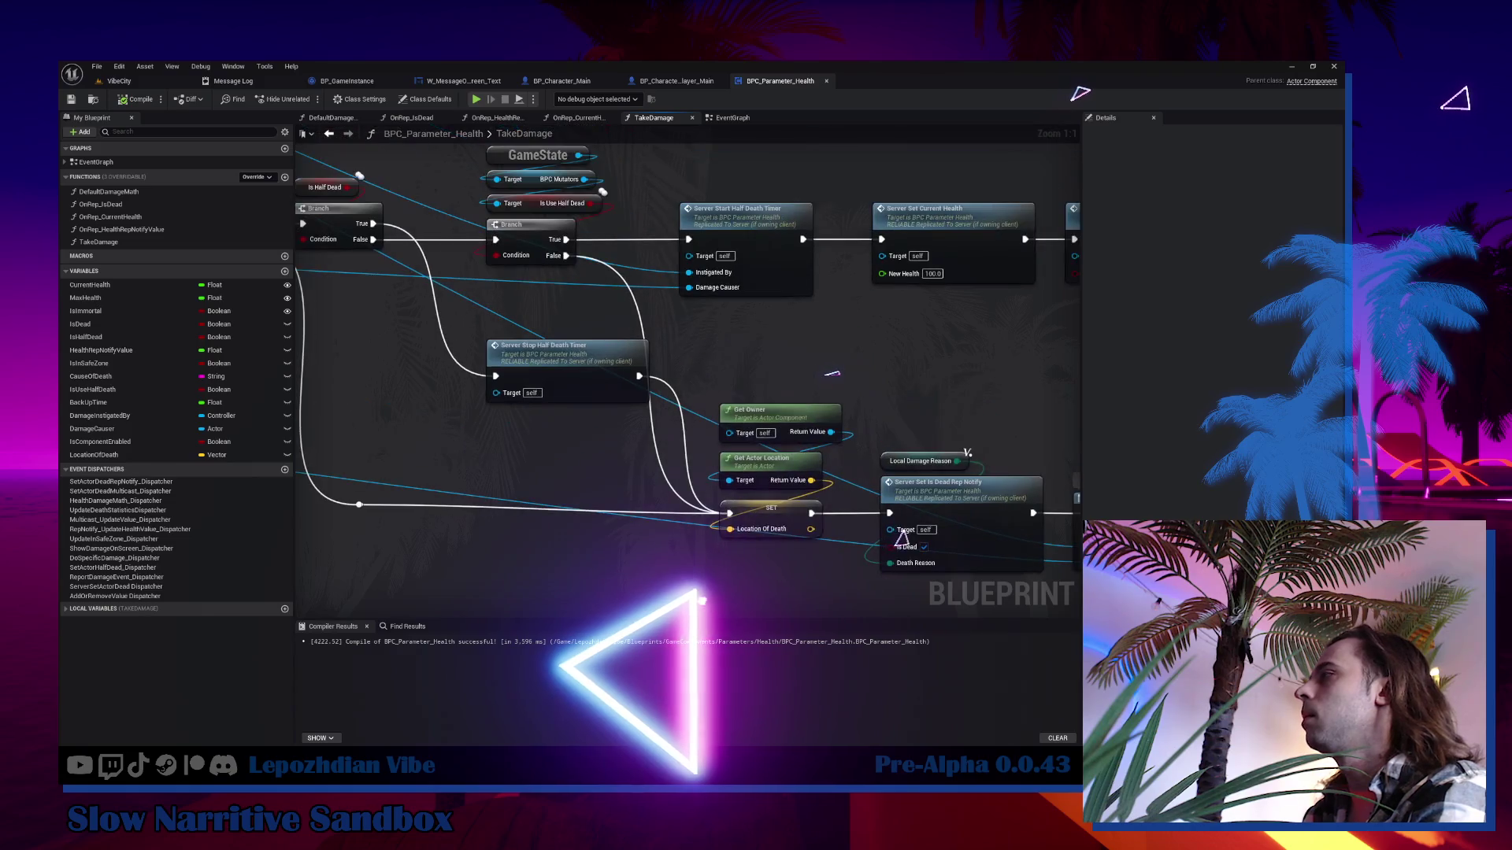
pyautogui.rightClick(802, 432)
pyautogui.moveTo(855, 533)
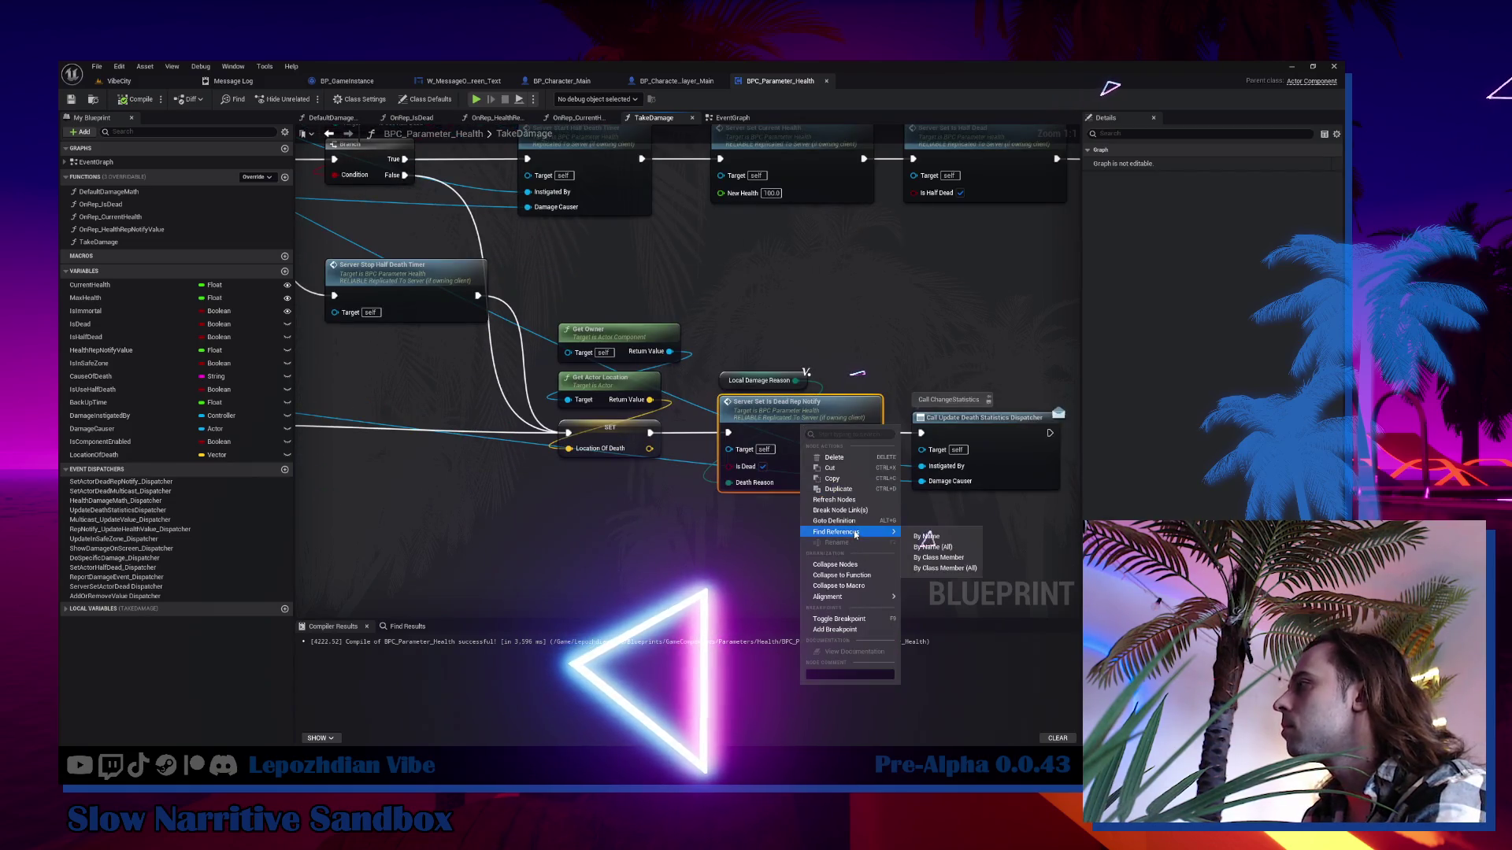
pyautogui.click(931, 537)
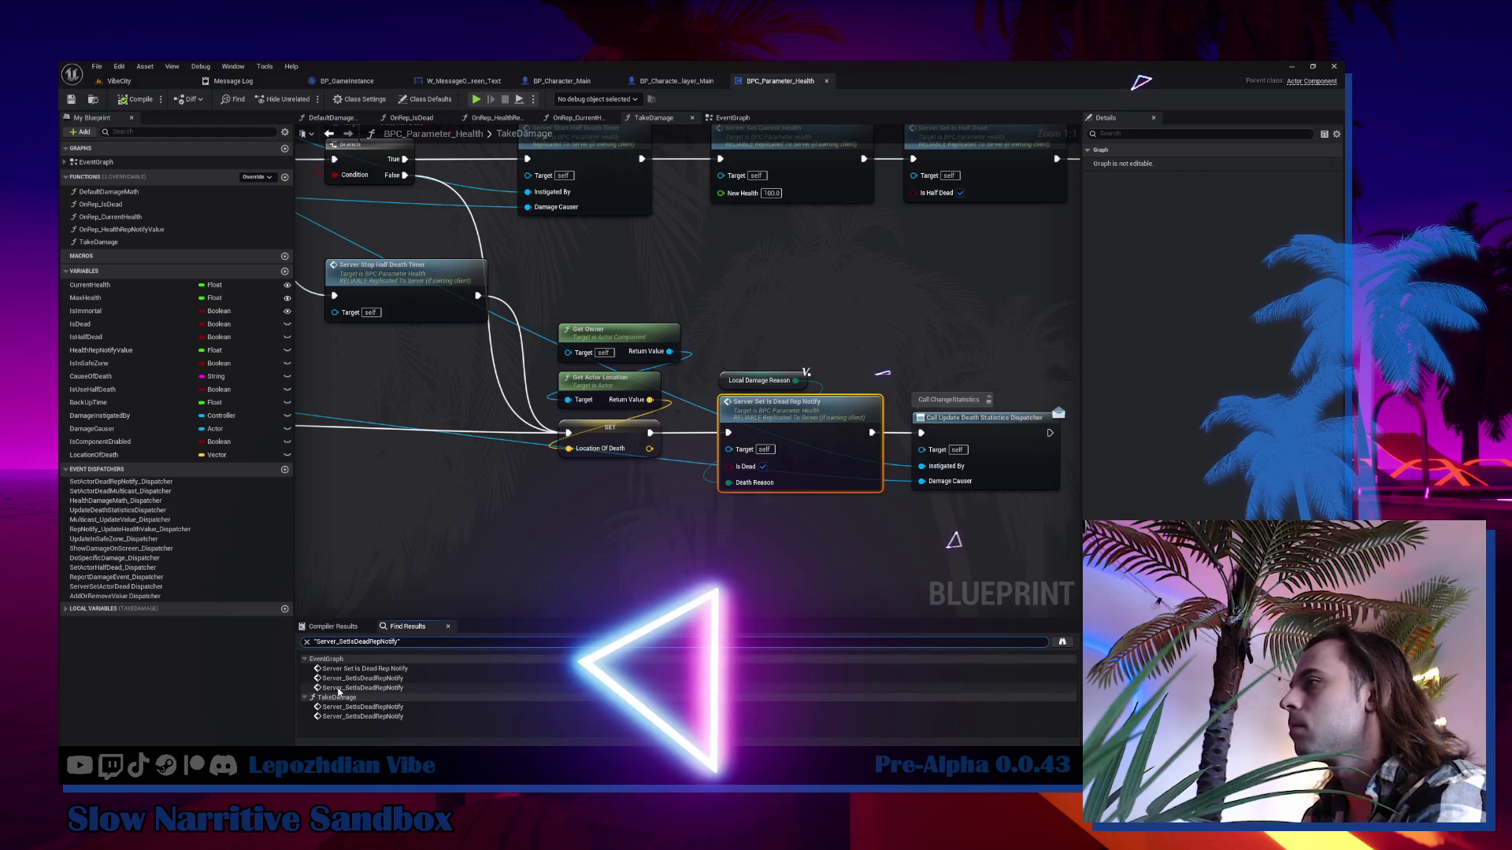
pyautogui.click(370, 707)
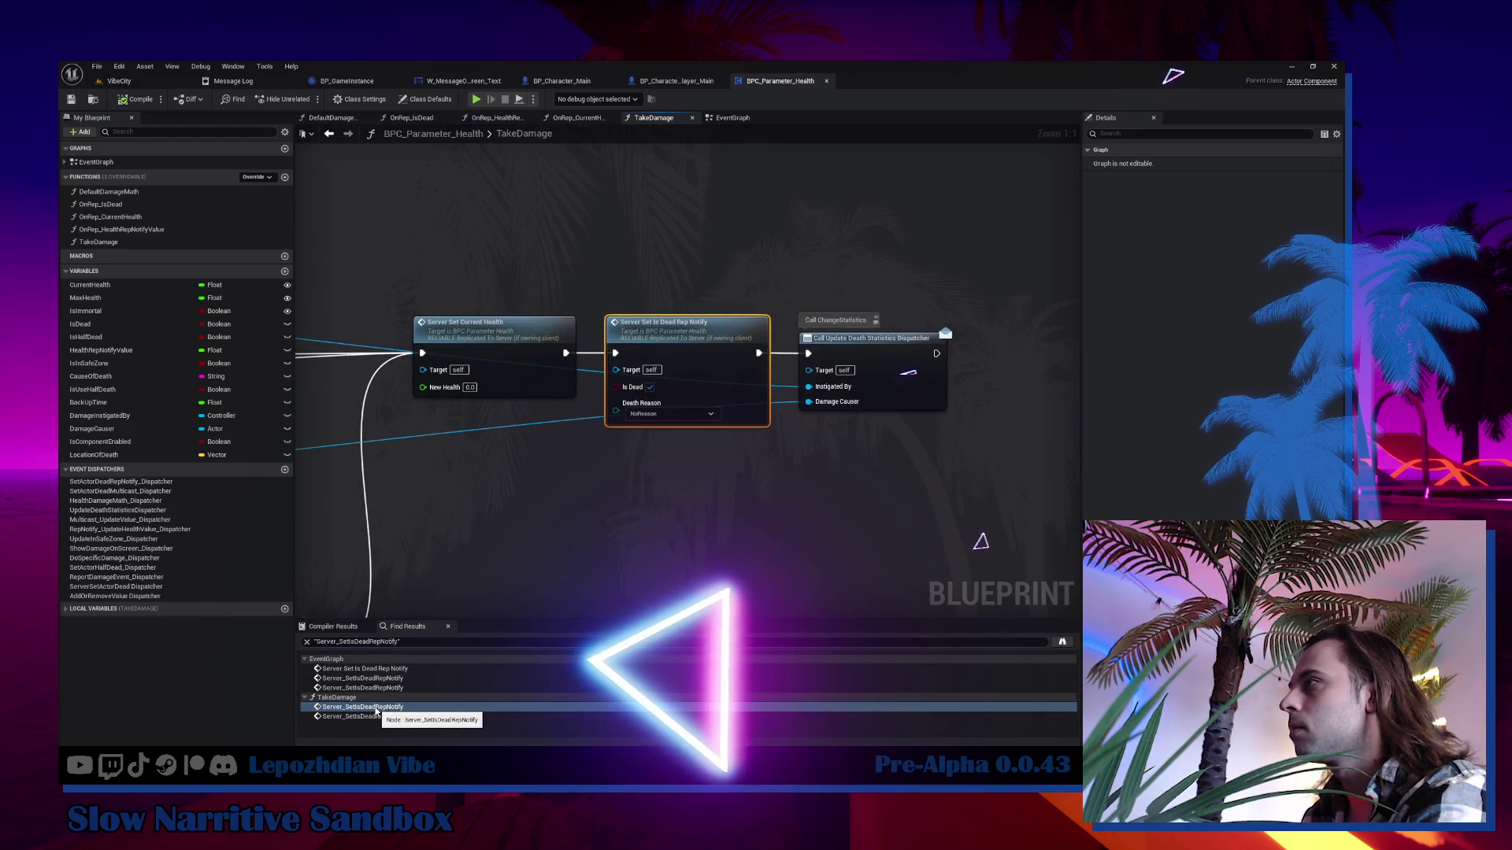
pyautogui.scroll(-4, 640, 462)
pyautogui.moveTo(783, 217)
pyautogui.mouseDown()
pyautogui.moveTo(594, 353)
pyautogui.moveTo(624, 531)
pyautogui.moveTo(732, 497)
pyautogui.mouseUp()
pyautogui.scroll(4, 628, 355)
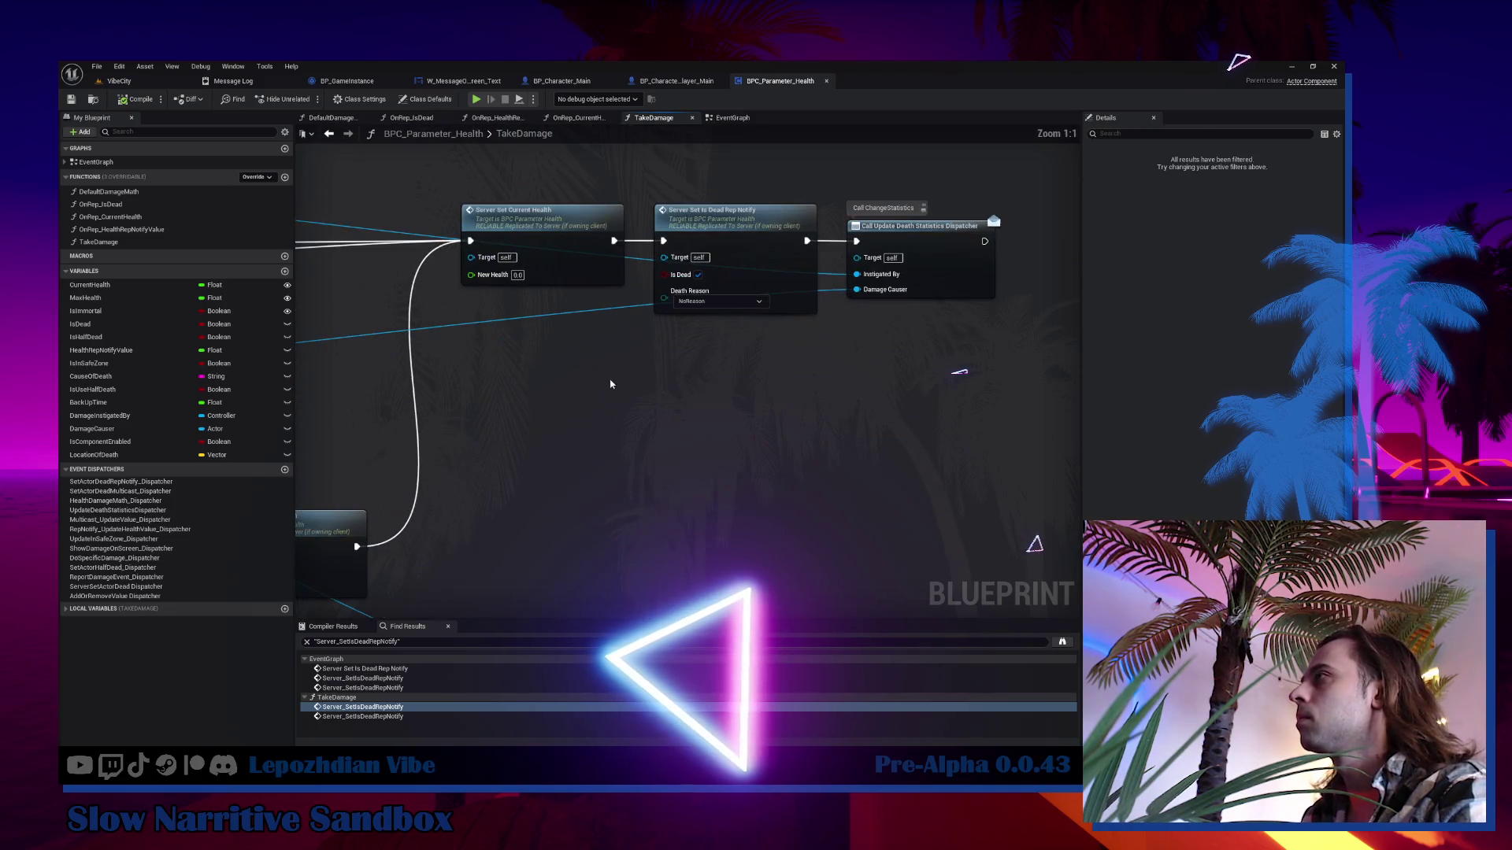
# Take the Get Owner, Get Actor Location and SET Location Of Death nodes out of TakeDamage.
pyautogui.hotkey('ctrl', 'v')
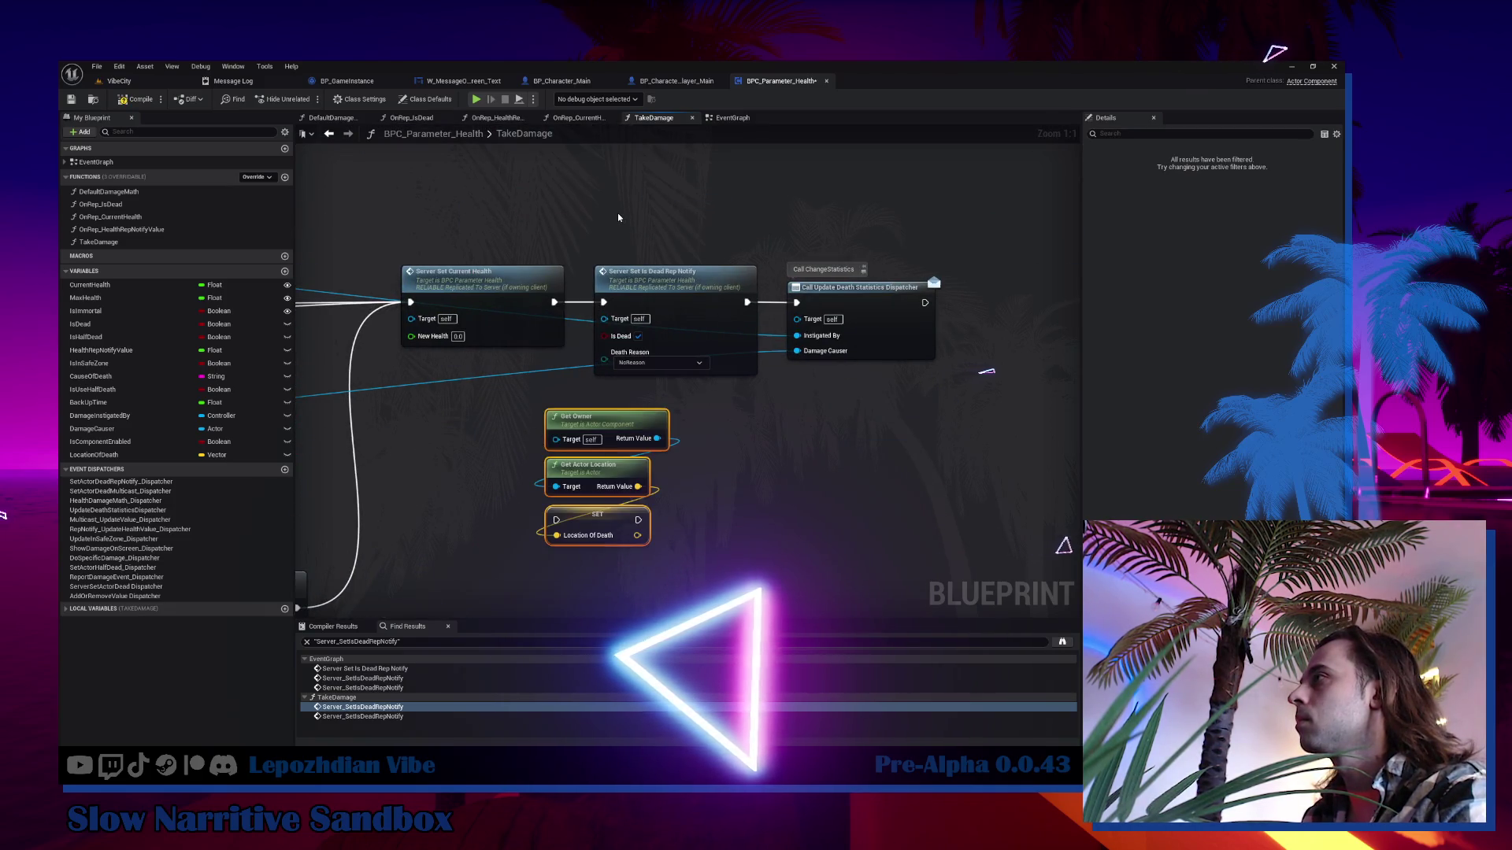
pyautogui.moveTo(619, 212); pyautogui.dragTo(881, 347)
pyautogui.moveTo(943, 360); pyautogui.dragTo(942, 360)
pyautogui.moveTo(508, 430); pyautogui.dragTo(658, 533)
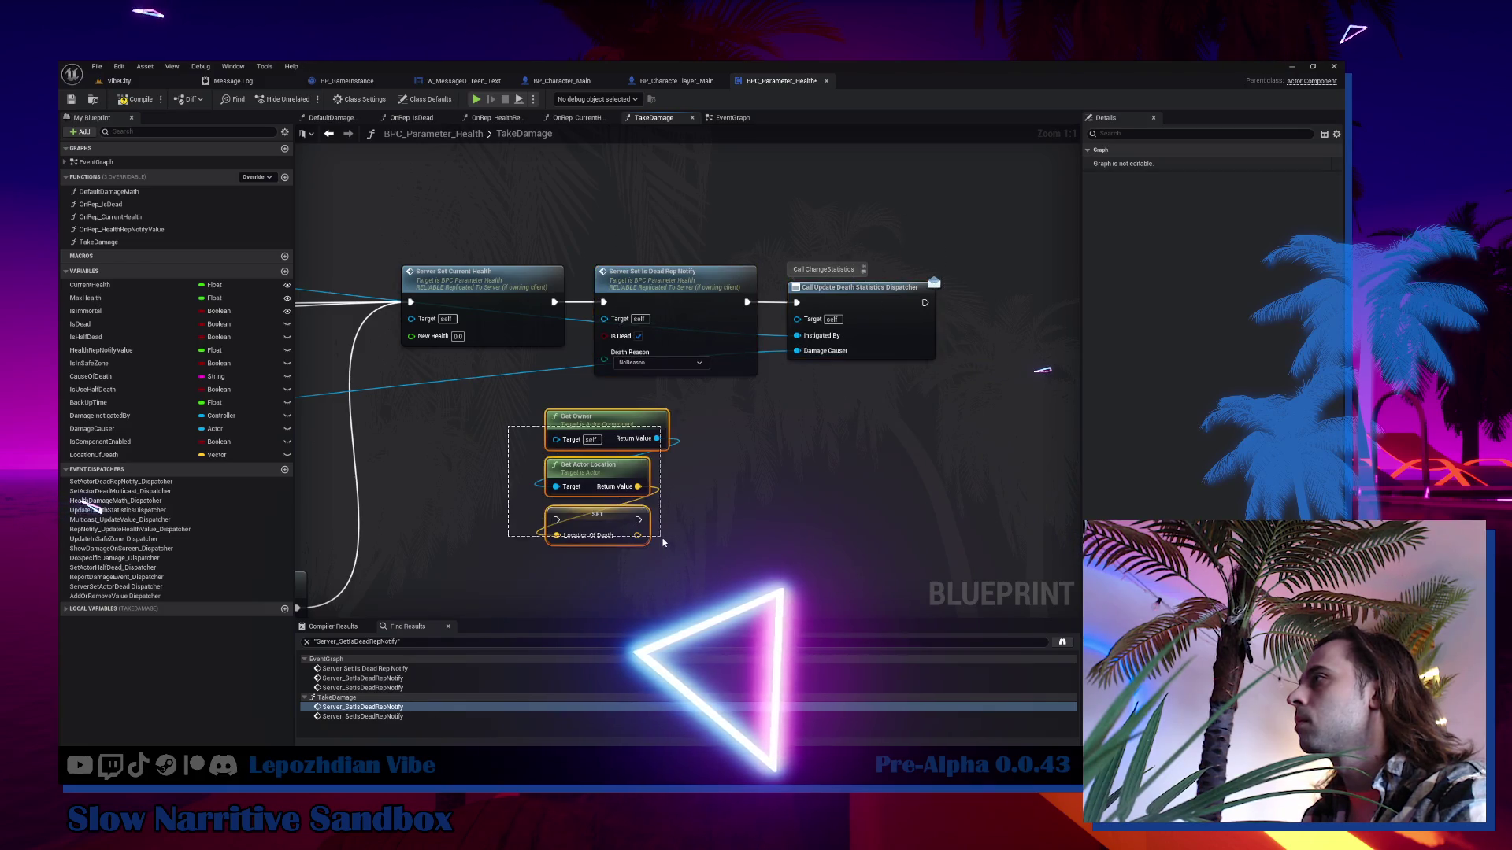
pyautogui.press('Delete')
pyautogui.hotkey('ctrl', 'z')
pyautogui.moveTo(886, 504); pyautogui.dragTo(634, 384)
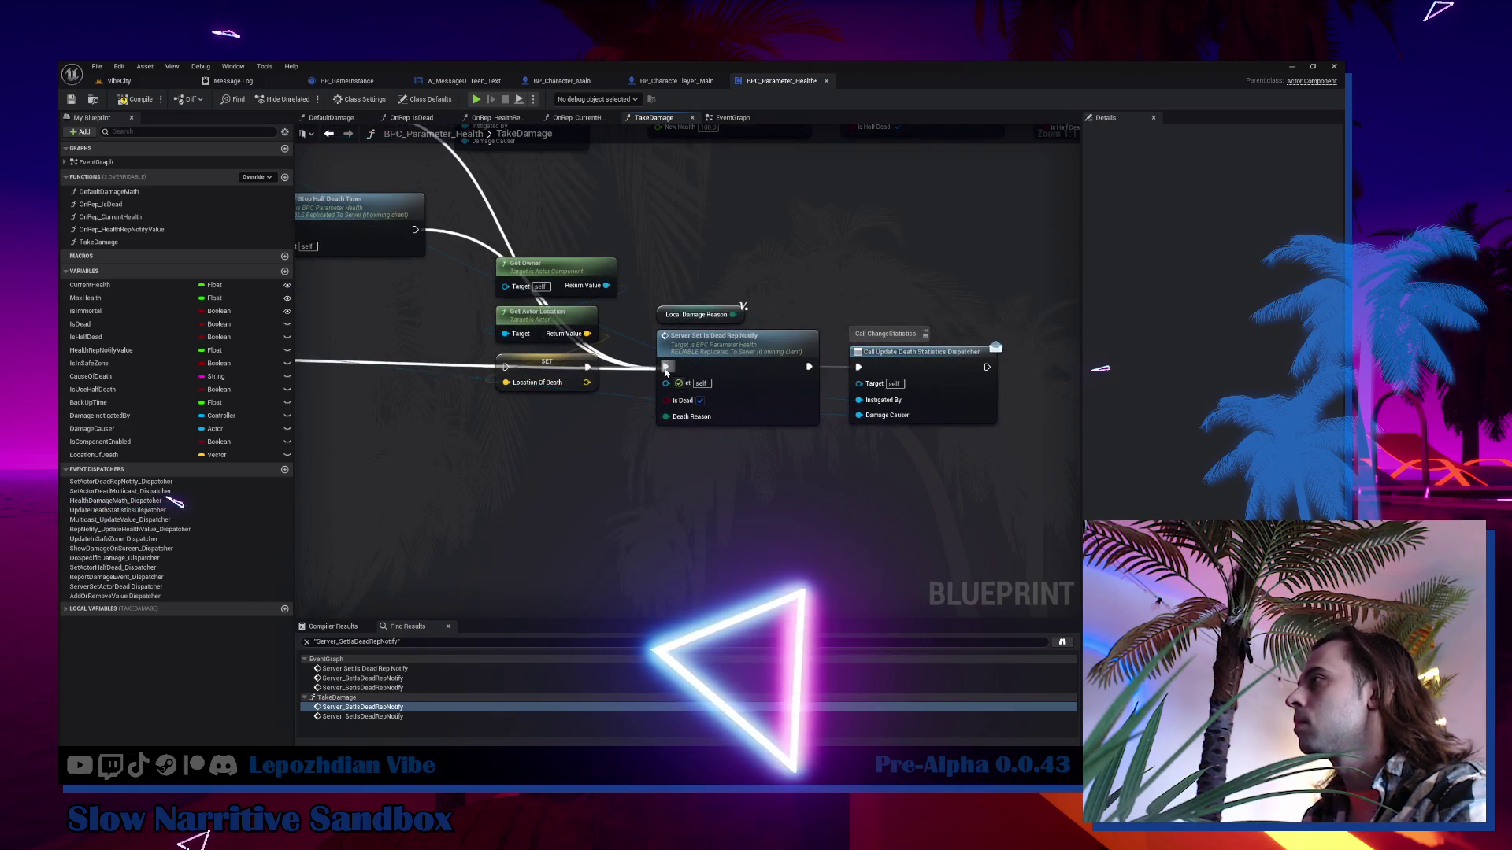
pyautogui.hotkey('ctrl', 'z')
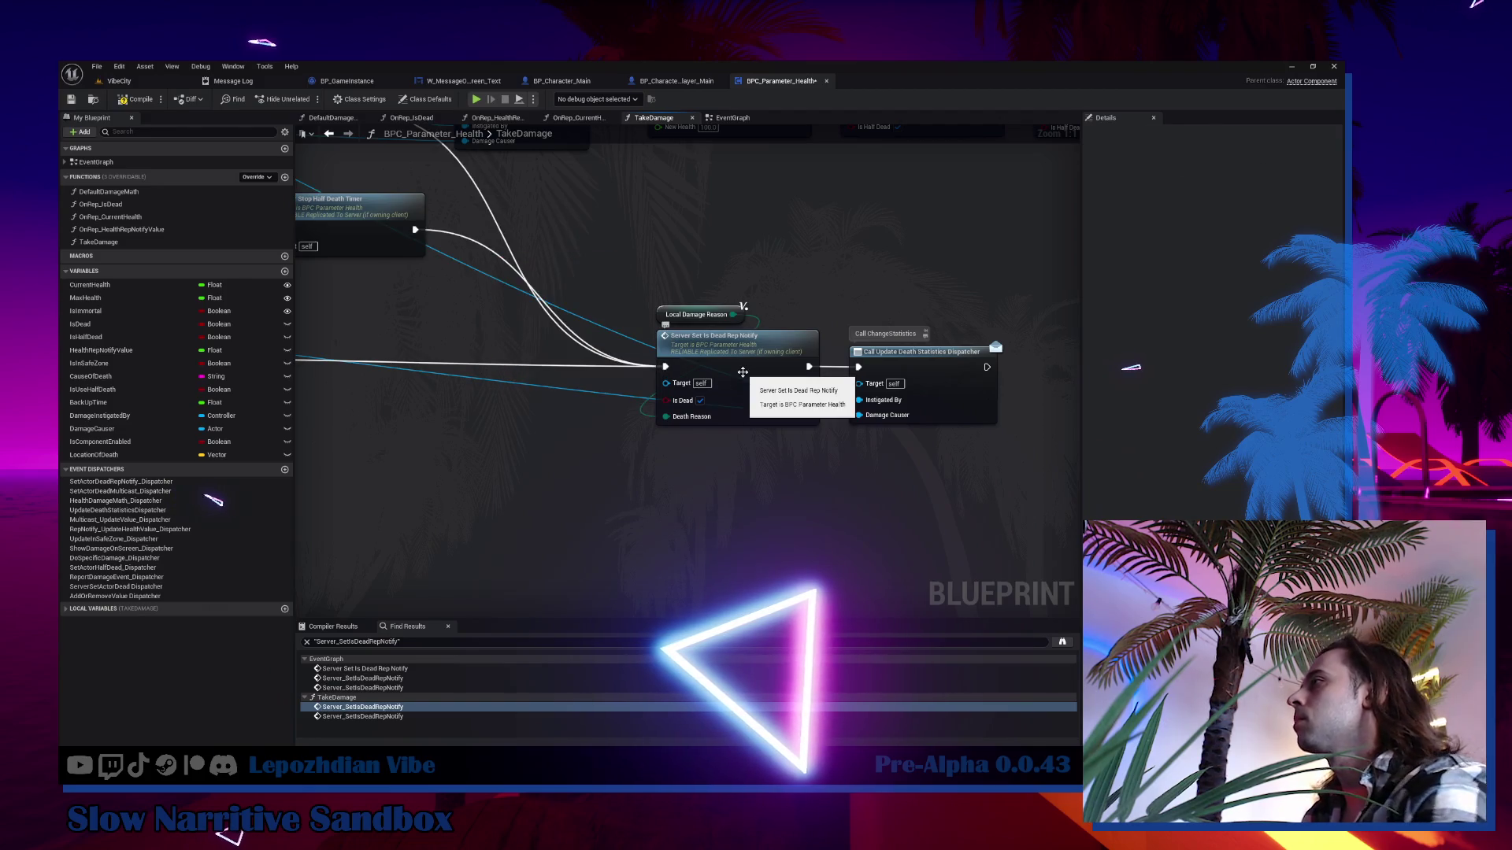
# Paste the Location Of Death nodes after Server_SetIsDeadRepNotify, wired before the dispatcher call.
pyautogui.doubleClick(743, 371)
pyautogui.moveTo(534, 352); pyautogui.dragTo(670, 351)
pyautogui.click(463, 299)
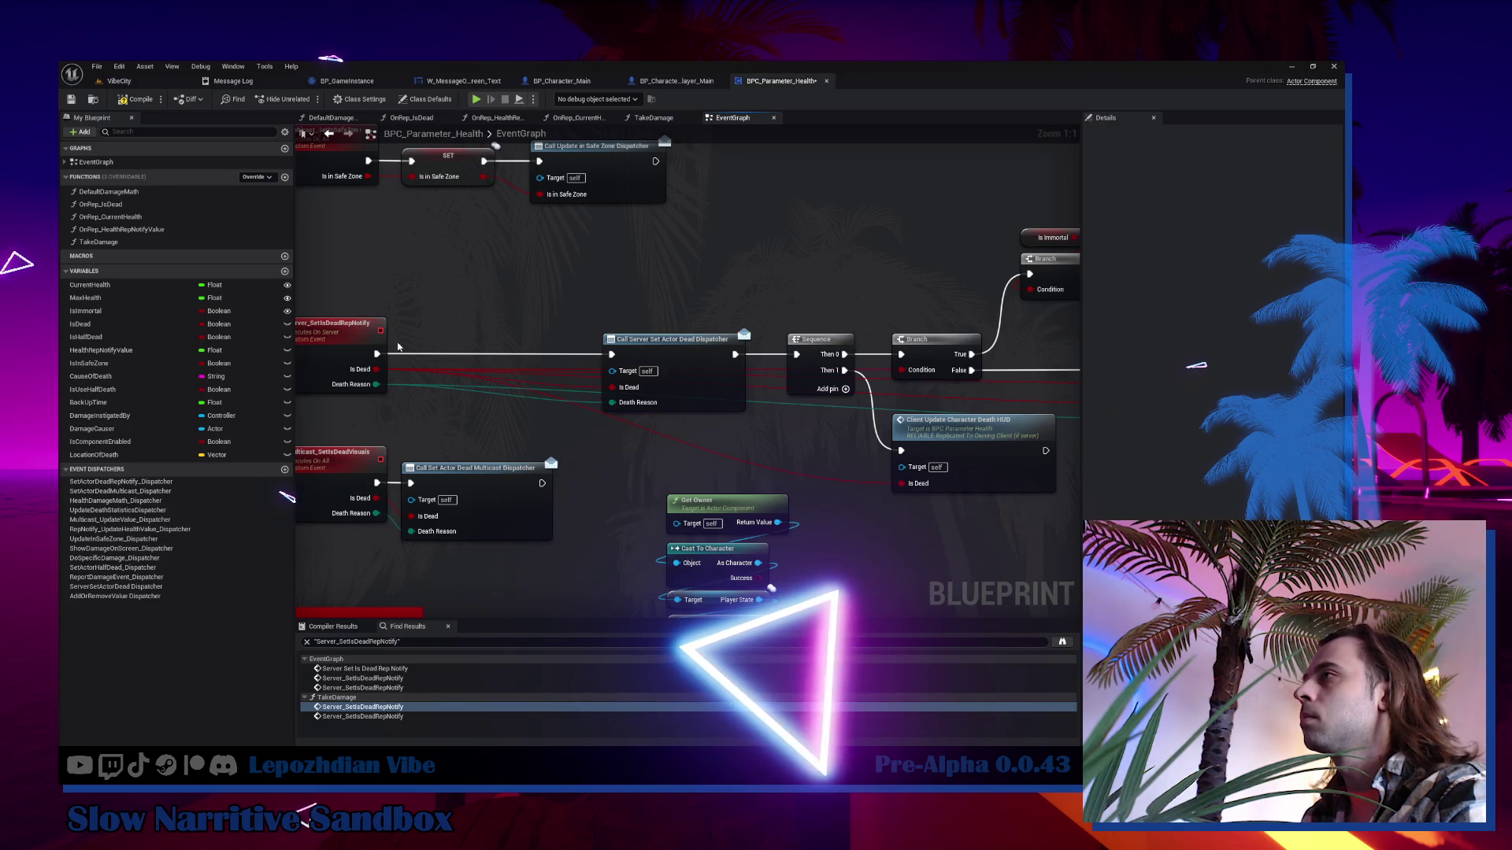
pyautogui.hotkey('ctrl', 'v')
pyautogui.moveTo(398, 347)
pyautogui.mouseDown()
pyautogui.moveTo(453, 324)
pyautogui.moveTo(688, 327)
pyautogui.mouseUp()
pyautogui.moveTo(566, 313); pyautogui.dragTo(559, 322)
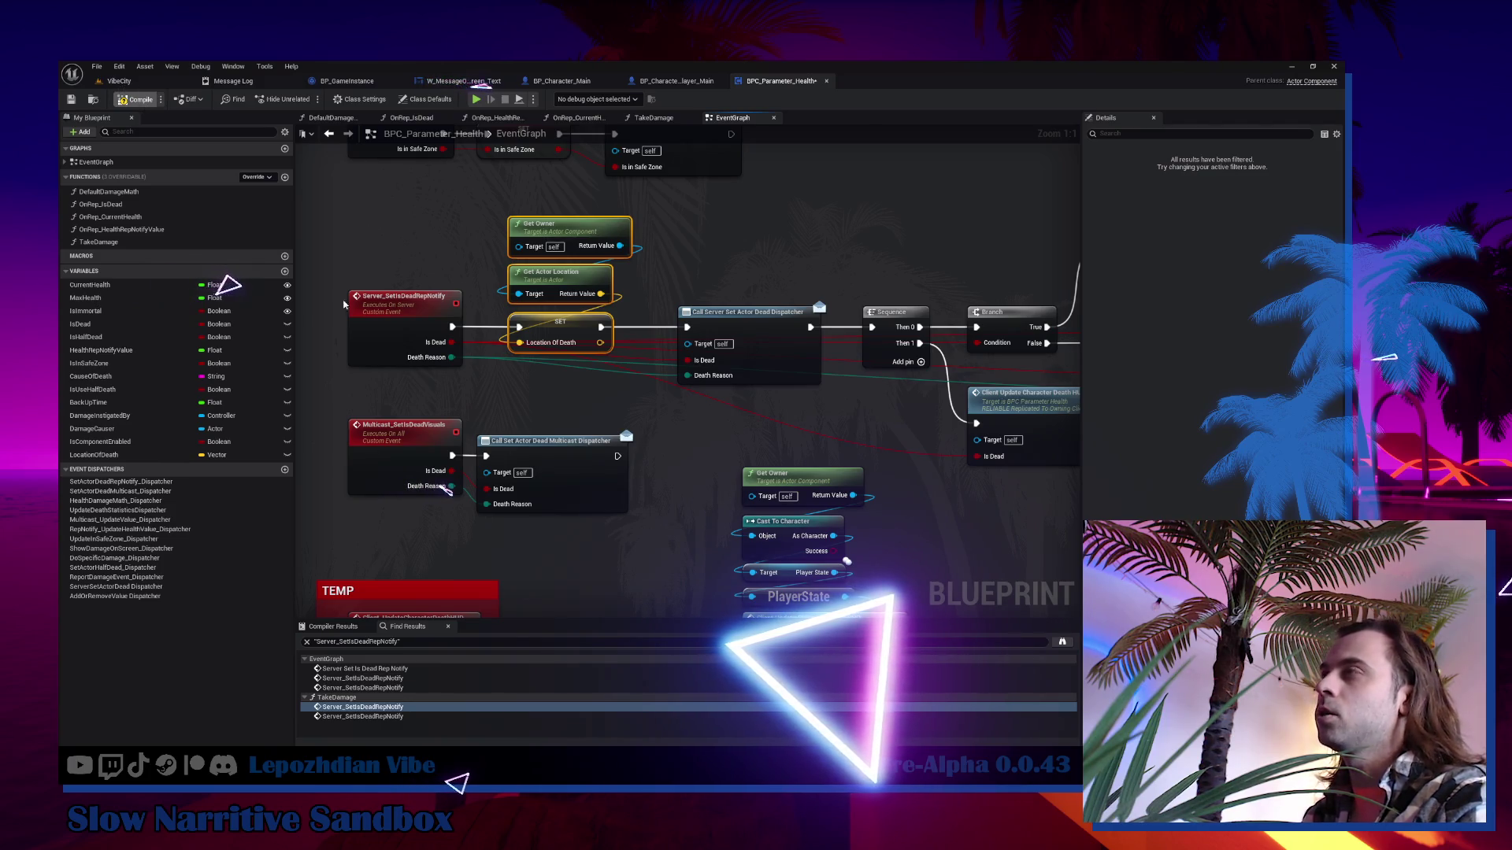
pyautogui.click(131, 83)
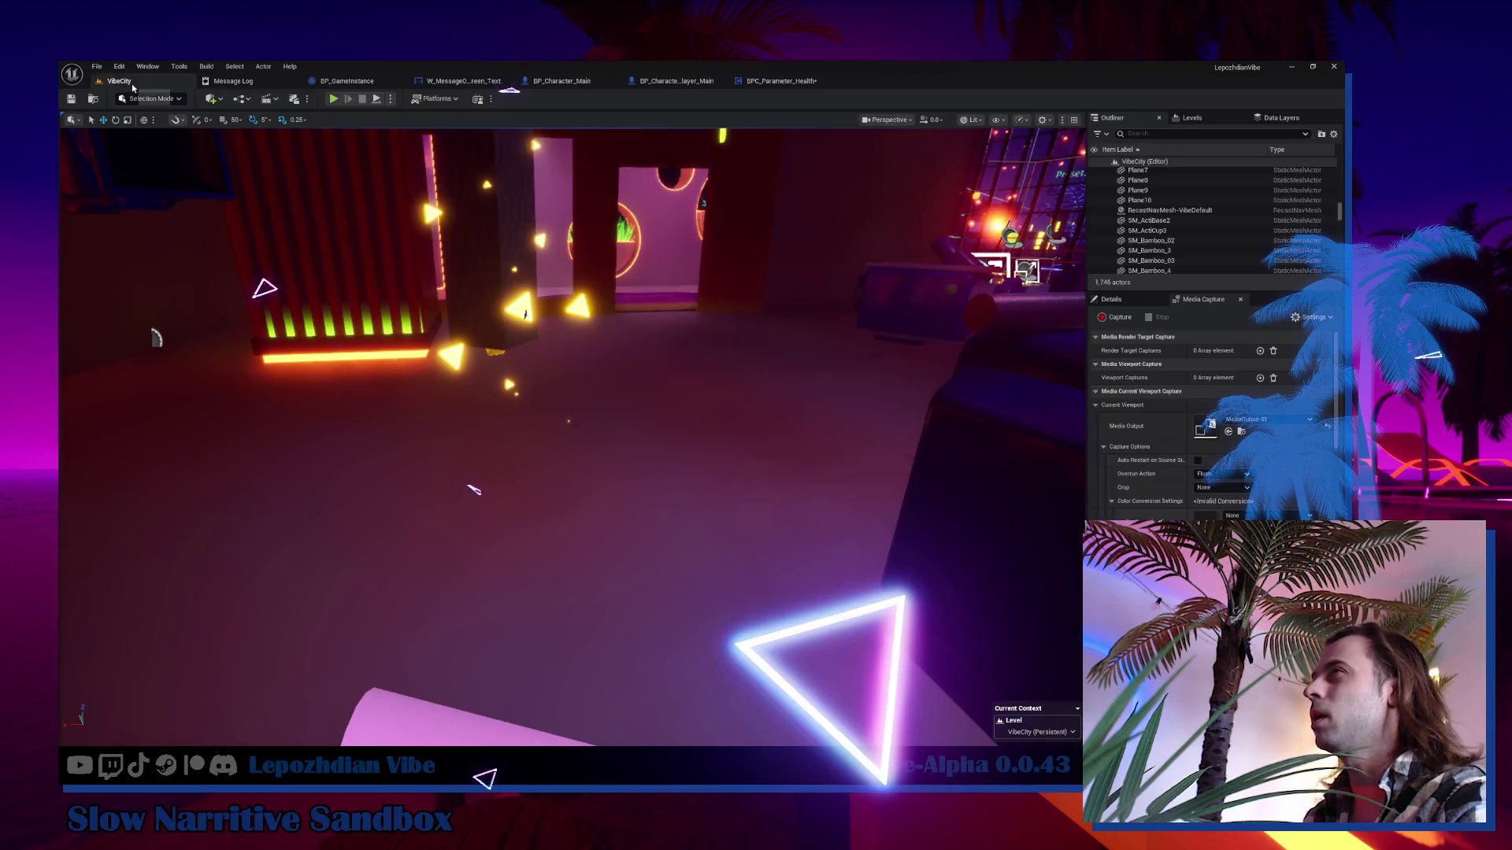
# Save all modified assets, then playtest the level with Alt+P and stop it with Esc.
pyautogui.click(95, 67)
pyautogui.click(134, 206)
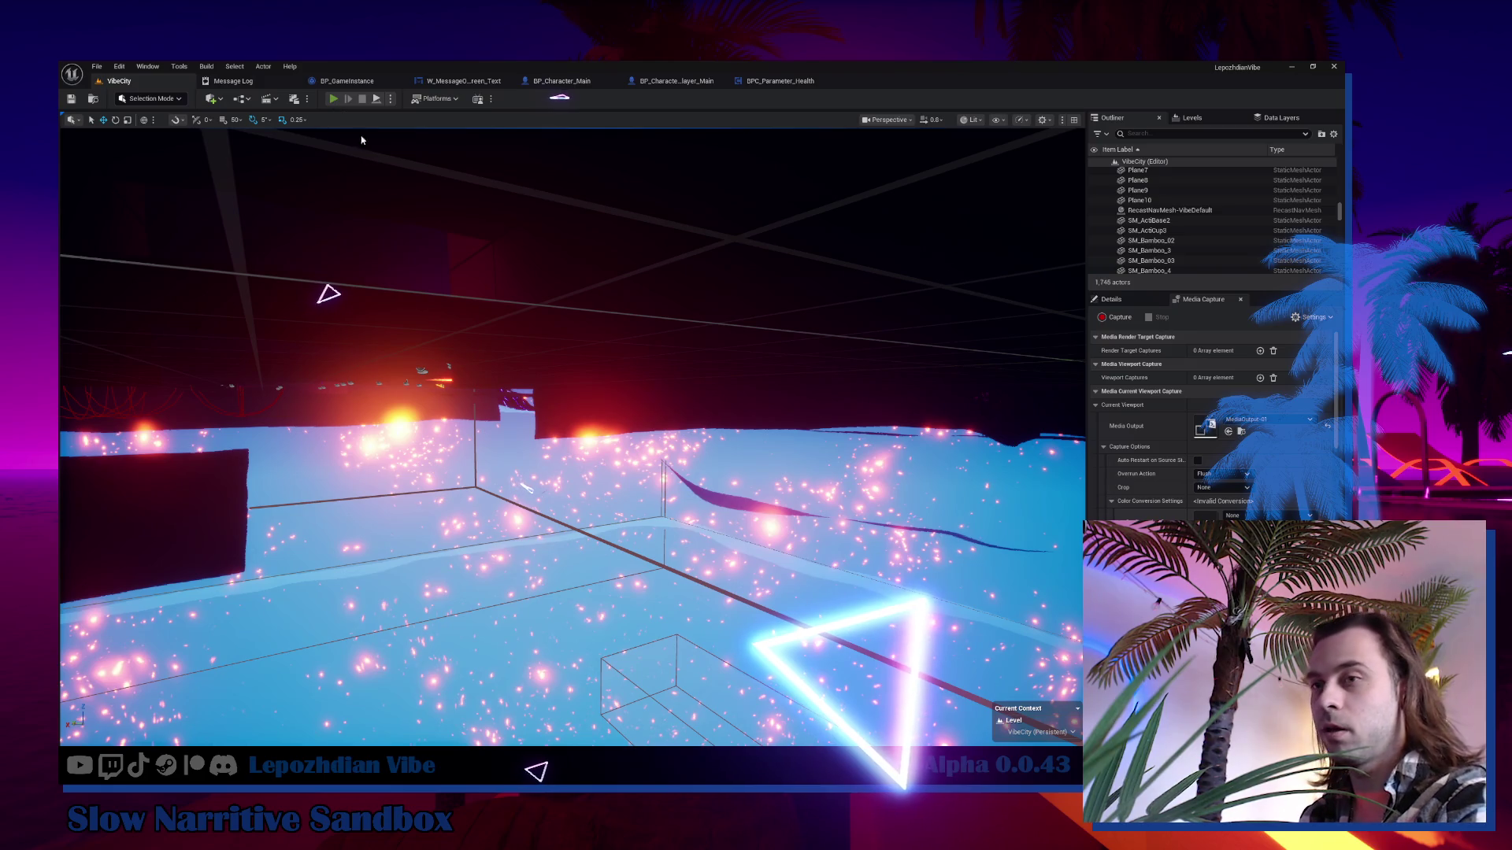
pyautogui.hotkey('alt', 'p')
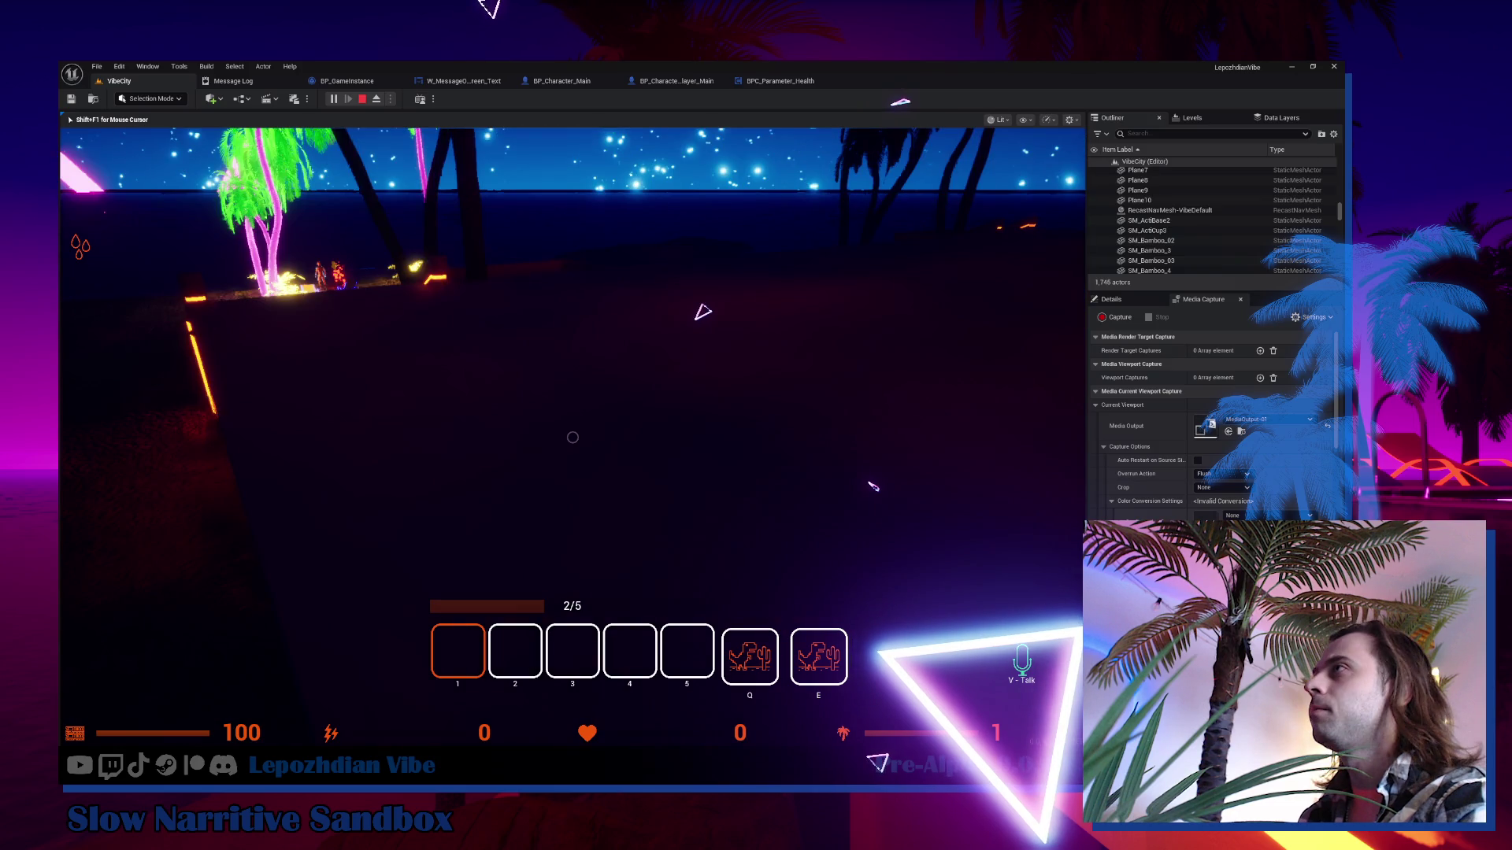
pyautogui.press('Escape')
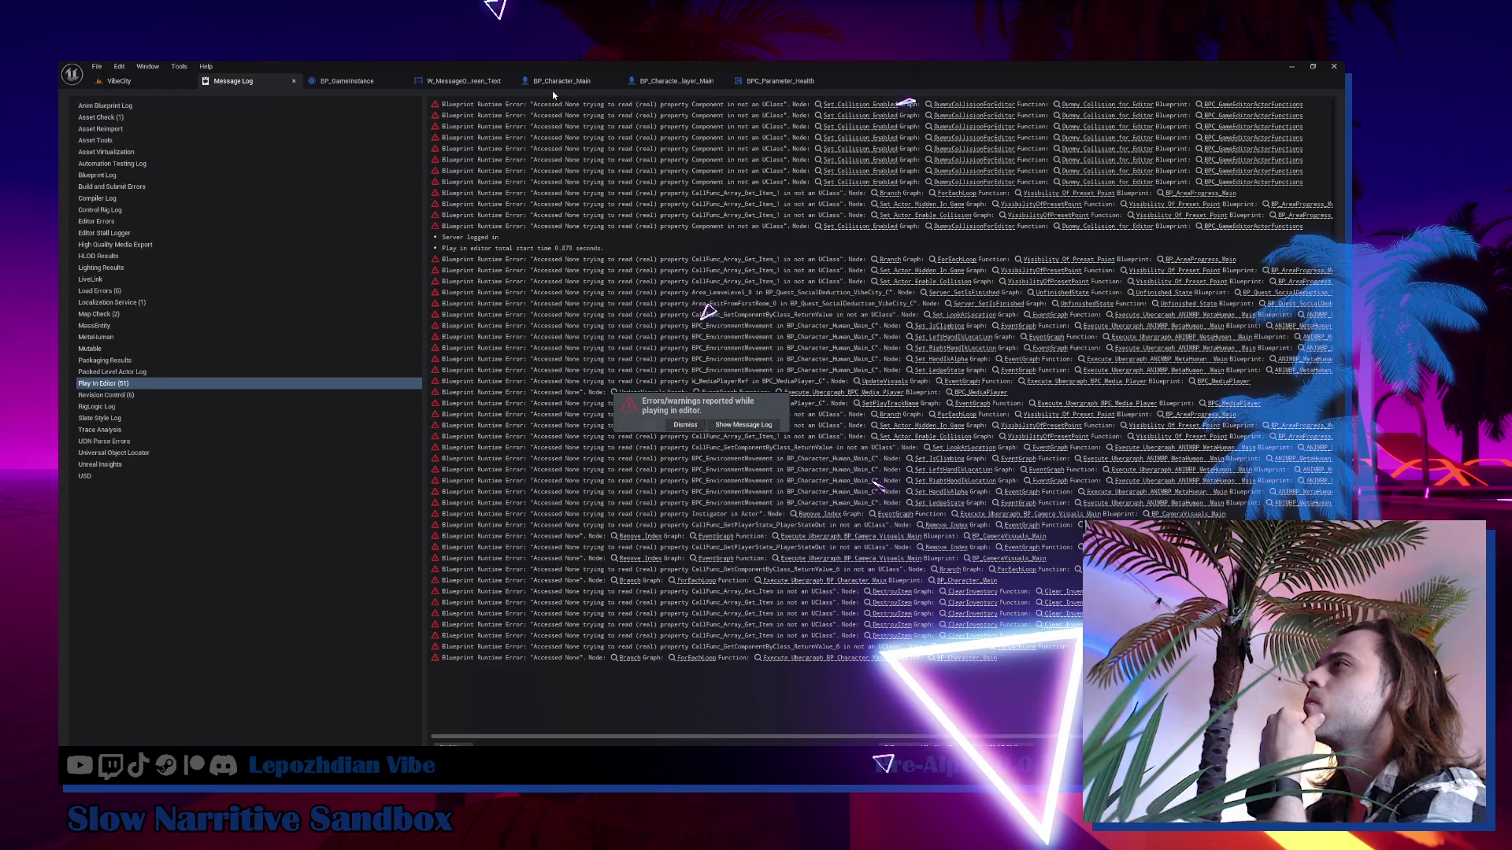
# Switch to the BP_Character_Main blueprint editor.
pyautogui.click(561, 82)
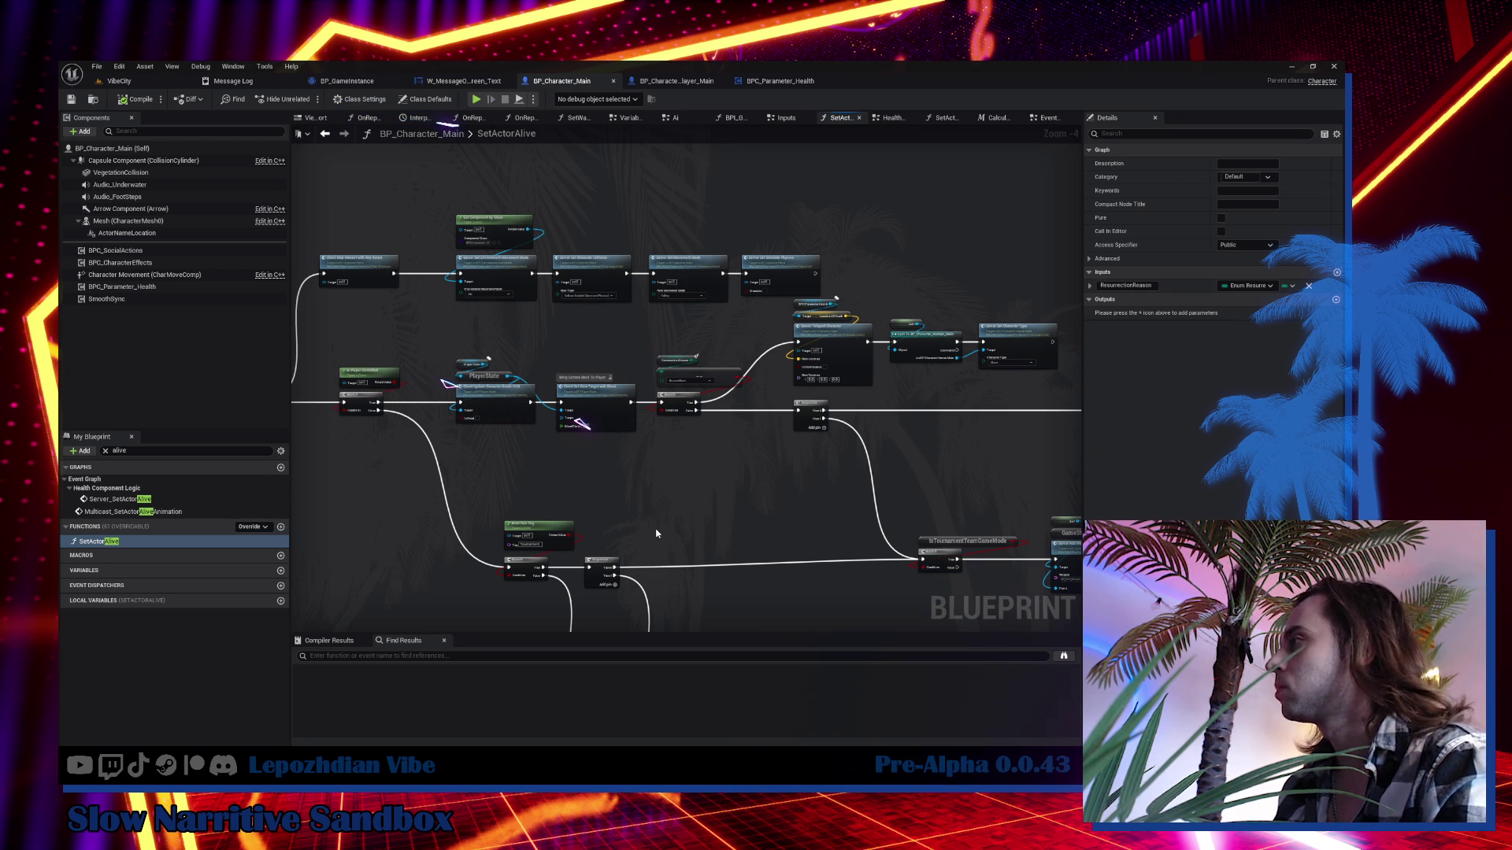
# Follow the Client Update Character Death HUD call into BP_PlayerState.
pyautogui.scroll(3, 645, 480)
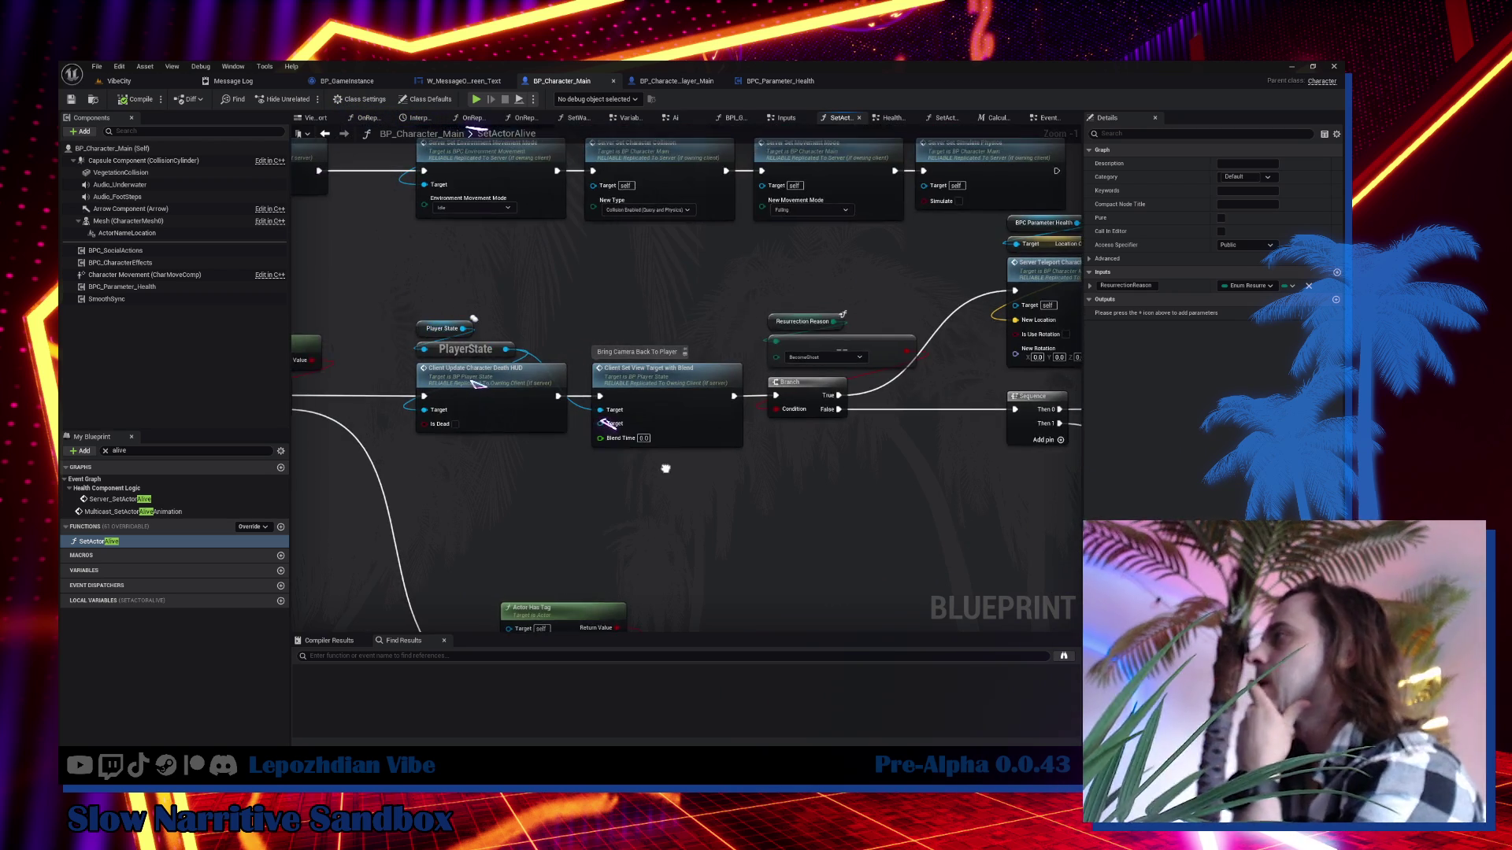
pyautogui.moveTo(666, 468); pyautogui.dragTo(691, 466)
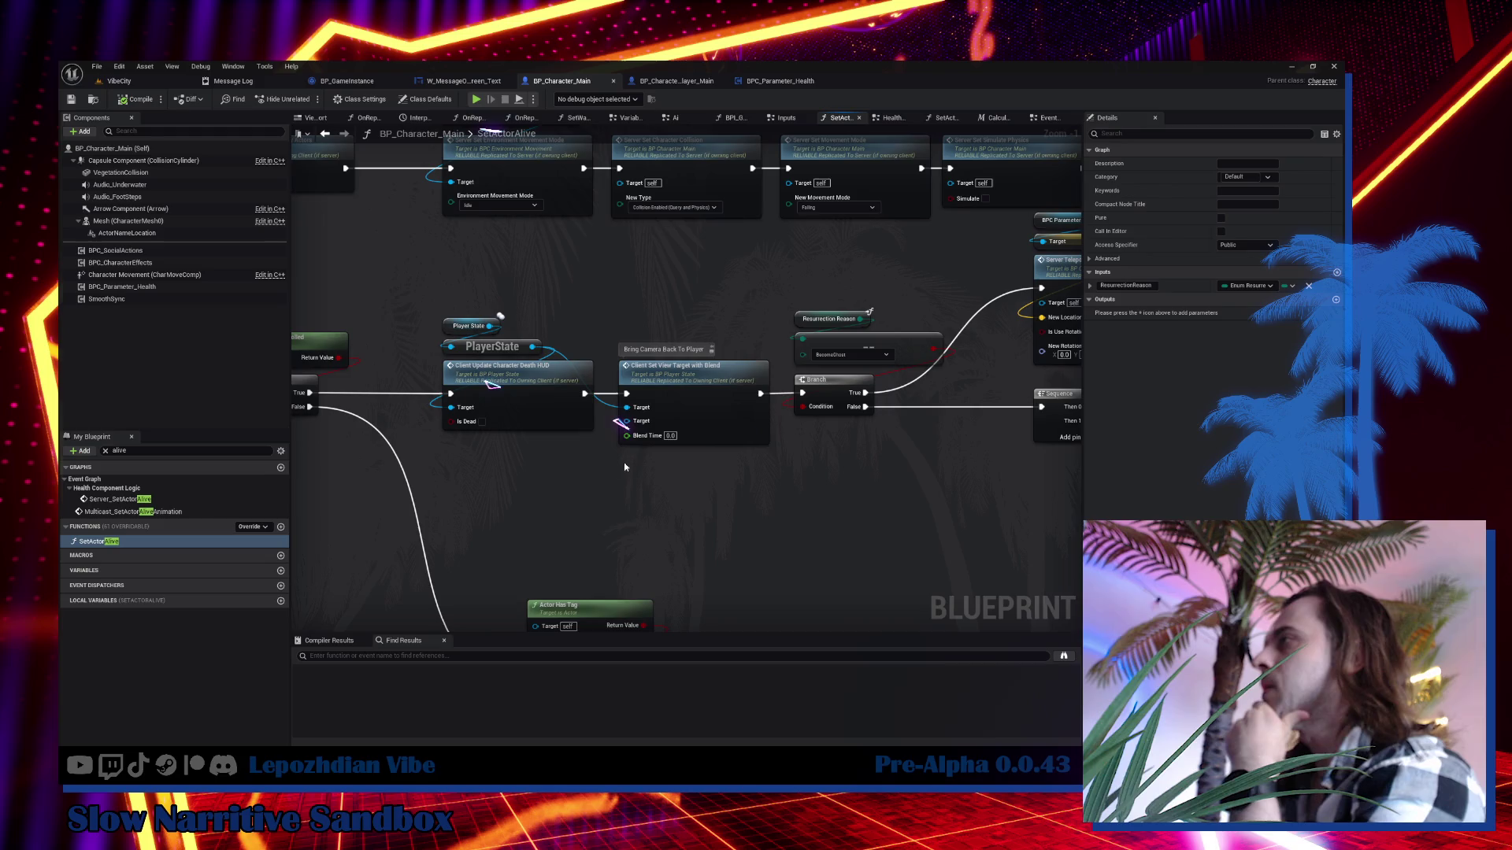
pyautogui.click(542, 408)
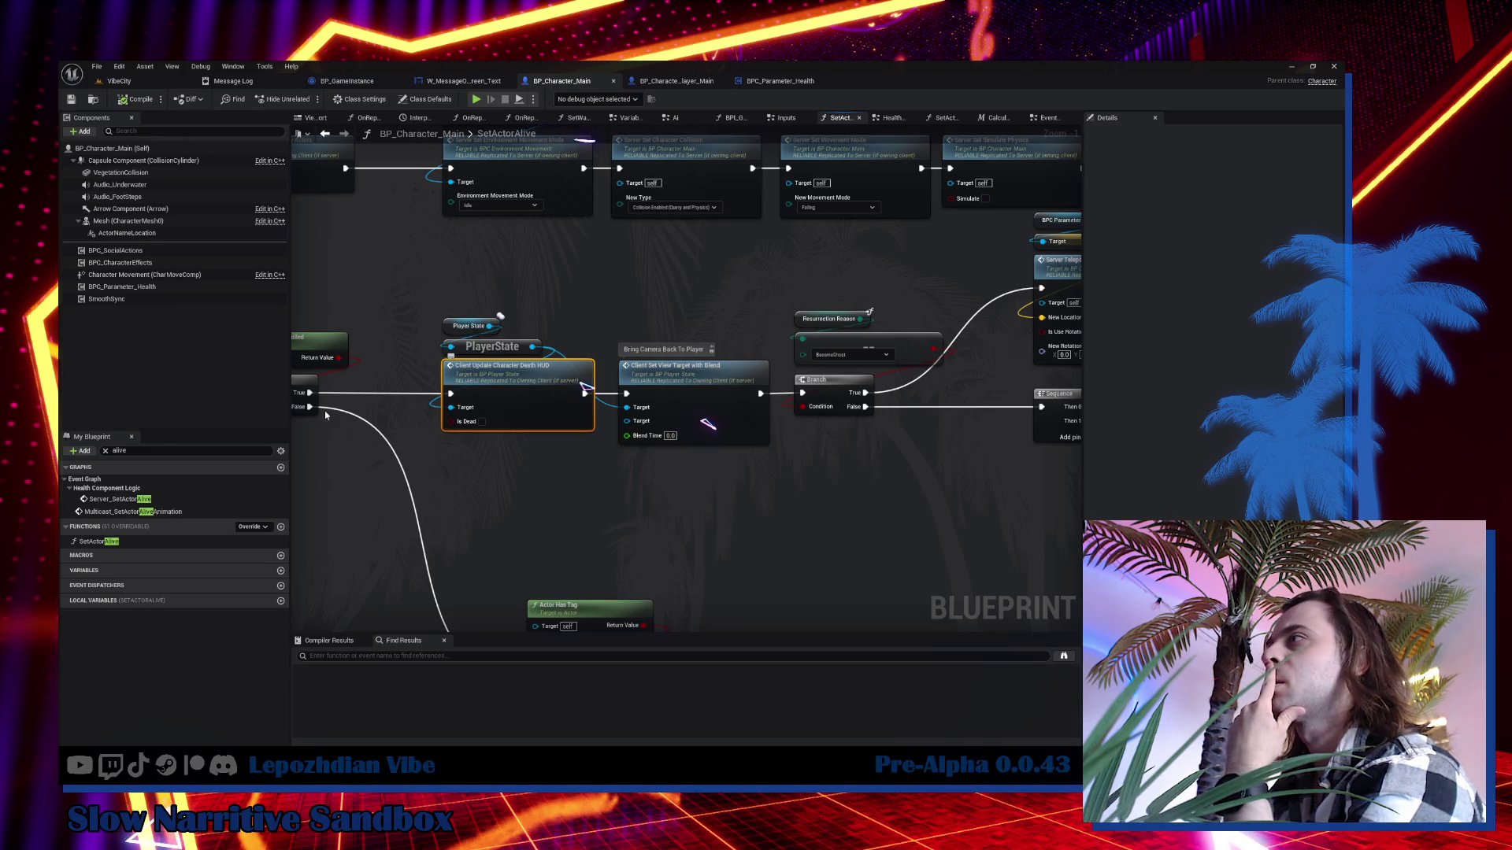
pyautogui.doubleClick(579, 421)
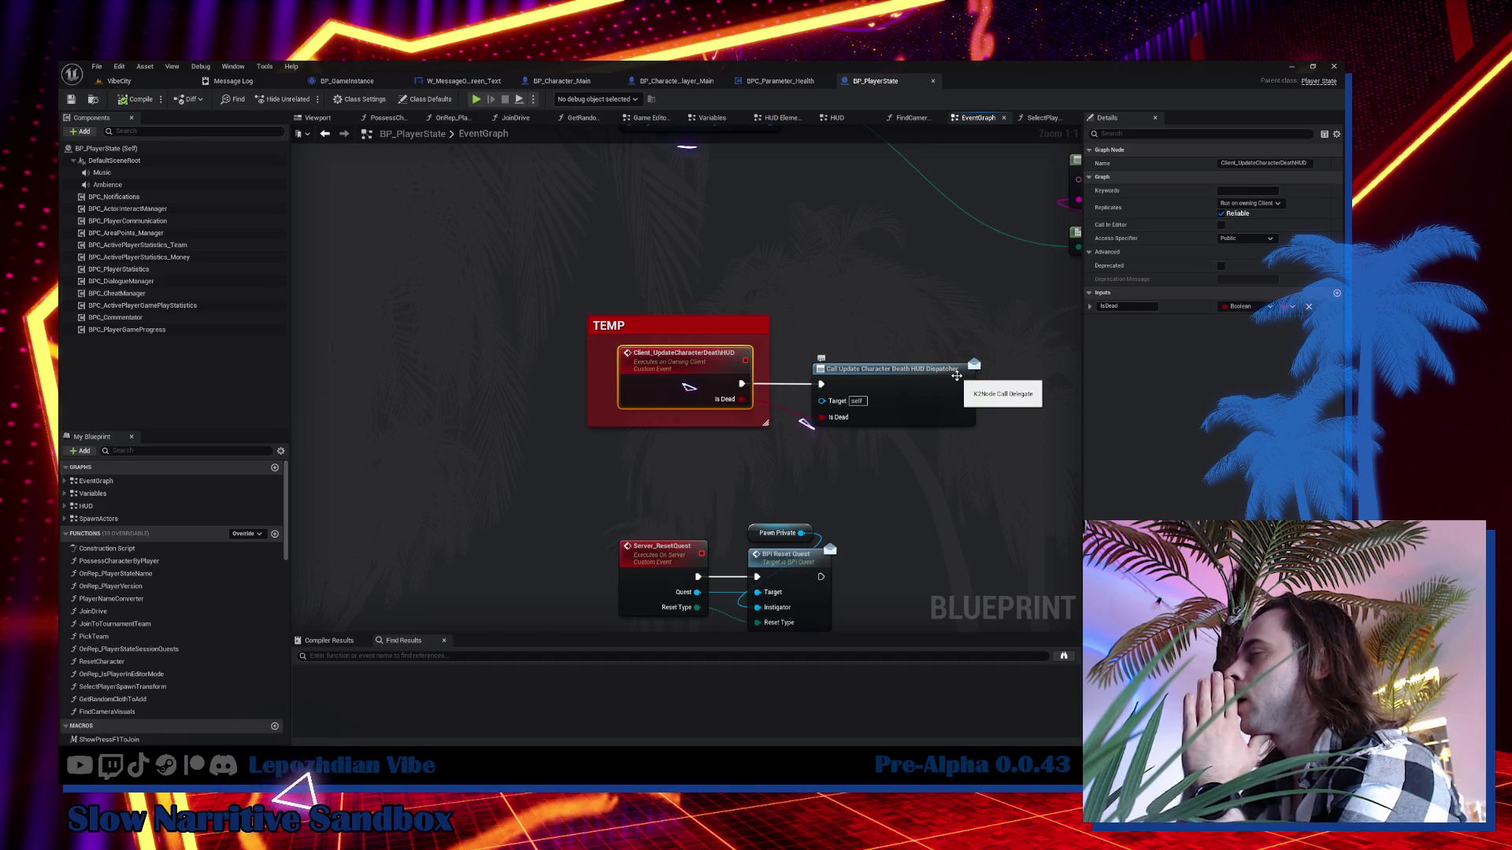
# Add a second line 'WHY???????' to the TEMP comment and save BP_PlayerState.
pyautogui.click(682, 331)
pyautogui.hotkey('shift', 'Return')
pyautogui.write('WHY?')
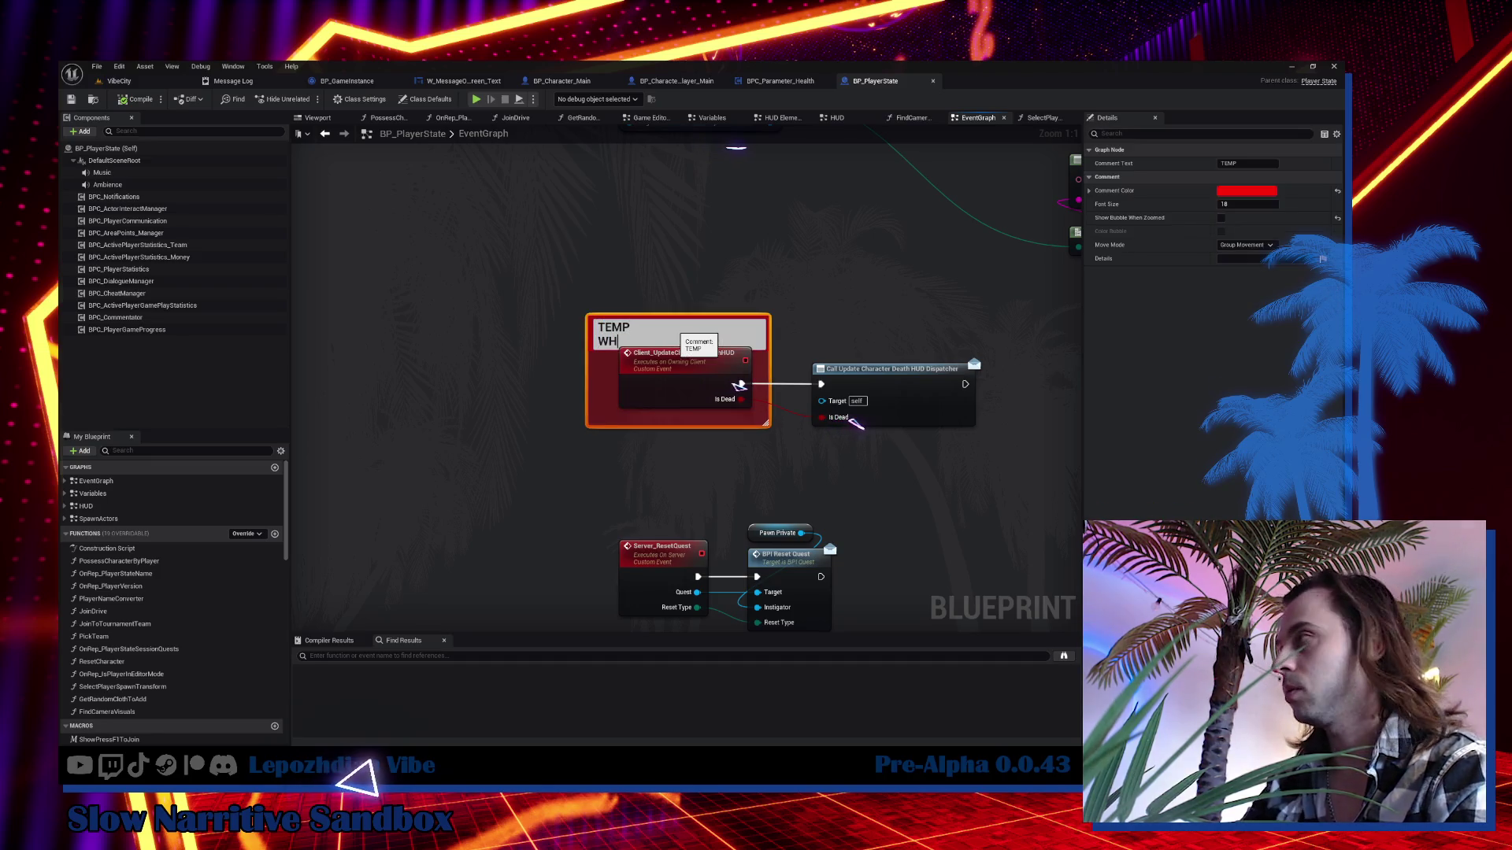
pyautogui.write('??????')
pyautogui.press('Return')
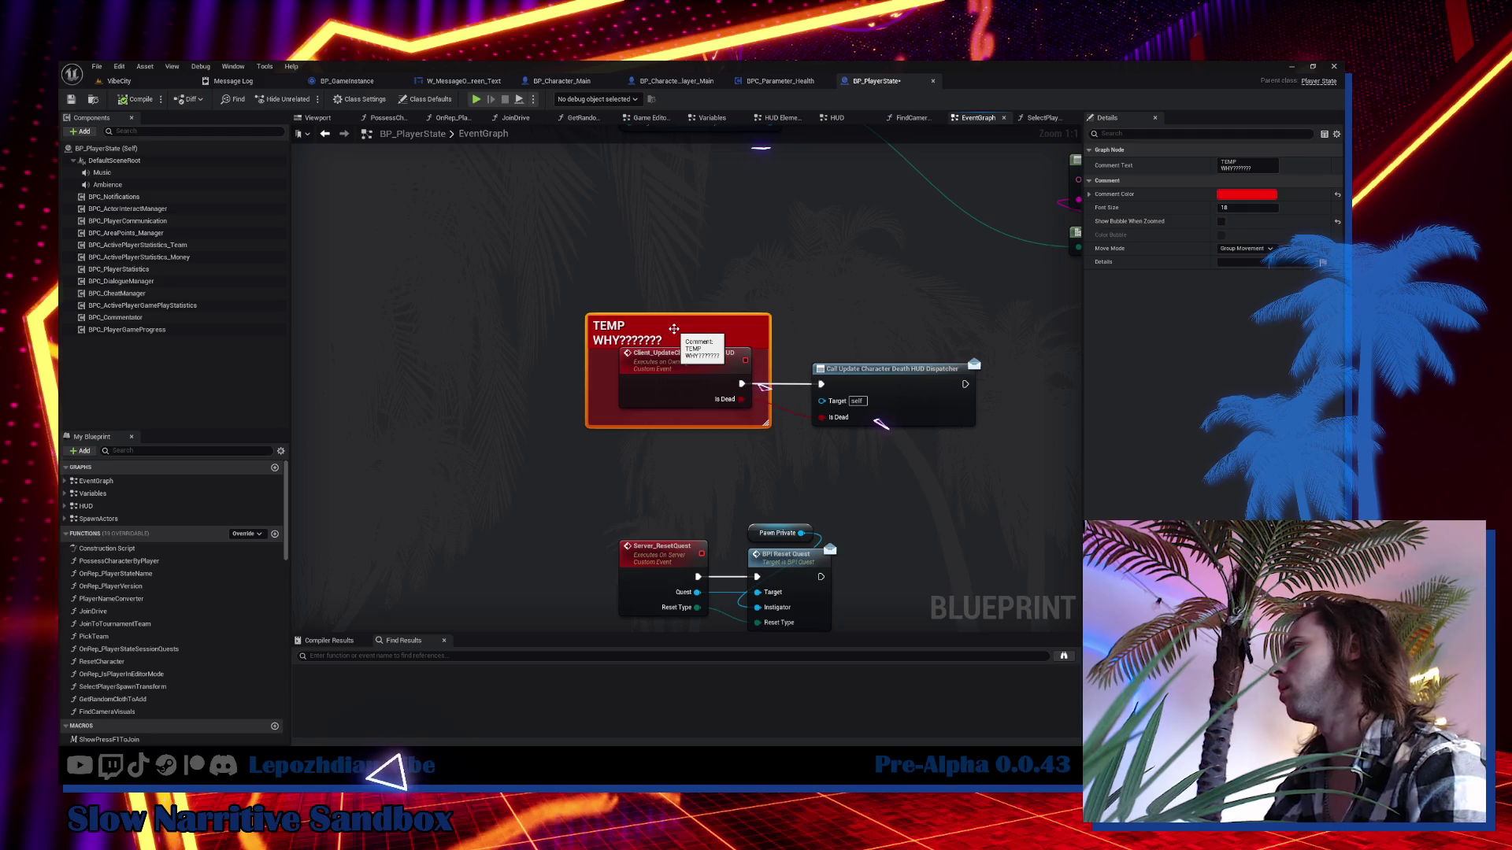
pyautogui.click(705, 290)
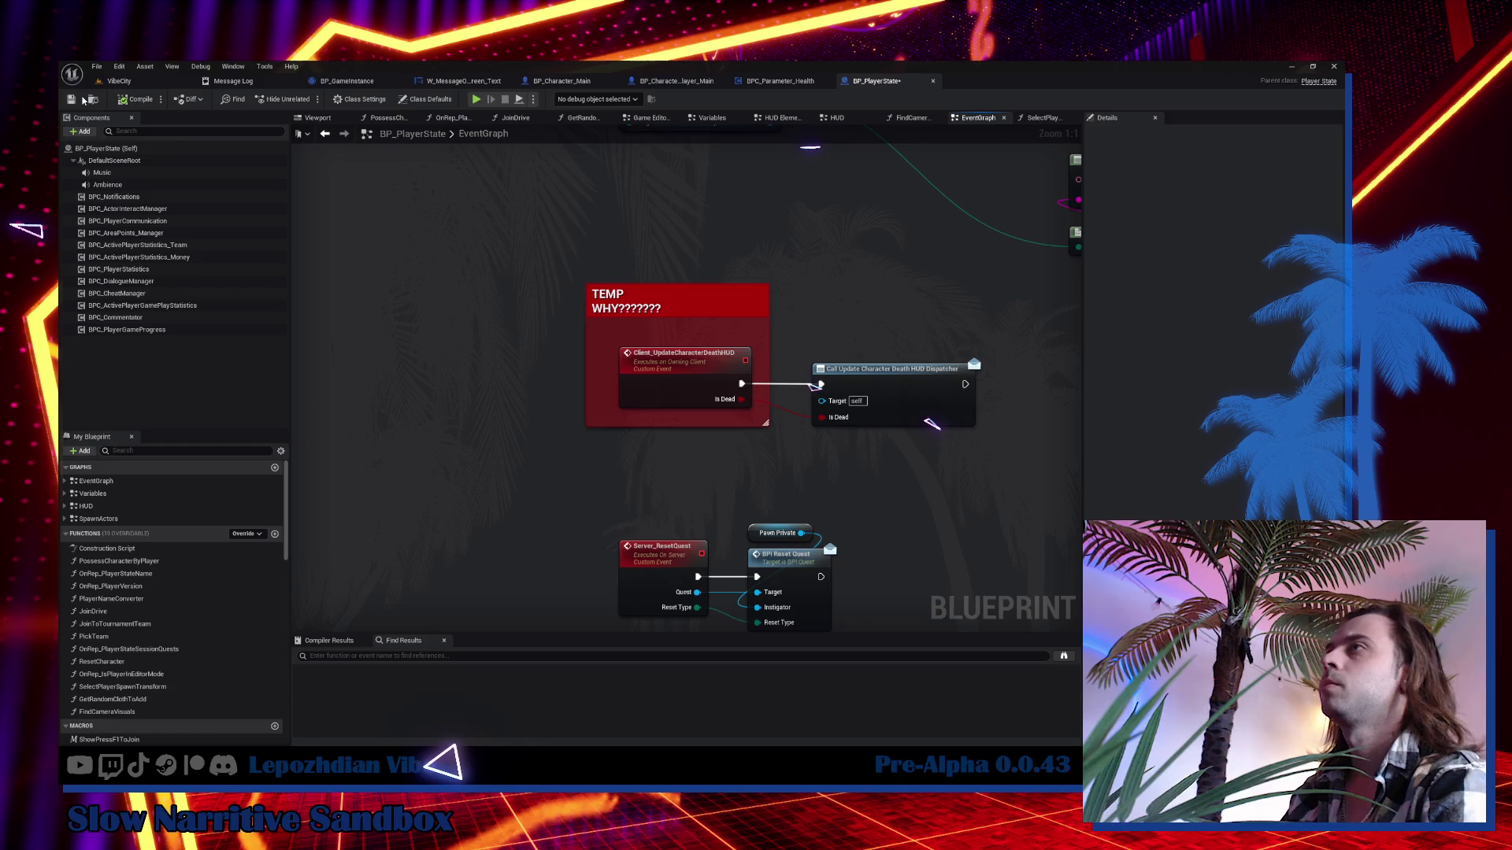
pyautogui.hotkey('ctrl', 's')
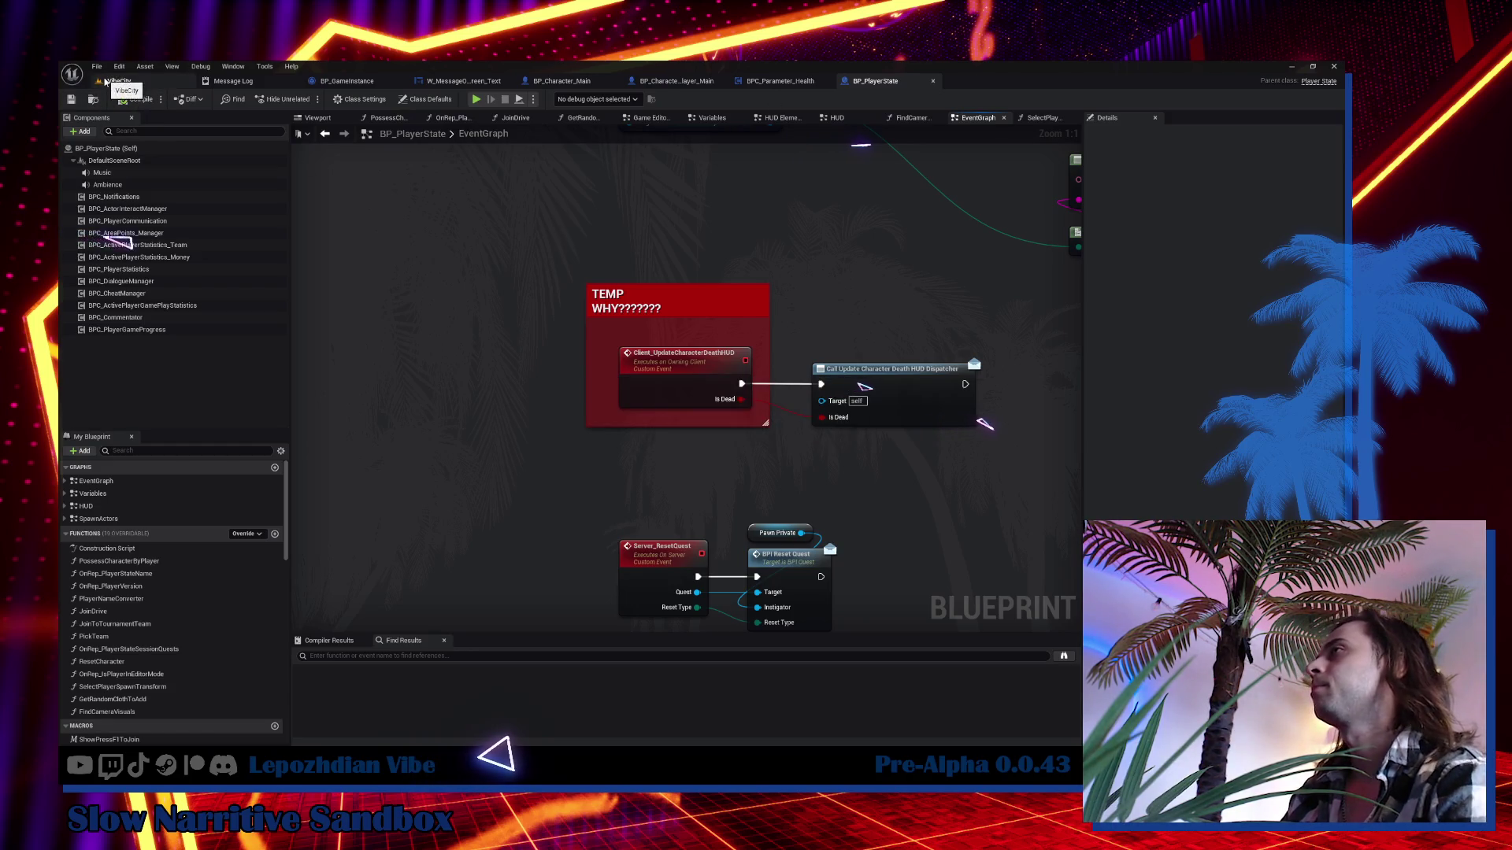
pyautogui.click(116, 80)
pyautogui.click(97, 66)
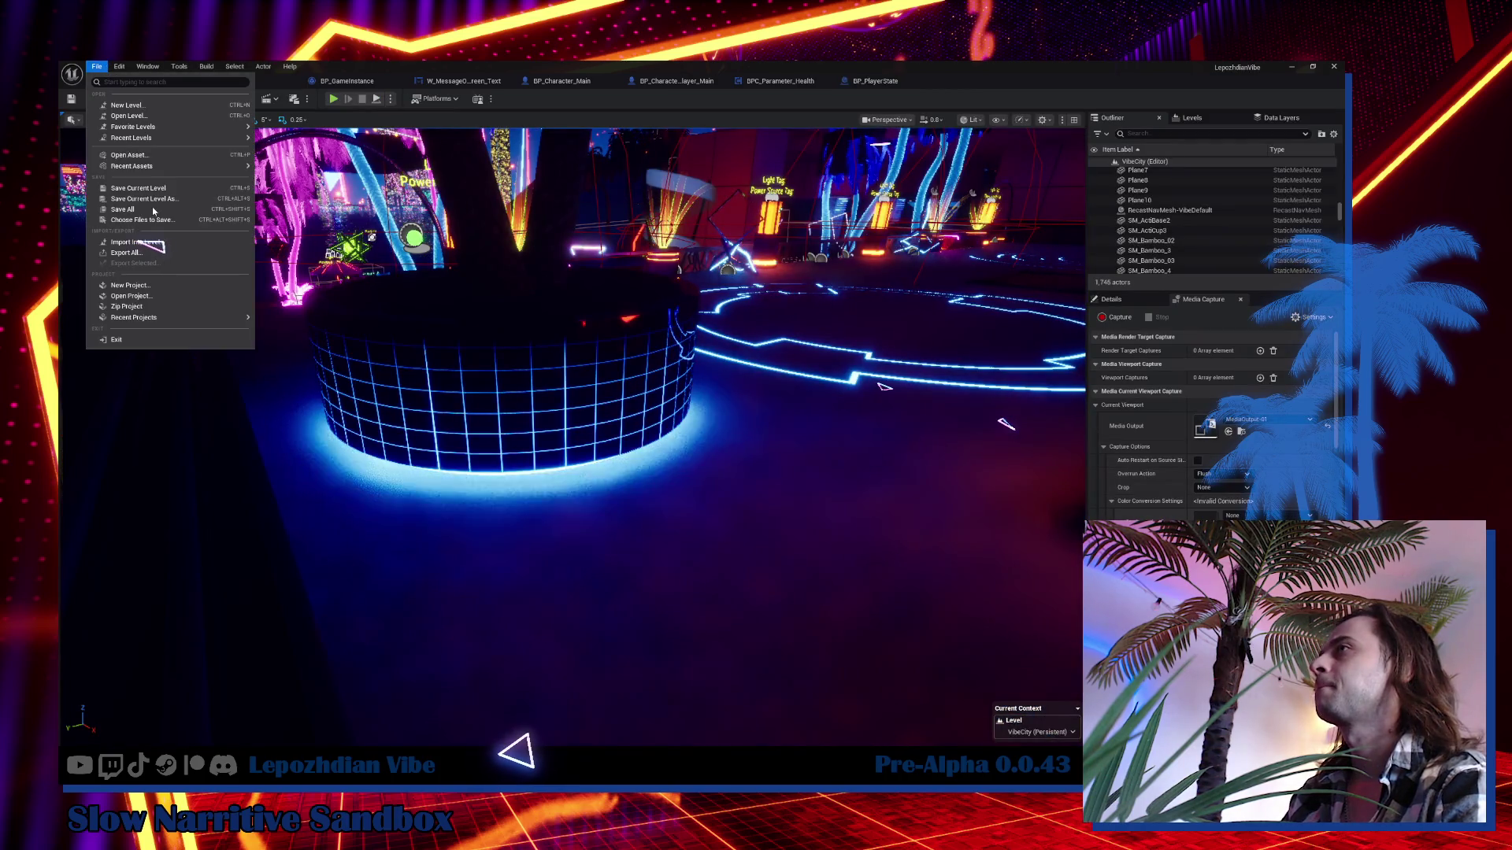
# In the Content Drawer, clear the health search filter and enter the LepozhdianVibe folder.
pyautogui.moveTo(343, 583); pyautogui.dragTo(237, 579)
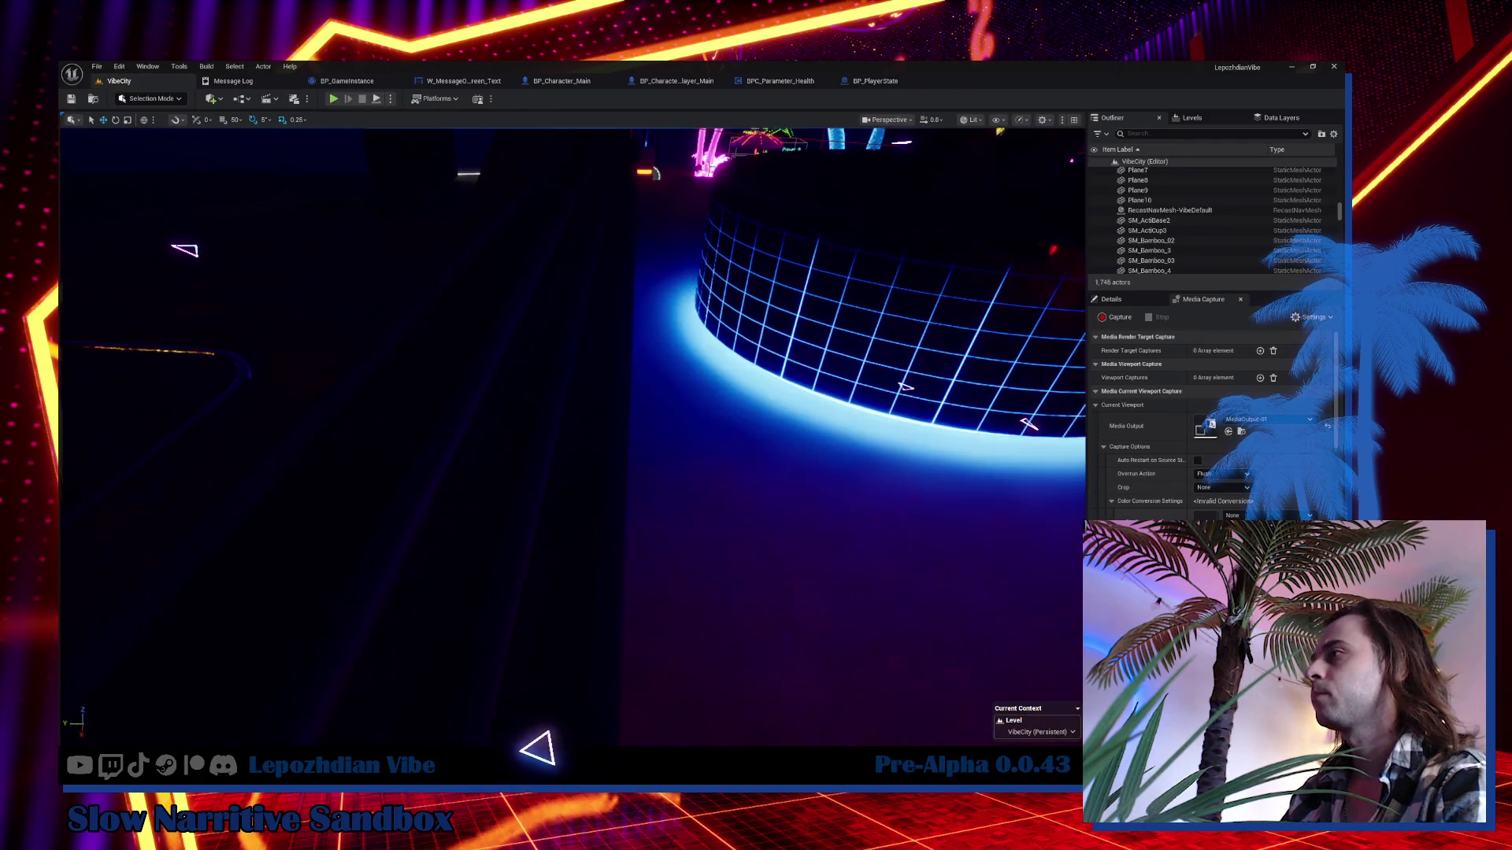
pyautogui.hotkey('ctrl', 'space')
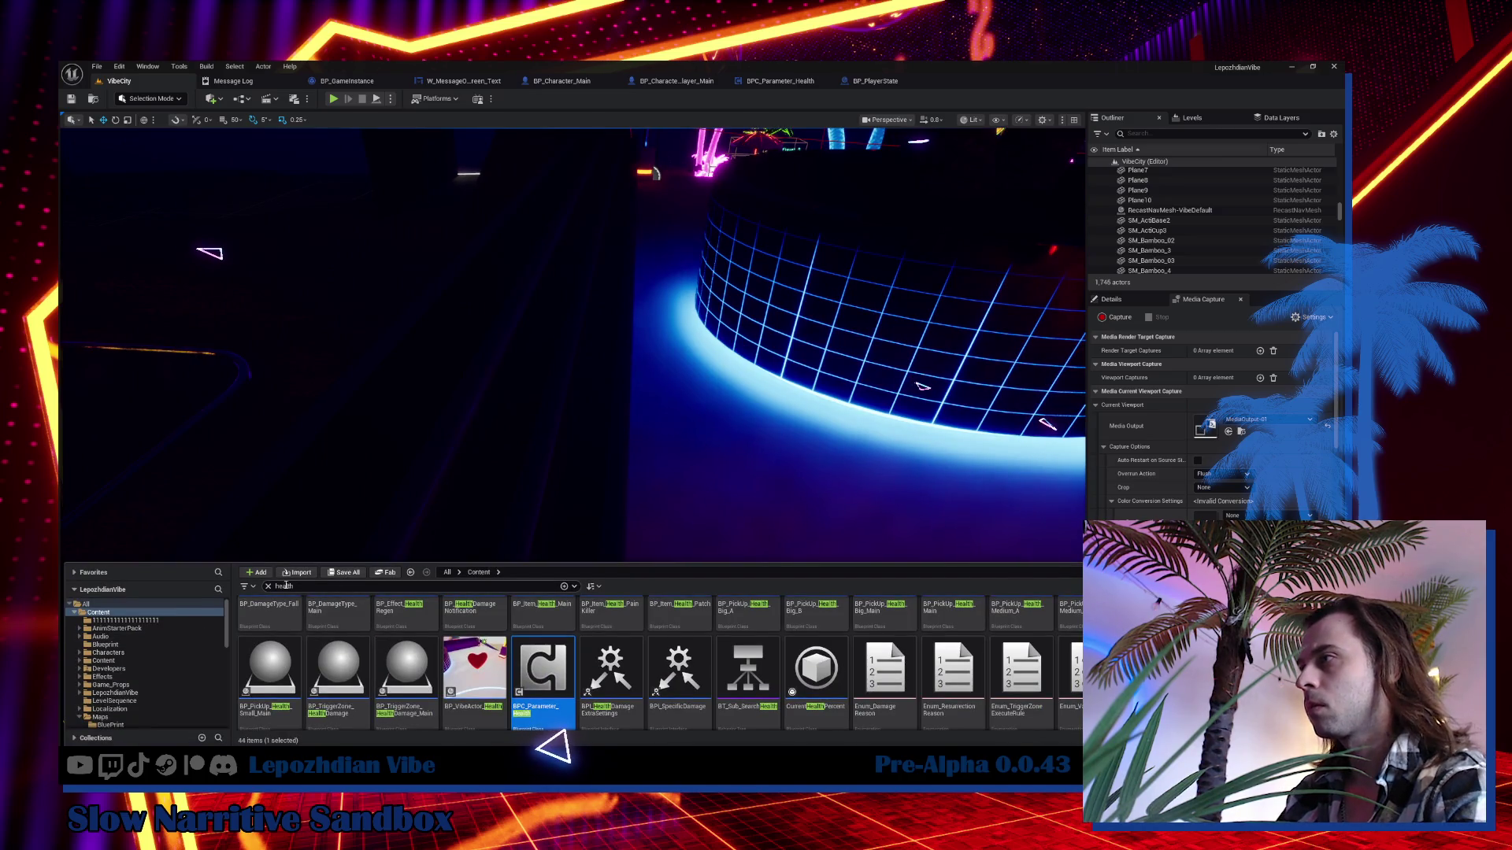
pyautogui.click(268, 587)
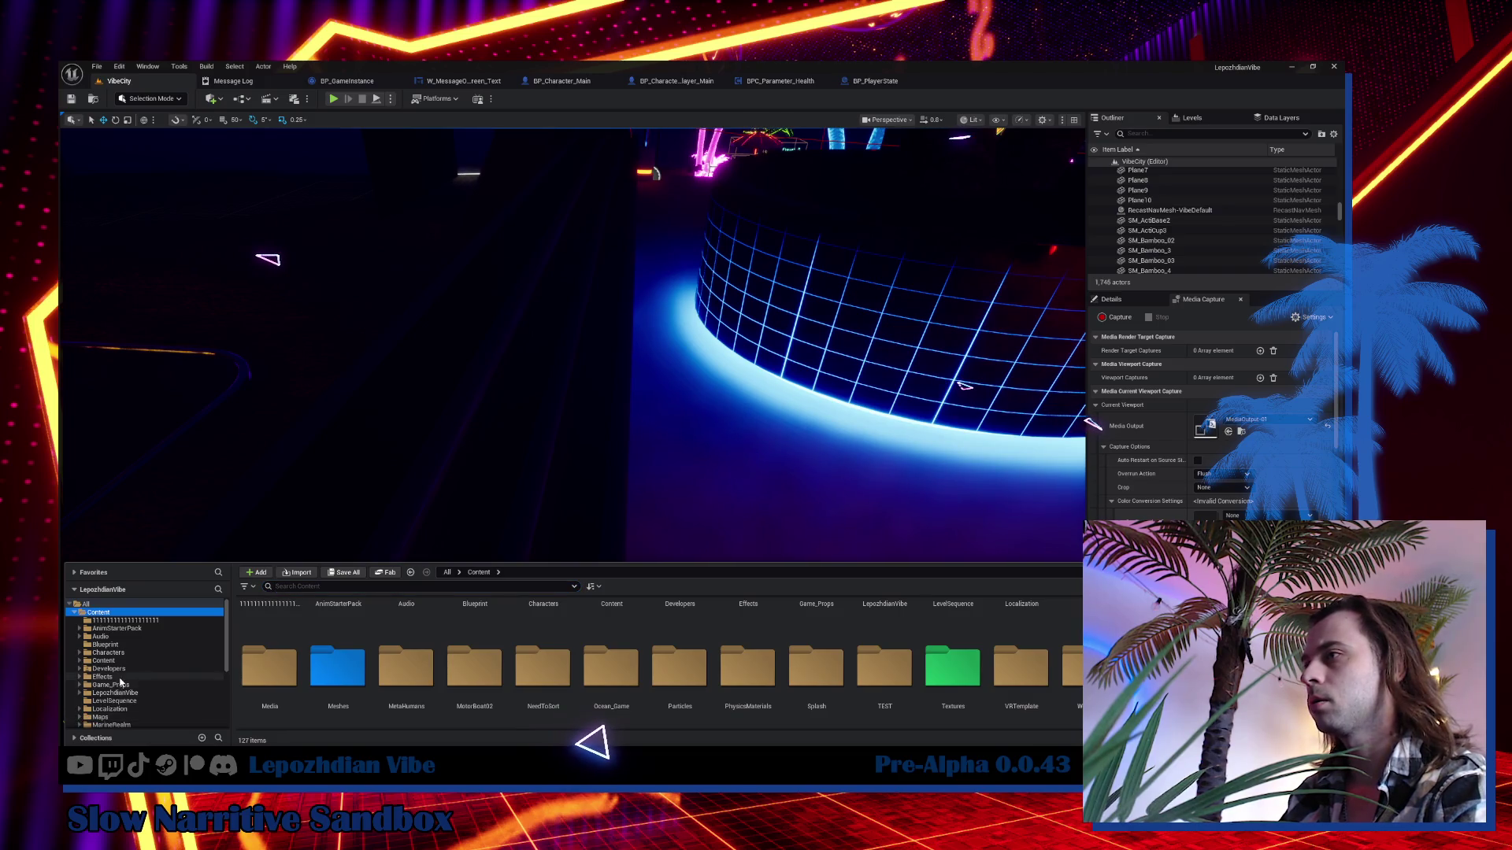
pyautogui.scroll(-3, 128, 663)
pyautogui.scroll(-1, 123, 685)
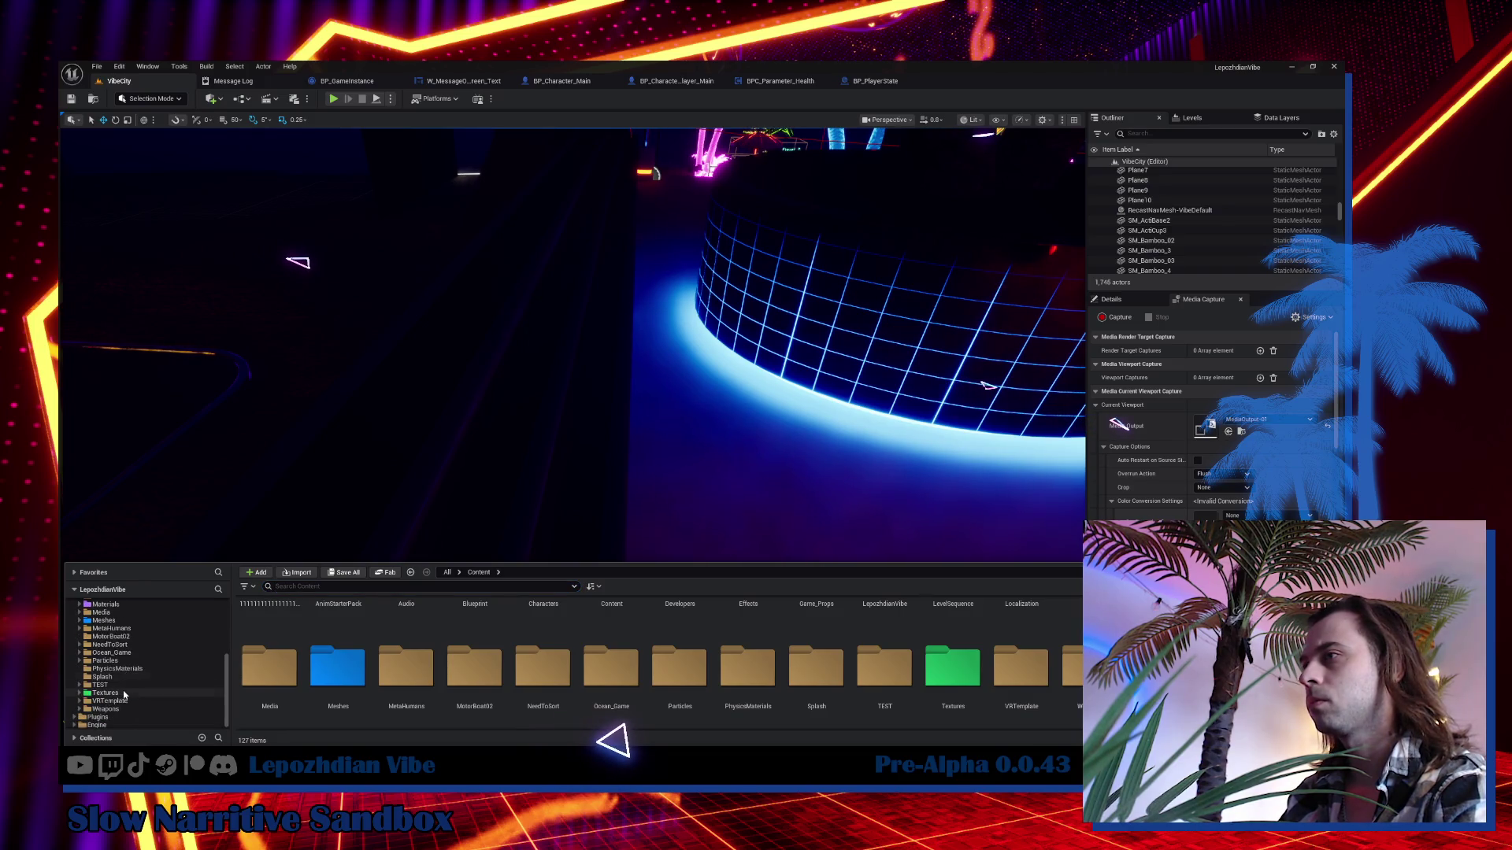
pyautogui.scroll(3, 126, 681)
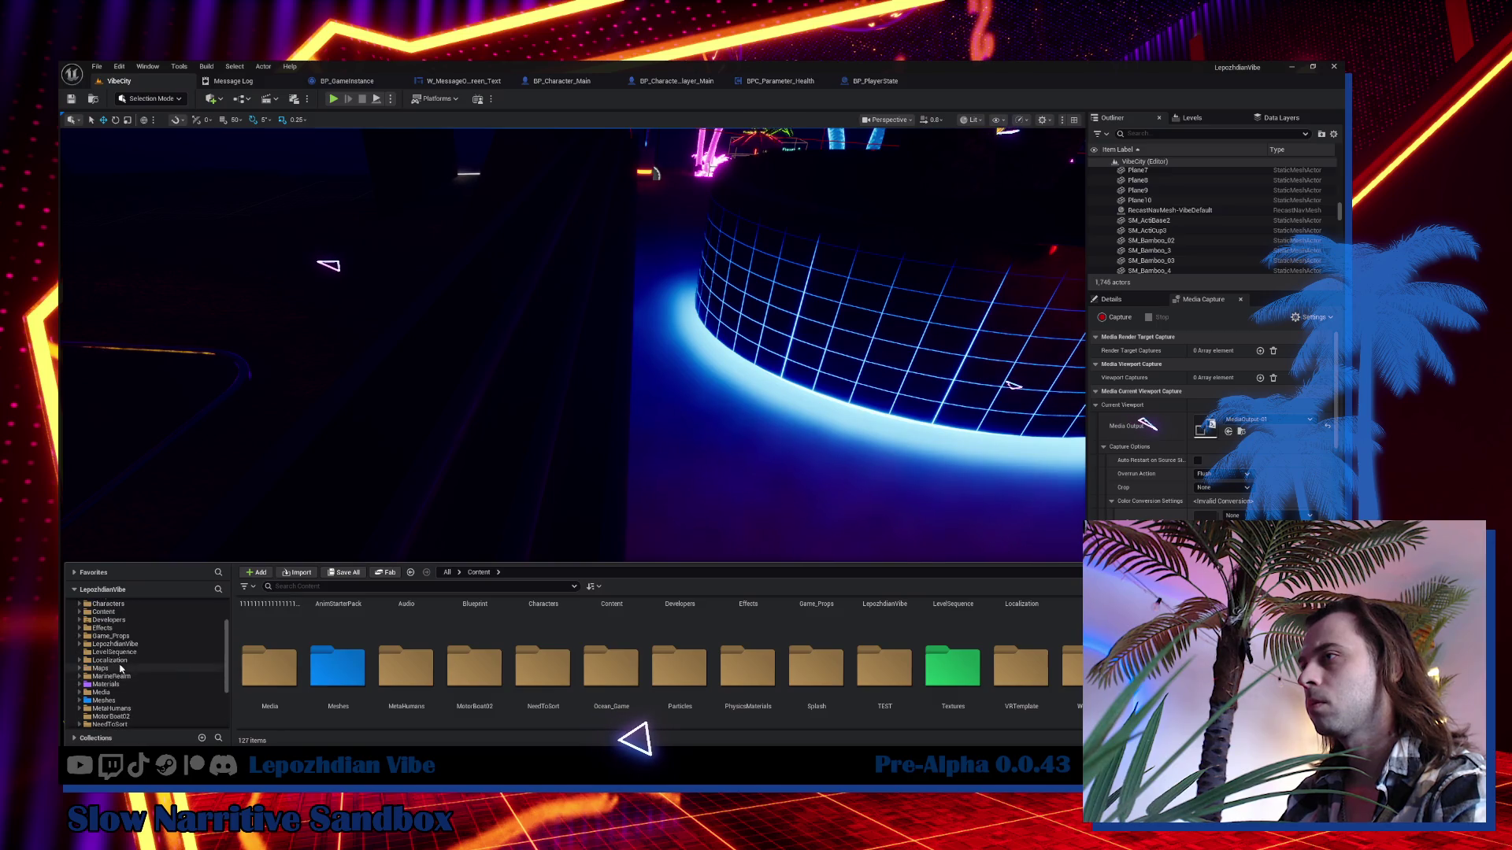
pyautogui.click(118, 660)
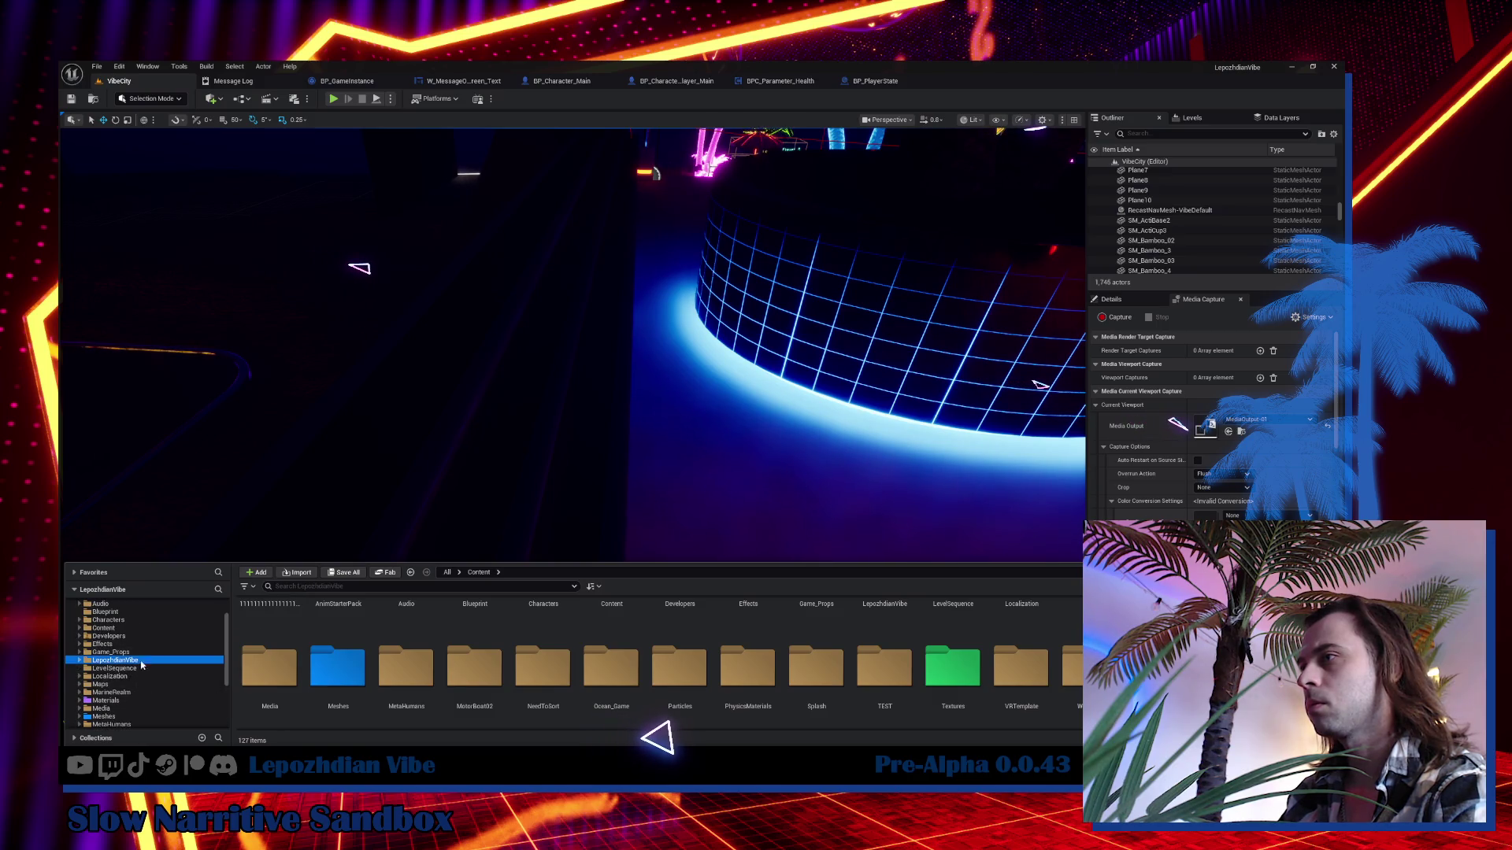
pyautogui.write('hud')
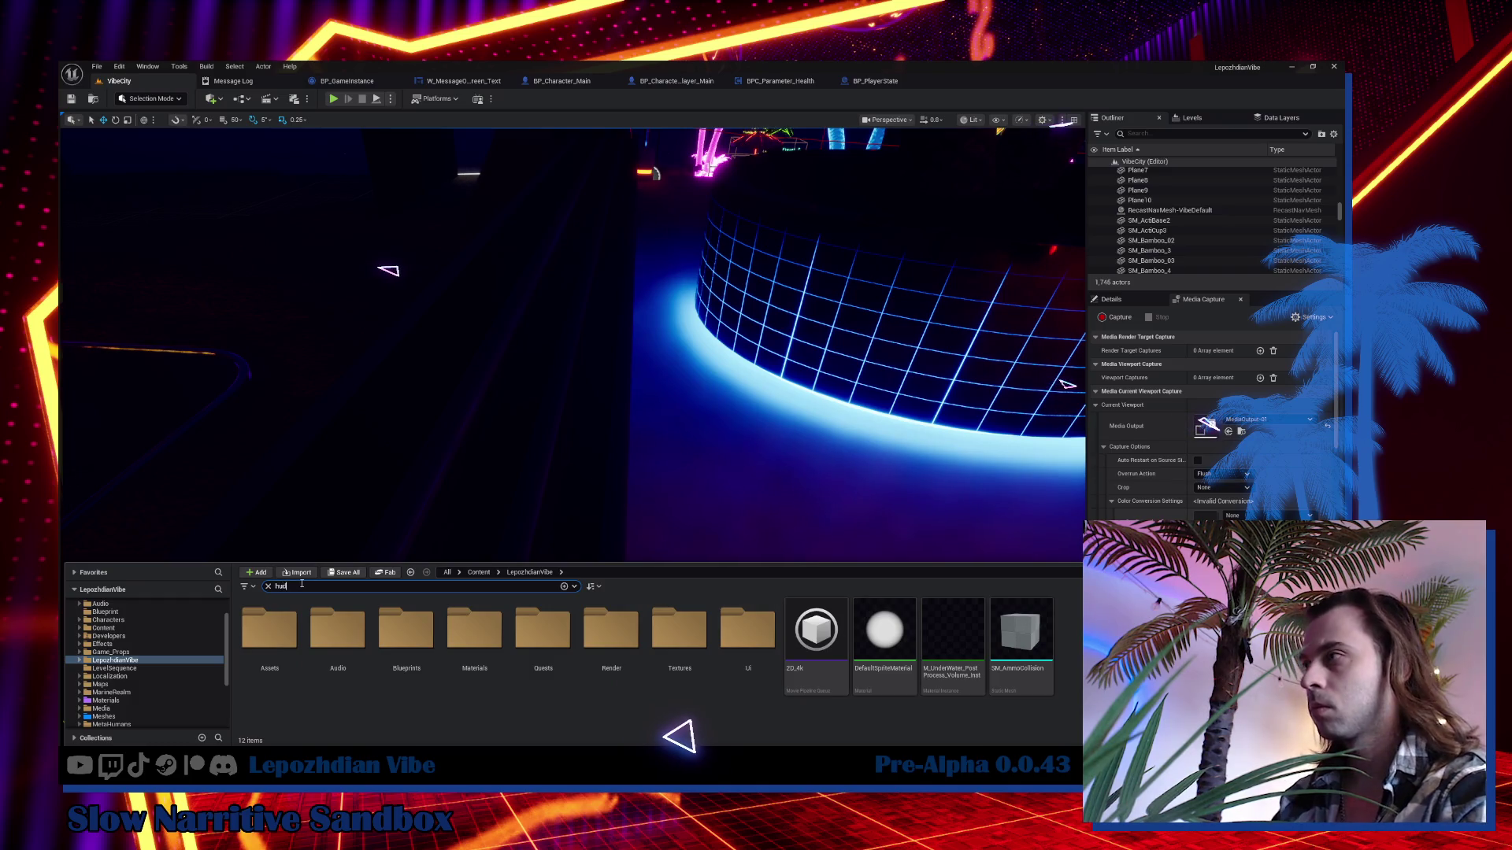
pyautogui.click(268, 587)
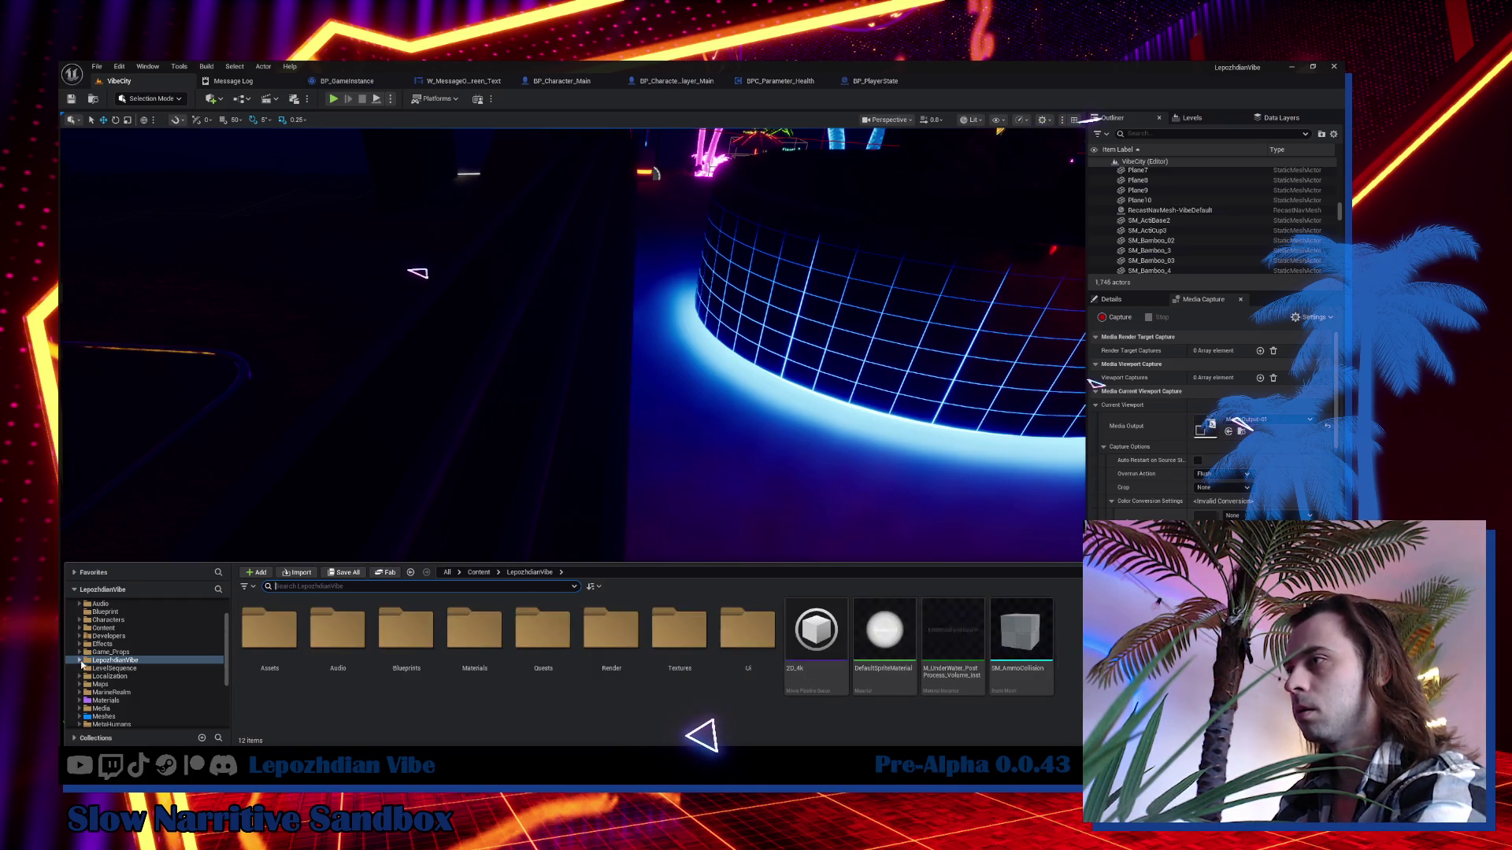
# Browse into Ui > HUD and open the W_HUD_Game widget blueprint.
pyautogui.click(81, 661)
pyautogui.click(101, 659)
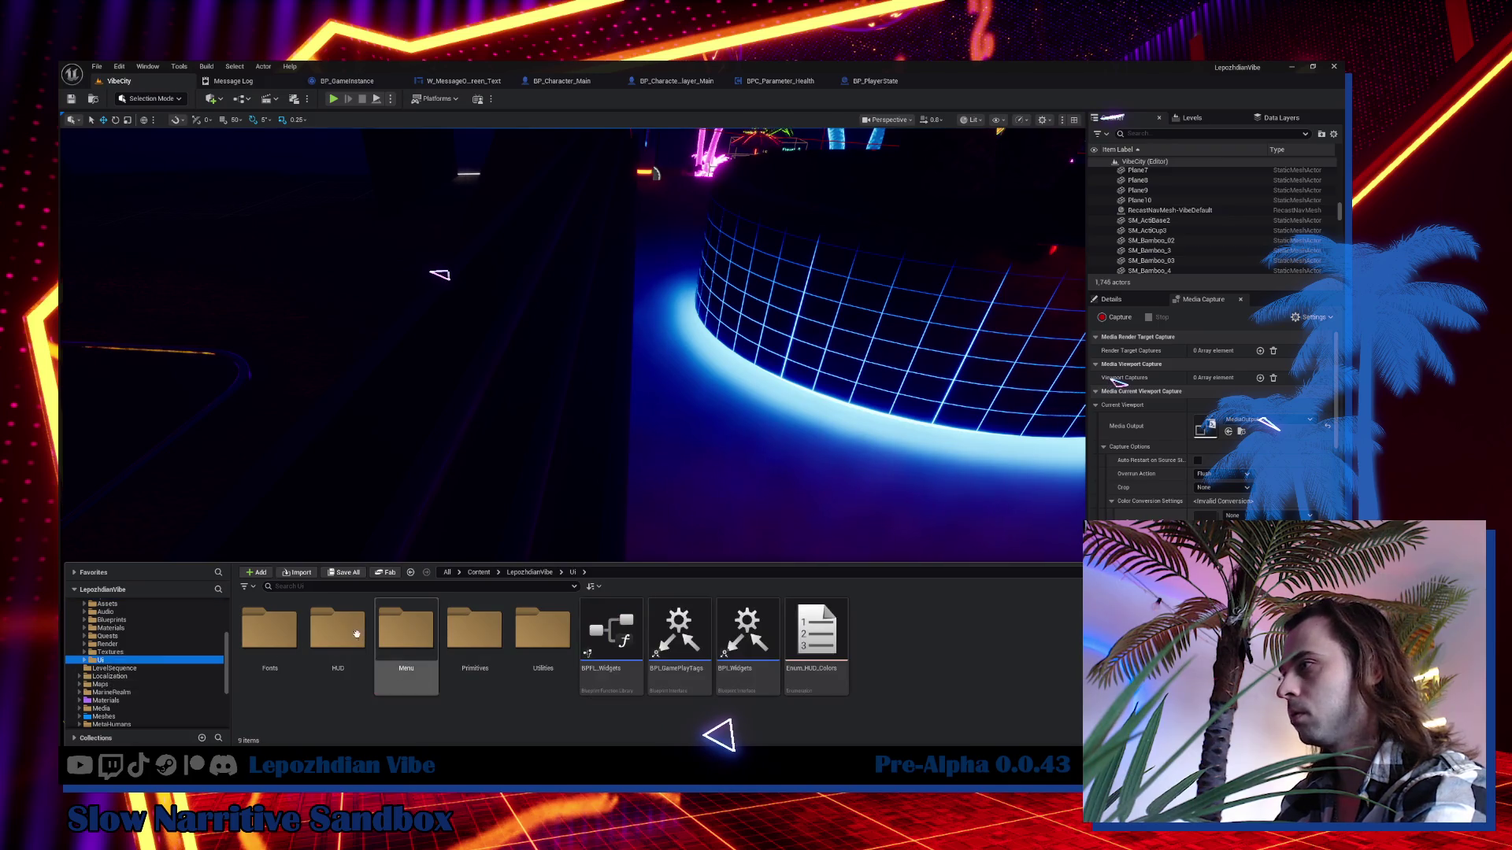
pyautogui.doubleClick(356, 634)
pyautogui.click(340, 626)
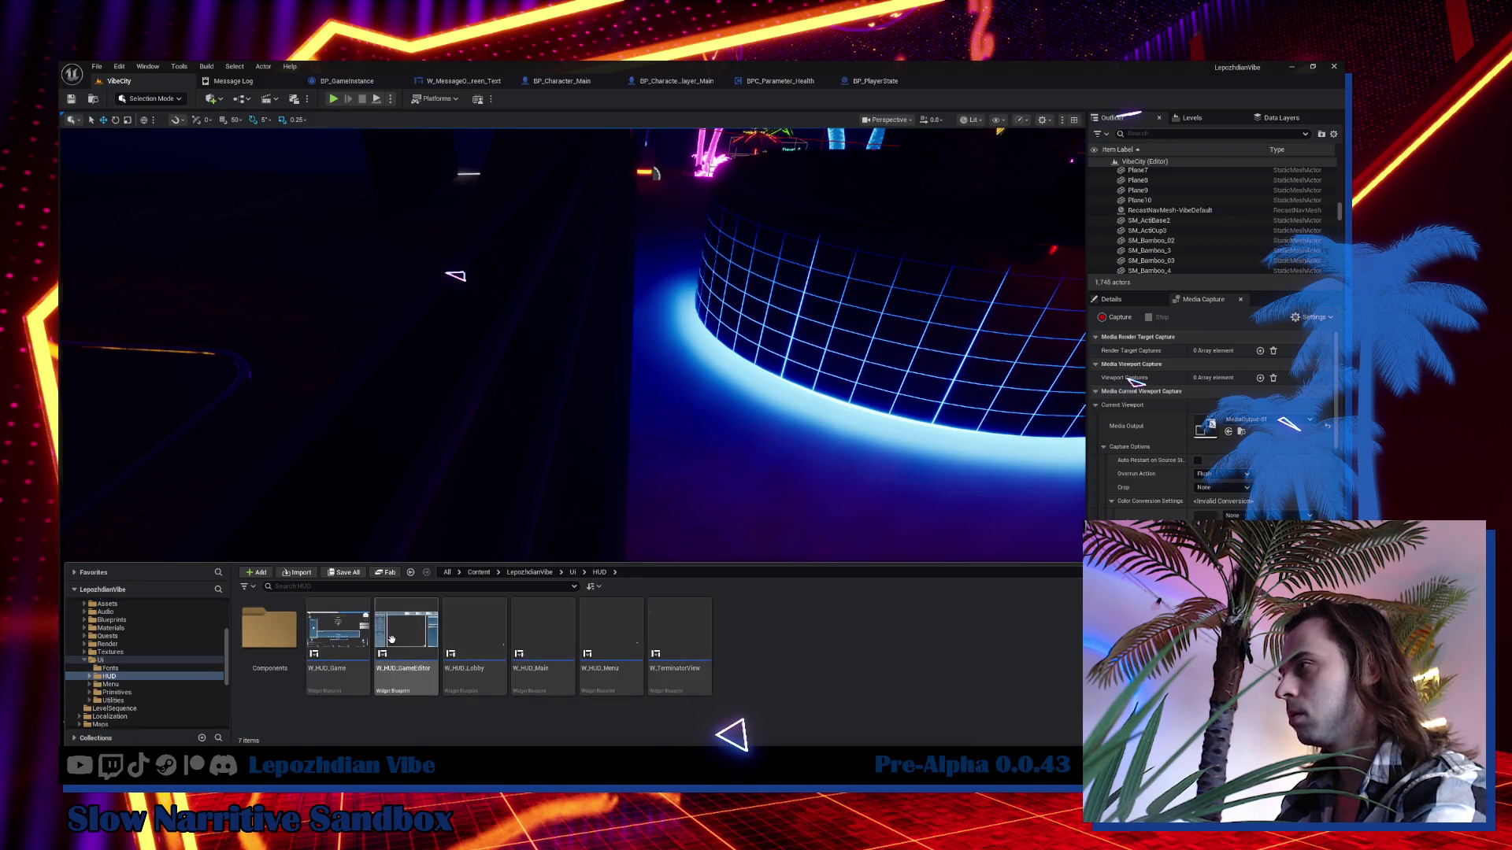
pyautogui.doubleClick(341, 627)
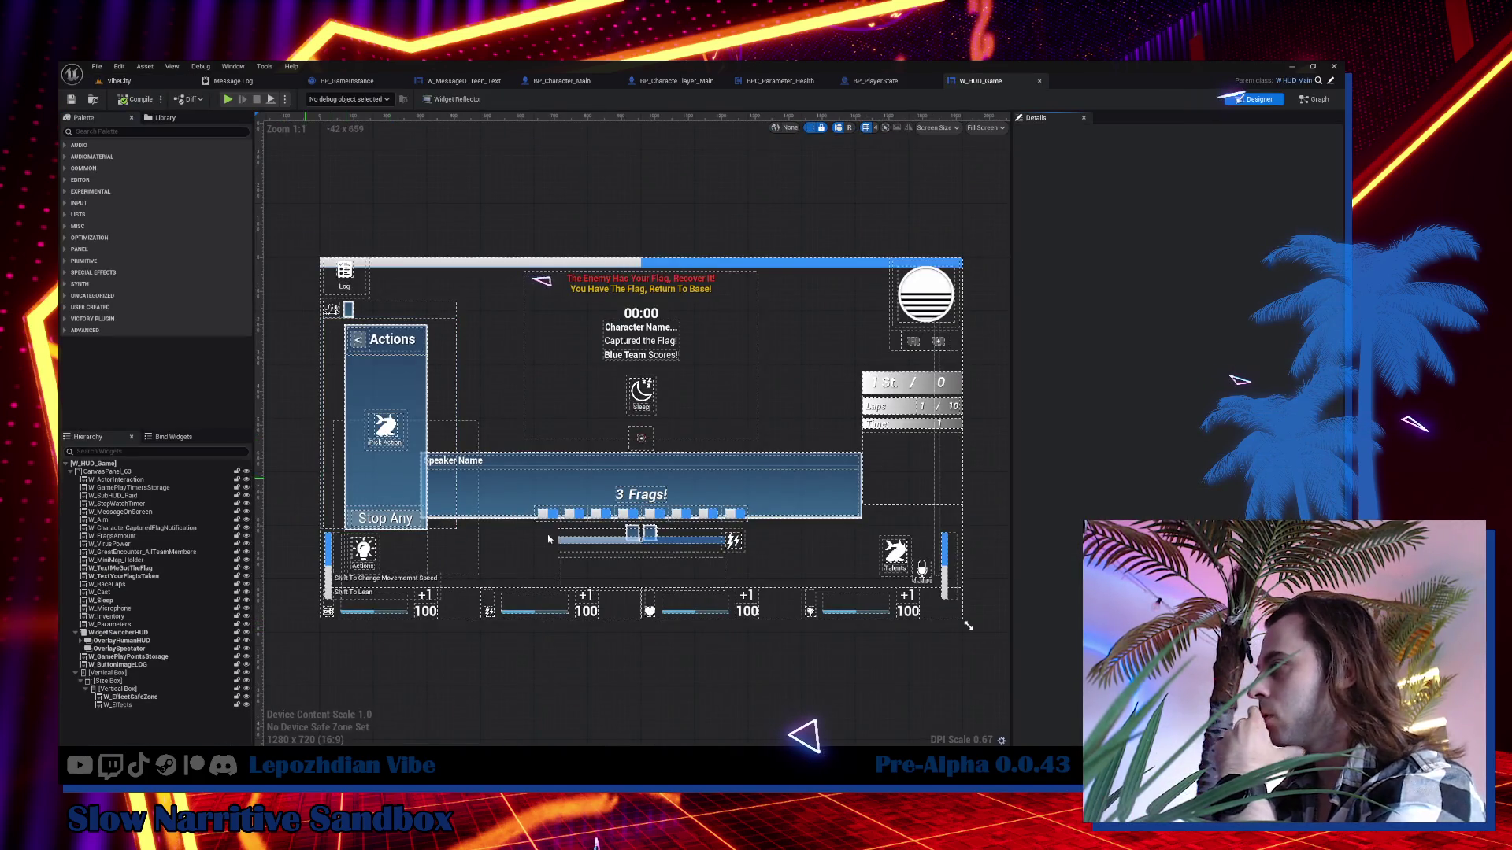
# Edit W_Parameters from the HUD hierarchy and view its Health Bar graph logic.
pyautogui.click(642, 605)
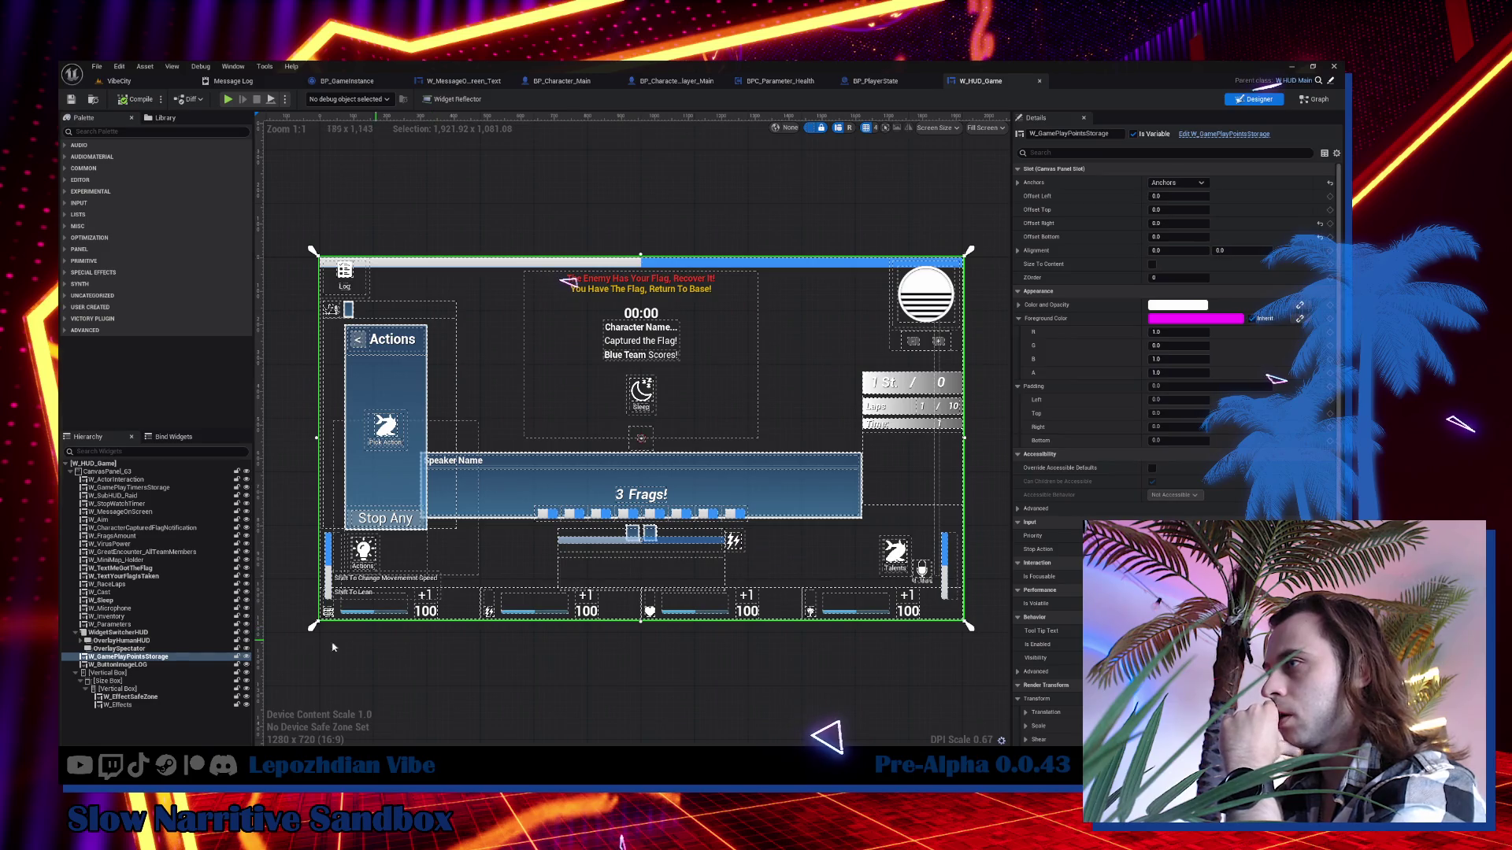
pyautogui.click(137, 624)
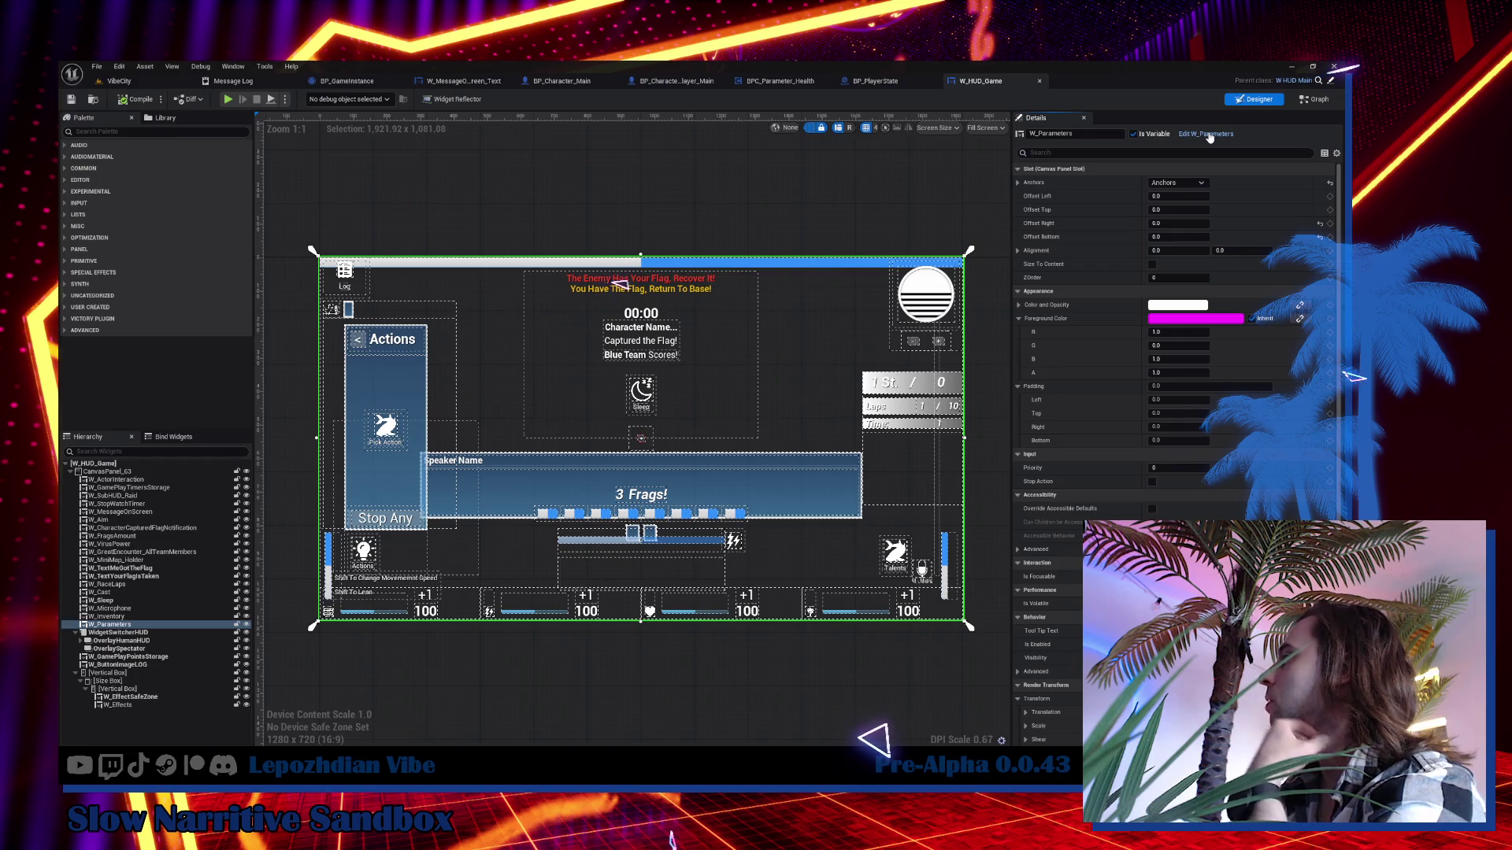
pyautogui.click(1205, 135)
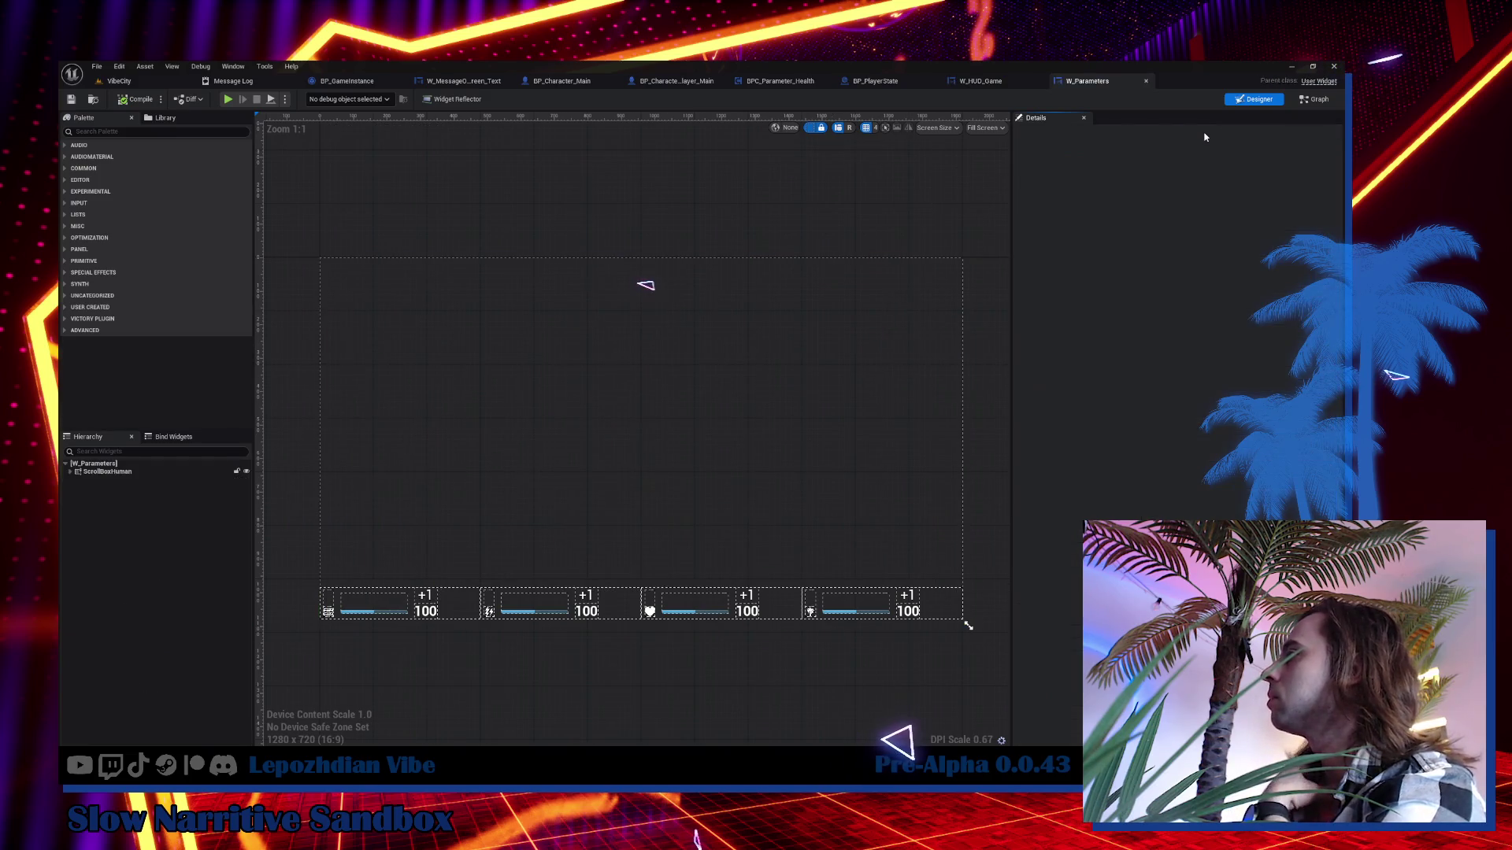
pyautogui.click(1309, 100)
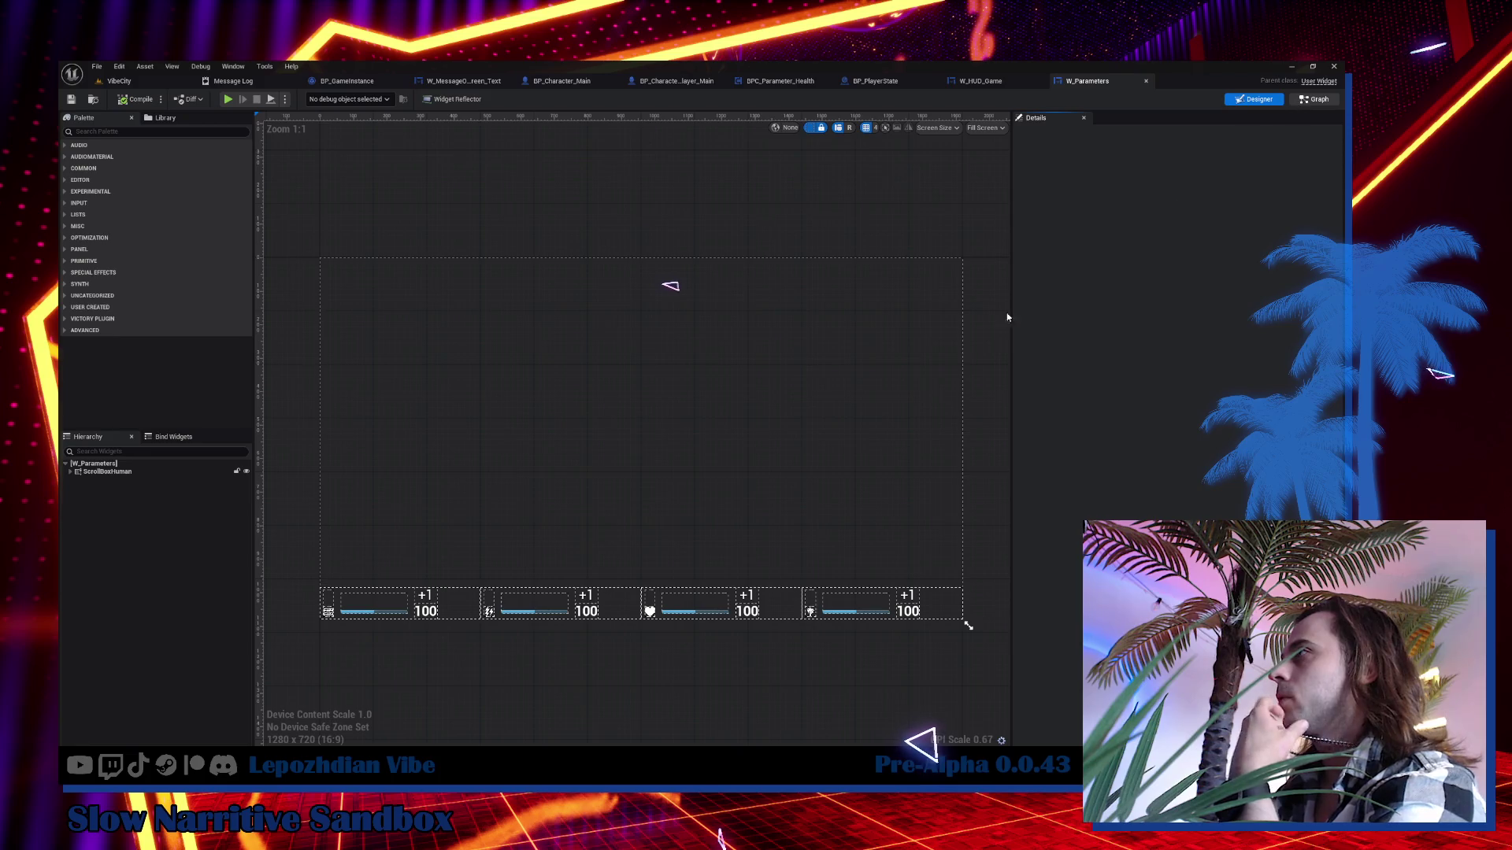
pyautogui.moveTo(635, 476); pyautogui.dragTo(947, 491)
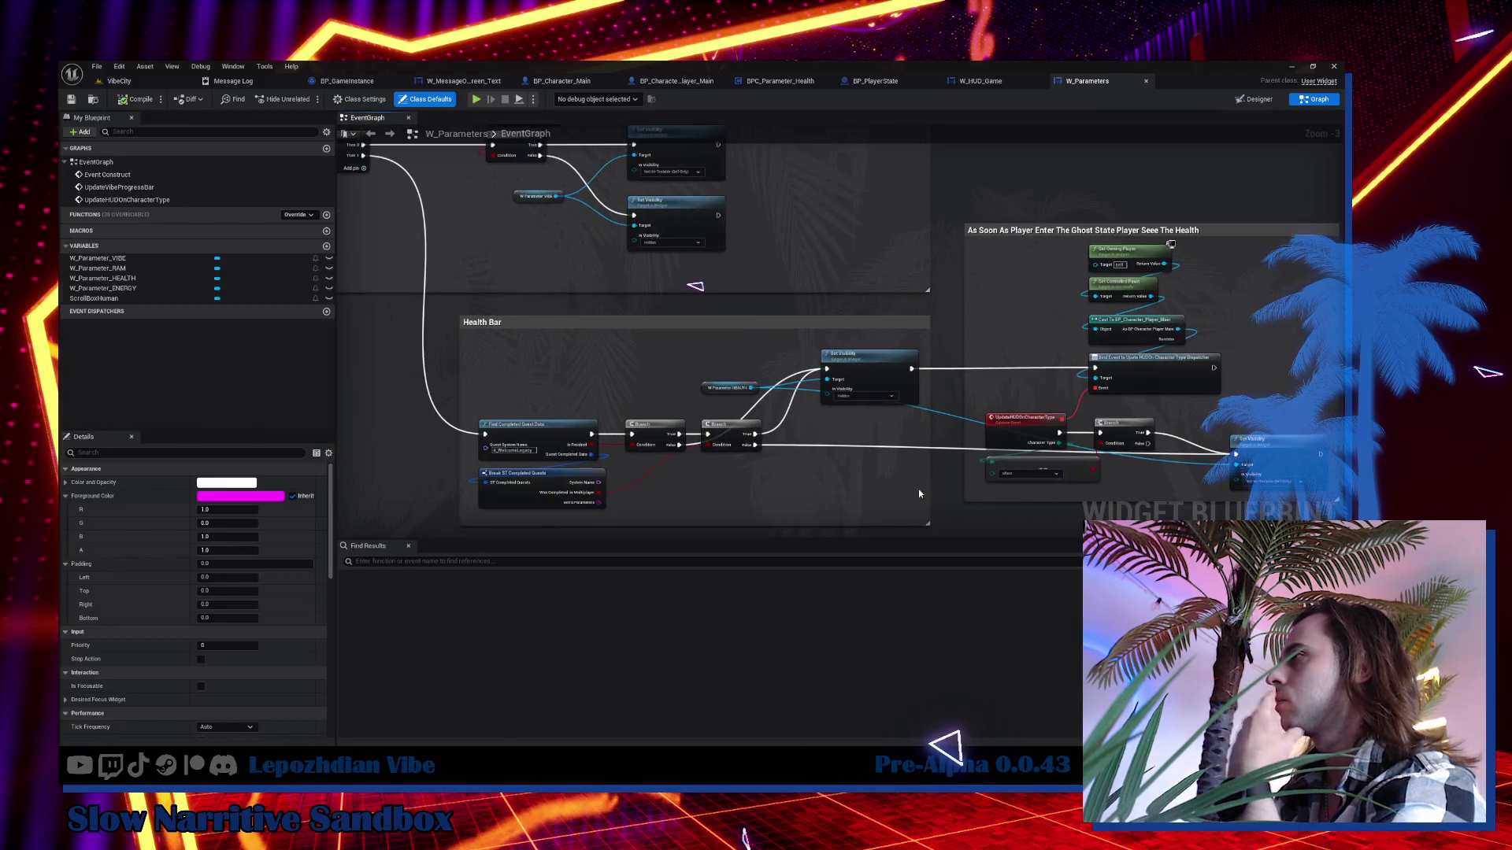
# Set an F9 breakpoint on Find Completed Quest Data, then return to the VibeCity level.
pyautogui.click(539, 432)
pyautogui.press('F9')
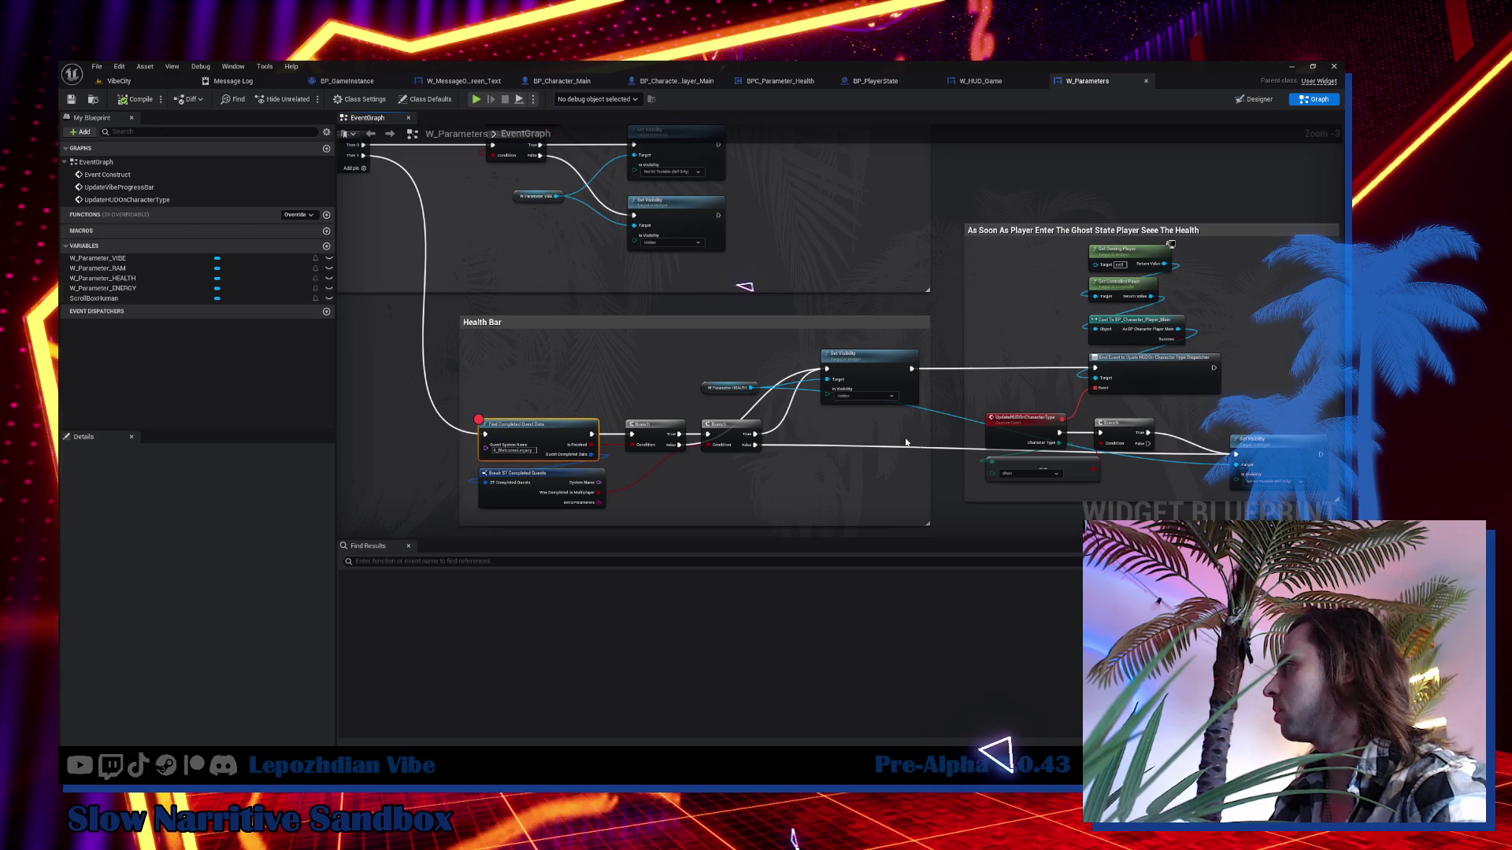
pyautogui.moveTo(683, 371); pyautogui.dragTo(419, 327)
pyautogui.scroll(2, 815, 393)
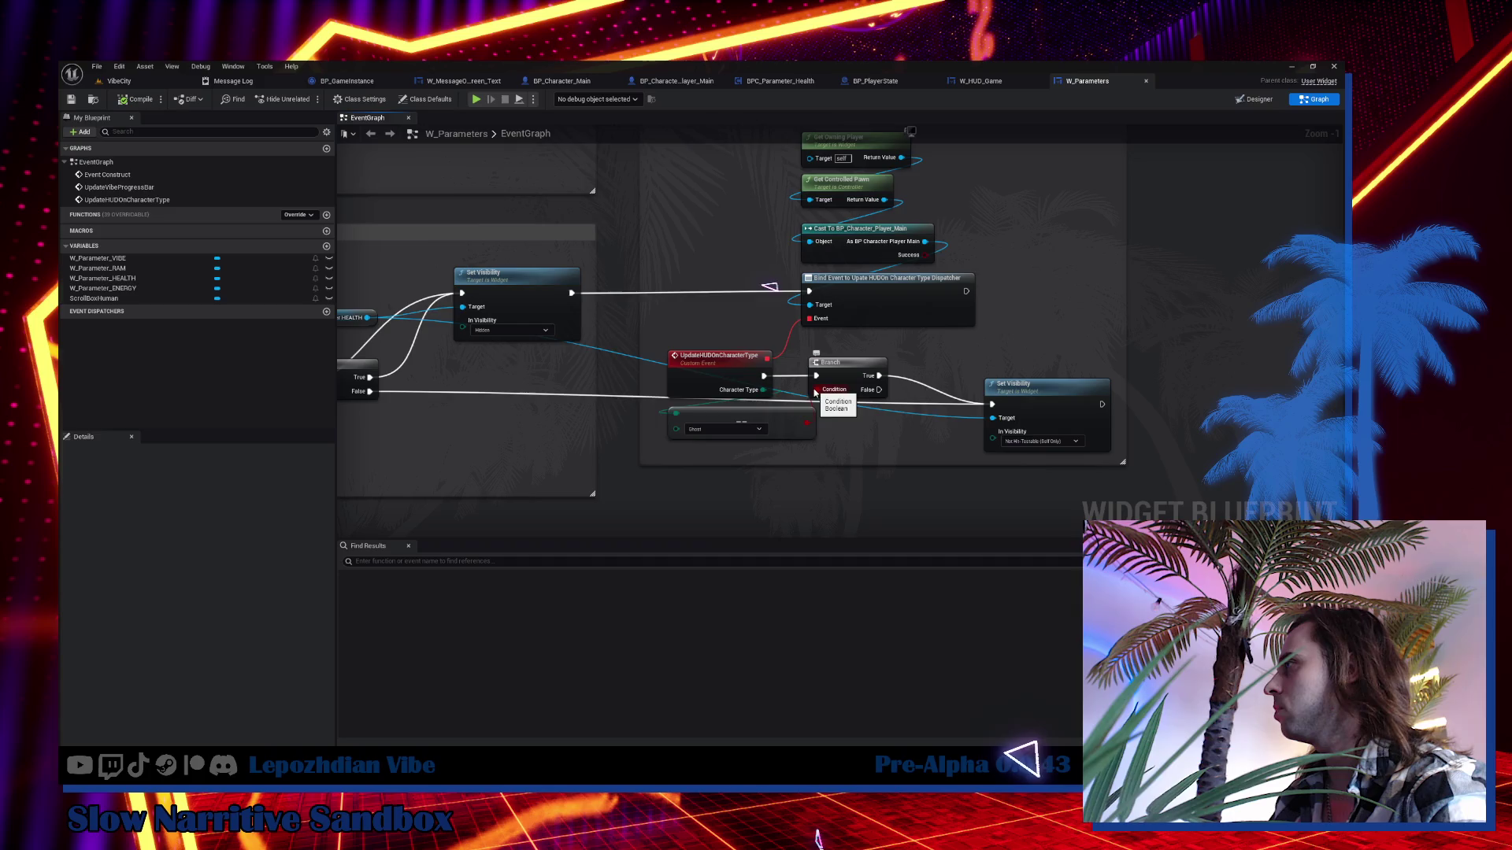
pyautogui.scroll(-3, 687, 504)
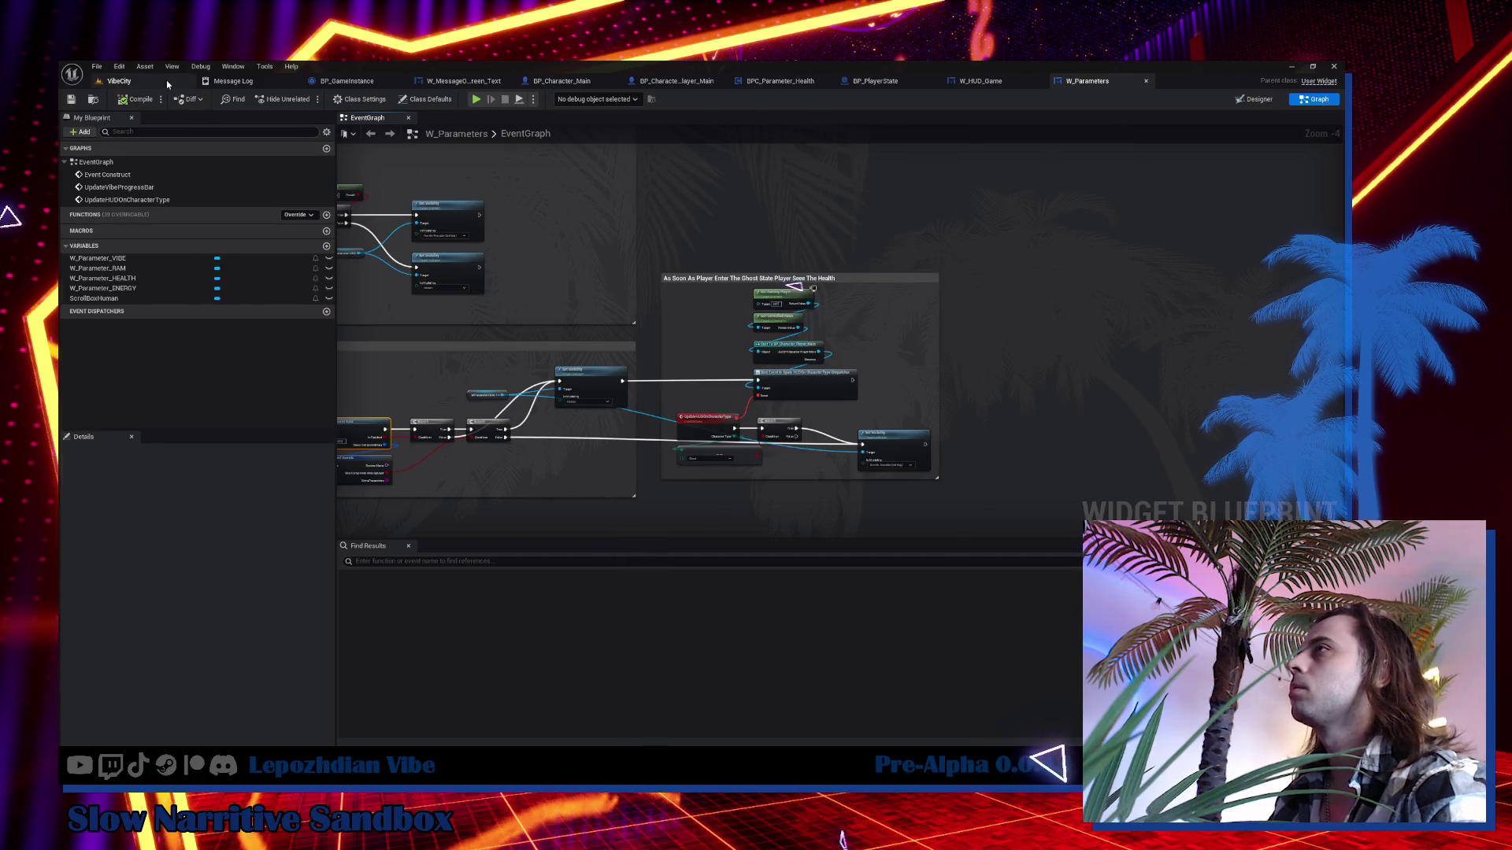
pyautogui.click(167, 80)
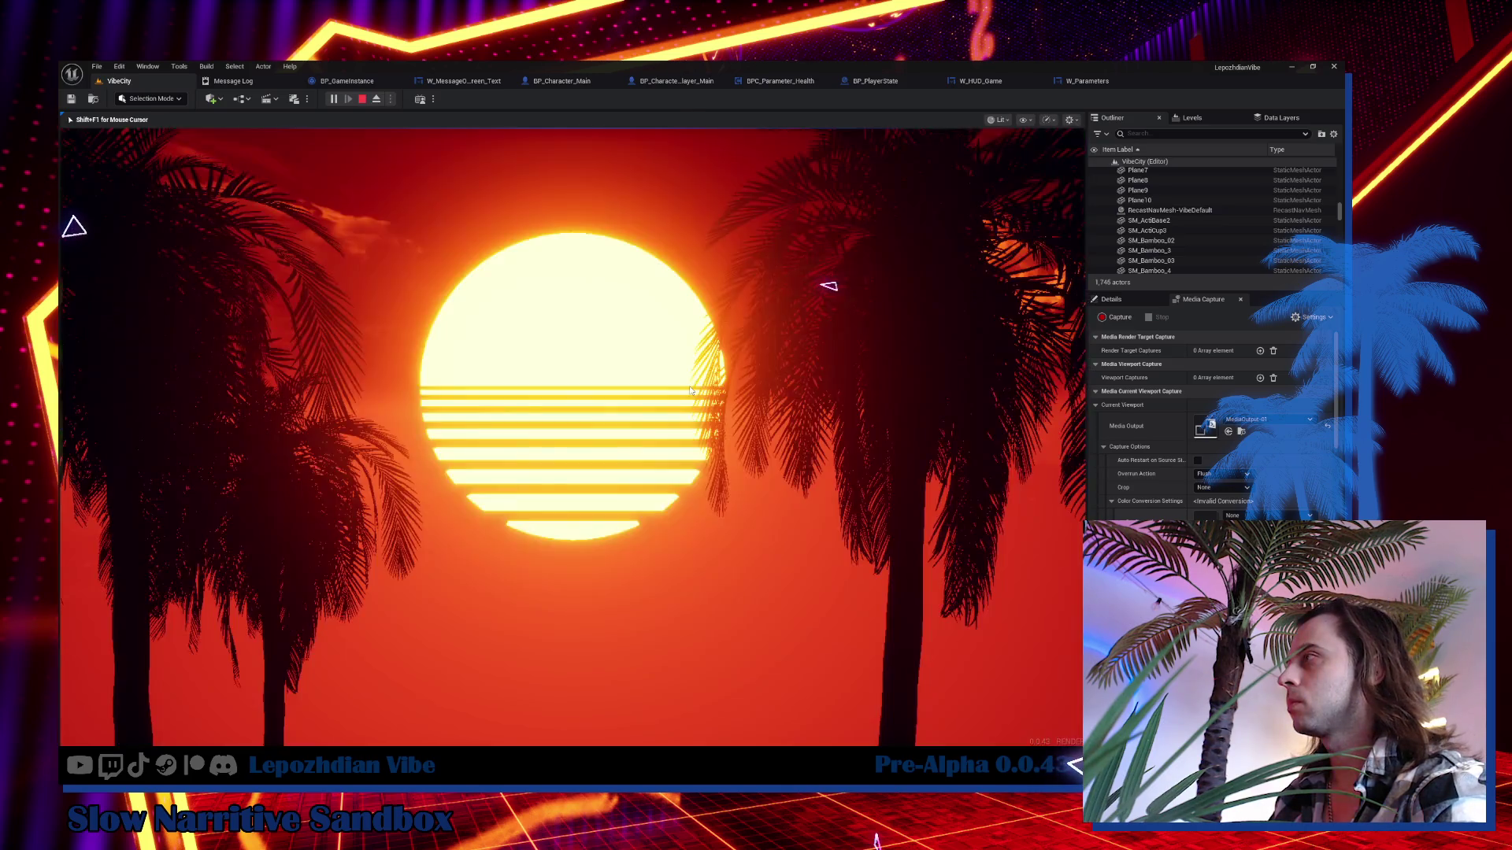
# Step the paused graph to the Bind Event node, resume the game, and close W_ProgressBar.
pyautogui.press('F10')
pyautogui.press('F10')
pyautogui.press('F10')
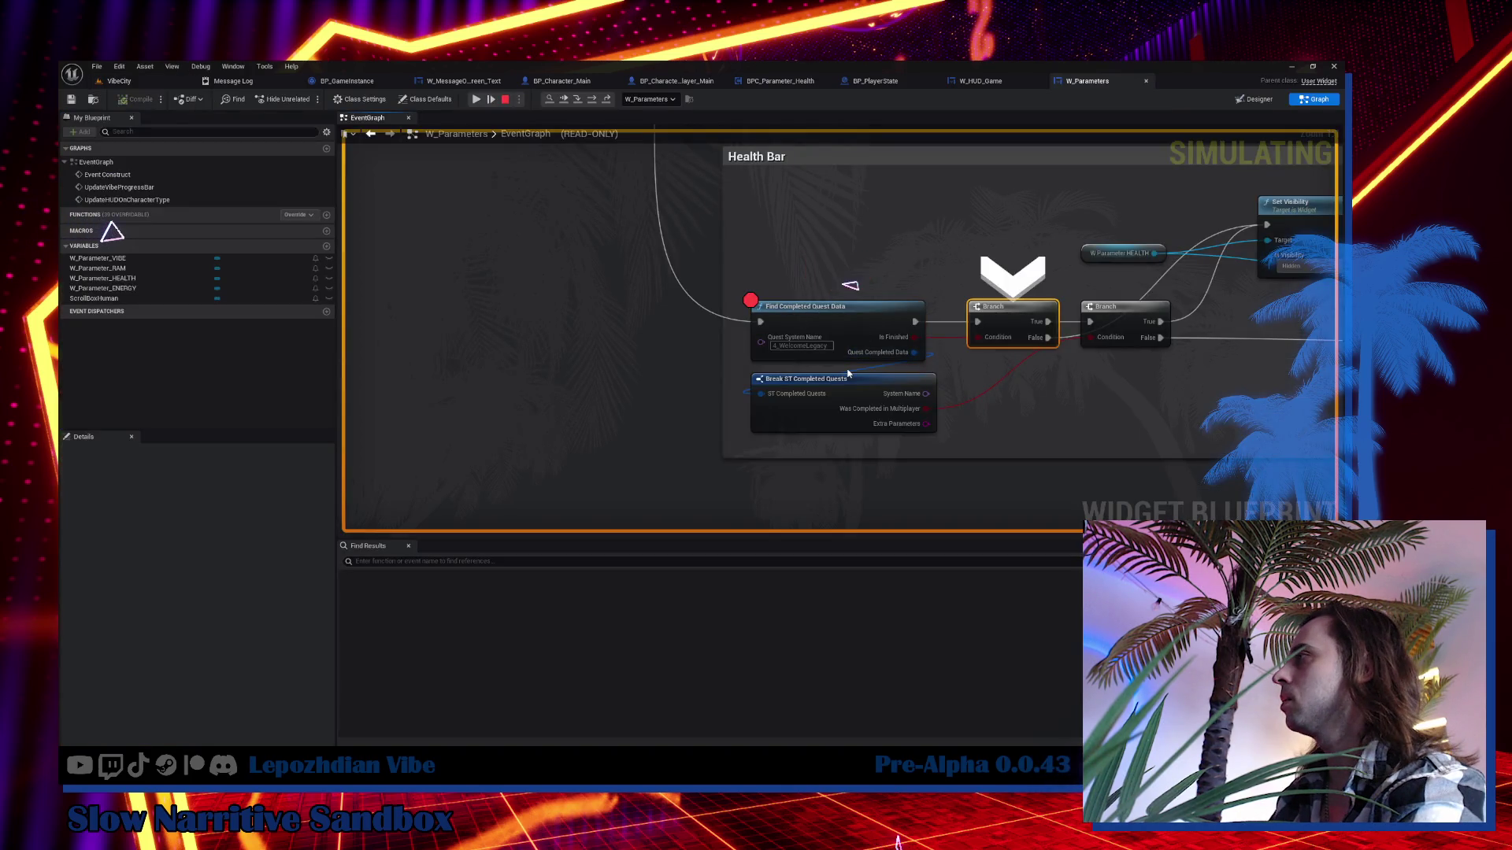
pyautogui.press('F10')
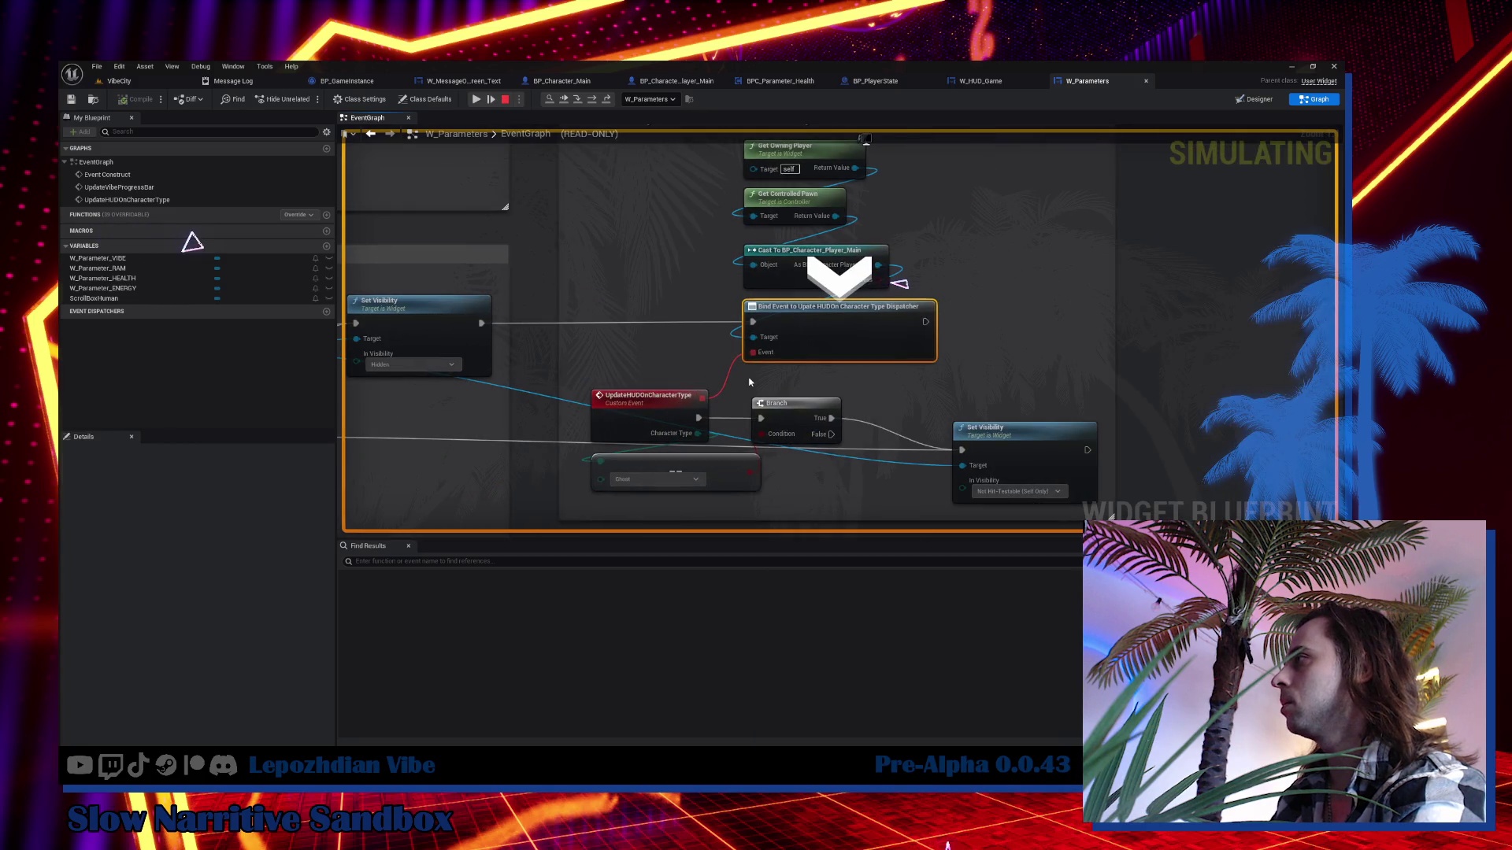
pyautogui.moveTo(701, 441)
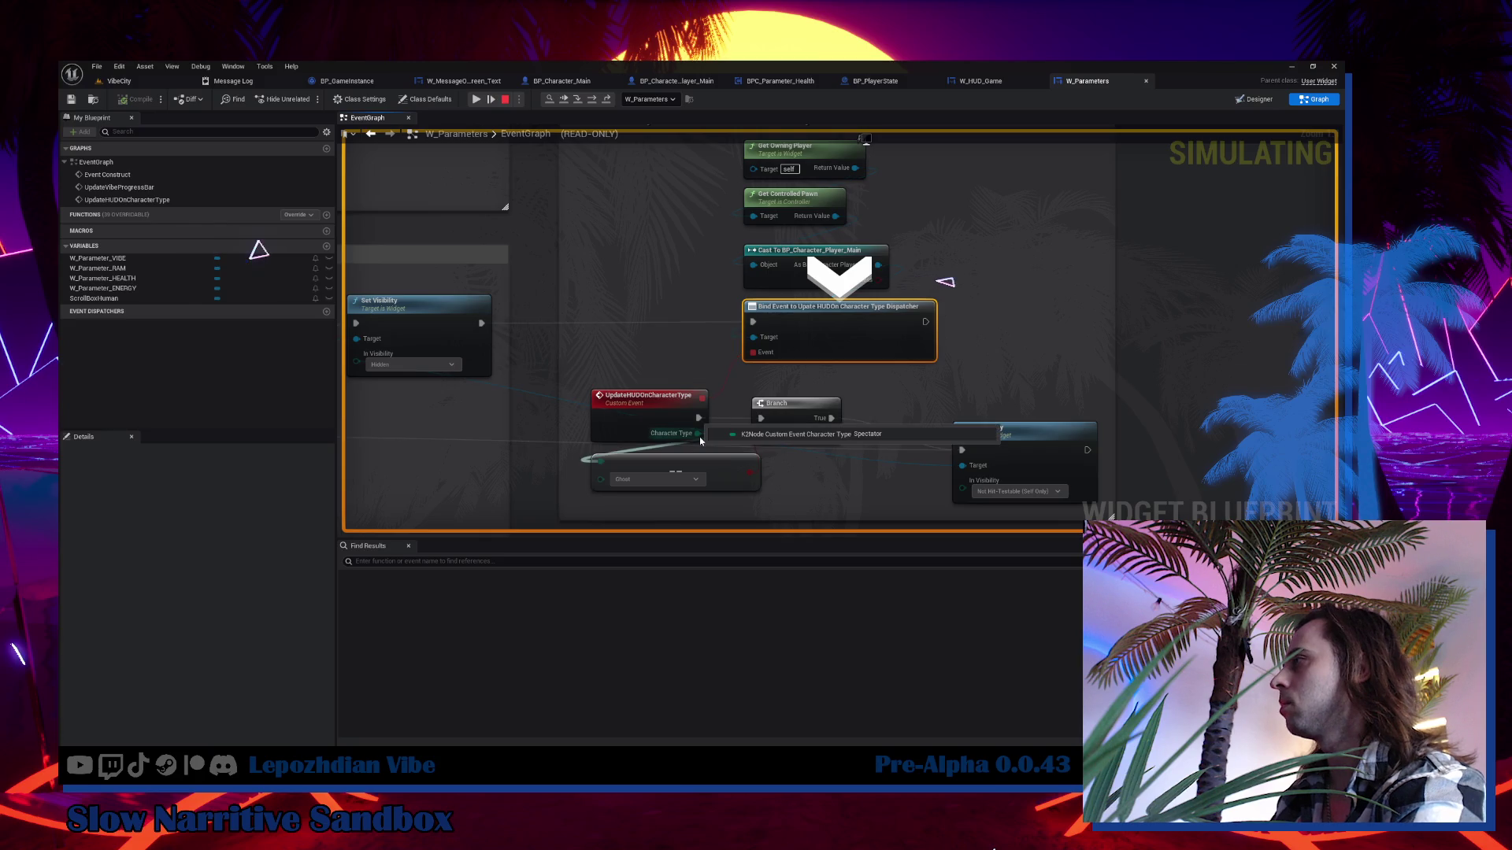
pyautogui.press('Pause')
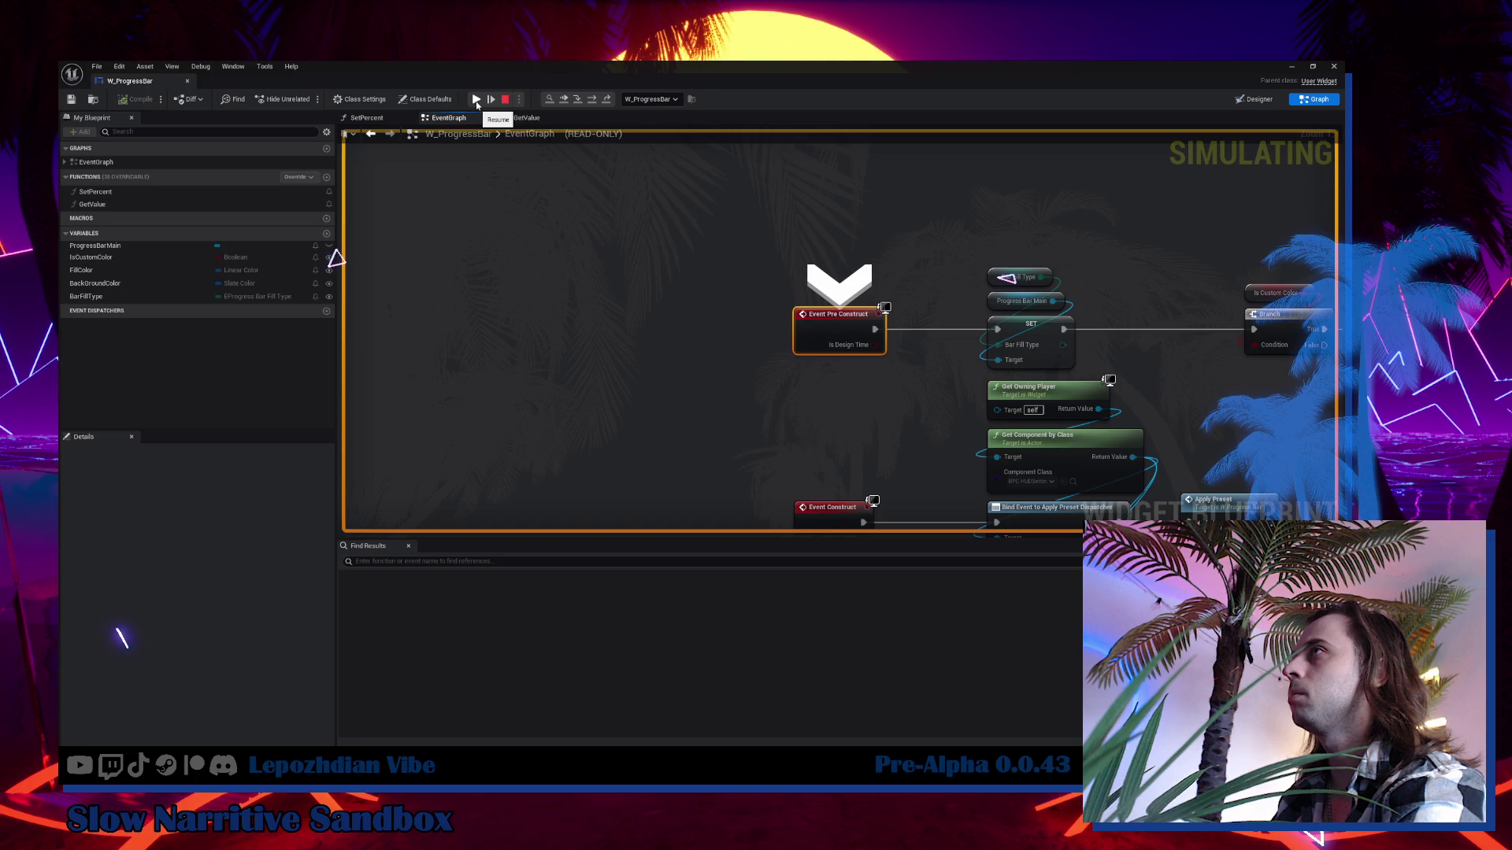
pyautogui.click(476, 100)
pyautogui.click(187, 82)
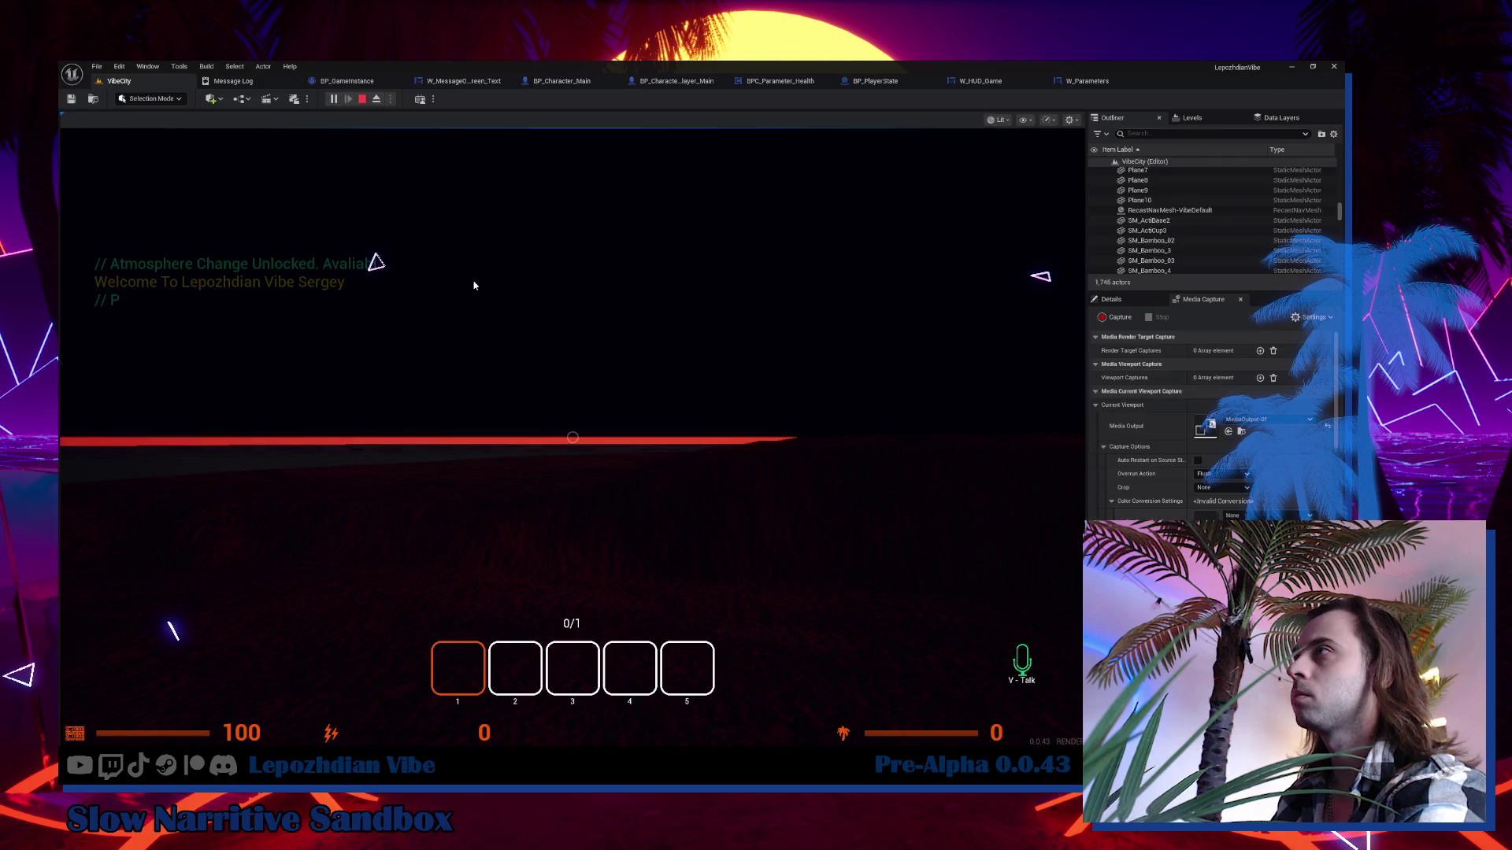
pyautogui.click(474, 286)
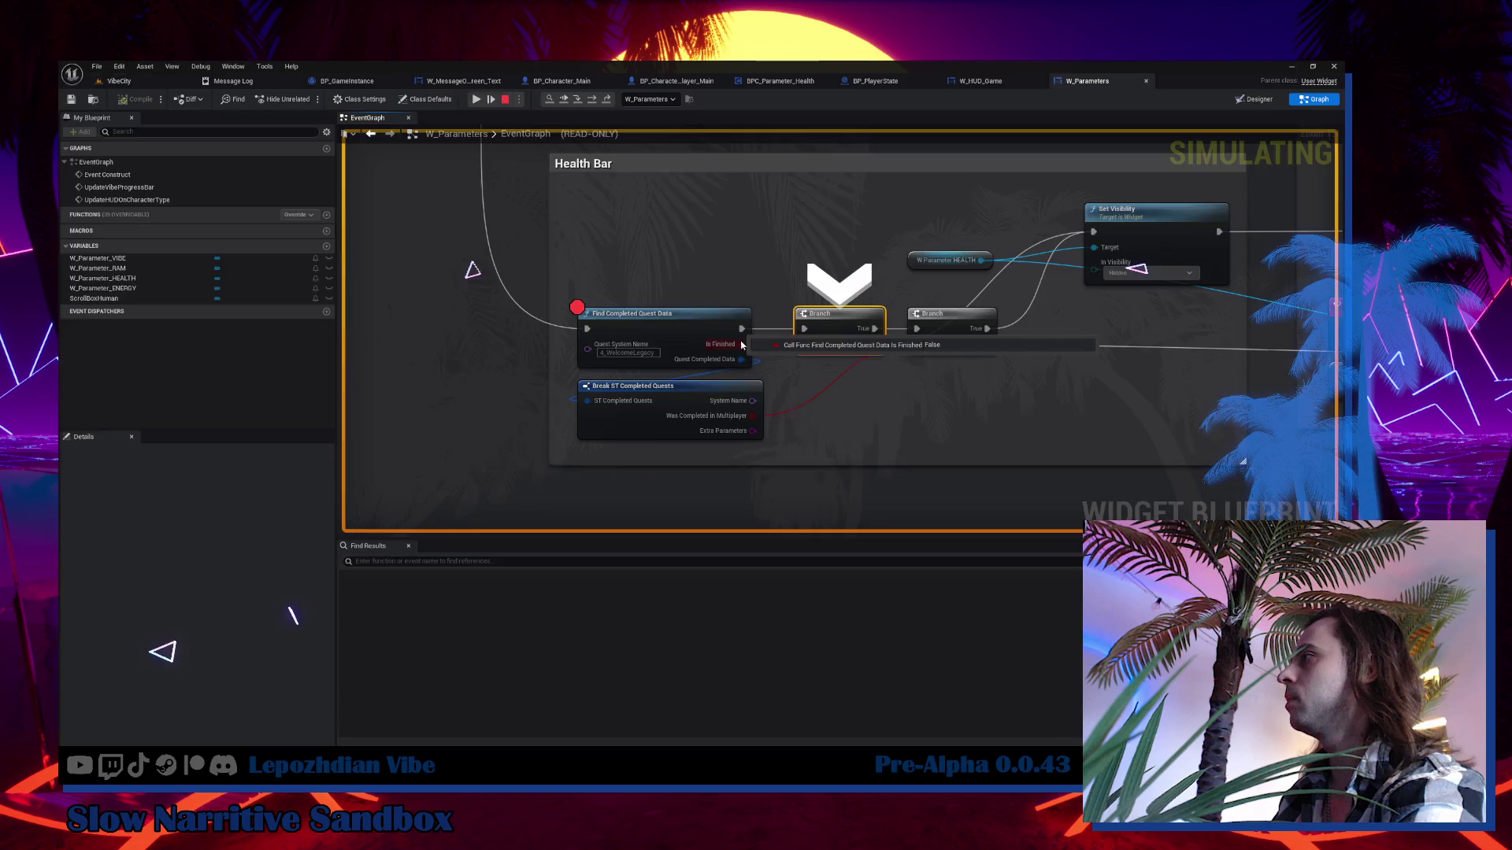
# On the next breakpoint hit, step from the Branch through Set Visibility to Bind Event.
pyautogui.moveTo(742, 345)
pyautogui.press('F10')
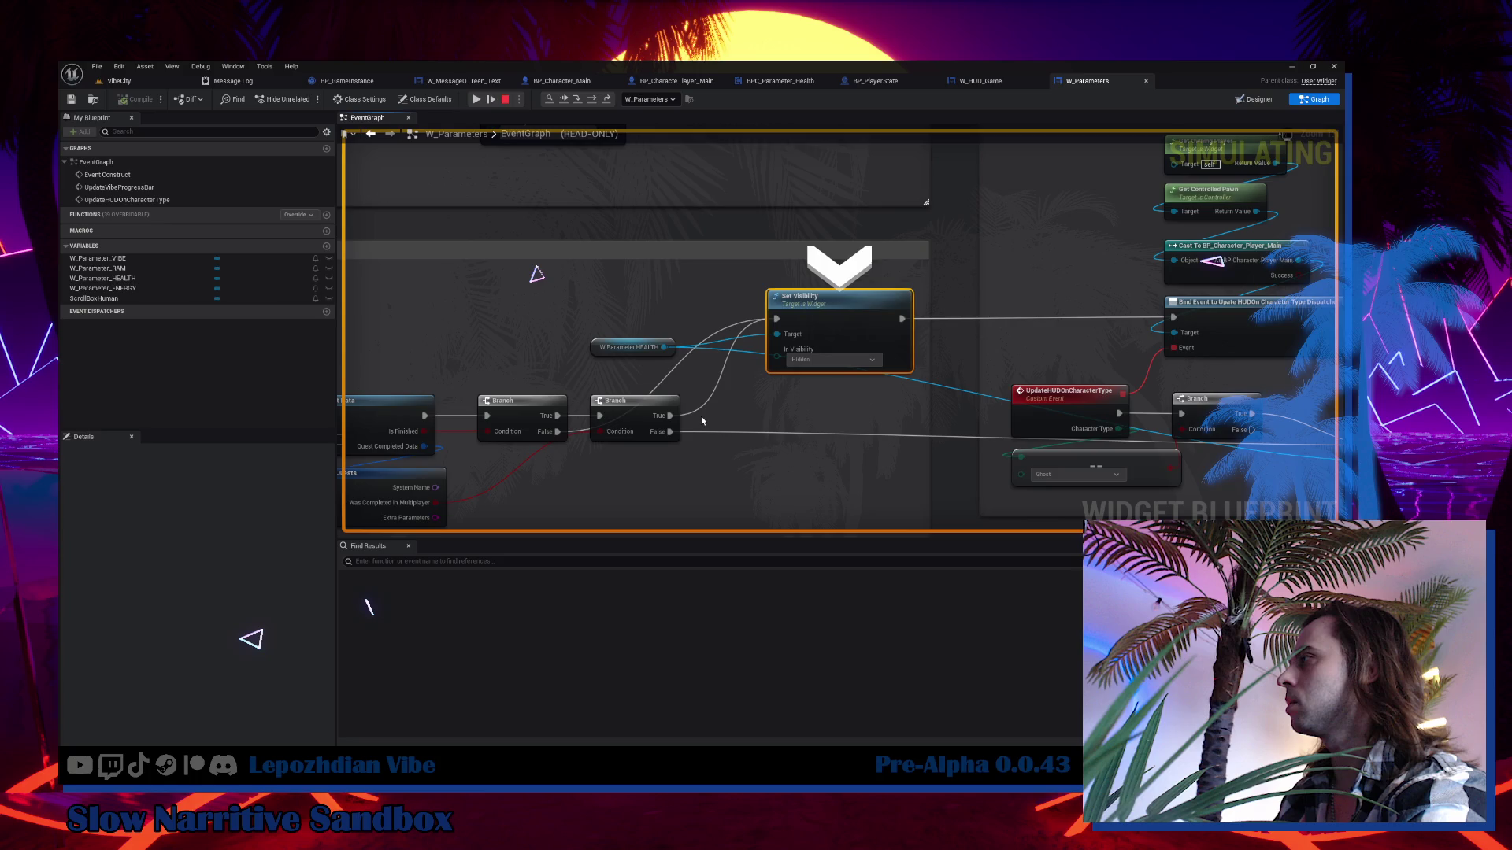
pyautogui.press('F10')
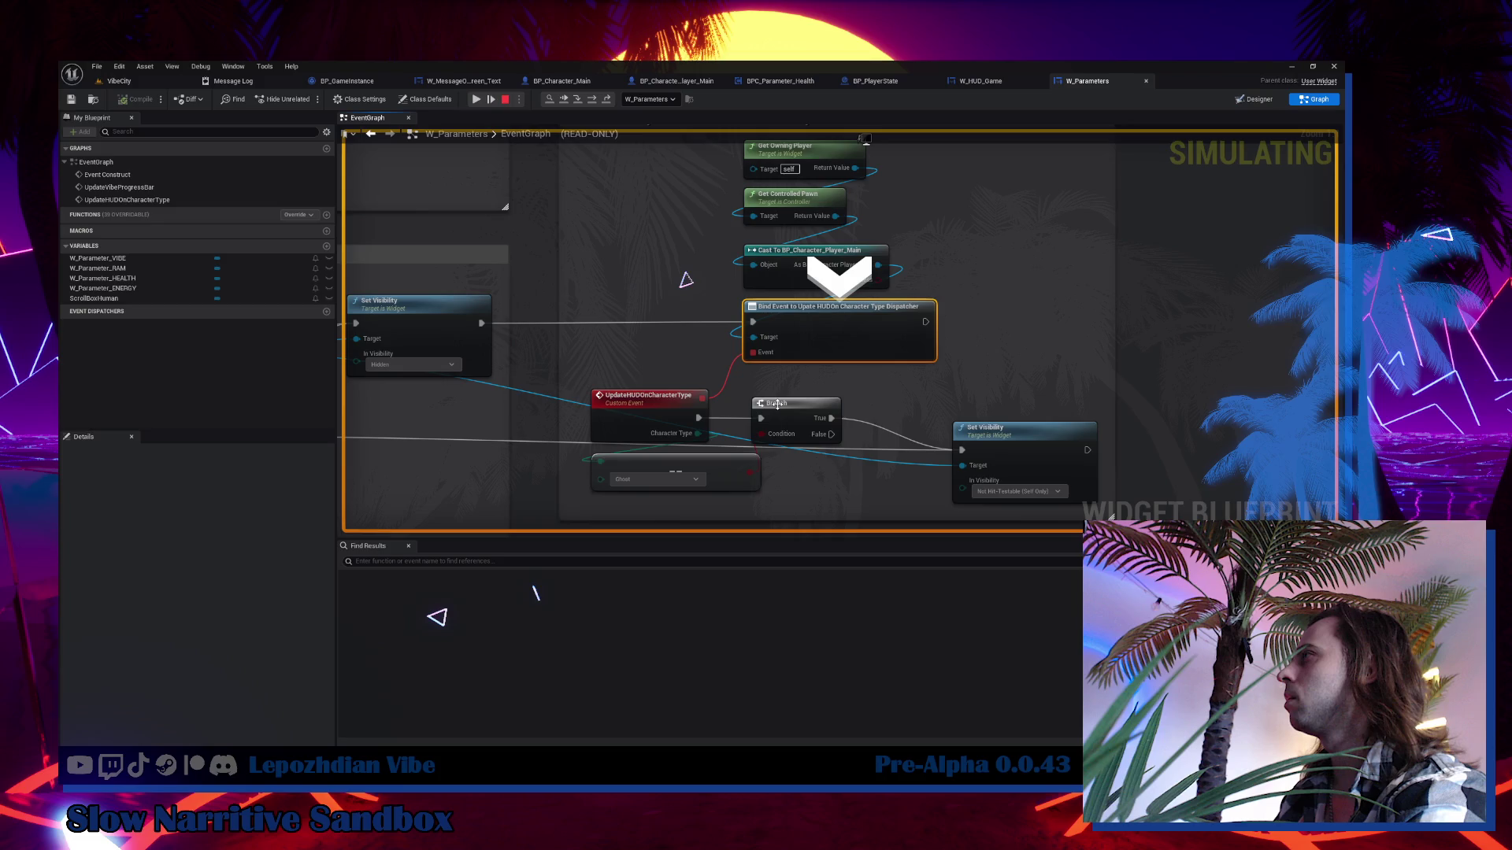
pyautogui.scroll(-3, 777, 404)
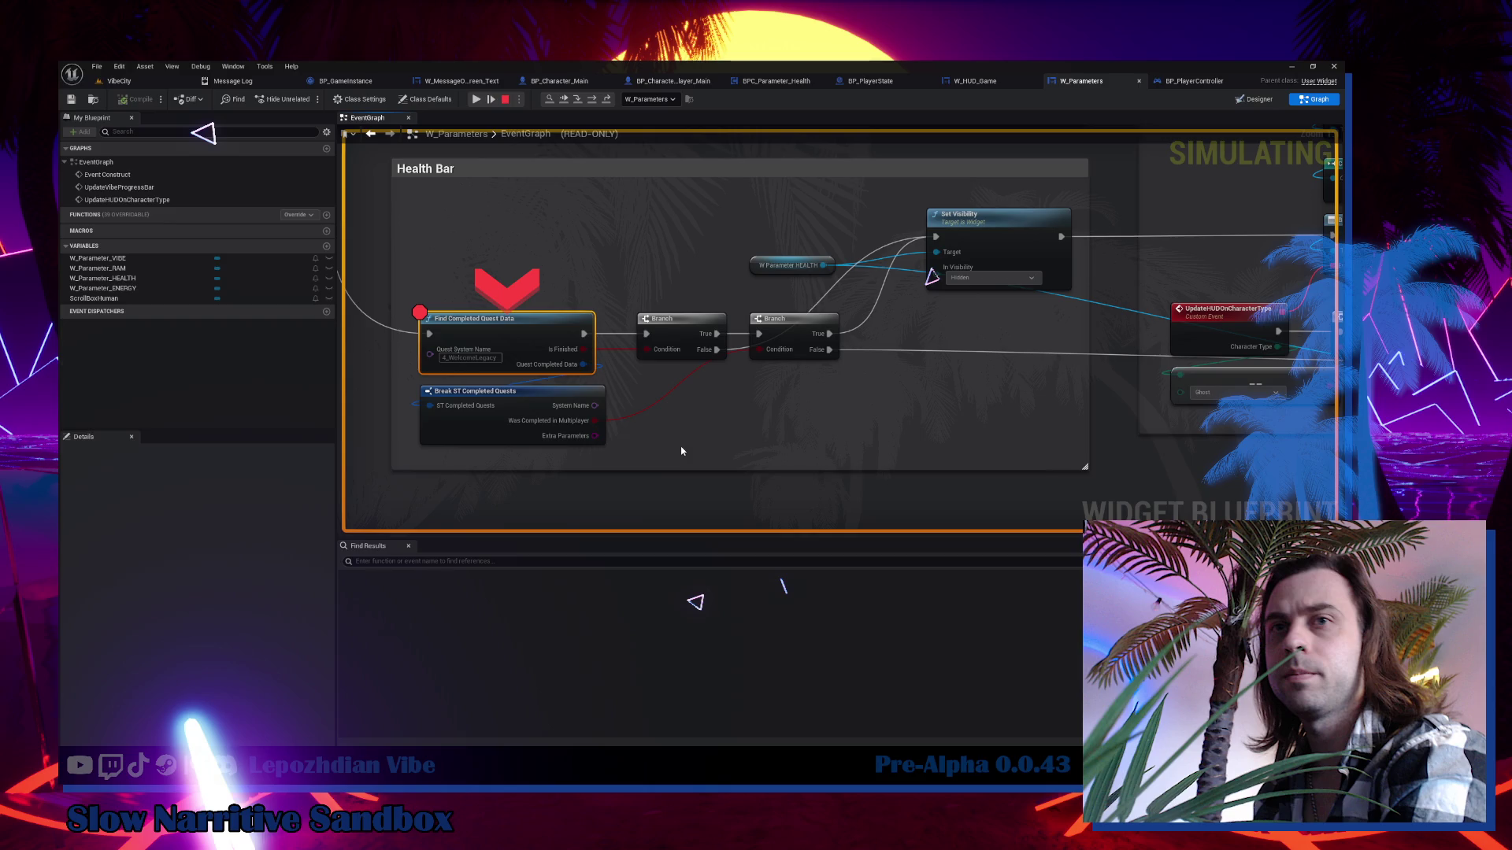
pyautogui.press('F10')
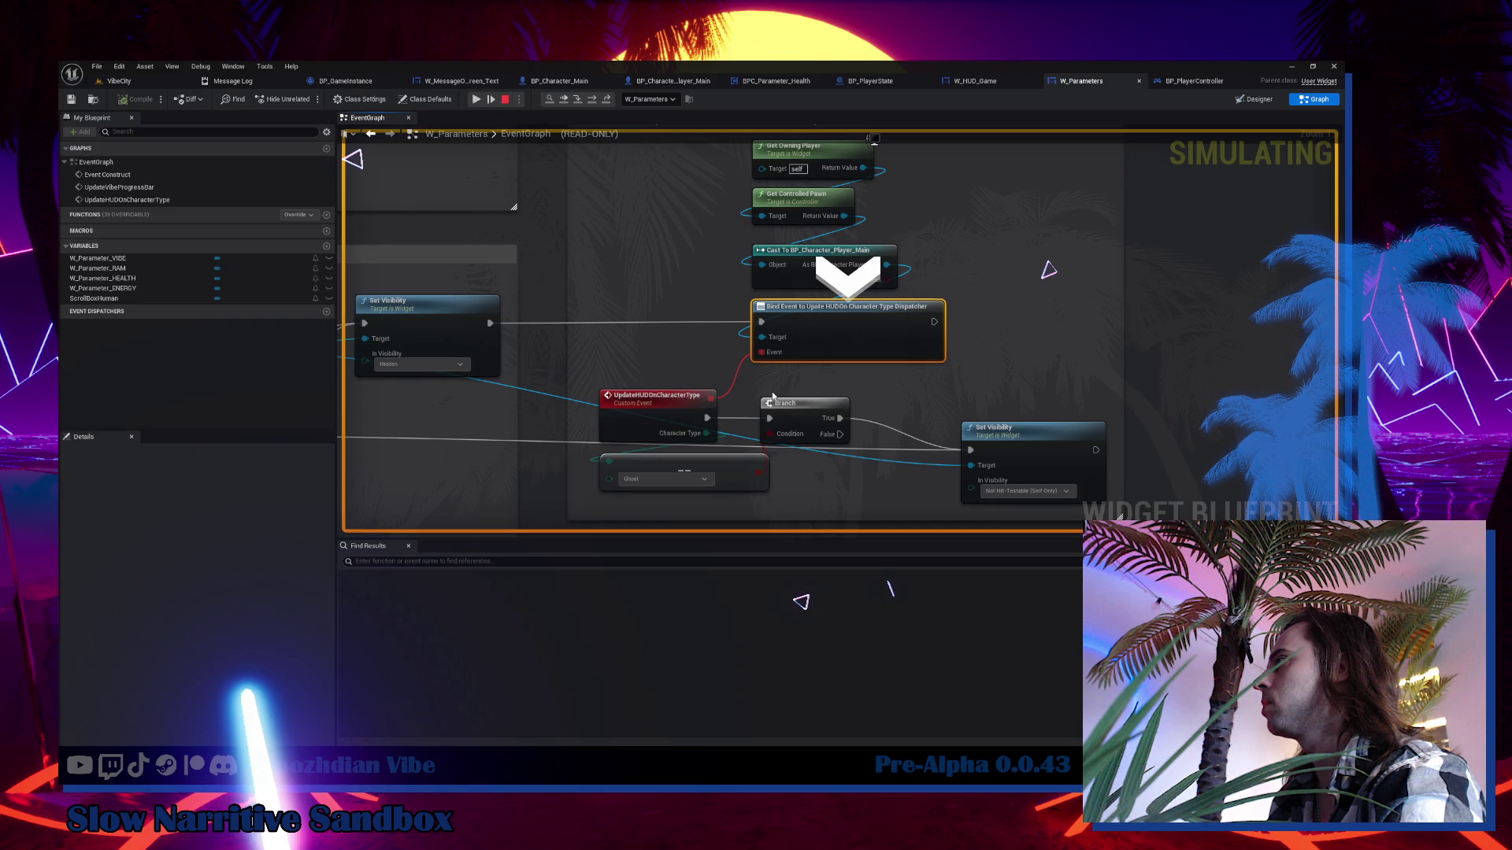
pyautogui.press('F10')
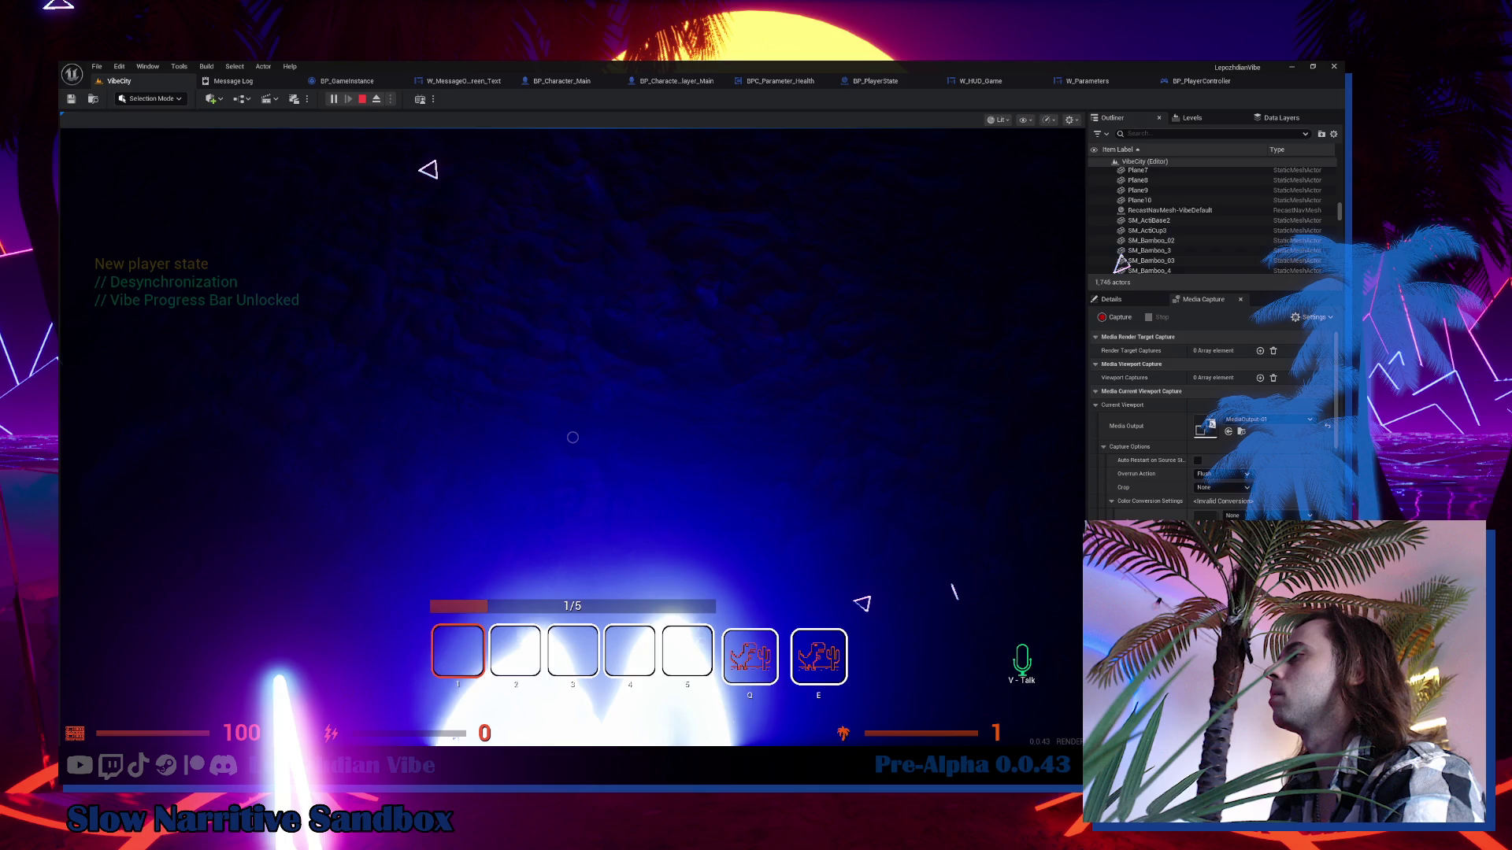
pyautogui.click(981, 81)
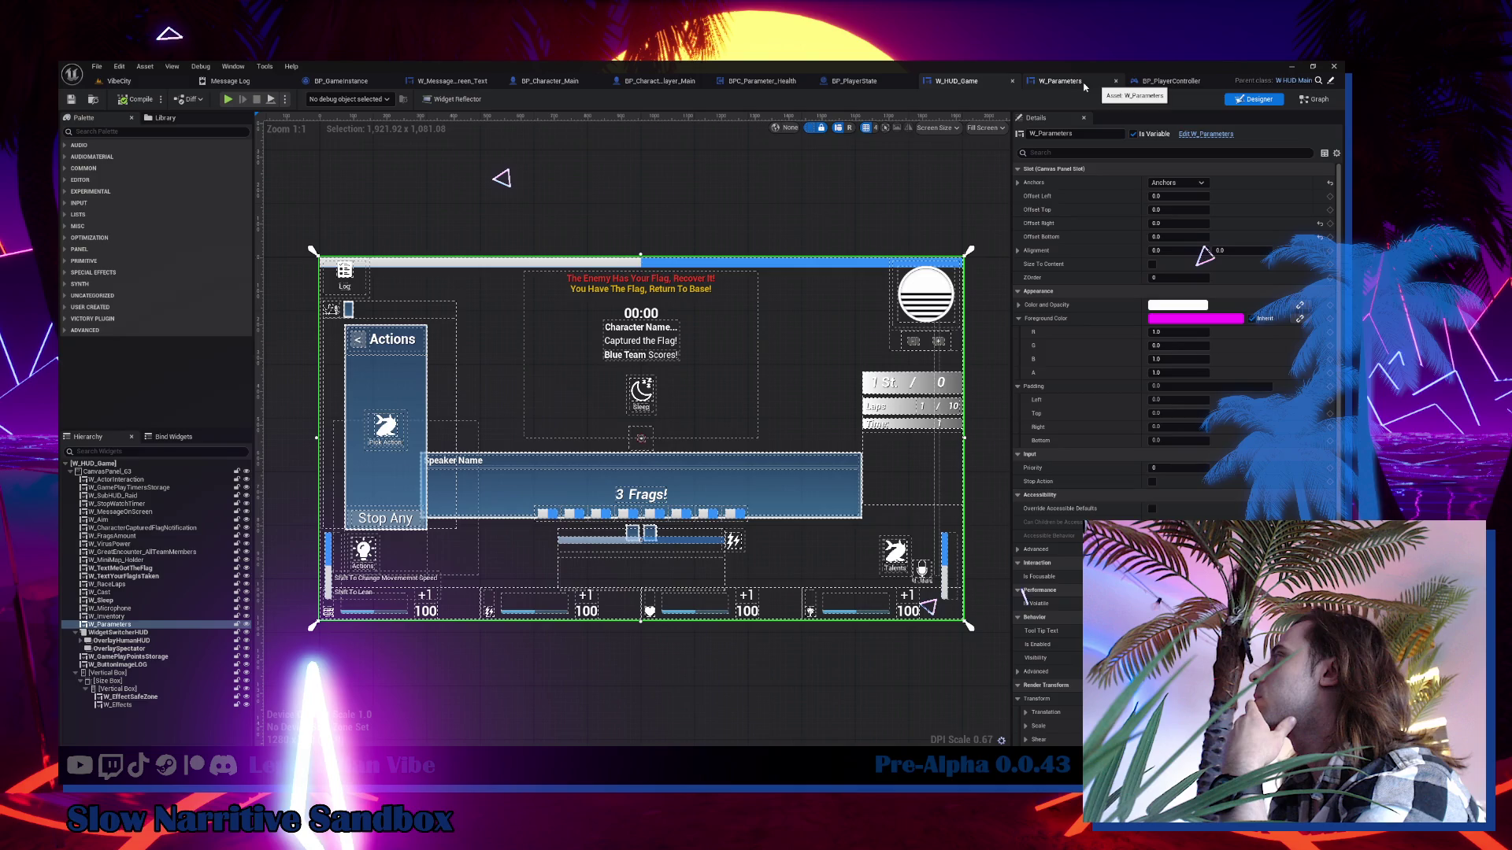
# Feed the cast character's Character Type into the equality check; call Update HUDOn Character Type with Spectator.
pyautogui.click(1085, 85)
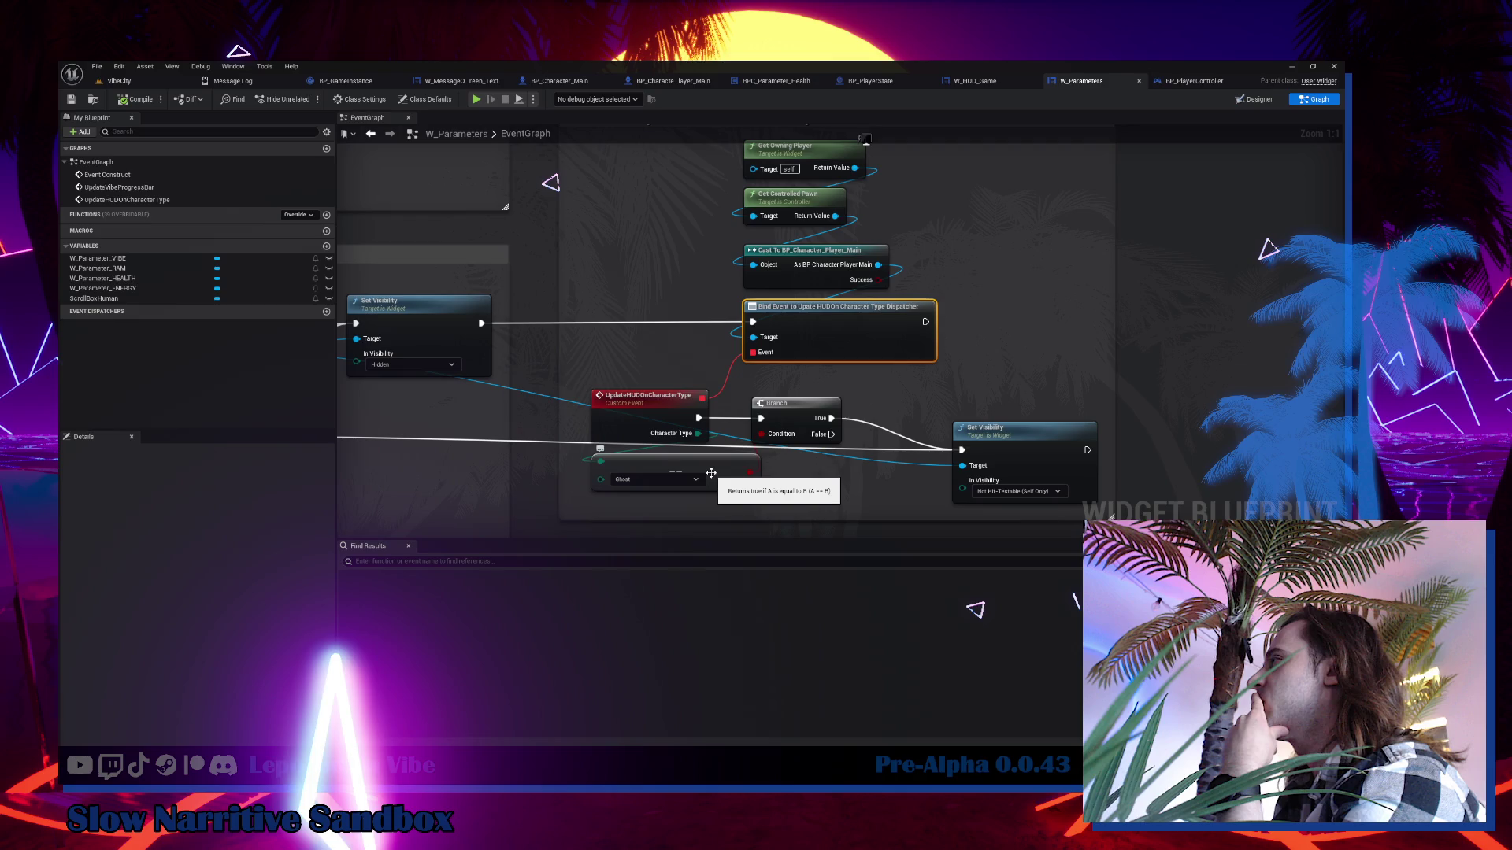
pyautogui.moveTo(878, 264); pyautogui.dragTo(992, 274)
pyautogui.write('get character t')
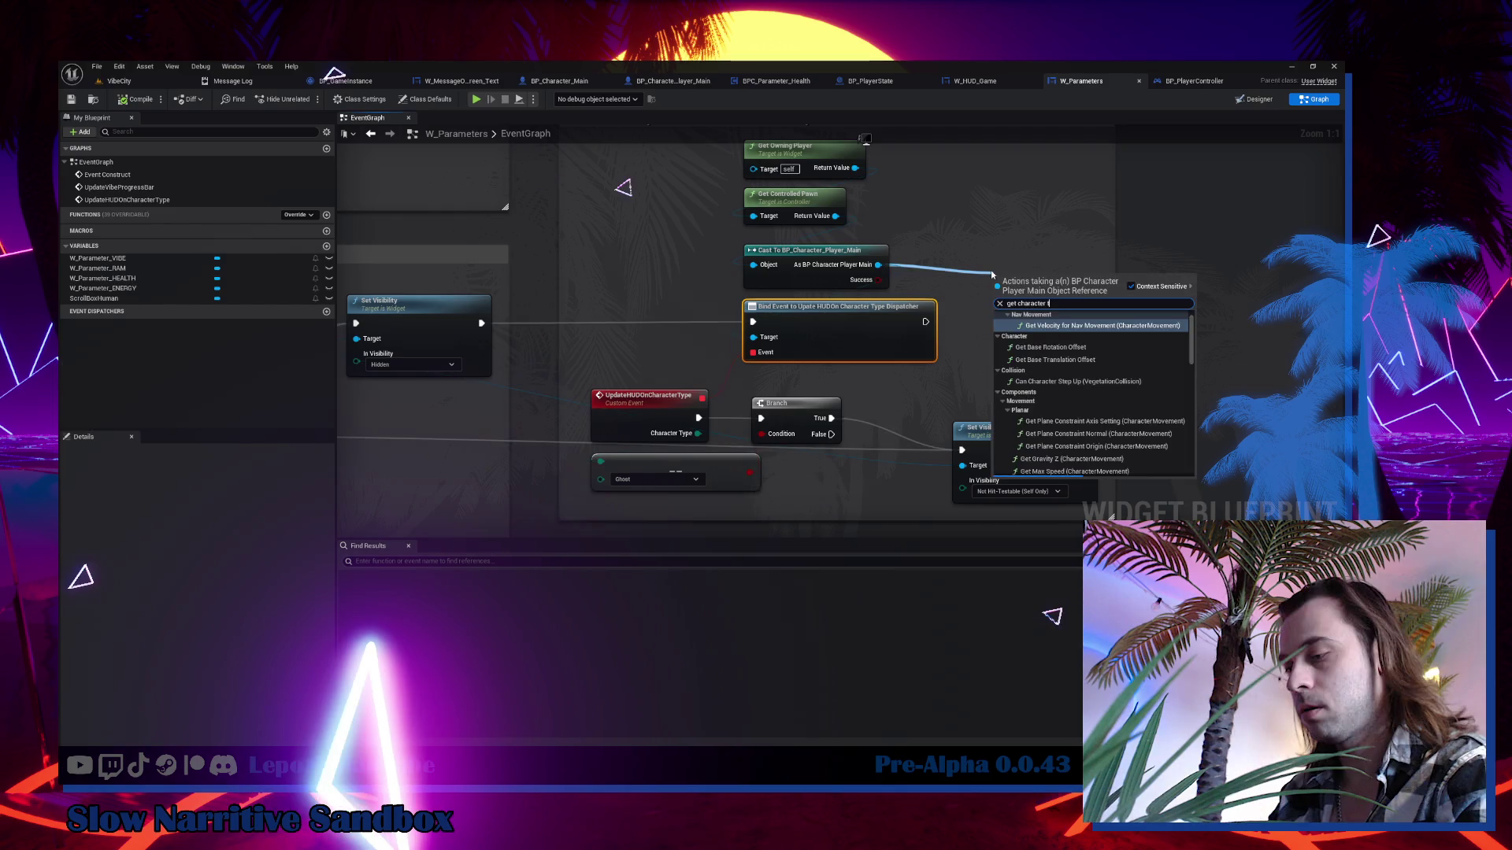
pyautogui.press('Return')
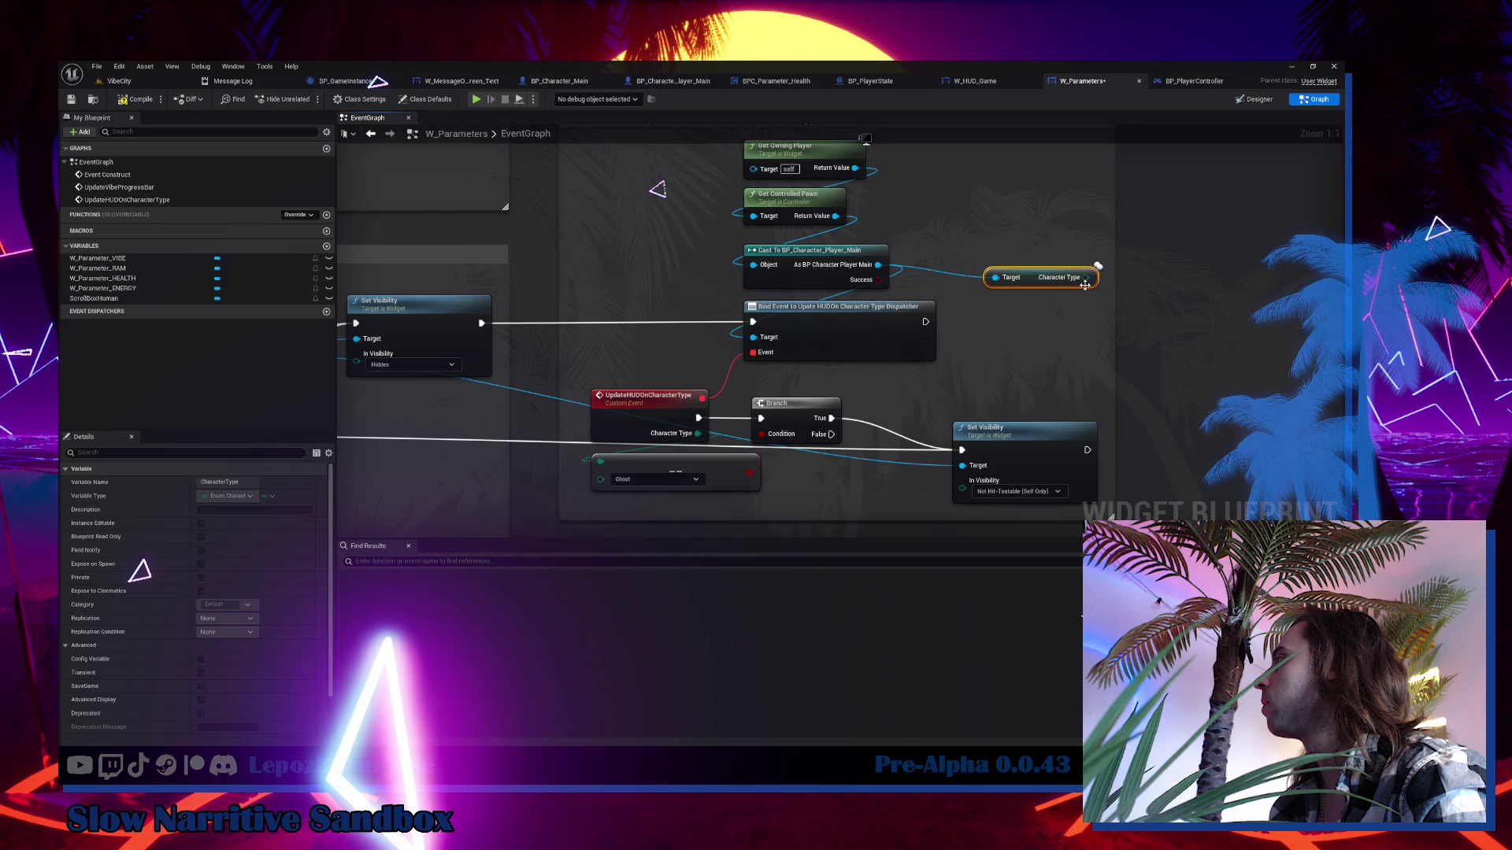
pyautogui.moveTo(1086, 277); pyautogui.dragTo(706, 465)
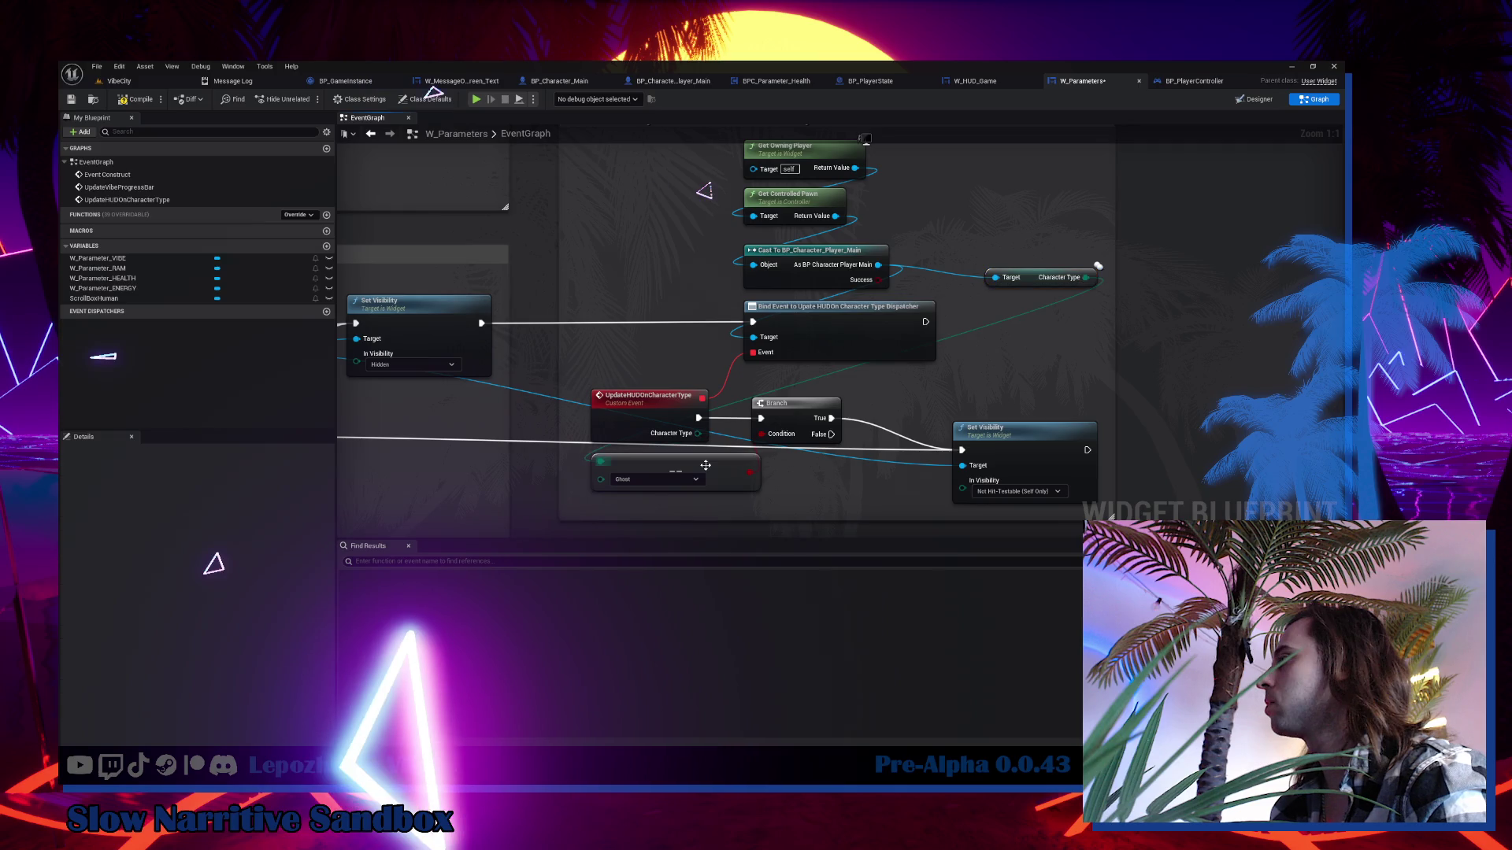
pyautogui.moveTo(706, 465); pyautogui.dragTo(961, 392)
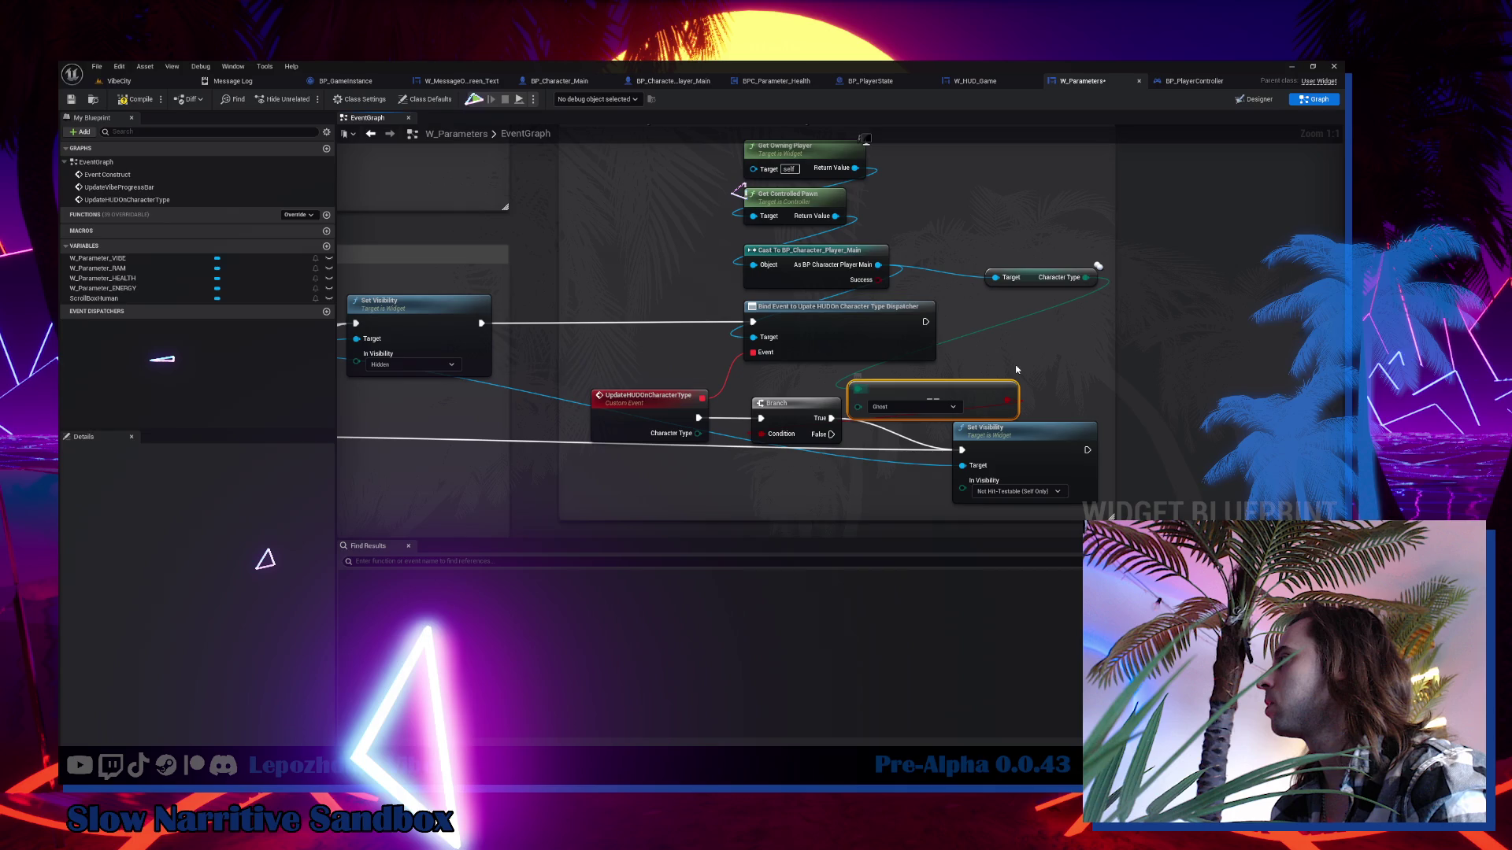
pyautogui.hotkey('ctrl', 'z')
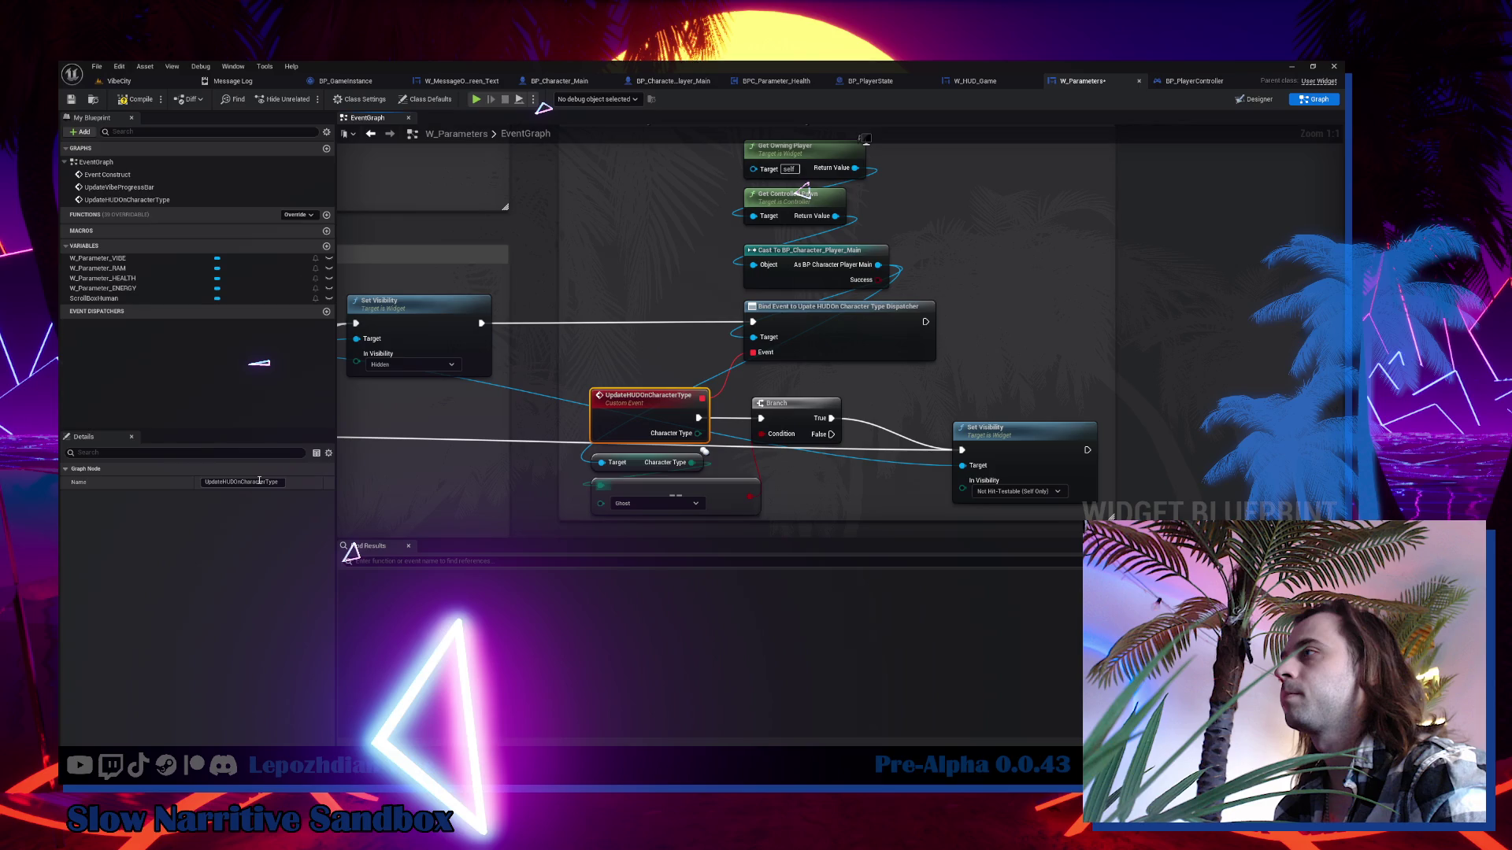
pyautogui.hotkey('ctrl', 'z')
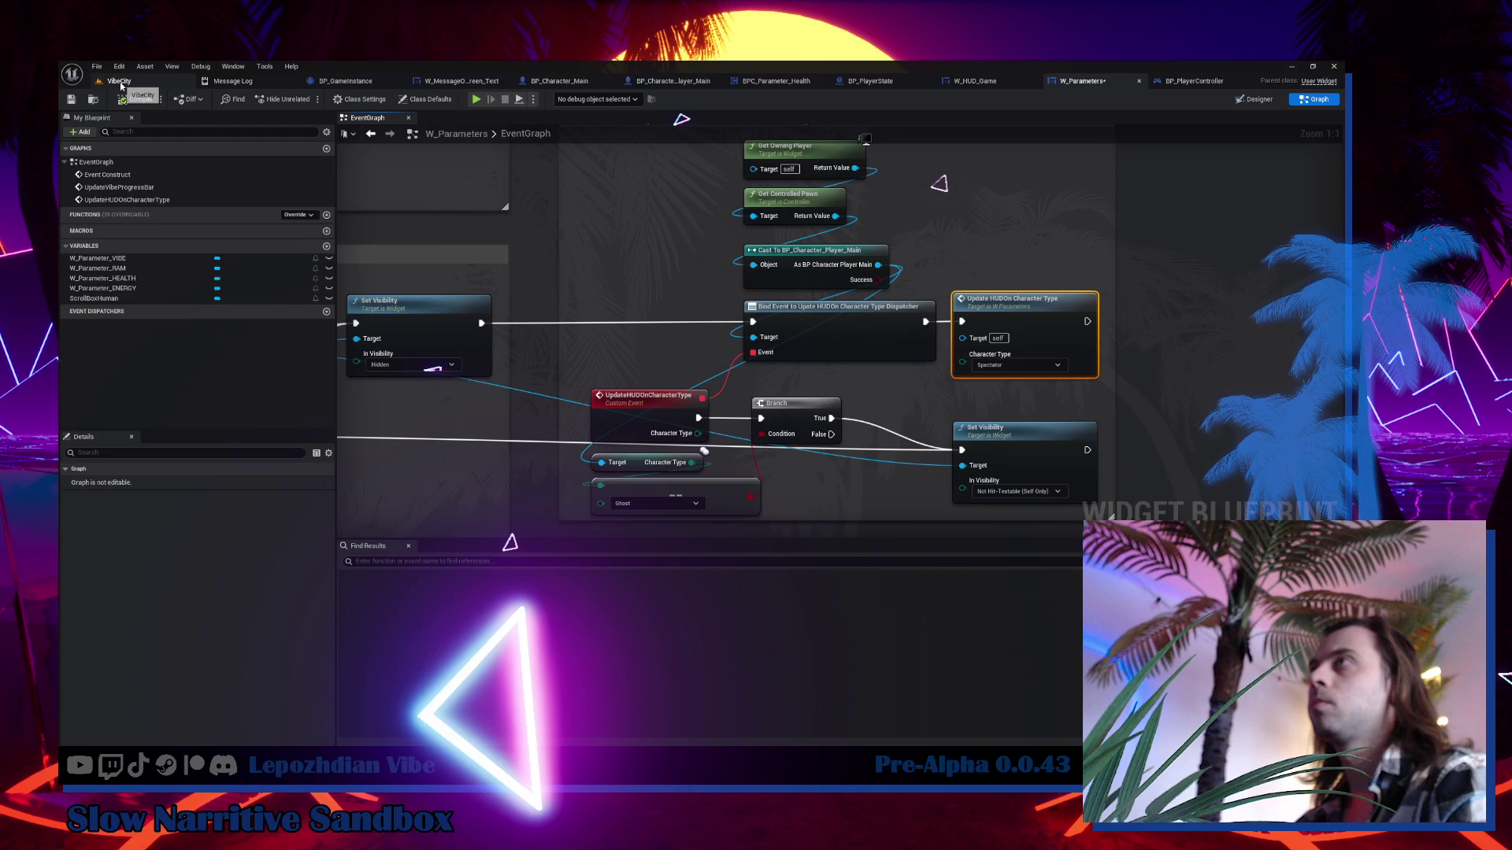
# Return to the running VibeCity game and bring up its in-game Audio settings menu.
pyautogui.click(119, 81)
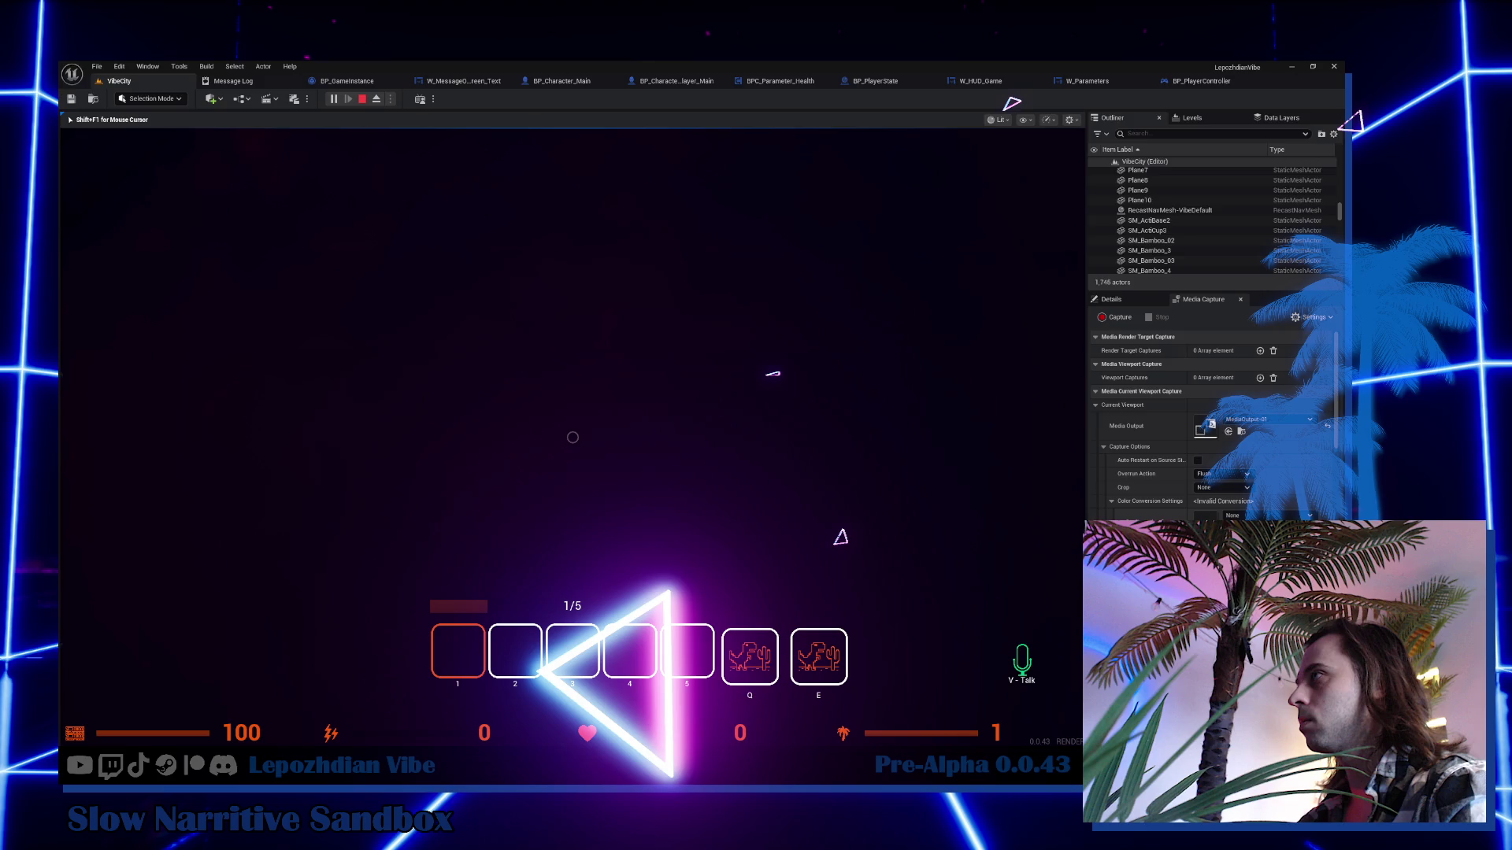
pyautogui.press('Escape')
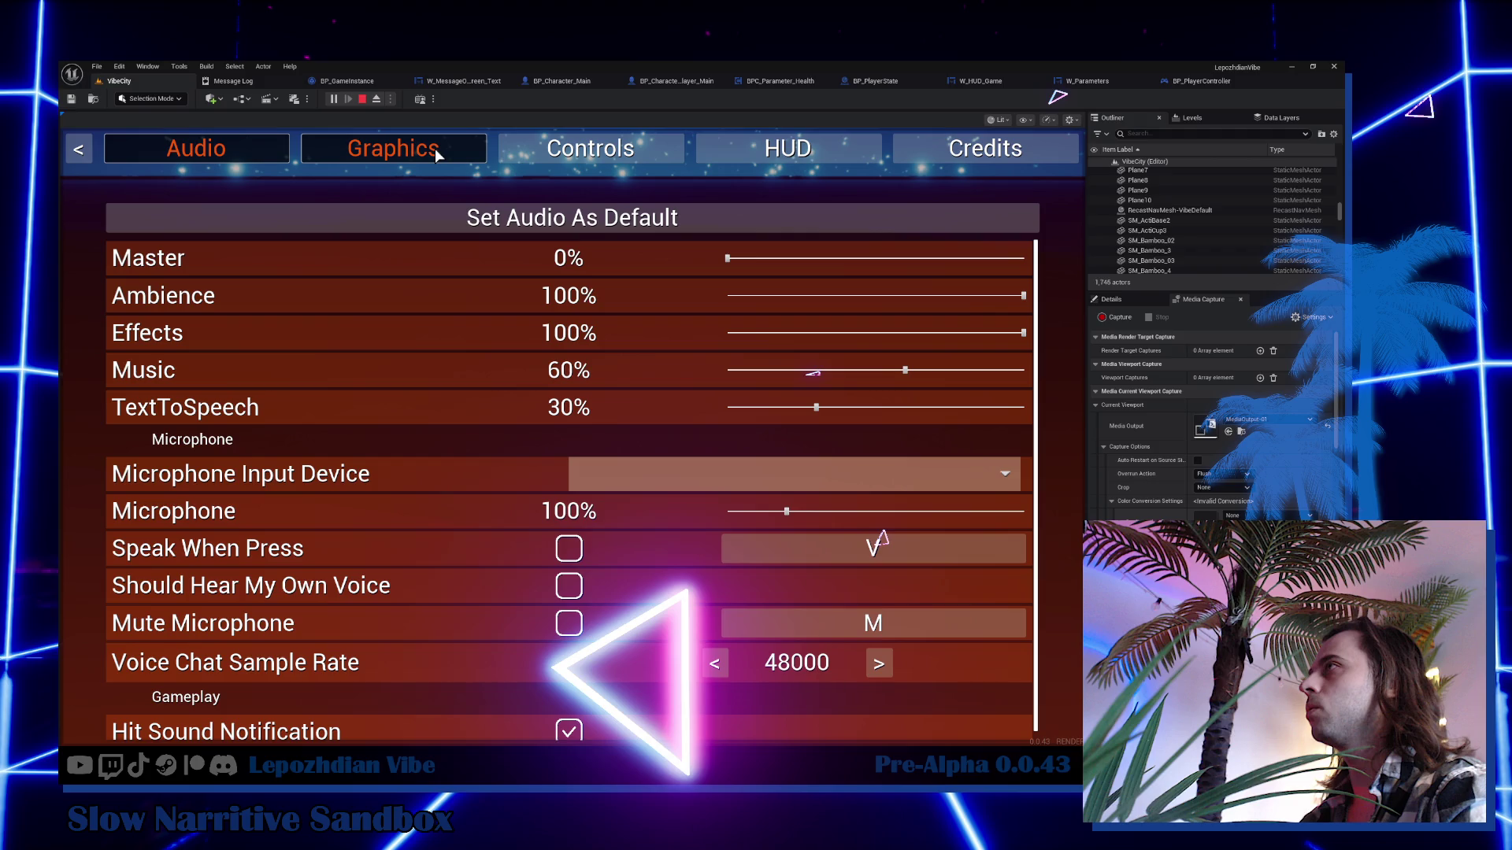
# View the Graphics settings, then close the menu to resume play with the health-100 HUD.
pyautogui.click(437, 155)
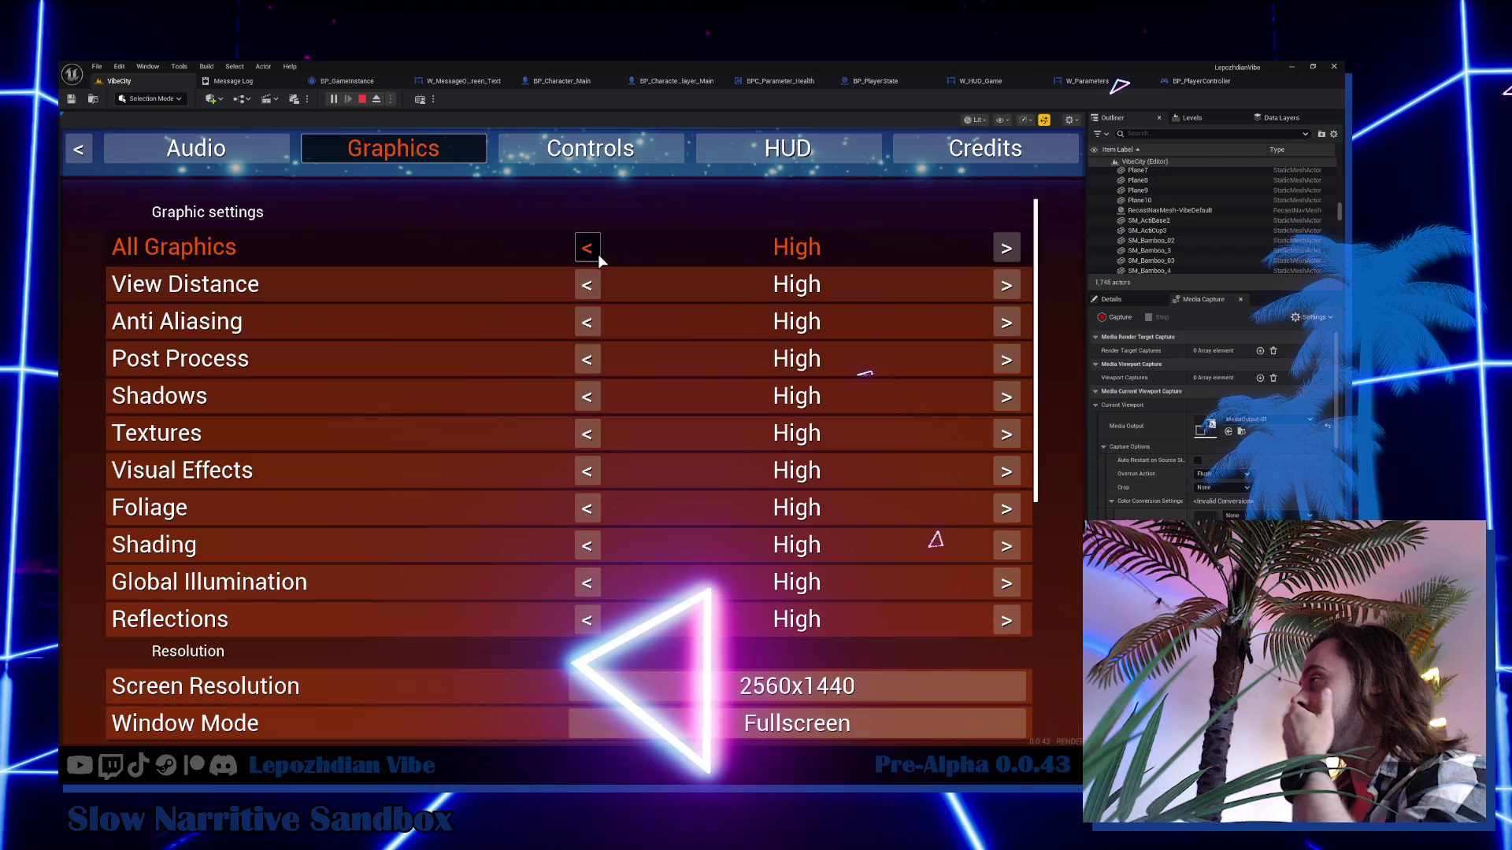
pyautogui.press('Escape')
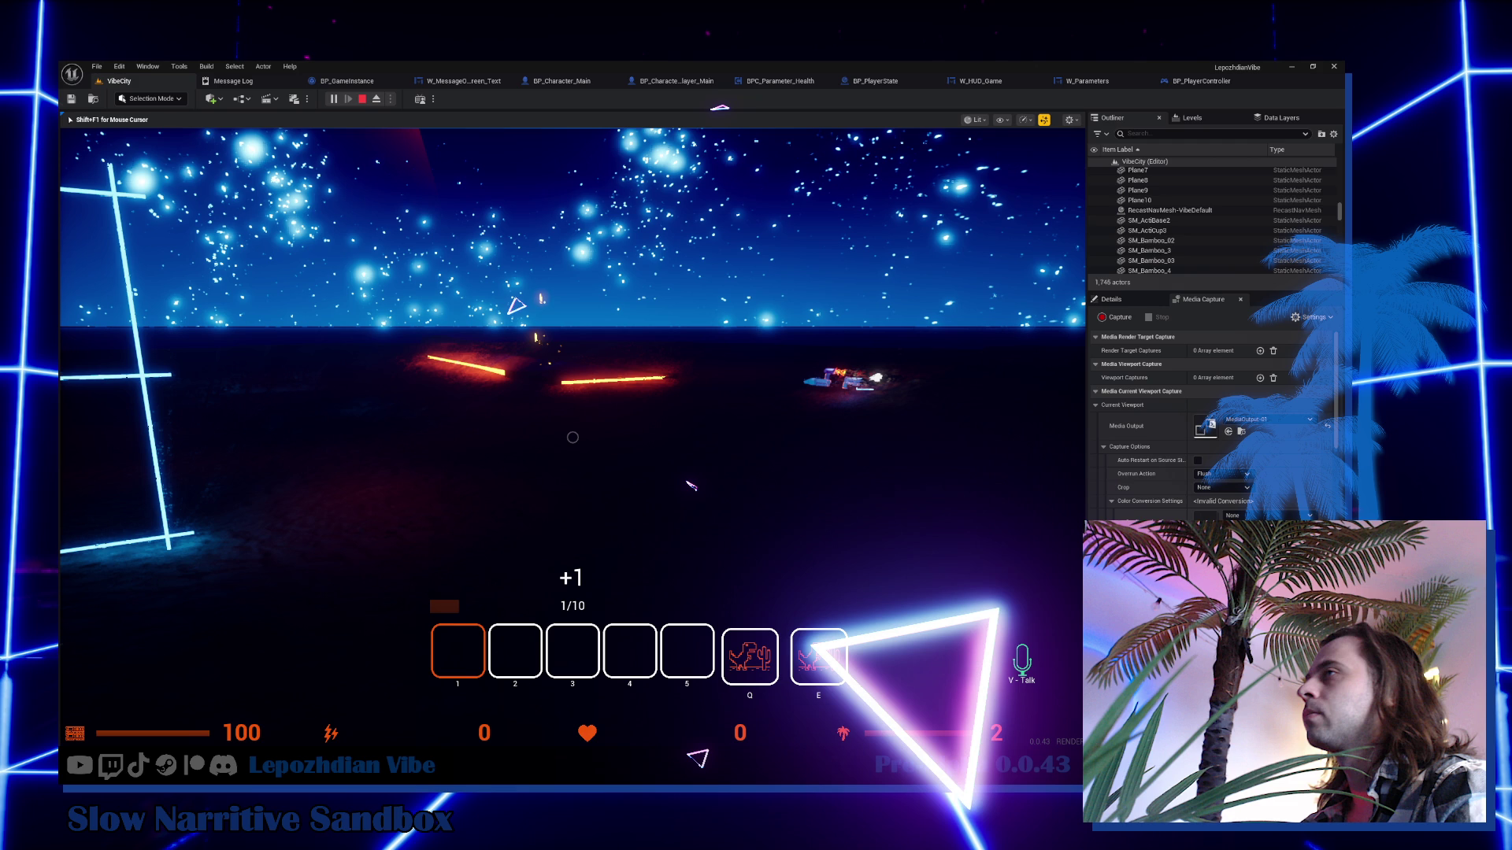
# Switch to Obsidian's OFF.STREAM note listing GamePlay, Visuals and Ui items.
pyautogui.hotkey('alt', 'Tab')
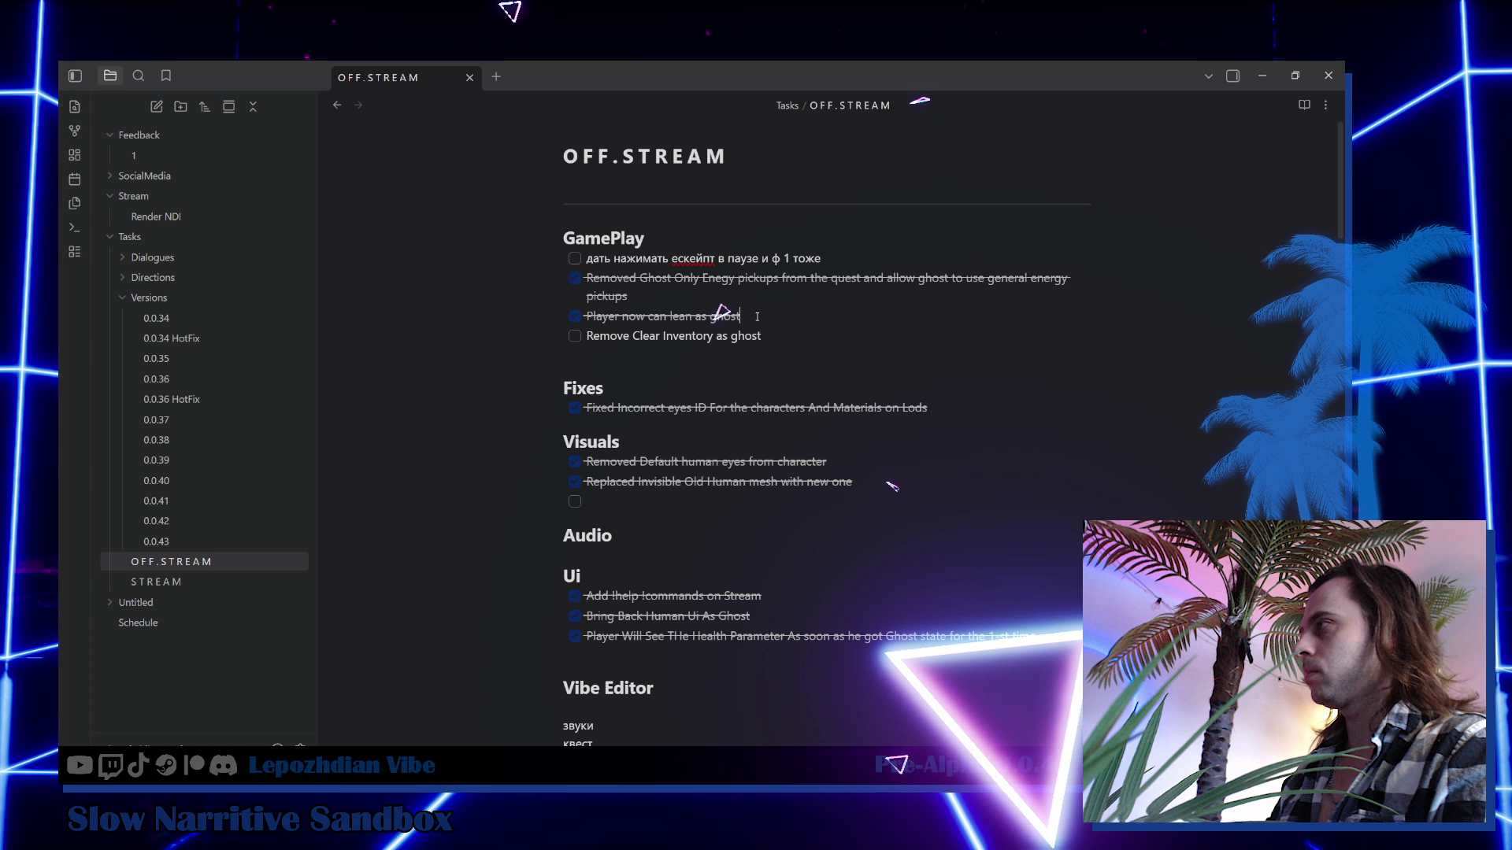
# Add a task 'When player dies in non tournament game mode he becomes a ghost' below the lean-as-ghost task.
pyautogui.press('Return')
pyautogui.write('When player dies in non tour')
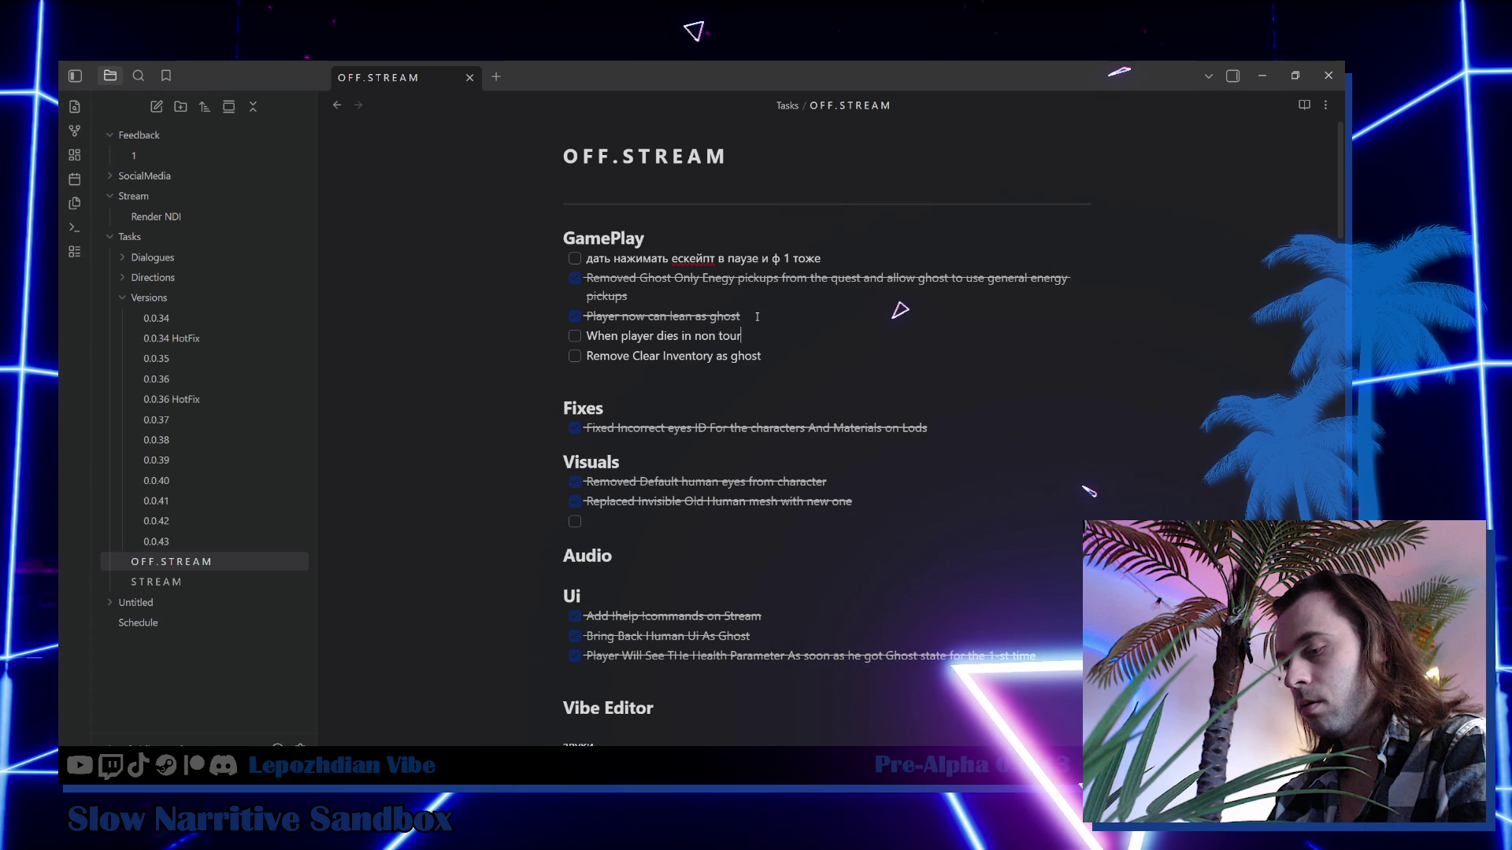
pyautogui.write('nament game mode he bec')
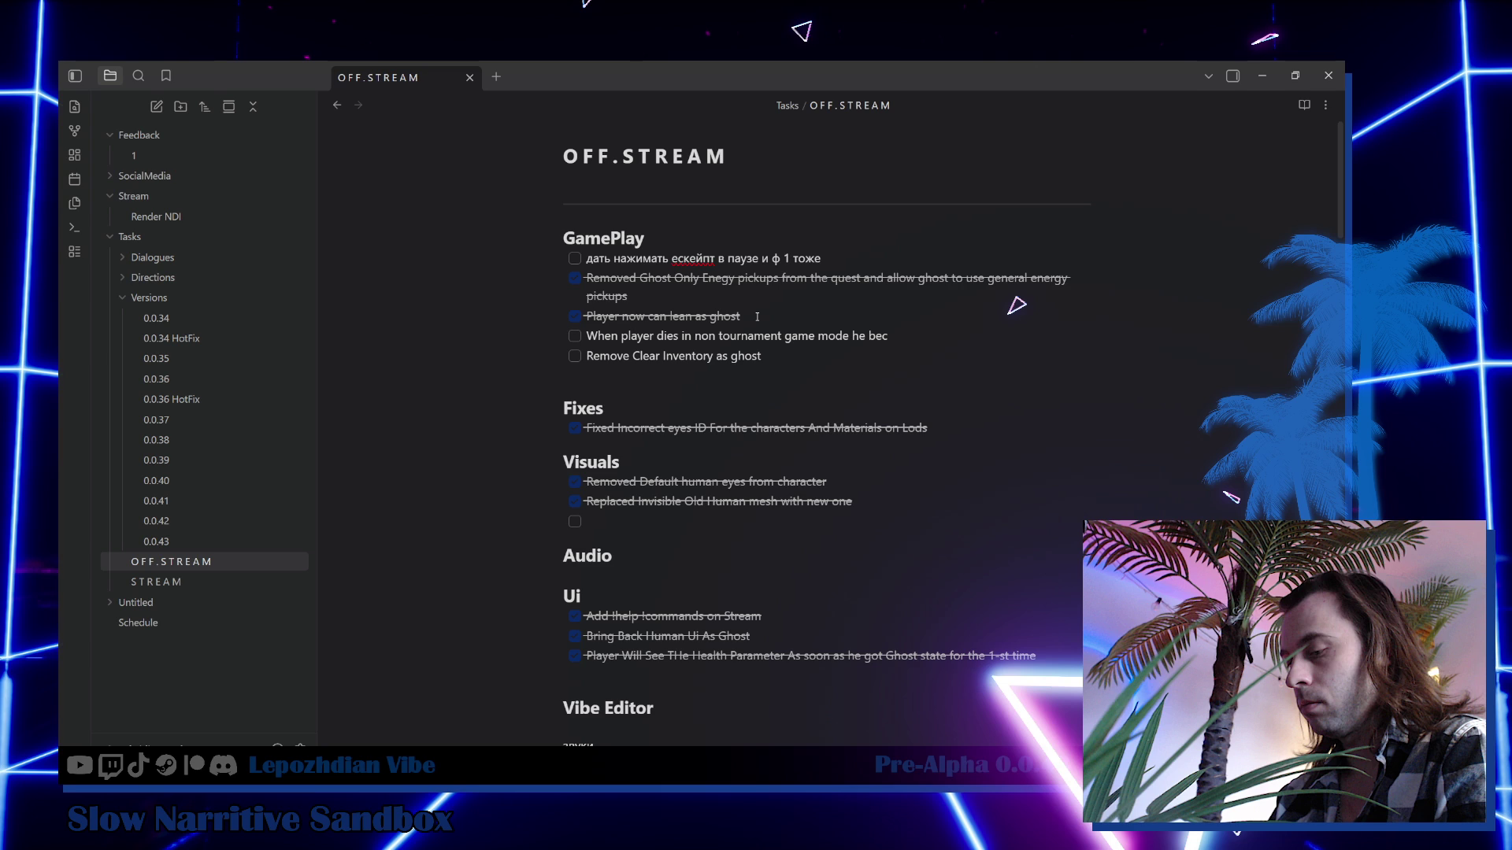
pyautogui.write('omes ')
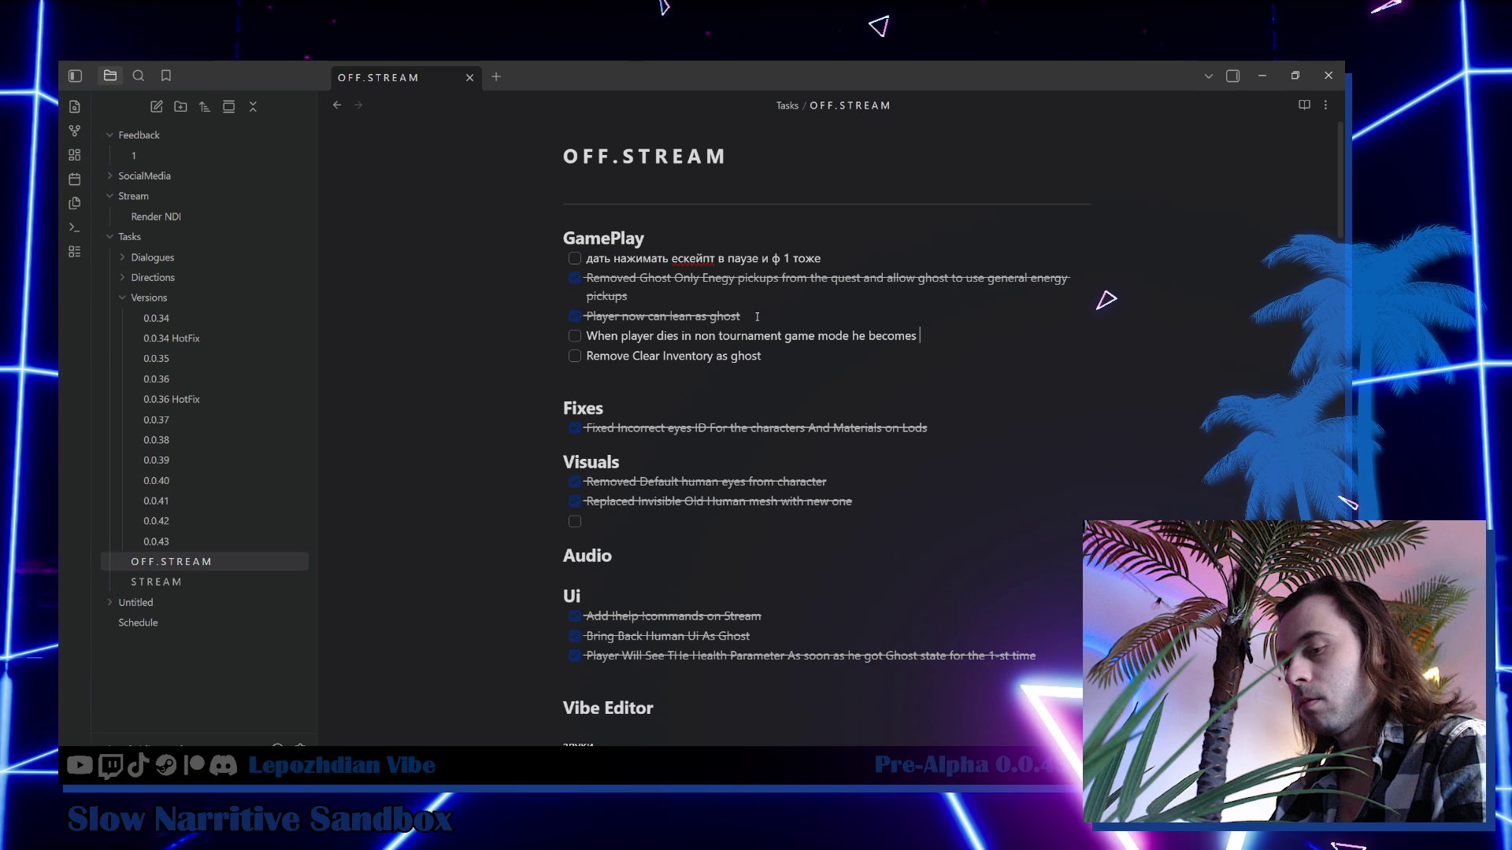
pyautogui.write('a ghost')
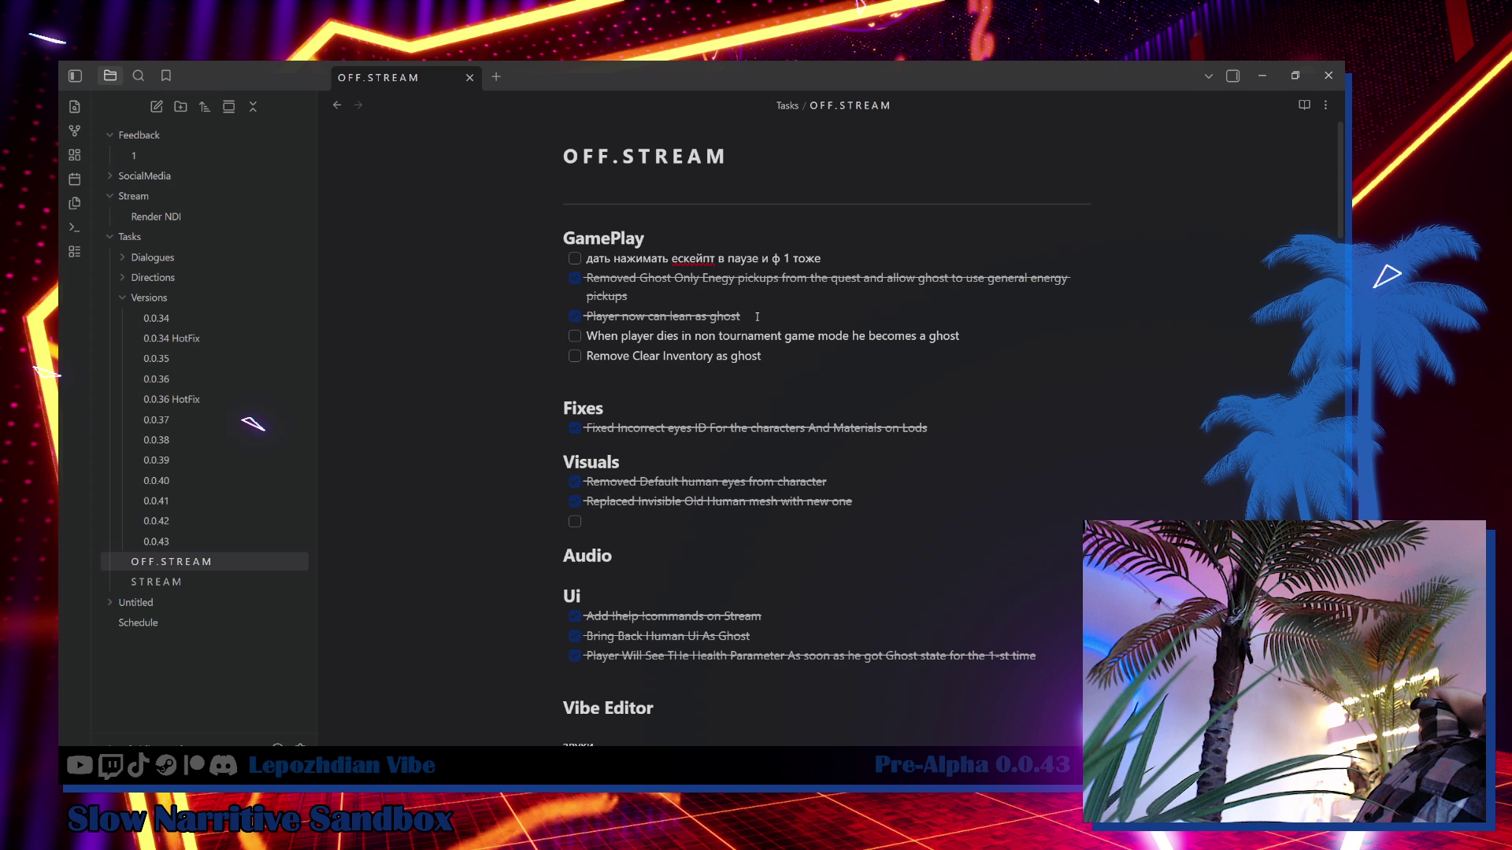
# Mark that task done and append 'and resurrects as ghost at location of death'.
pyautogui.click(753, 336)
pyautogui.hotkey('ctrl', 'Return')
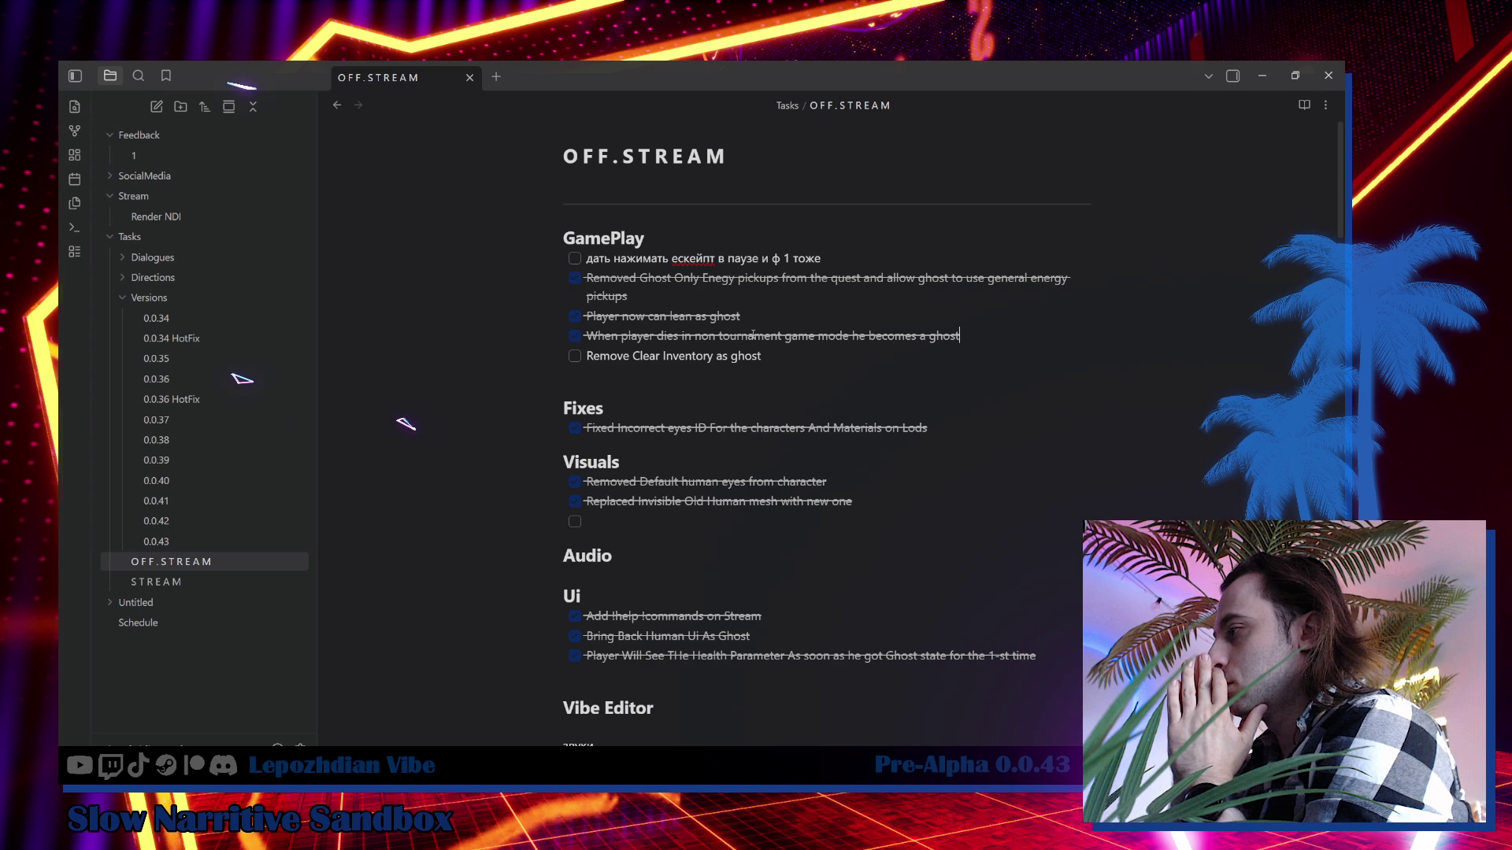
pyautogui.write(' and r')
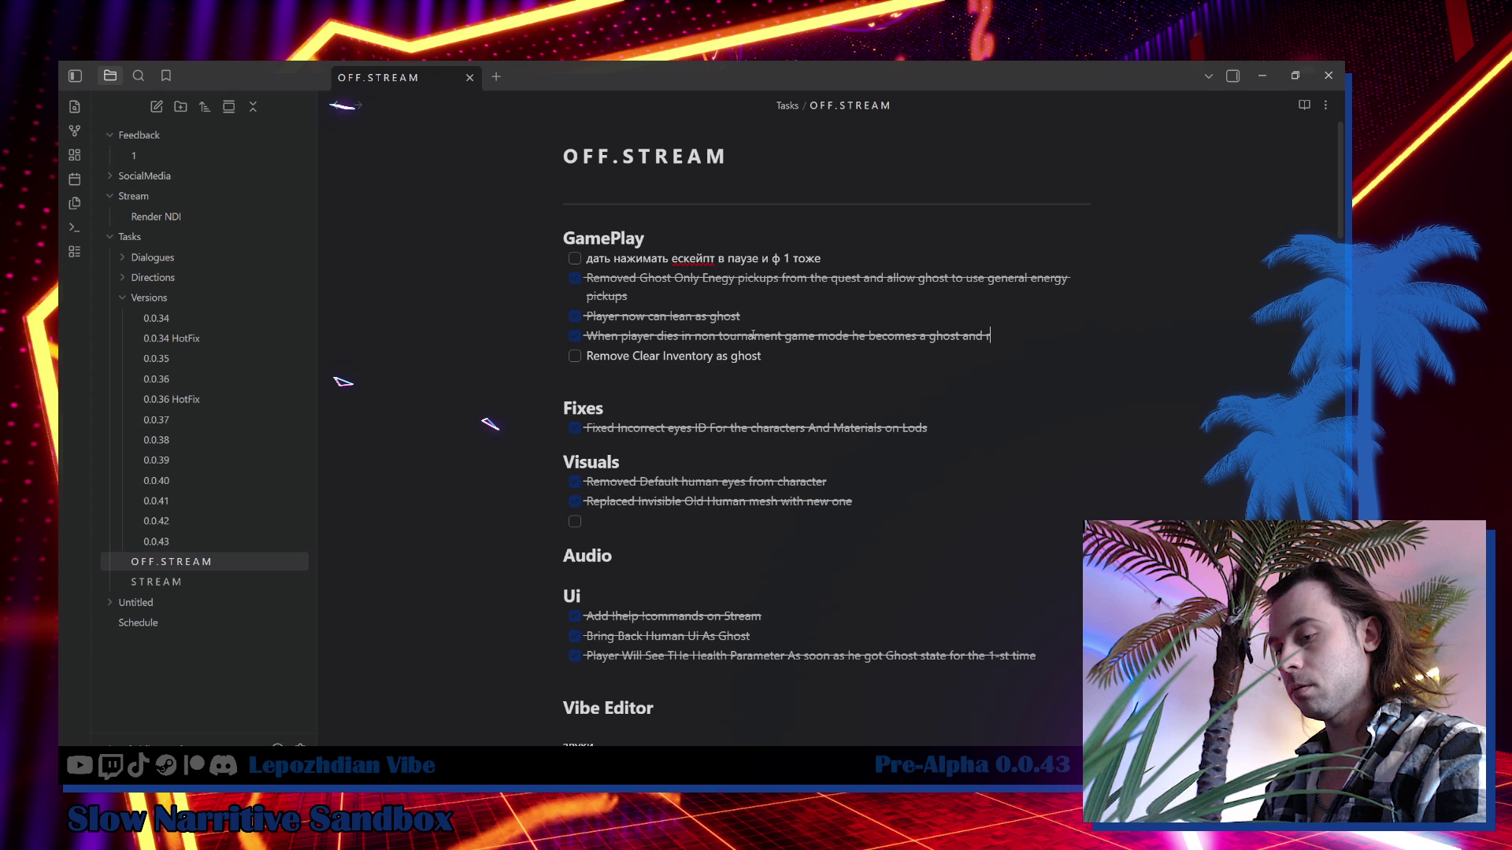
pyautogui.write('esurr')
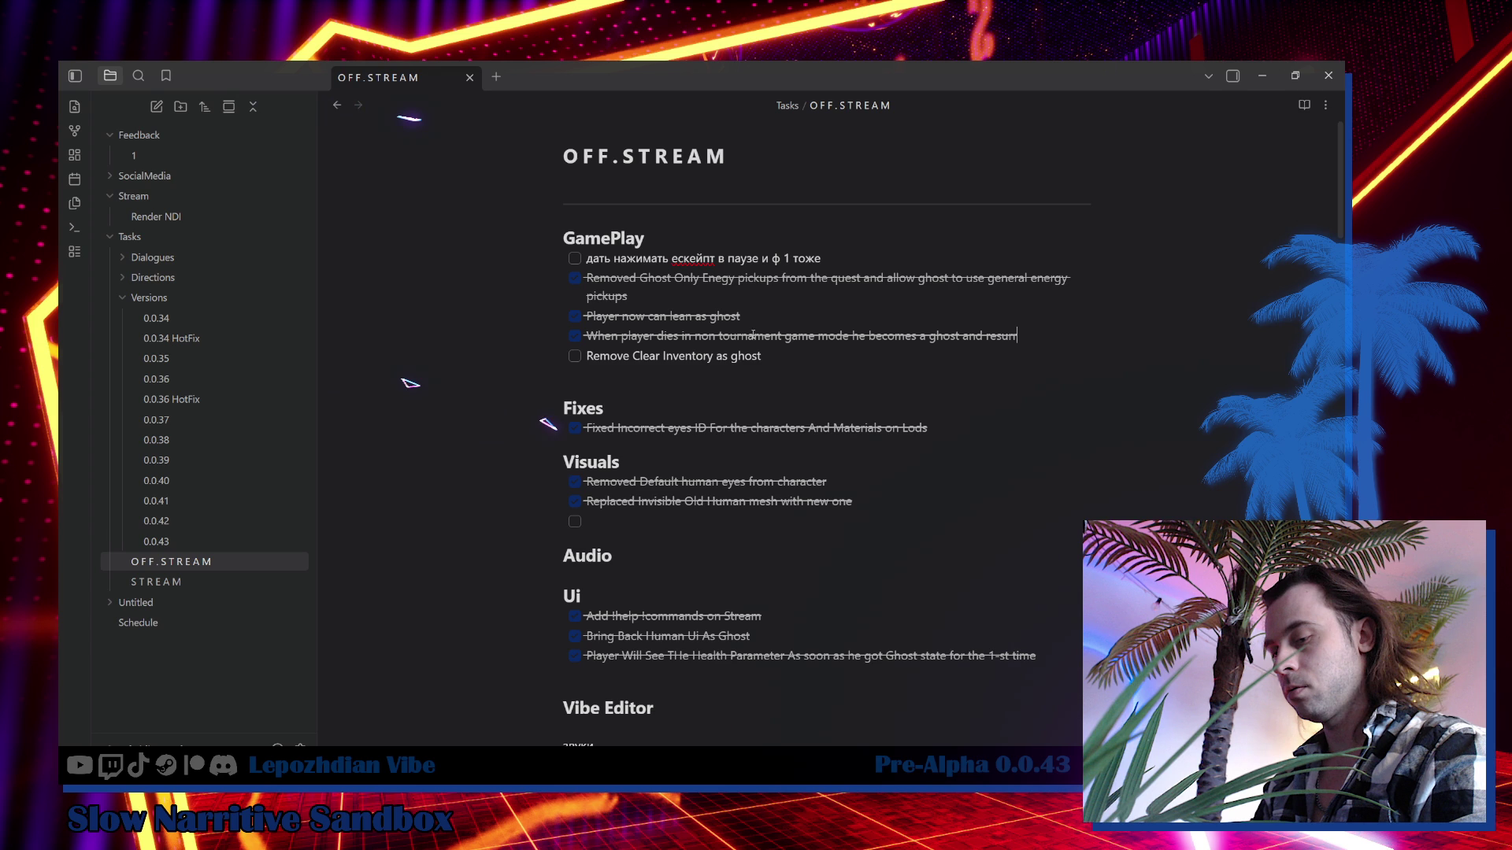
pyautogui.write('ects as ghost')
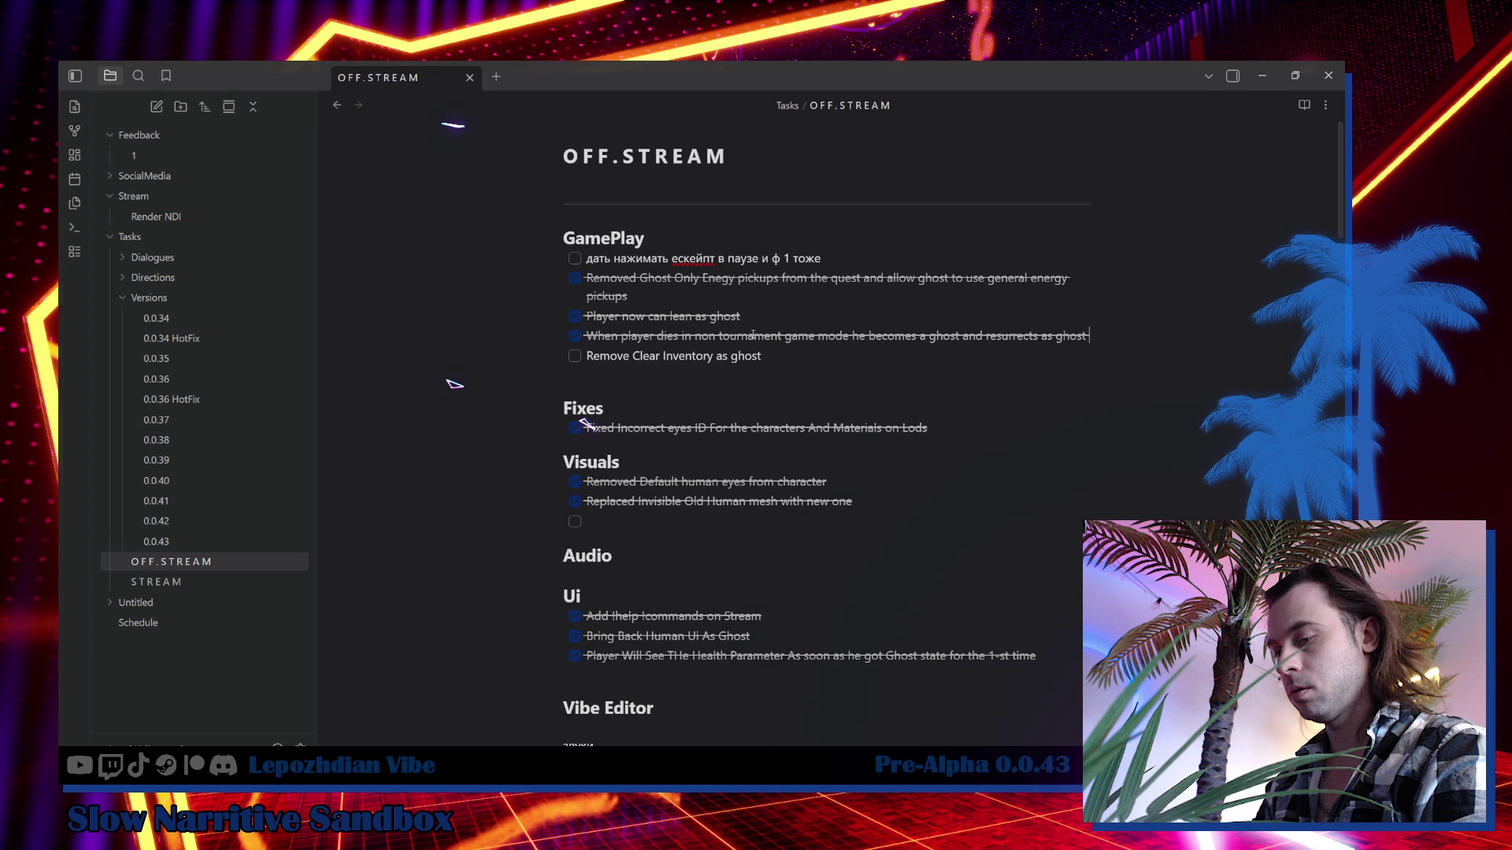
pyautogui.write(' at locat')
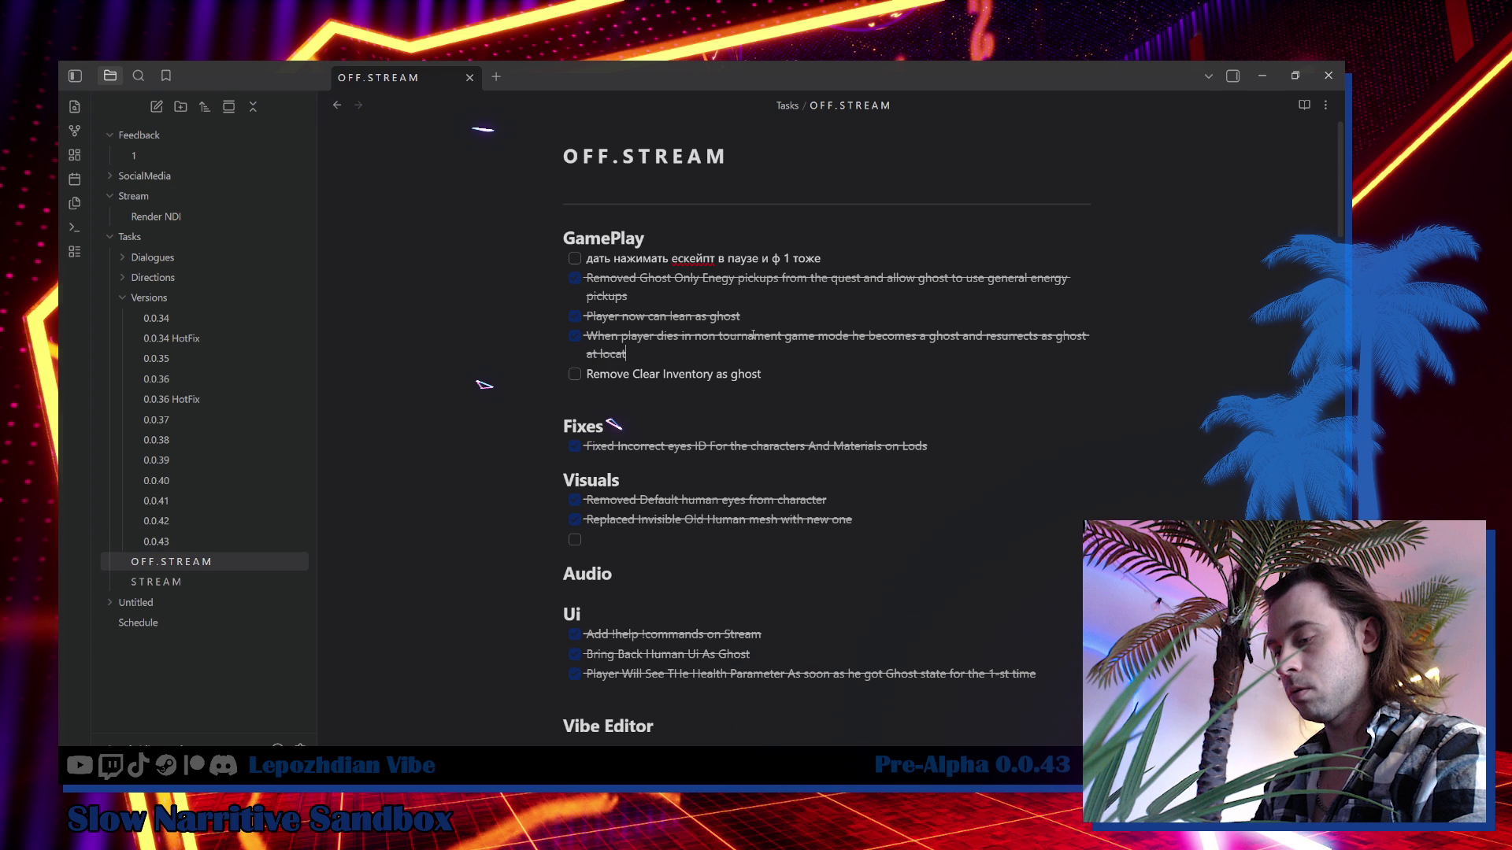
pyautogui.write('ion of death')
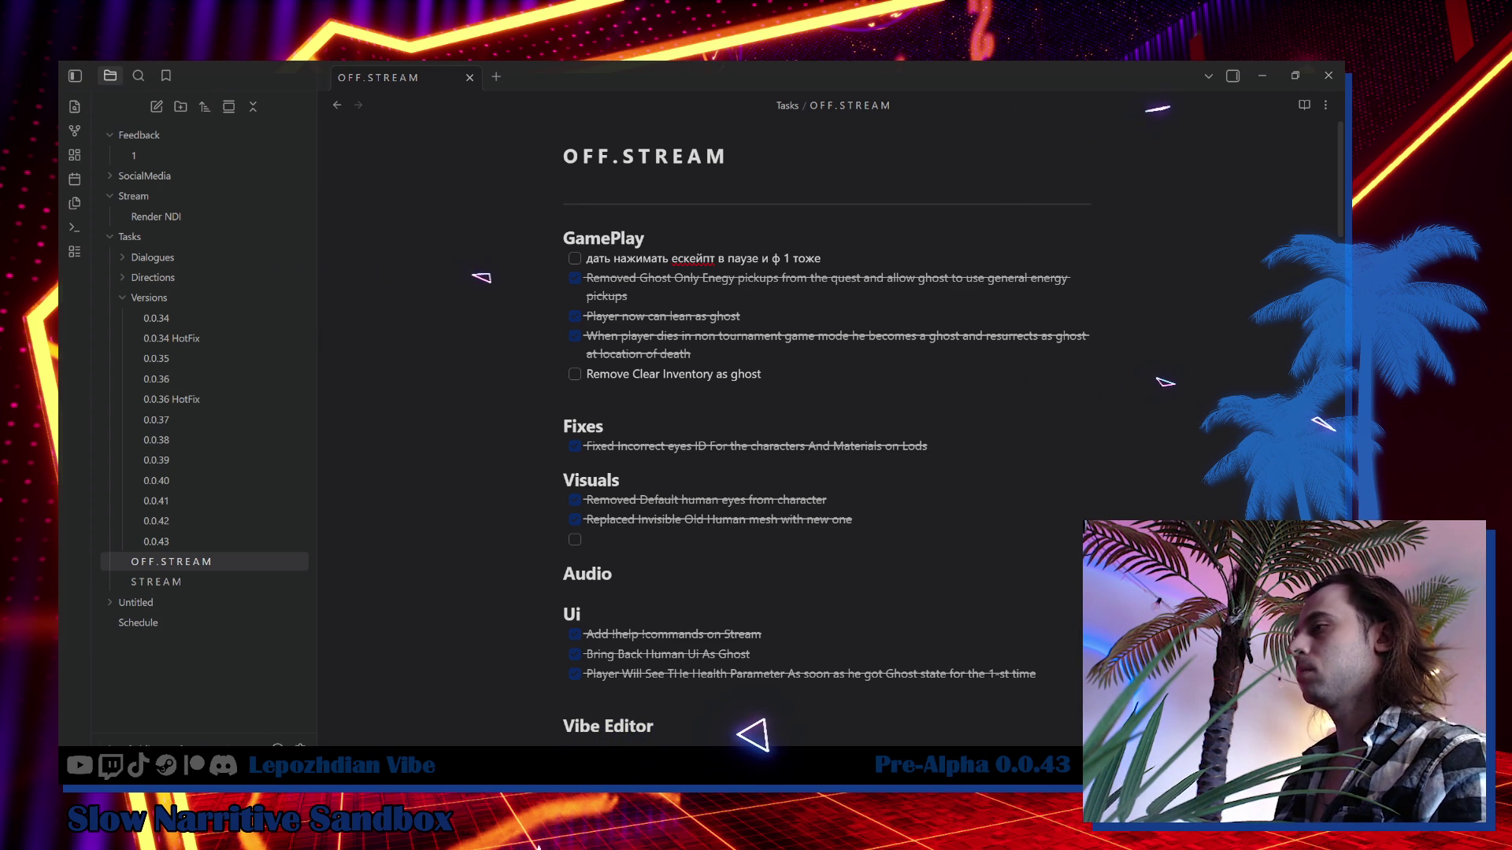
pyautogui.hotkey('alt', 'Tab')
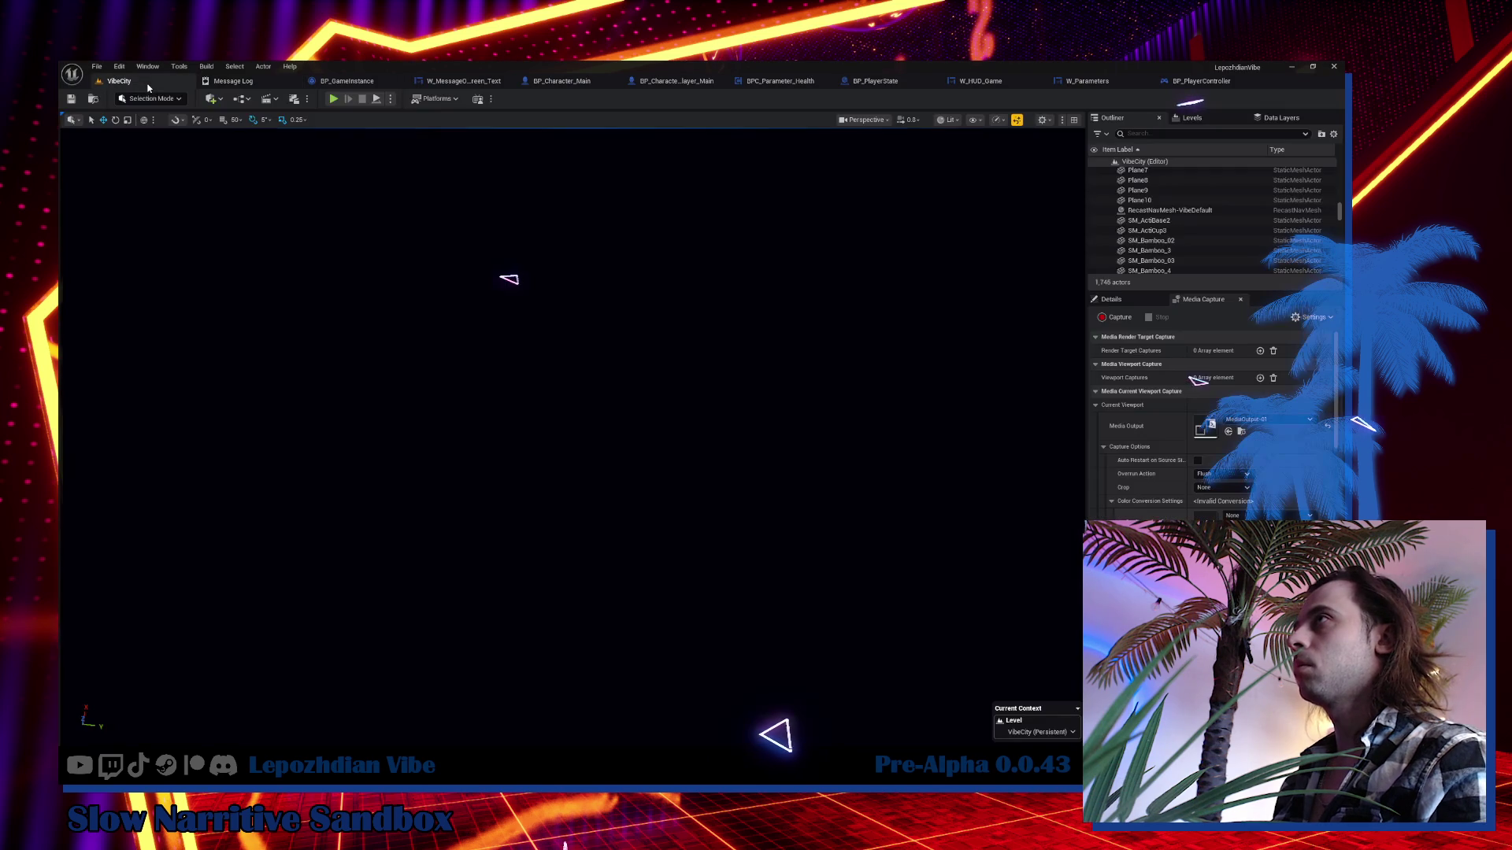
# Open W_HUD_Game, go into the W_Inventory Designer, and select HorizontalBoxGhostSkills.
pyautogui.hotkey('ctrl', 'space')
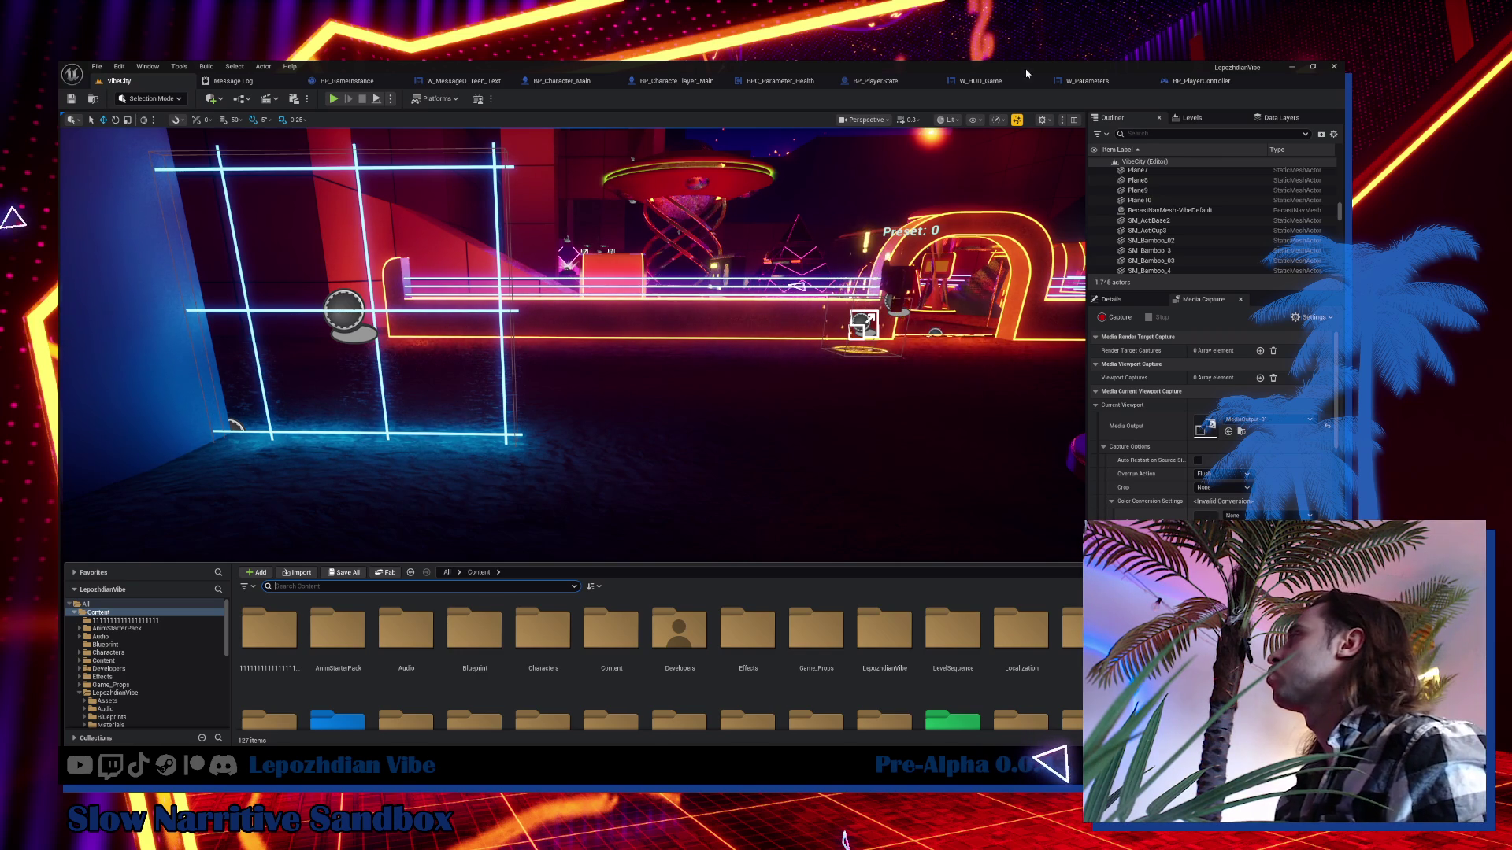
pyautogui.click(989, 84)
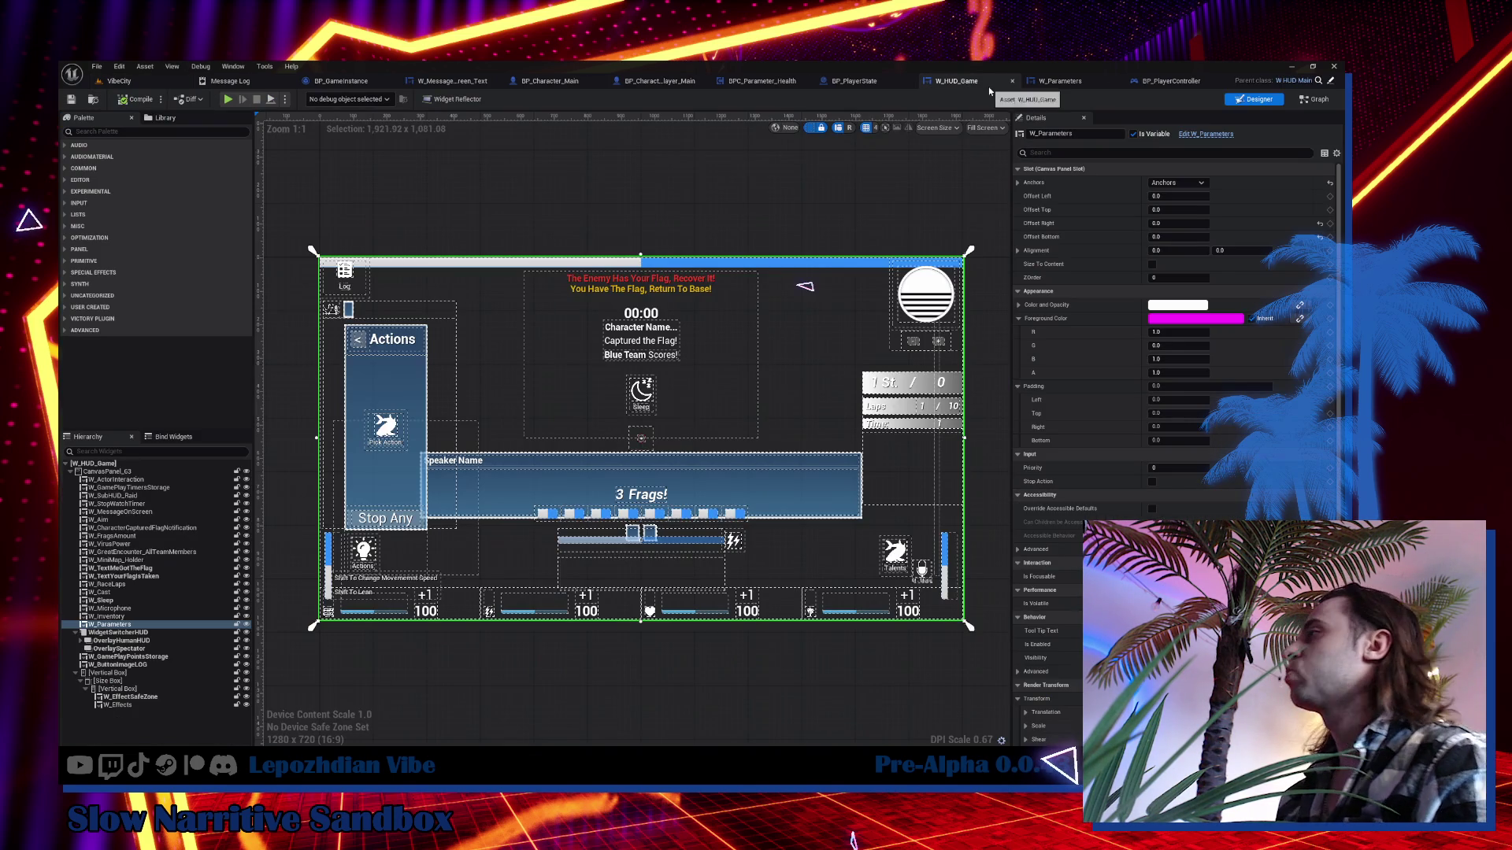
pyautogui.click(161, 616)
pyautogui.click(1218, 135)
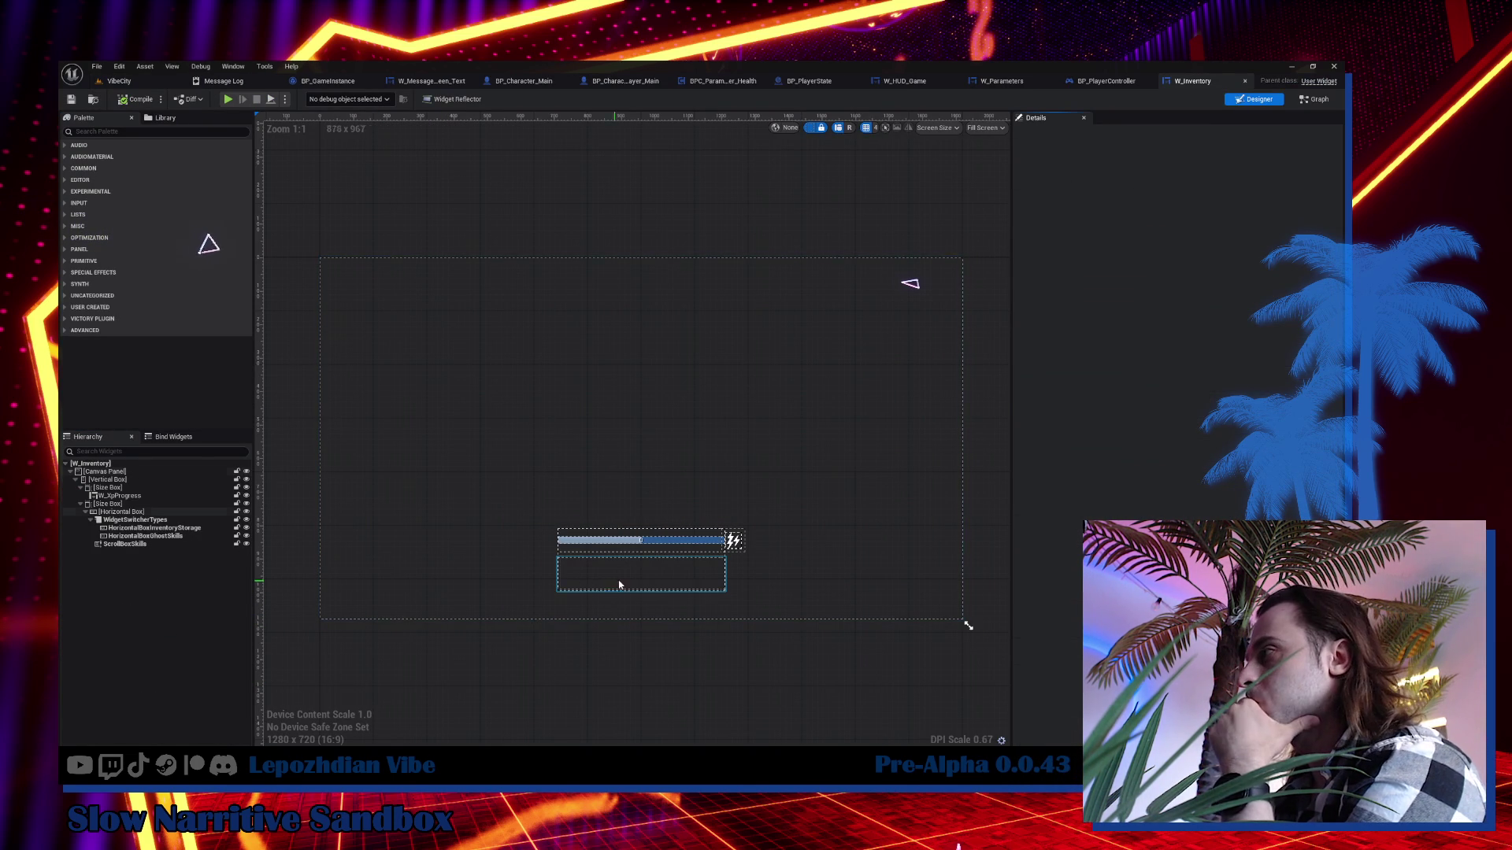
pyautogui.click(175, 537)
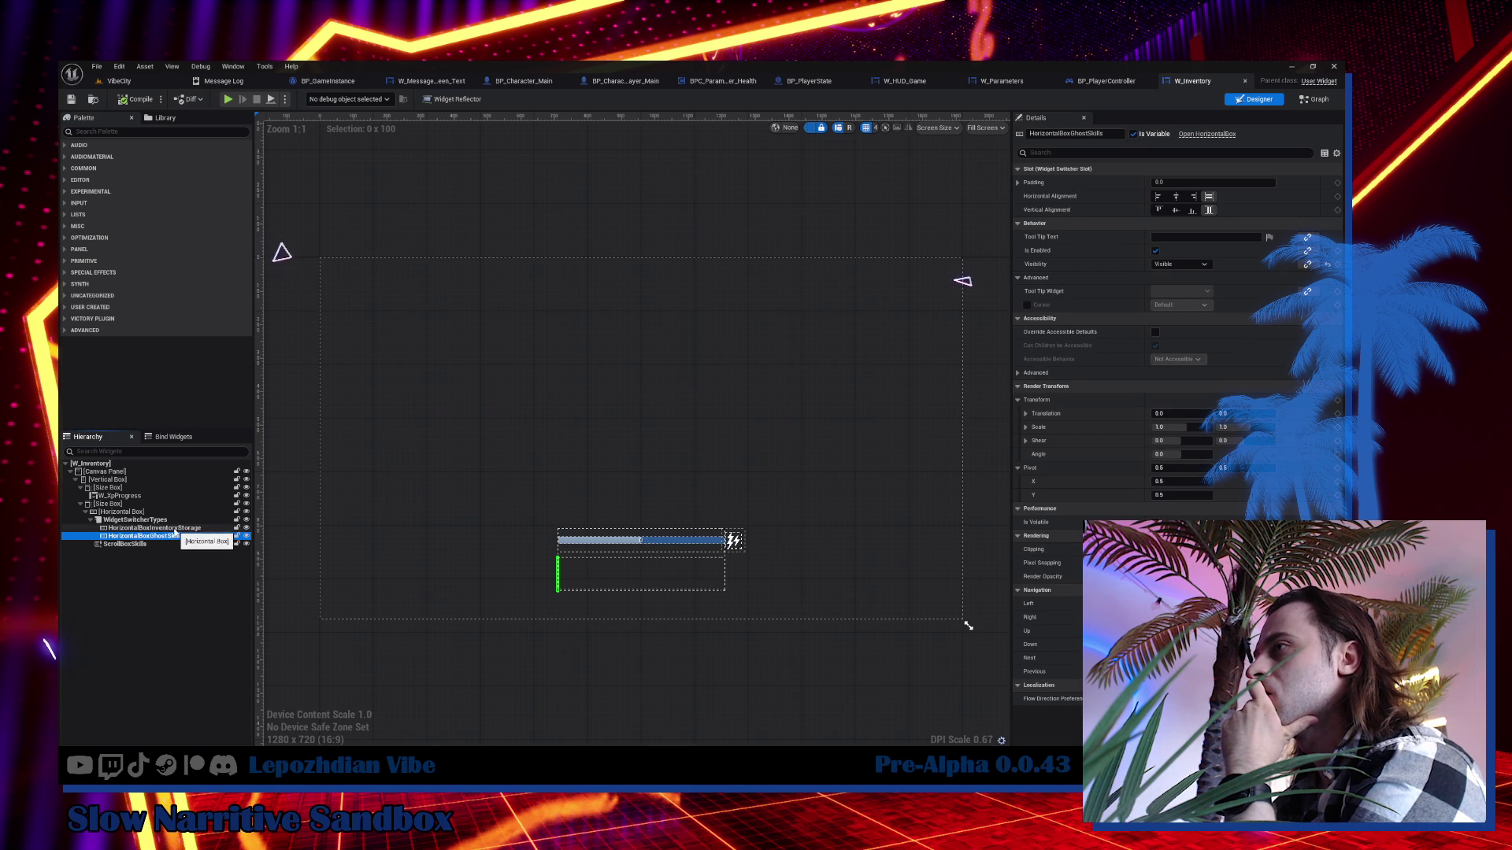
# Move HorizontalBoxInventoryStorage out of WidgetSwitcherTypes to sit after ScrollBoxSkills.
pyautogui.click(164, 528)
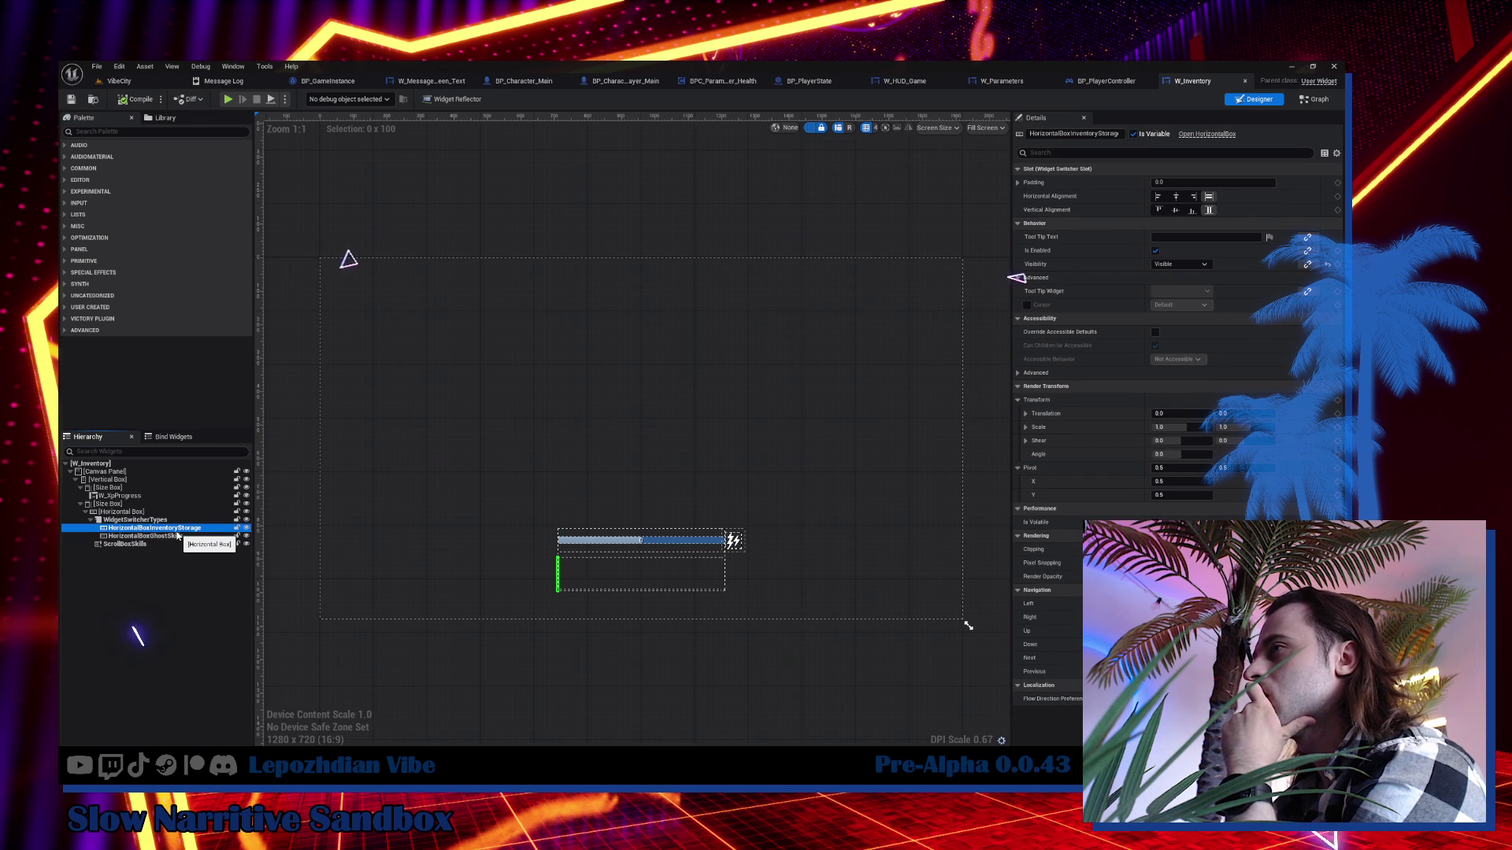
pyautogui.click(1311, 103)
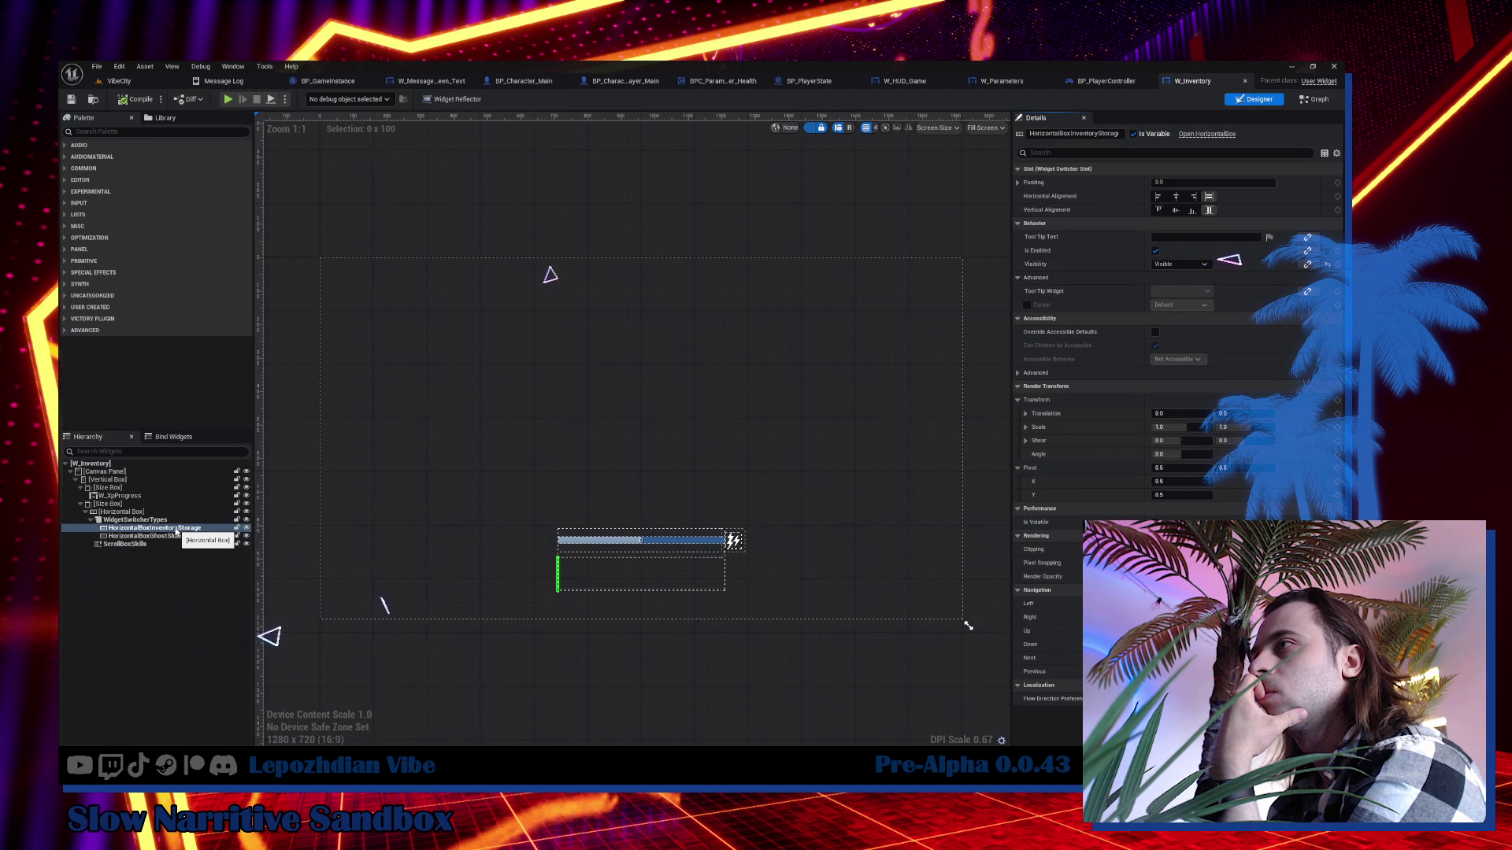
pyautogui.doubleClick(156, 529)
pyautogui.moveTo(145, 518); pyautogui.dragTo(145, 516)
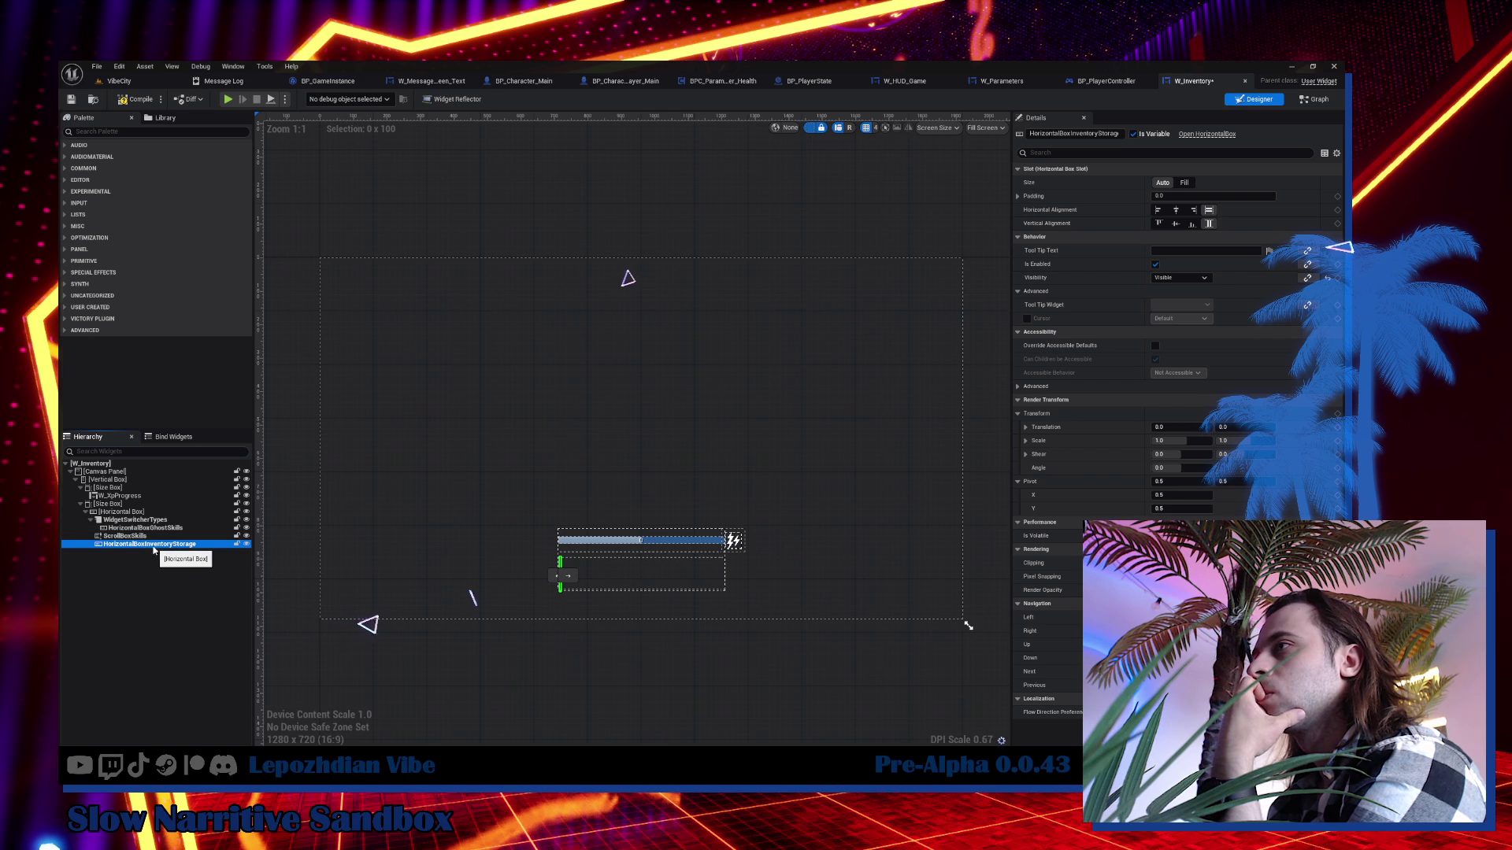
pyautogui.click(146, 537)
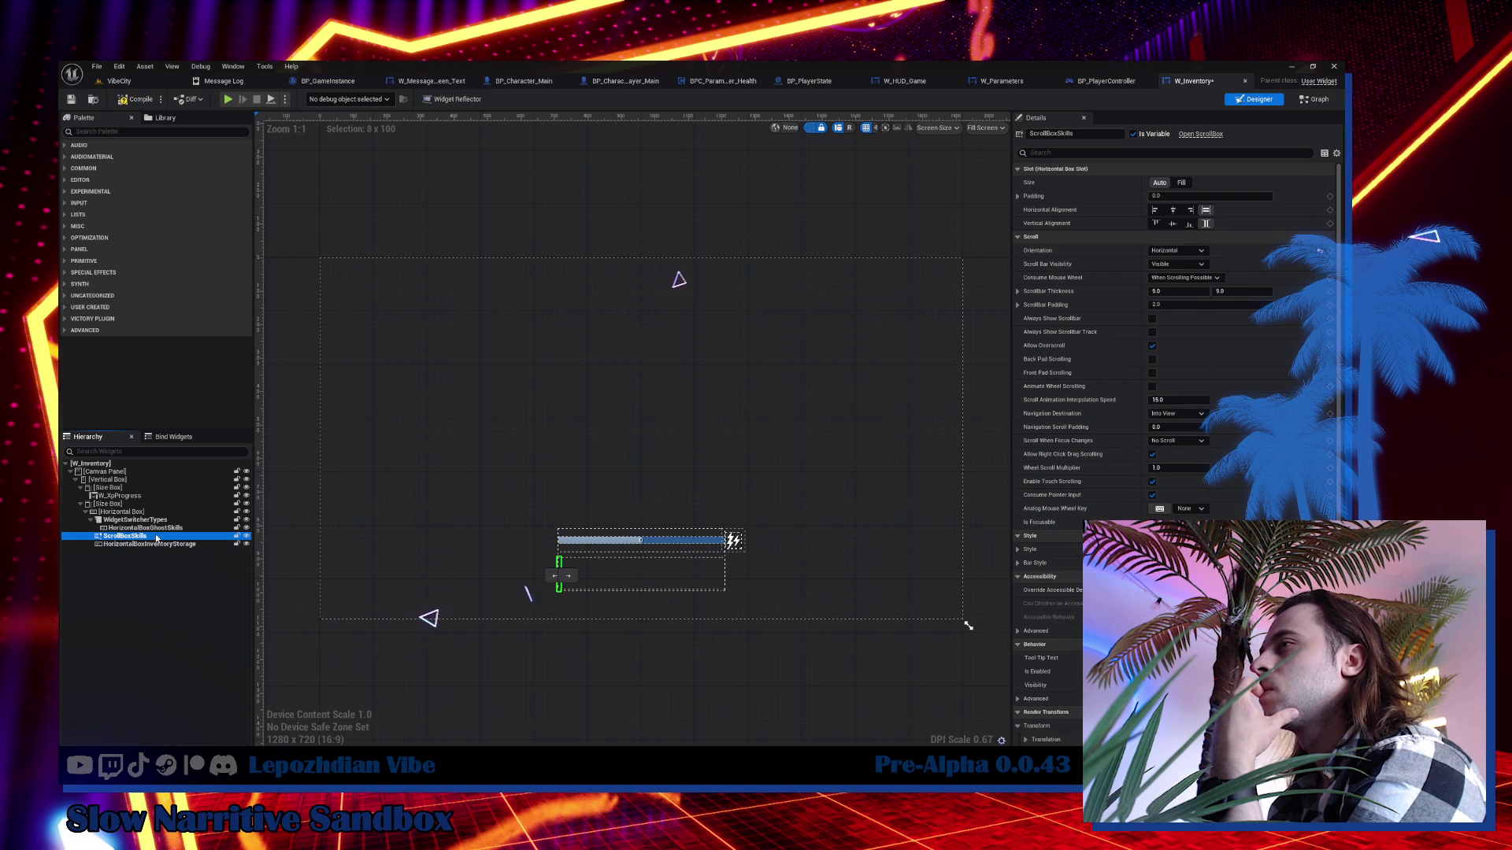
# Try deleting HorizontalBoxGhostSkills, cancel because it is still referenced, and view the event graph.
pyautogui.click(158, 528)
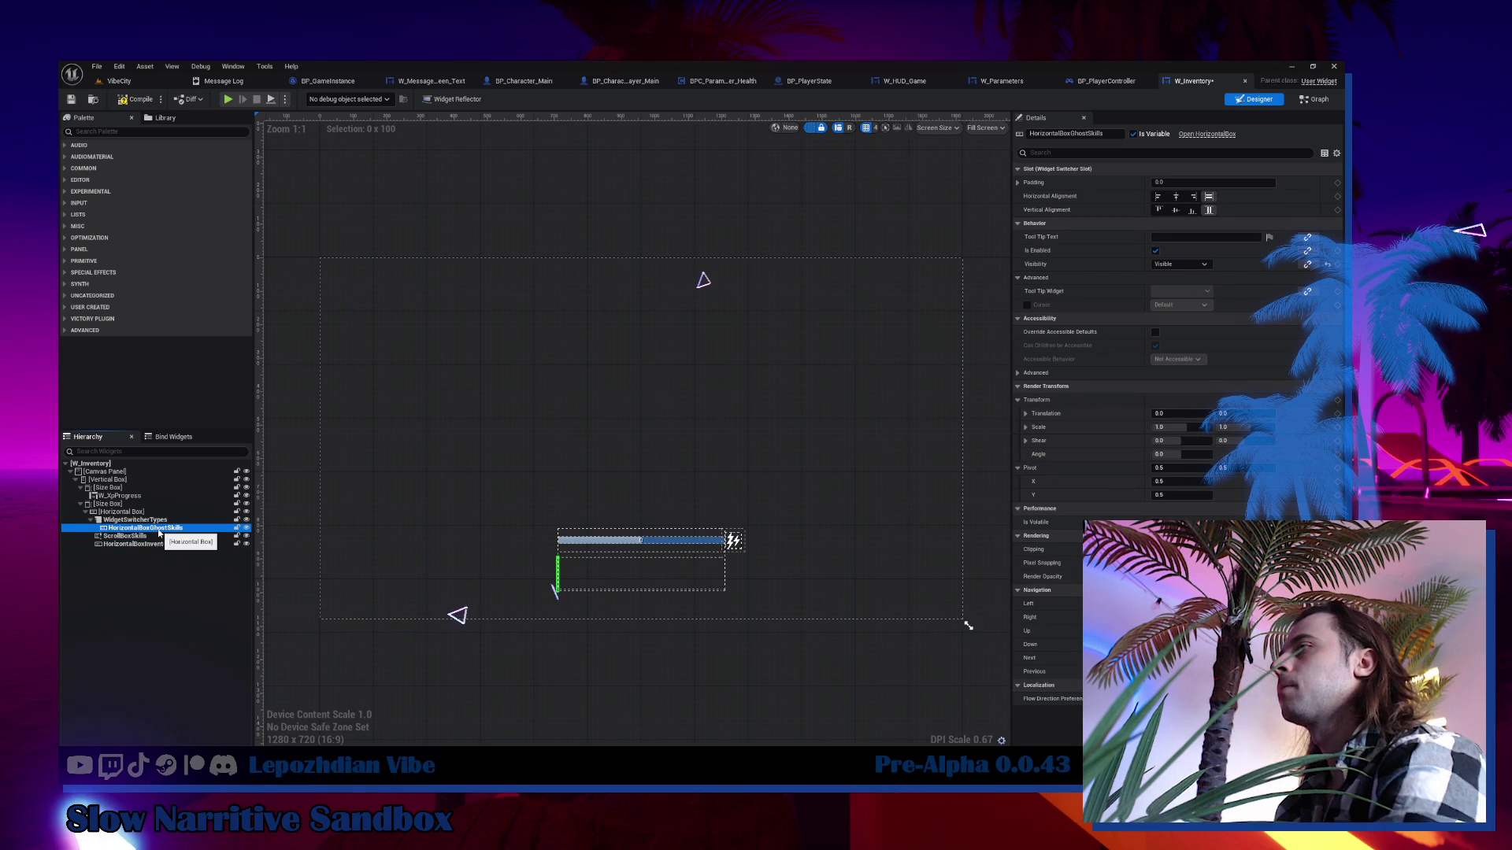
pyautogui.press('Delete')
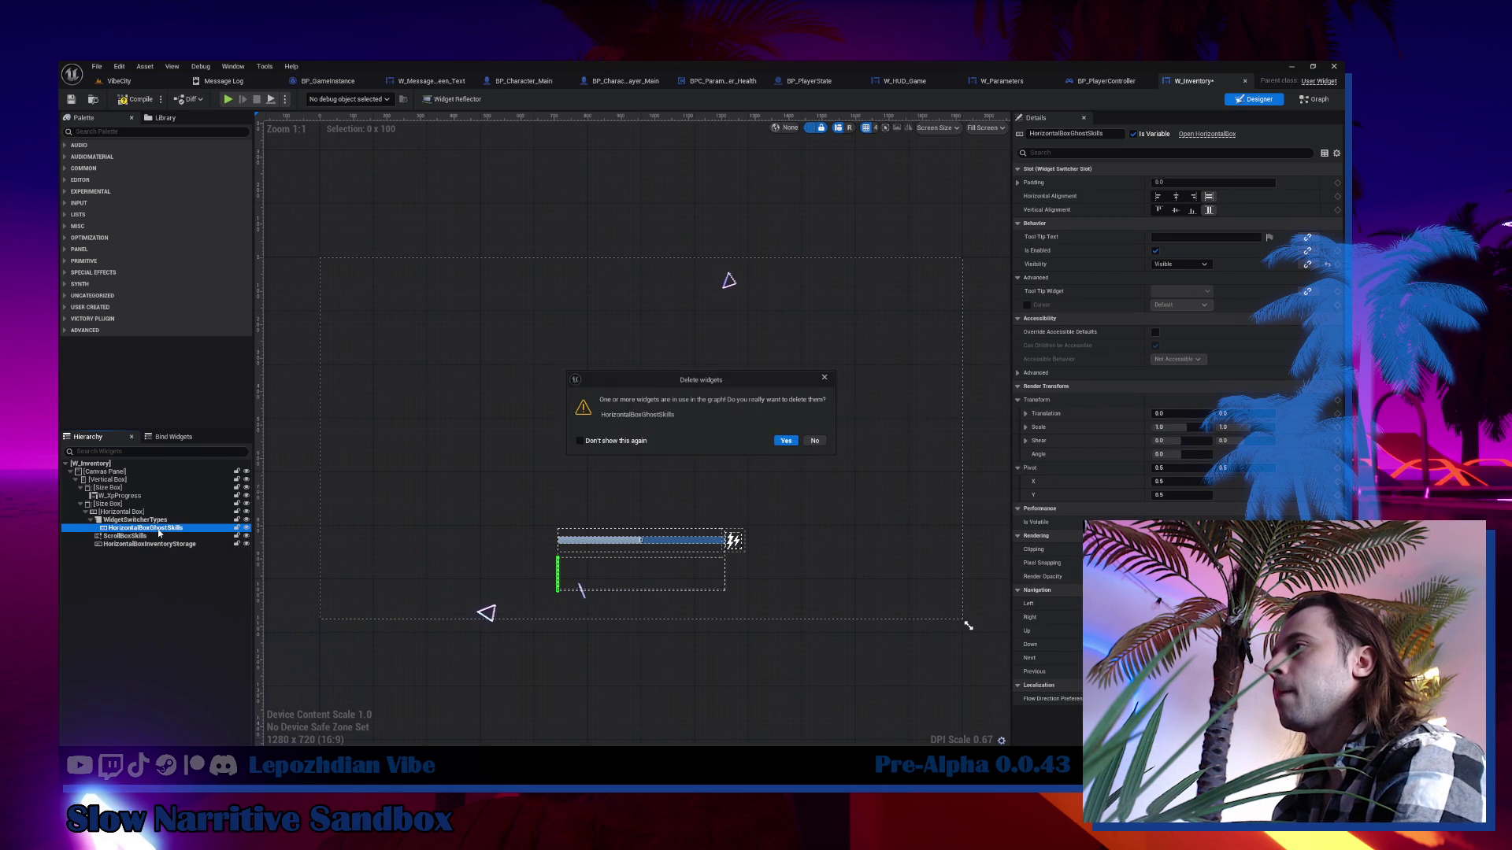
pyautogui.click(815, 441)
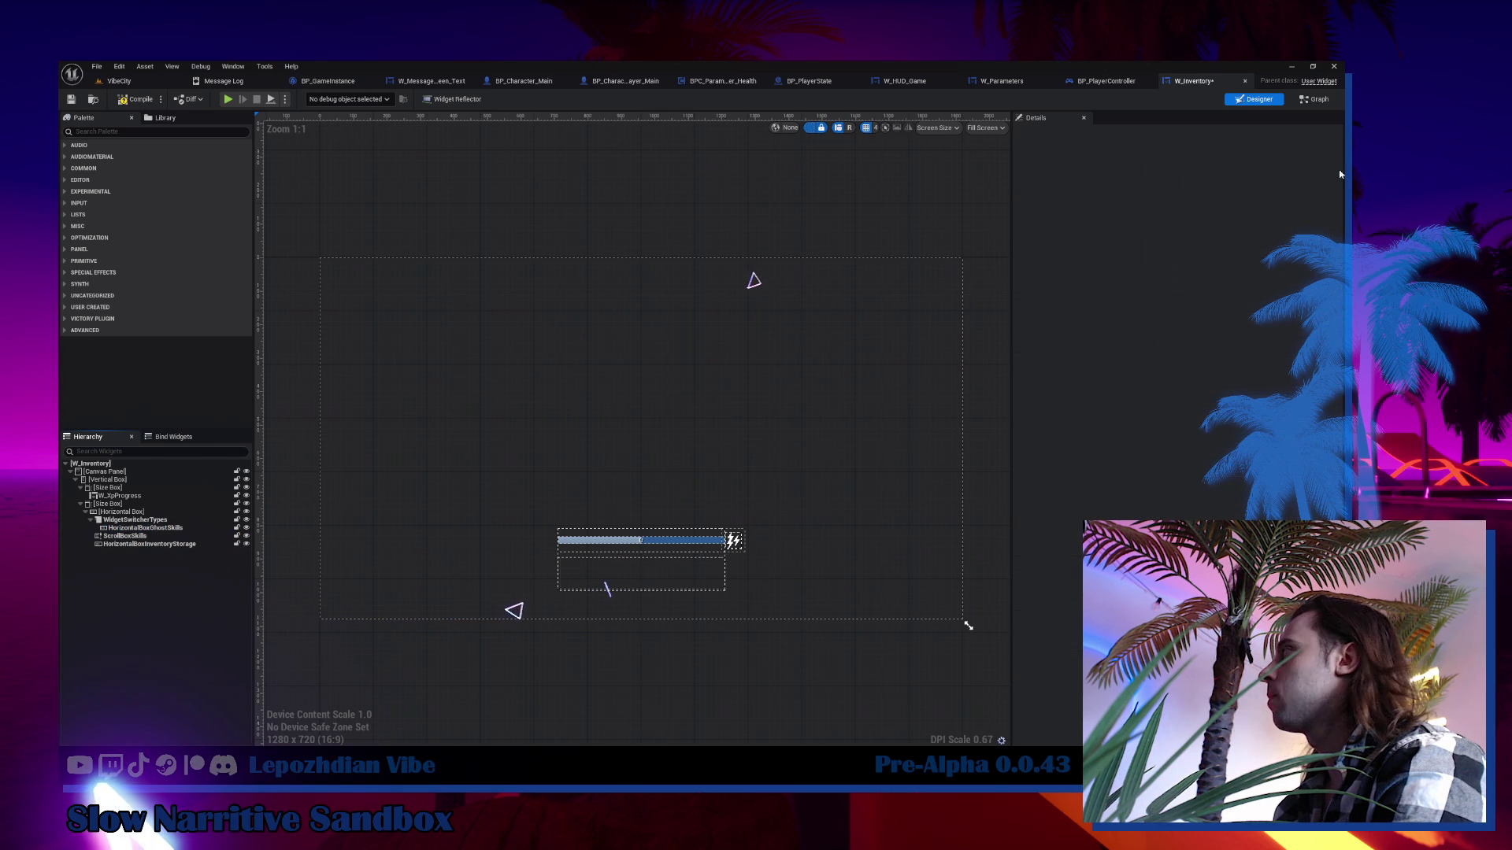
pyautogui.click(135, 520)
pyautogui.click(162, 529)
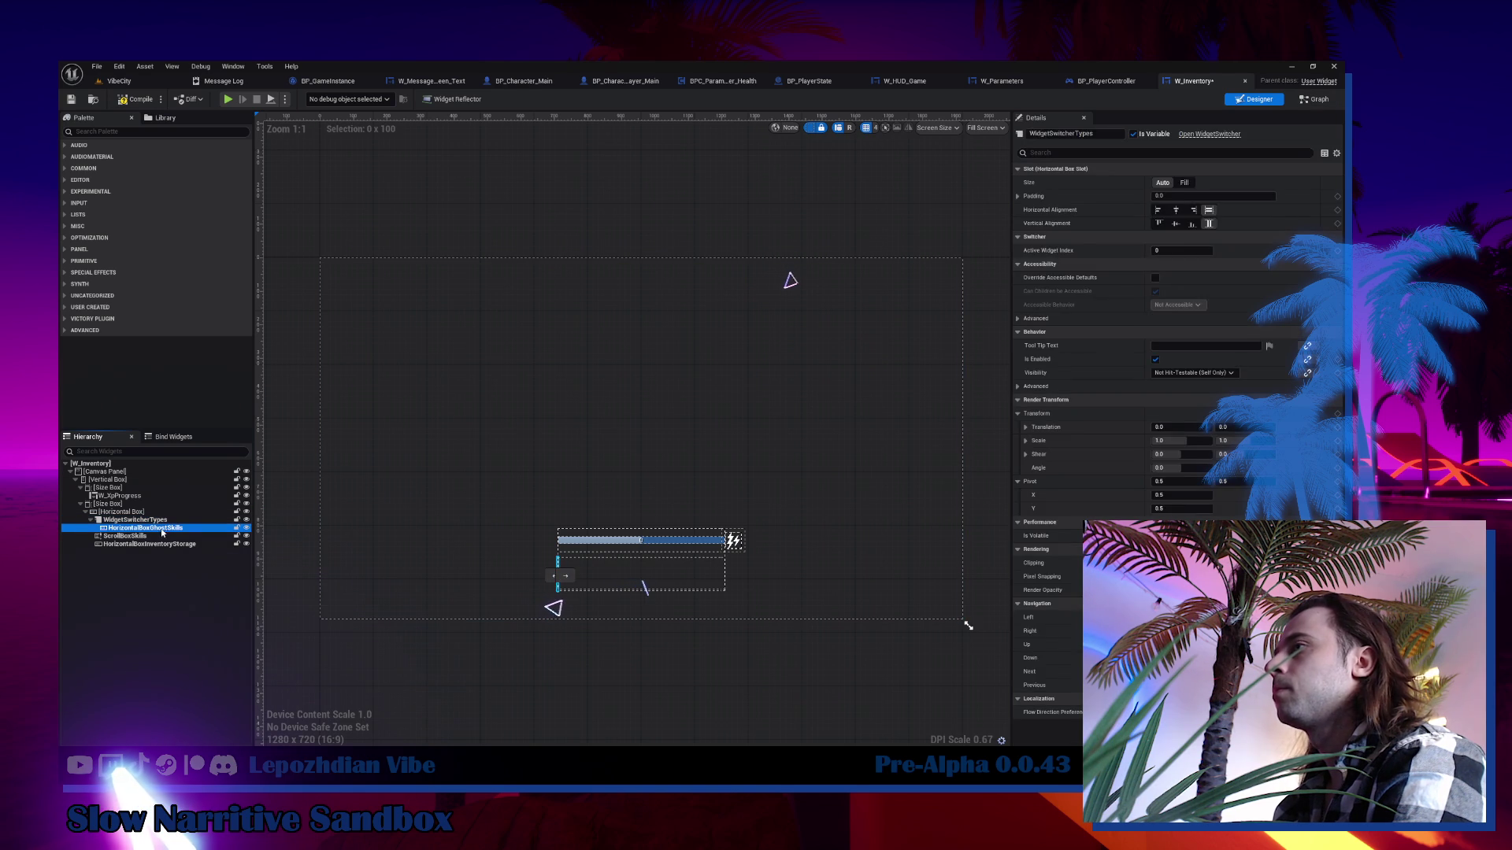
pyautogui.click(1315, 99)
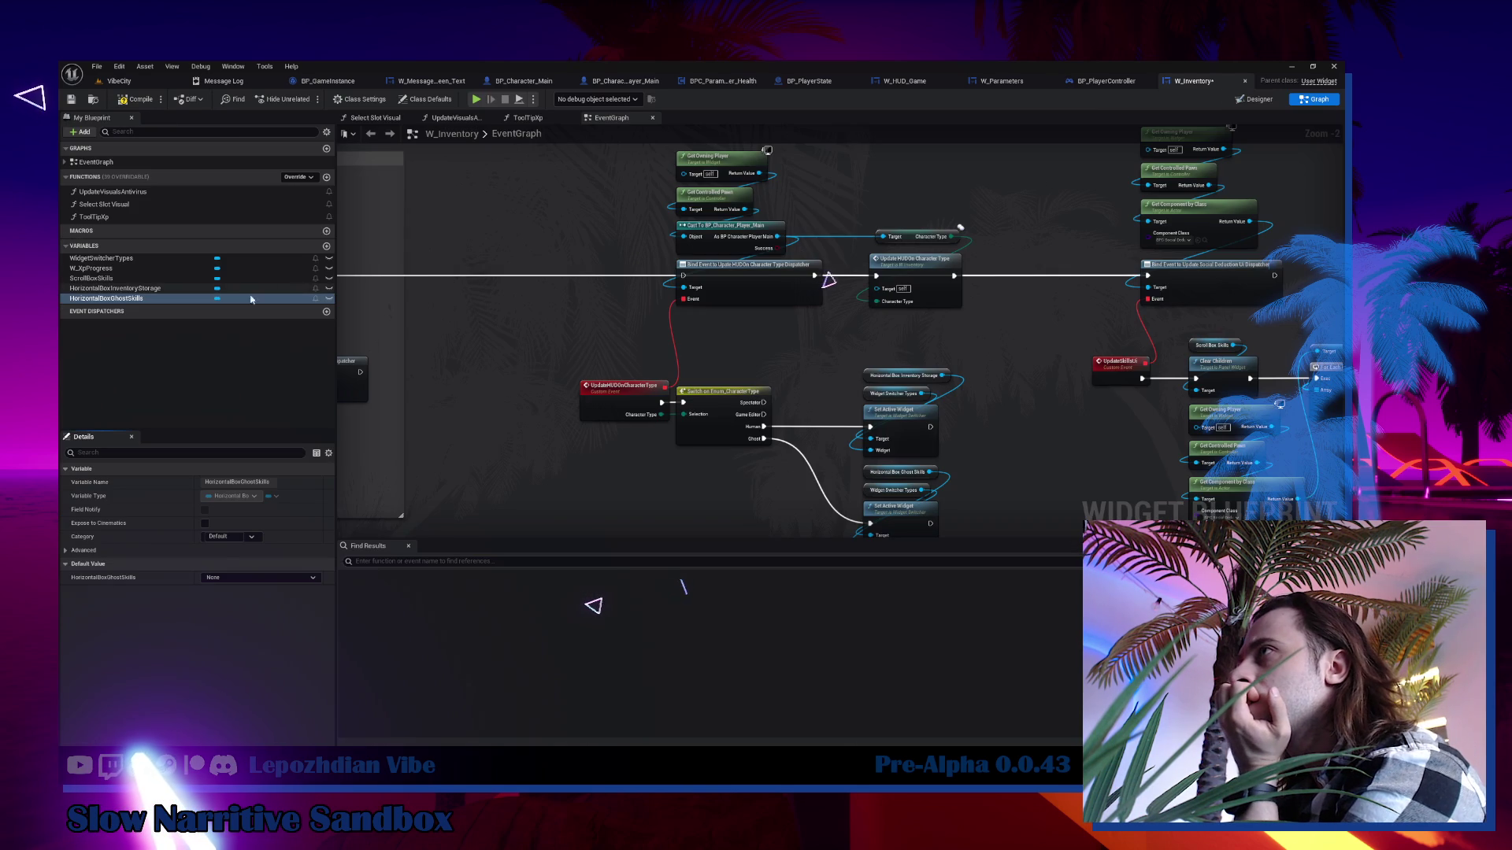
# Find references to HorizontalBoxGhostSkills and delete its getter node from the graph.
pyautogui.rightClick(162, 300)
pyautogui.moveTo(191, 336)
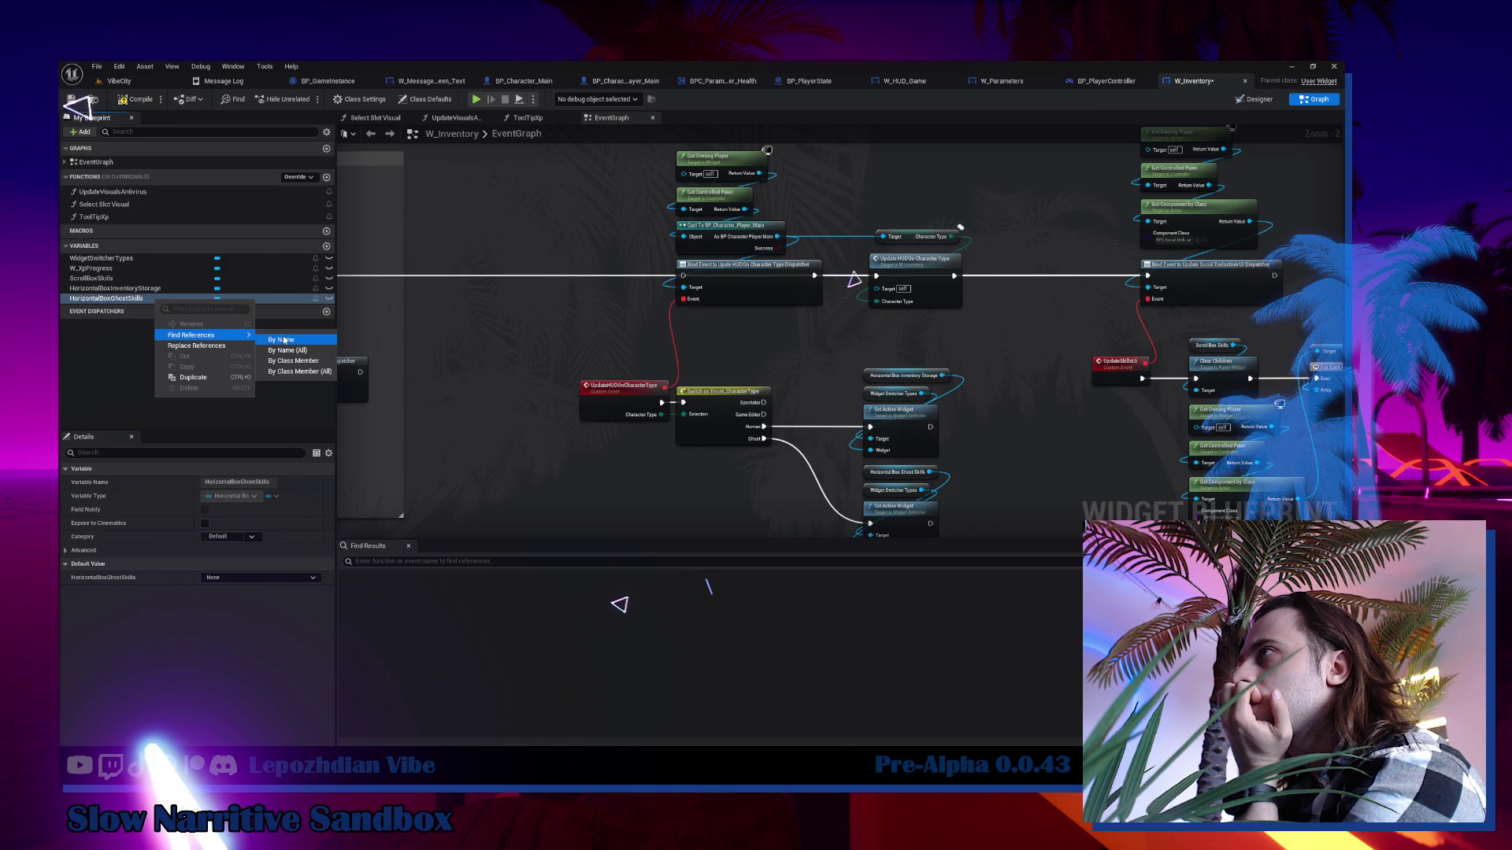
pyautogui.click(292, 338)
pyautogui.click(414, 590)
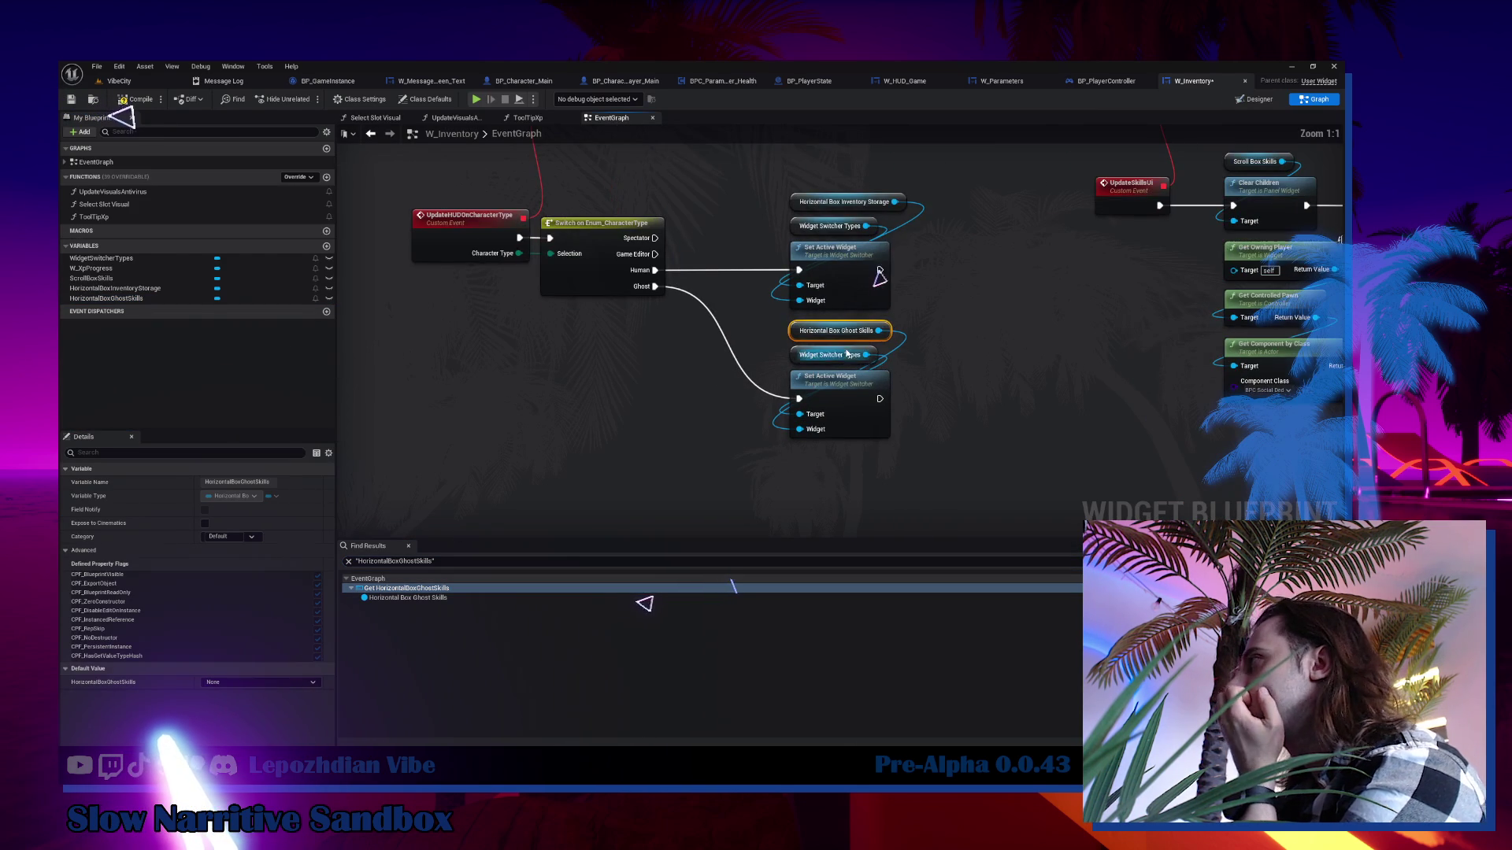
pyautogui.press('Delete')
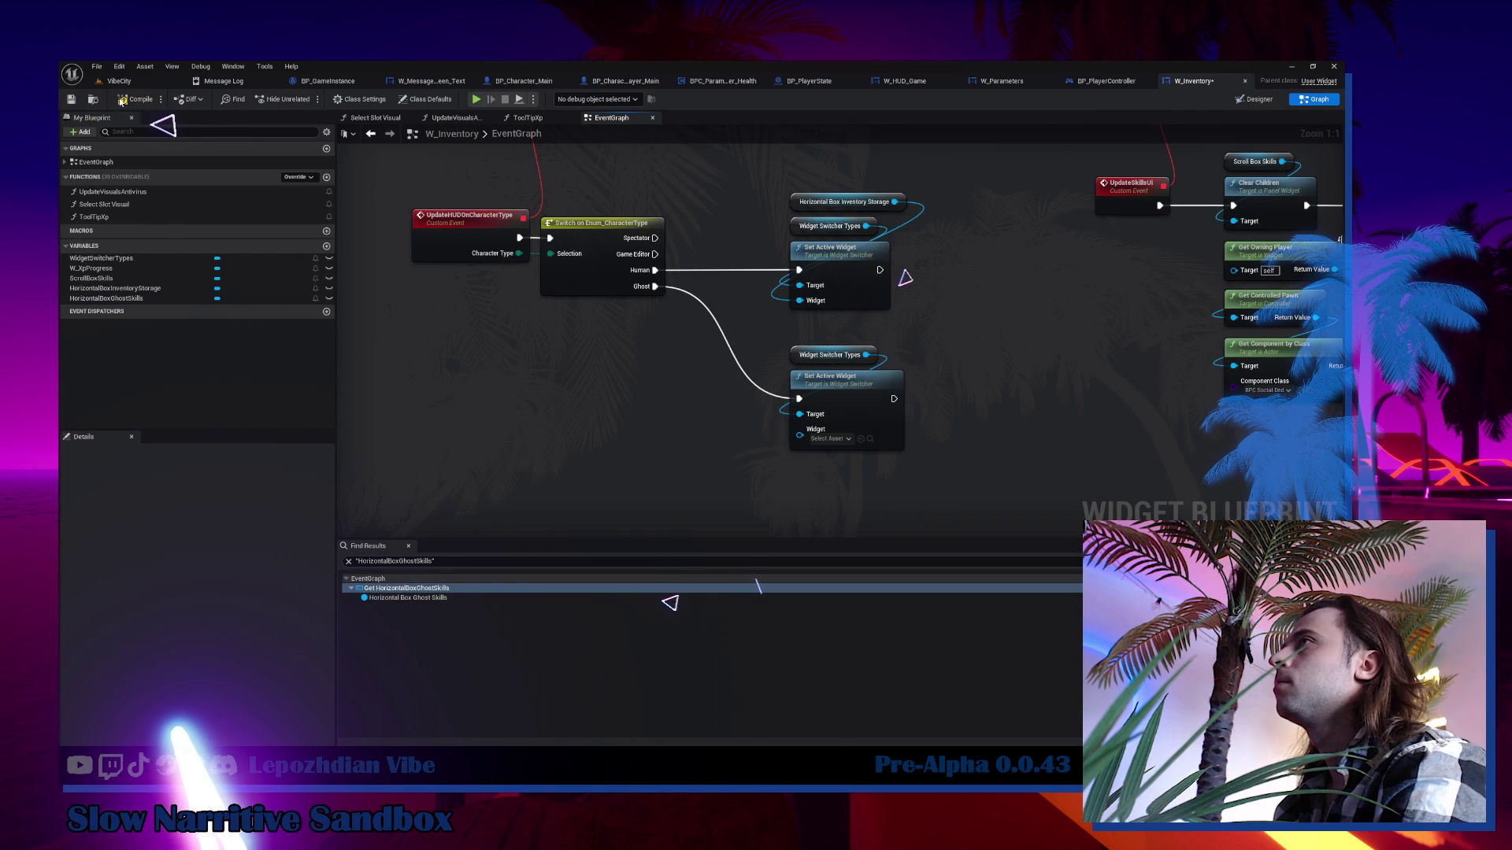
# Delete the HorizontalBoxGhostSkills widget in Designer, keeping WidgetSwitcherTypes.
pyautogui.click(1258, 99)
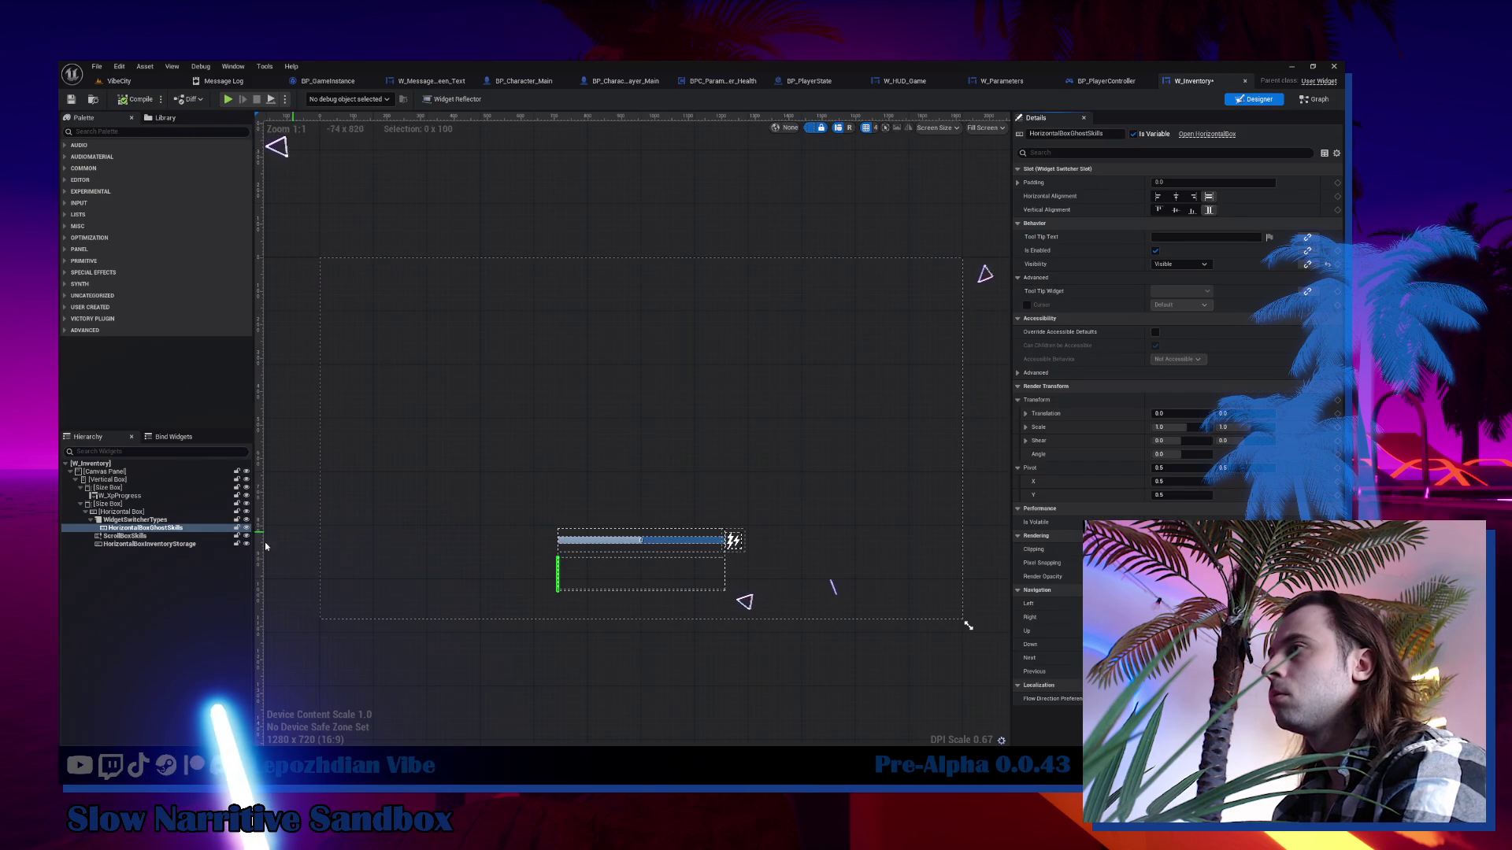
pyautogui.press('Delete')
pyautogui.click(145, 519)
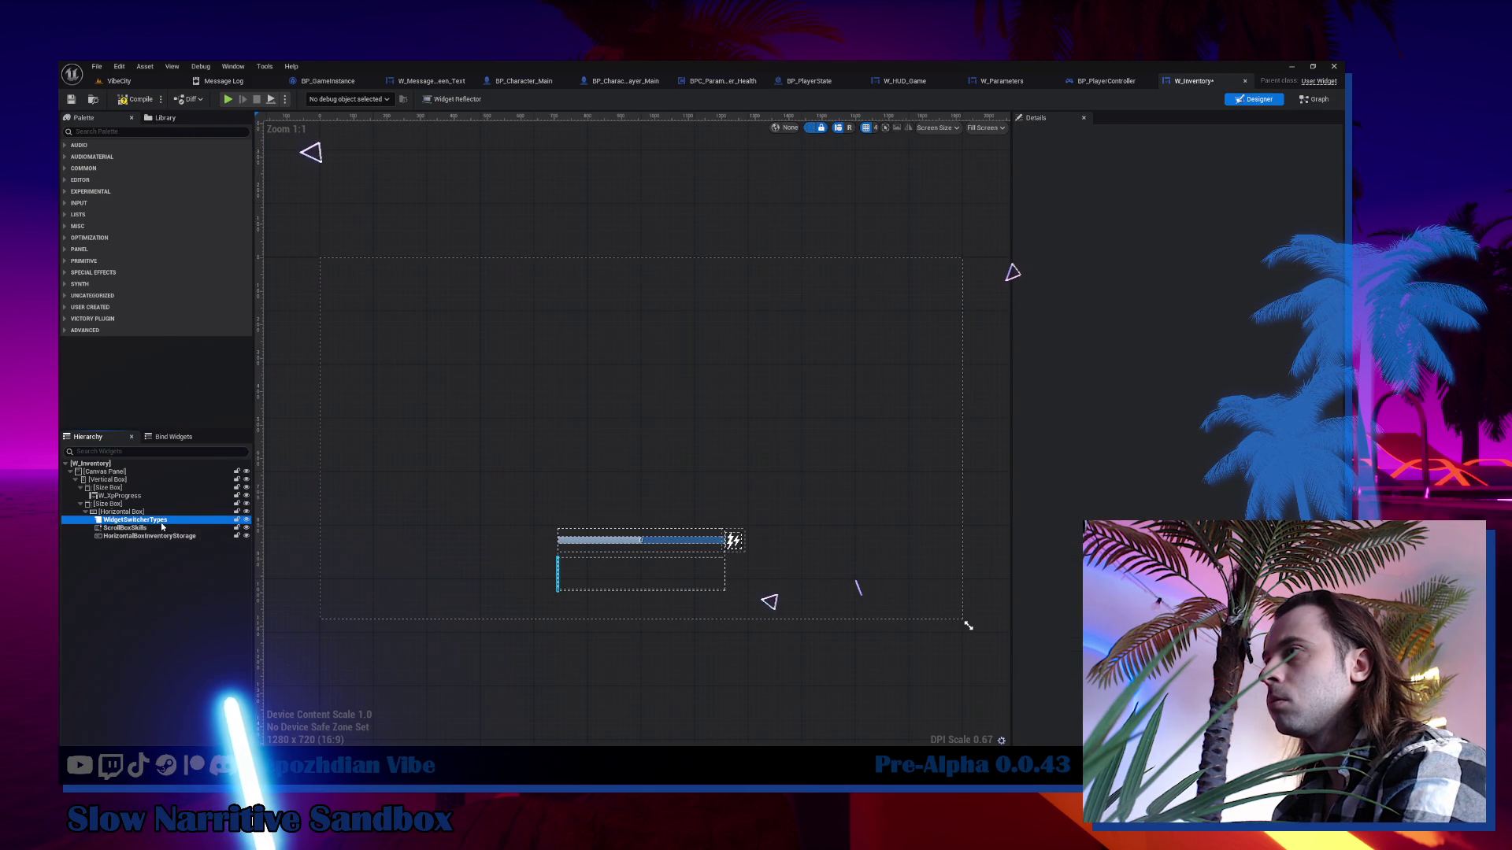
pyautogui.press('Delete')
pyautogui.click(815, 441)
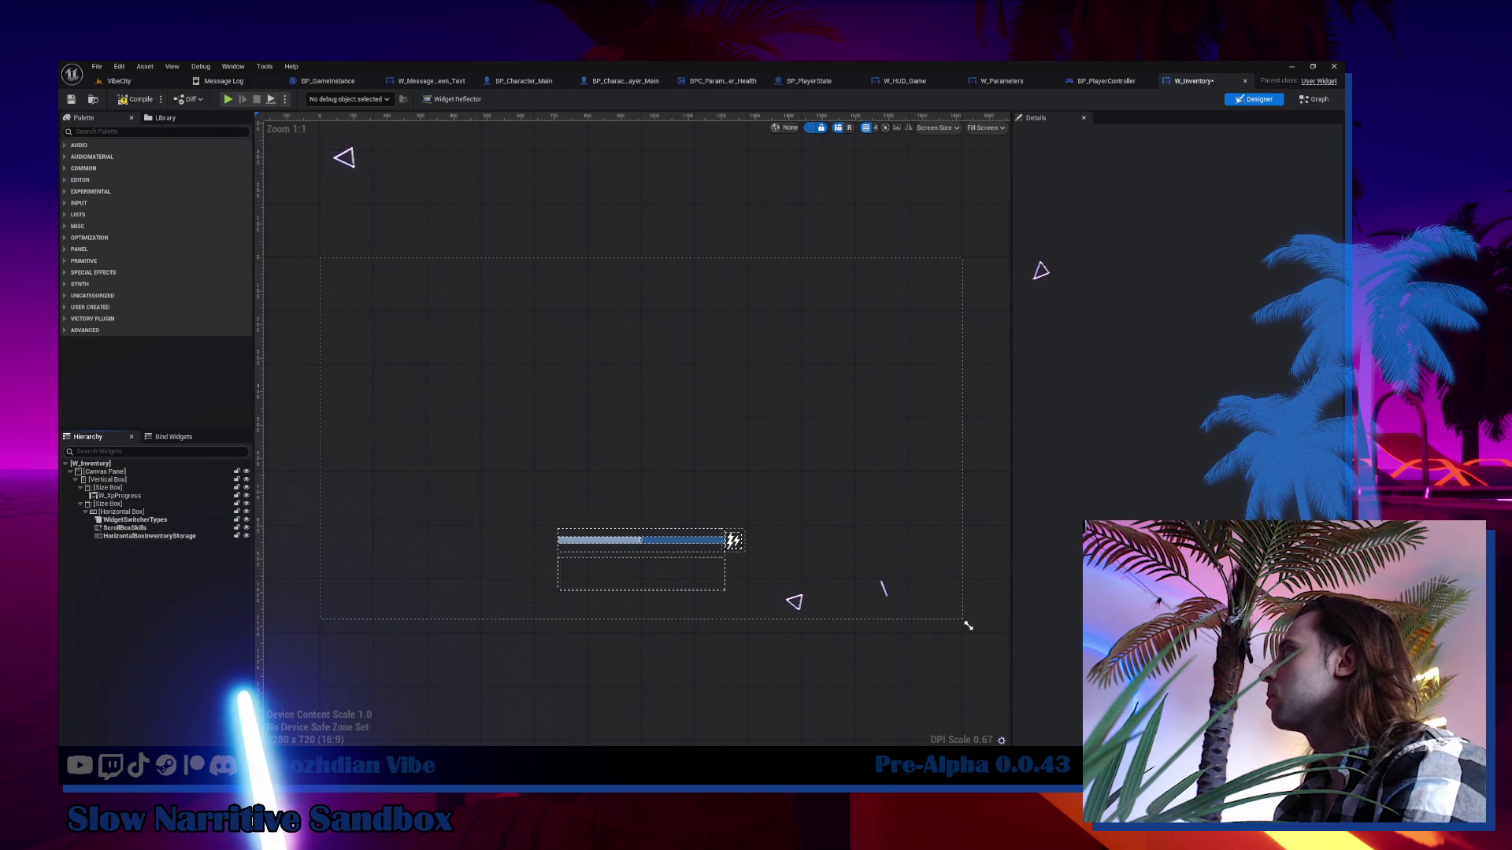
pyautogui.click(150, 519)
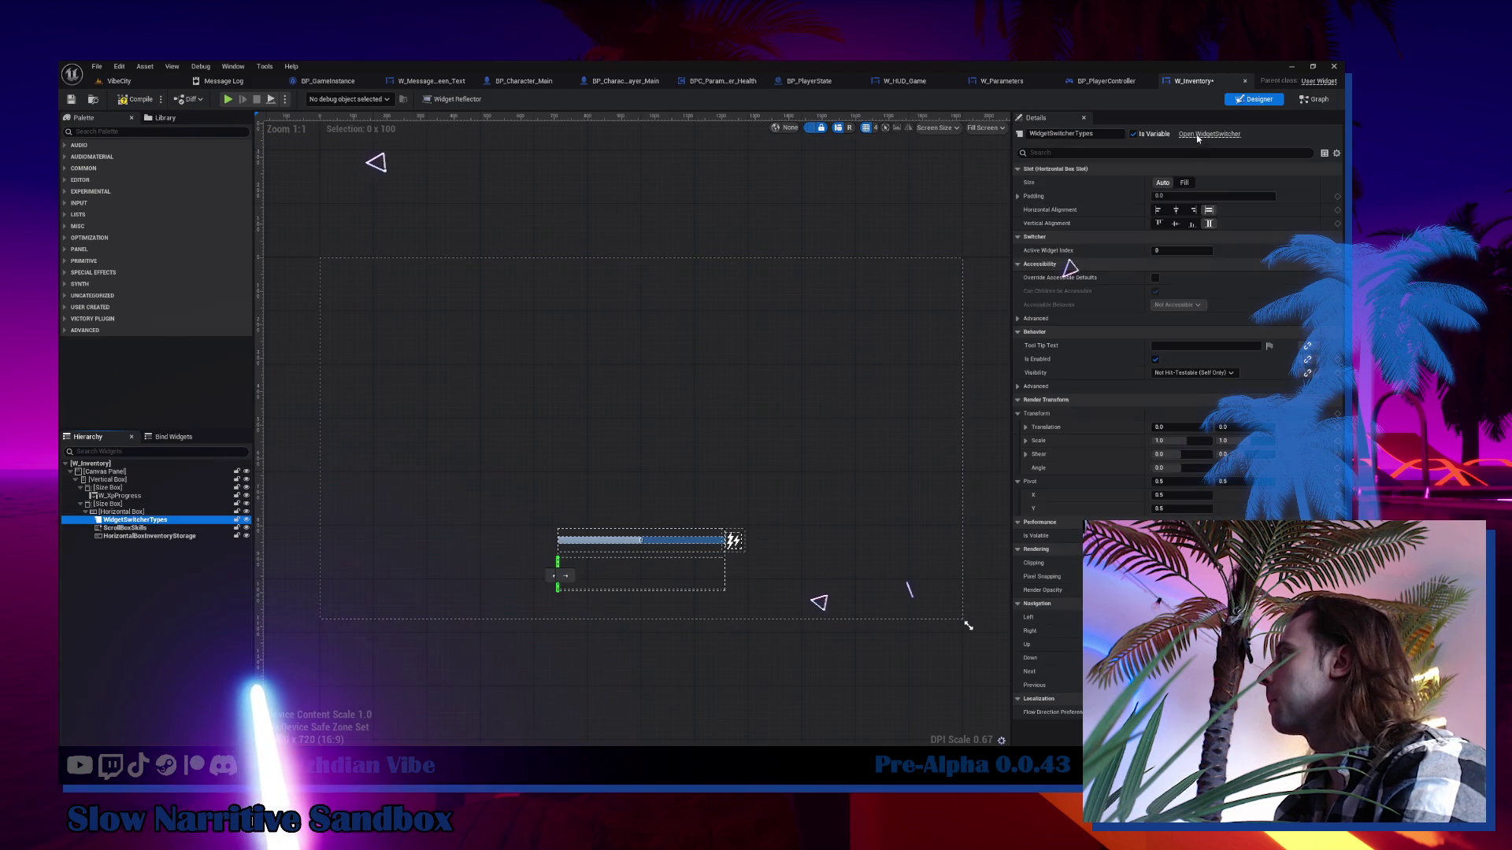
# Find the two WidgetSwitcherTypes getter references in the event graph.
pyautogui.click(1320, 99)
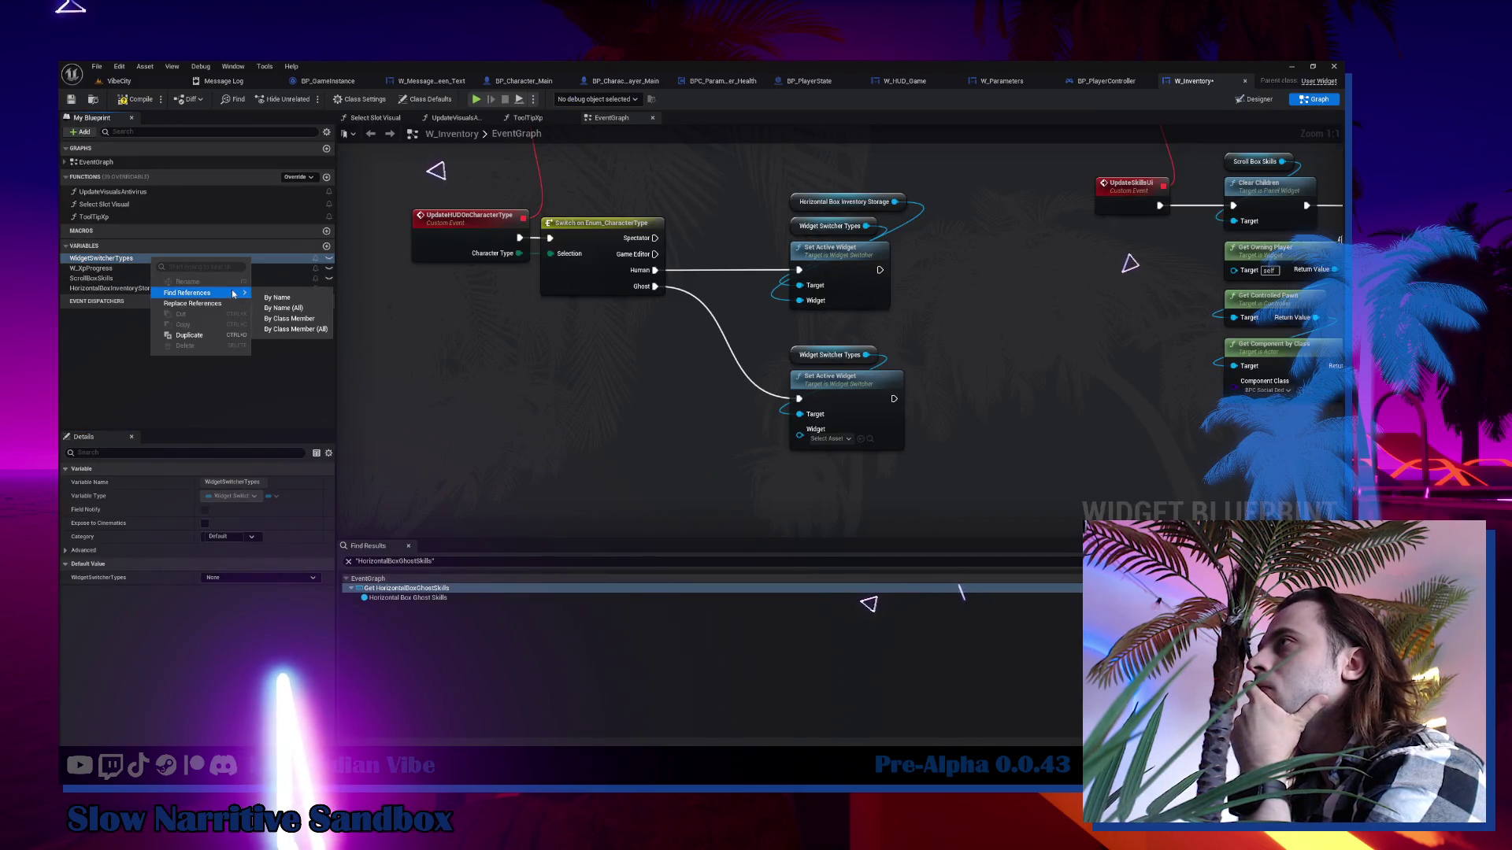
pyautogui.hotkey('shift', 'alt', 'f')
pyautogui.click(425, 609)
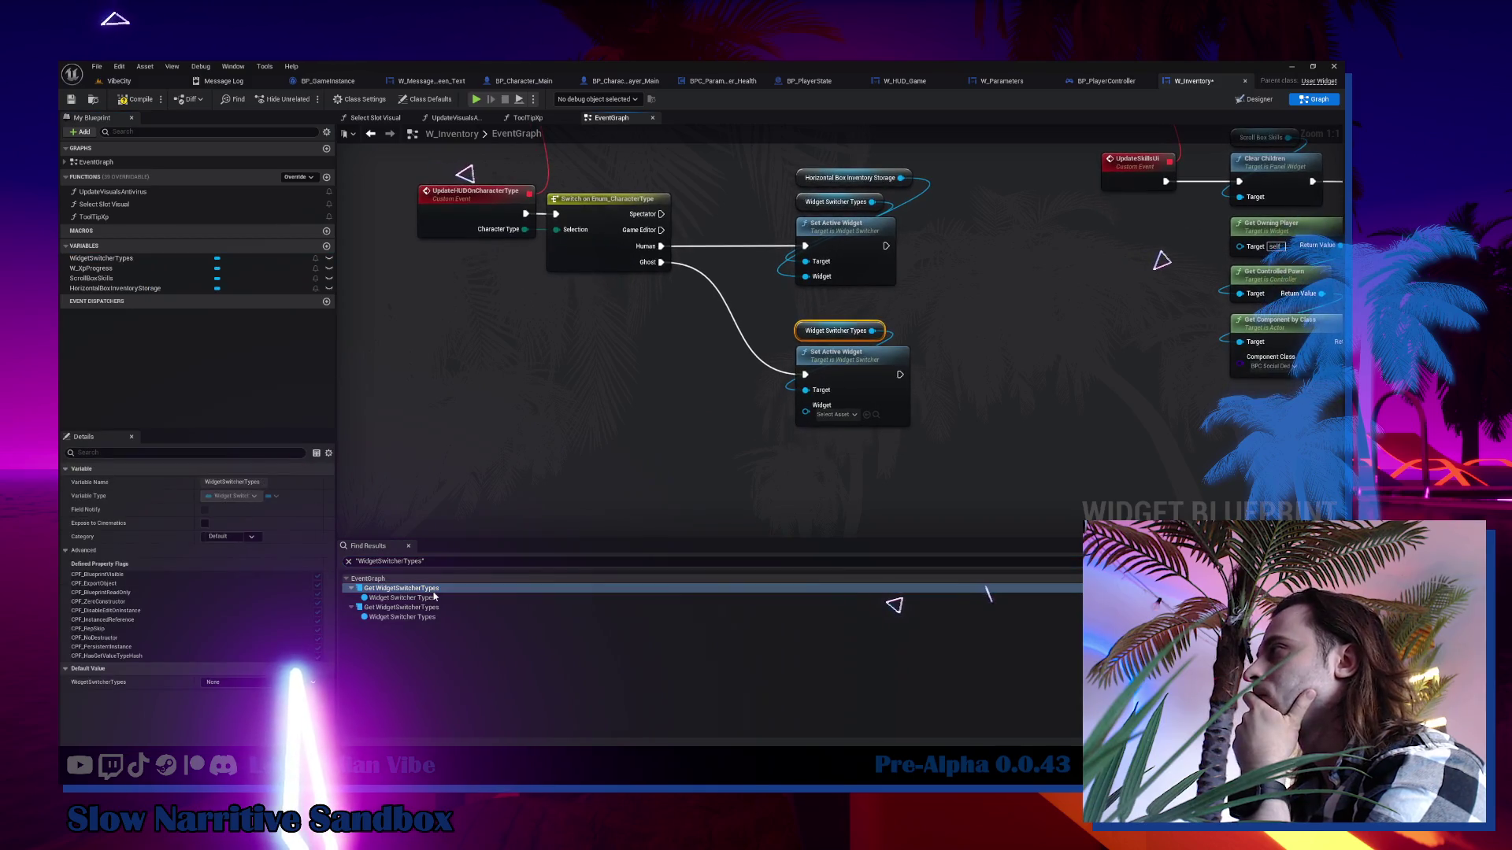
pyautogui.click(425, 609)
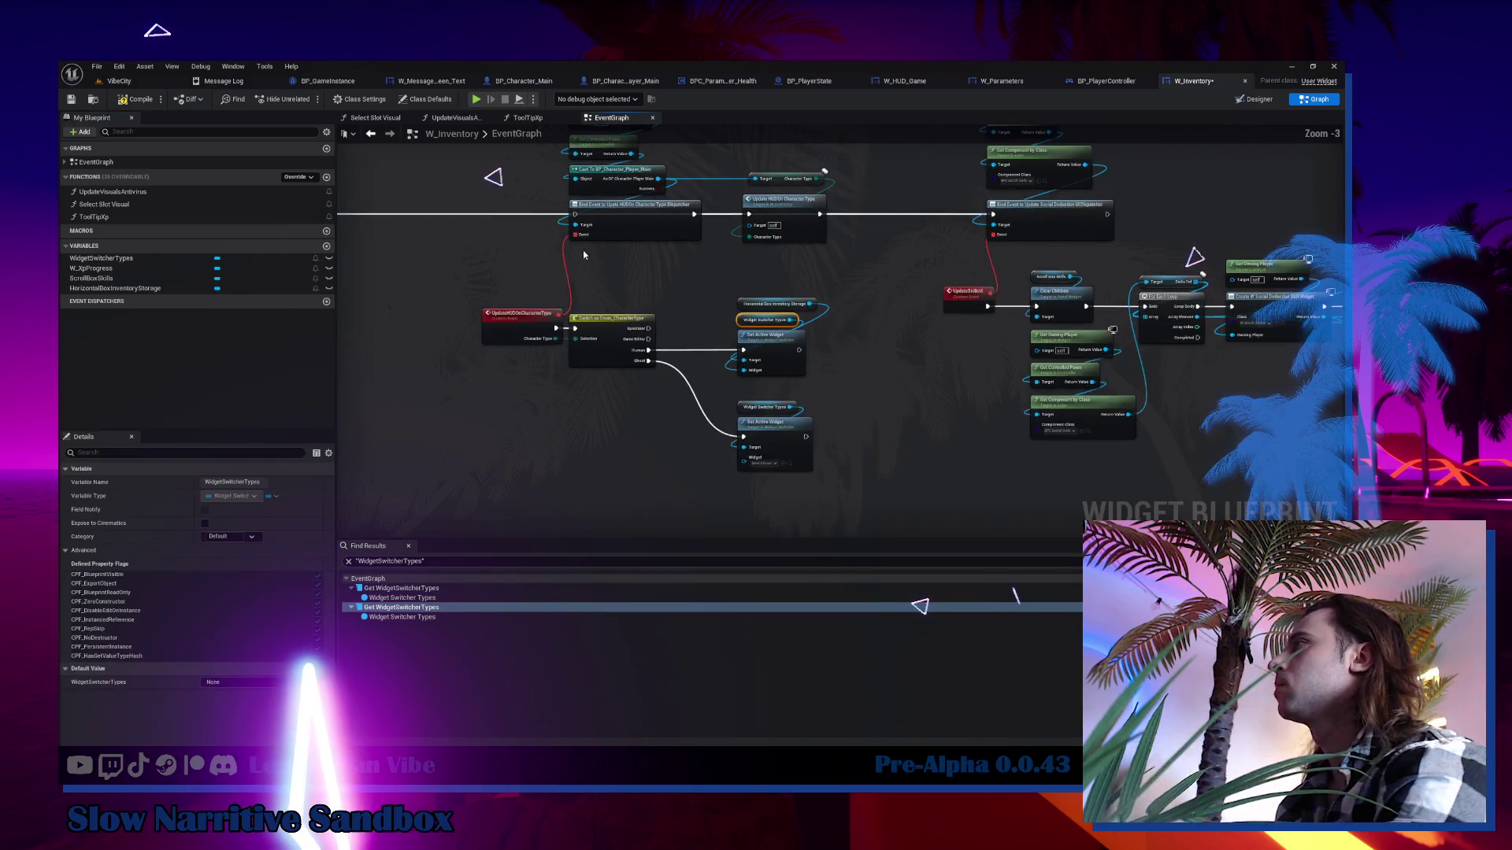
# Pull the right-hand node cluster closer to the left group and save W_Inventory.
pyautogui.moveTo(558, 193); pyautogui.dragTo(736, 500)
pyautogui.scroll(-1, 885, 442)
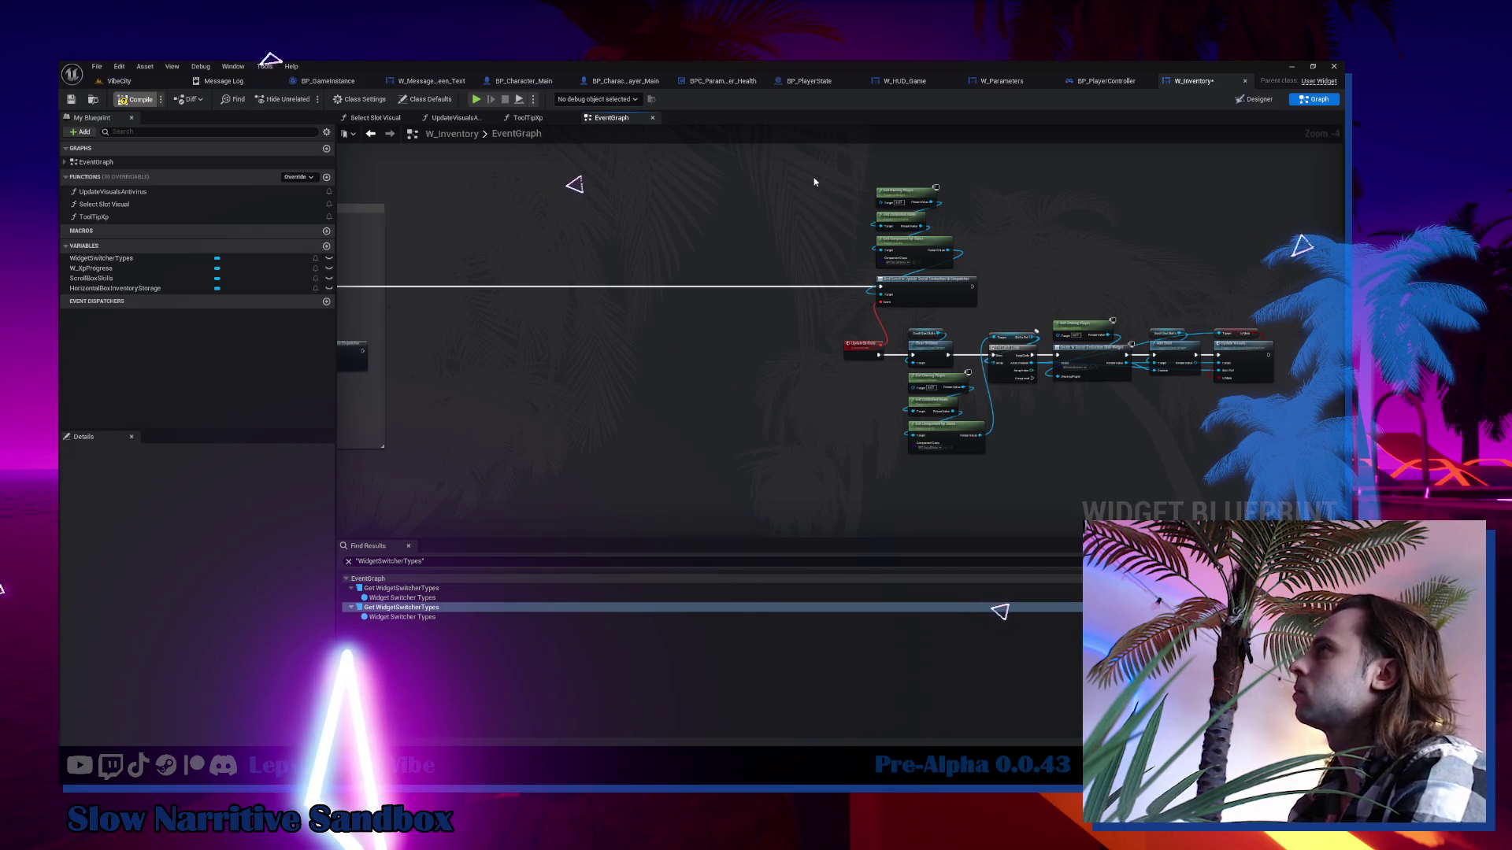
pyautogui.scroll(-2, 815, 182)
pyautogui.moveTo(800, 162); pyautogui.dragTo(1123, 426)
pyautogui.scroll(2, 913, 260)
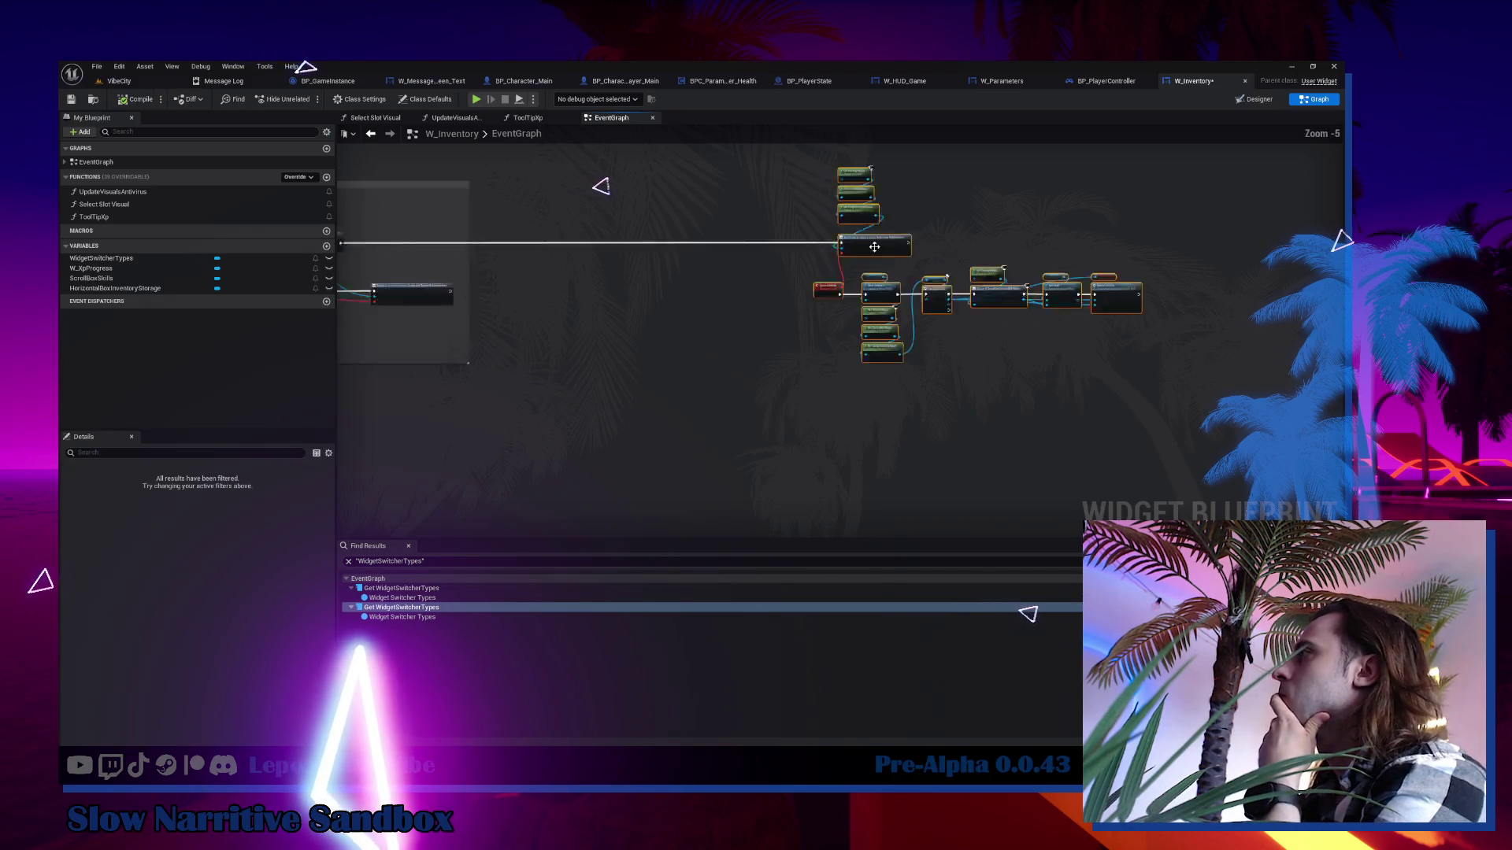
pyautogui.moveTo(851, 248)
pyautogui.mouseDown()
pyautogui.moveTo(443, 248)
pyautogui.moveTo(810, 267)
pyautogui.mouseUp()
pyautogui.hotkey('ctrl', 's')
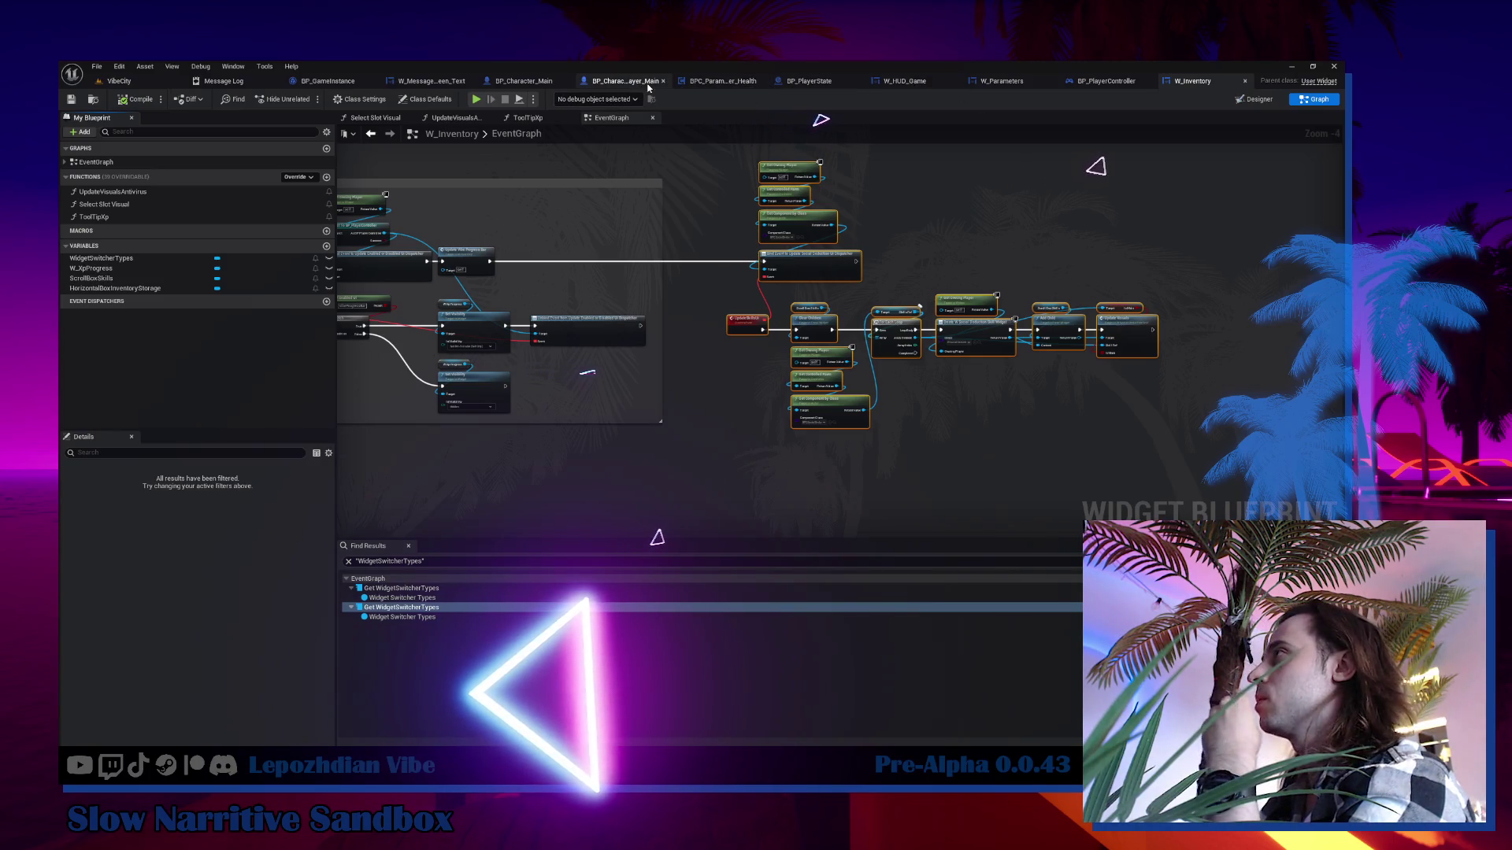
pyautogui.click(647, 87)
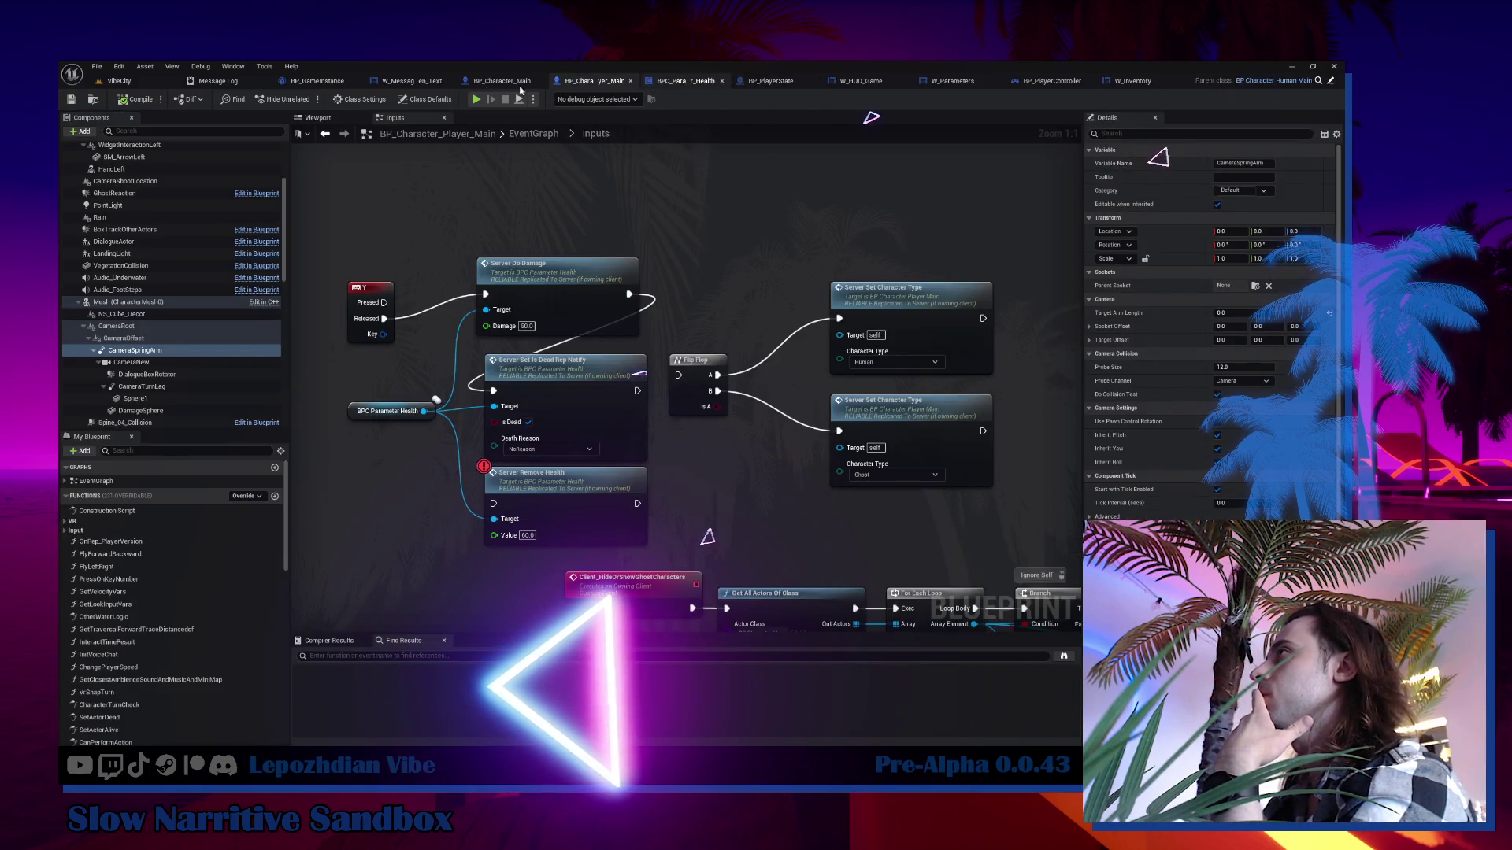
pyautogui.click(491, 87)
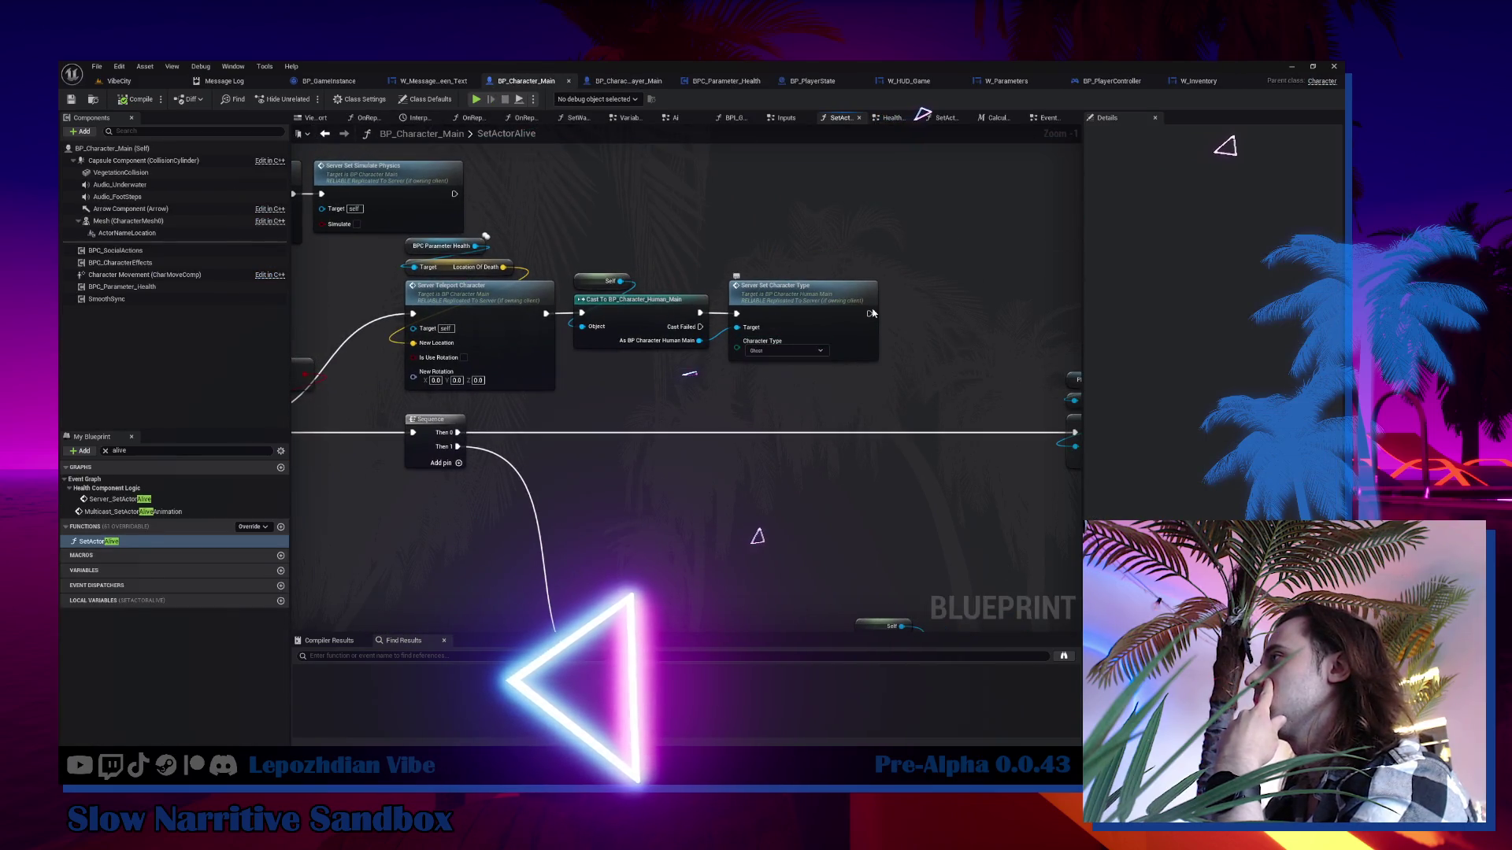
pyautogui.click(511, 310)
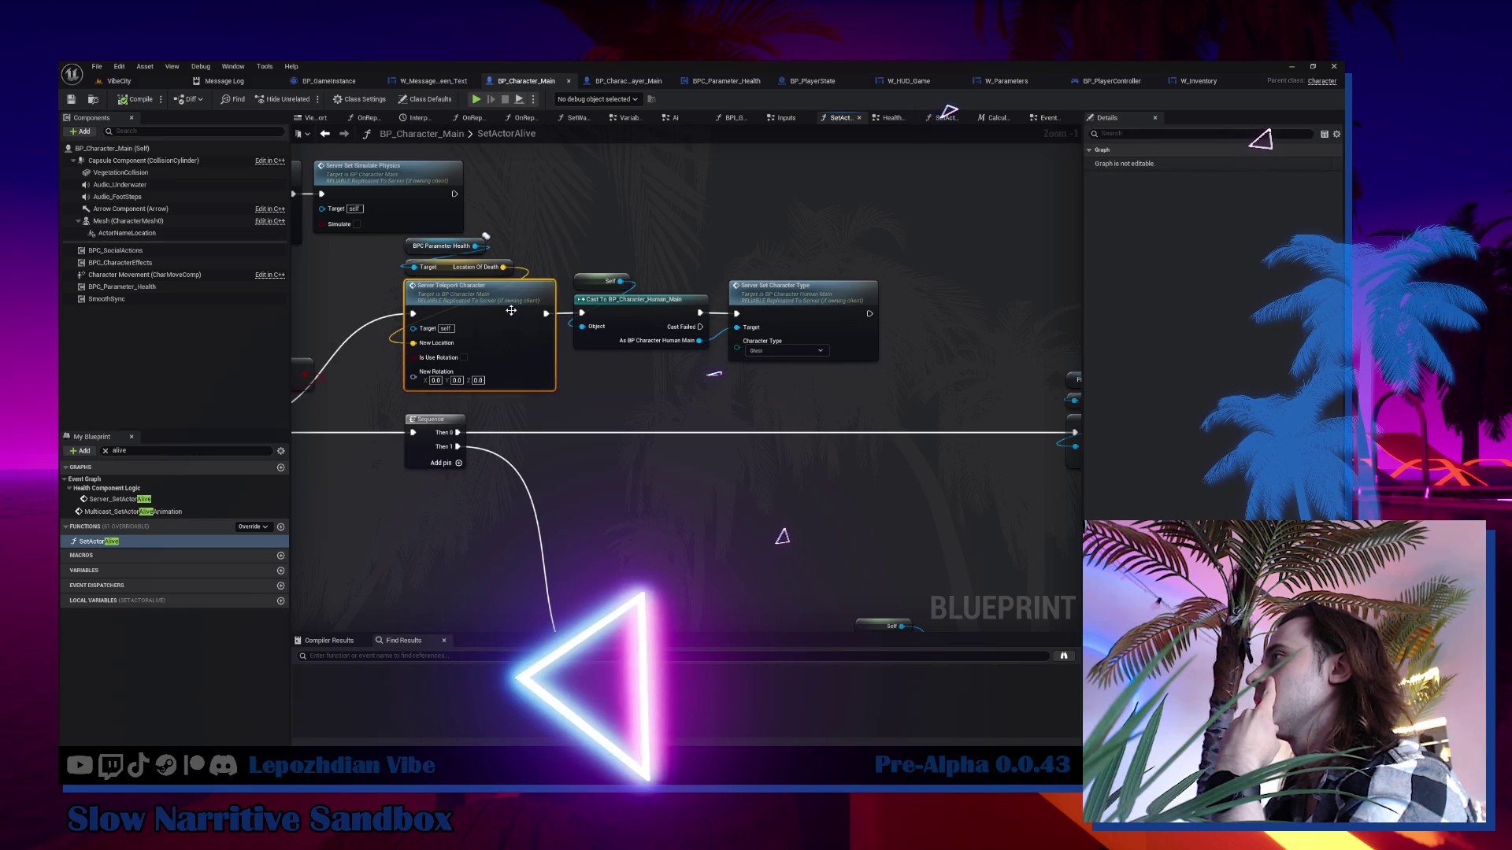
pyautogui.doubleClick(530, 312)
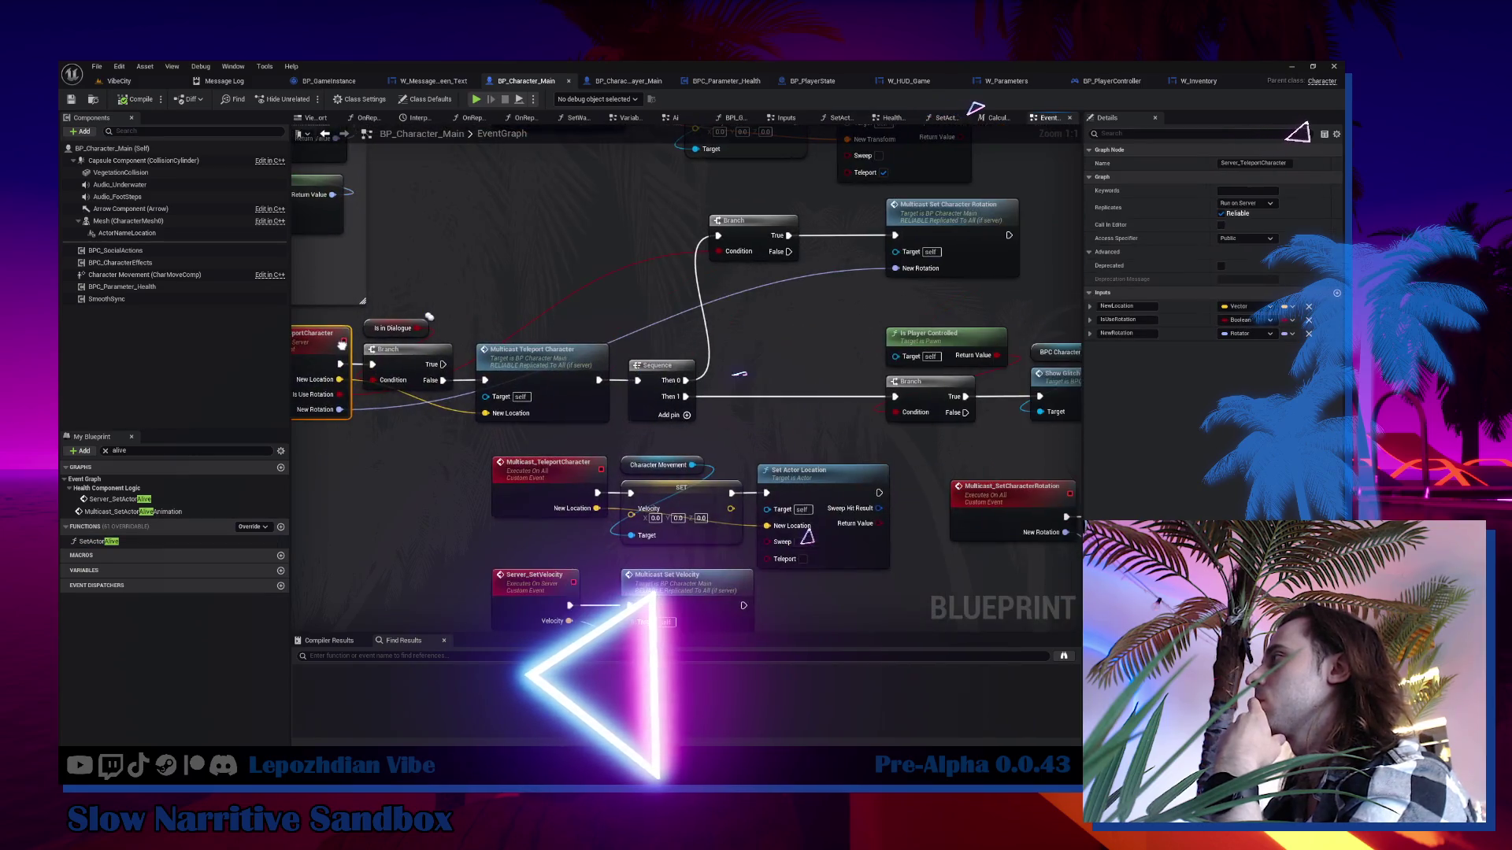
pyautogui.moveTo(745, 374); pyautogui.dragTo(544, 387)
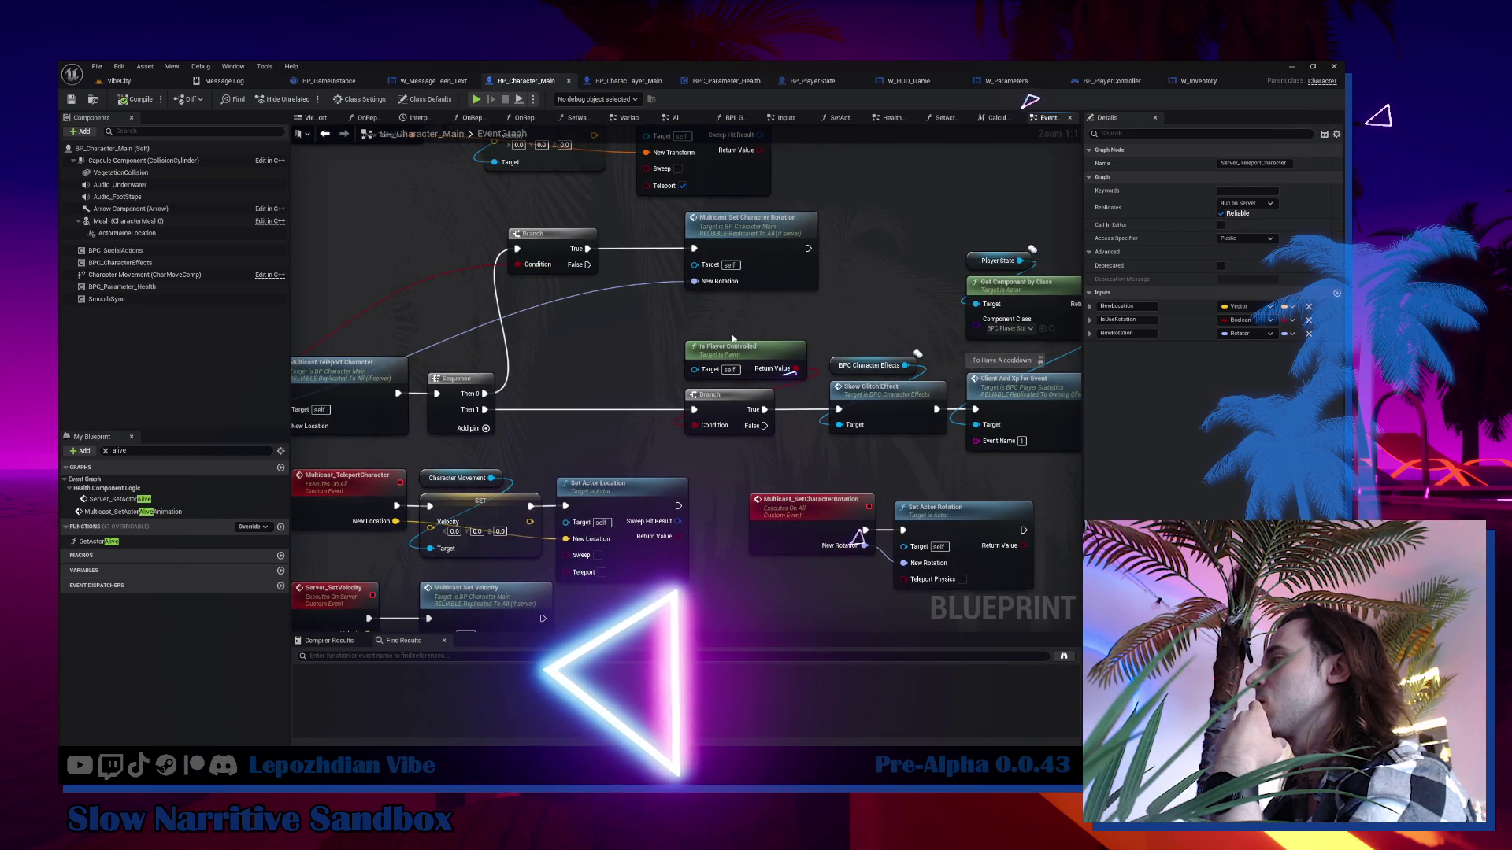
pyautogui.click(907, 407)
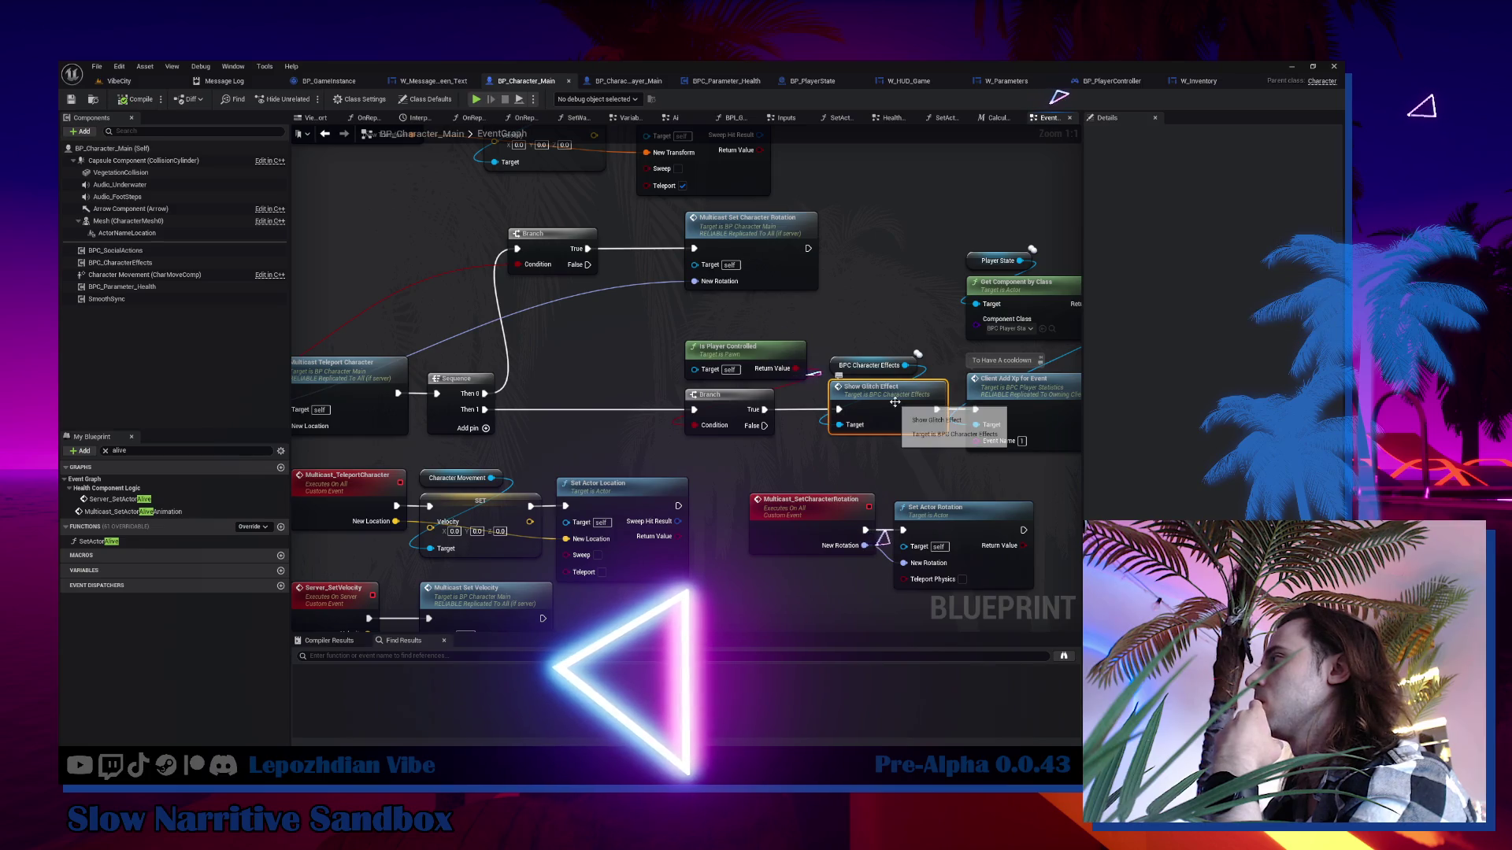
pyautogui.doubleClick(895, 403)
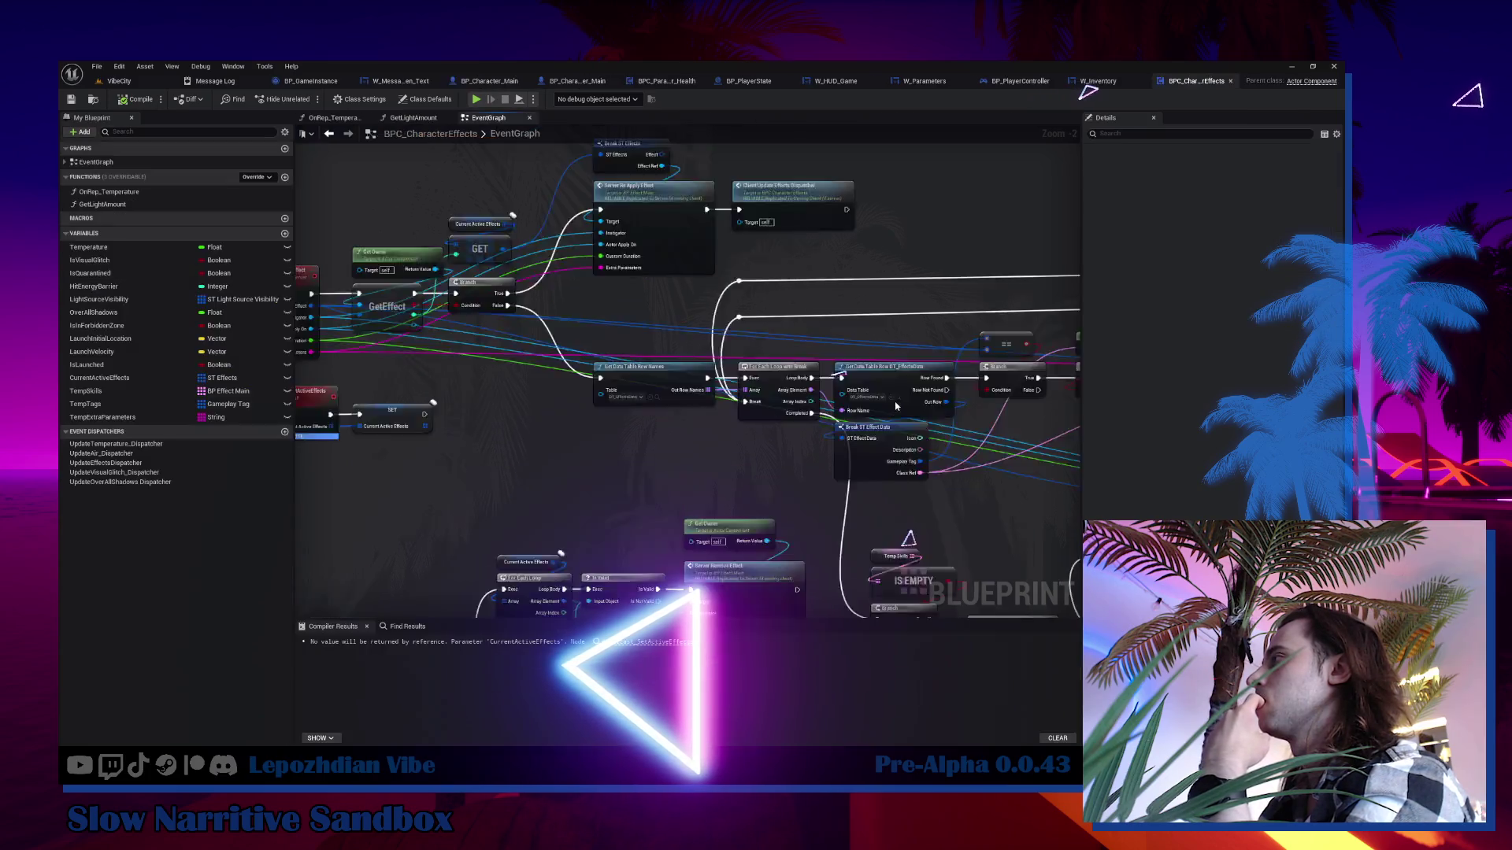
pyautogui.moveTo(831, 470); pyautogui.dragTo(682, 488)
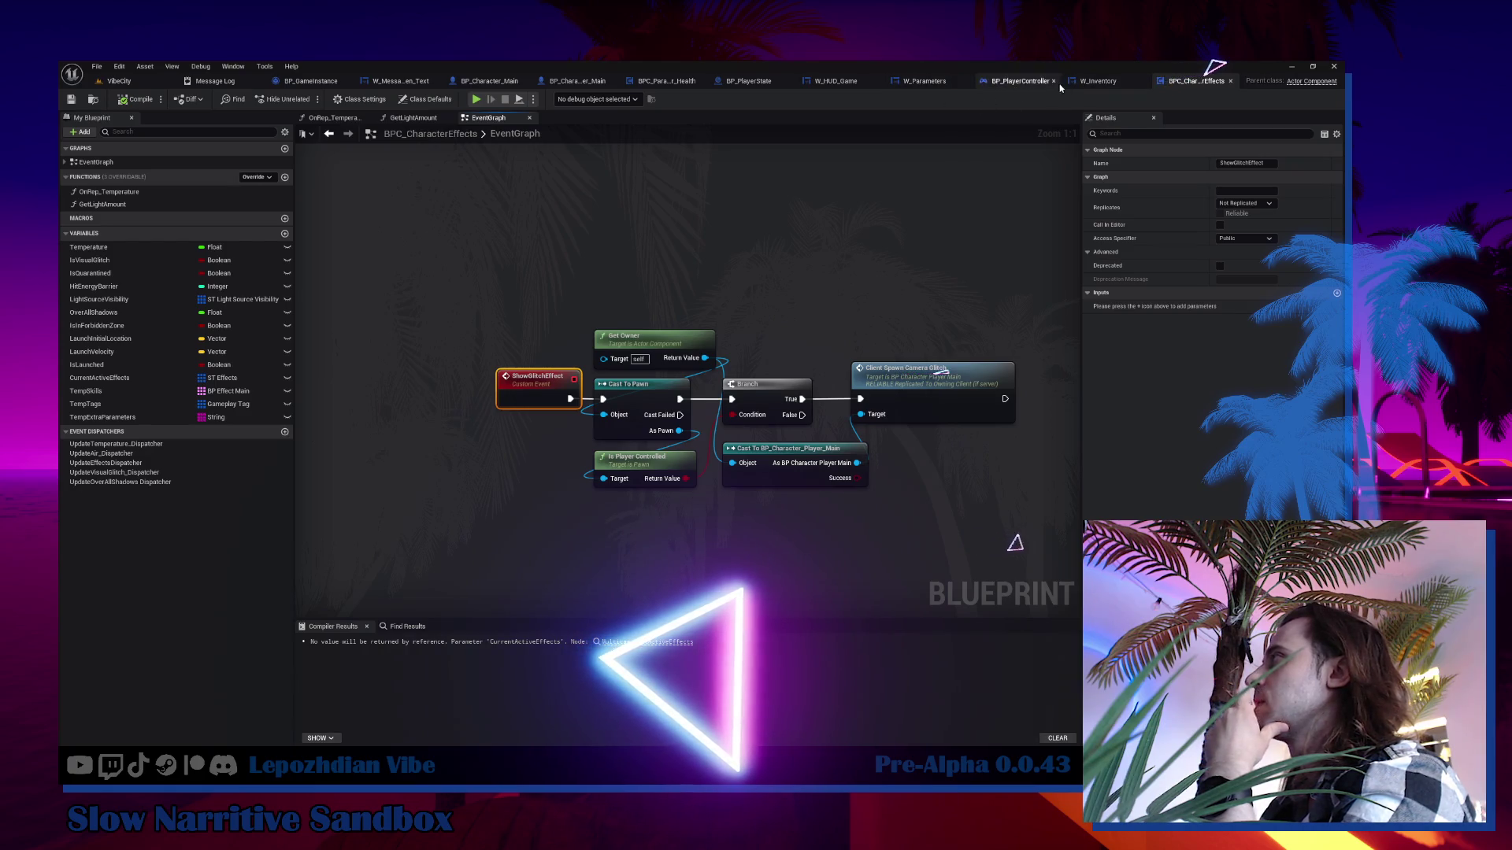
pyautogui.click(1095, 81)
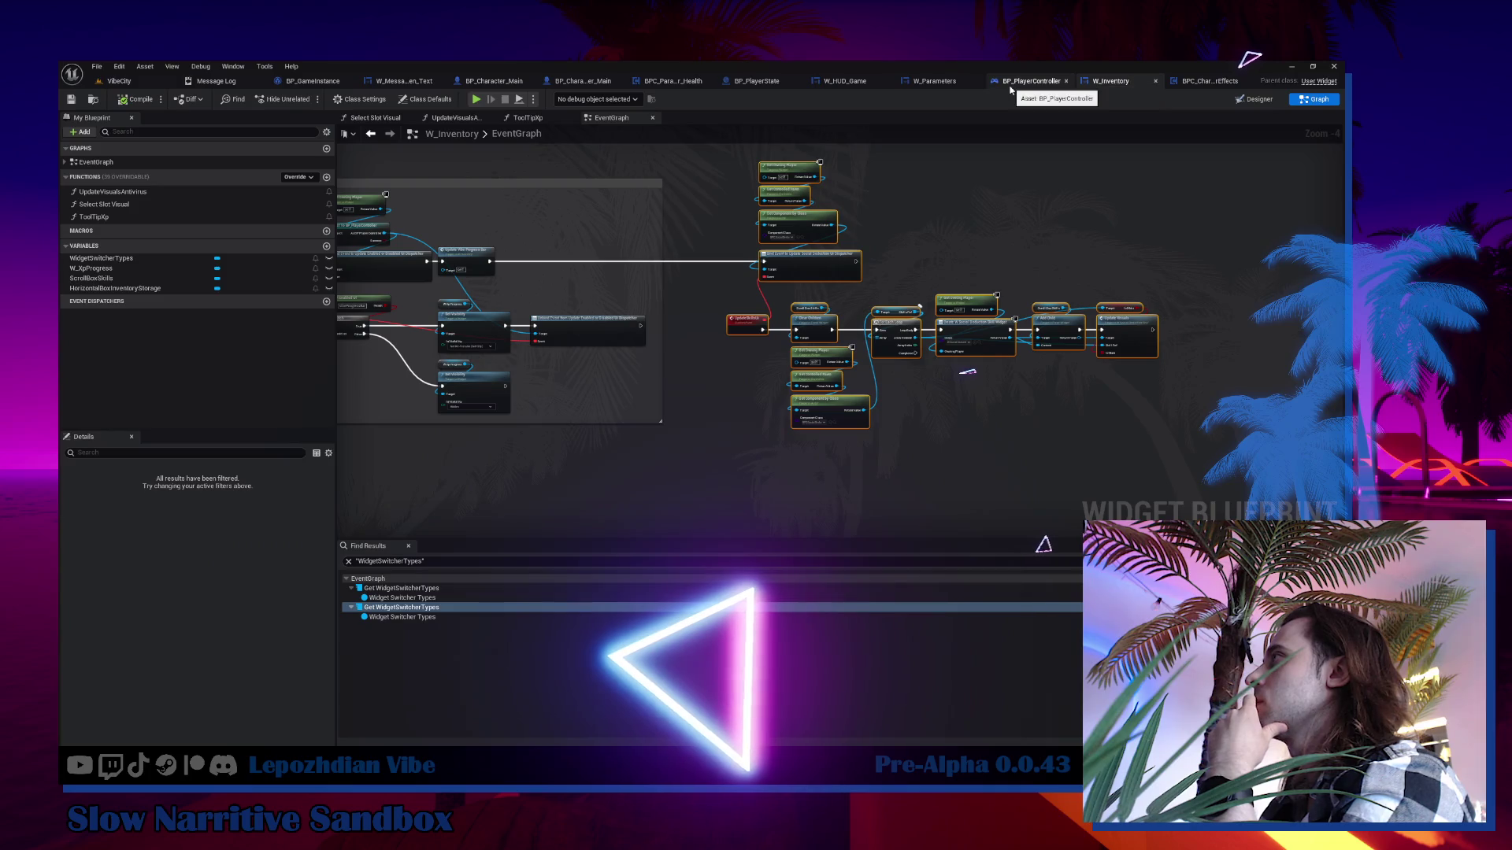
pyautogui.click(583, 81)
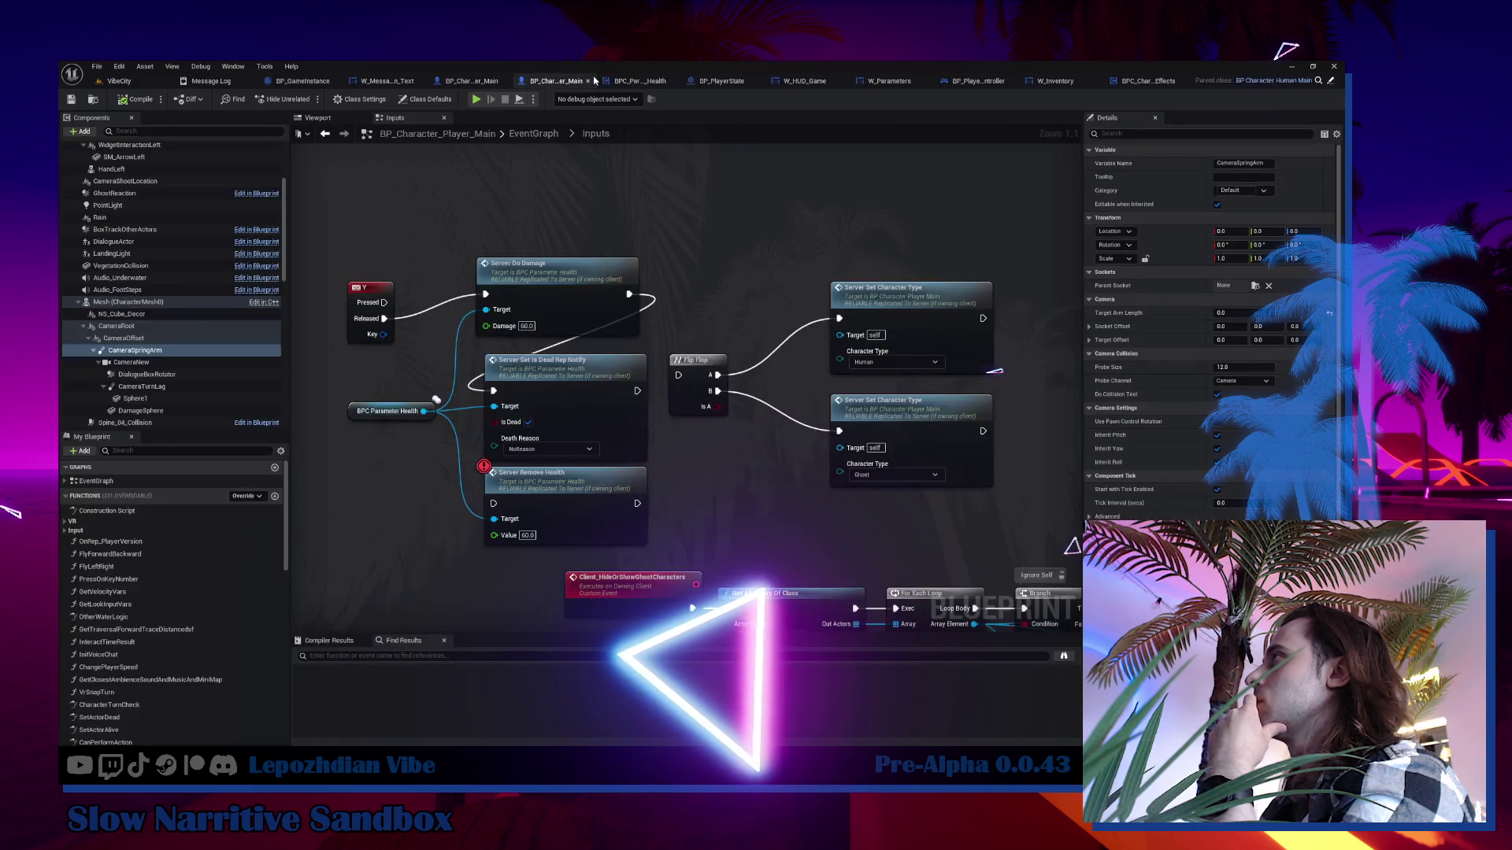
pyautogui.click(473, 81)
pyautogui.moveTo(708, 323); pyautogui.dragTo(843, 437)
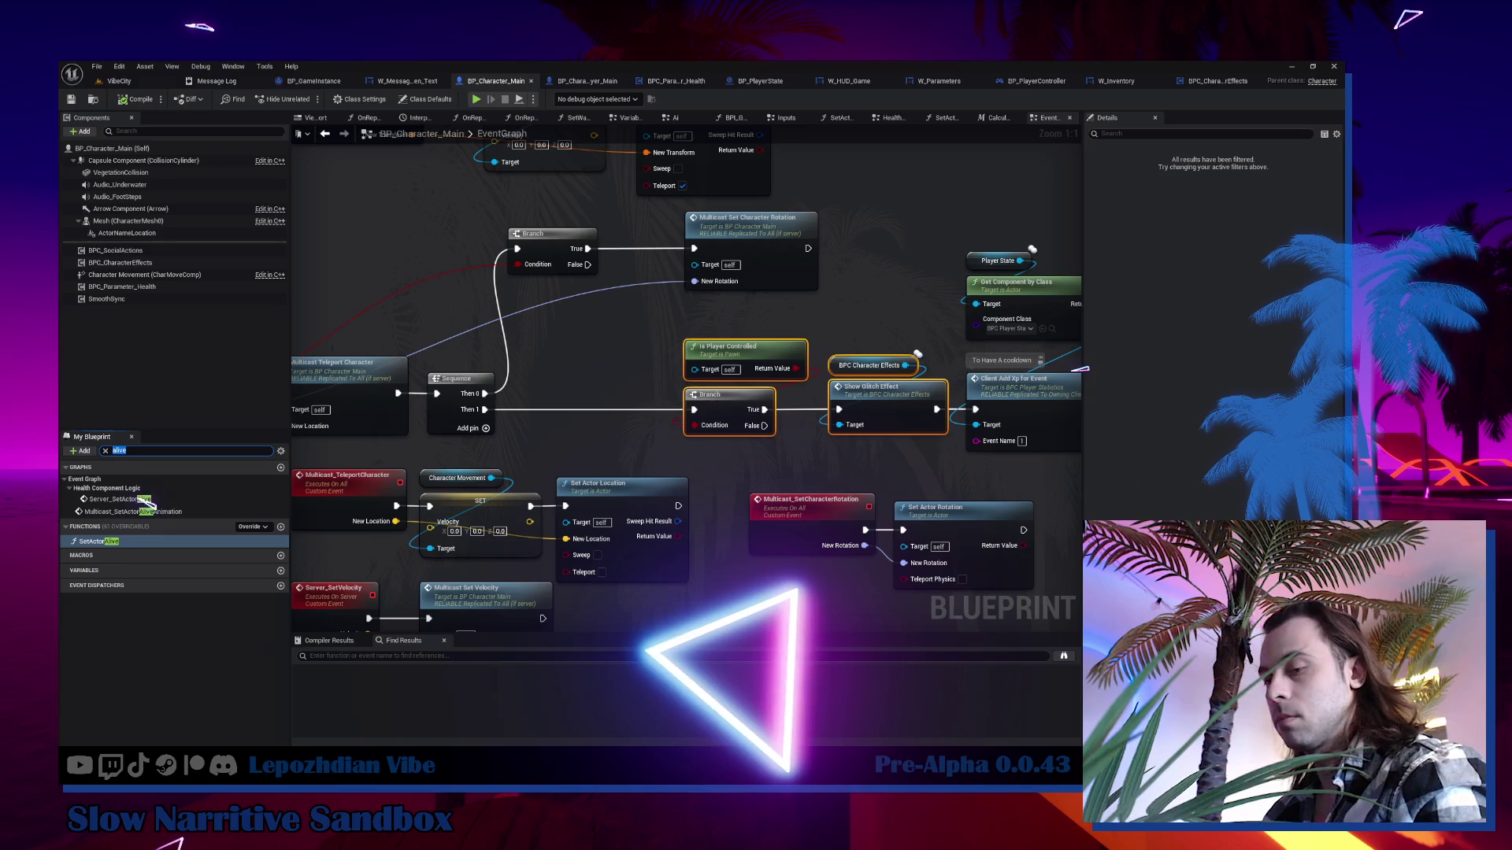
# Open the SetActorDead function and paste the copied glitch-effect nodes beside its death logic.
pyautogui.write('set actor')
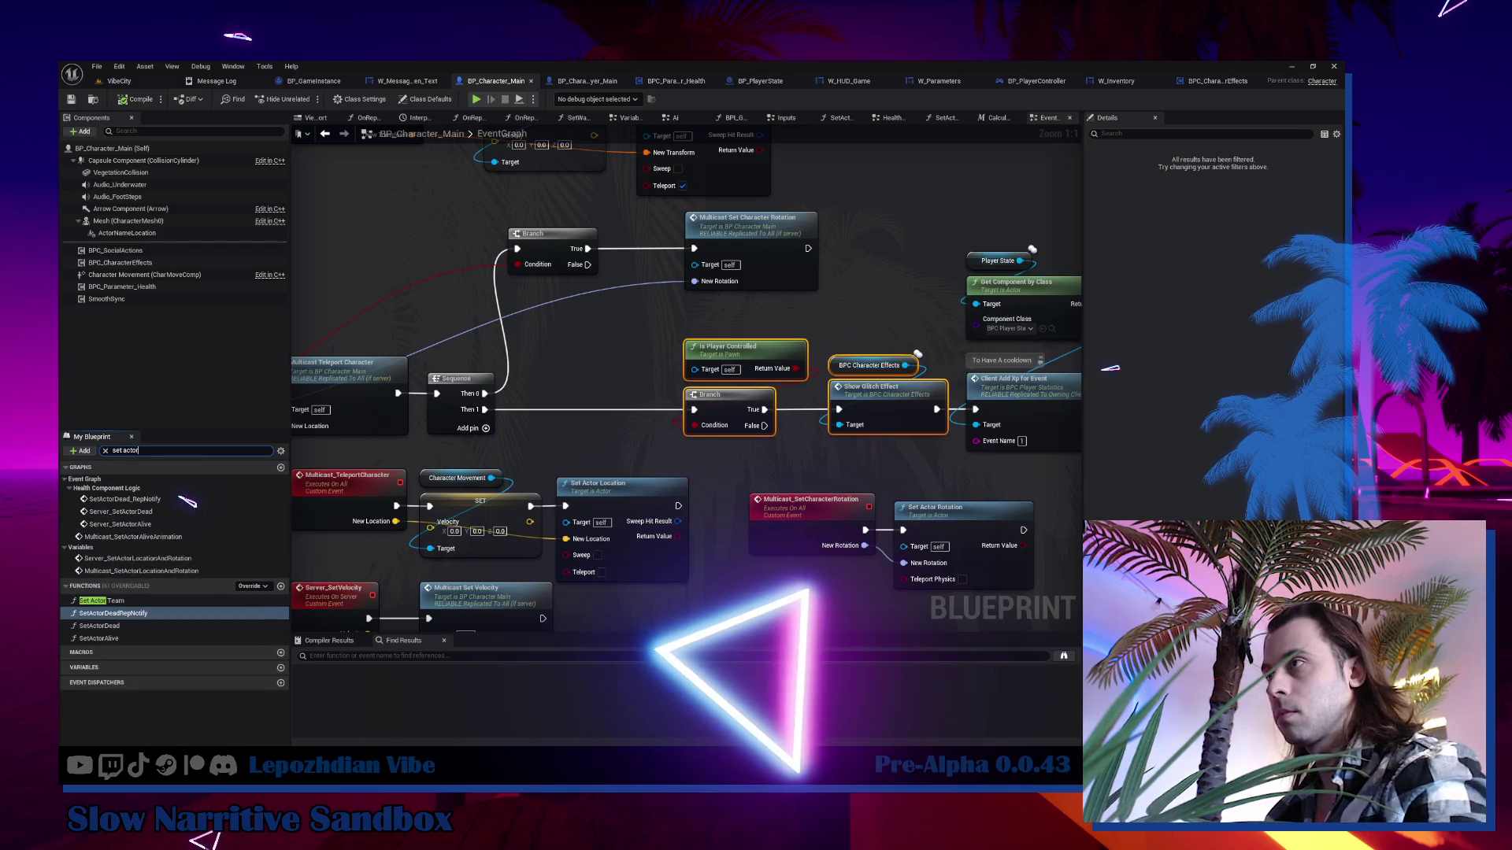
pyautogui.doubleClick(113, 613)
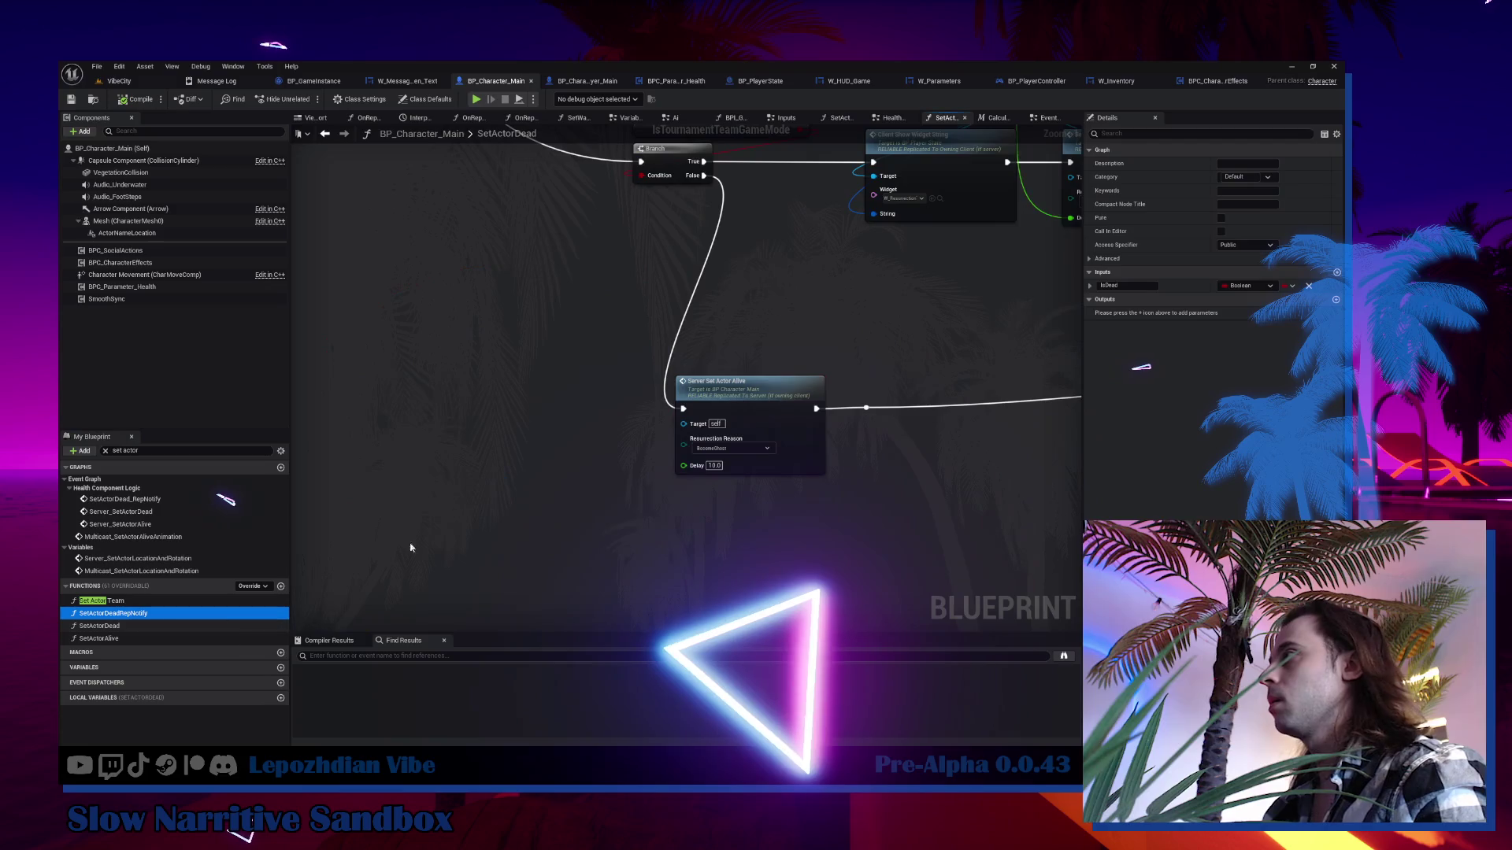
pyautogui.scroll(3, 718, 415)
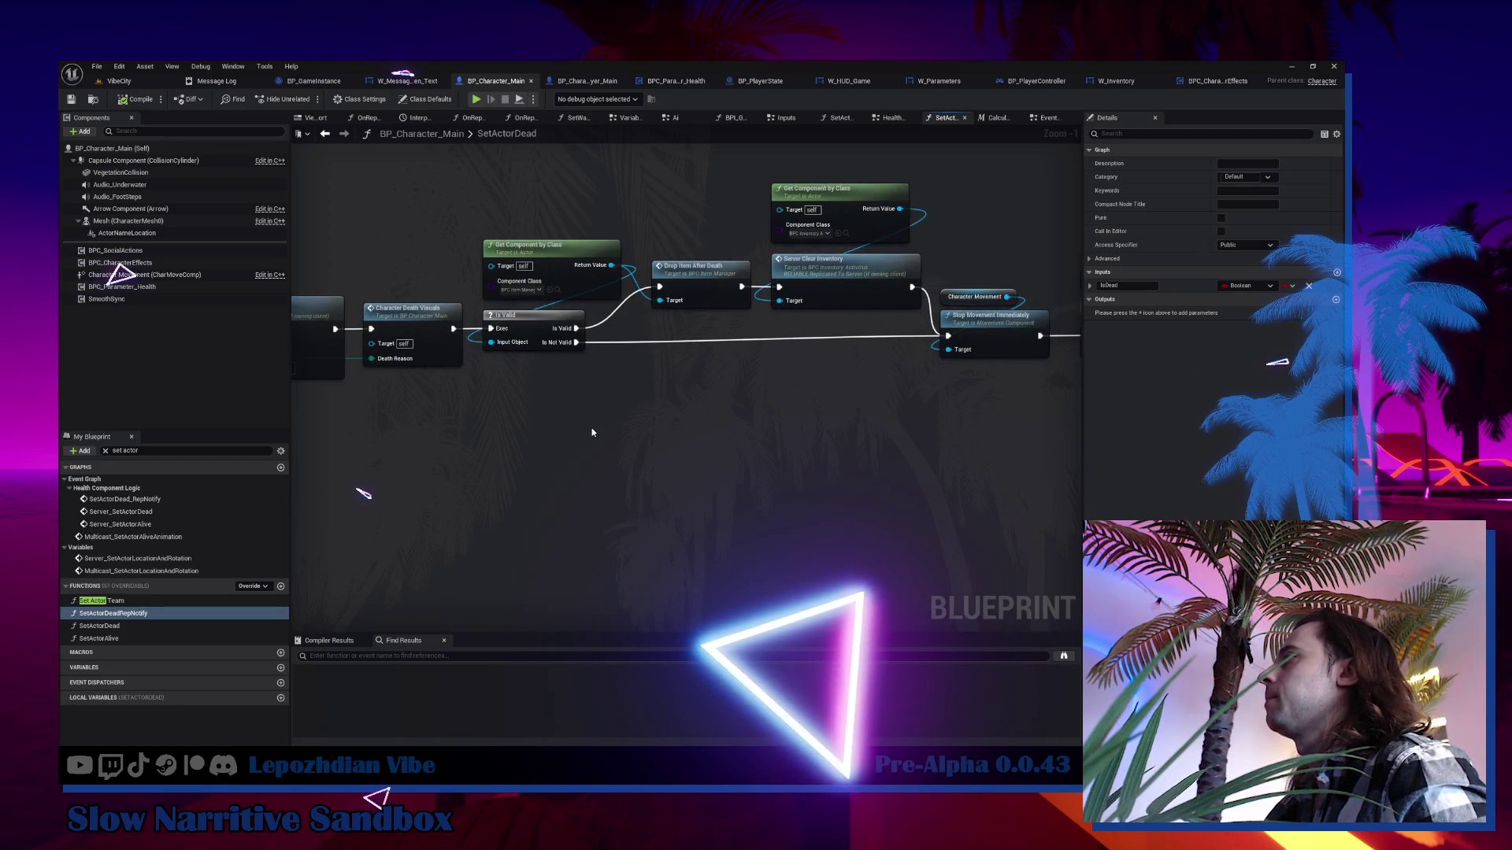
pyautogui.hotkey('ctrl', 'v')
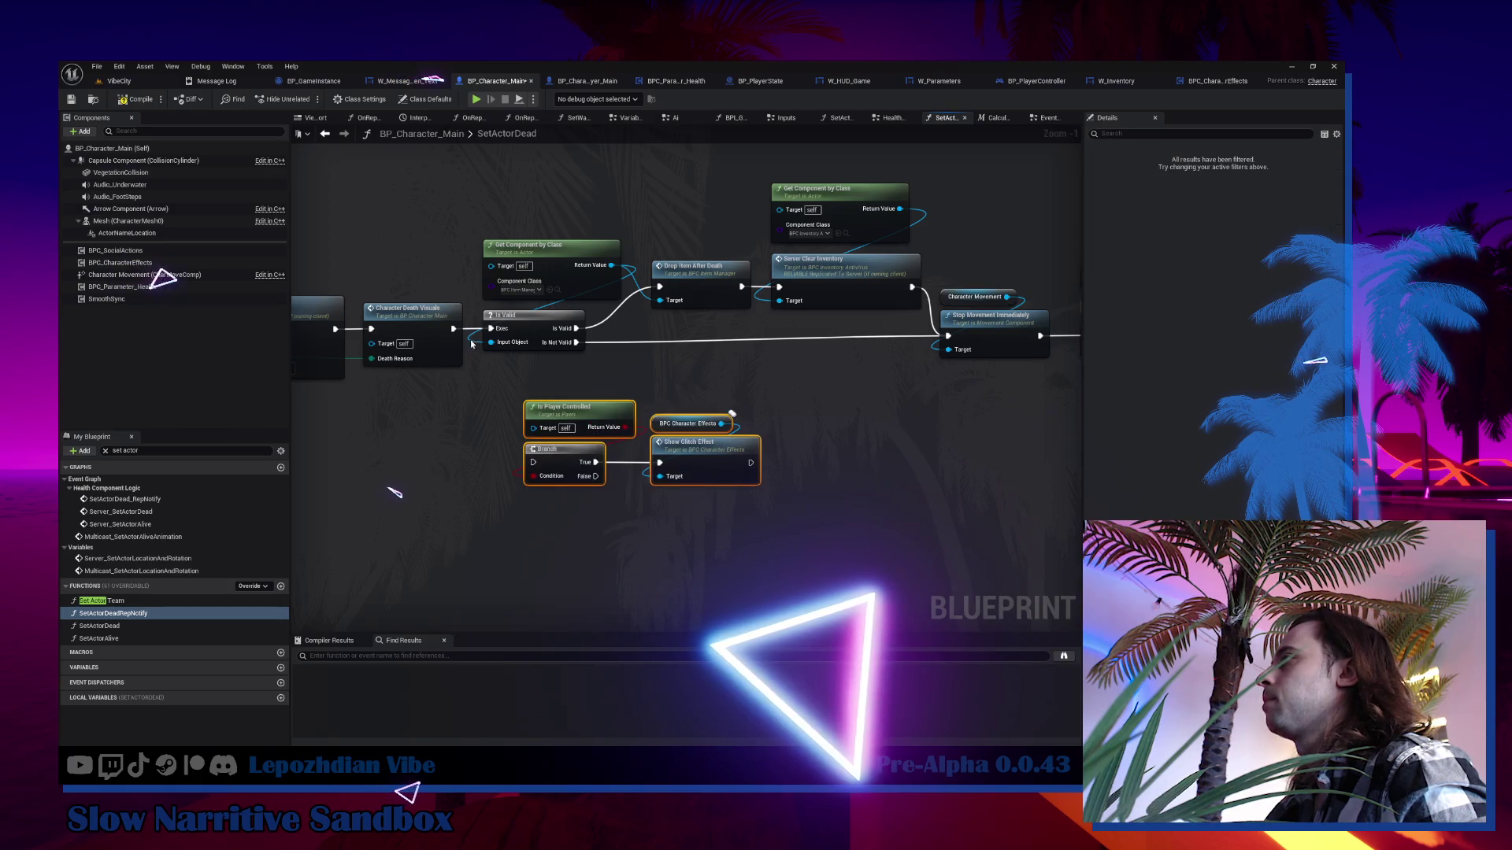
pyautogui.moveTo(453, 329)
pyautogui.mouseDown()
pyautogui.moveTo(339, 347)
pyautogui.moveTo(425, 333)
pyautogui.mouseUp()
pyautogui.moveTo(565, 440)
pyautogui.mouseDown()
pyautogui.moveTo(989, 523)
pyautogui.moveTo(810, 529)
pyautogui.moveTo(592, 509)
pyautogui.mouseUp()
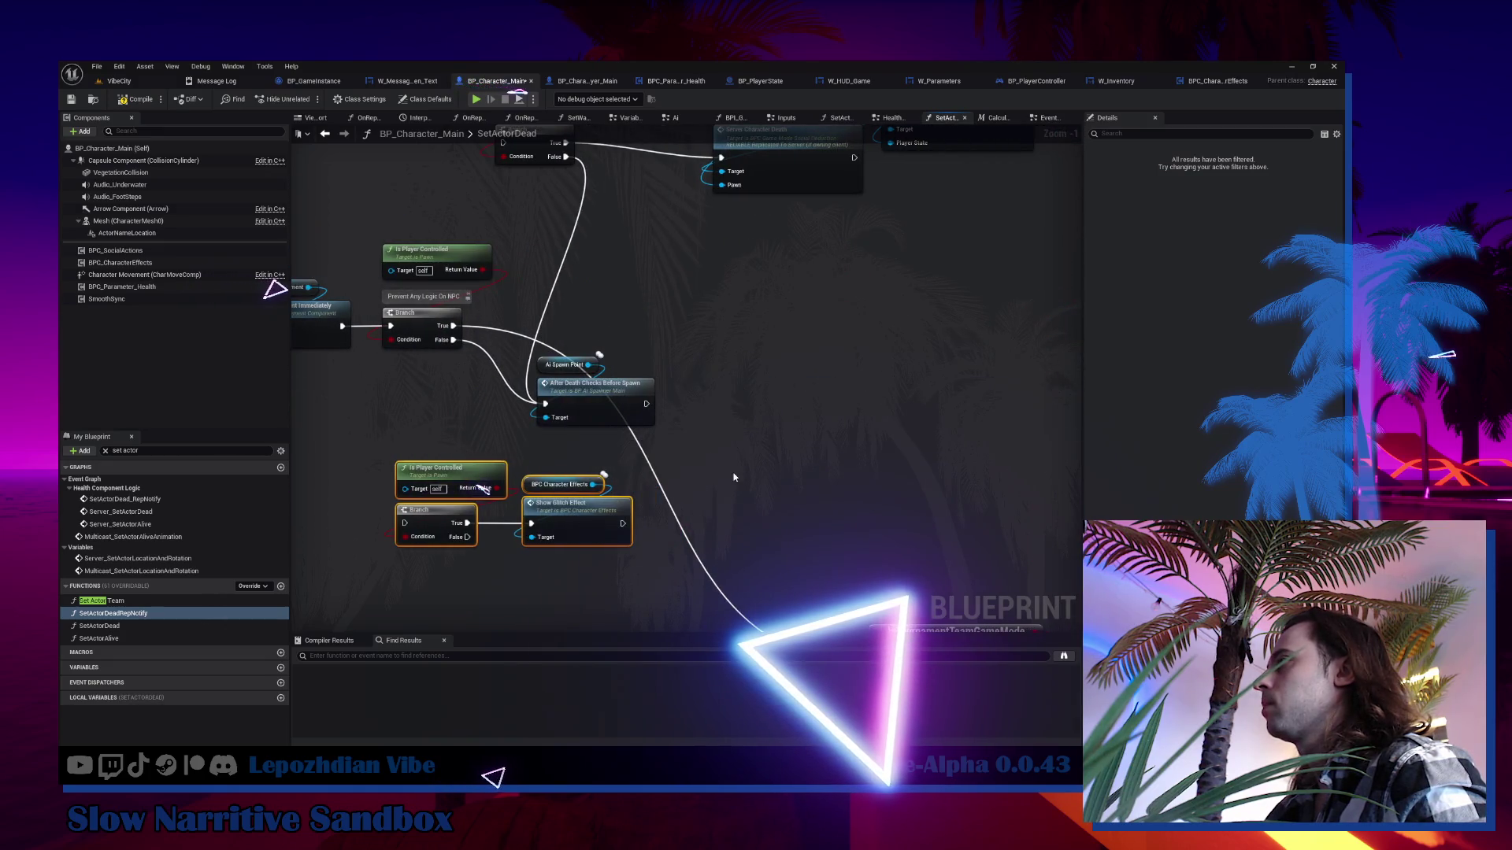
pyautogui.click(734, 477)
# Remove the Is Player Controlled and Branch nodes, wire Show Glitch Effect into the chain, and compile.
pyautogui.scroll(-2, 695, 483)
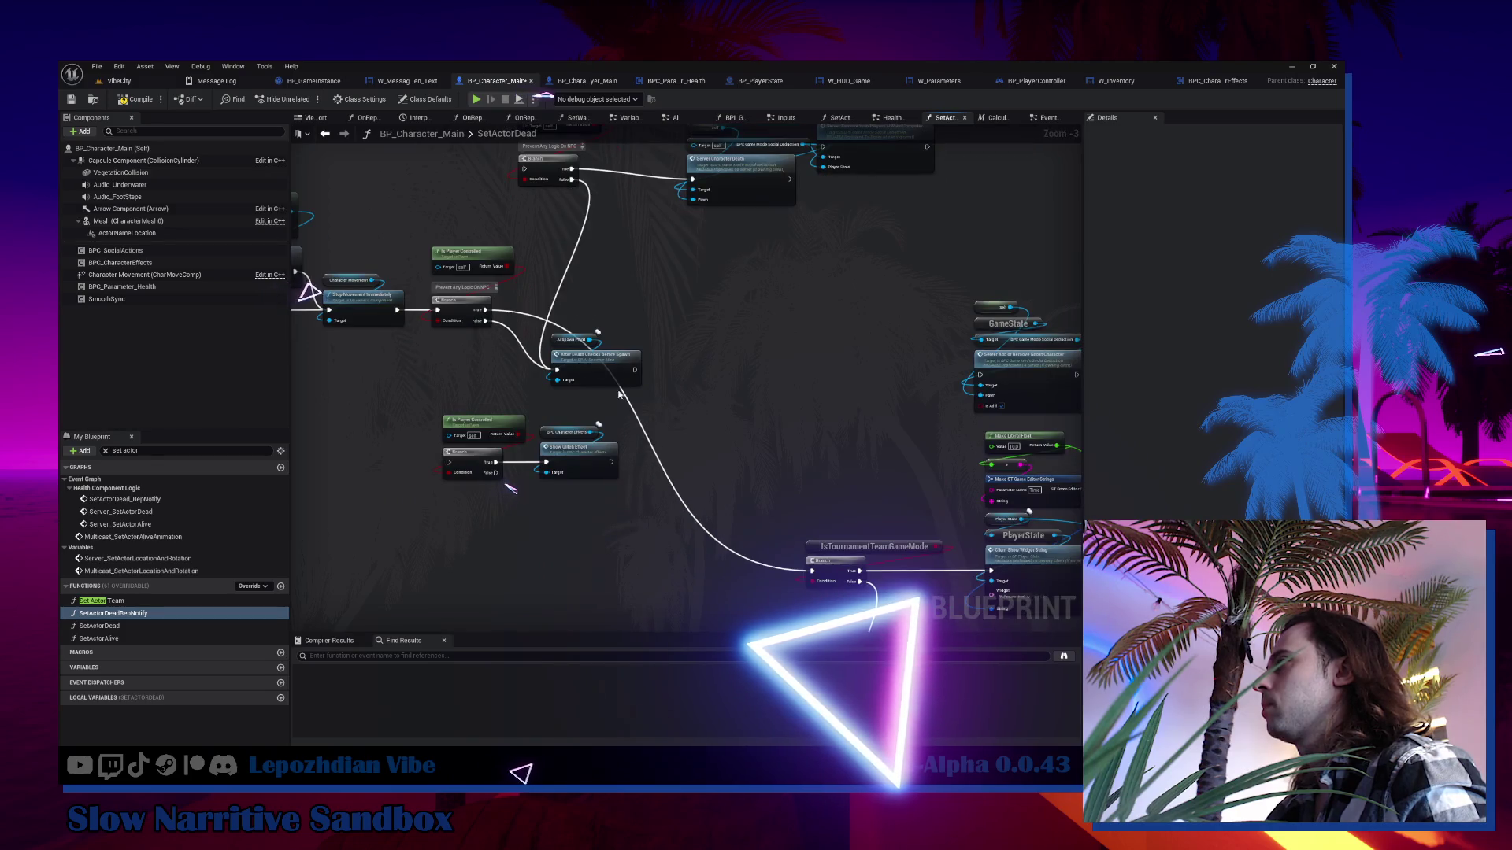
pyautogui.moveTo(485, 310)
pyautogui.mouseDown()
pyautogui.moveTo(551, 467)
pyautogui.moveTo(850, 575)
pyautogui.moveTo(815, 572)
pyautogui.mouseUp()
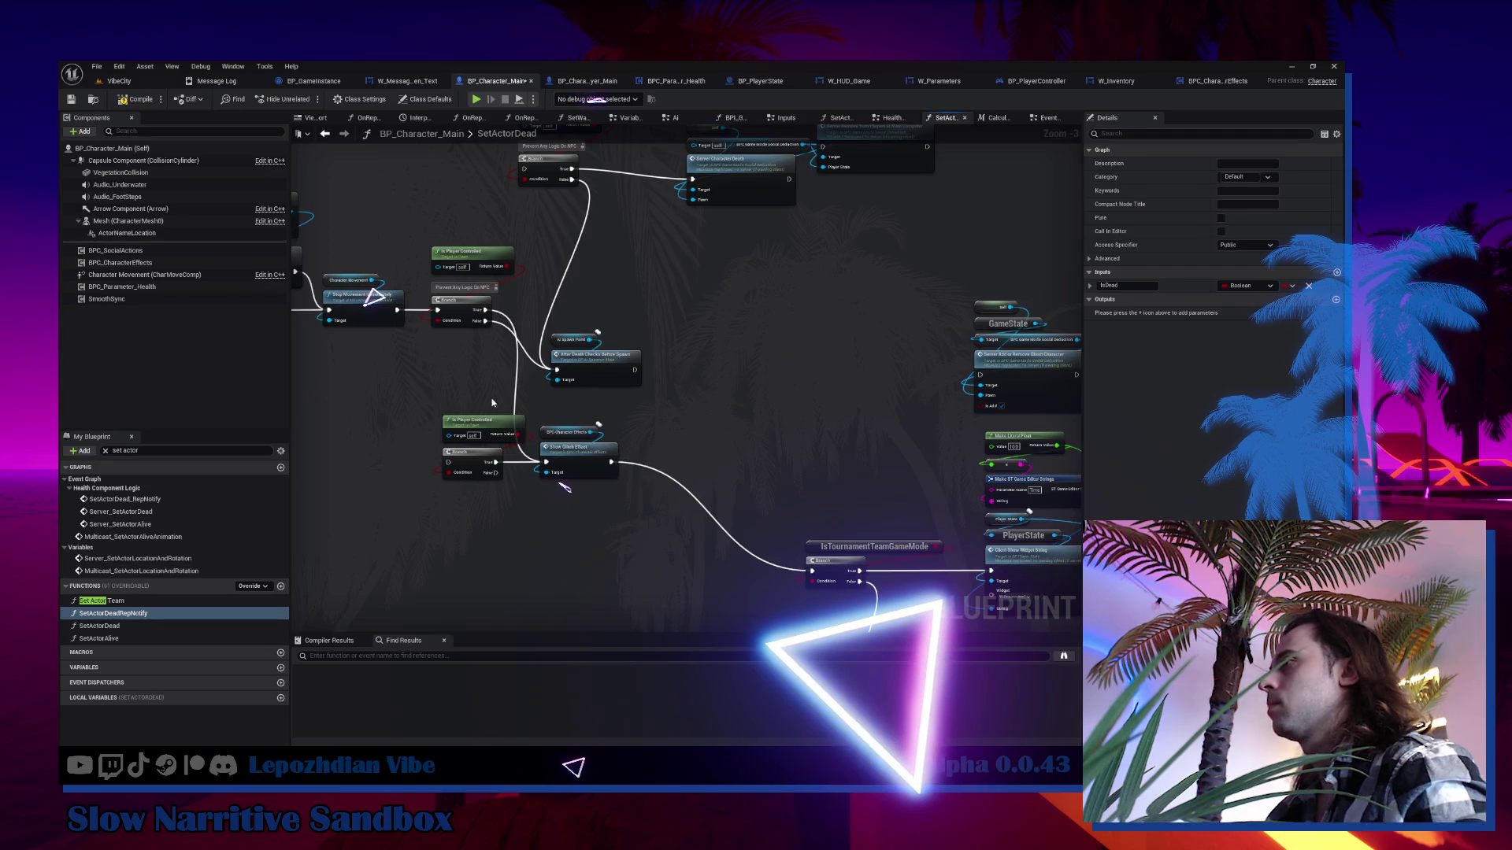
pyautogui.moveTo(475, 479); pyautogui.dragTo(475, 479)
pyautogui.press('Delete')
pyautogui.moveTo(580, 460)
pyautogui.mouseDown()
pyautogui.moveTo(696, 312)
pyautogui.moveTo(758, 308)
pyautogui.mouseUp()
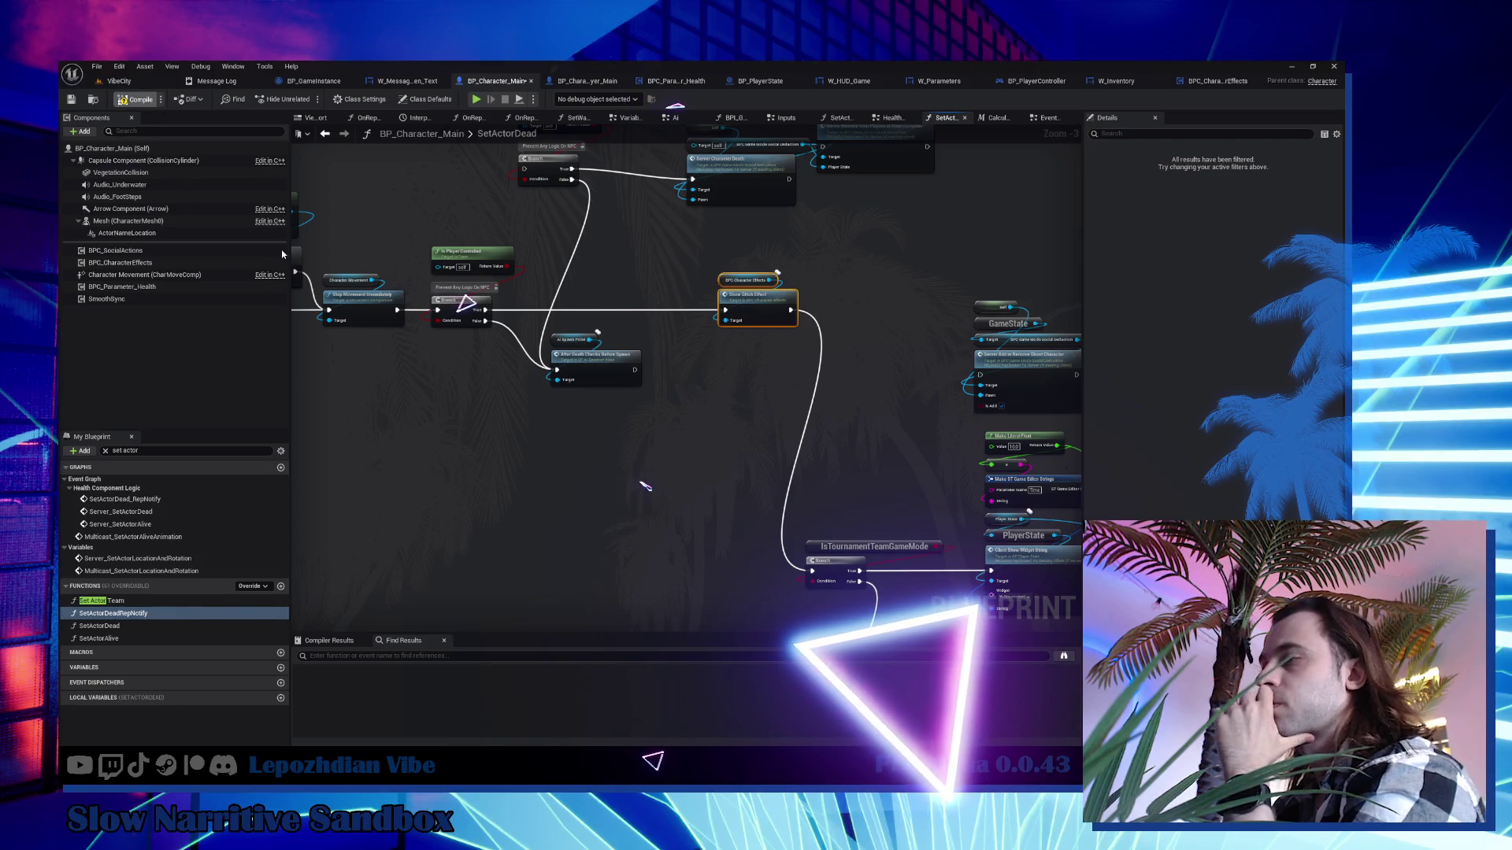
pyautogui.press('F7')
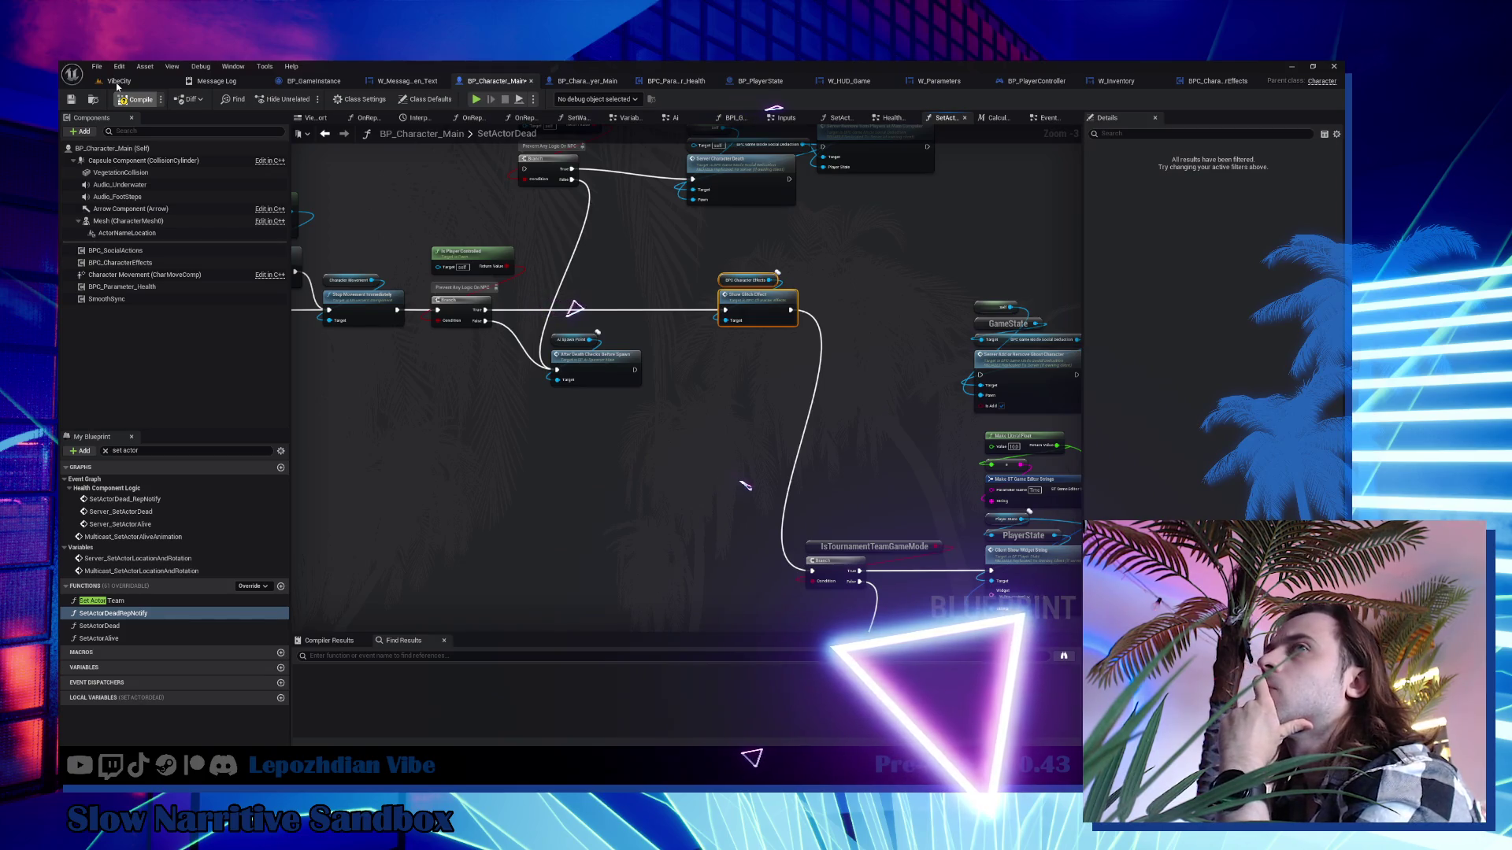
# Save all modified assets from the VibeCity level editor.
pyautogui.click(118, 81)
pyautogui.click(97, 66)
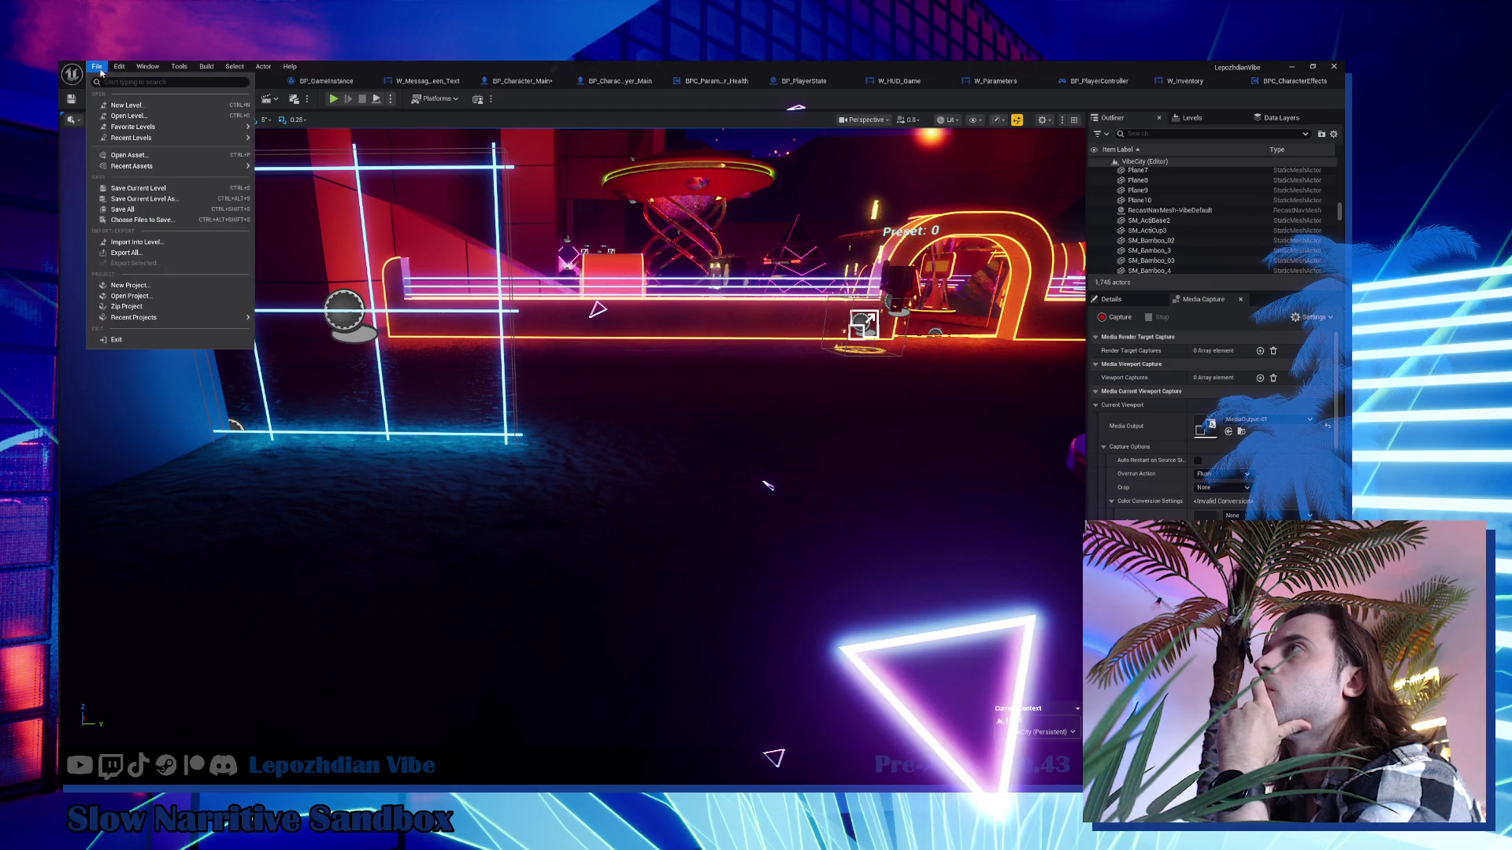
pyautogui.click(136, 209)
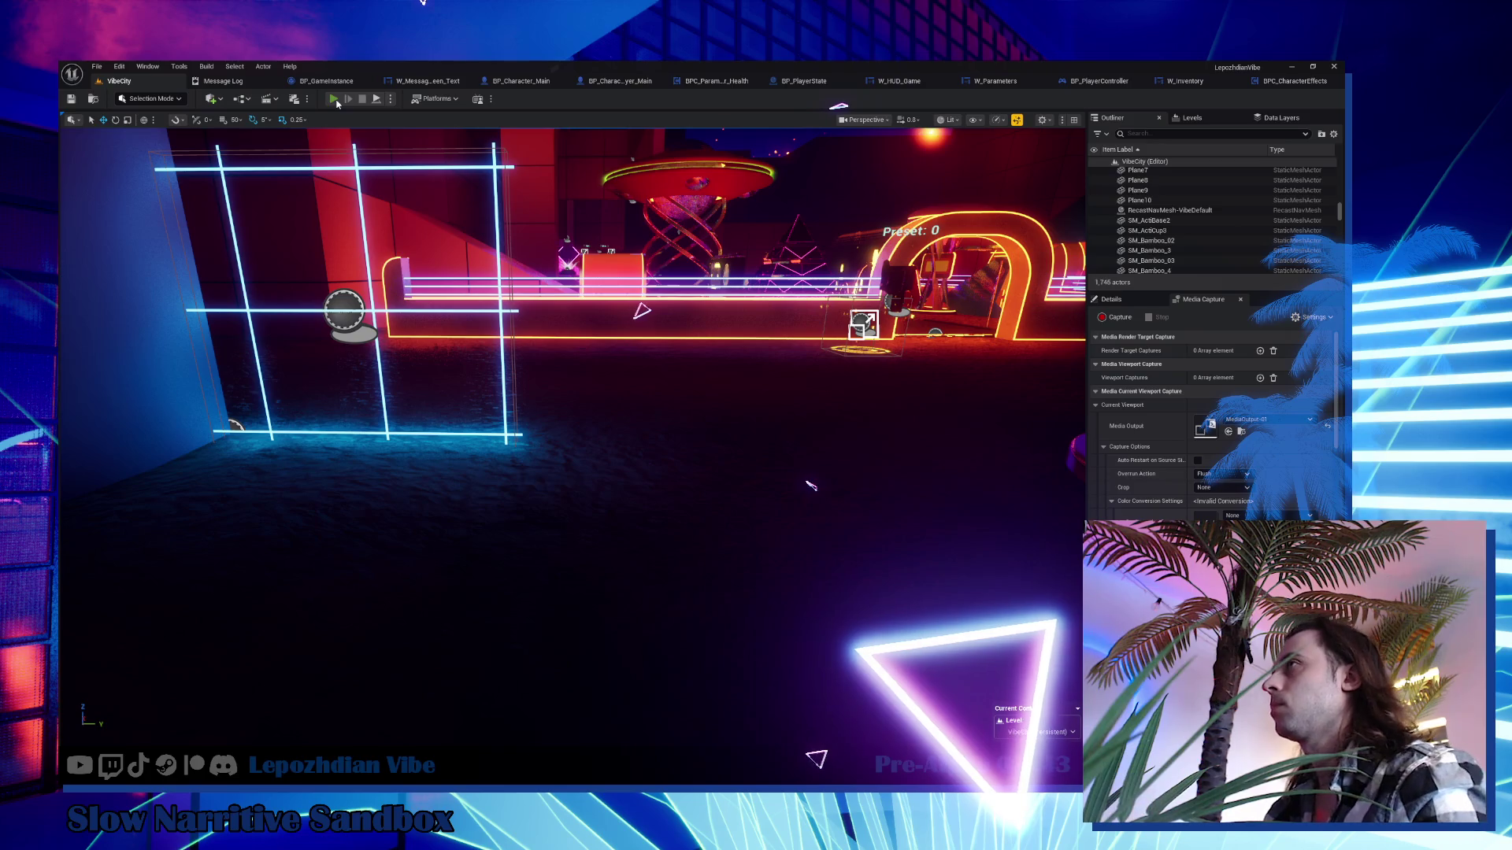
# Play-test the VibeCity level twice to check the new death glitch behaviour.
pyautogui.click(334, 99)
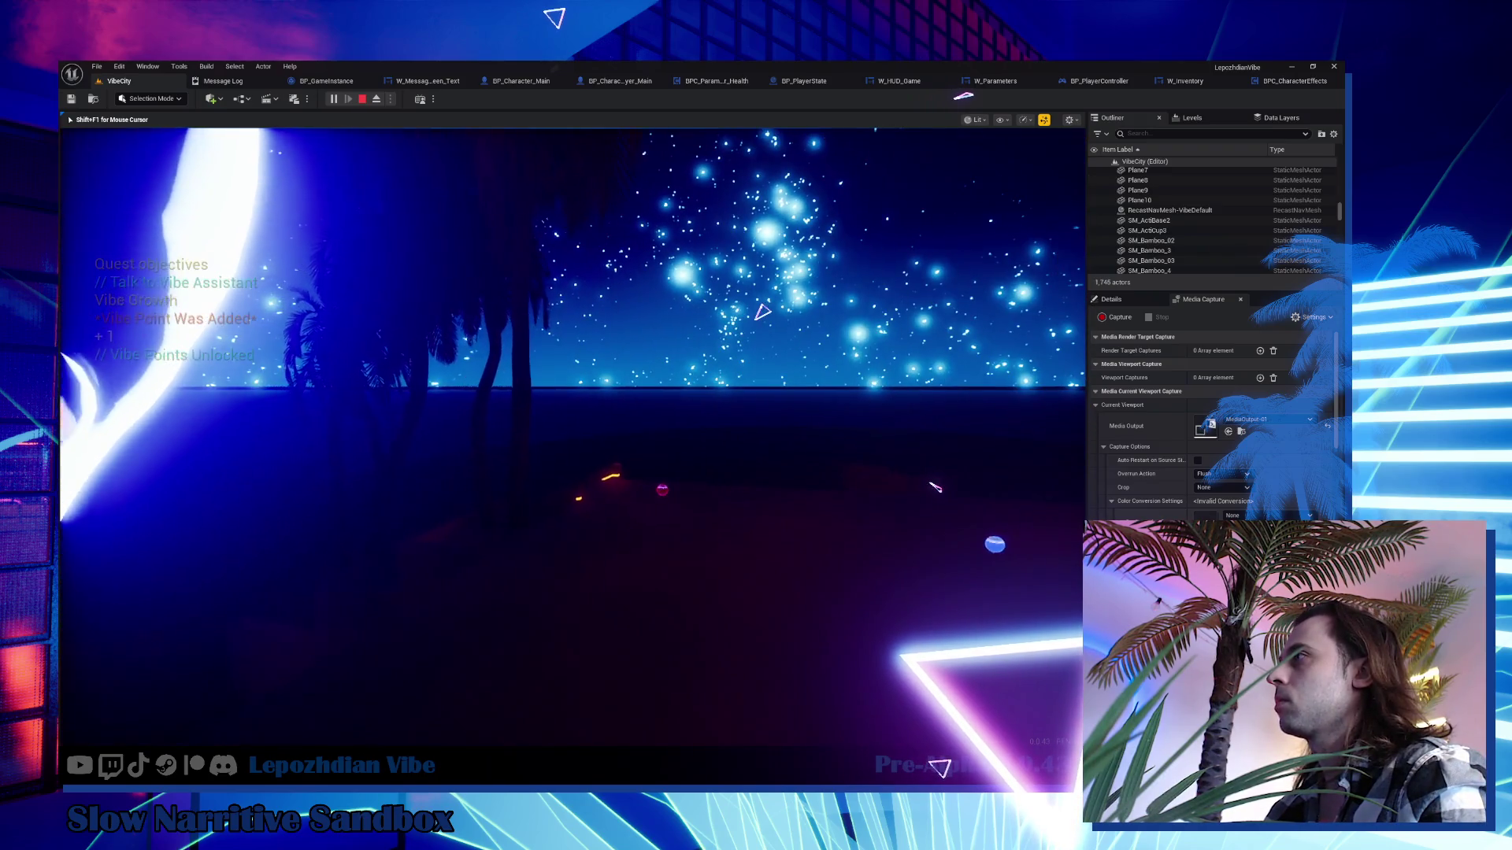
pyautogui.press('Escape')
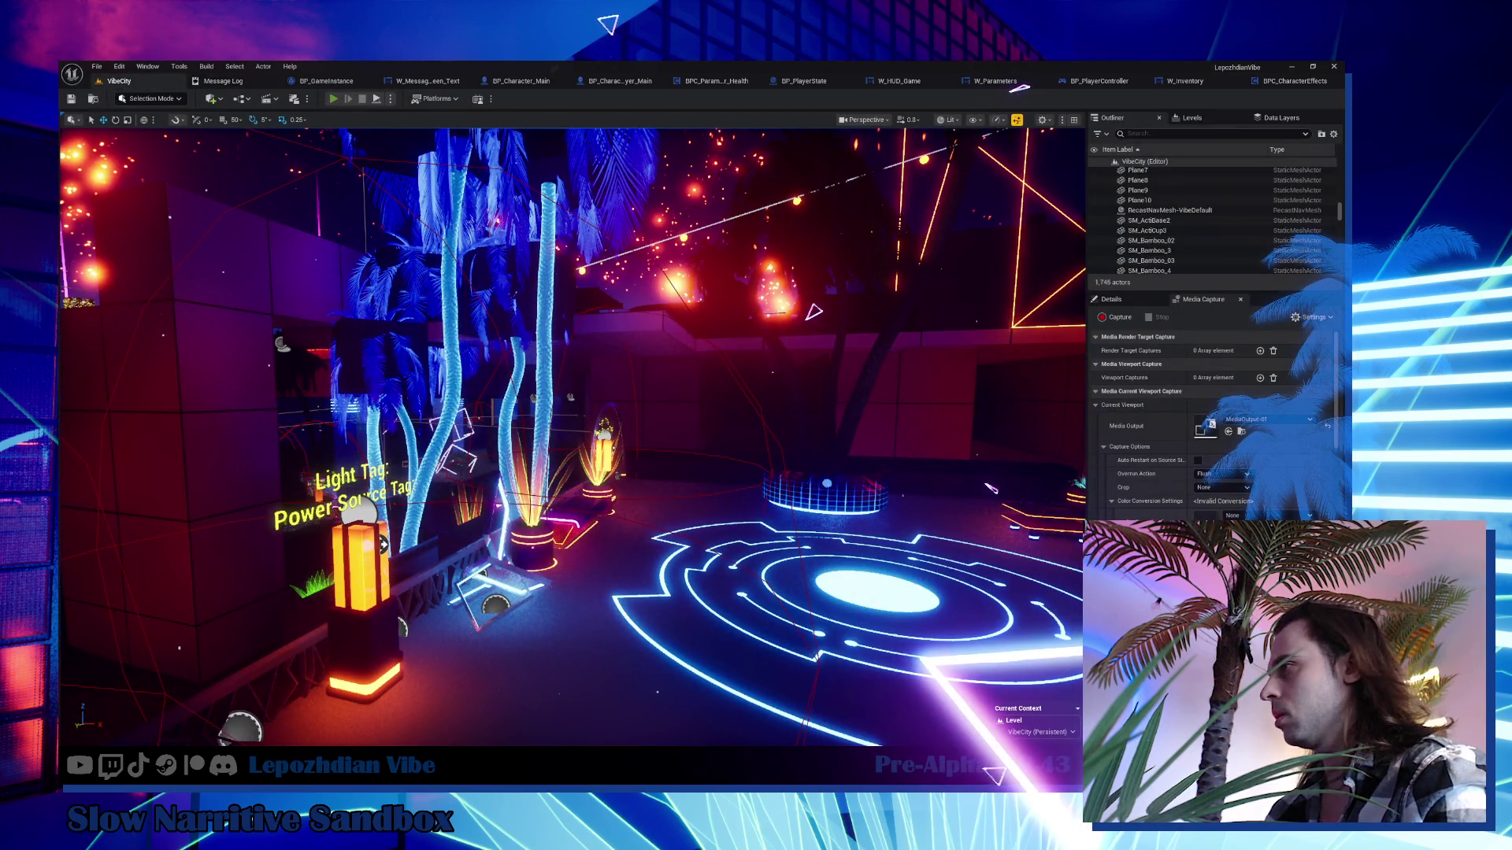
pyautogui.hotkey('alt', 'p')
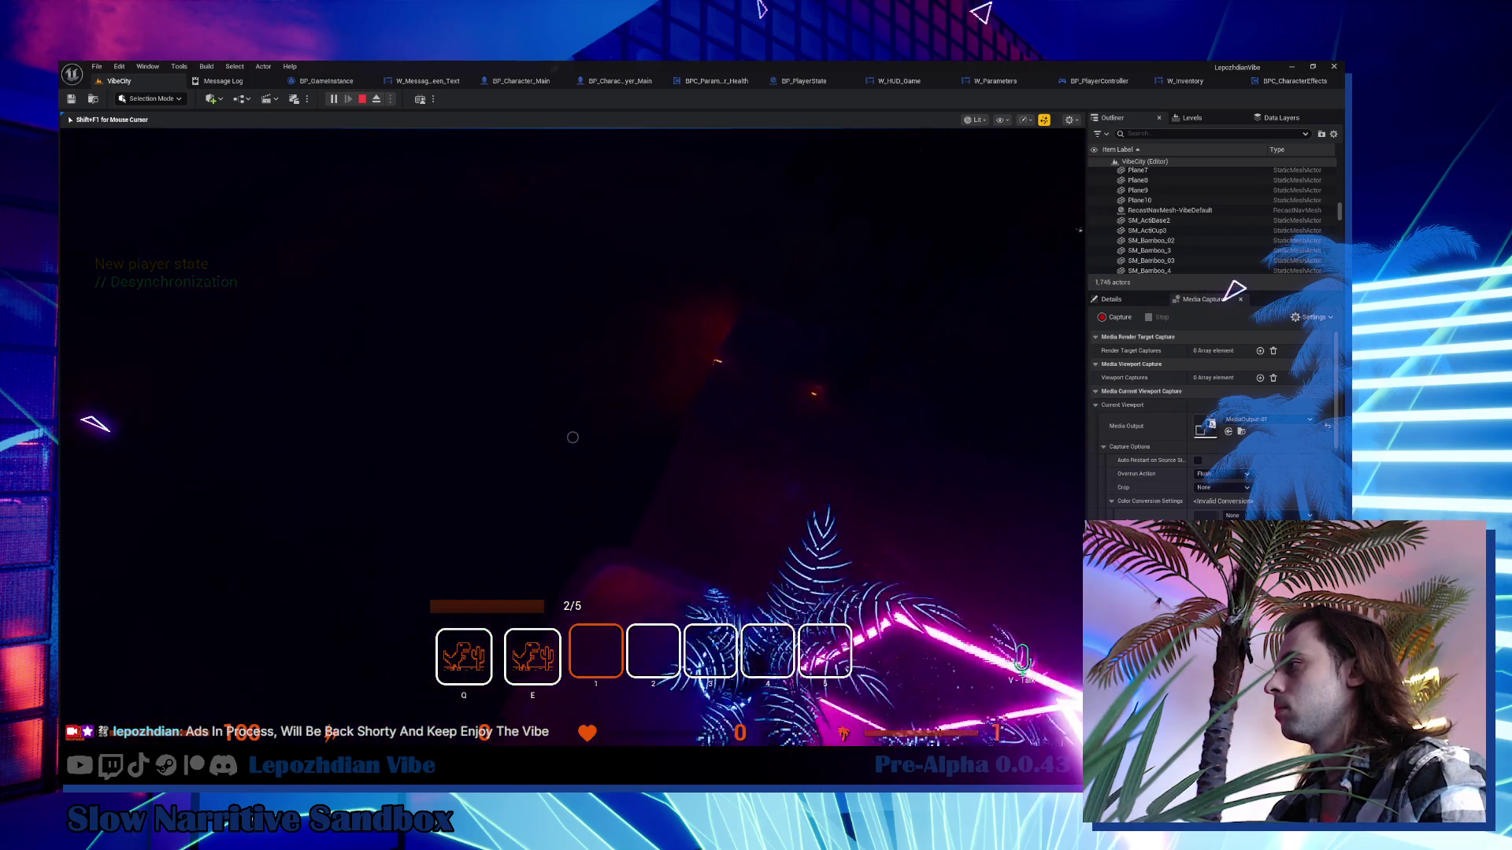
pyautogui.hotkey('alt', 'Tab')
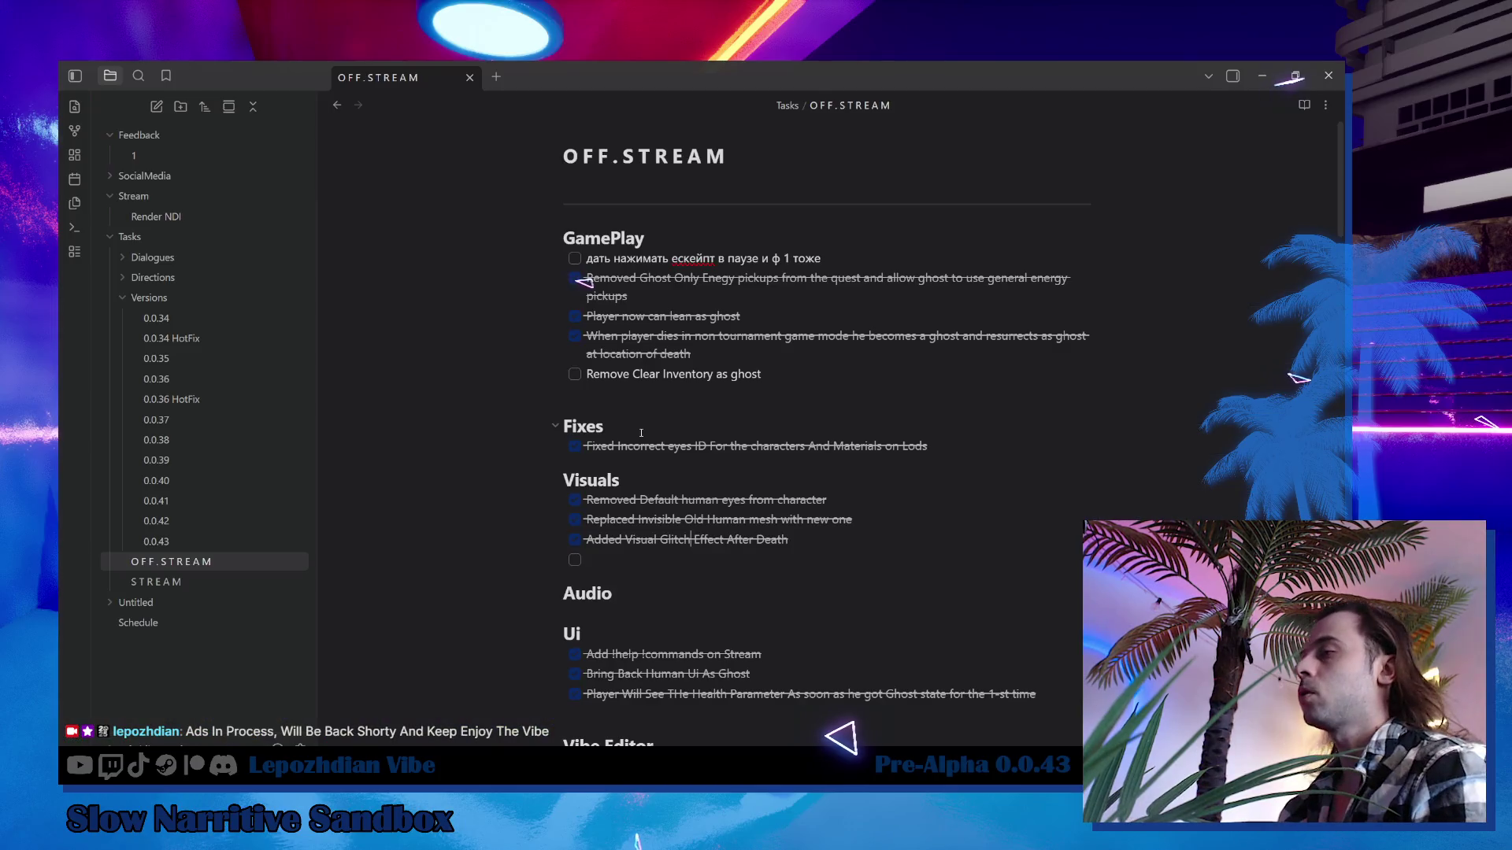
# Back in Unreal, close all tabs except VibeCity and start a fresh play session.
pyautogui.click(268, 787)
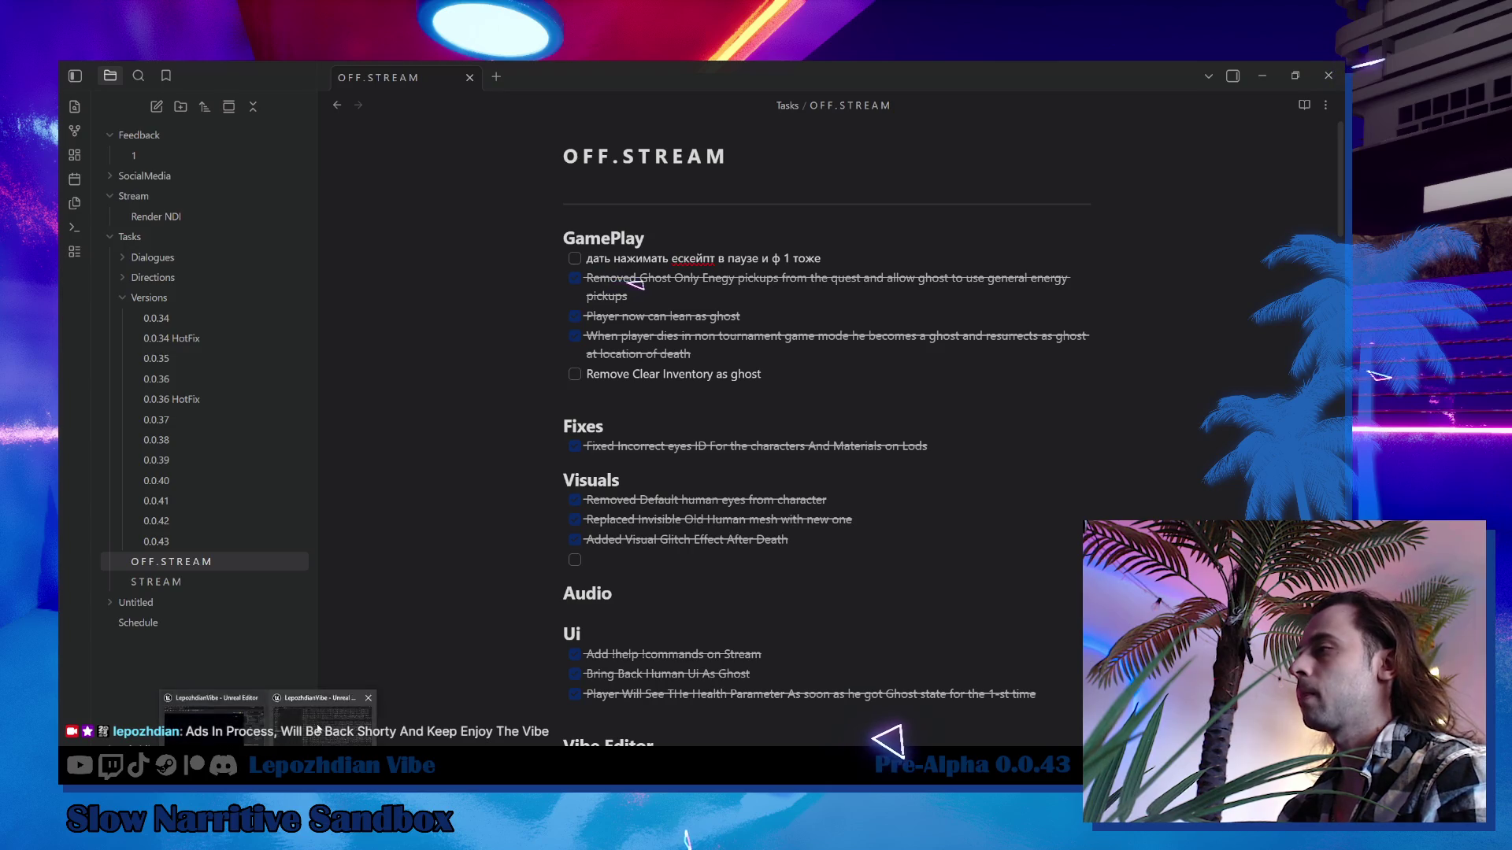
pyautogui.click(236, 717)
pyautogui.click(138, 85)
pyautogui.rightClick(134, 87)
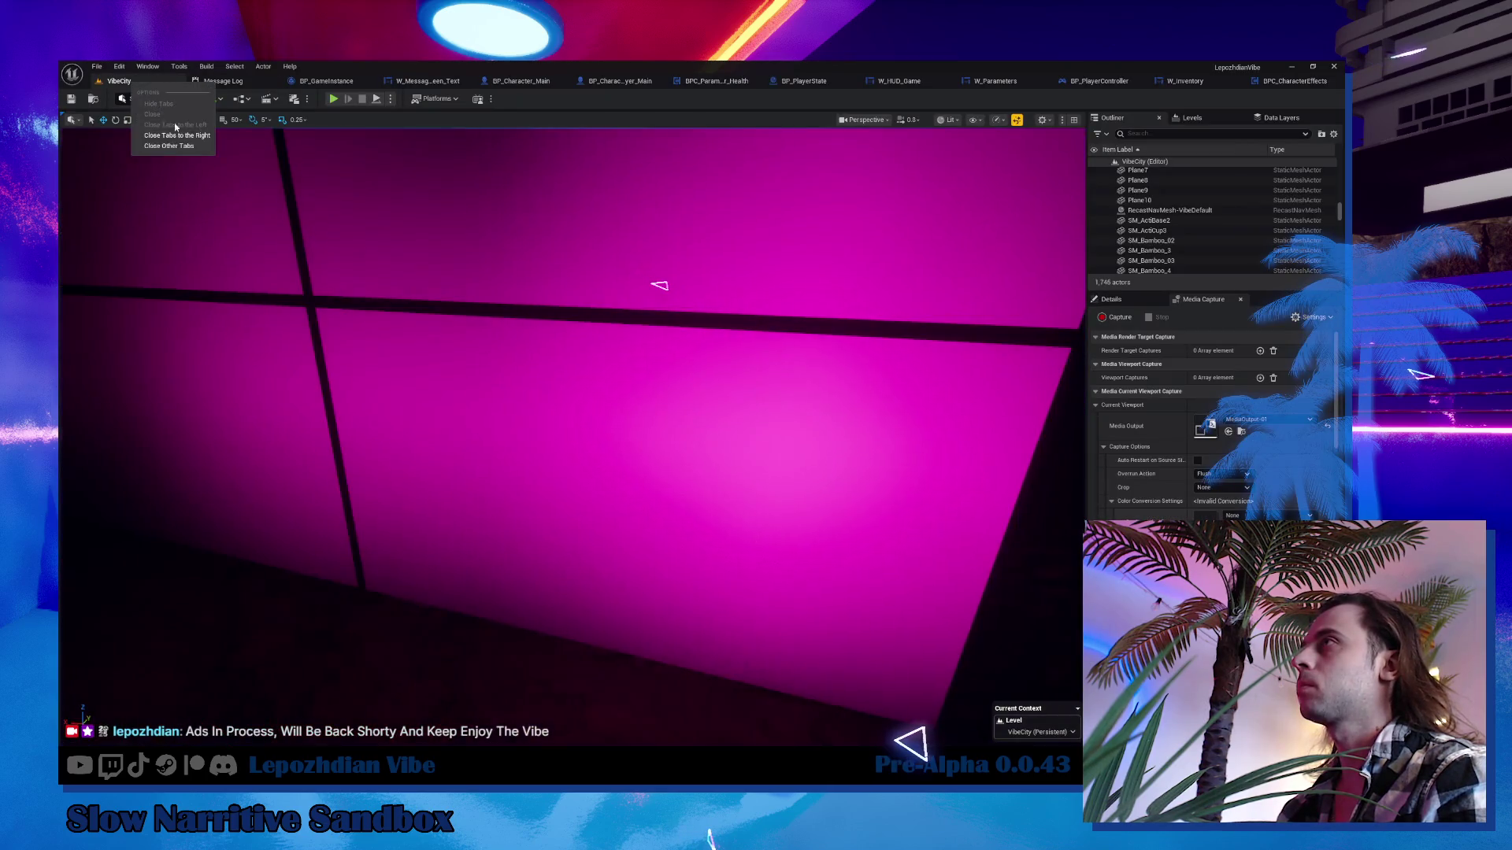
pyautogui.click(185, 147)
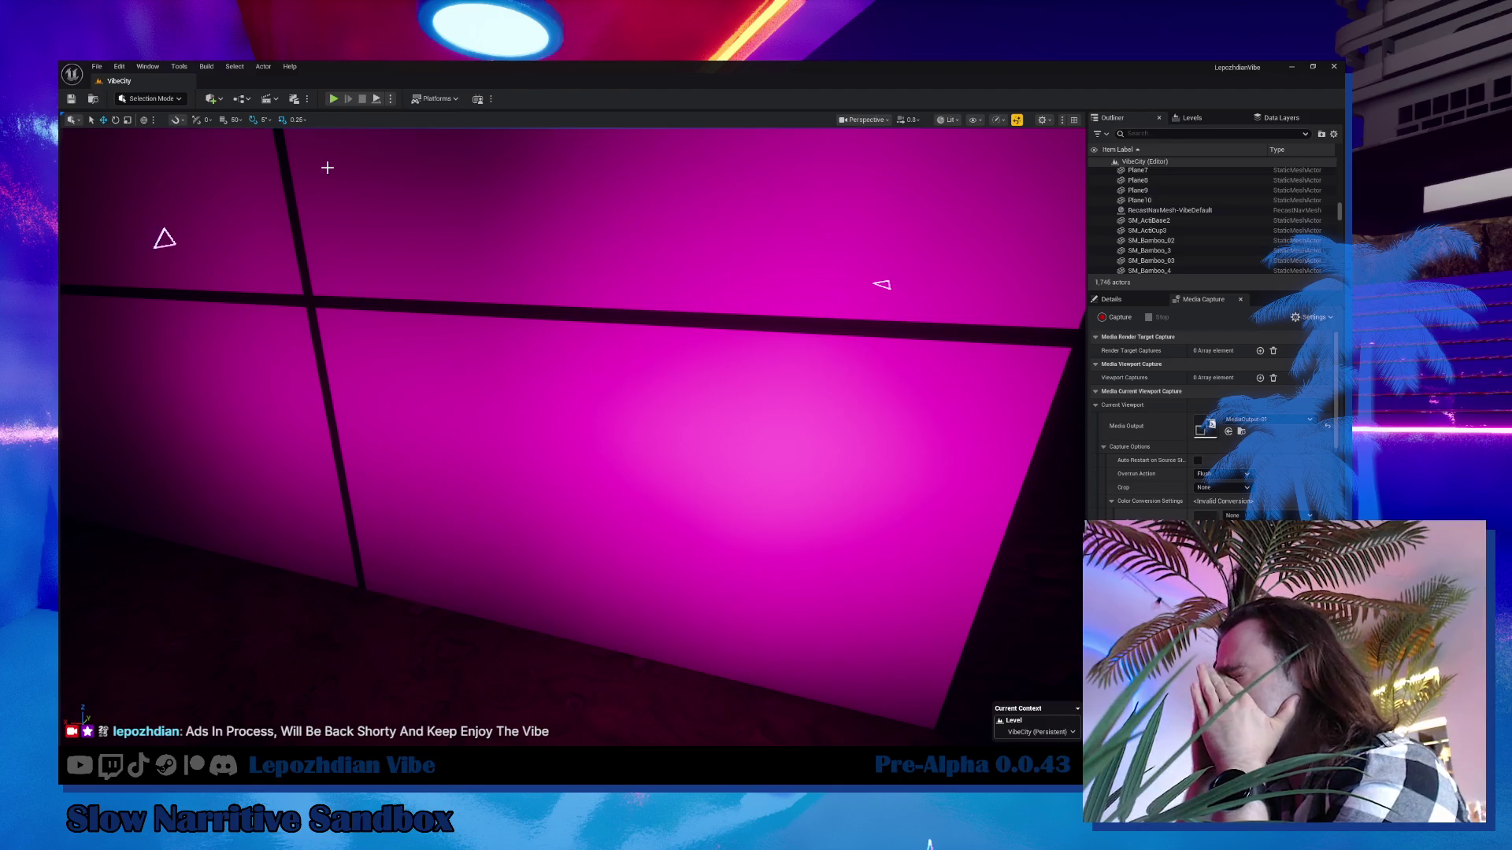
pyautogui.click(333, 98)
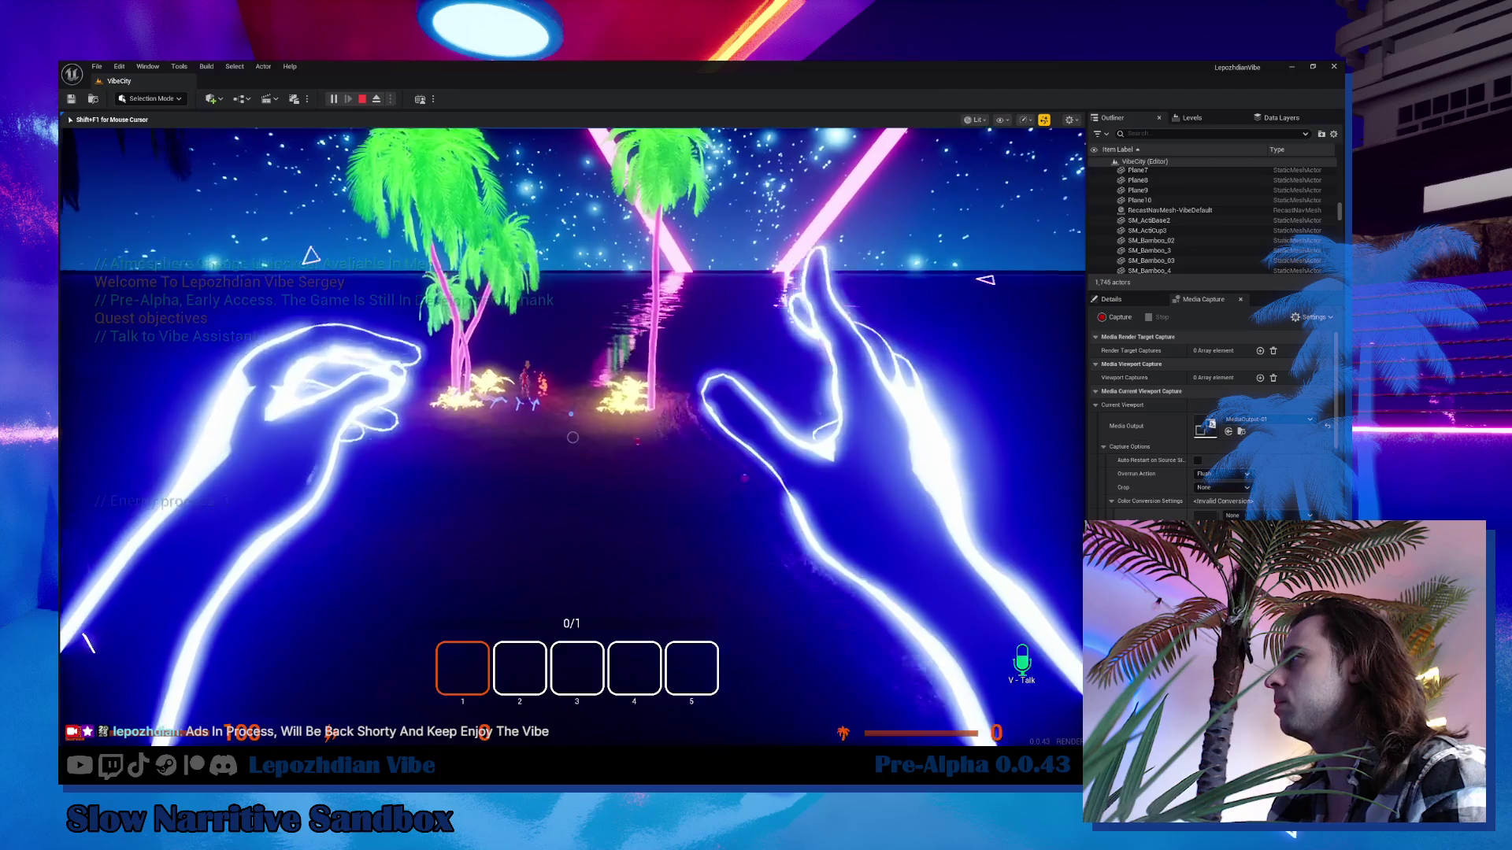
# Walk past the orb to the beach loungers, chill on one, then get back up.
pyautogui.press('w')
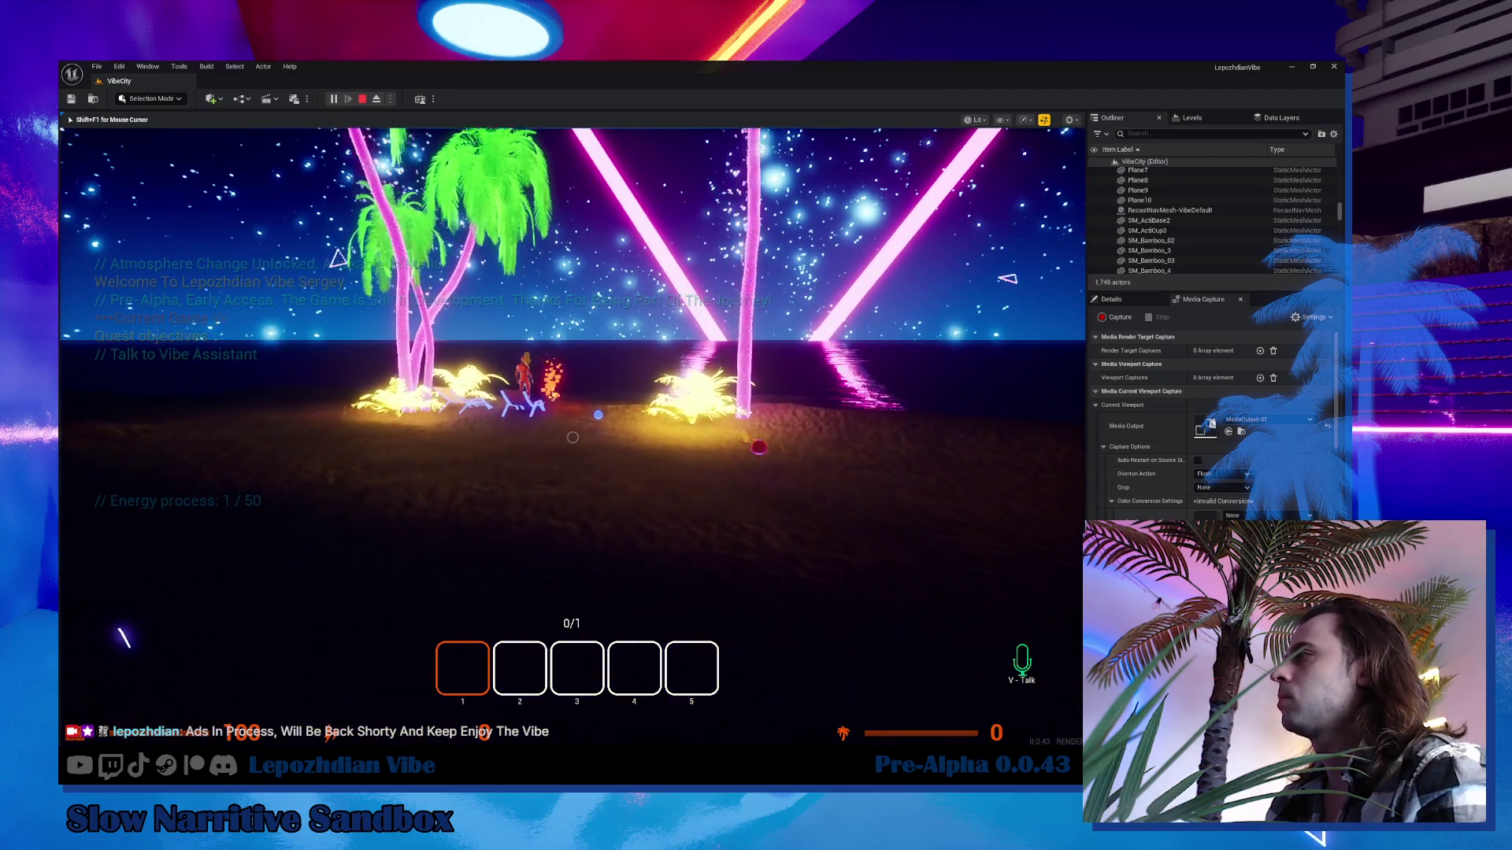
pyautogui.press('w')
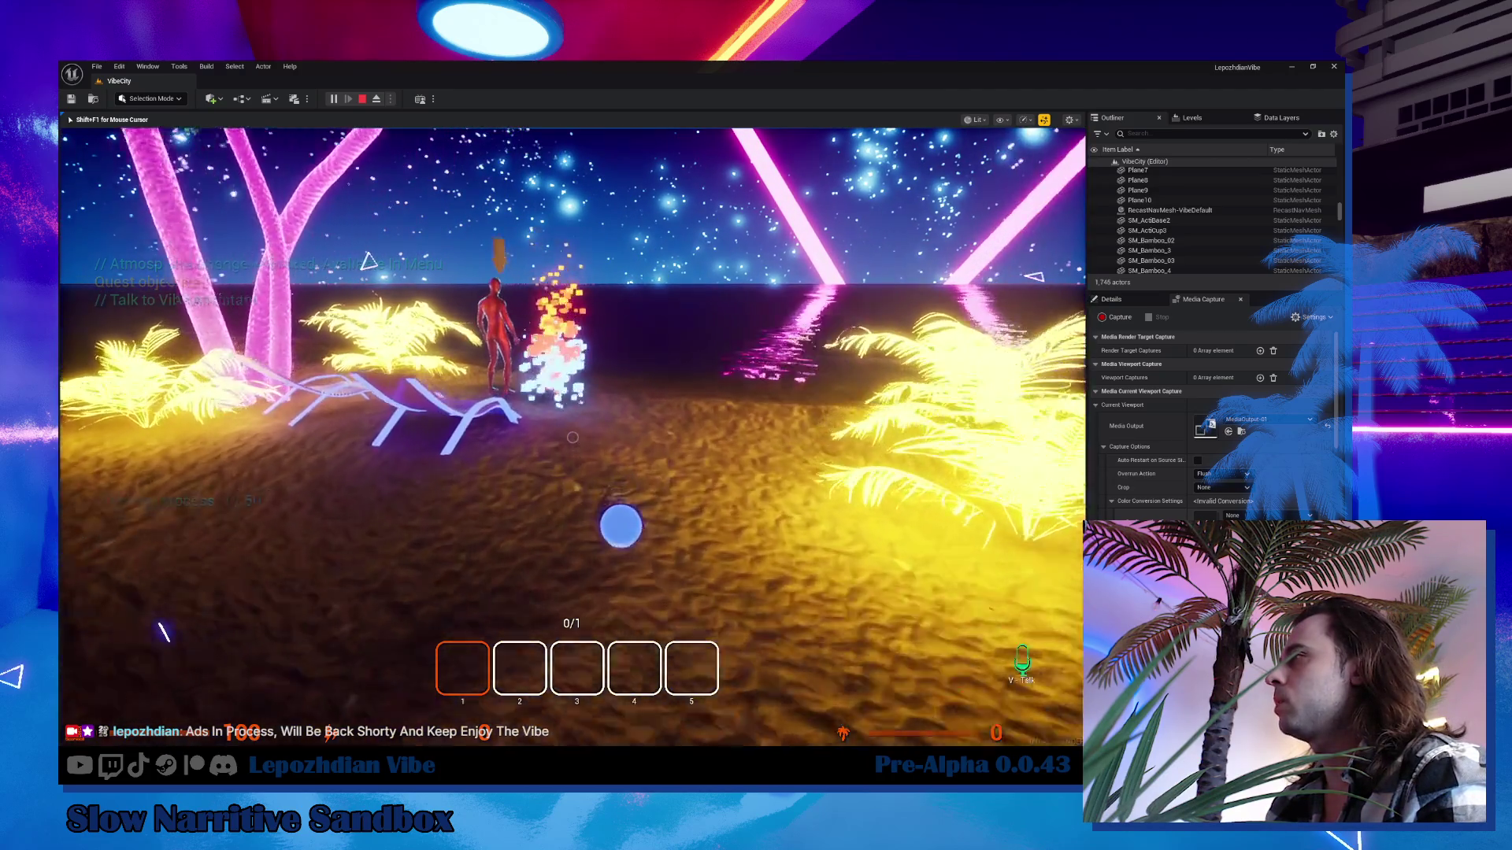
pyautogui.press('w')
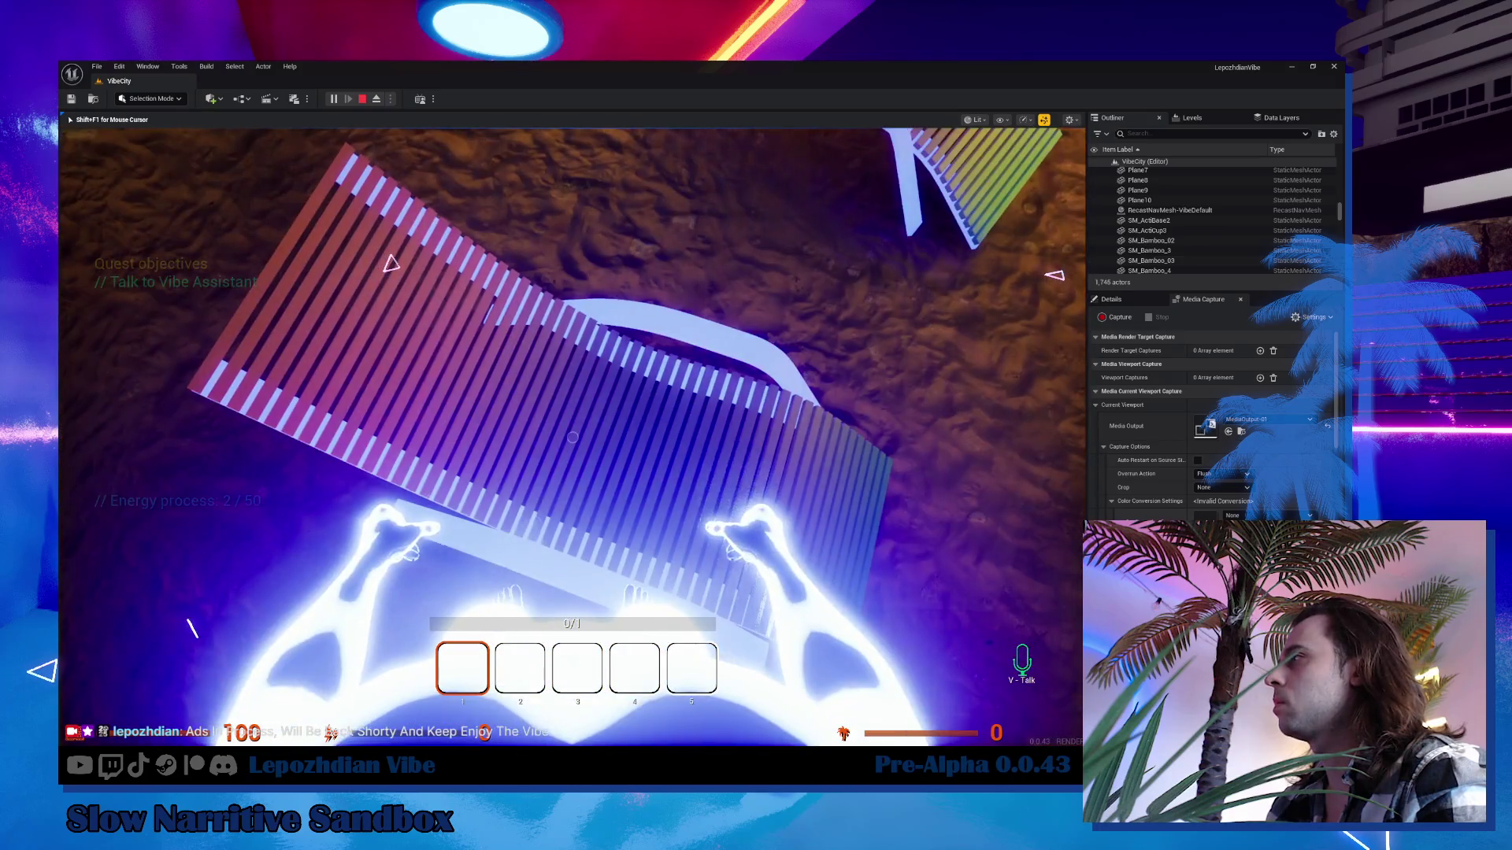
pyautogui.press('f')
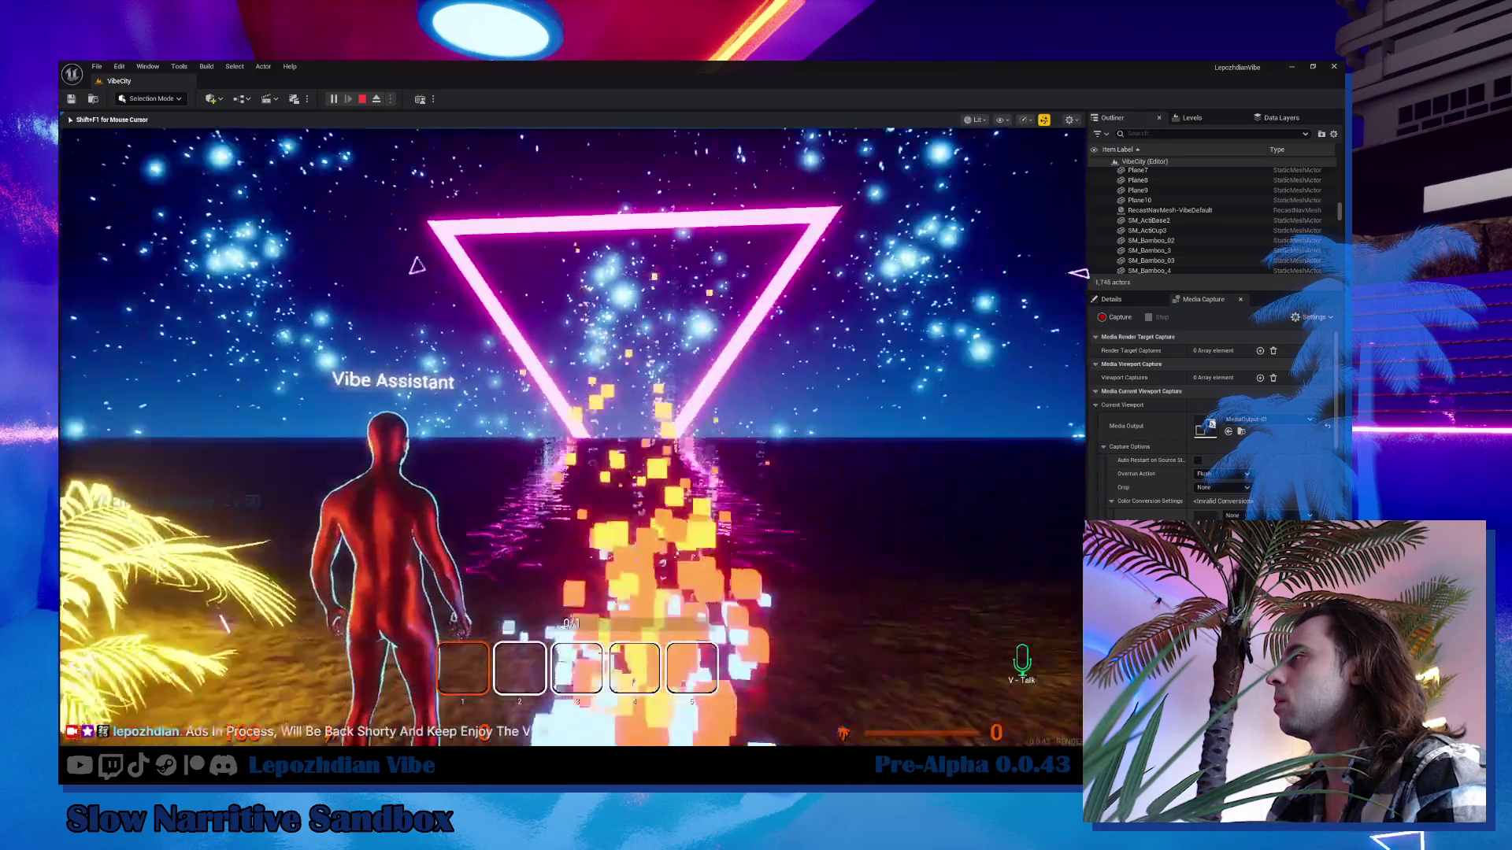
pyautogui.press('f')
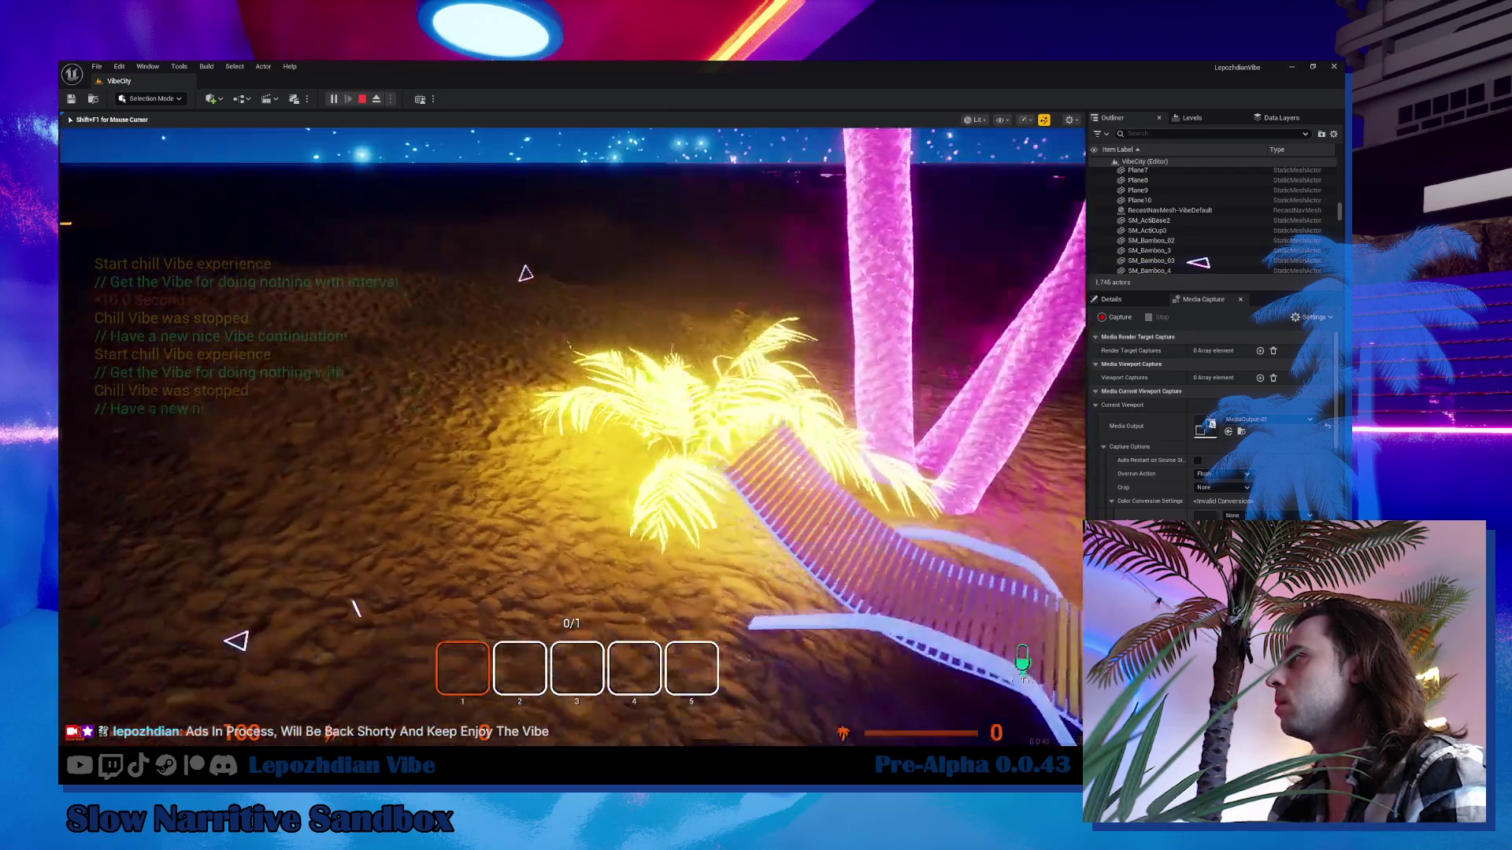
# Walk up to the lounge chair, check the third-person view, and stop the play session.
pyautogui.press('w')
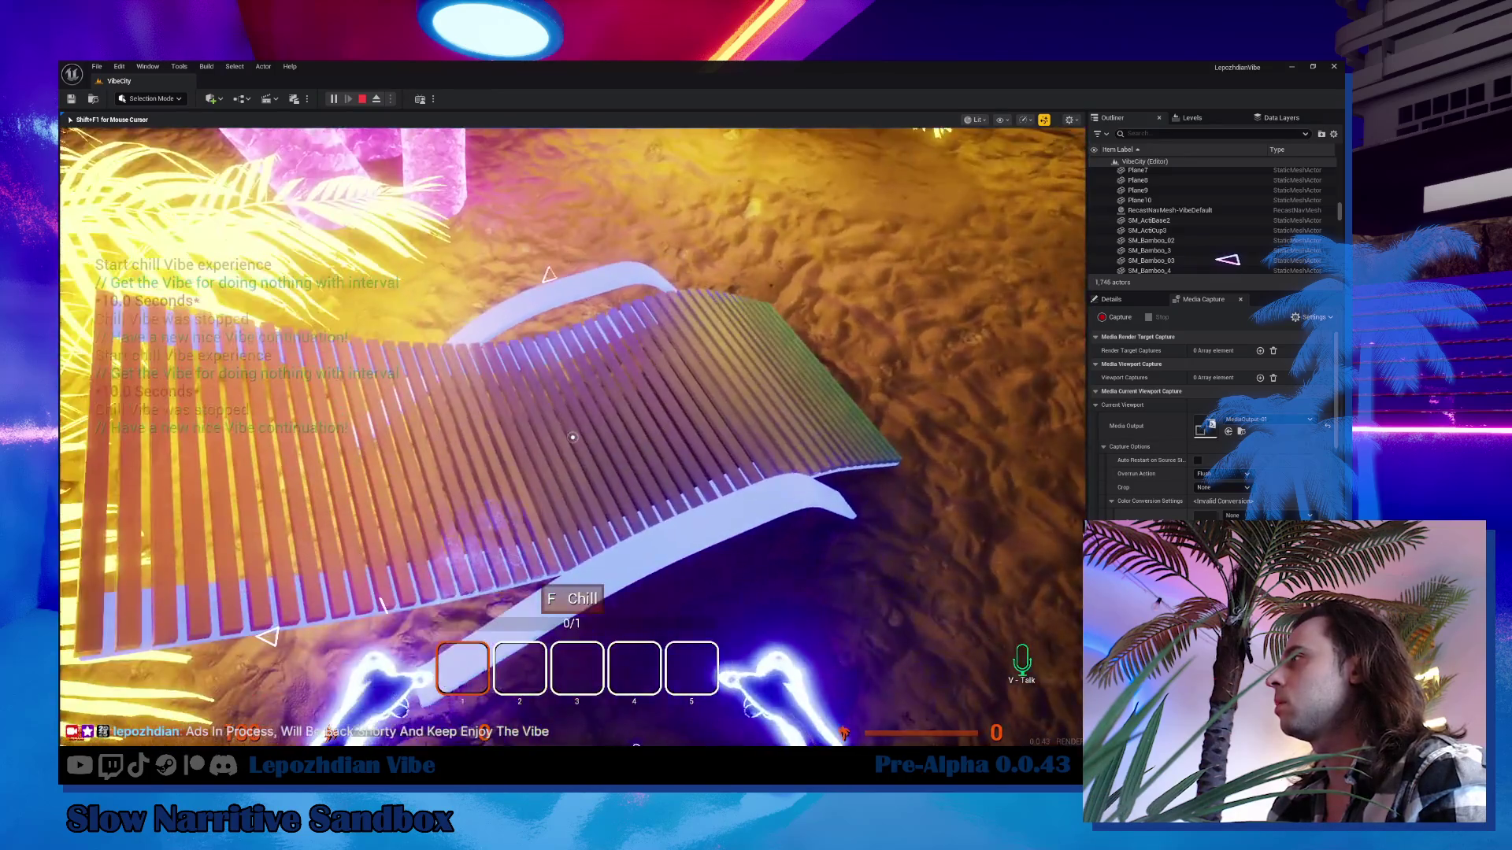
pyautogui.press('f')
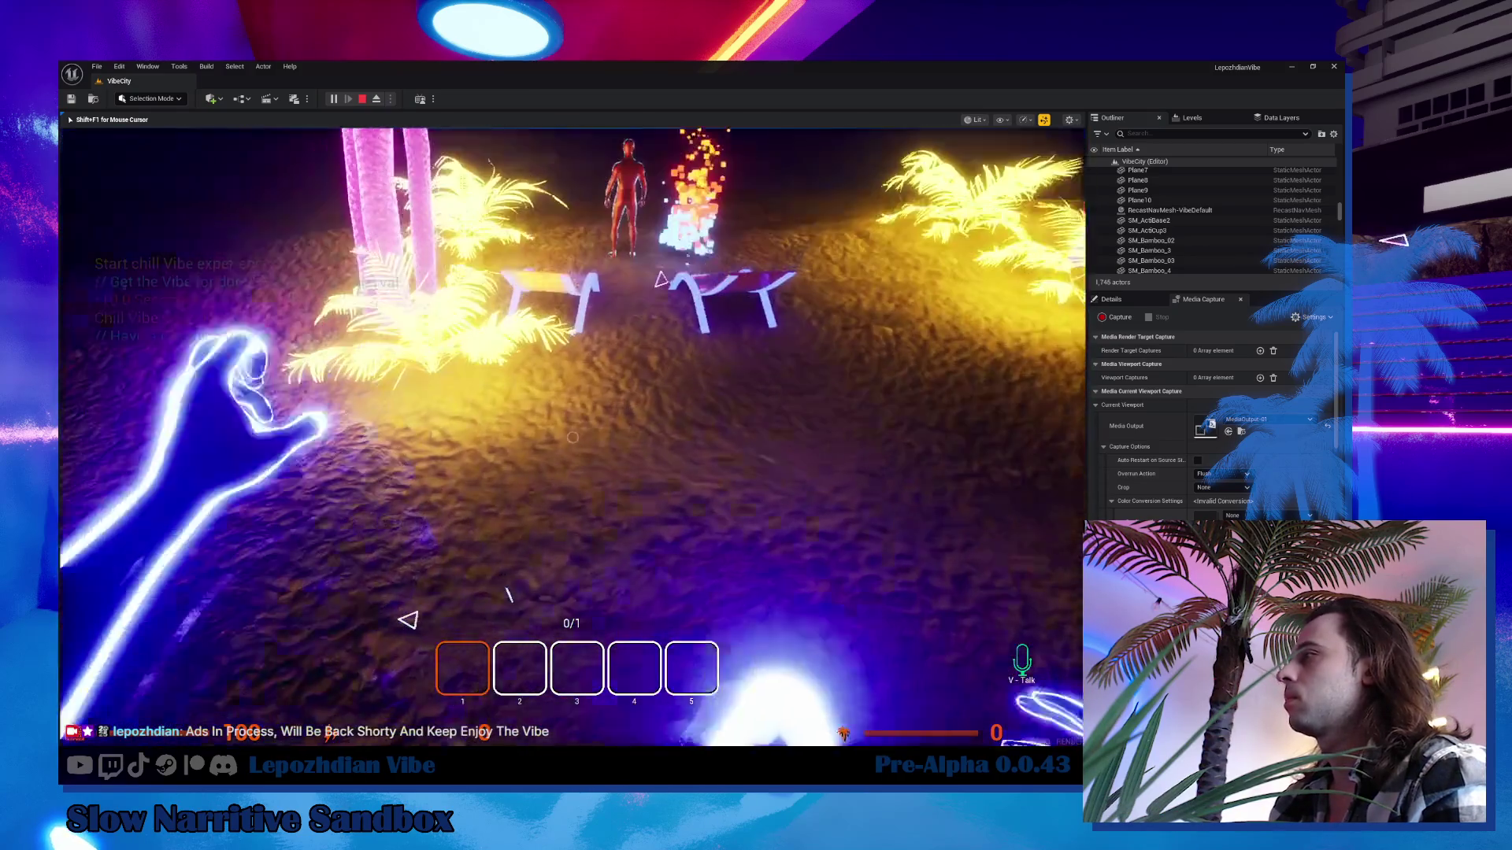
pyautogui.press('Escape')
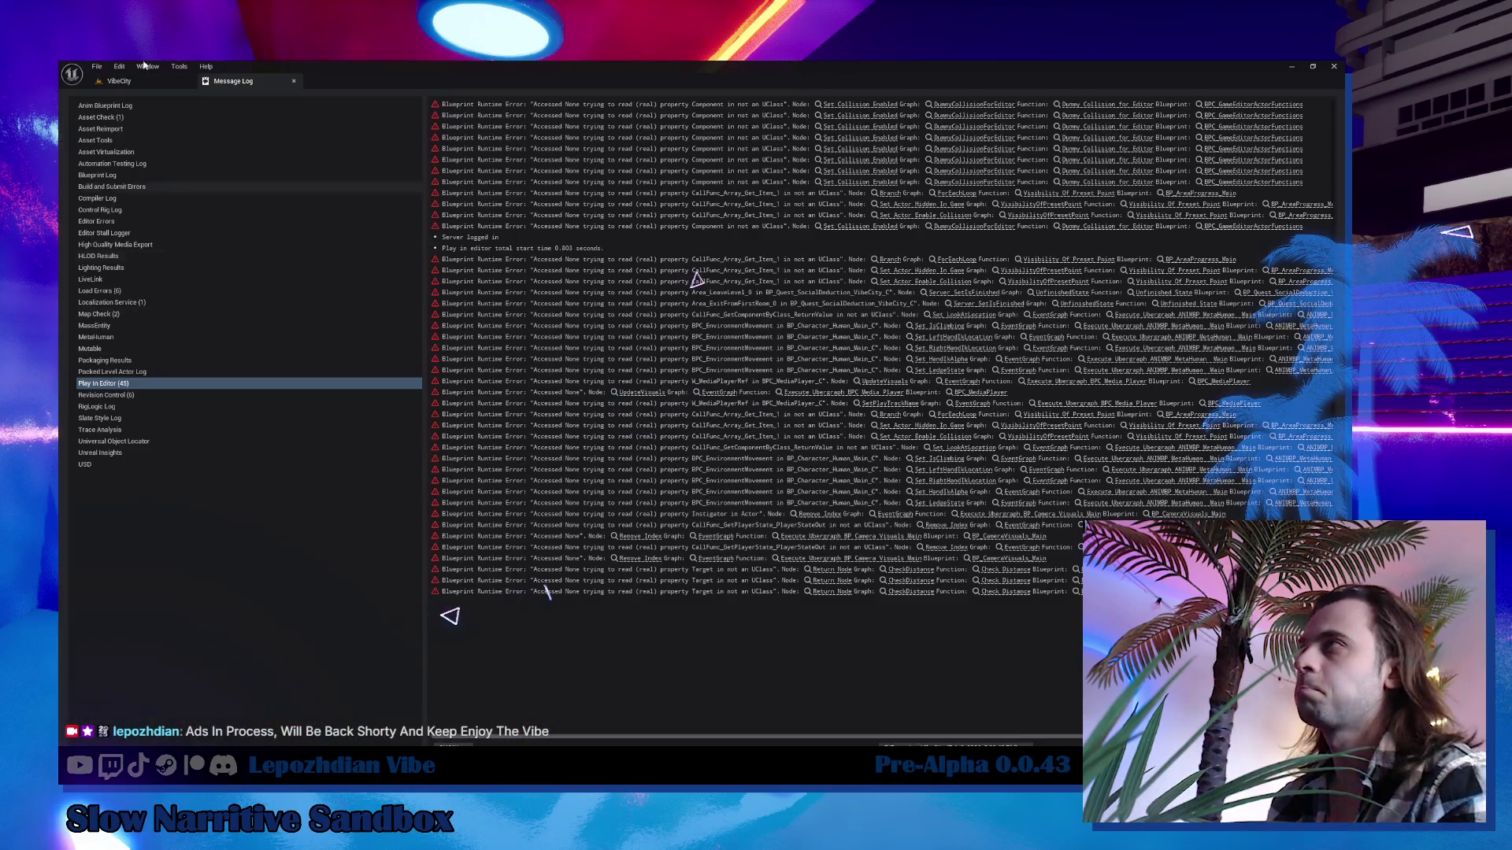
# Search 'player main' in the Content Drawer, open BP_Character_Player_Main, then switch to Obsidian.
pyautogui.click(118, 81)
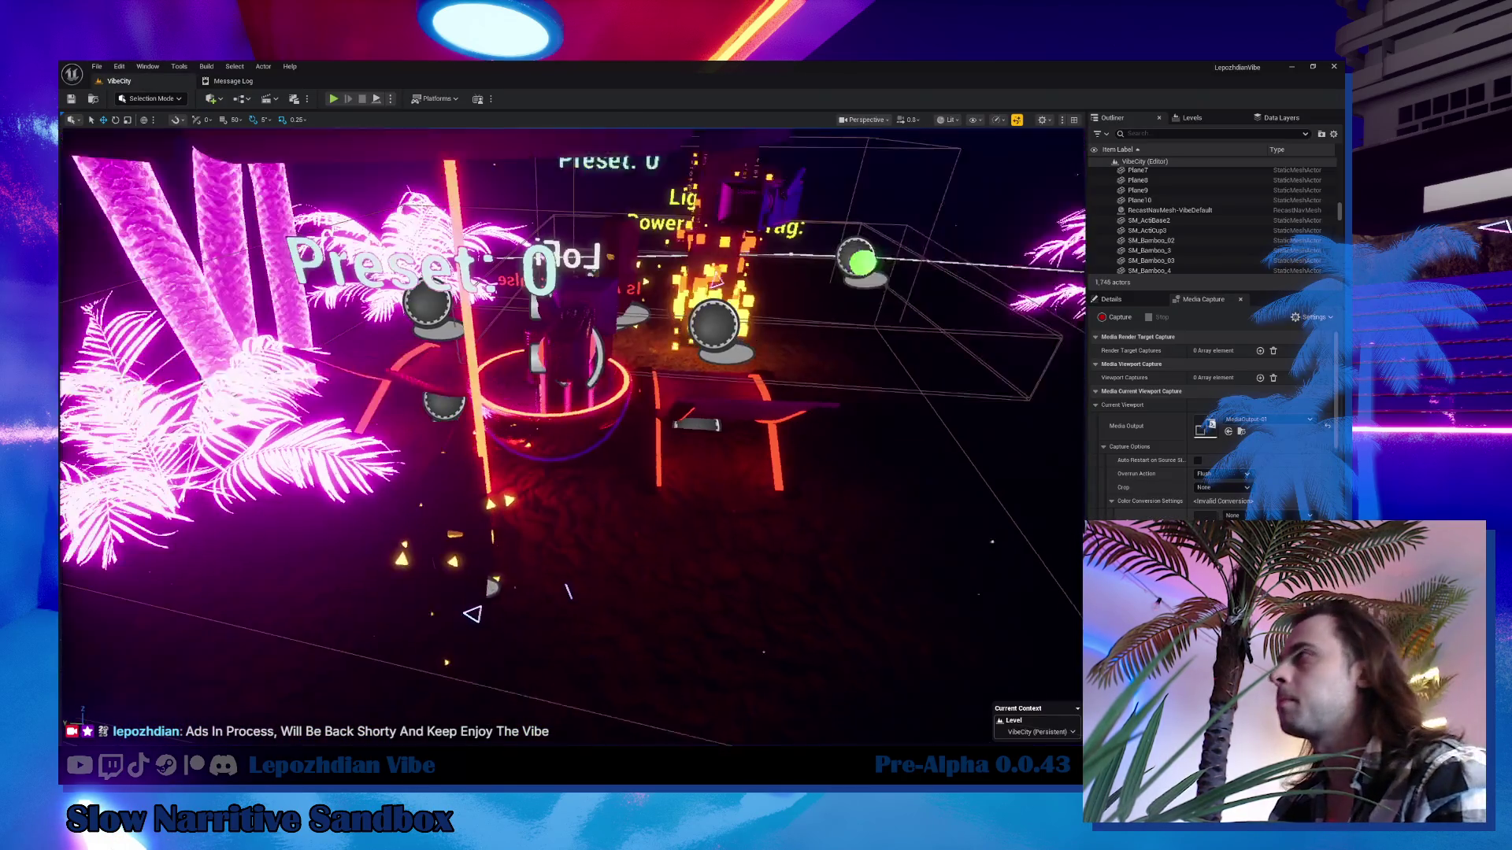
pyautogui.hotkey('ctrl', 'space')
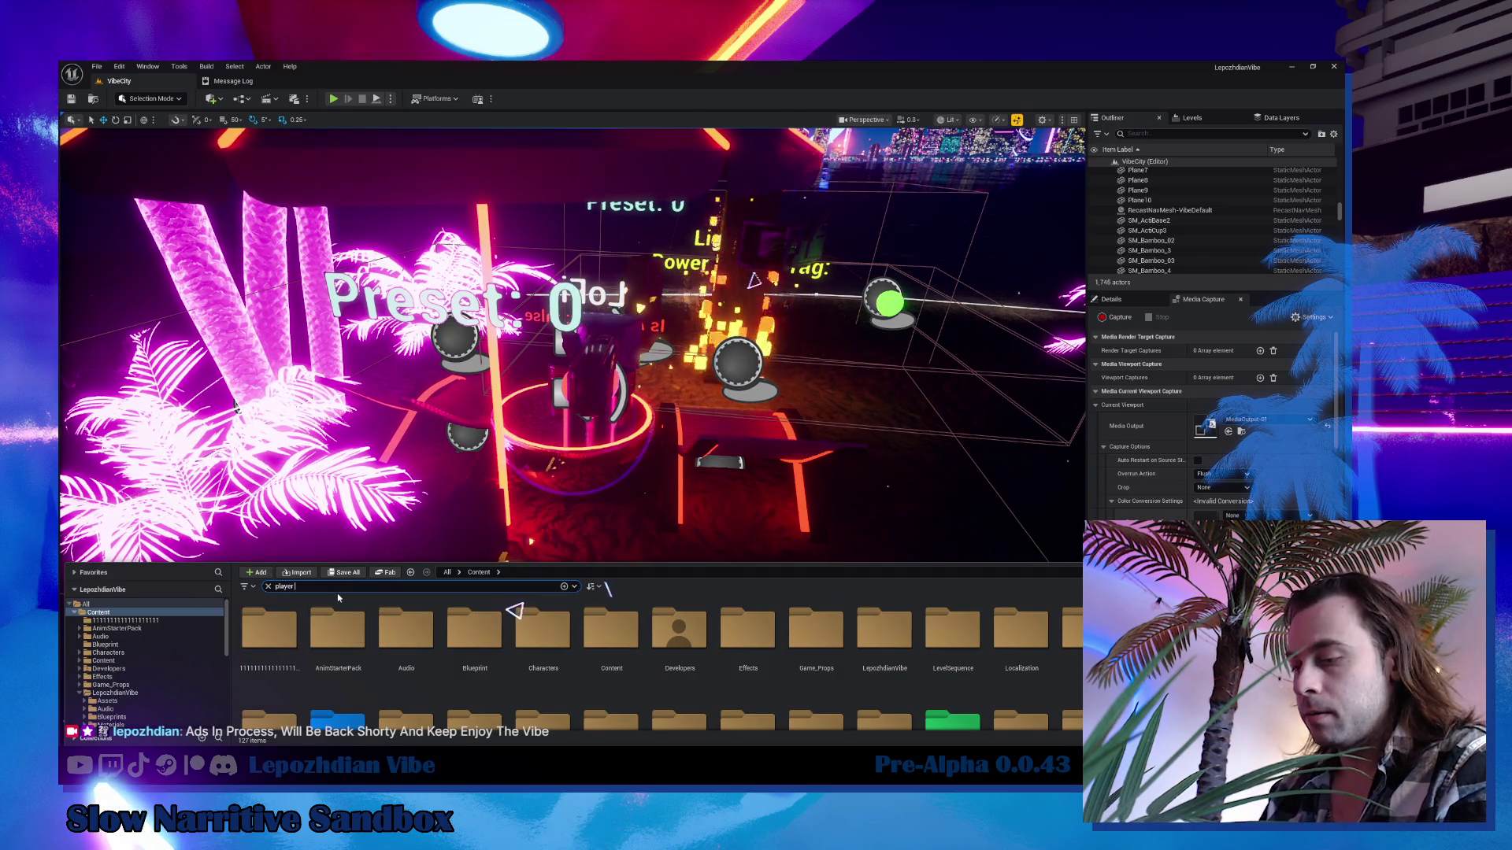
pyautogui.write('player main')
pyautogui.click(277, 626)
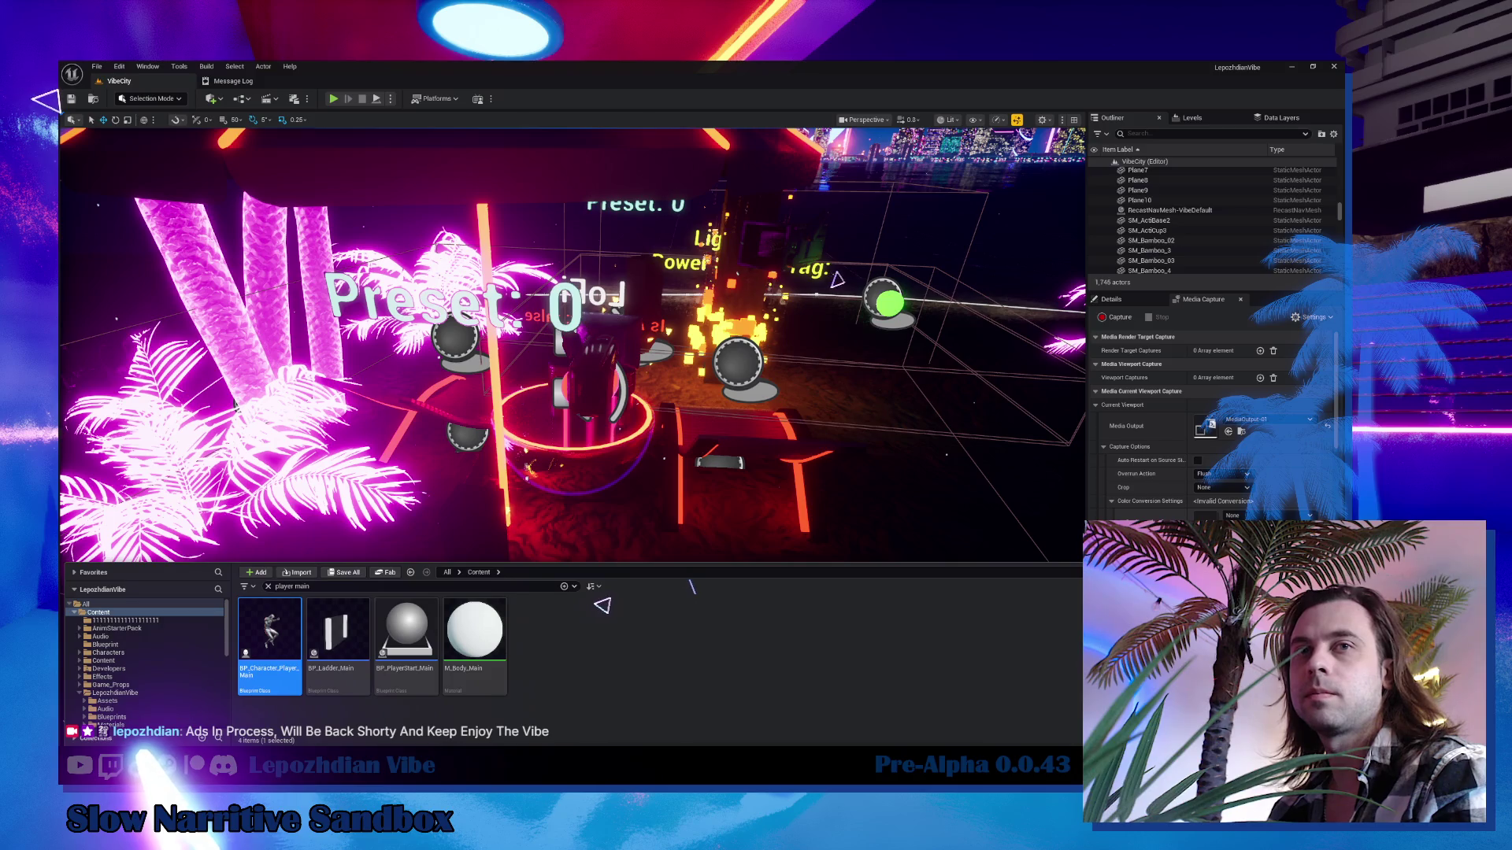
pyautogui.press('Return')
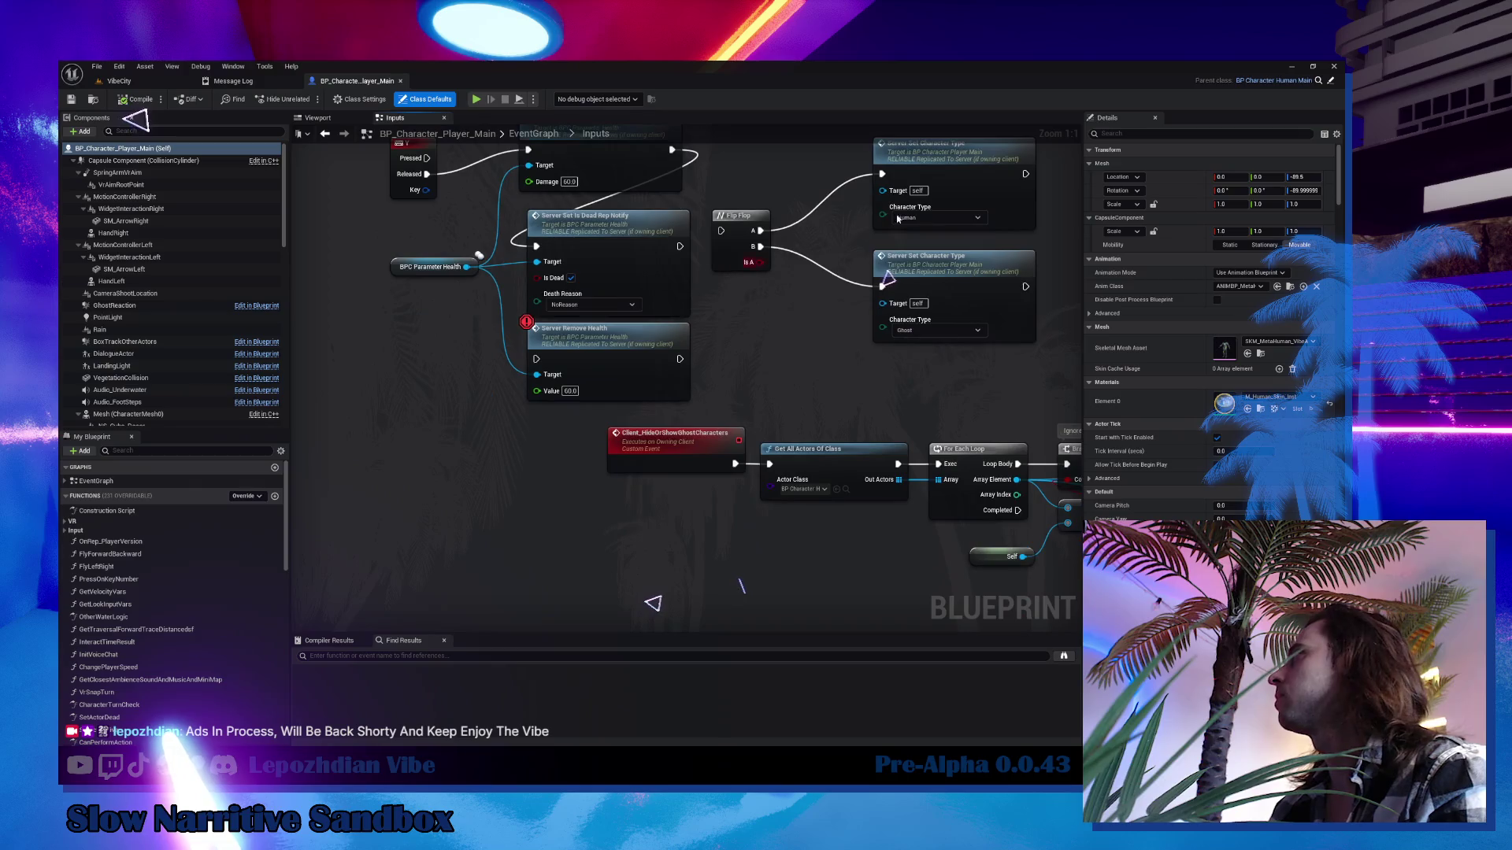
pyautogui.hotkey('alt', 'Tab')
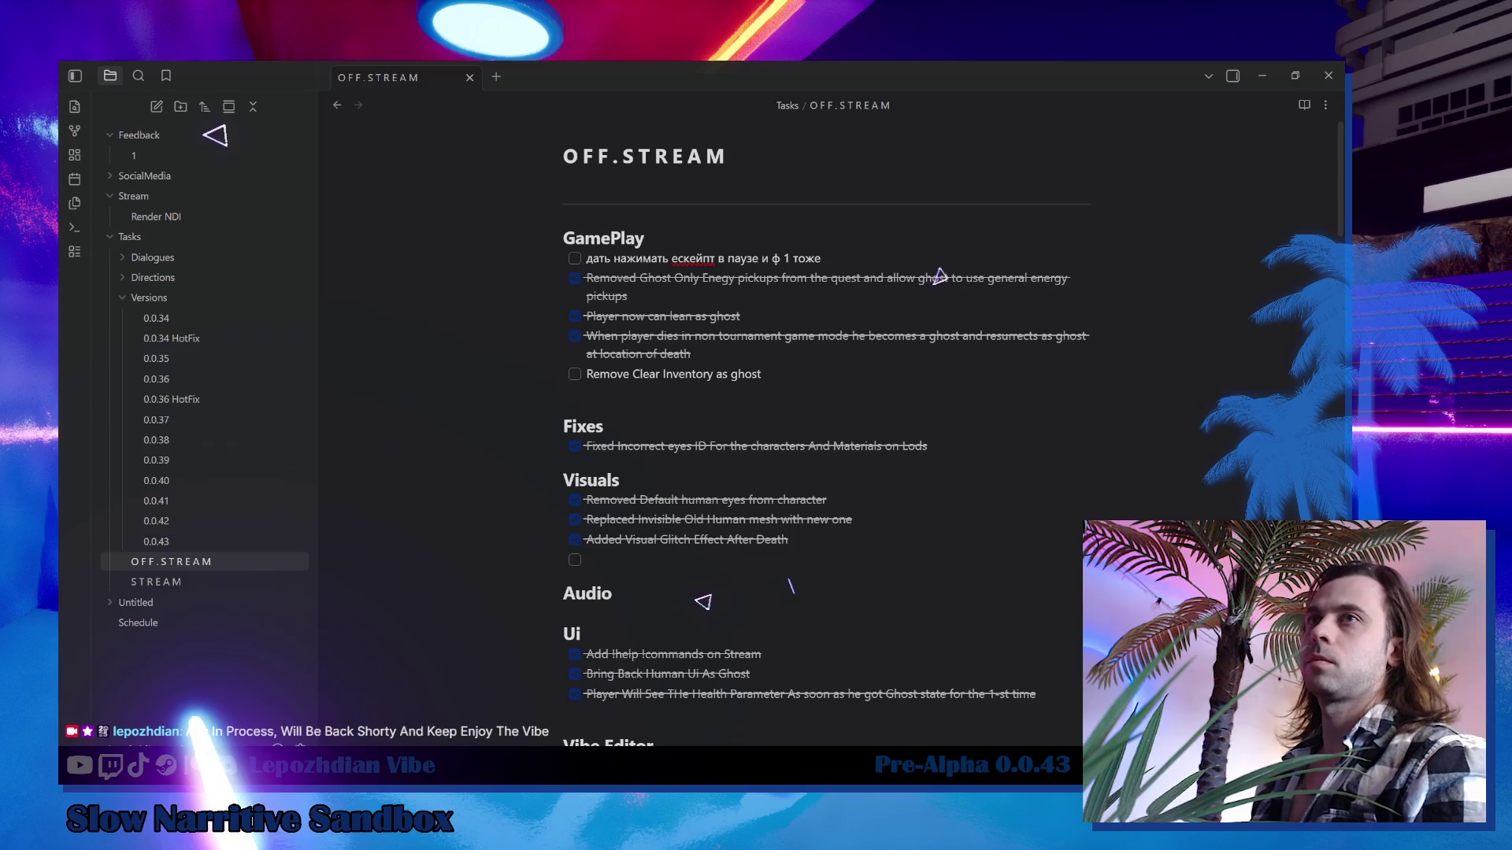
# Minimize the Obsidian notes window to reveal the intermission scene.
pyautogui.click(1260, 76)
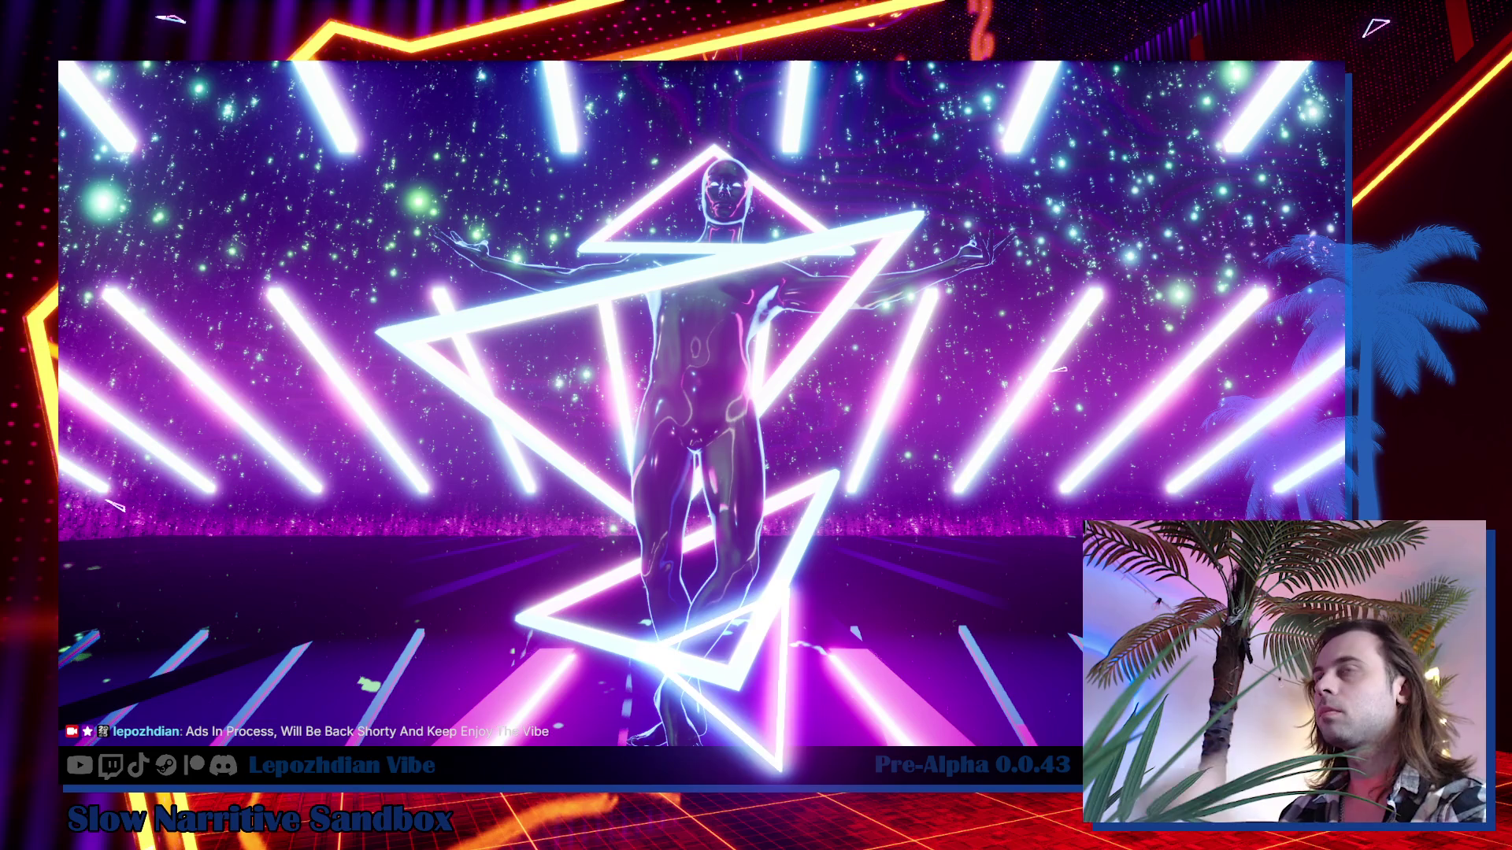
# Restore the Unreal Editor window and box-select the Y, BPC Parameter Health and Server Do Damage nodes.
pyautogui.moveTo(270, 756)
pyautogui.click(323, 712)
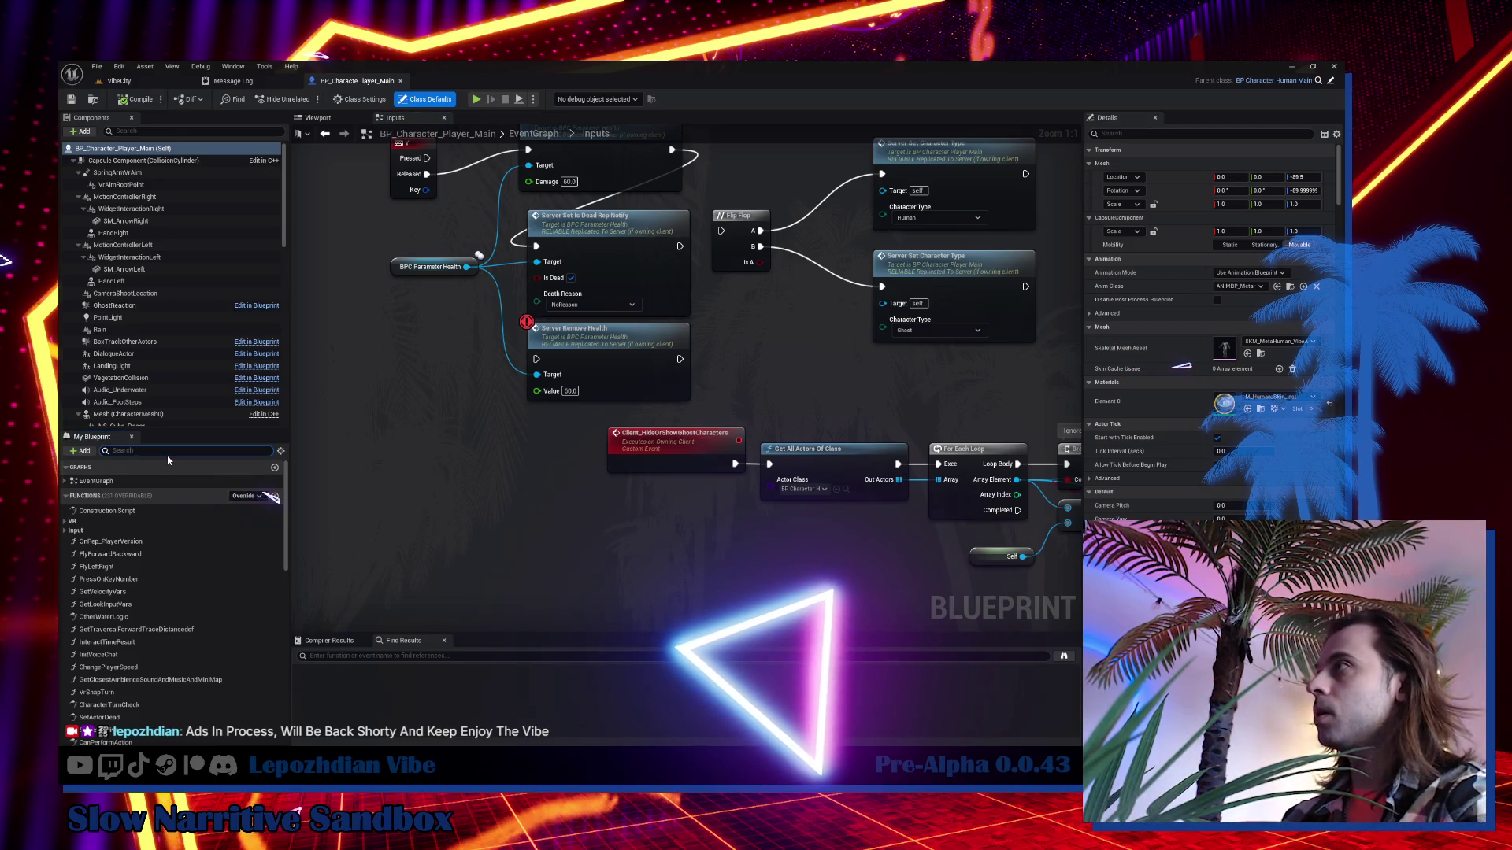
pyautogui.moveTo(437, 216); pyautogui.dragTo(564, 474)
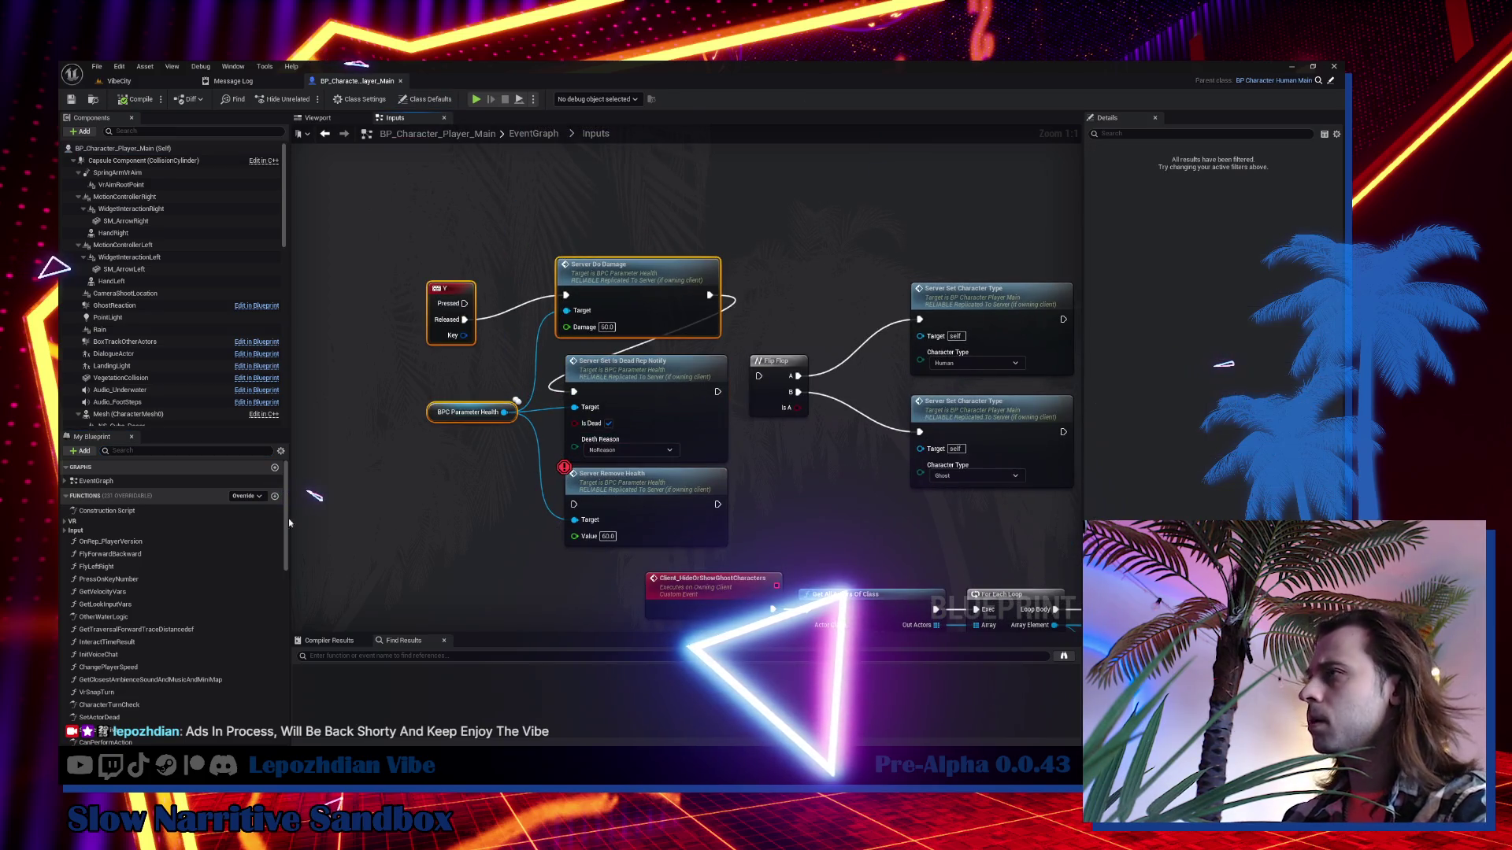
# Search 'move' in My Blueprint and follow InputAxis Move Forward/Backward down to its Move Forward Backward call.
pyautogui.click(151, 451)
pyautogui.write('move')
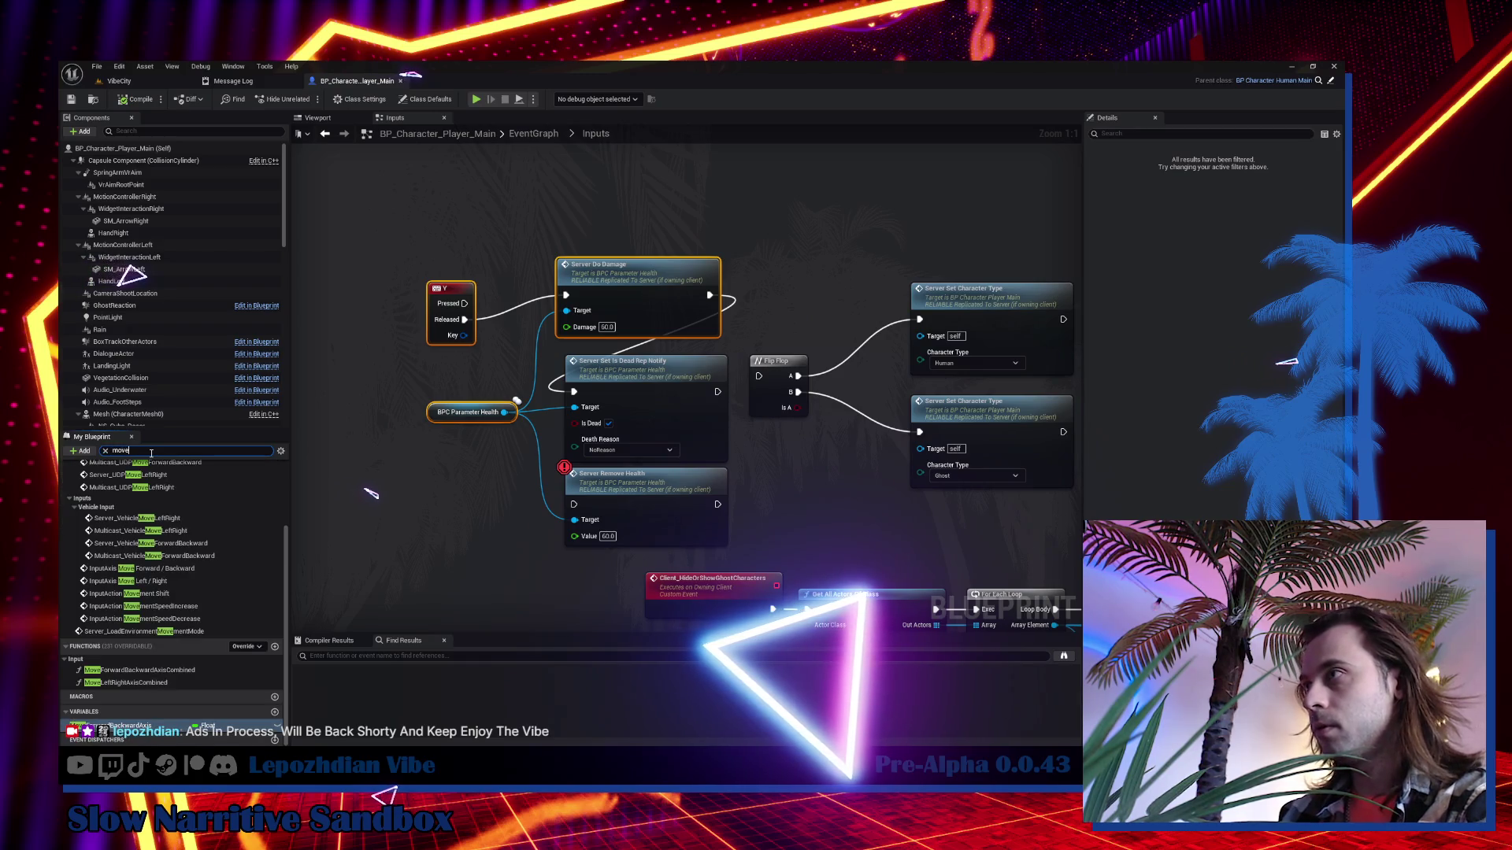
pyautogui.doubleClick(189, 568)
pyautogui.moveTo(516, 489); pyautogui.dragTo(191, 486)
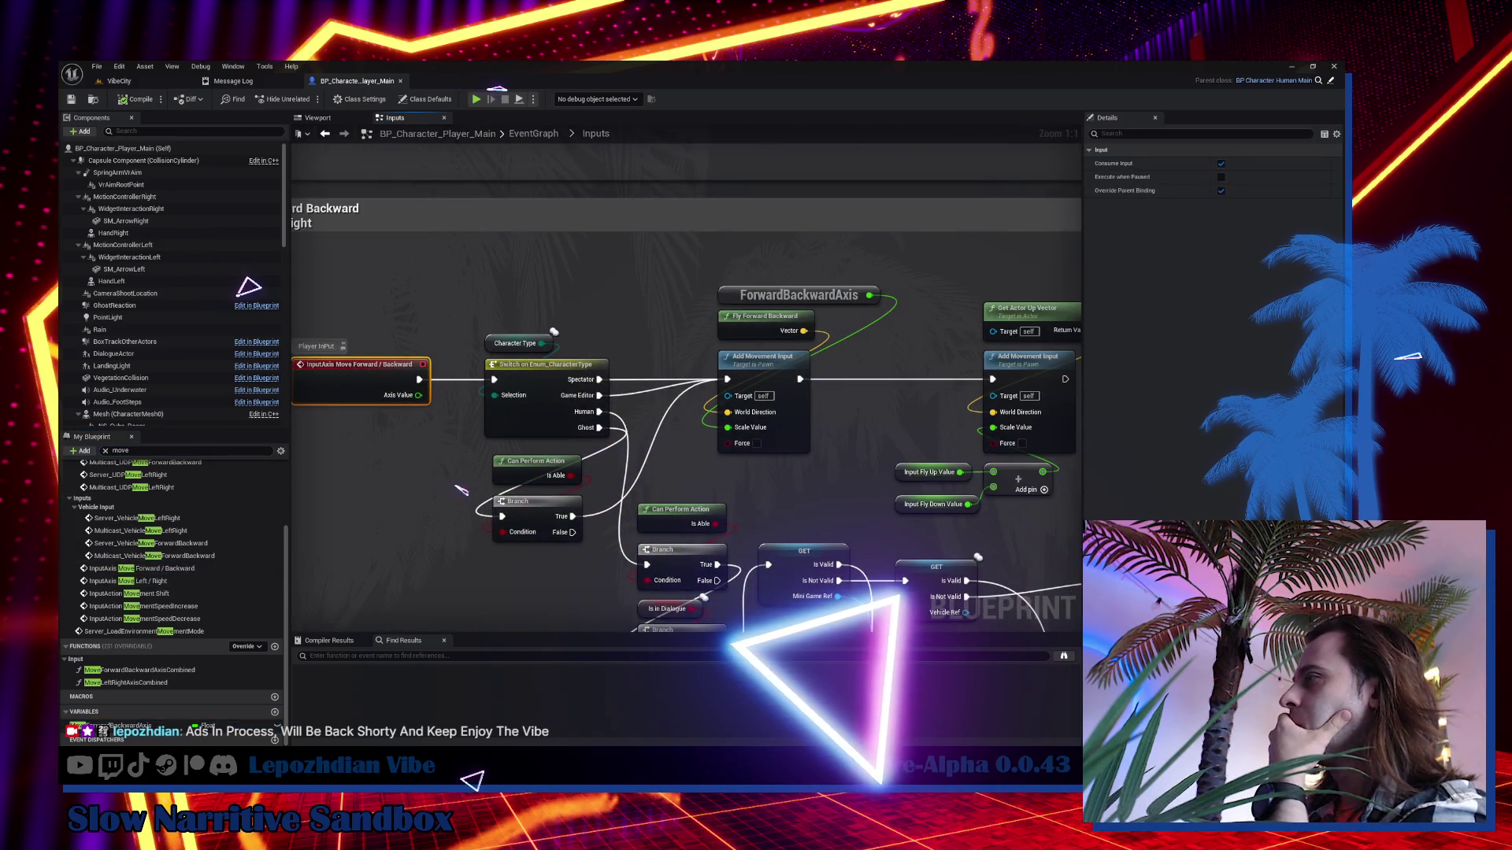
pyautogui.moveTo(461, 490); pyautogui.dragTo(336, 408)
pyautogui.moveTo(513, 372); pyautogui.dragTo(478, 320)
pyautogui.moveTo(629, 524)
pyautogui.mouseDown()
pyautogui.moveTo(583, 521)
pyautogui.moveTo(538, 488)
pyautogui.mouseUp()
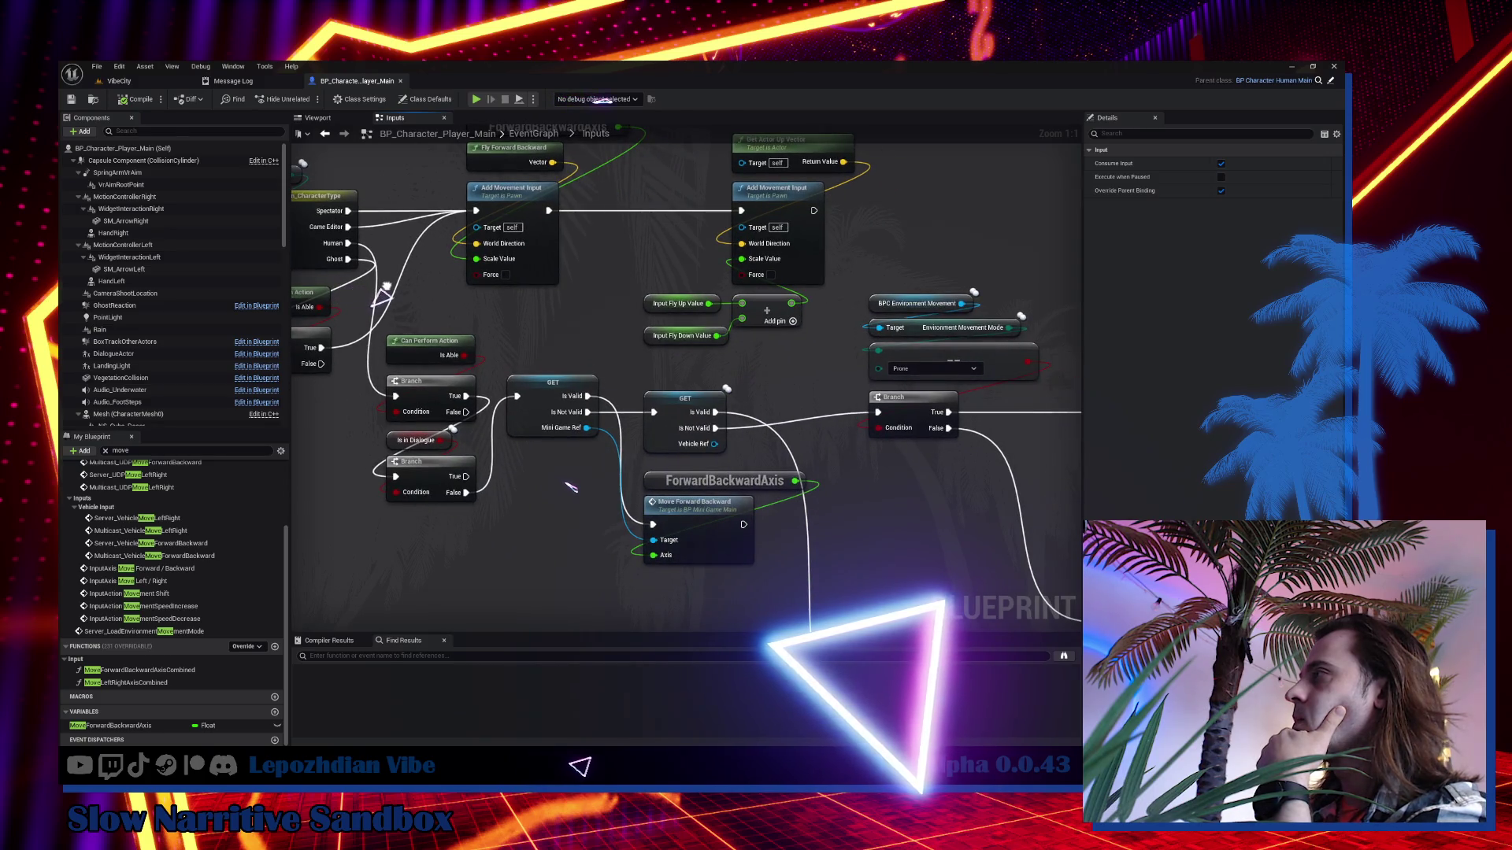
pyautogui.moveTo(860, 285)
pyautogui.mouseDown()
pyautogui.moveTo(967, 448)
pyautogui.moveTo(599, 235)
pyautogui.moveTo(507, 318)
pyautogui.moveTo(918, 449)
pyautogui.moveTo(980, 514)
pyautogui.moveTo(1137, 555)
pyautogui.moveTo(1095, 468)
pyautogui.mouseUp()
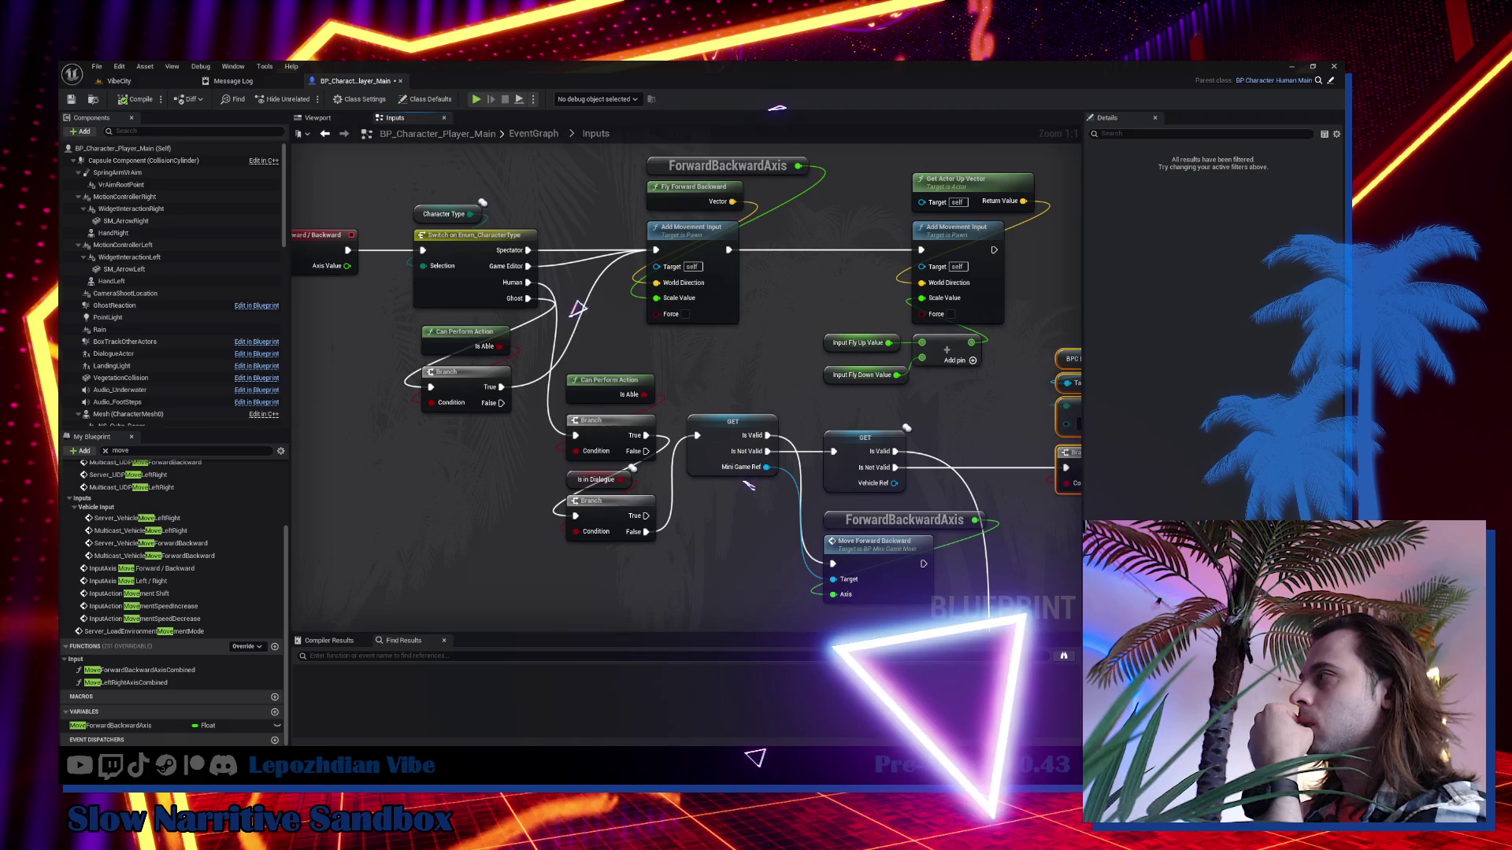
pyautogui.moveTo(1096, 468); pyautogui.dragTo(1025, 413)
# Open the MoveForwardBackward event in BP_MiniGame_Main, then close that tab.
pyautogui.click(812, 499)
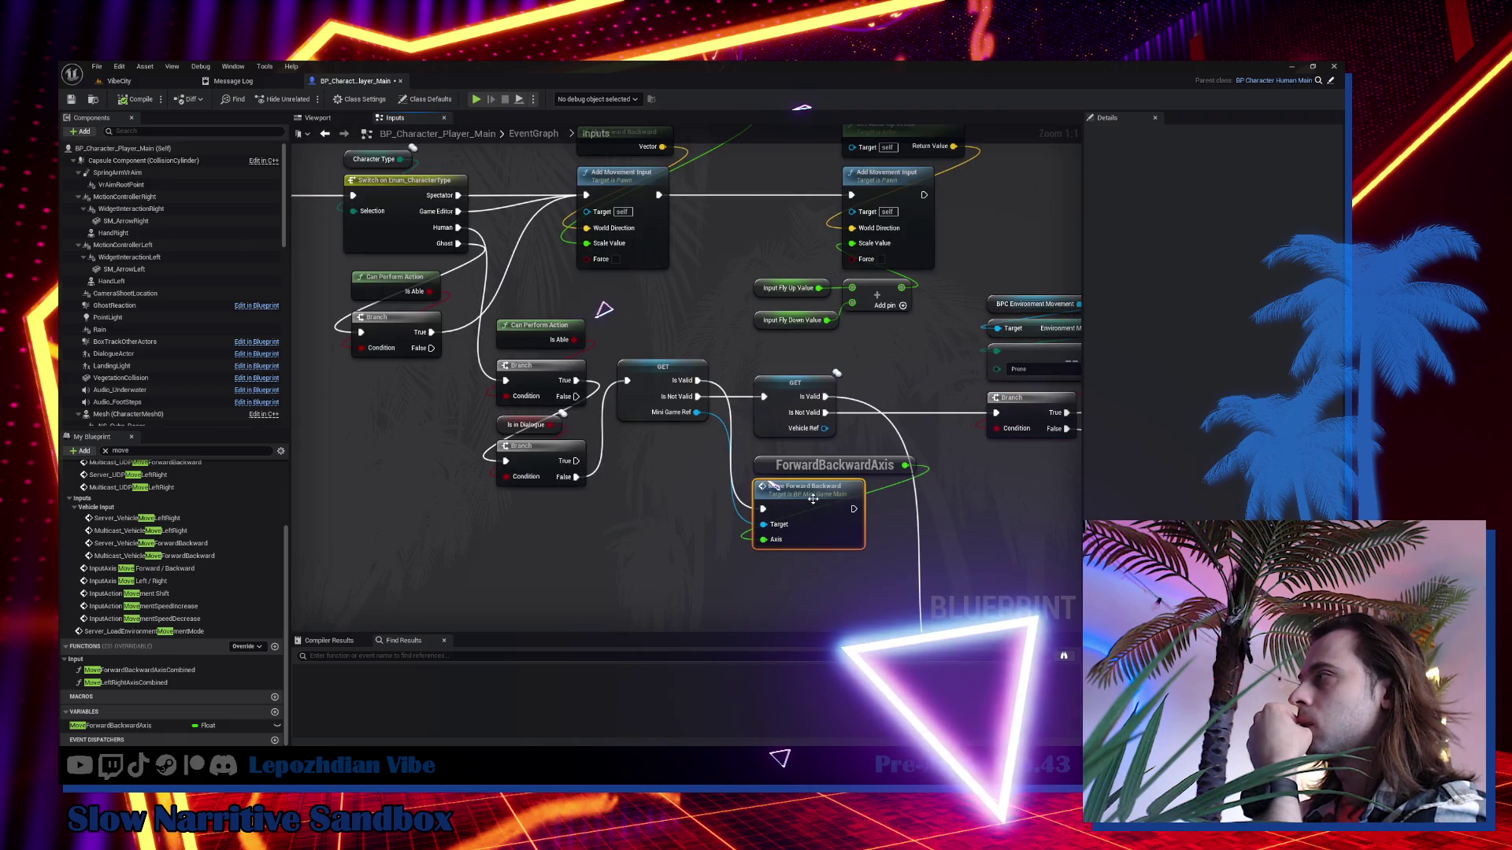
pyautogui.doubleClick(813, 498)
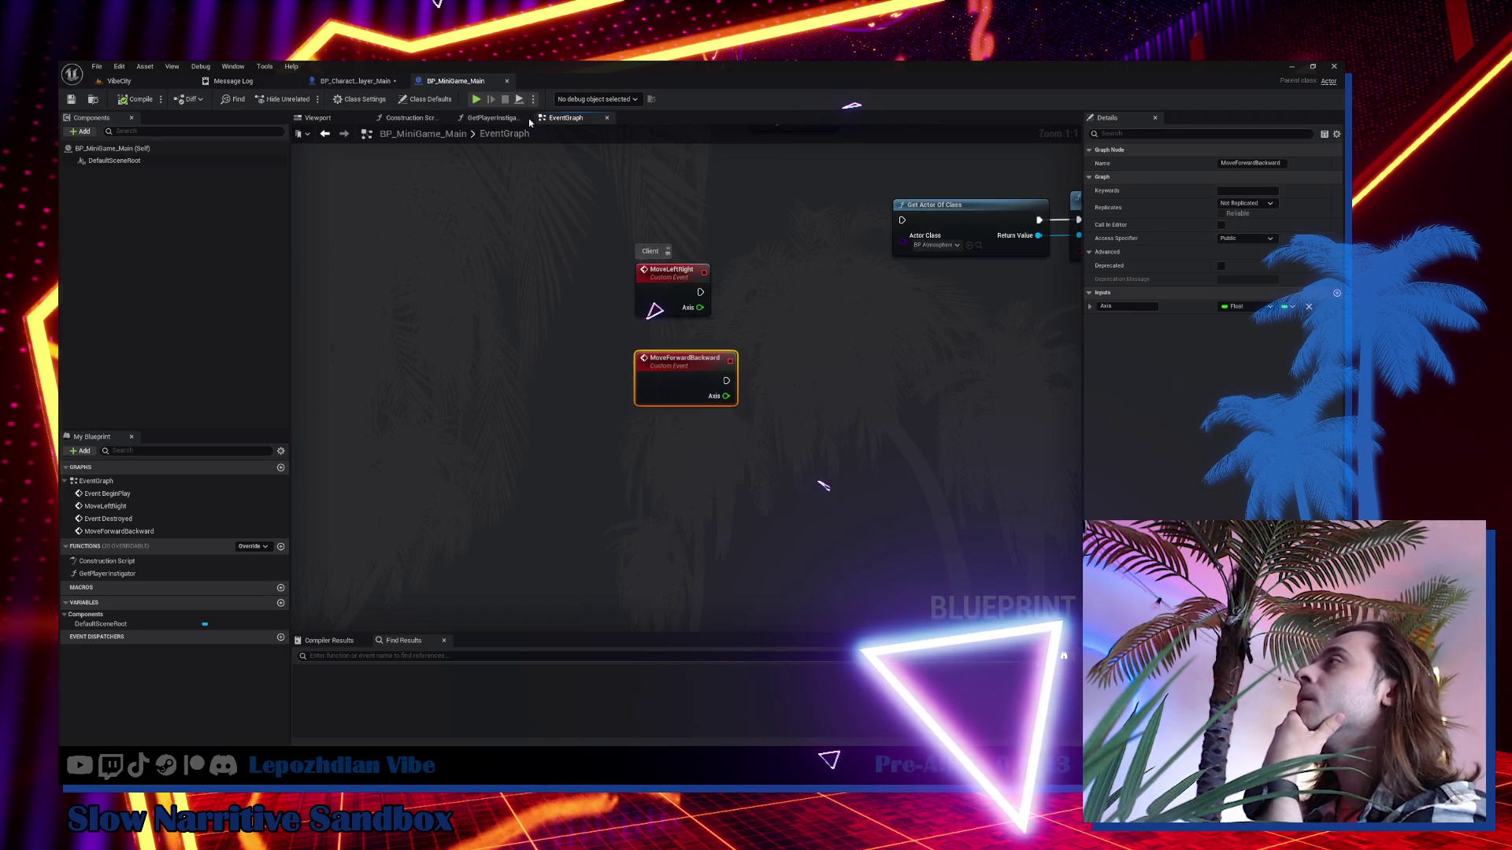
pyautogui.click(507, 82)
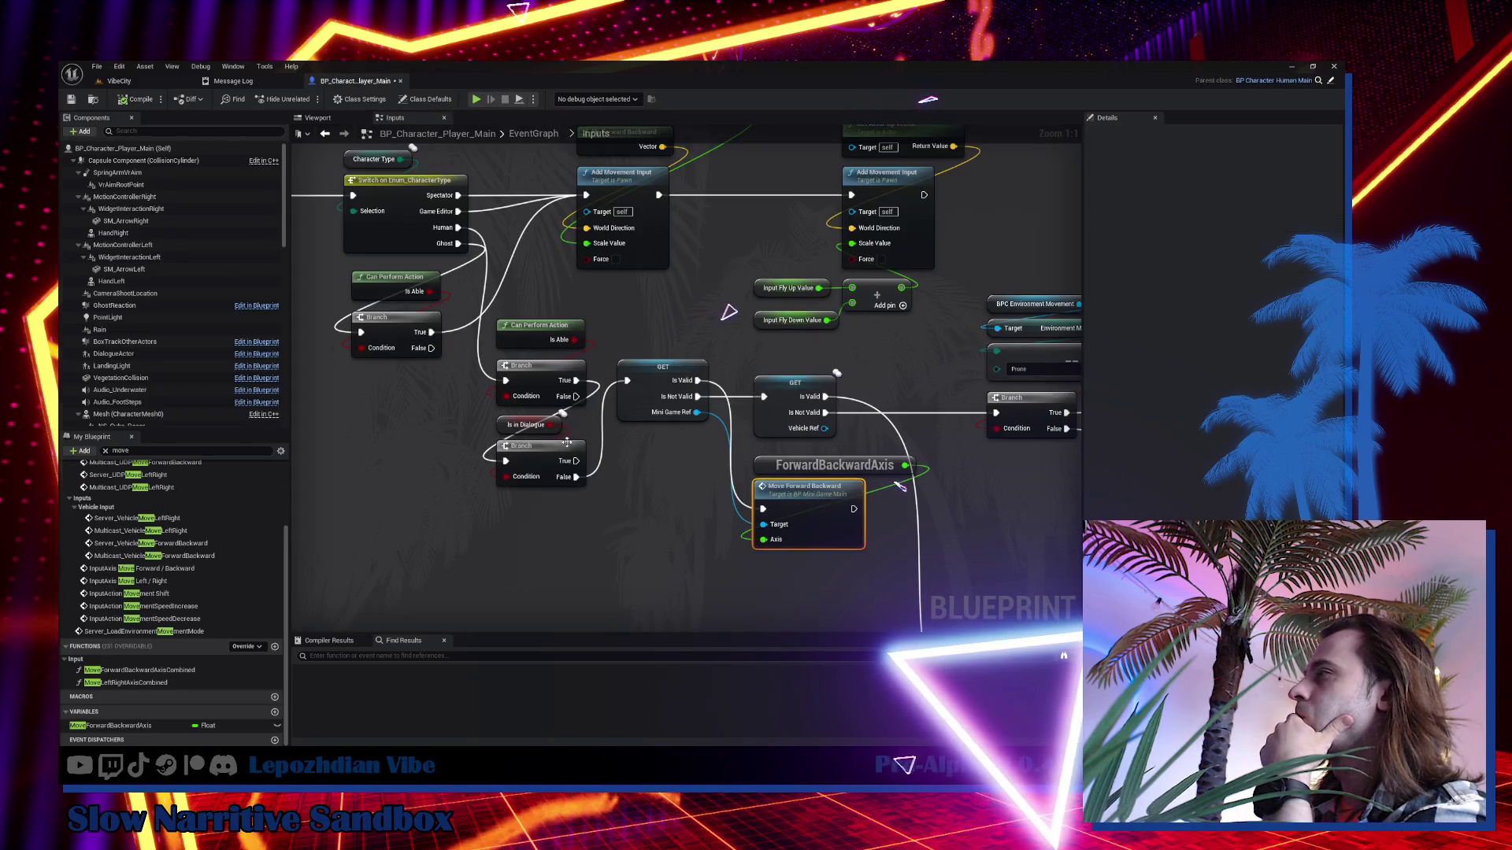
# Pan past the Prone, Hang, swimming, climbing and Hop to Ledge branches to Stop Use Custom Animation.
pyautogui.moveTo(664, 464); pyautogui.dragTo(167, 423)
pyautogui.moveTo(685, 378)
pyautogui.mouseDown()
pyautogui.moveTo(382, 240)
pyautogui.moveTo(229, 202)
pyautogui.mouseUp()
pyautogui.moveTo(709, 378)
pyautogui.mouseDown()
pyautogui.moveTo(591, 378)
pyautogui.moveTo(400, 482)
pyautogui.mouseUp()
pyautogui.moveTo(685, 378); pyautogui.dragTo(561, 500)
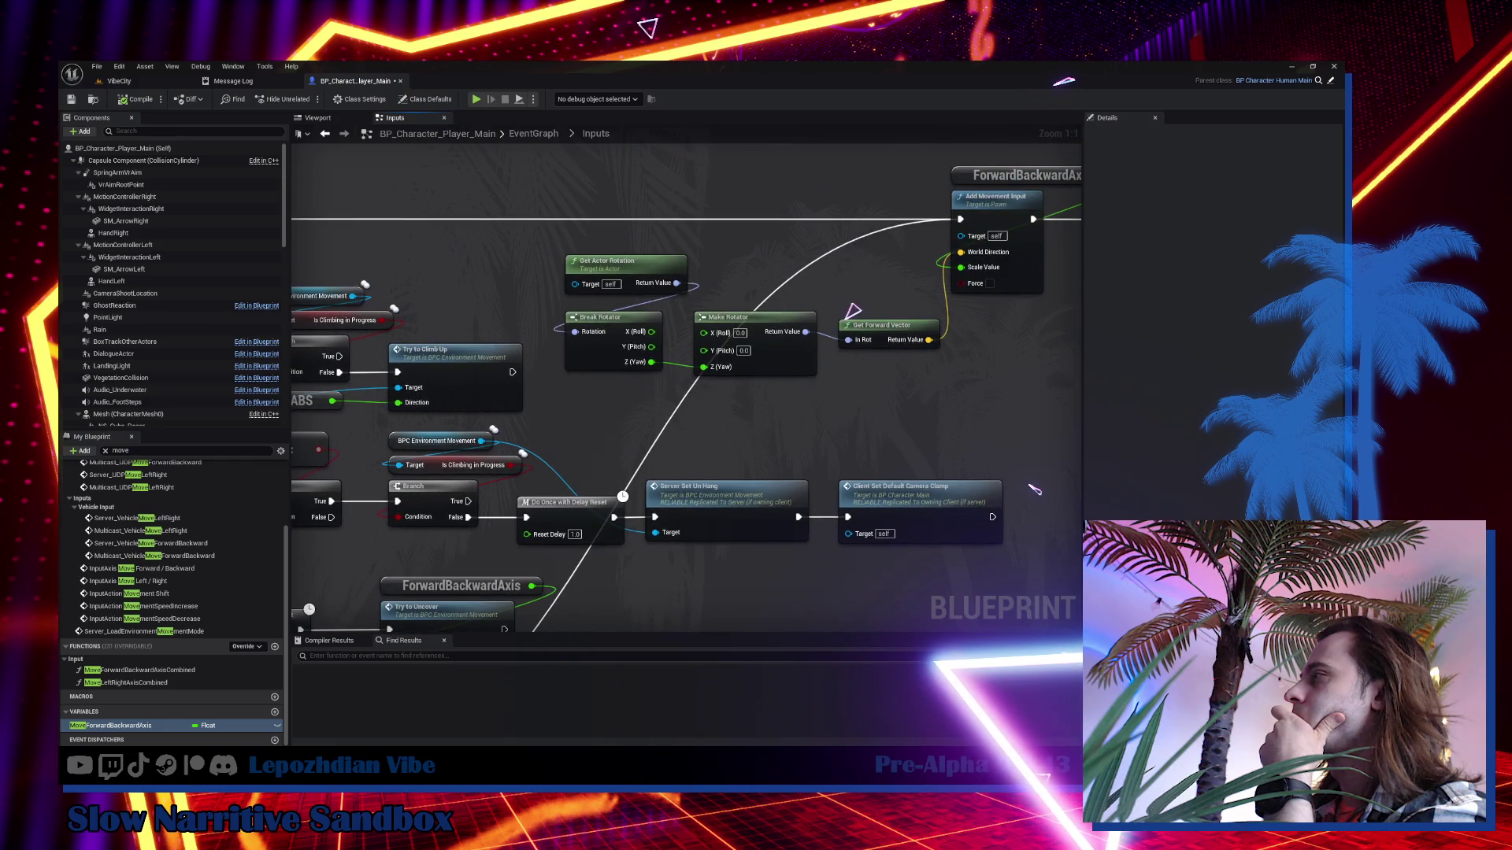
pyautogui.moveTo(1034, 490); pyautogui.dragTo(746, 535)
pyautogui.moveTo(788, 394); pyautogui.dragTo(677, 413)
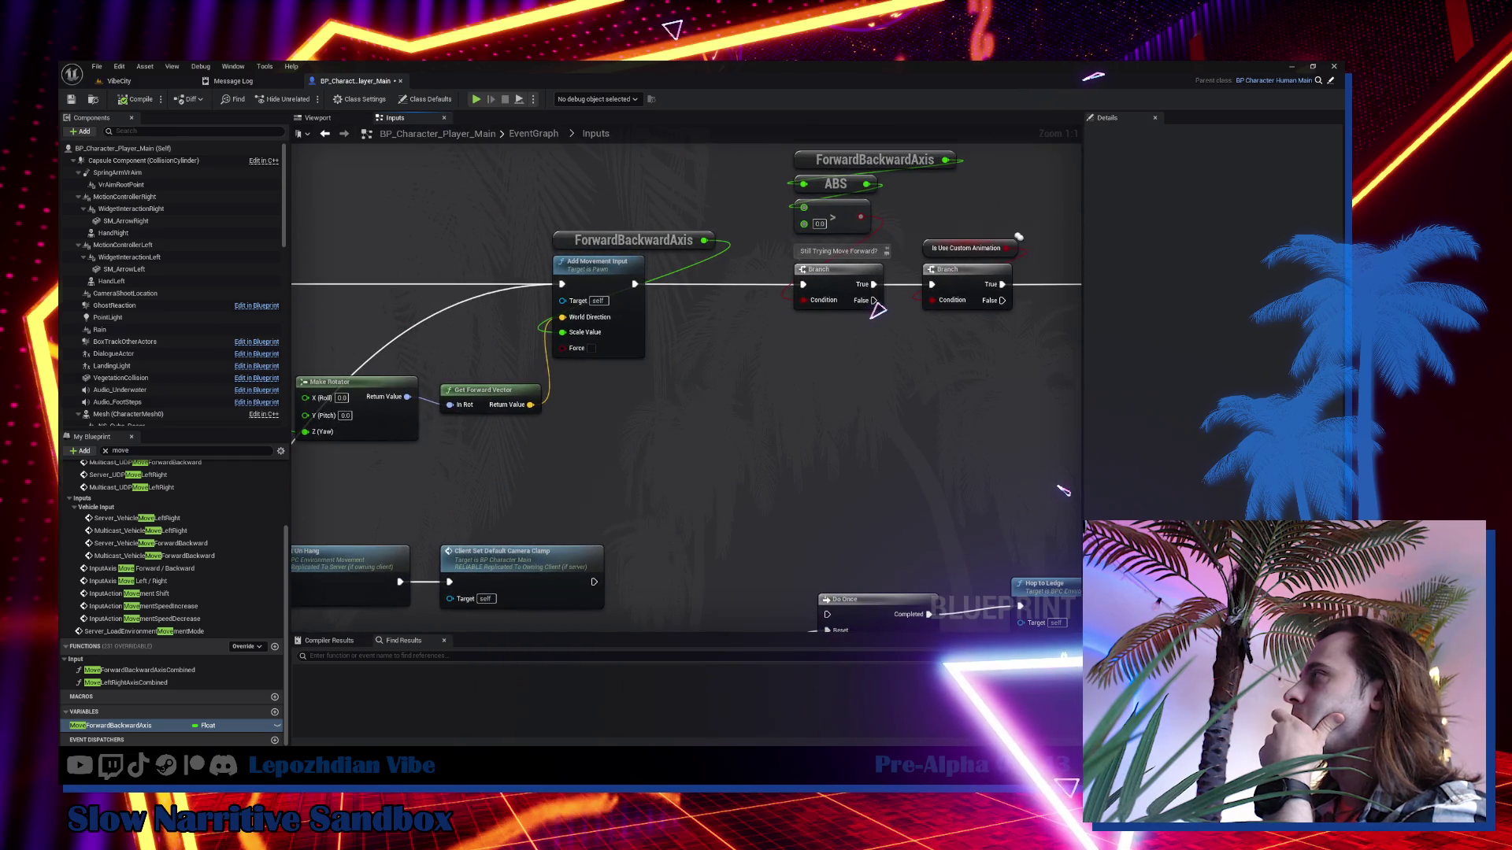
pyautogui.moveTo(787, 393); pyautogui.dragTo(547, 451)
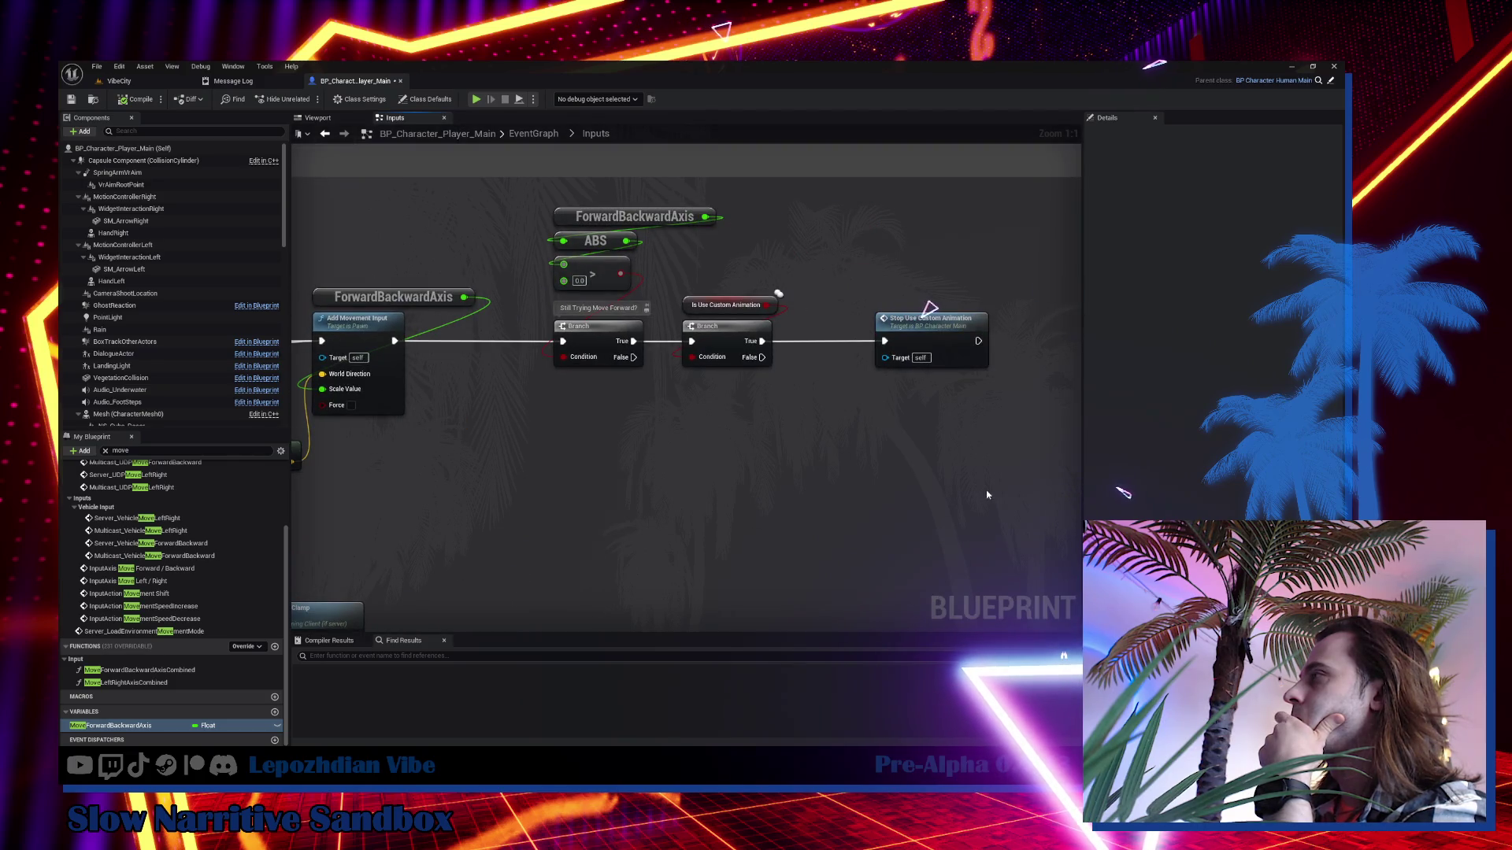
# Jump from the Stop Use Custom Animation call to its definition in BP_Character_Main.
pyautogui.click(933, 347)
pyautogui.moveTo(942, 445)
pyautogui.mouseDown()
pyautogui.moveTo(850, 493)
pyautogui.moveTo(735, 506)
pyautogui.mouseUp()
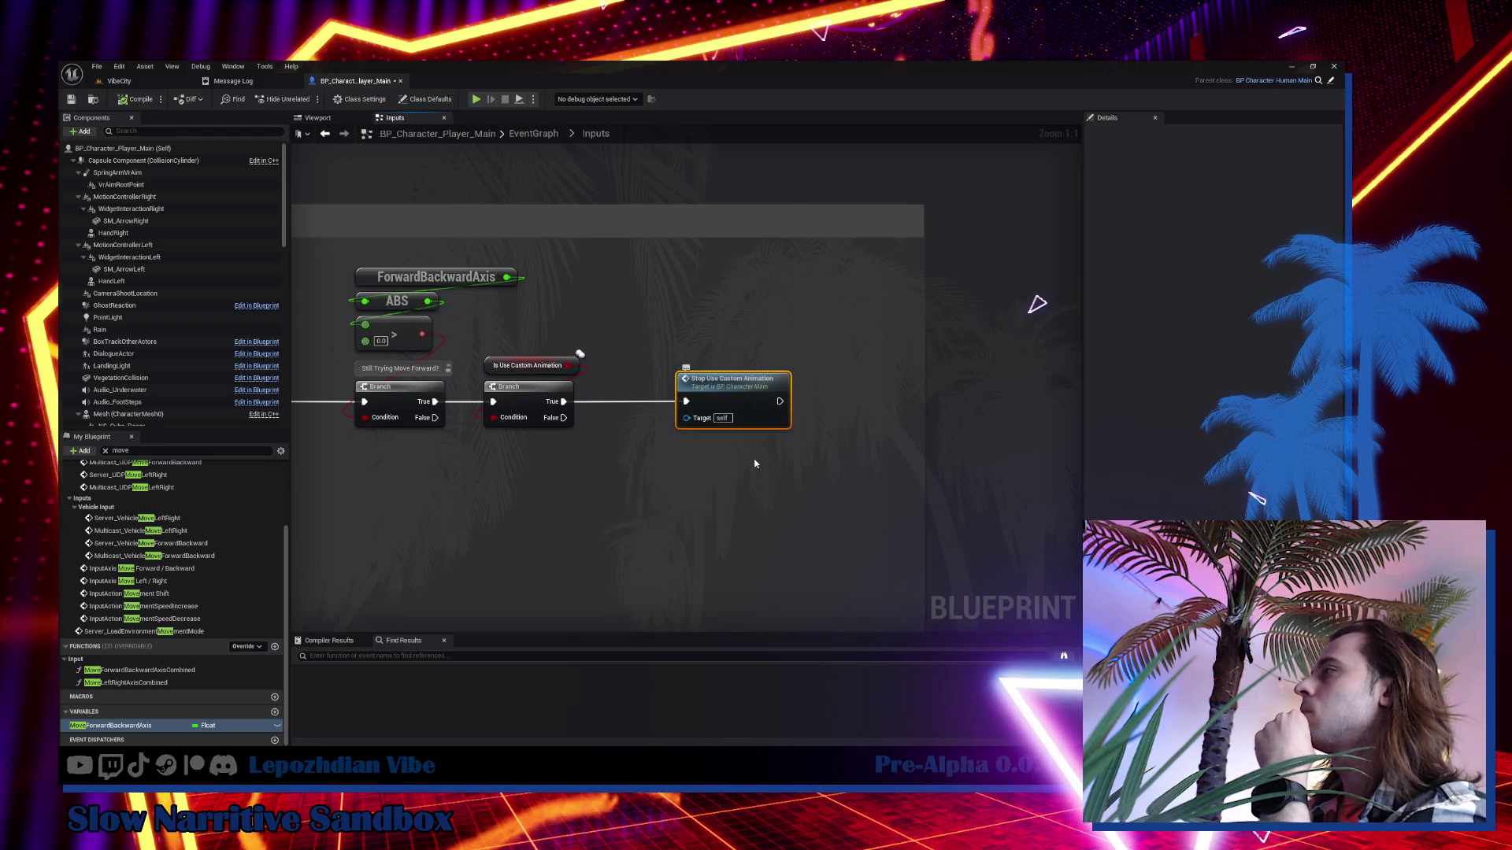
pyautogui.hotkey('alt', 'g')
pyautogui.moveTo(762, 460); pyautogui.dragTo(380, 458)
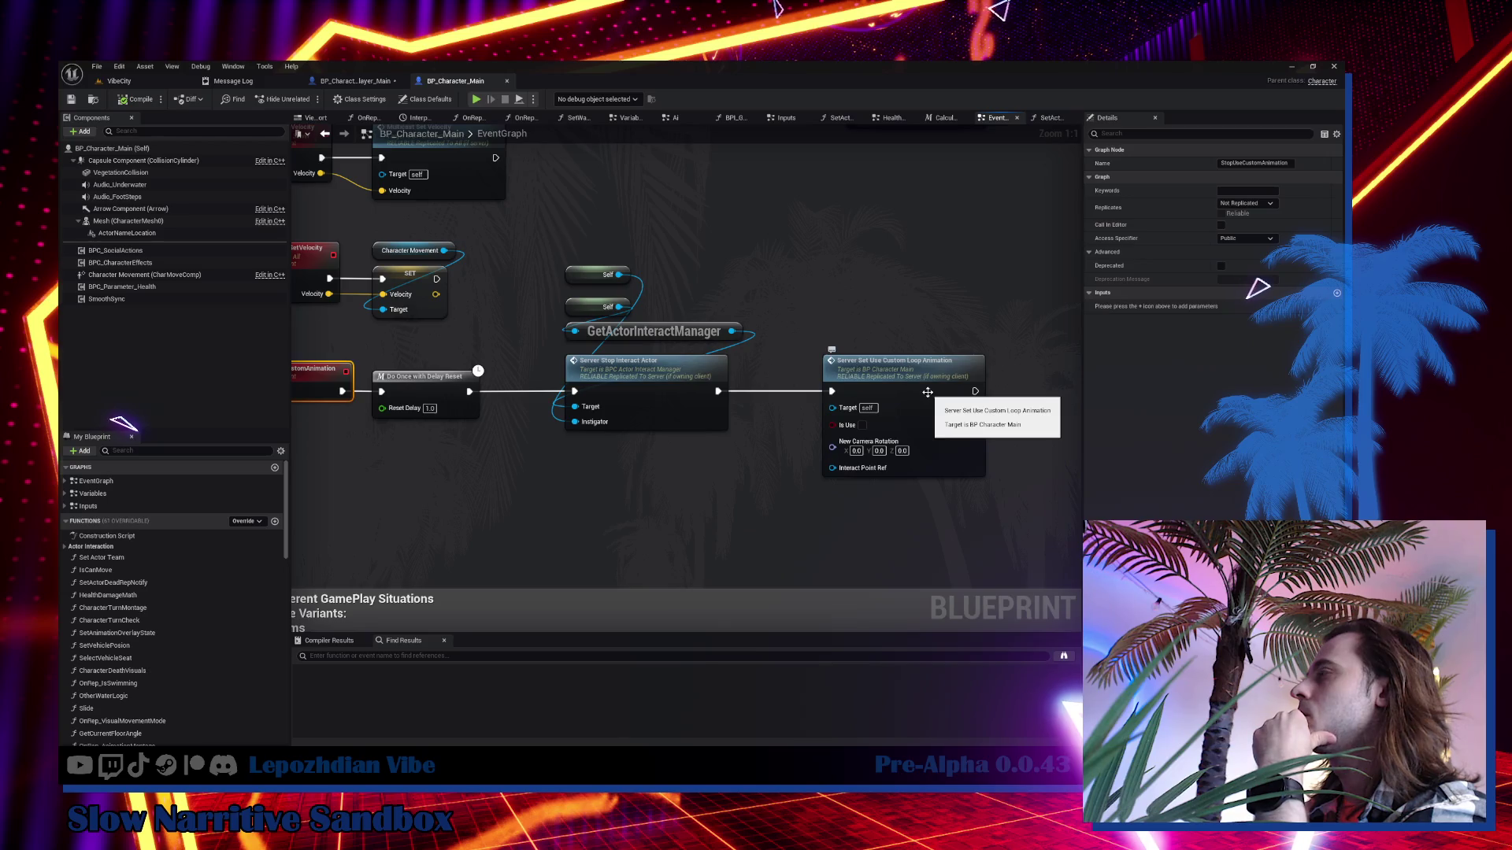
# Wire a Get Actor Rotation node into New Camera Rotation, then jump to Server_SetUseCustomLoopAnimation.
pyautogui.click(928, 393)
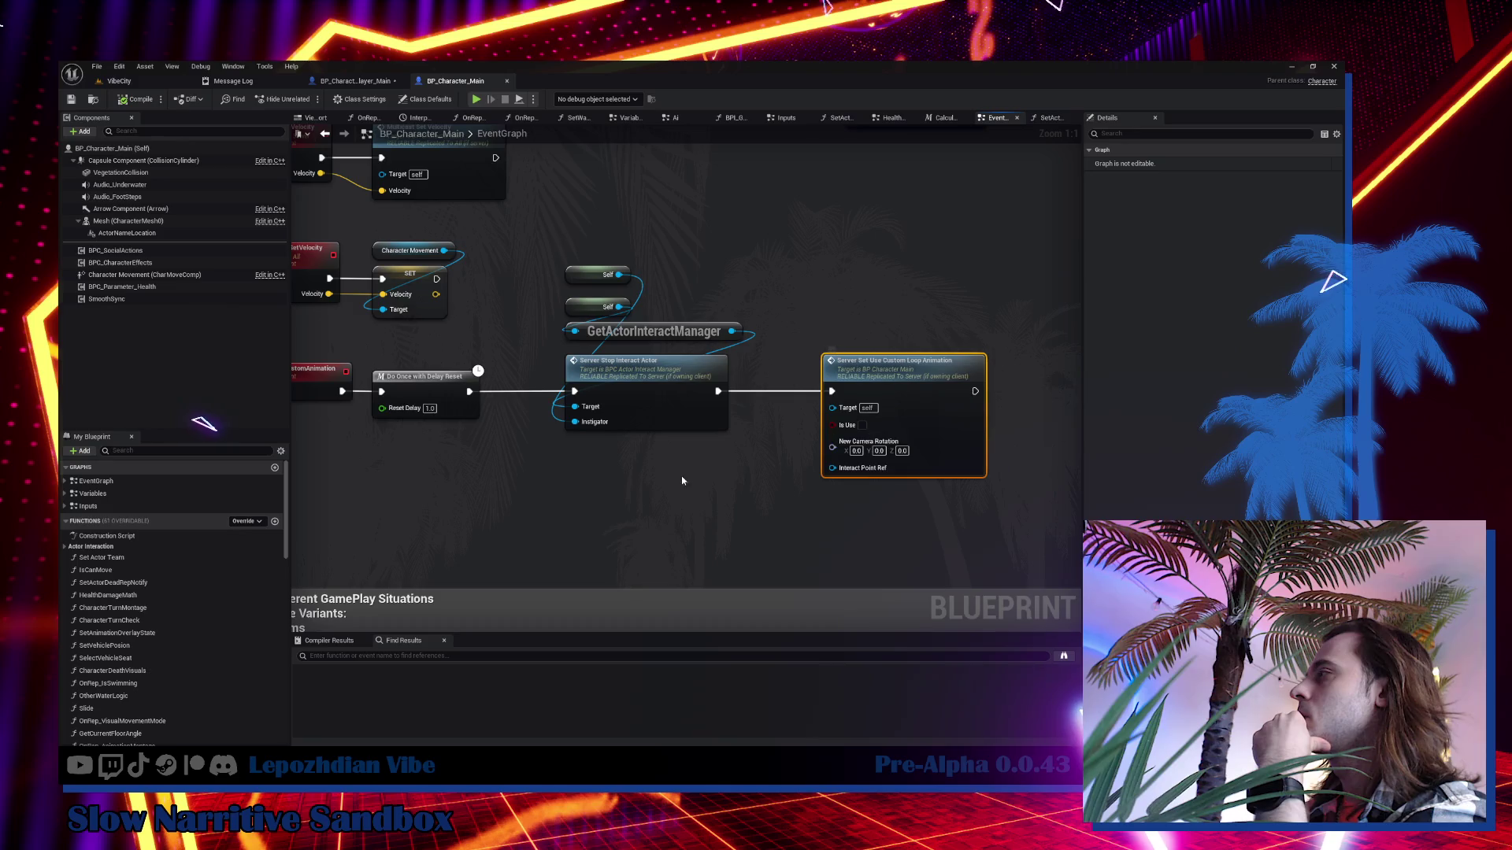
pyautogui.rightClick(586, 476)
pyautogui.write('get act')
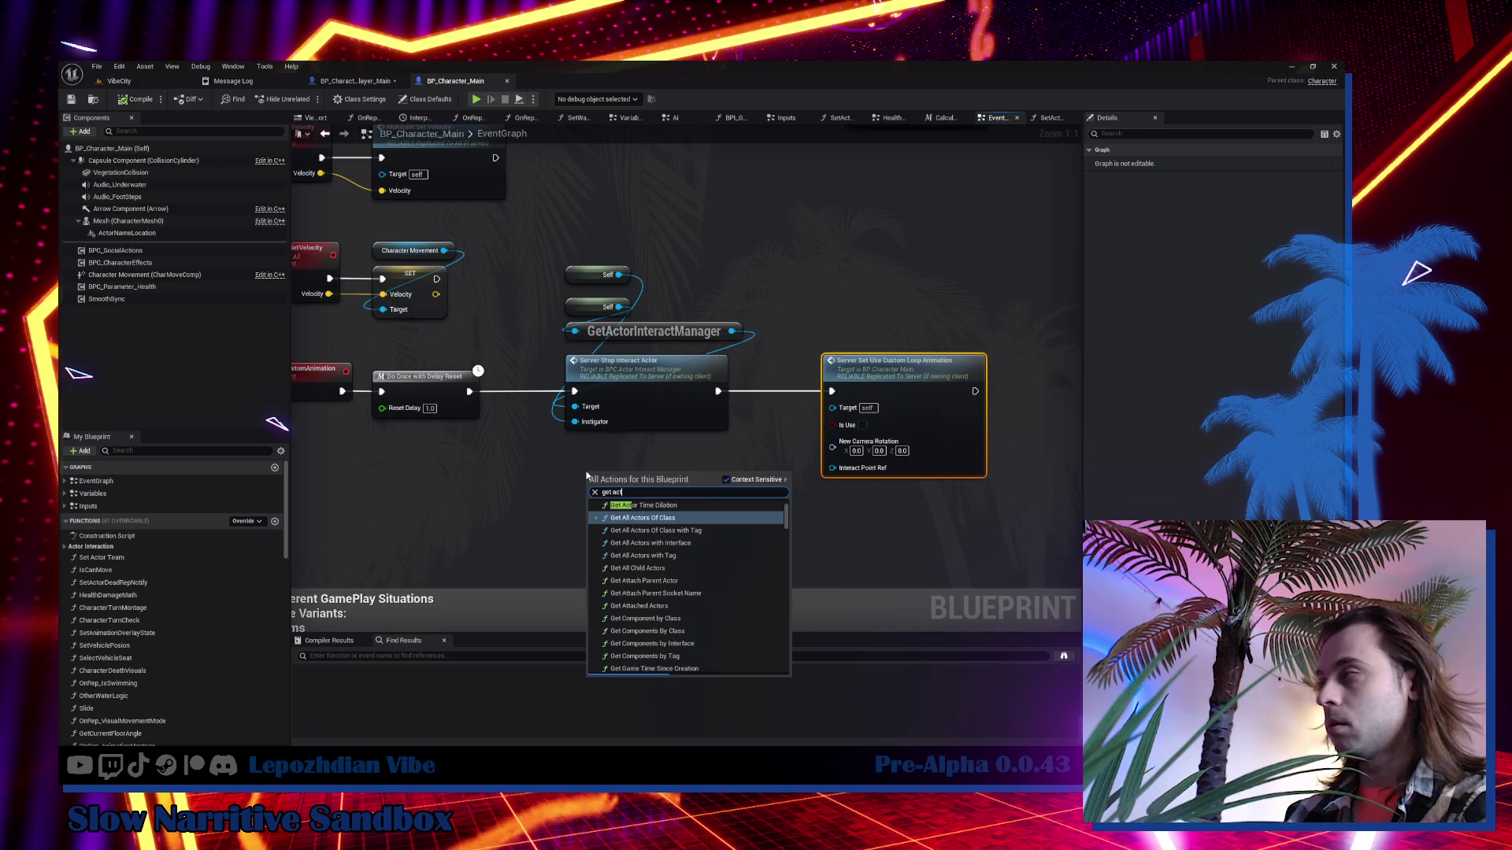
pyautogui.write('or ro')
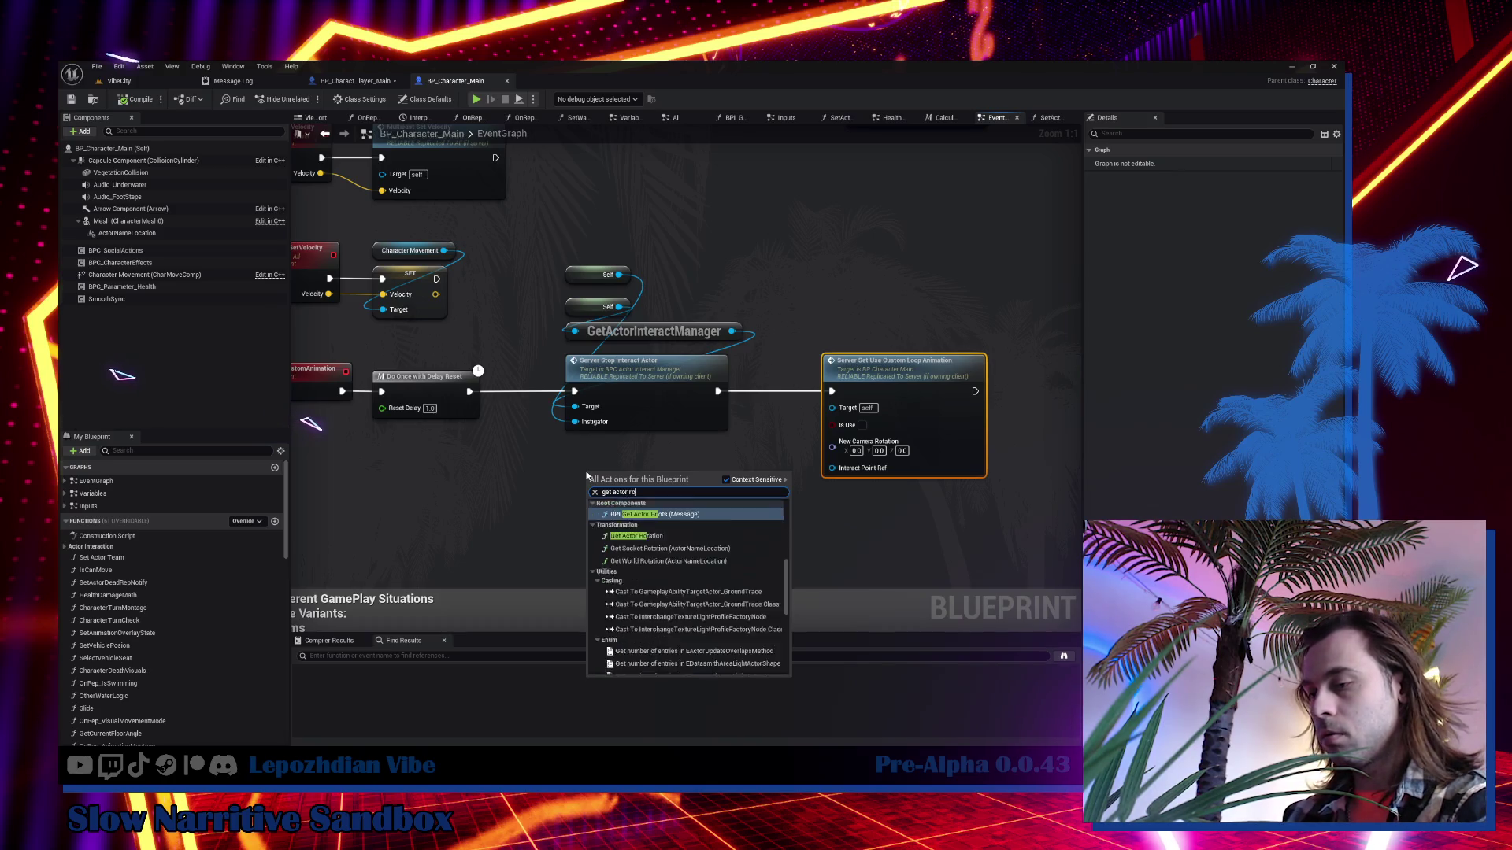
pyautogui.write('taion')
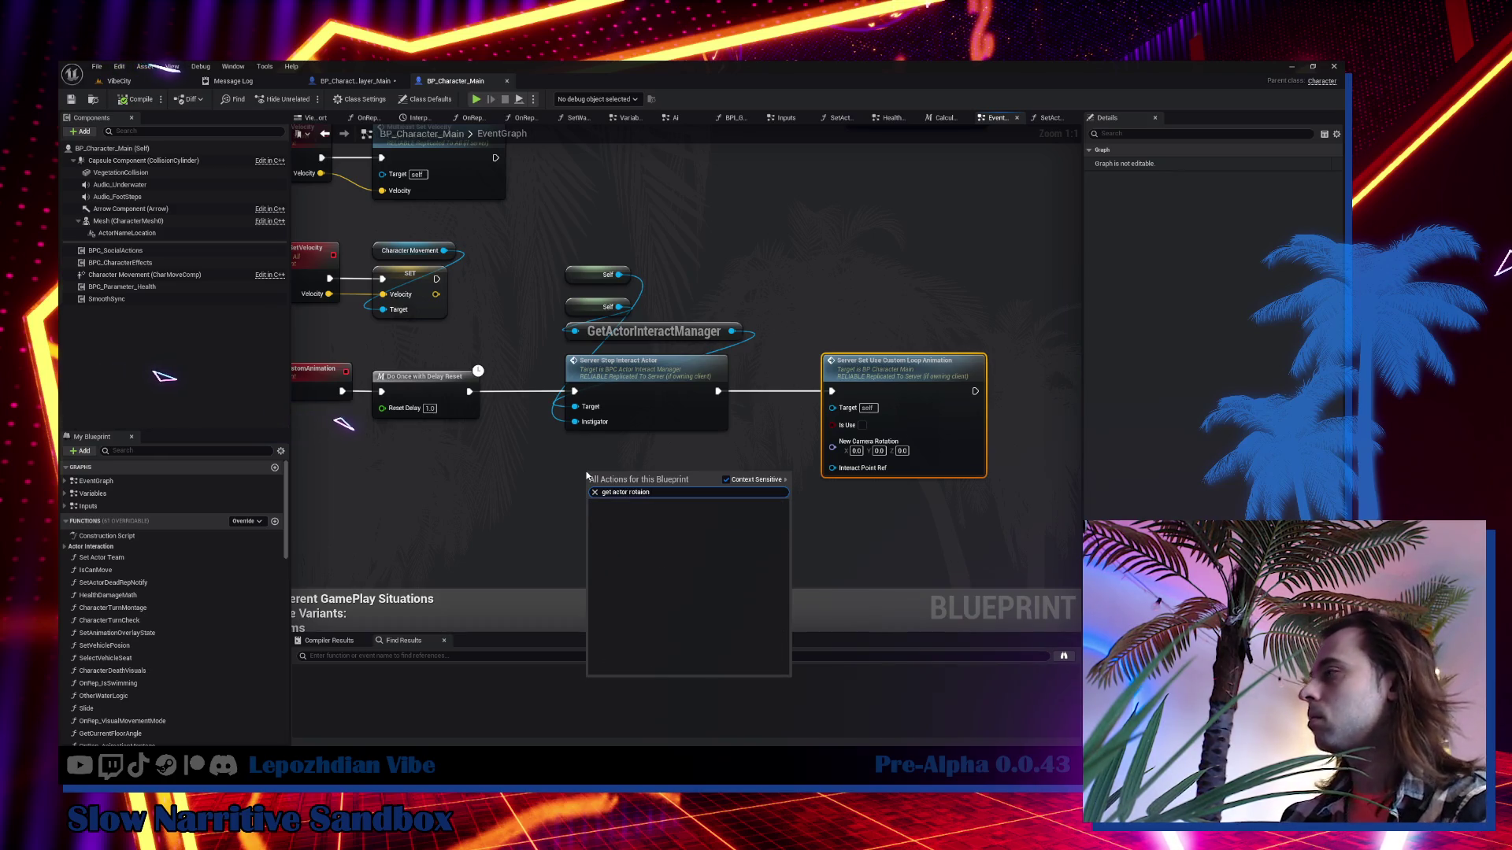
pyautogui.press('BackSpace')
pyautogui.press('BackSpace')
pyautogui.press('BackSpace')
pyautogui.write('tion')
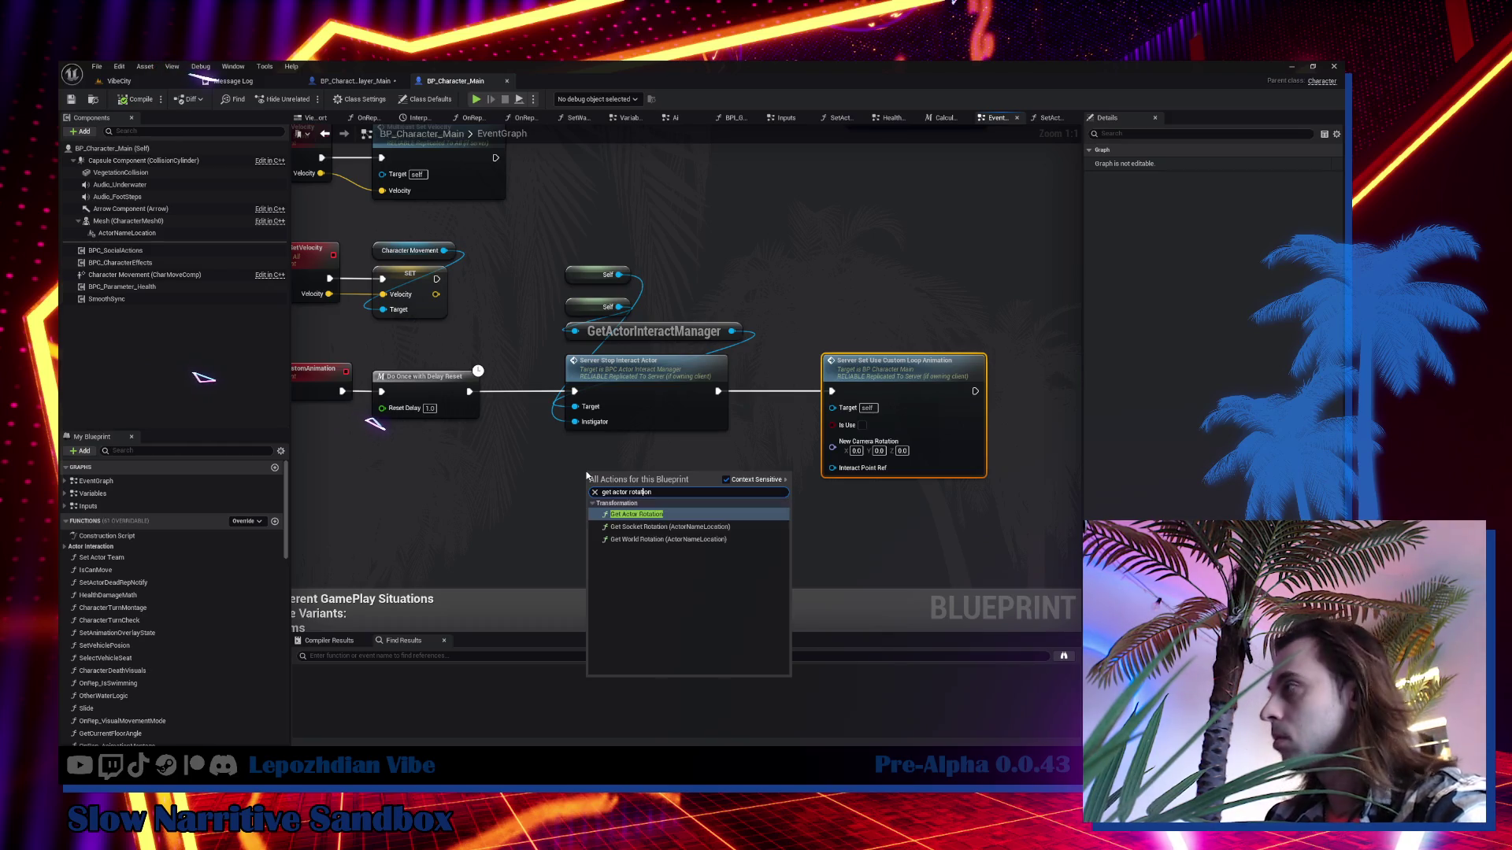
pyautogui.press('Return')
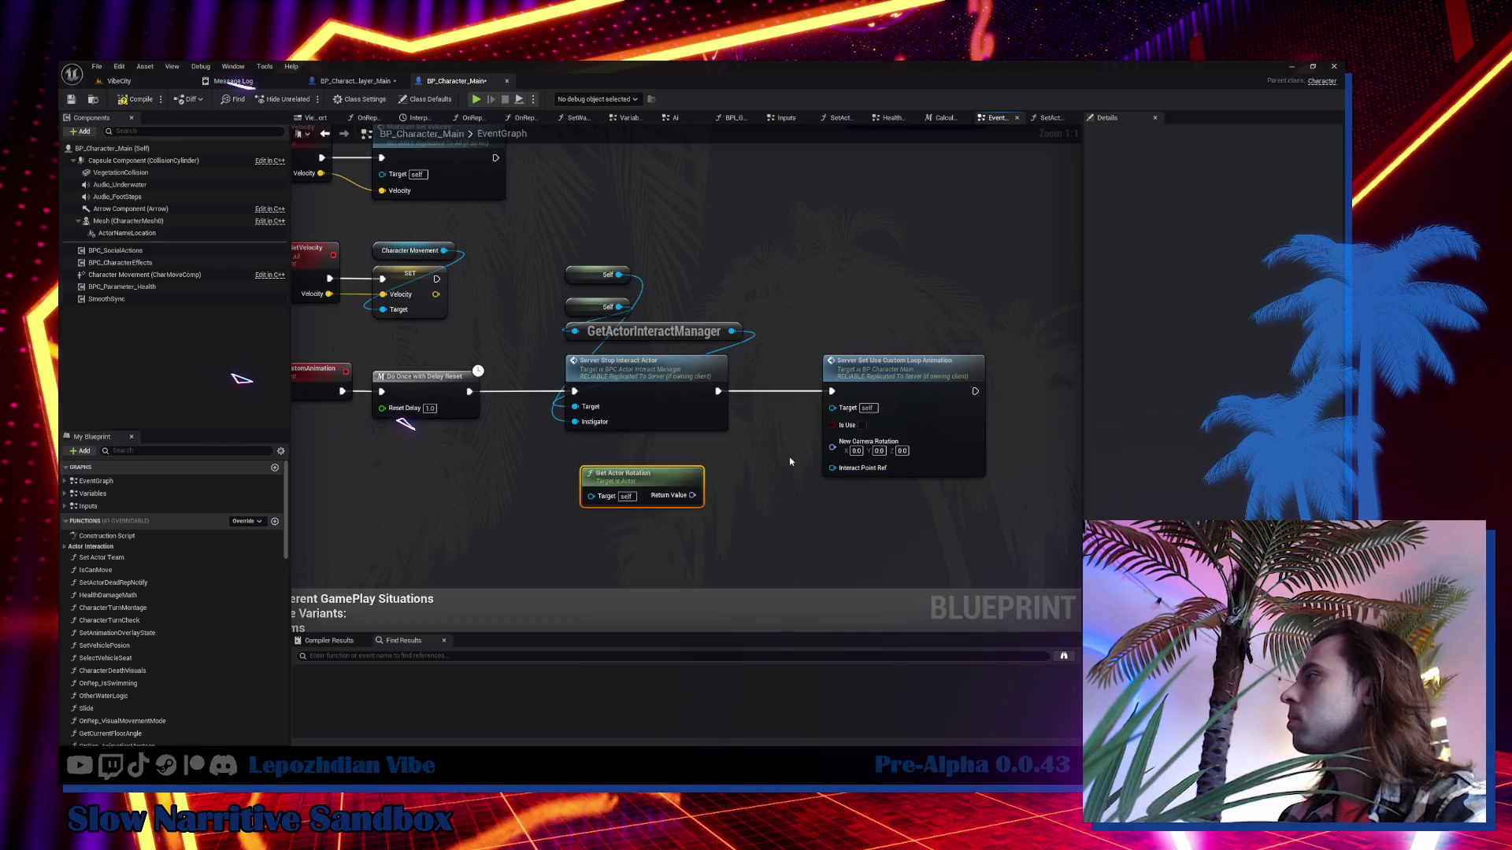
pyautogui.moveTo(833, 447)
pyautogui.mouseDown()
pyautogui.moveTo(693, 495)
pyautogui.moveTo(644, 455)
pyautogui.moveTo(893, 304)
pyautogui.moveTo(896, 318)
pyautogui.mouseUp()
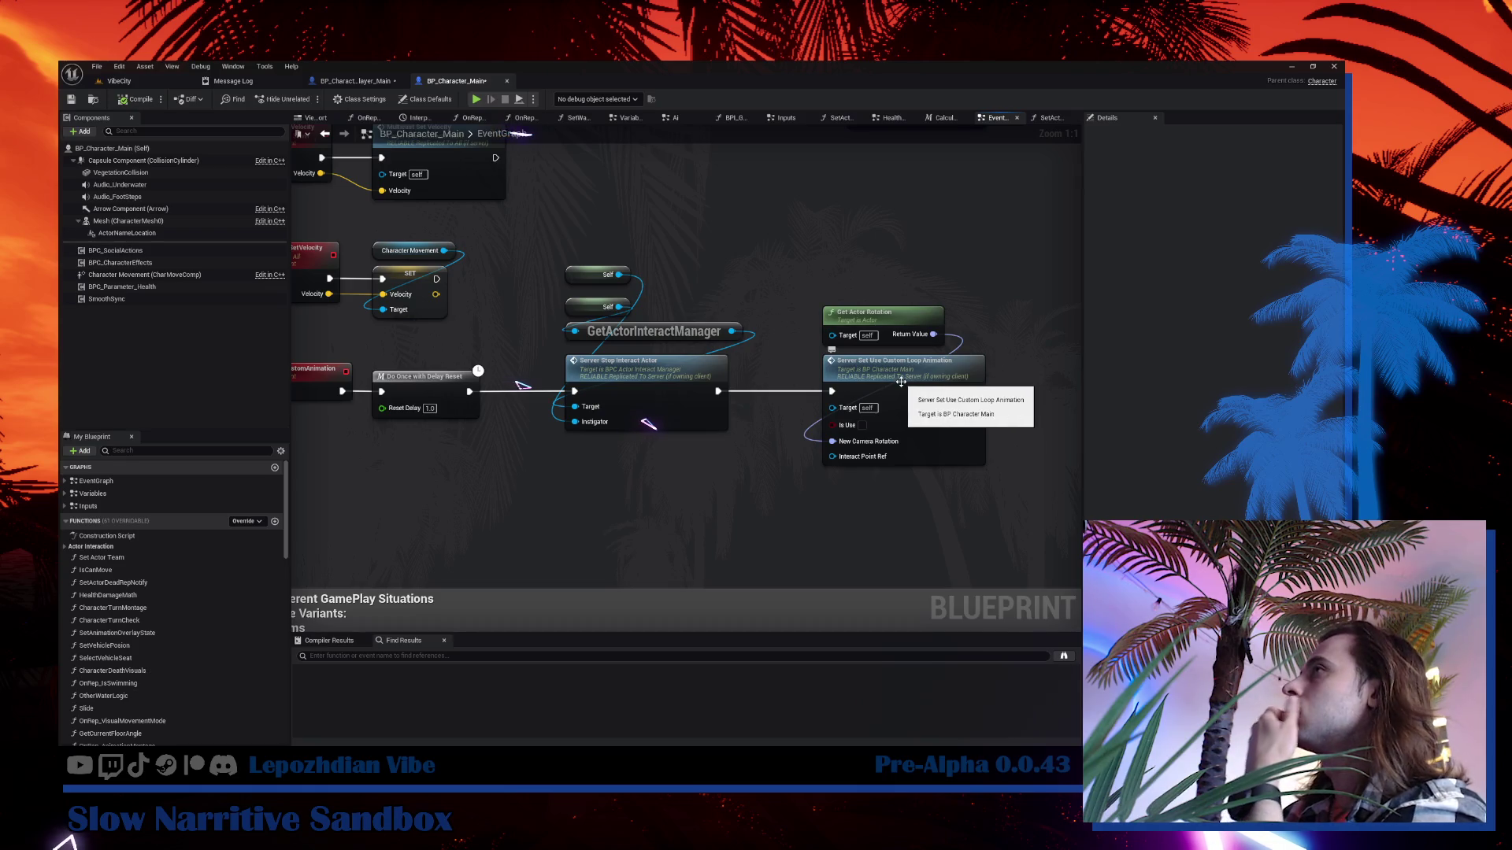
pyautogui.doubleClick(910, 383)
pyautogui.moveTo(901, 392); pyautogui.dragTo(471, 364)
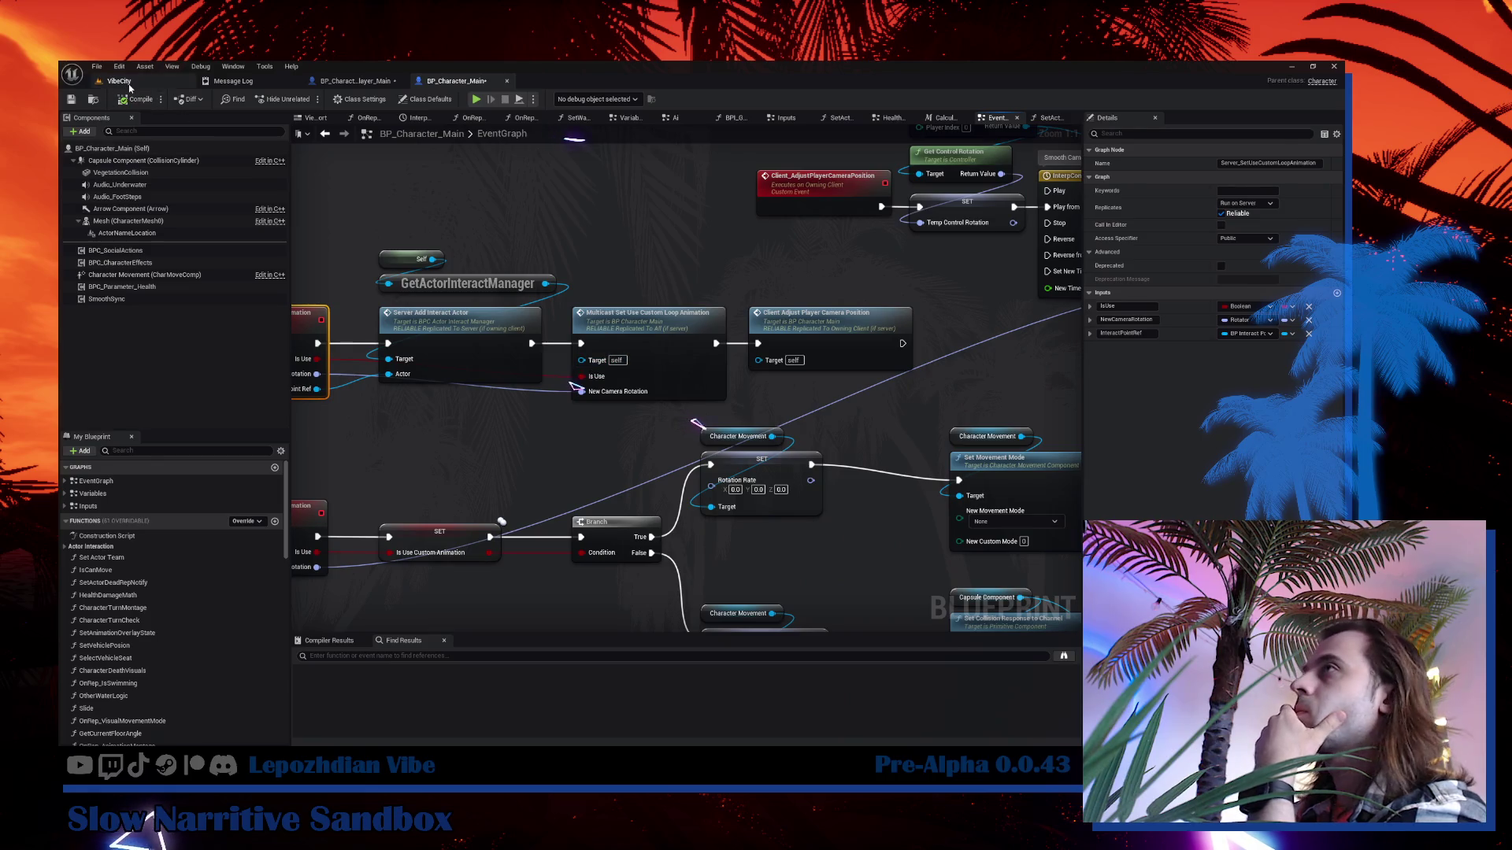
# Save all assets from the VibeCity File menu, play-test the level, and stop it with Esc.
pyautogui.click(118, 80)
pyautogui.click(97, 66)
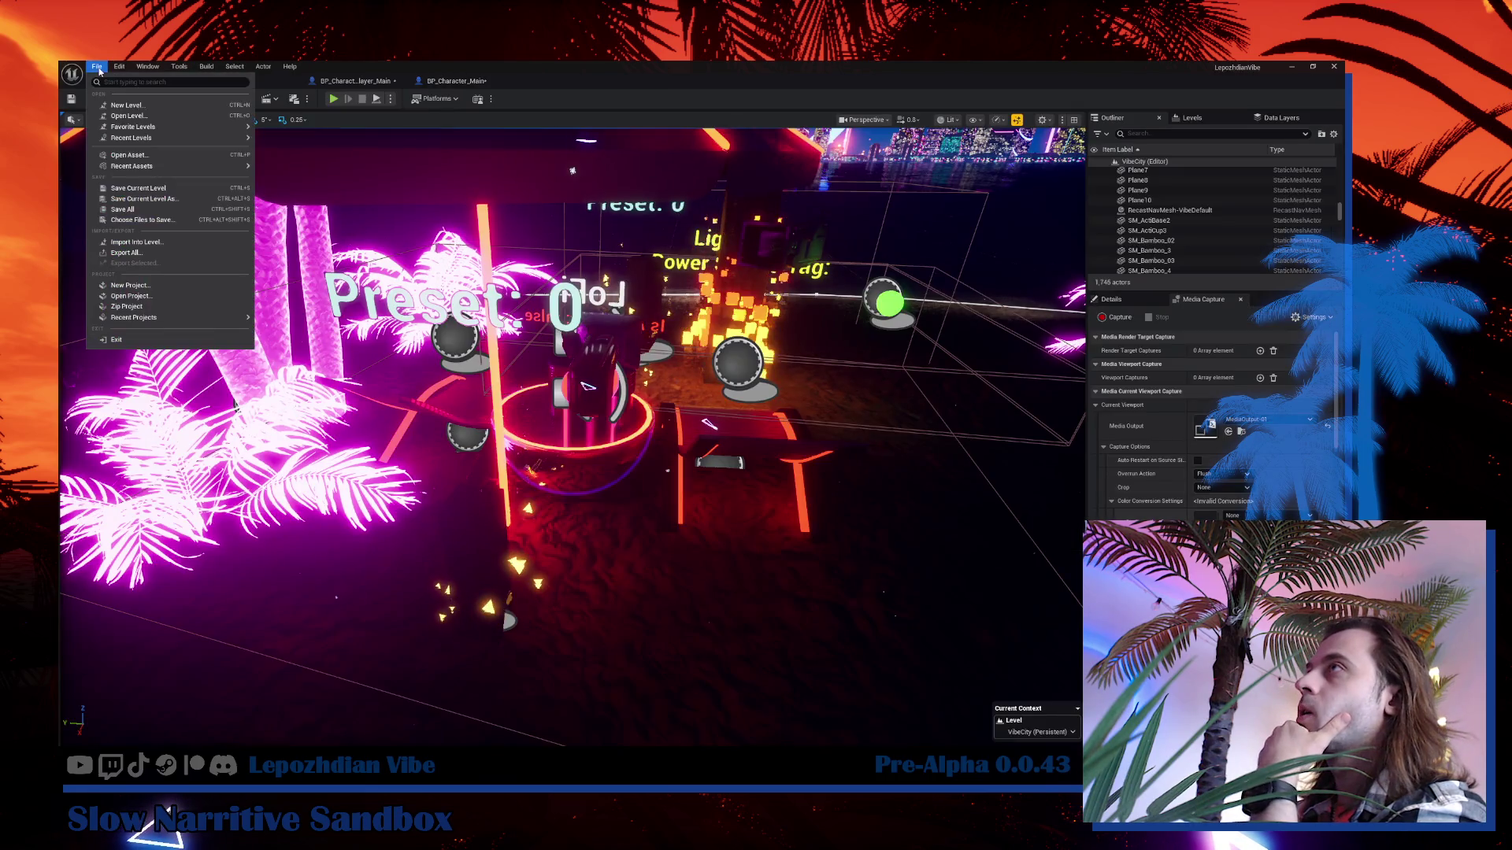
pyautogui.click(140, 208)
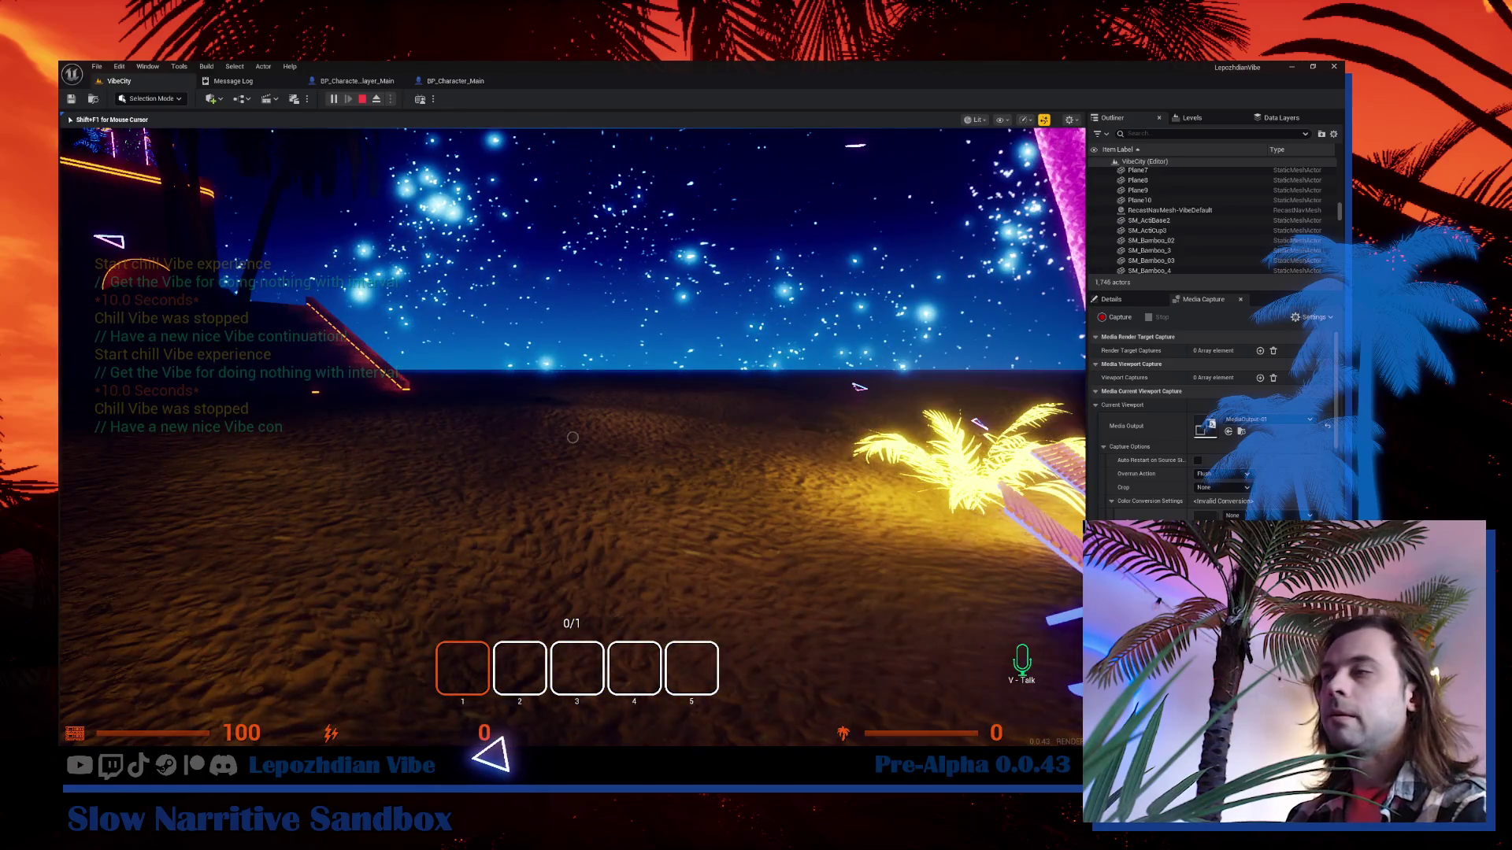
pyautogui.press('Escape')
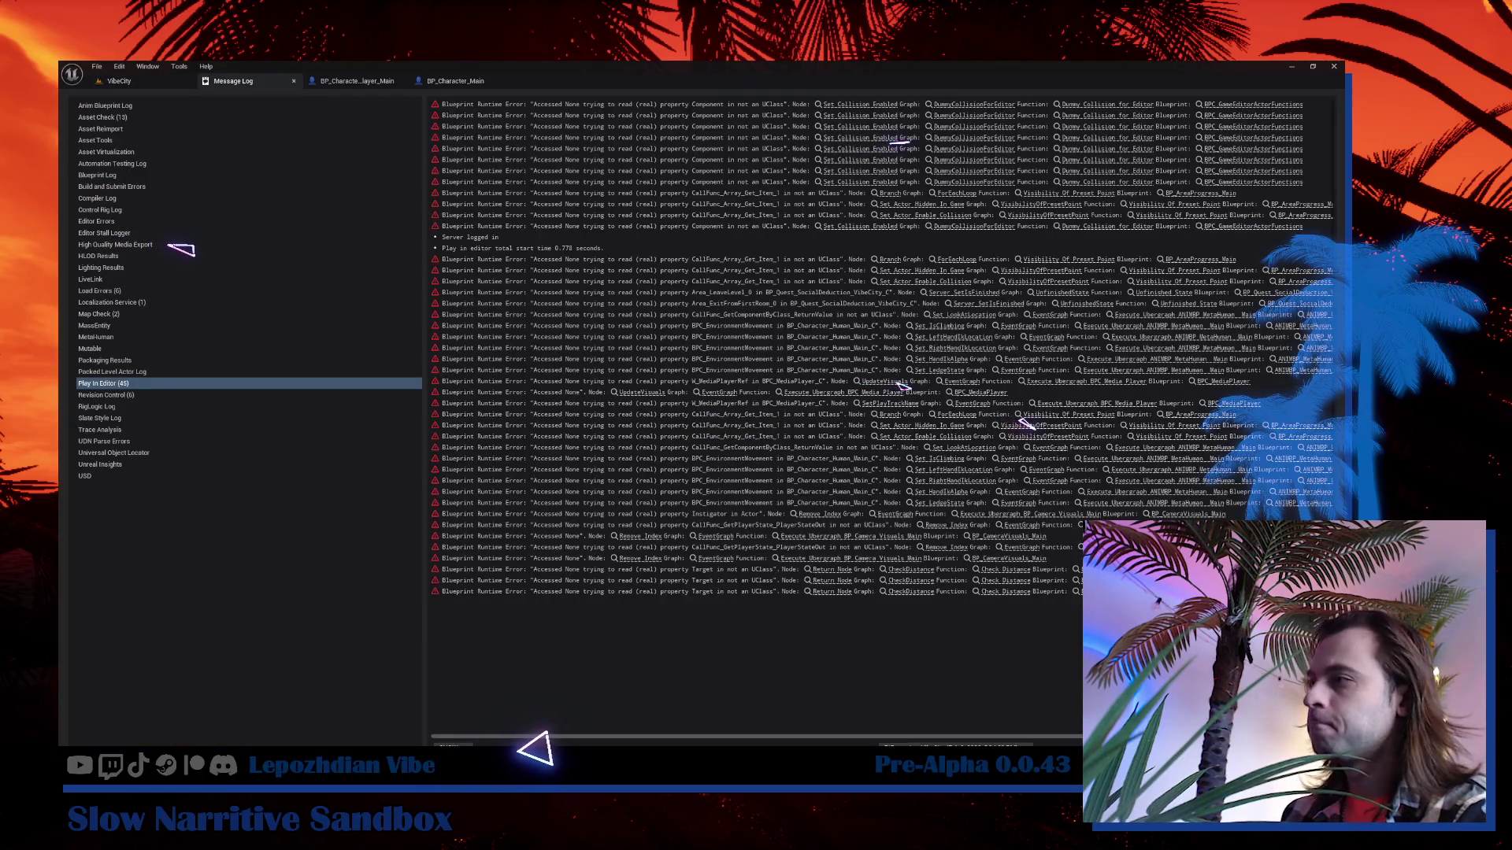
# Add a ticked Fixes checkbox describing the 180 degree character rotation fix.
pyautogui.hotkey('alt', 'Tab')
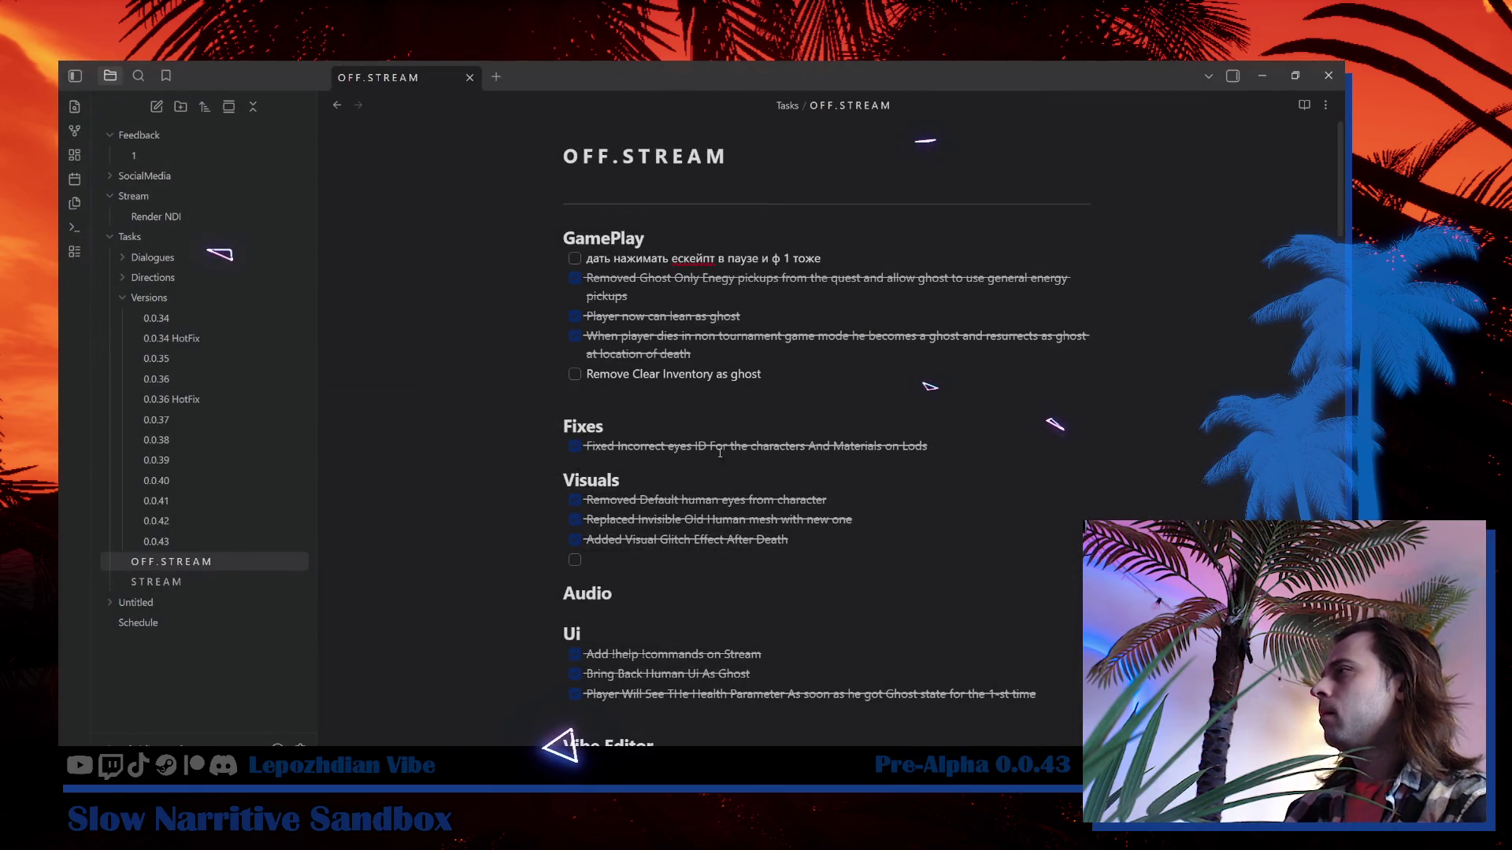
pyautogui.press('Return')
pyautogui.write('F')
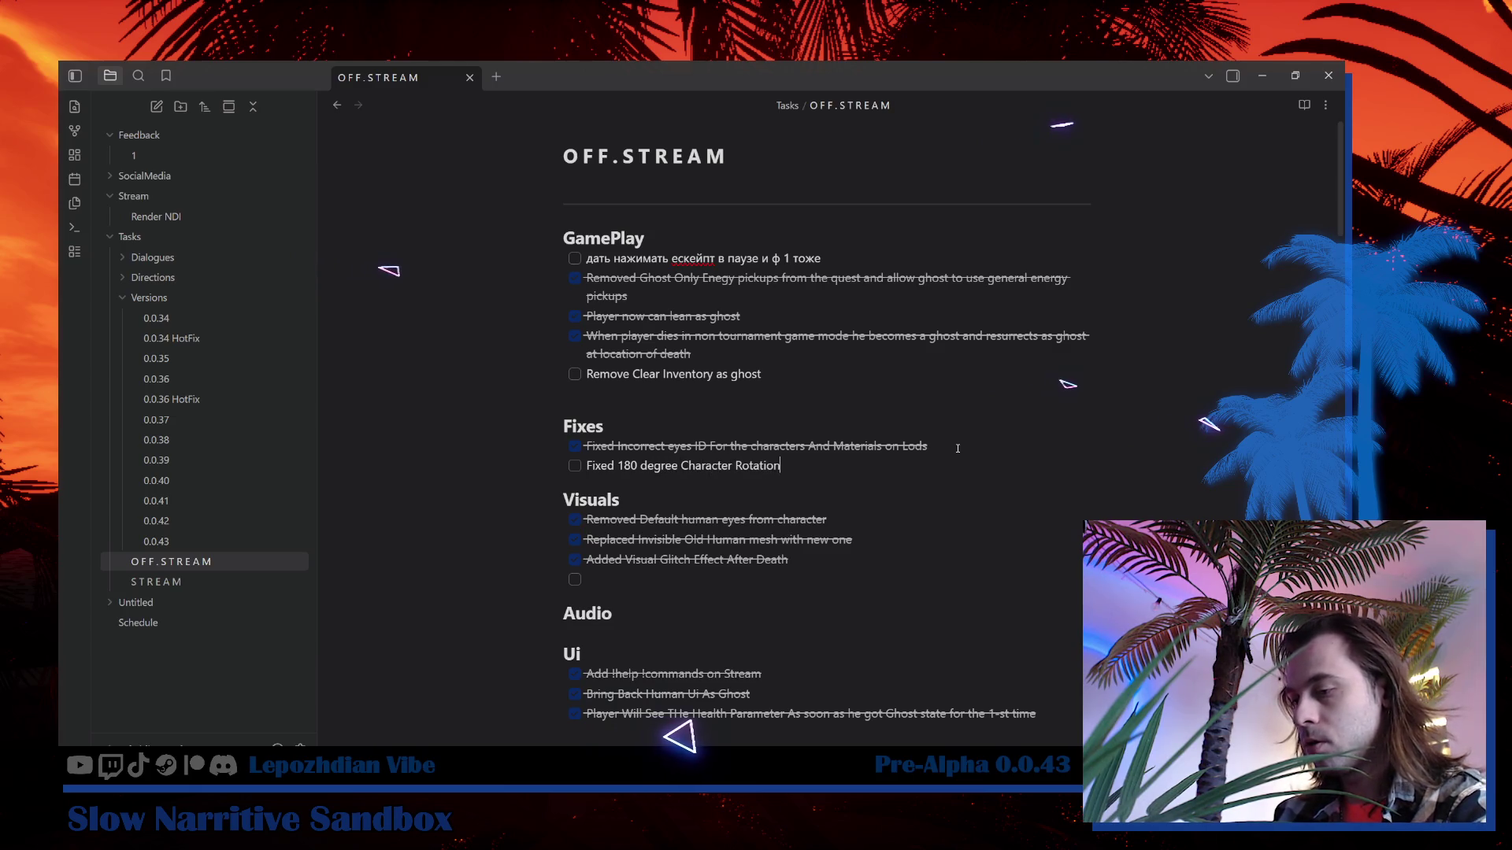
pyautogui.write('0 coordin')
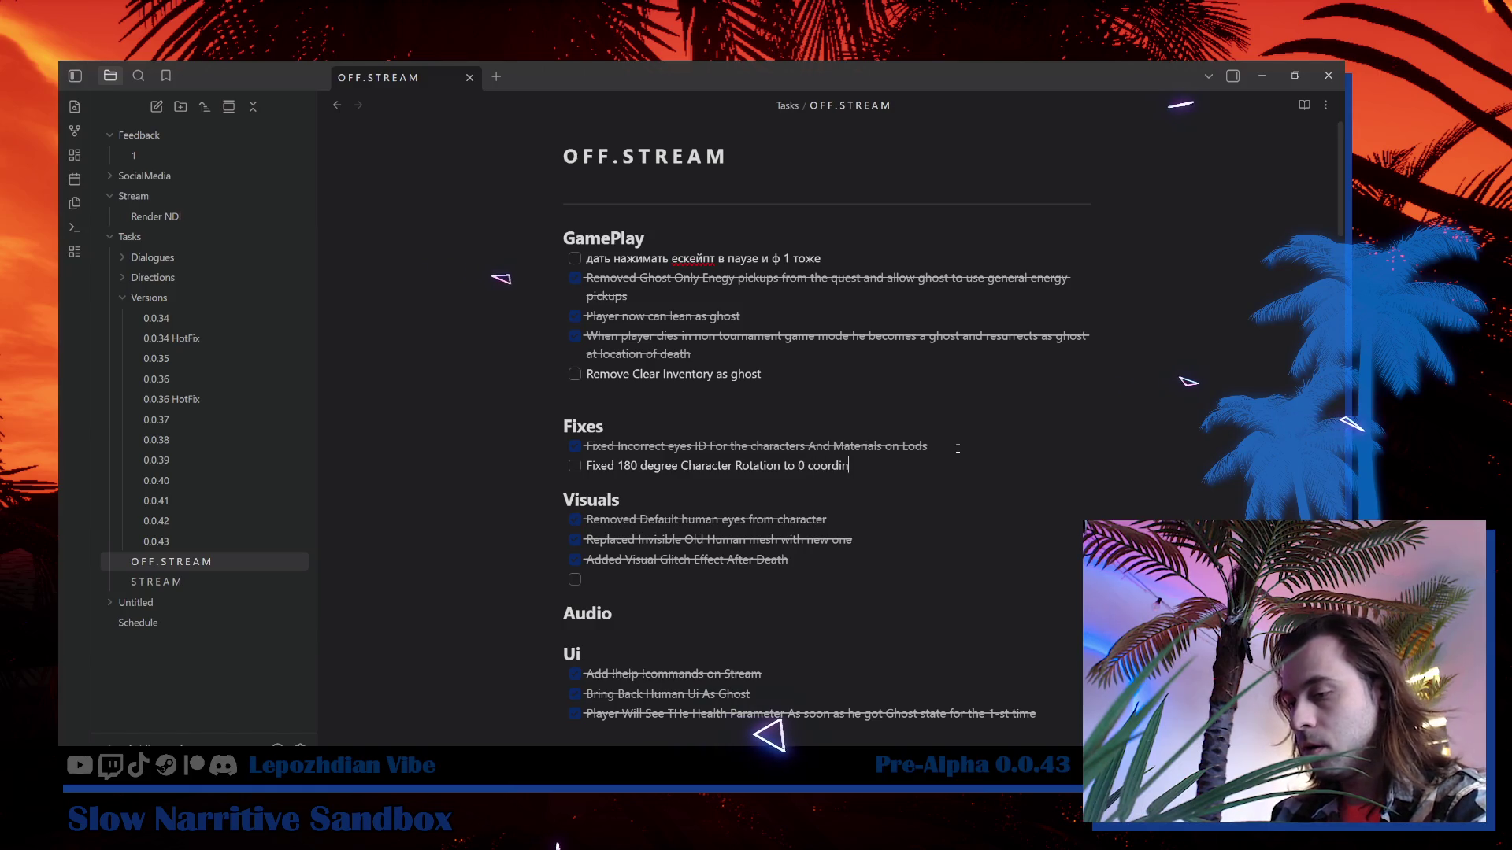
pyautogui.write('ter')
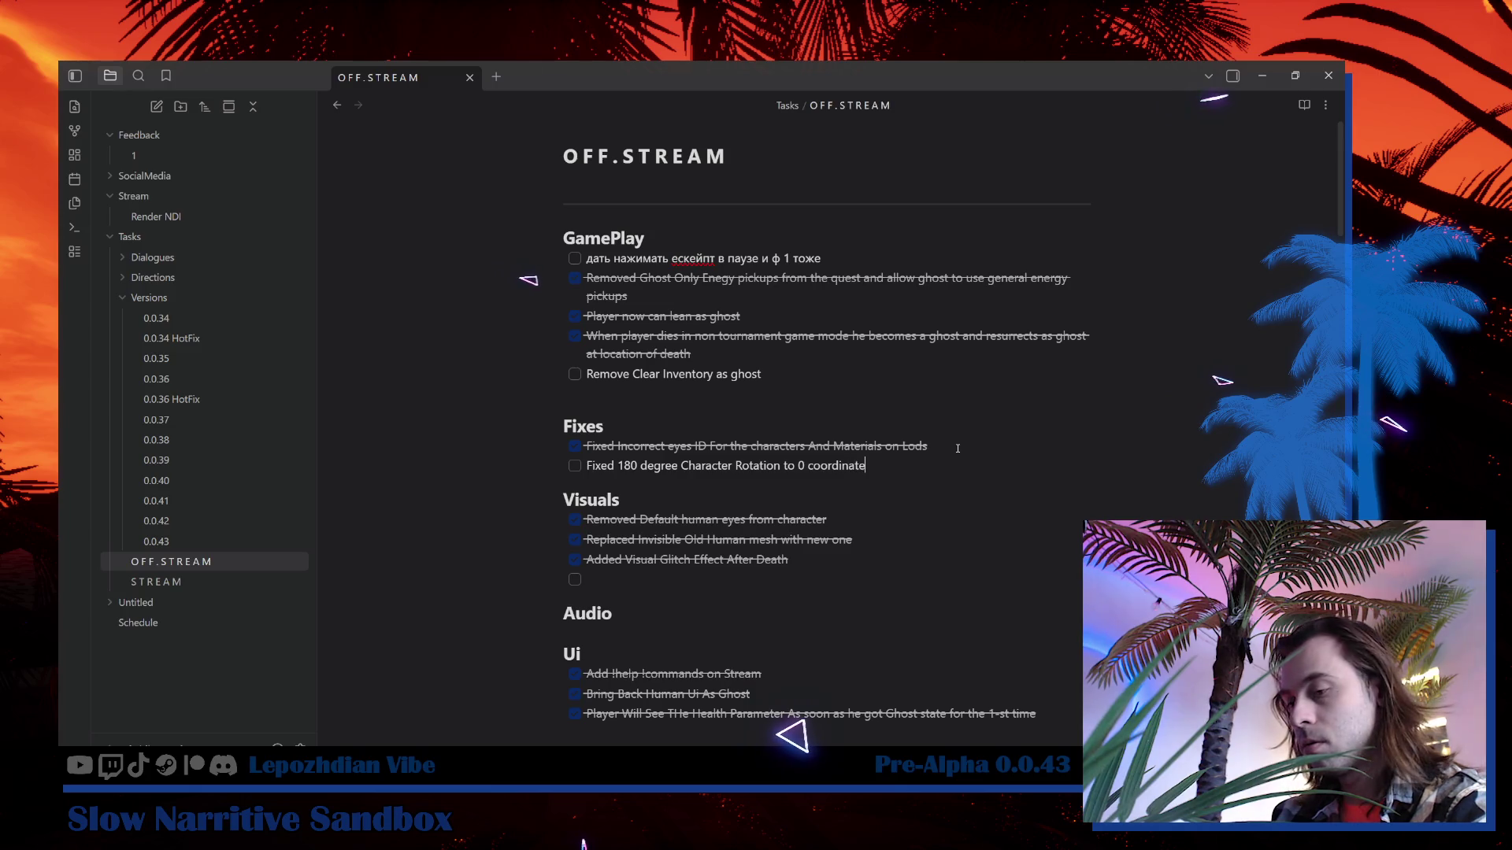
pyautogui.write(' st')
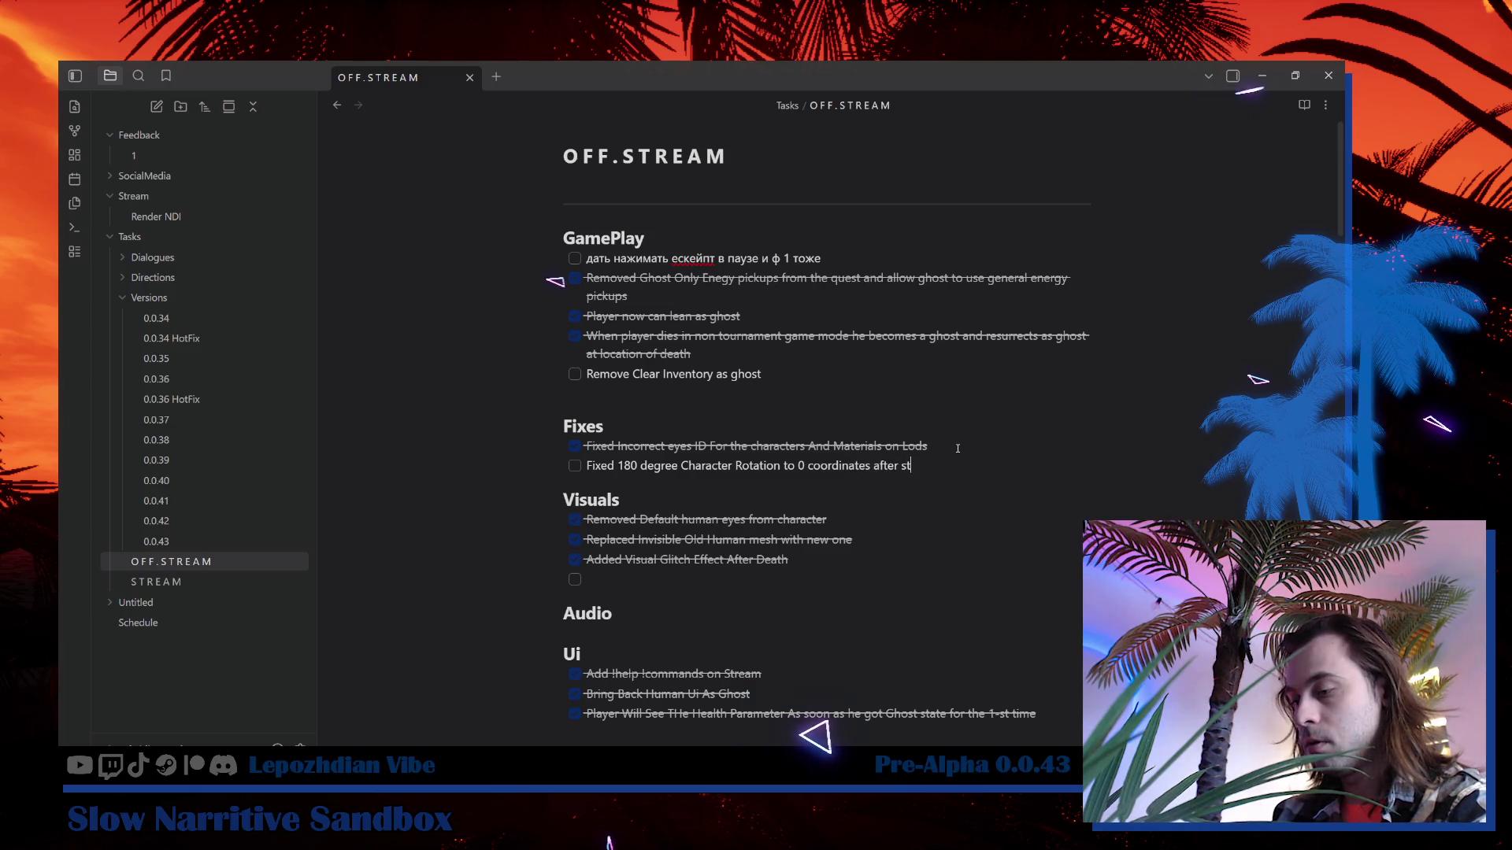
pyautogui.write('op using ')
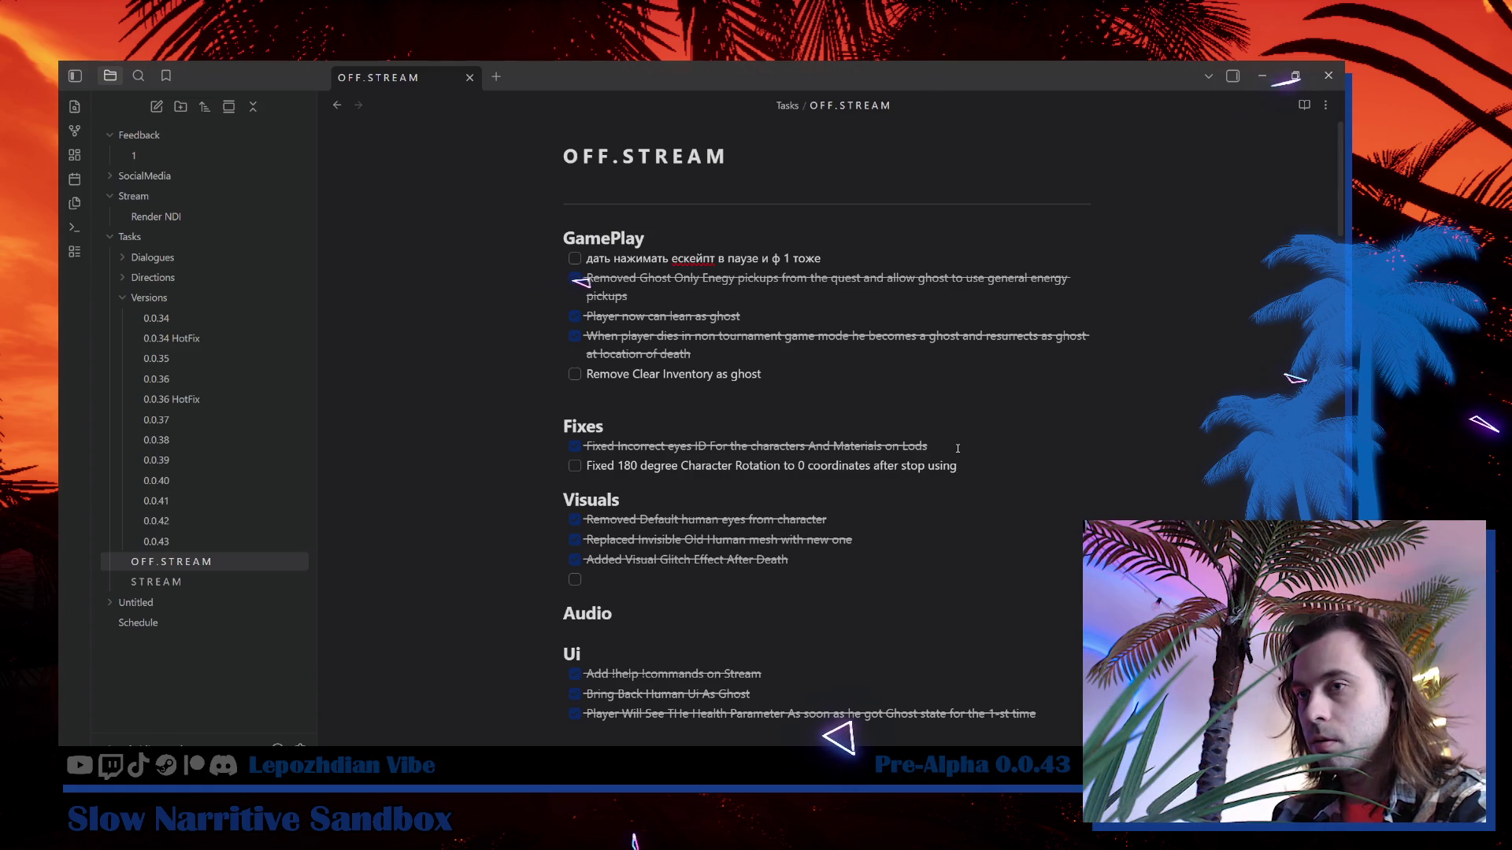
pyautogui.write('actors')
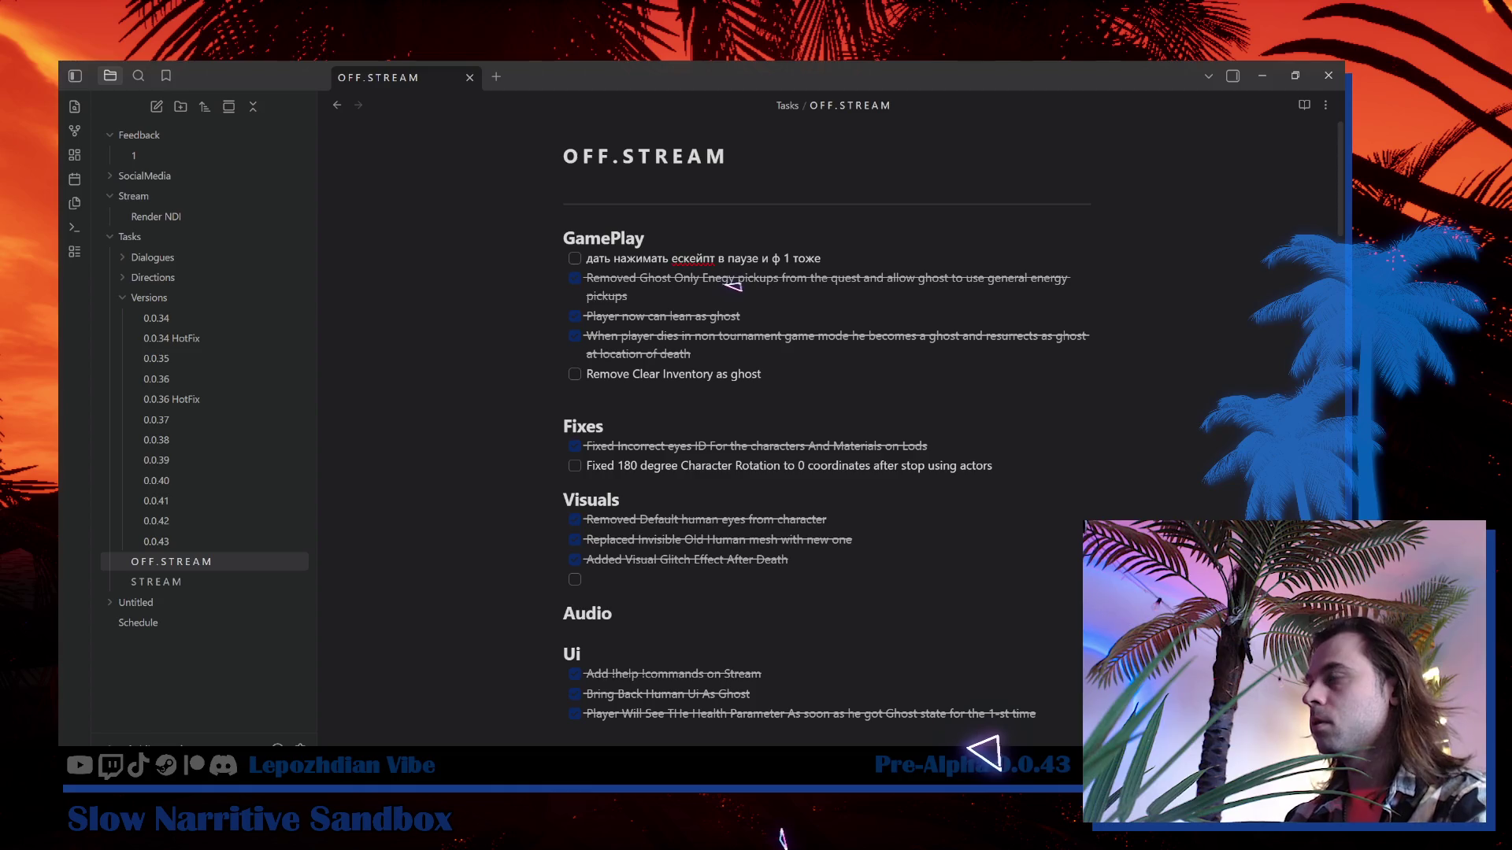
pyautogui.click(576, 466)
# Delete the old camera-turning note under Vibe Editor and return to Unreal Editor.
pyautogui.scroll(-3, 673, 490)
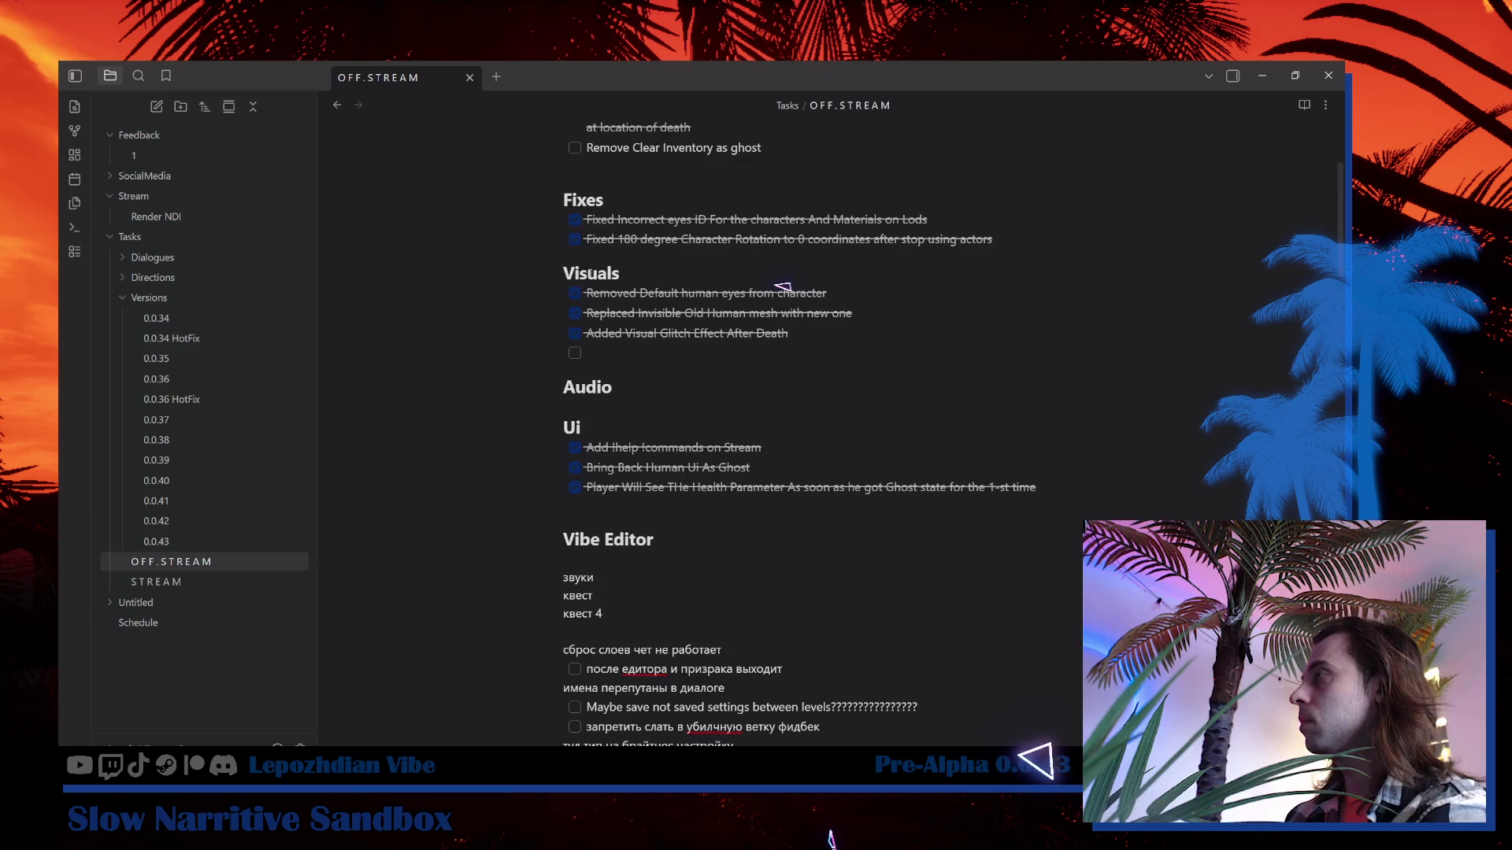
pyautogui.scroll(-2, 787, 433)
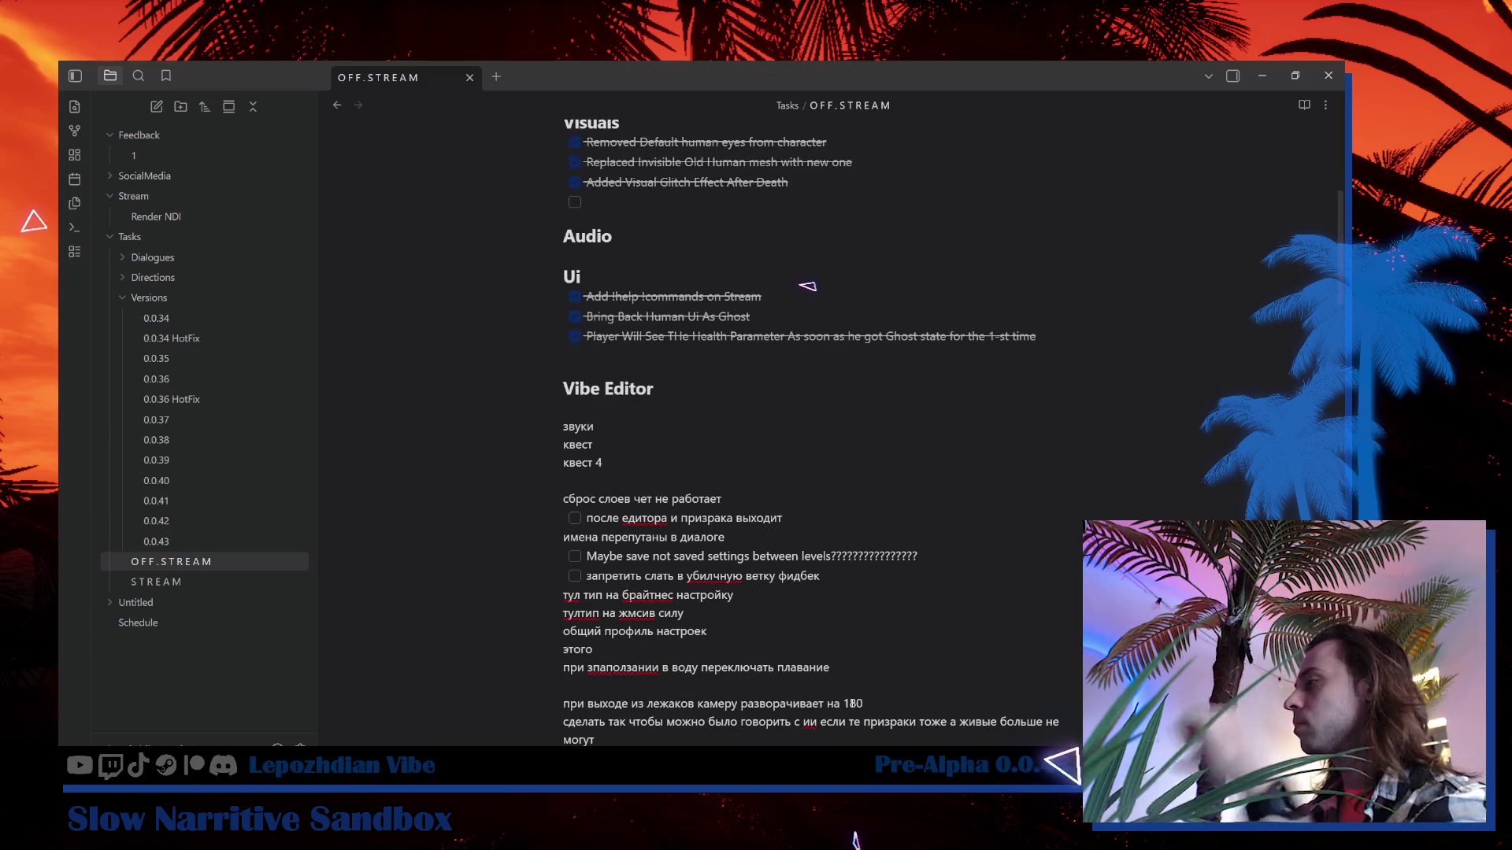
pyautogui.press('BackSpace')
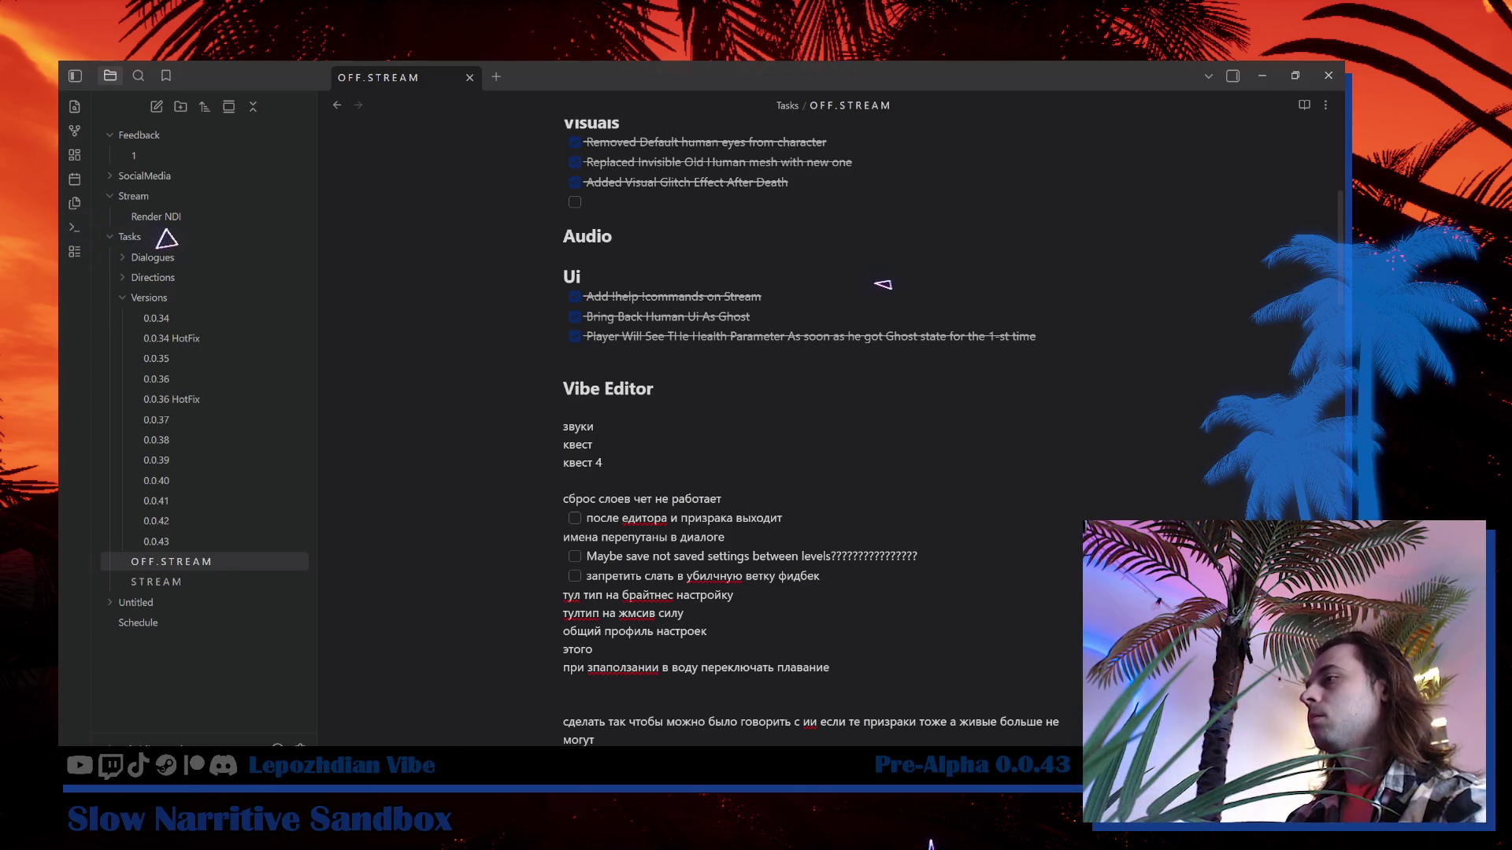
pyautogui.click(289, 720)
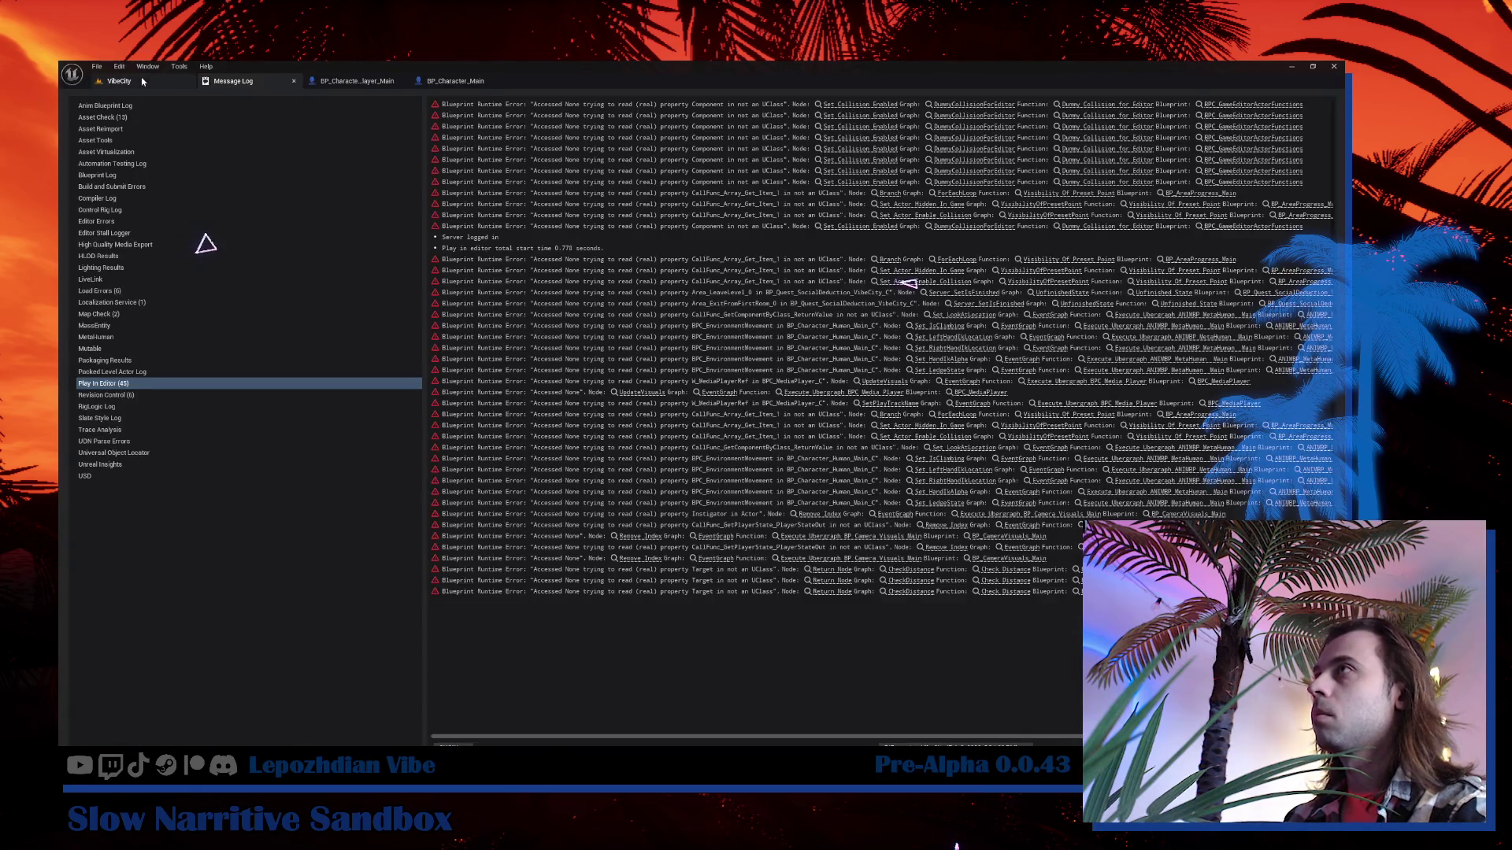
# Play-test the VibeCity level once more, then stop the session with Esc.
pyautogui.click(119, 80)
pyautogui.click(334, 101)
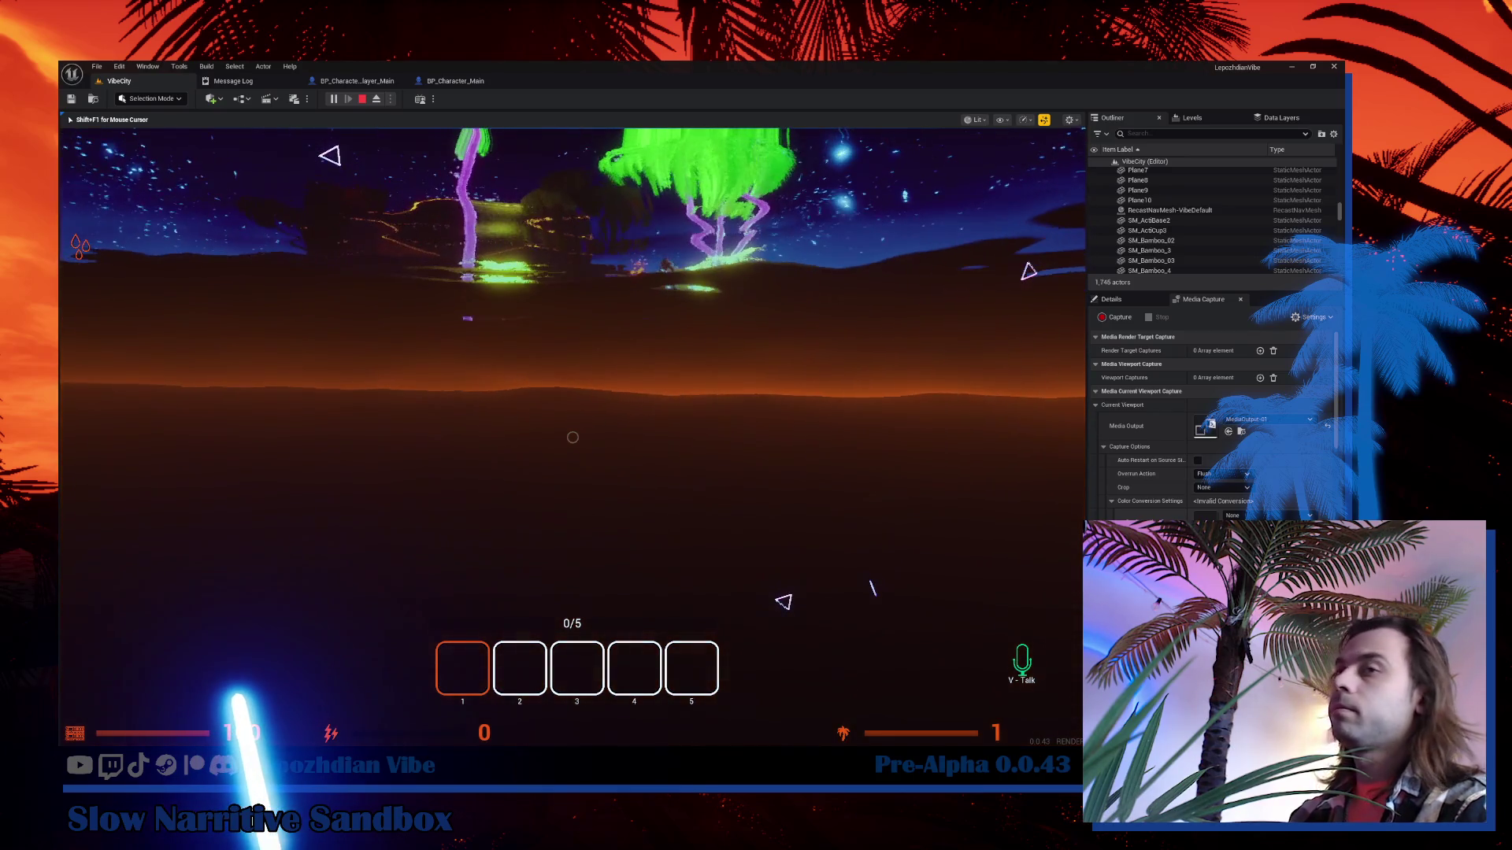
pyautogui.press('Escape')
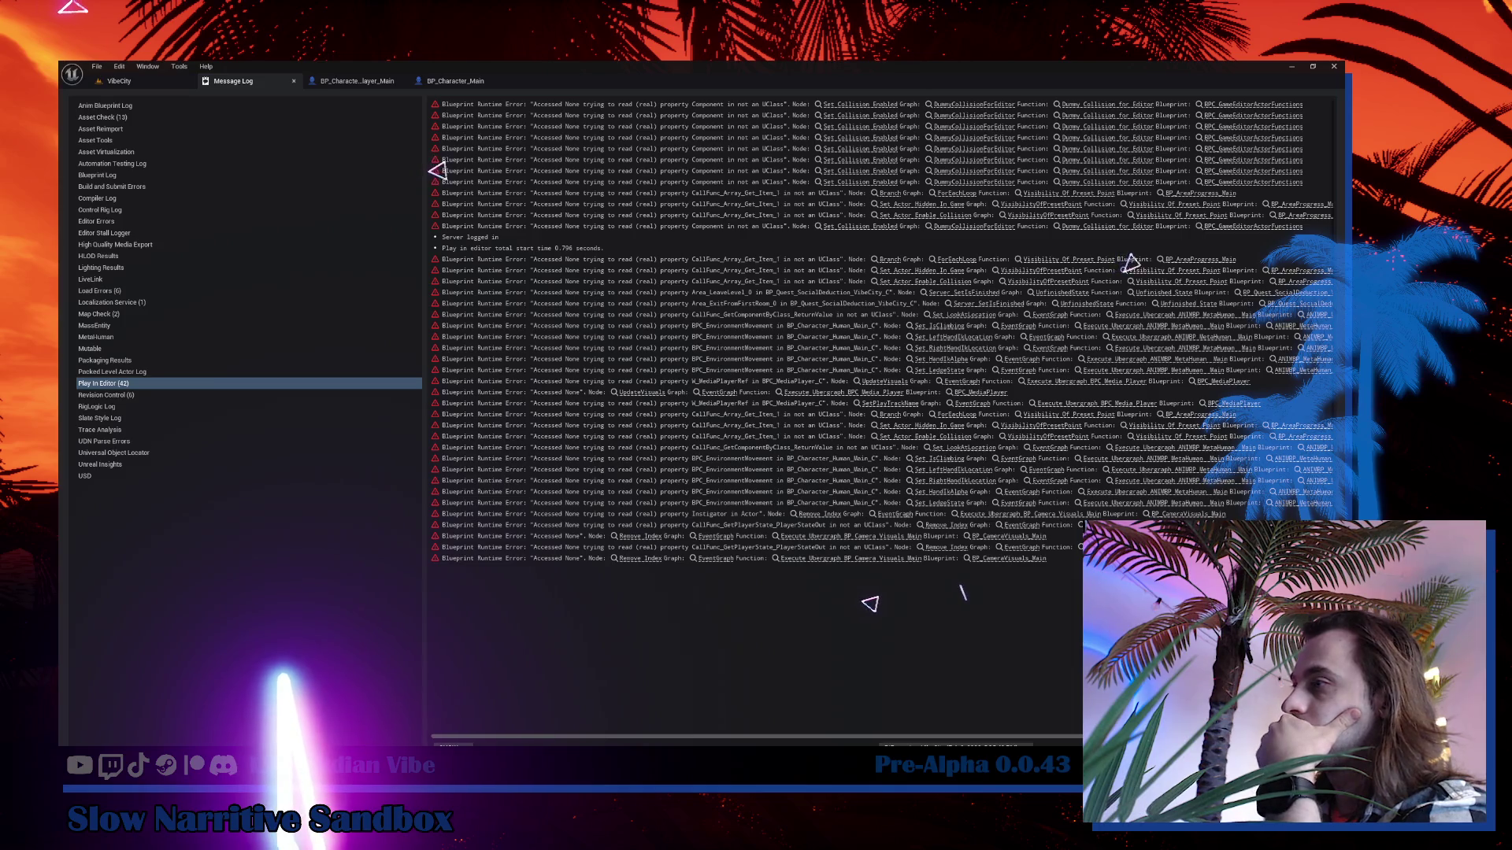
# In the OFF.STREAM note, add 'при заползании в воду переключать плавание' as an open task under Fixes.
pyautogui.hotkey('alt', 'Tab')
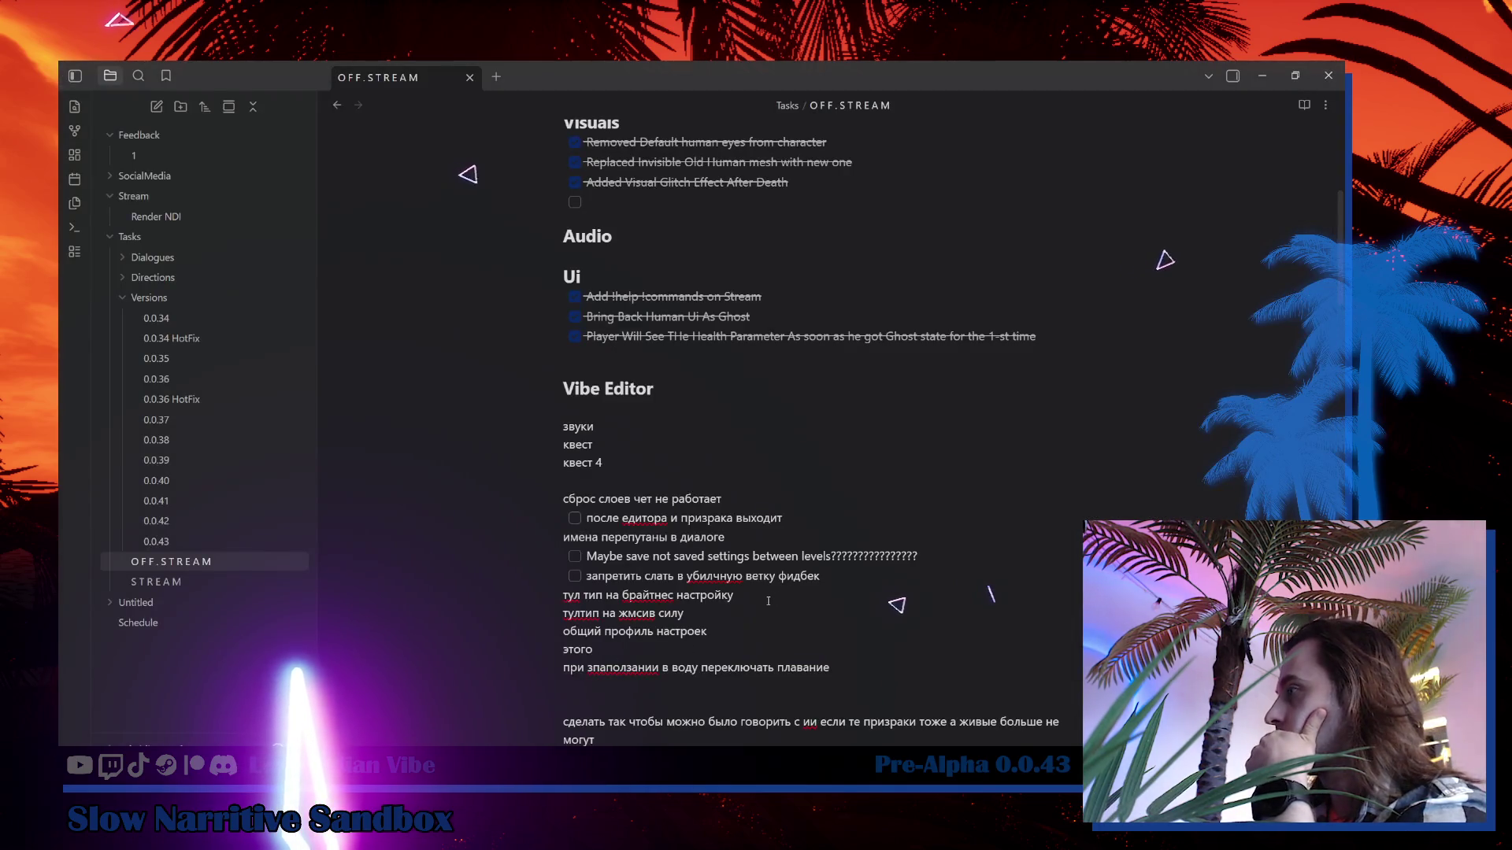
pyautogui.click(839, 667)
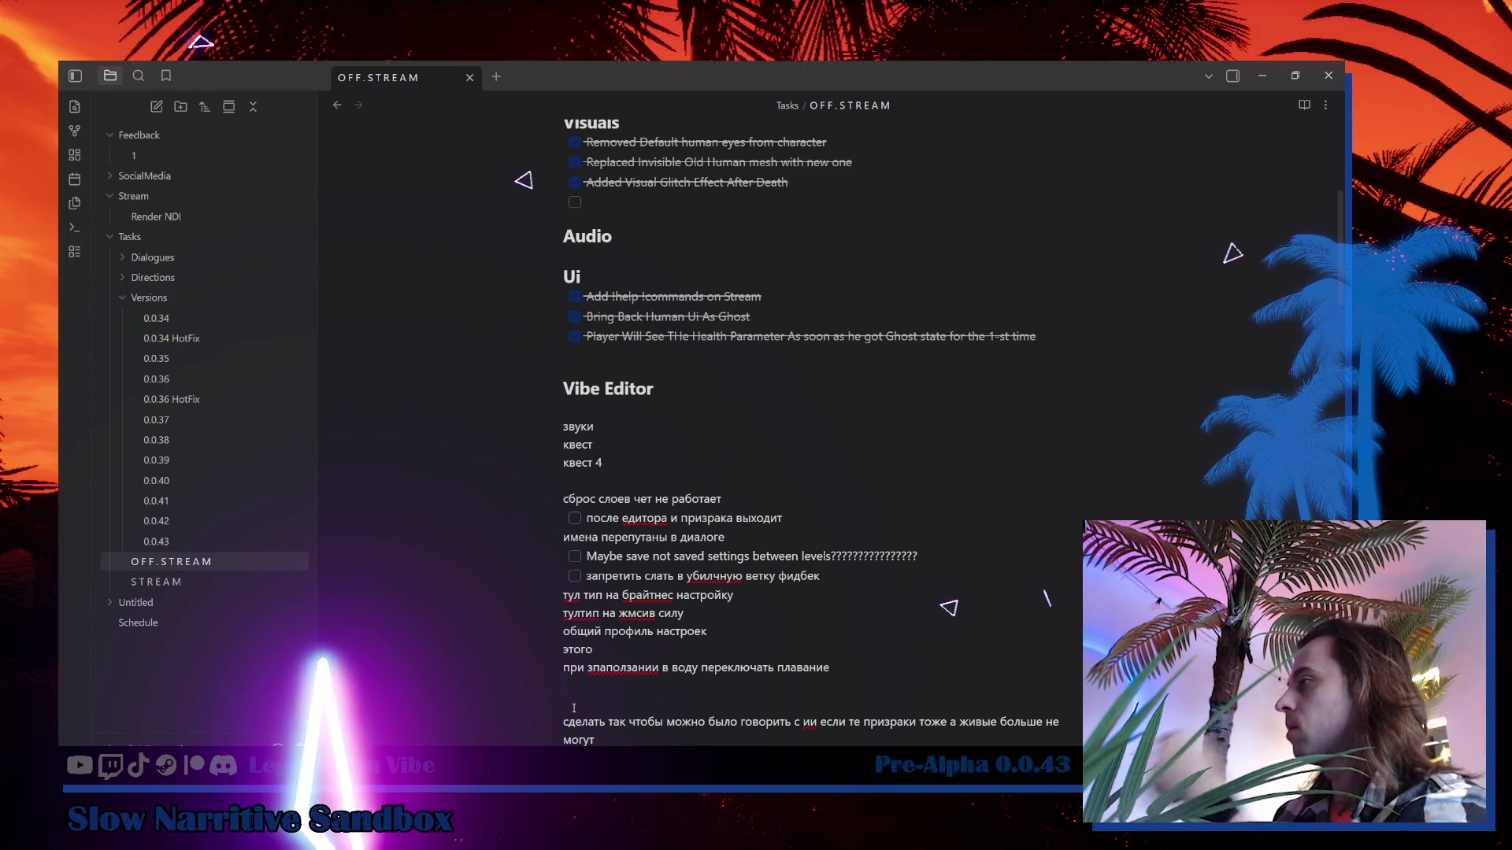
pyautogui.press('Delete')
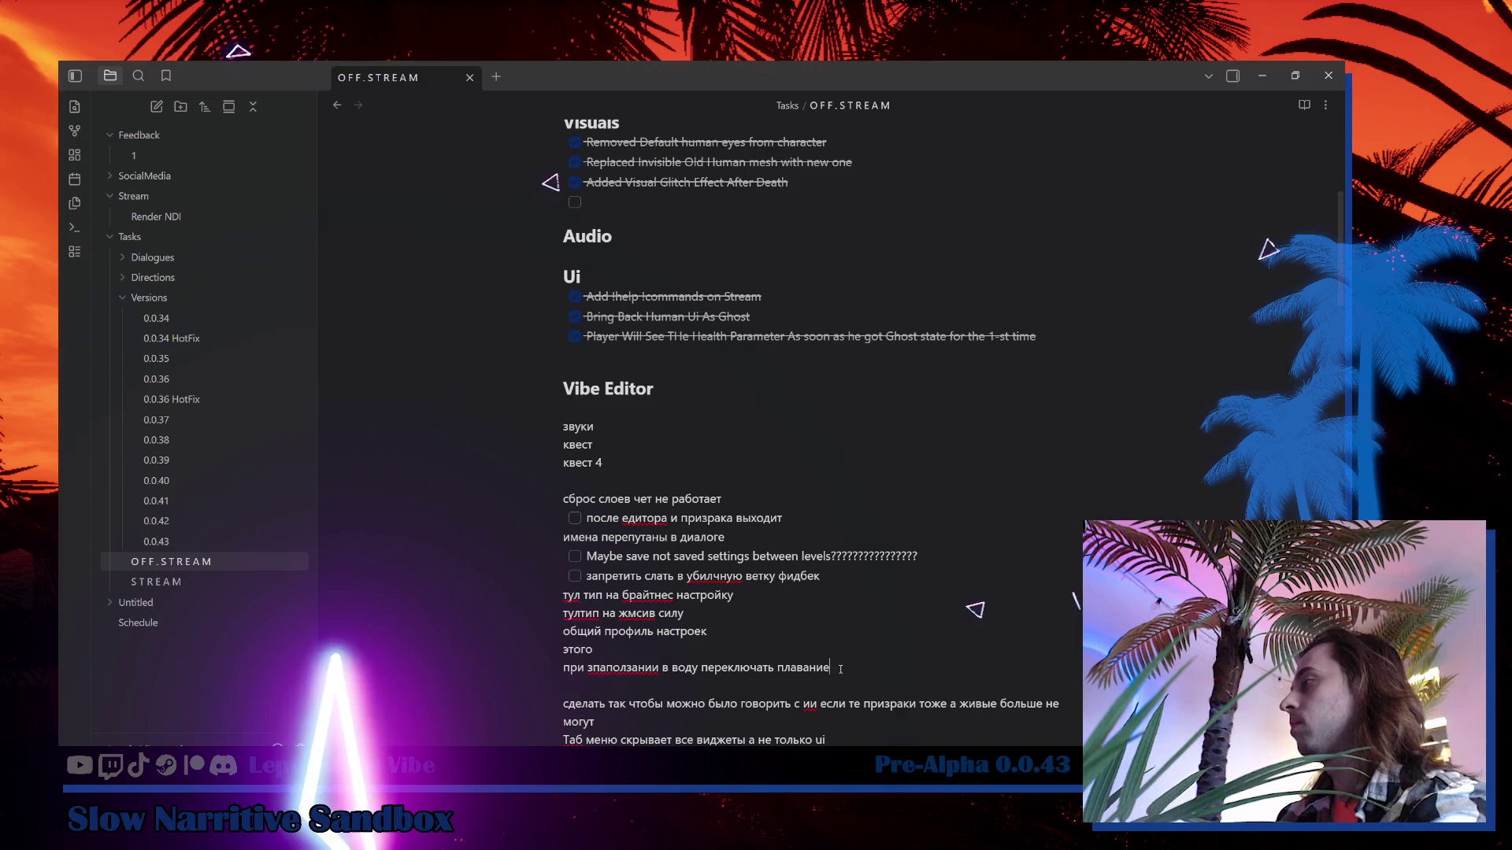
pyautogui.scroll(4, 1016, 390)
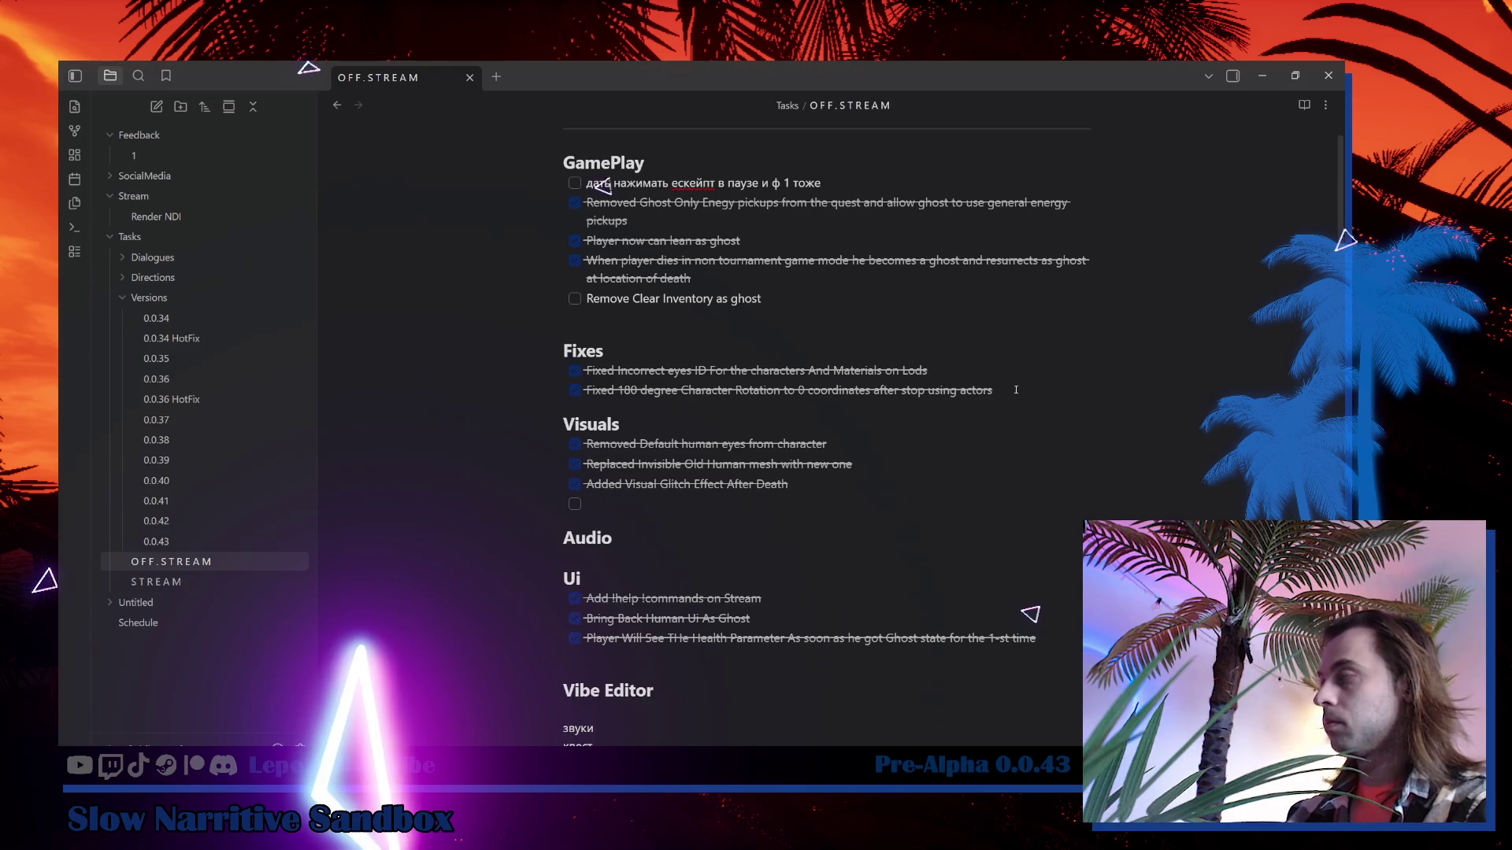
pyautogui.click(1016, 390)
pyautogui.press('Return')
pyautogui.write('при заползании в воду переключать плавание')
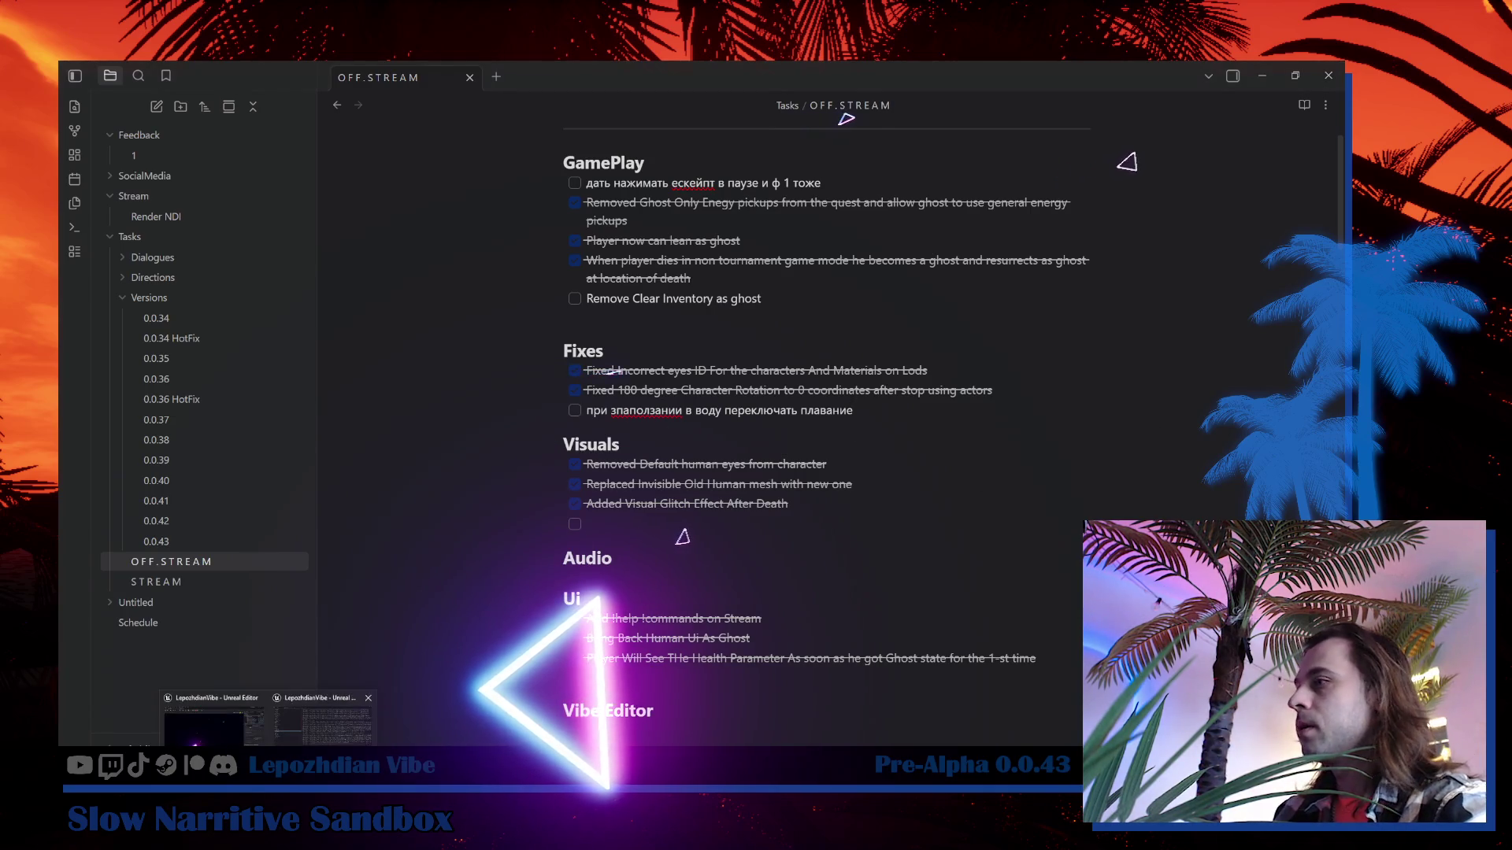
pyautogui.click(315, 732)
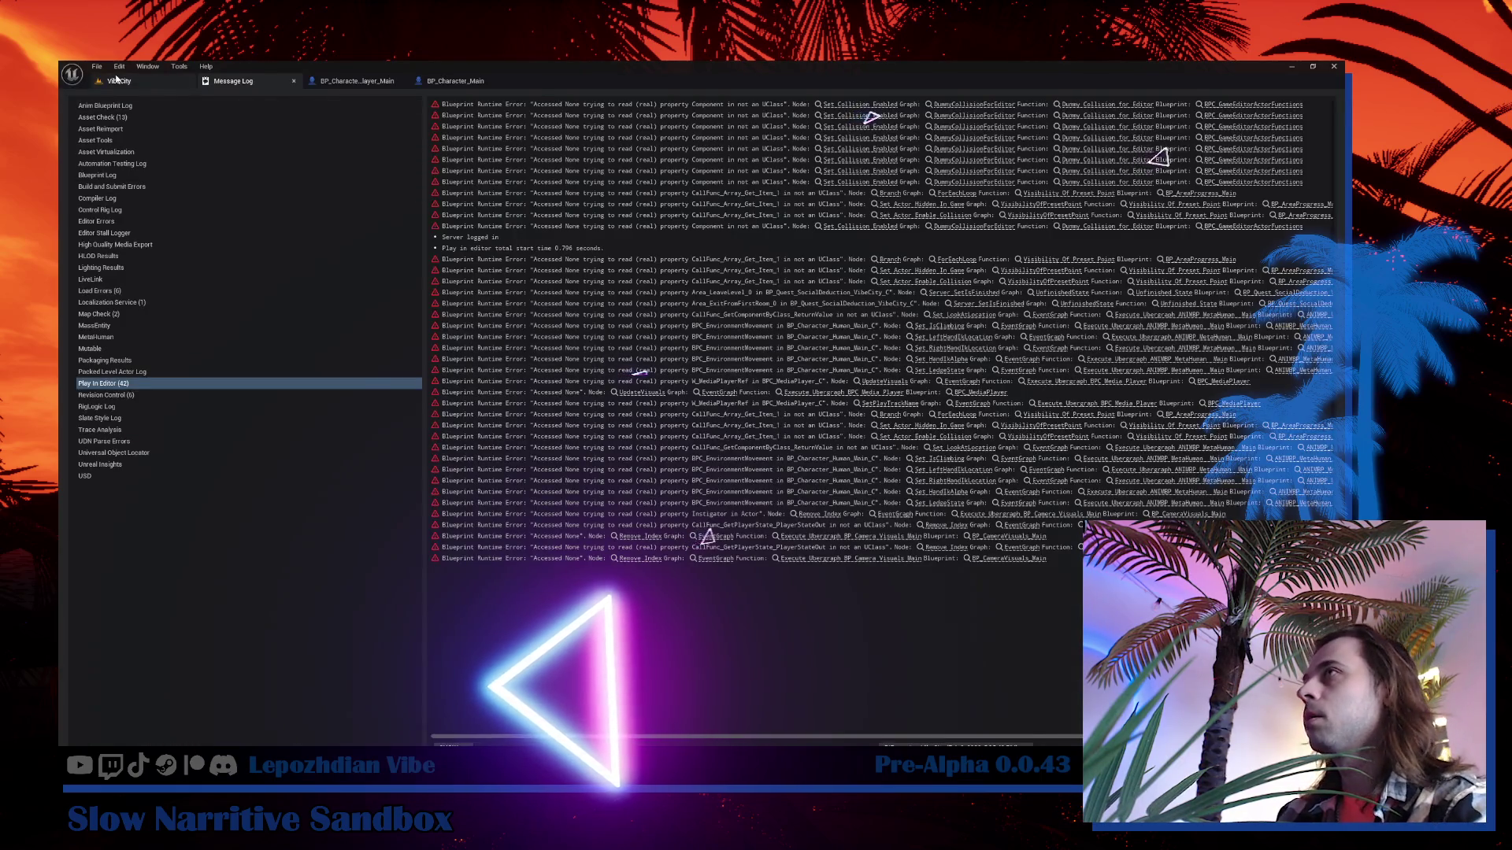
# From the VibeCity level, open BP_Character_Main's event graph through the asset browser.
pyautogui.click(118, 81)
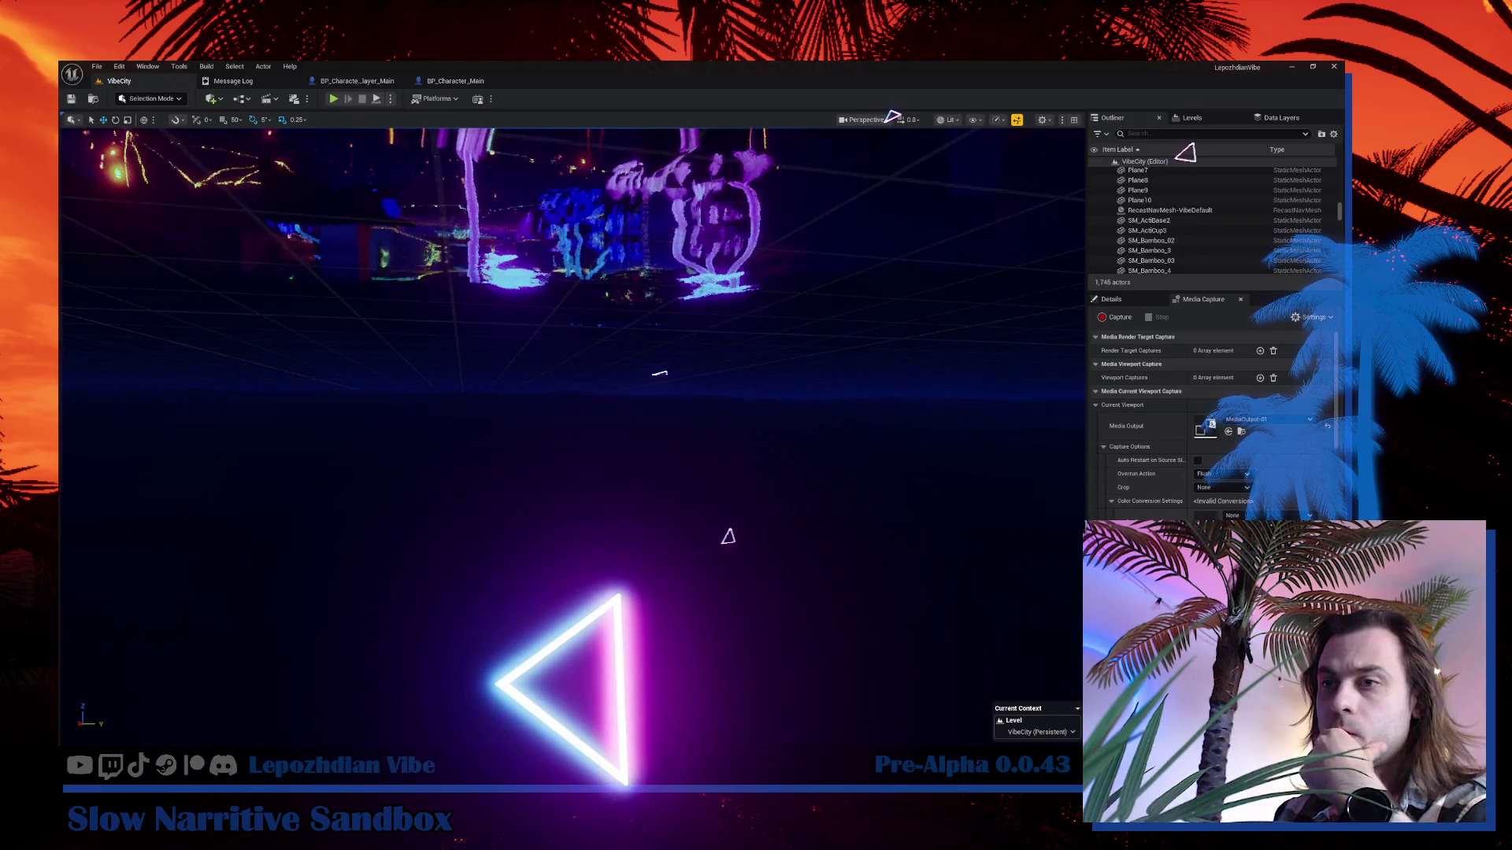
pyautogui.moveTo(361, 532); pyautogui.dragTo(361, 532)
pyautogui.hotkey('ctrl', 'space')
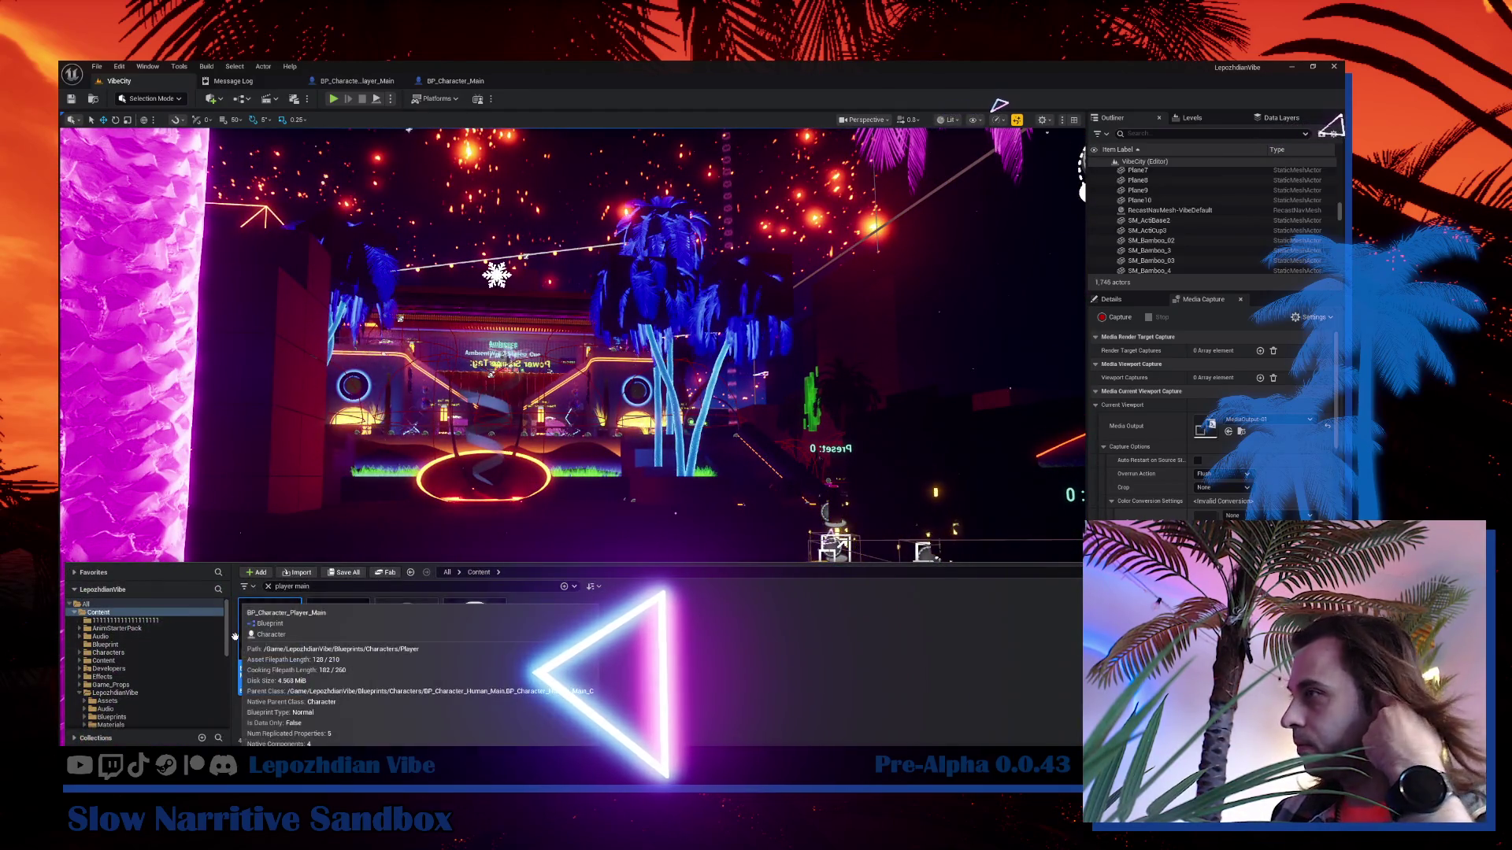
pyautogui.click(470, 83)
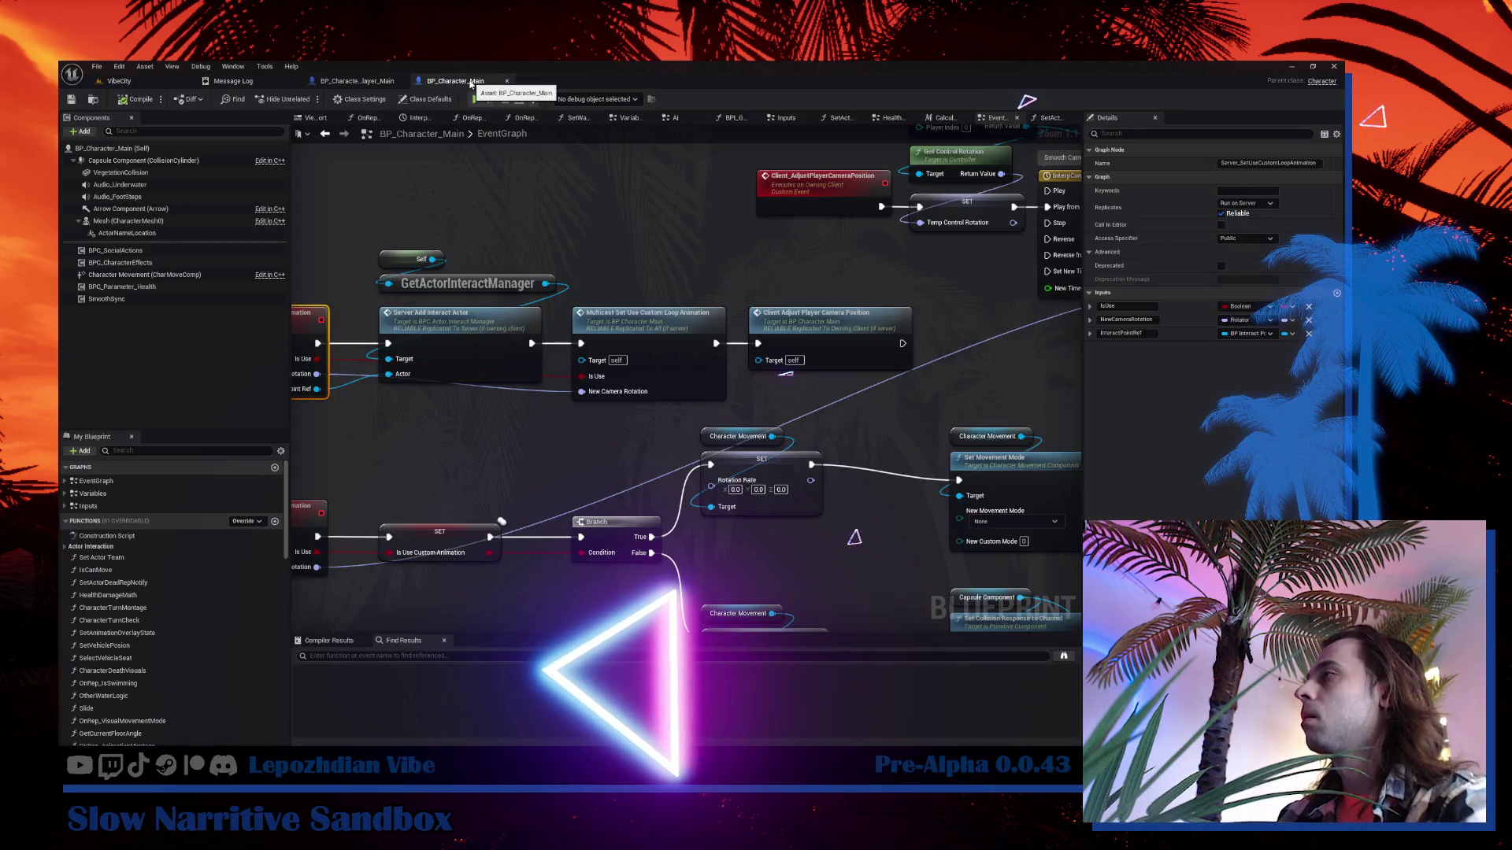
# Navigate the event graph to the Server_SetIsSwimming event.
pyautogui.scroll(-2, 788, 413)
pyautogui.scroll(-5, 787, 414)
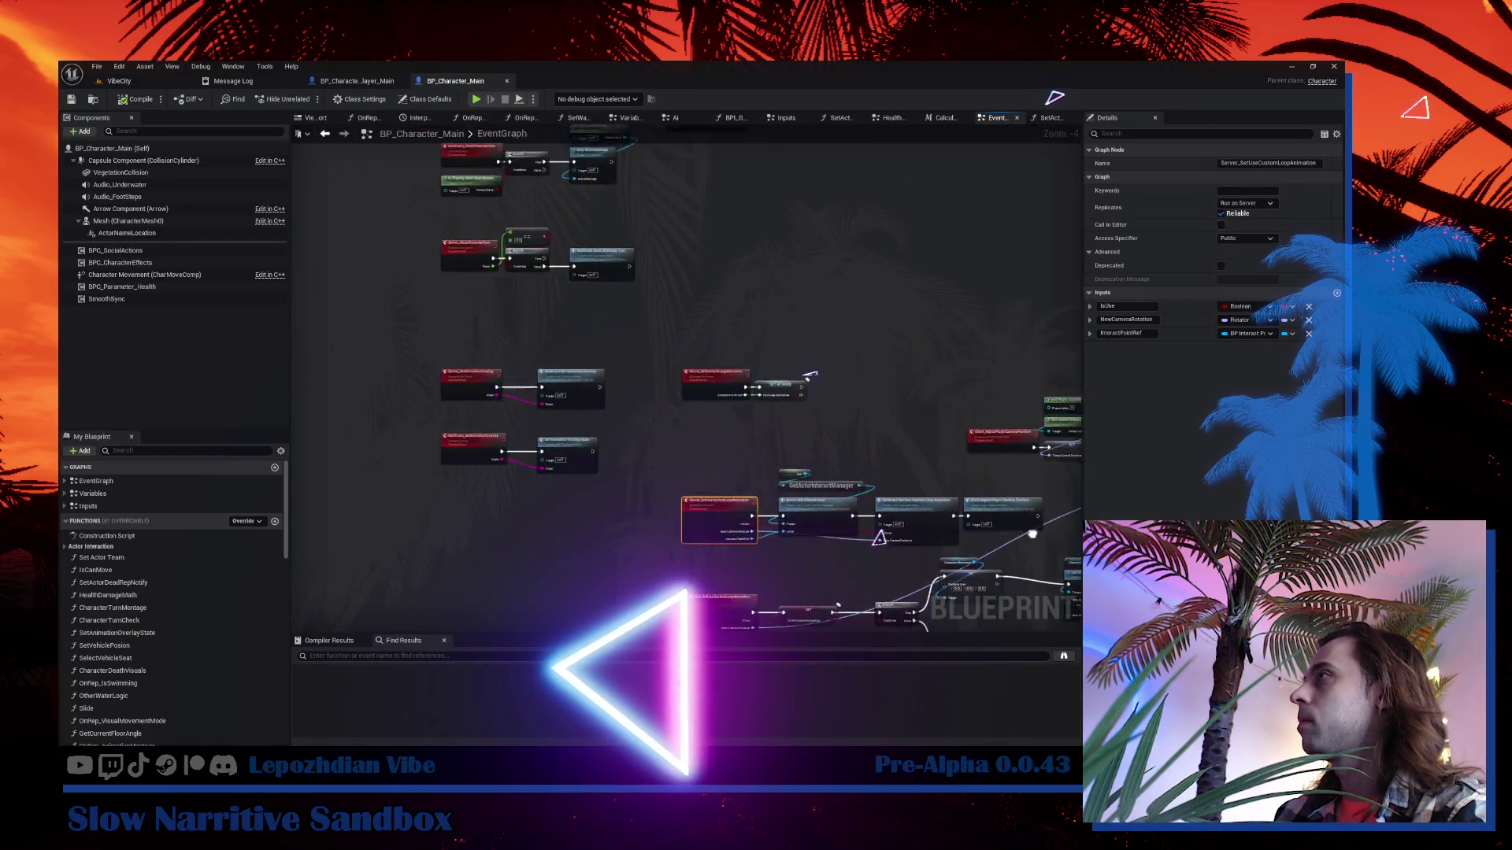
pyautogui.scroll(-3, 654, 400)
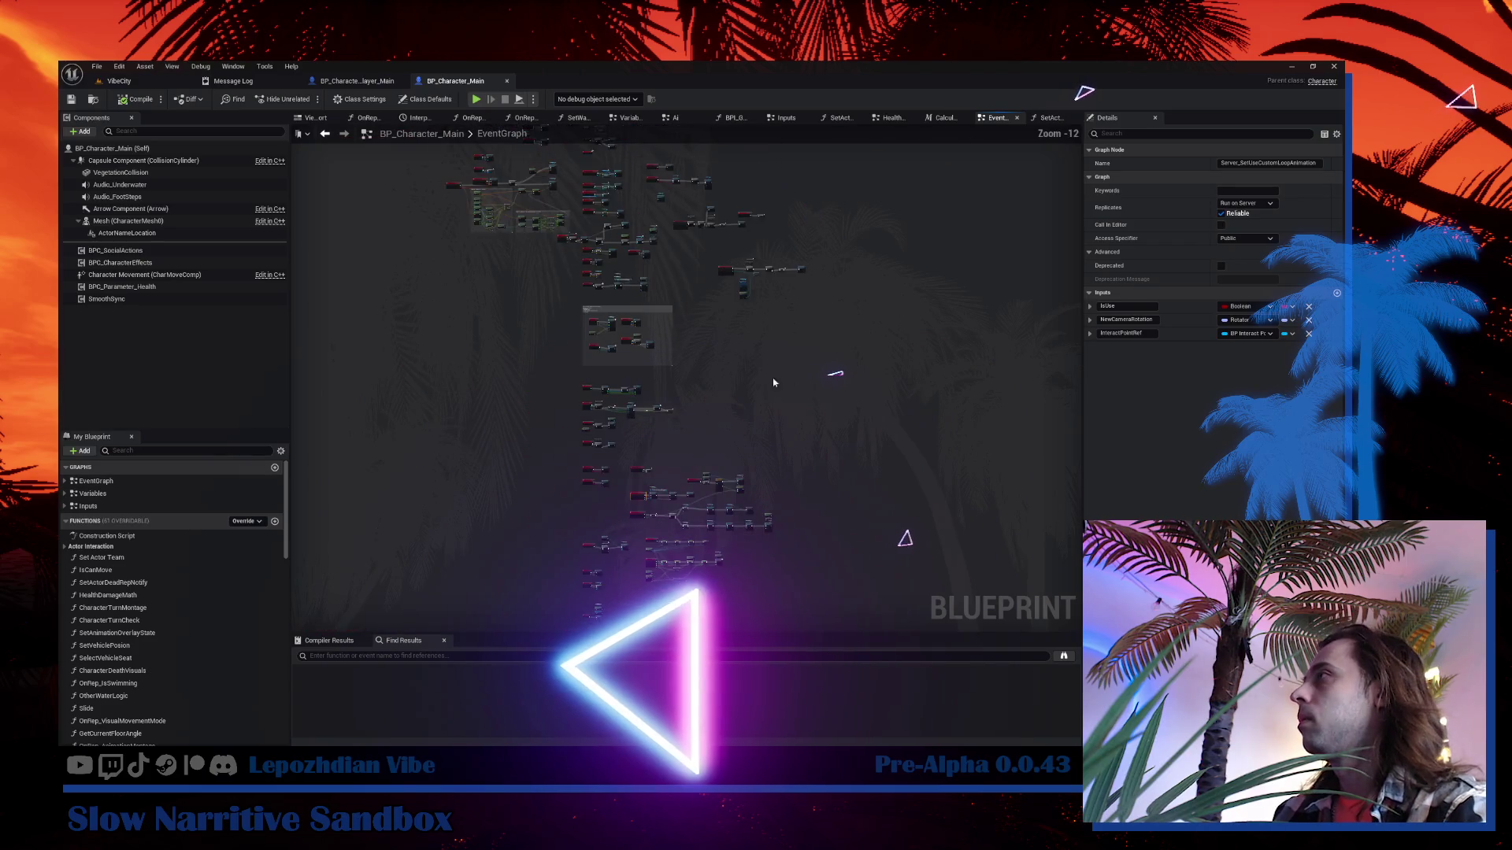
pyautogui.scroll(7, 703, 446)
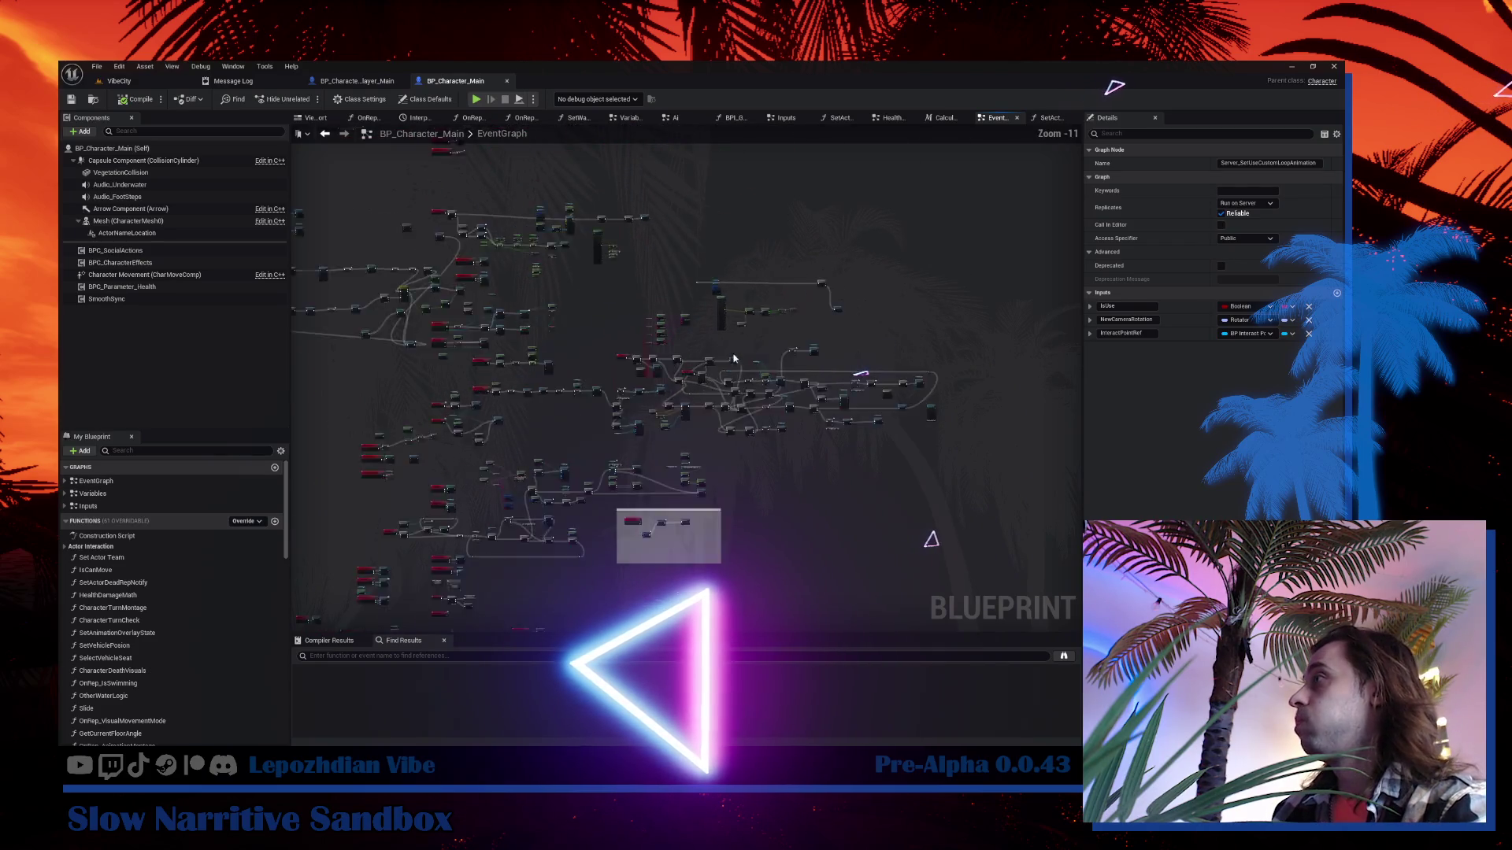
pyautogui.moveTo(756, 347)
pyautogui.mouseDown()
pyautogui.moveTo(628, 236)
pyautogui.moveTo(708, 283)
pyautogui.moveTo(693, 315)
pyautogui.moveTo(625, 309)
pyautogui.mouseUp()
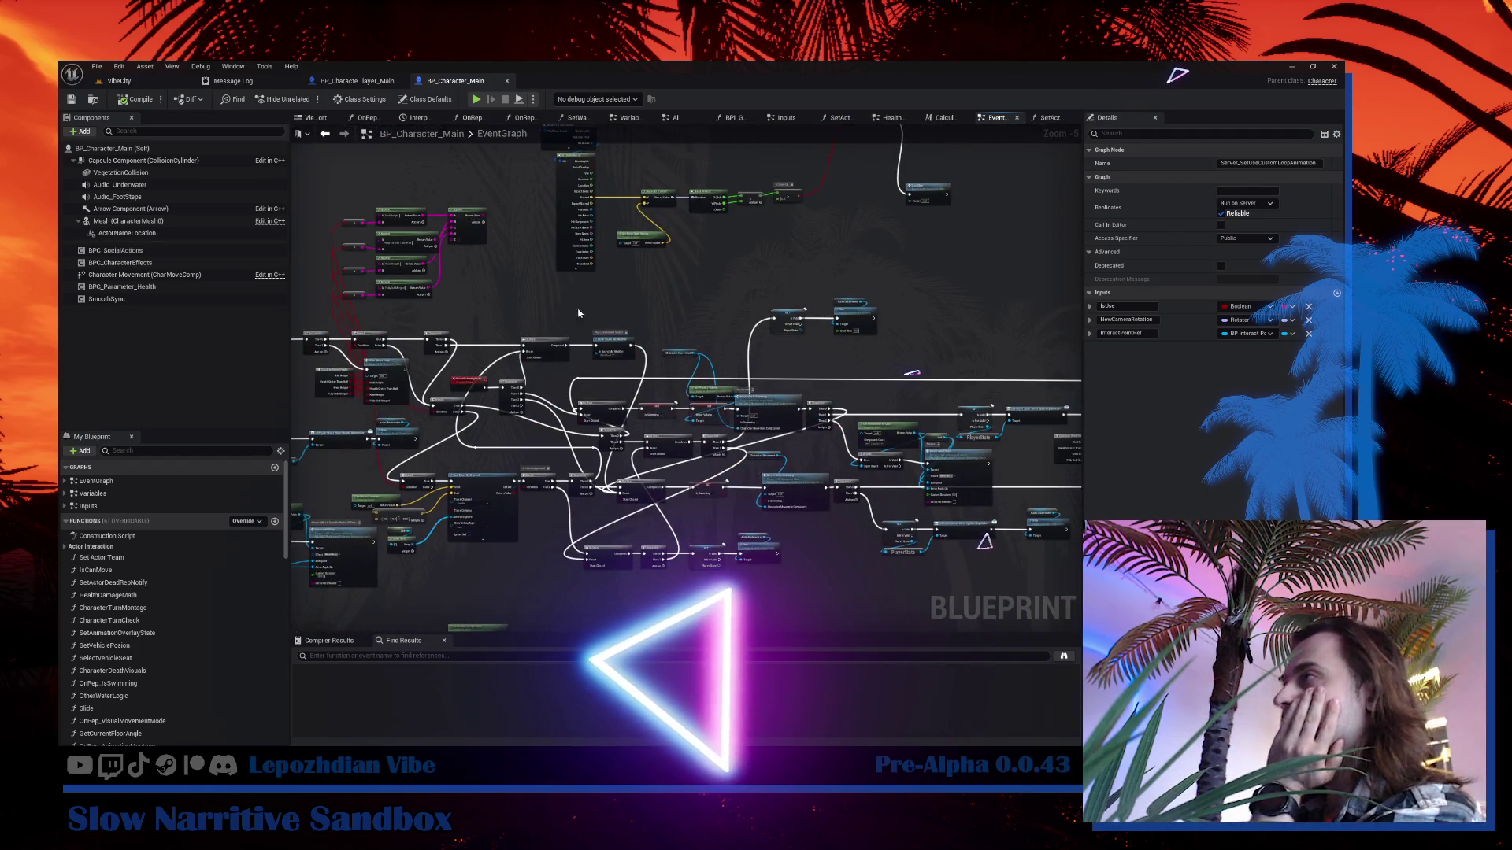
pyautogui.scroll(3, 578, 313)
pyautogui.moveTo(602, 402)
pyautogui.mouseDown()
pyautogui.moveTo(601, 212)
pyautogui.moveTo(372, 223)
pyautogui.mouseUp()
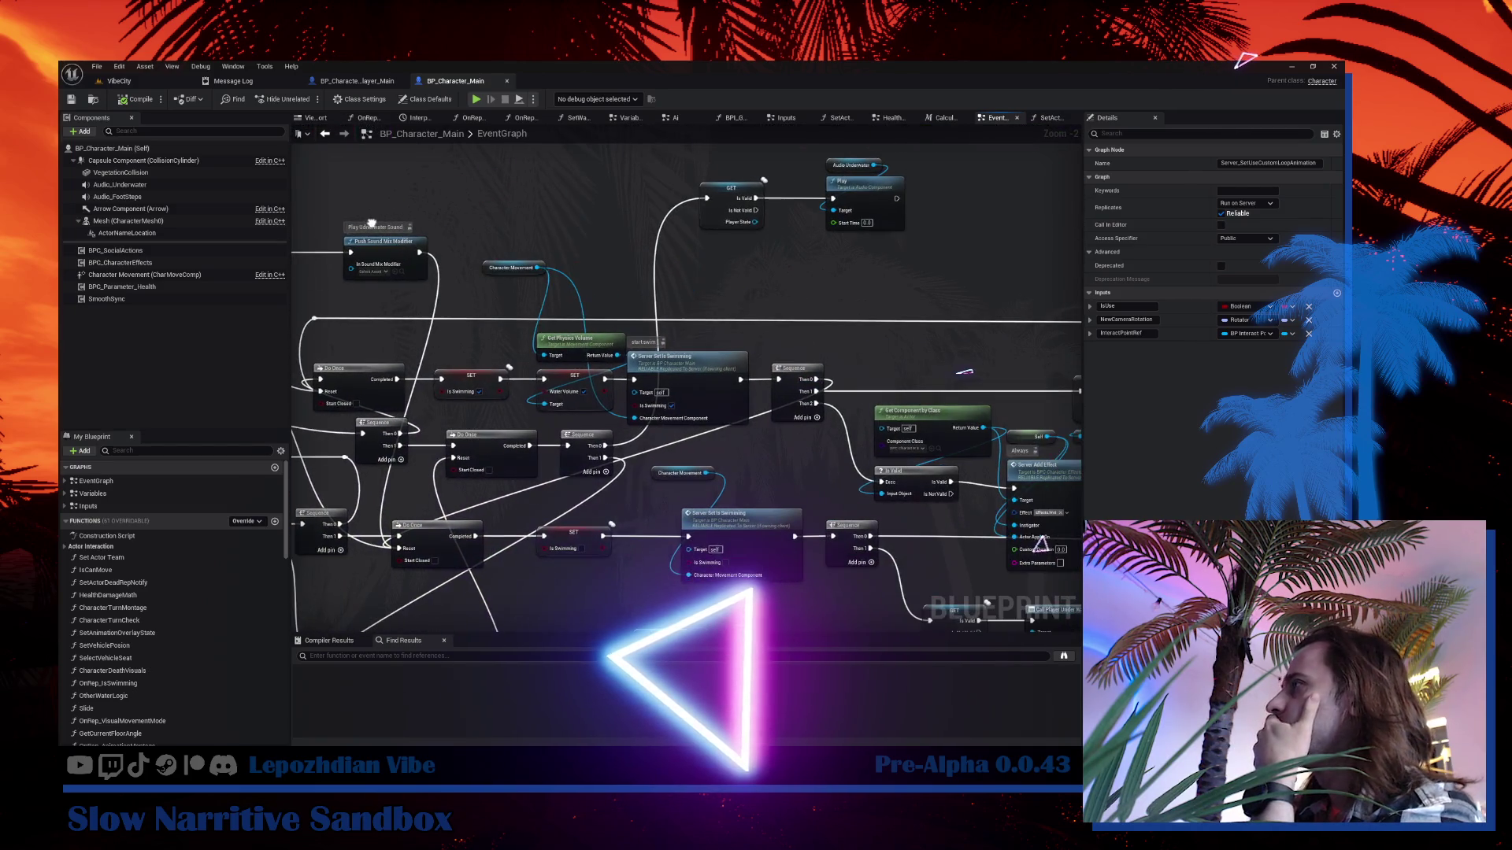
pyautogui.doubleClick(707, 378)
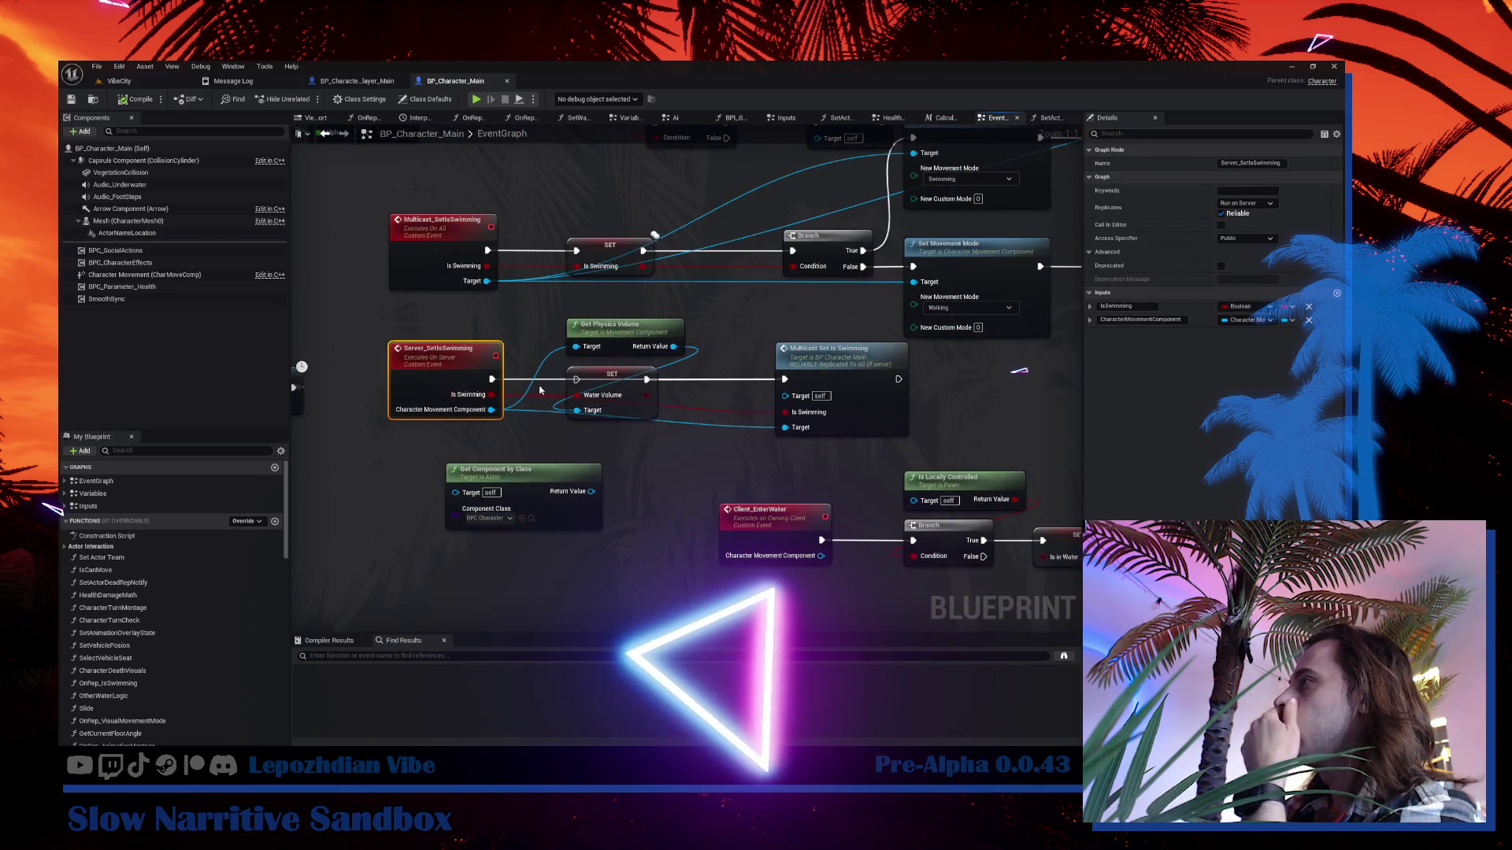
# Move the physics volume nodes down and Get Component by Class beside Server_SetIsSwimming.
pyautogui.click(630, 334)
pyautogui.keyDown('shift'); pyautogui.click(627, 383); pyautogui.keyUp('shift')
pyautogui.moveTo(628, 382); pyautogui.dragTo(623, 535)
pyautogui.moveTo(497, 471)
pyautogui.mouseDown()
pyautogui.moveTo(449, 514)
pyautogui.moveTo(568, 350)
pyautogui.mouseUp()
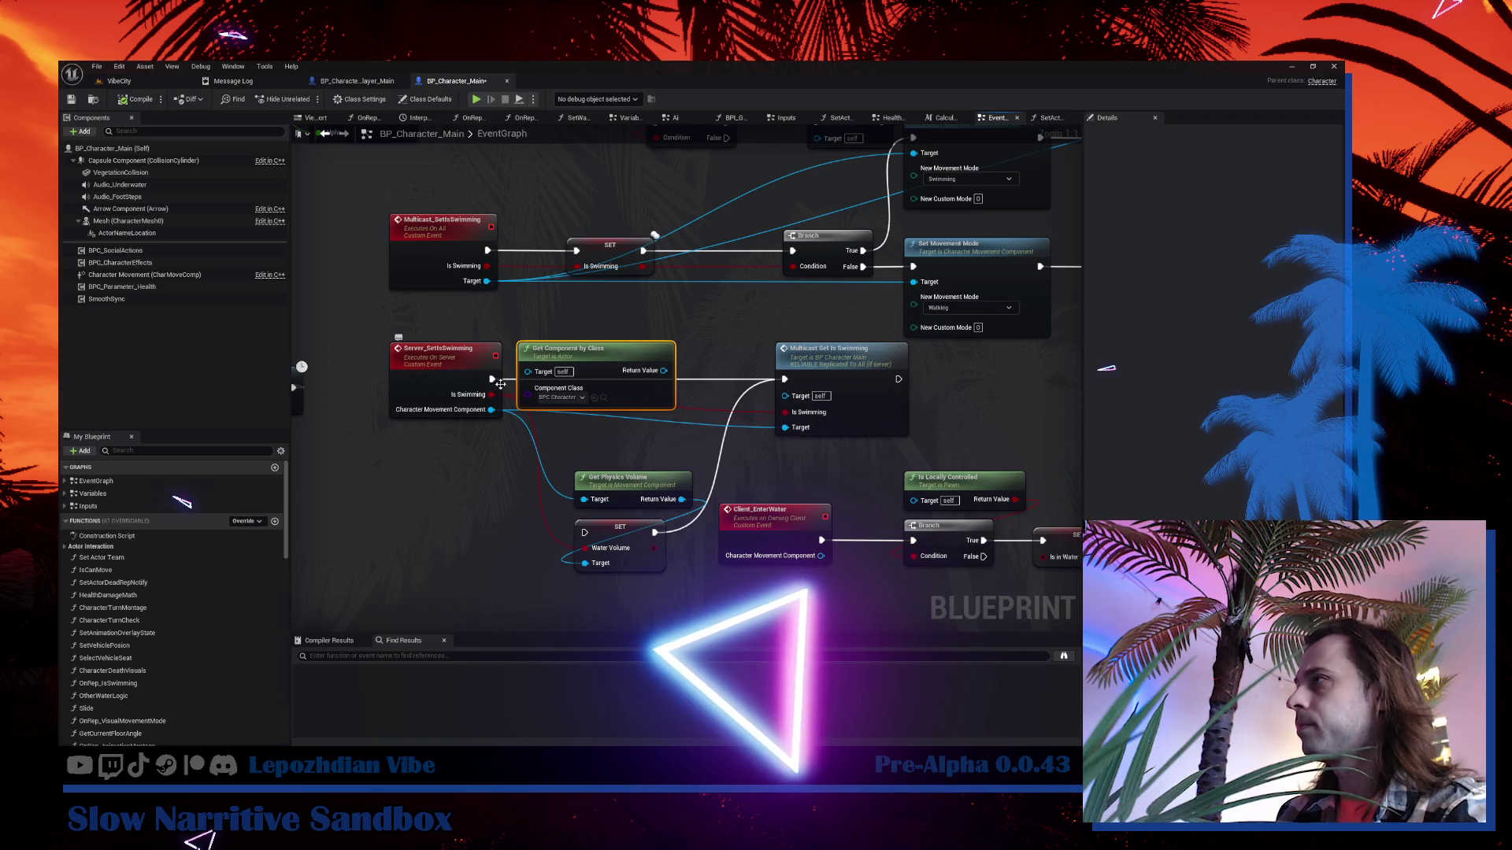
# Add a Sequence node after Server_SetIsSwimming, with Get Component by Class below it.
pyautogui.moveTo(492, 379); pyautogui.dragTo(494, 464)
pyautogui.write('seq')
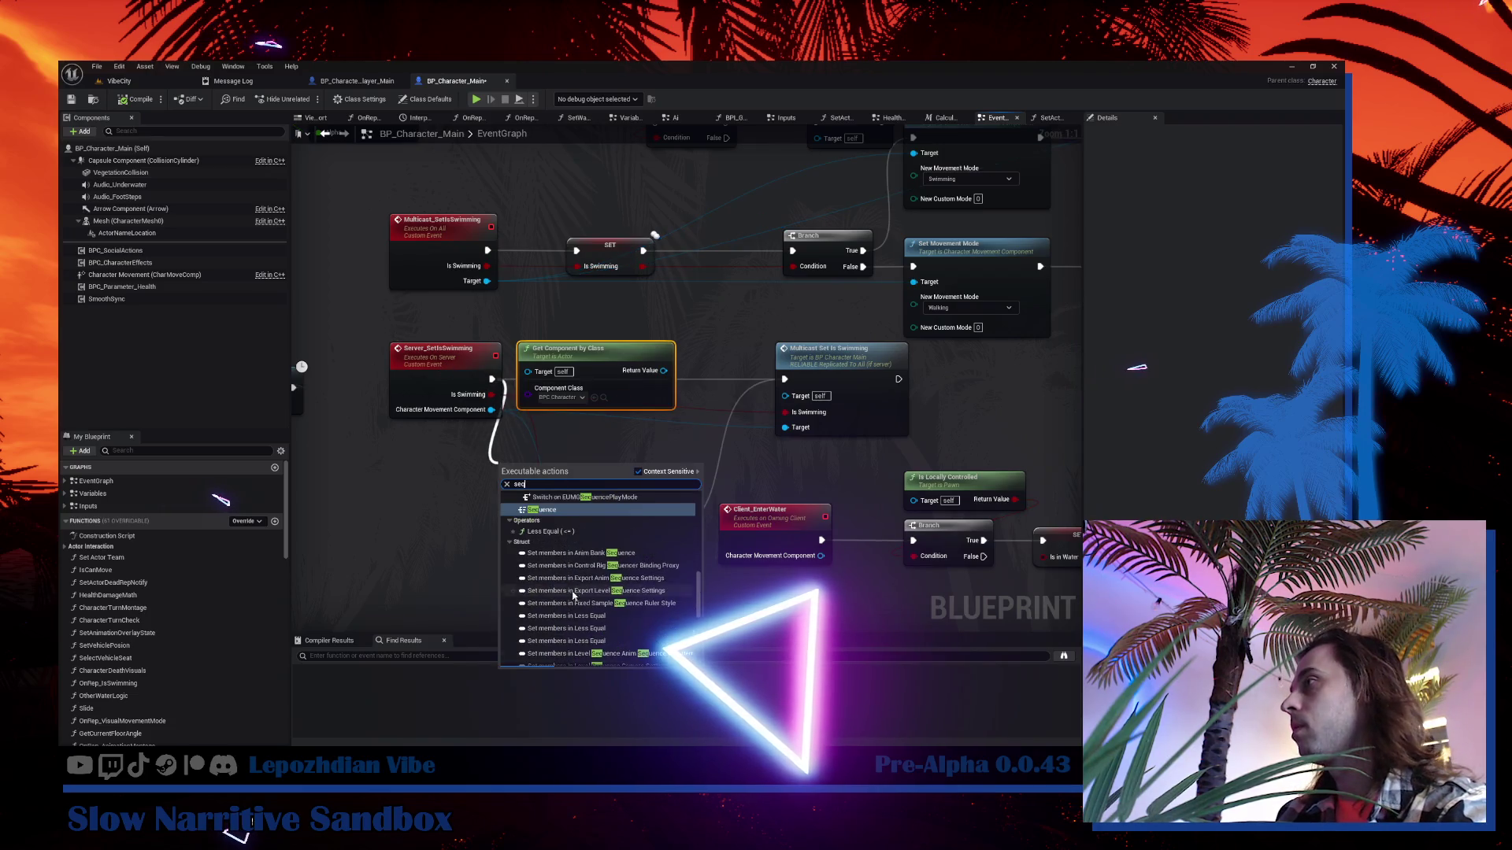
pyautogui.click(561, 510)
pyautogui.moveTo(589, 355); pyautogui.dragTo(670, 396)
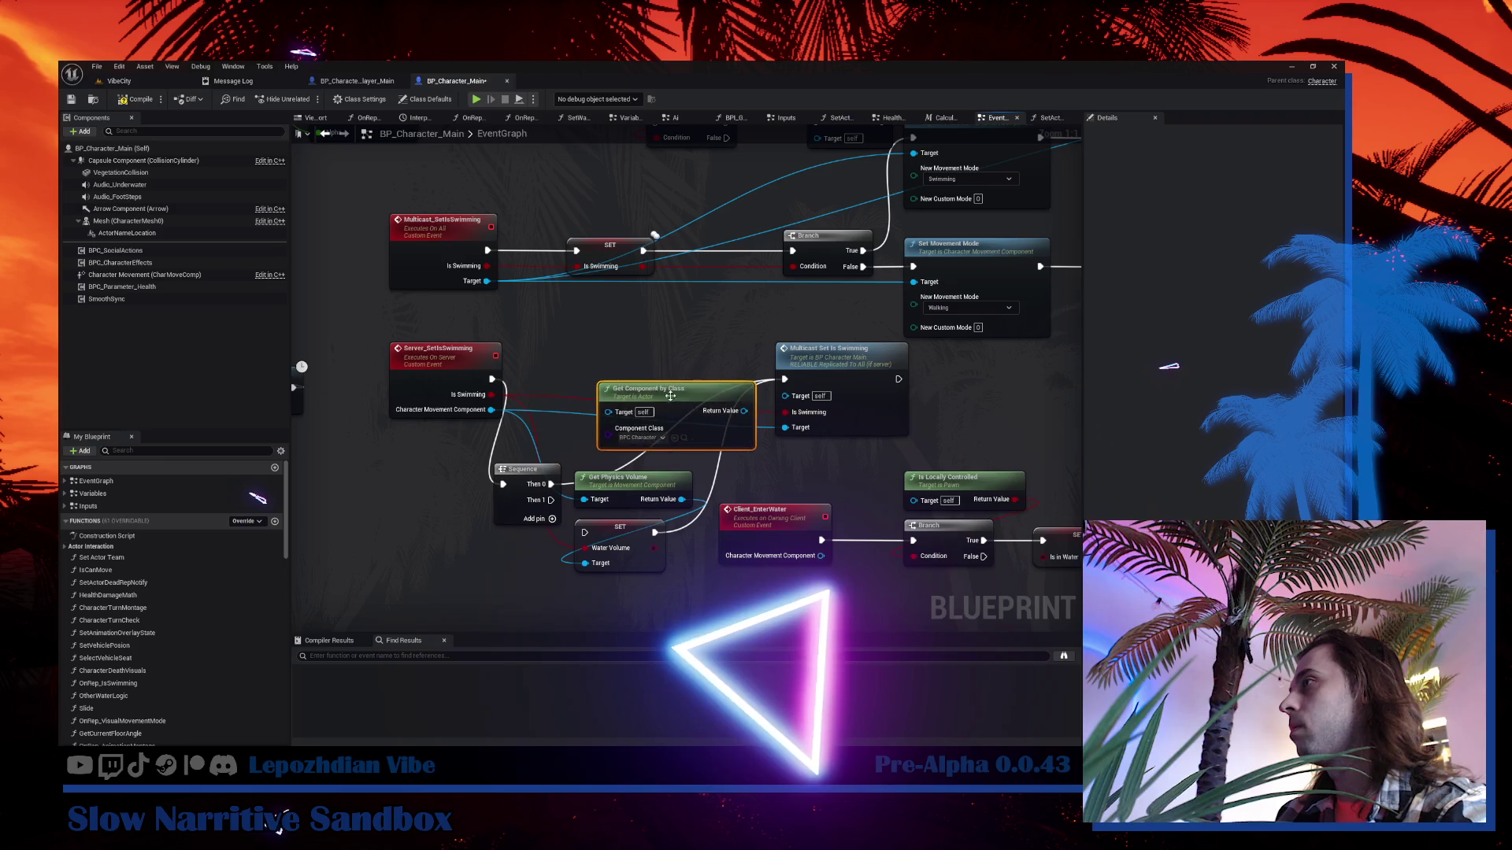
pyautogui.moveTo(534, 470)
pyautogui.mouseDown()
pyautogui.moveTo(589, 332)
pyautogui.moveTo(573, 362)
pyautogui.mouseUp()
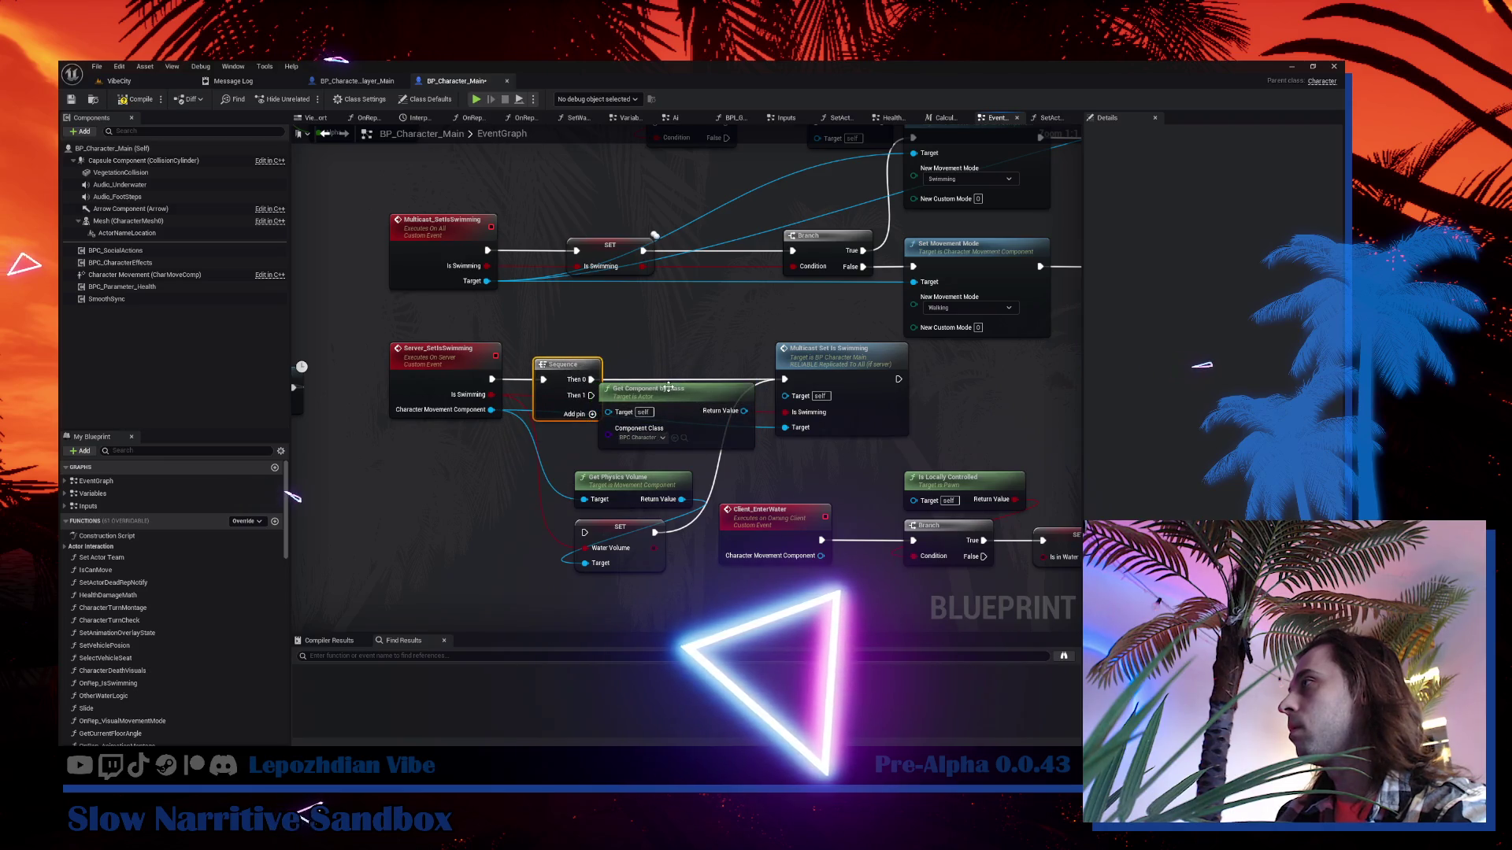
pyautogui.moveTo(634, 477); pyautogui.dragTo(641, 618)
pyautogui.moveTo(768, 475); pyautogui.dragTo(776, 490)
pyautogui.moveTo(795, 570); pyautogui.dragTo(795, 572)
pyautogui.moveTo(638, 354); pyautogui.dragTo(588, 433)
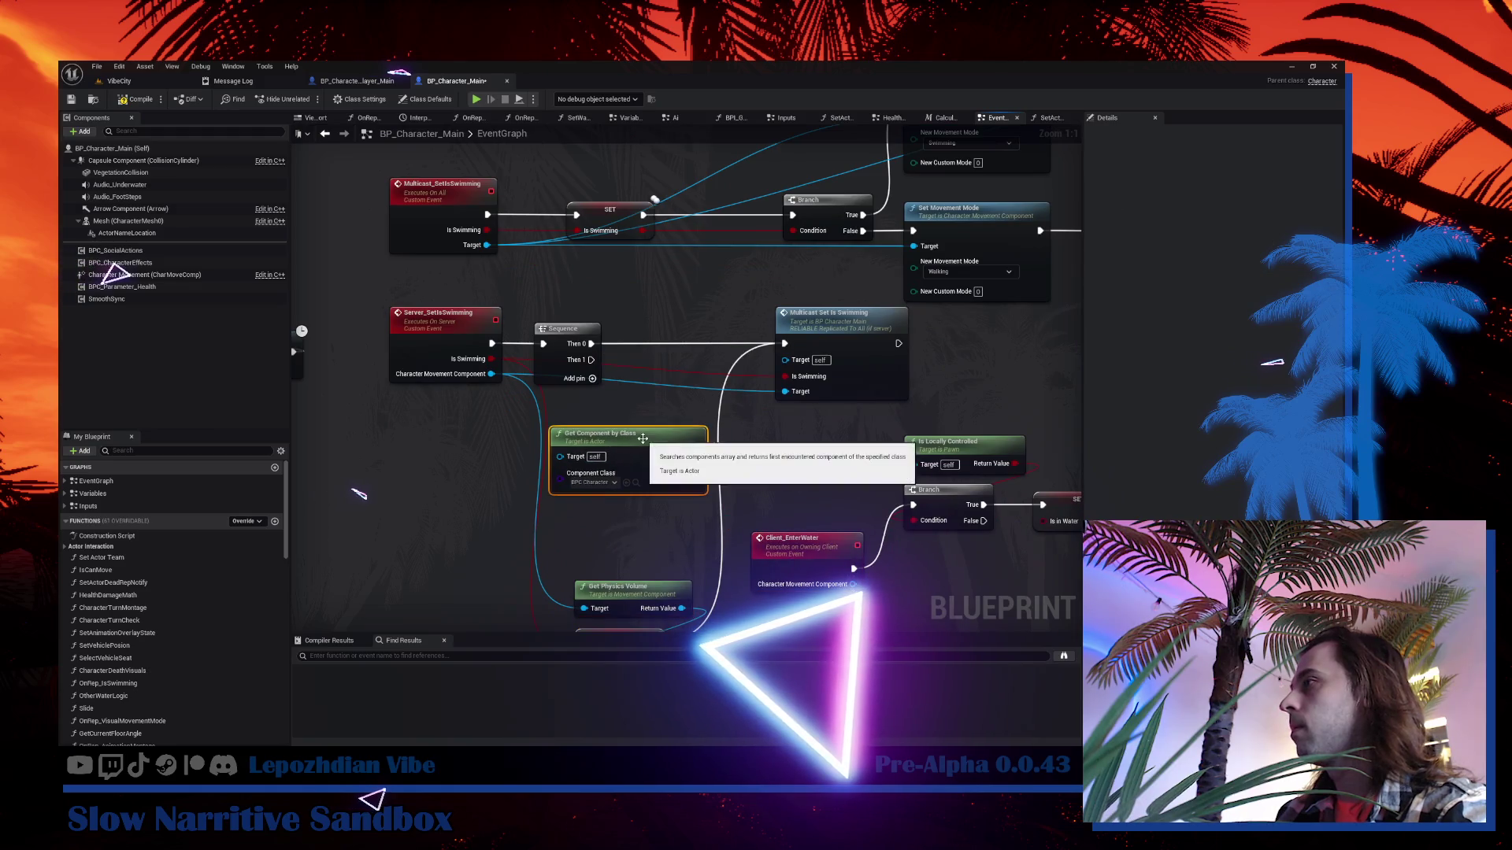
# Set Get Component by Class to BPC_EnvironmentMovement.
pyautogui.click(583, 483)
pyautogui.write('environ')
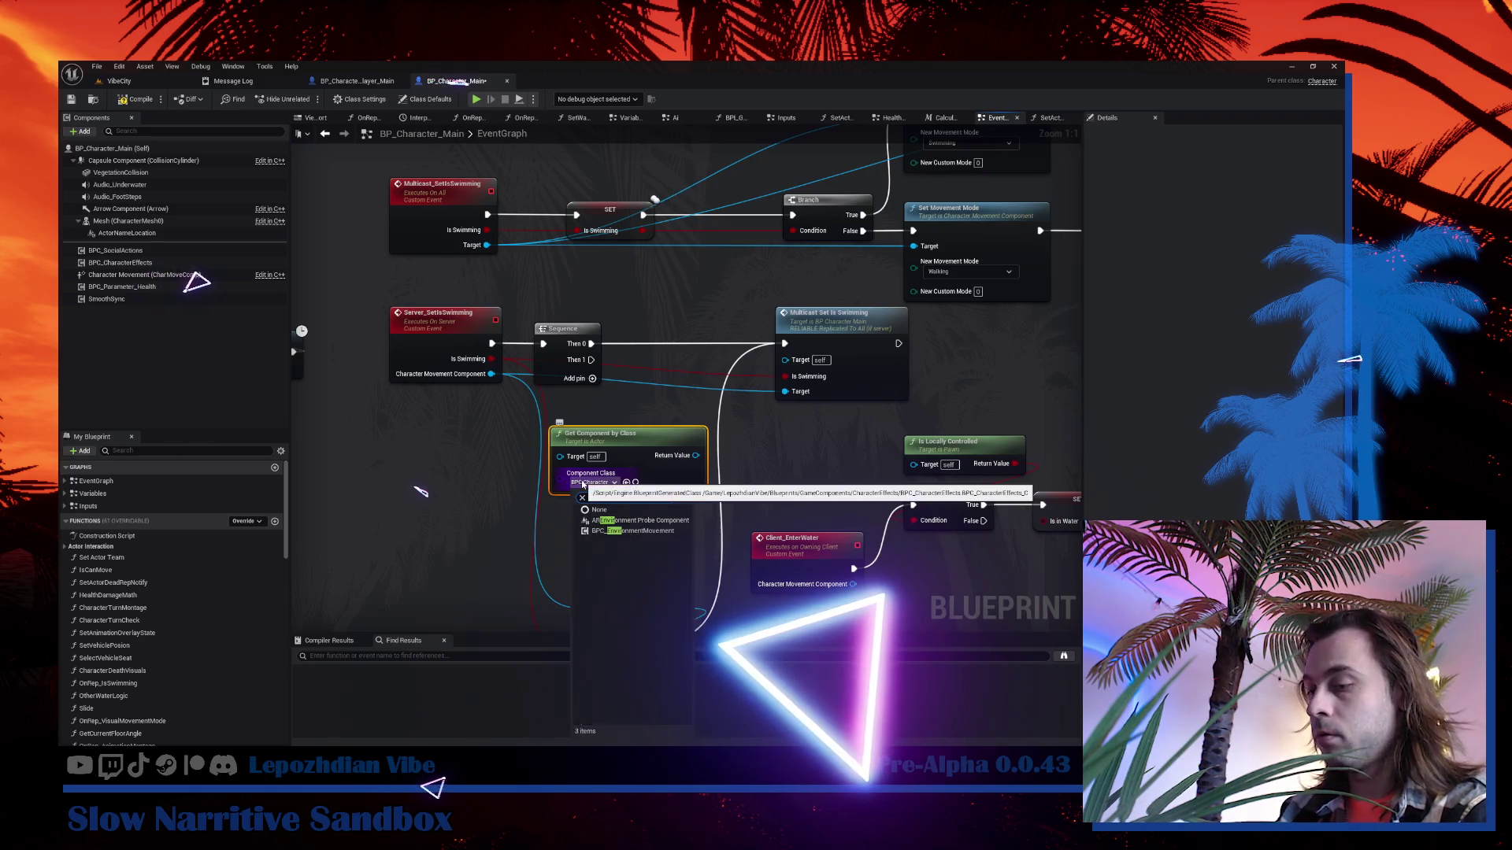
pyautogui.click(634, 530)
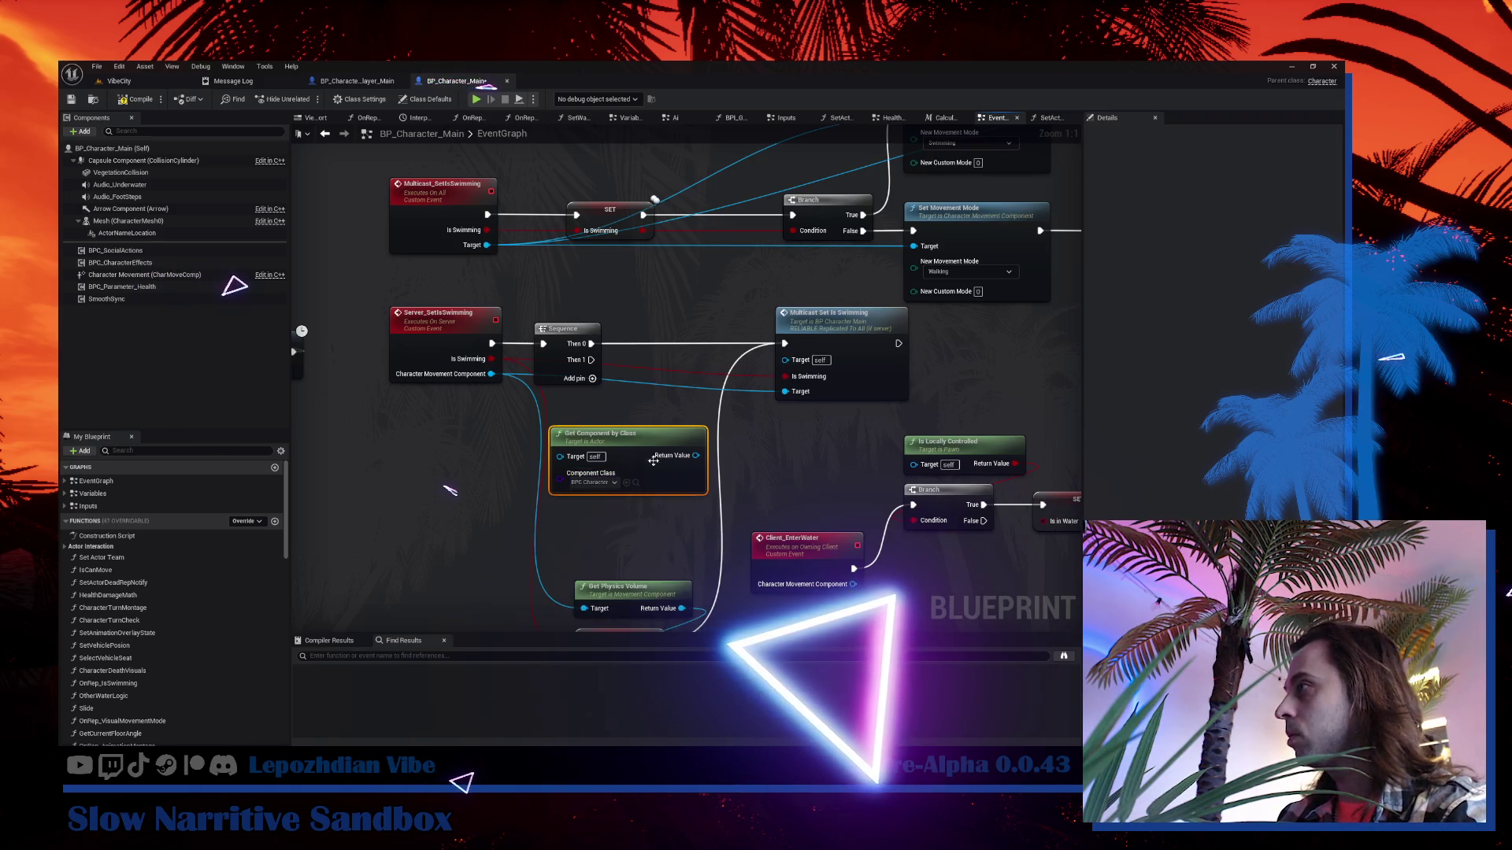
# Add an Is Valid check on the component and wire Is Not Valid to Multicast Set Is Swimming.
pyautogui.moveTo(696, 456); pyautogui.dragTo(737, 460)
pyautogui.write('is va')
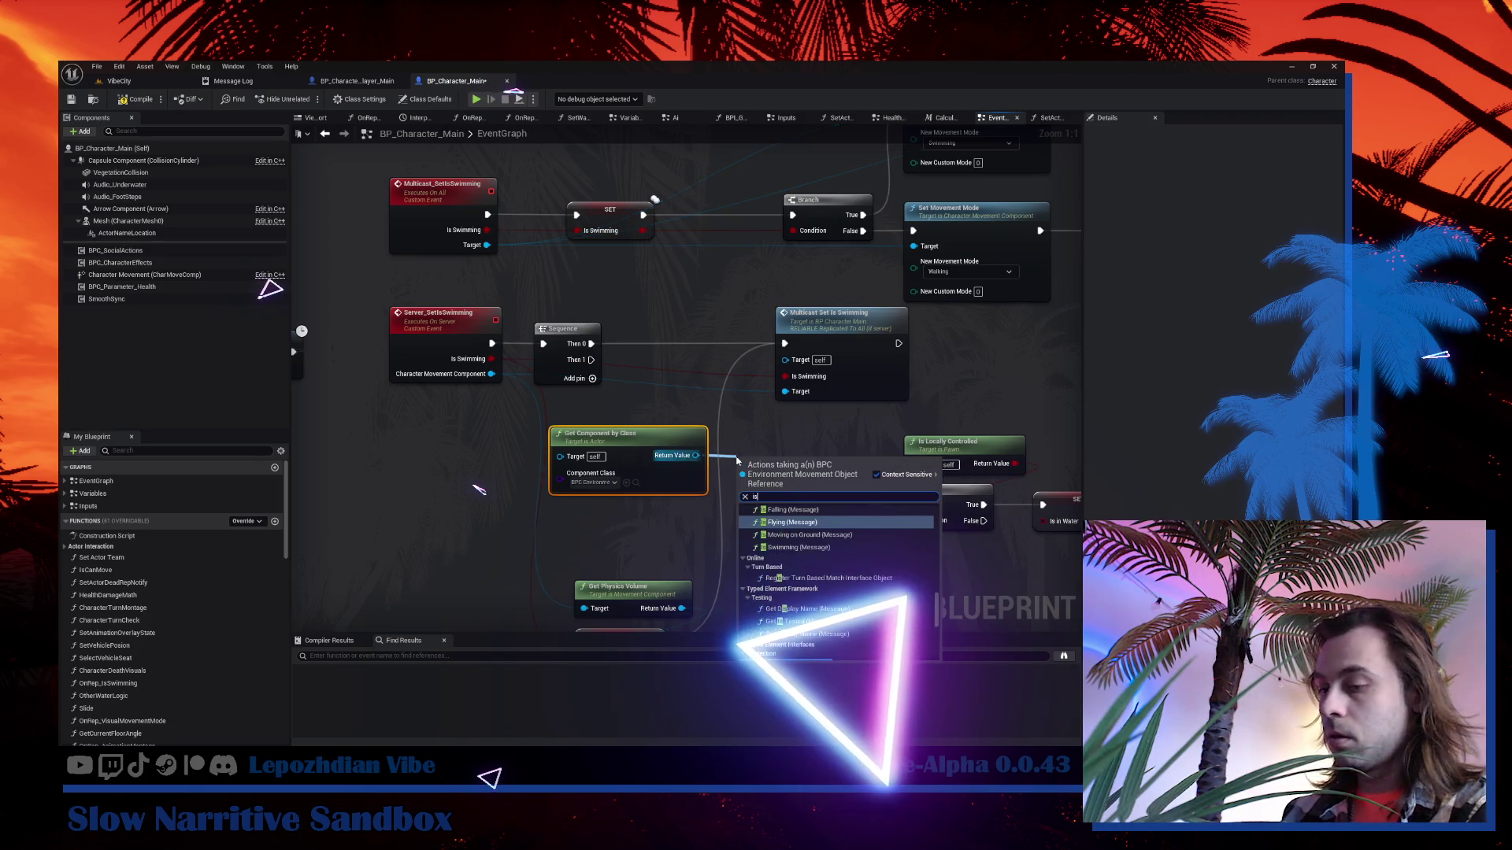
pyautogui.press('Escape')
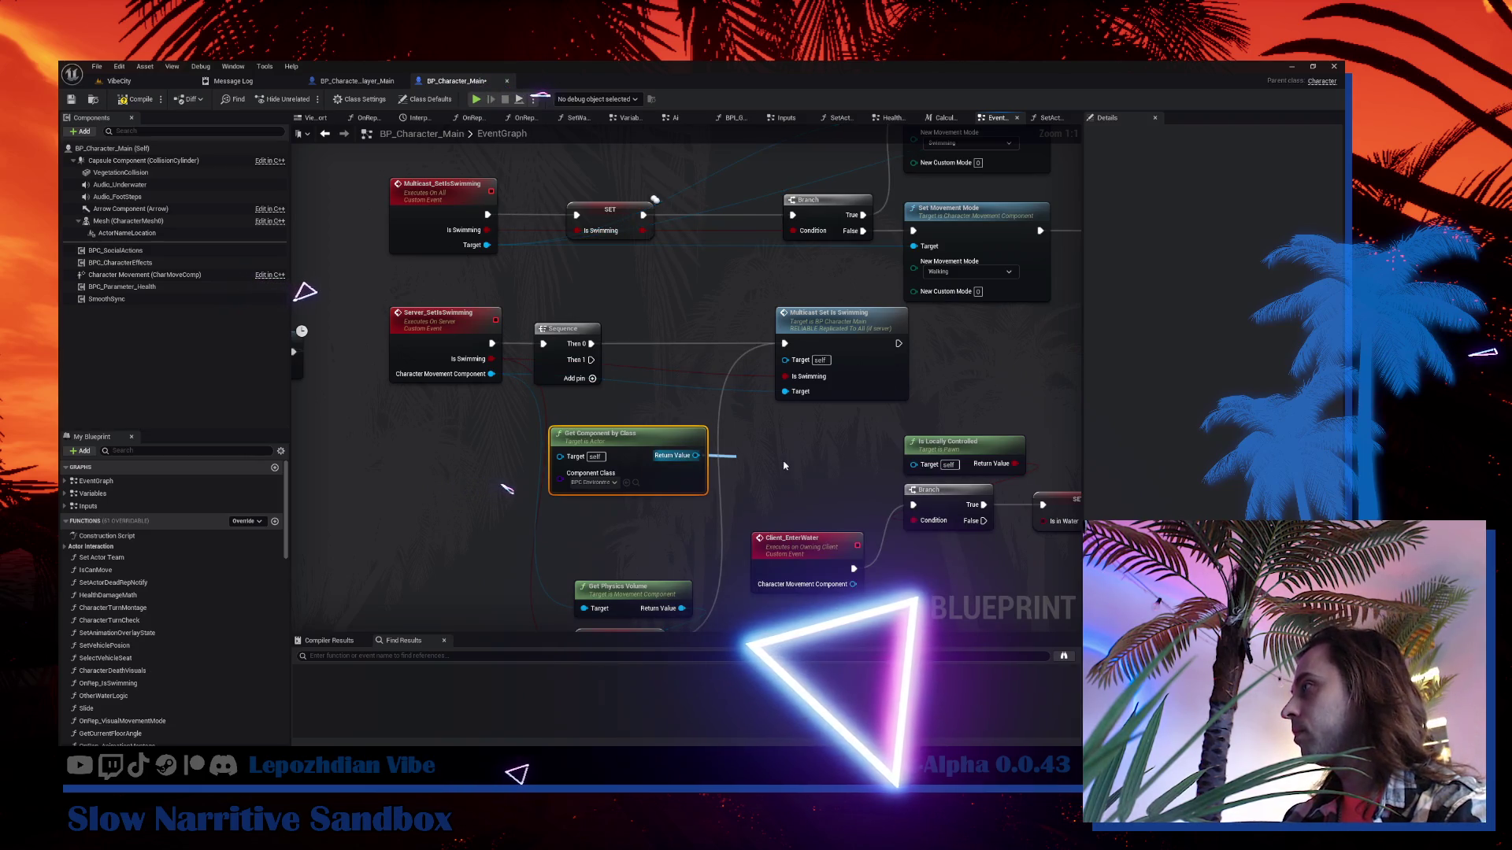
pyautogui.moveTo(788, 461); pyautogui.dragTo(612, 517)
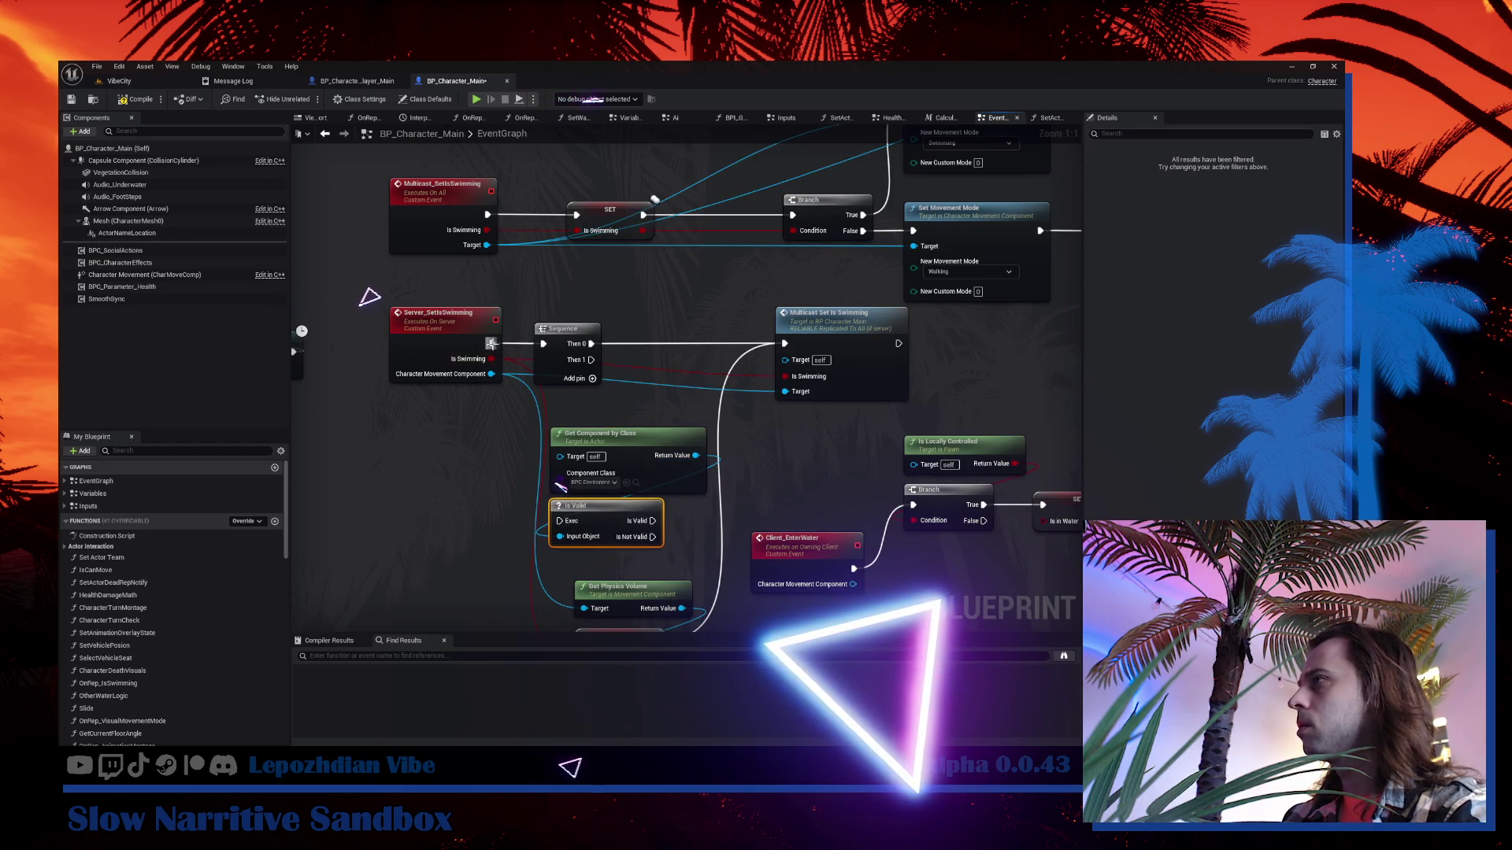
pyautogui.moveTo(652, 536); pyautogui.dragTo(784, 343)
pyautogui.click(554, 373)
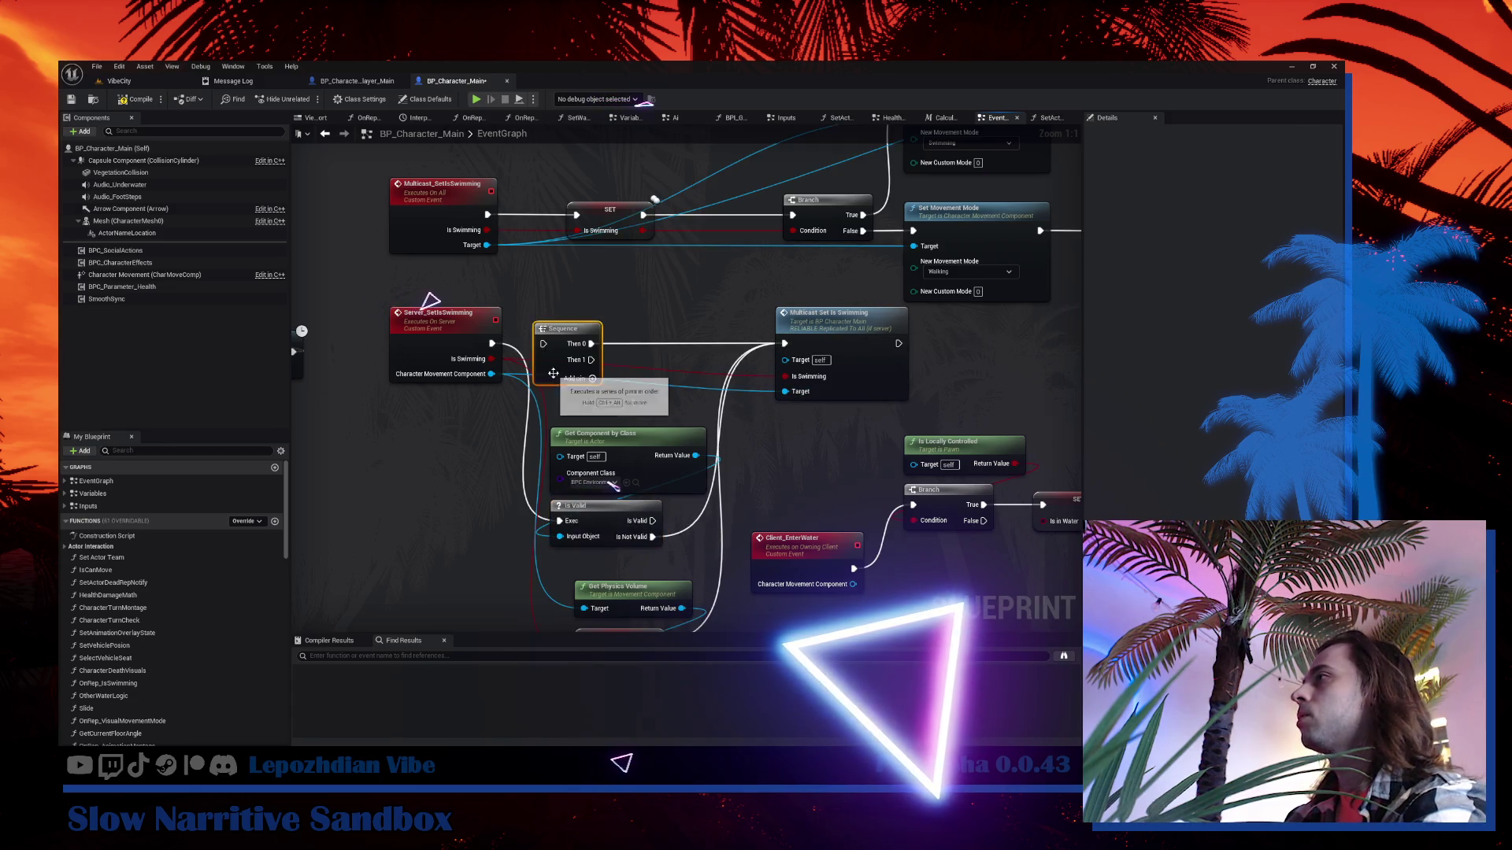
# Delete the Sequence and move Get Component by Class and Is Valid up beside the event.
pyautogui.press('Delete')
pyautogui.moveTo(441, 314); pyautogui.dragTo(418, 313)
pyautogui.click(591, 473)
pyautogui.keyDown('ctrl'); pyautogui.click(587, 518); pyautogui.keyUp('ctrl')
pyautogui.moveTo(586, 518); pyautogui.dragTo(582, 348)
# Add an Environment Movement Mode getter compared to Idle with an Equal (Enum) node.
pyautogui.moveTo(695, 278); pyautogui.dragTo(718, 374)
pyautogui.write('get')
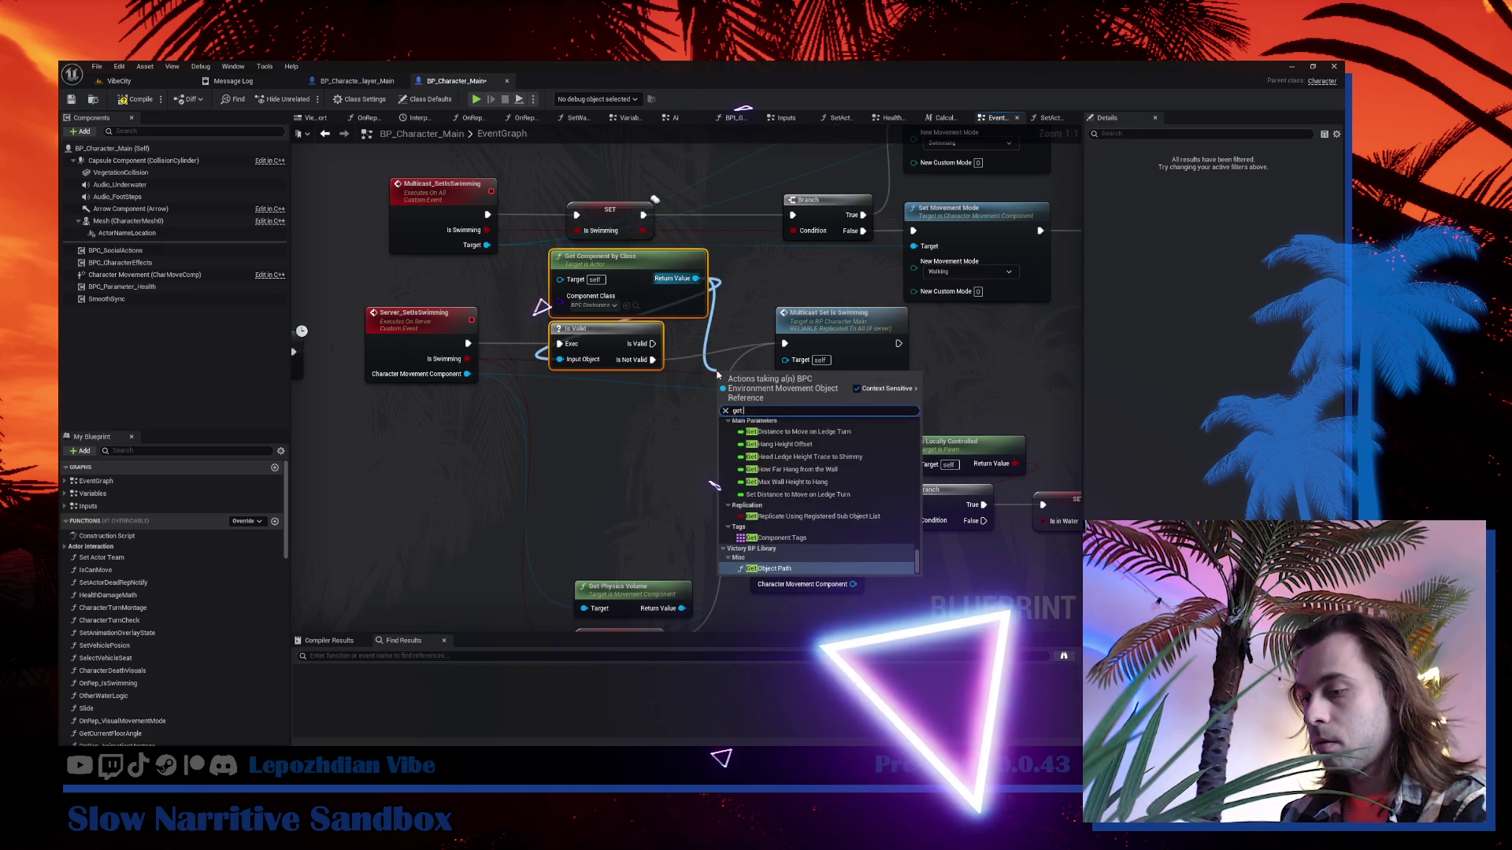
pyautogui.write(' mode')
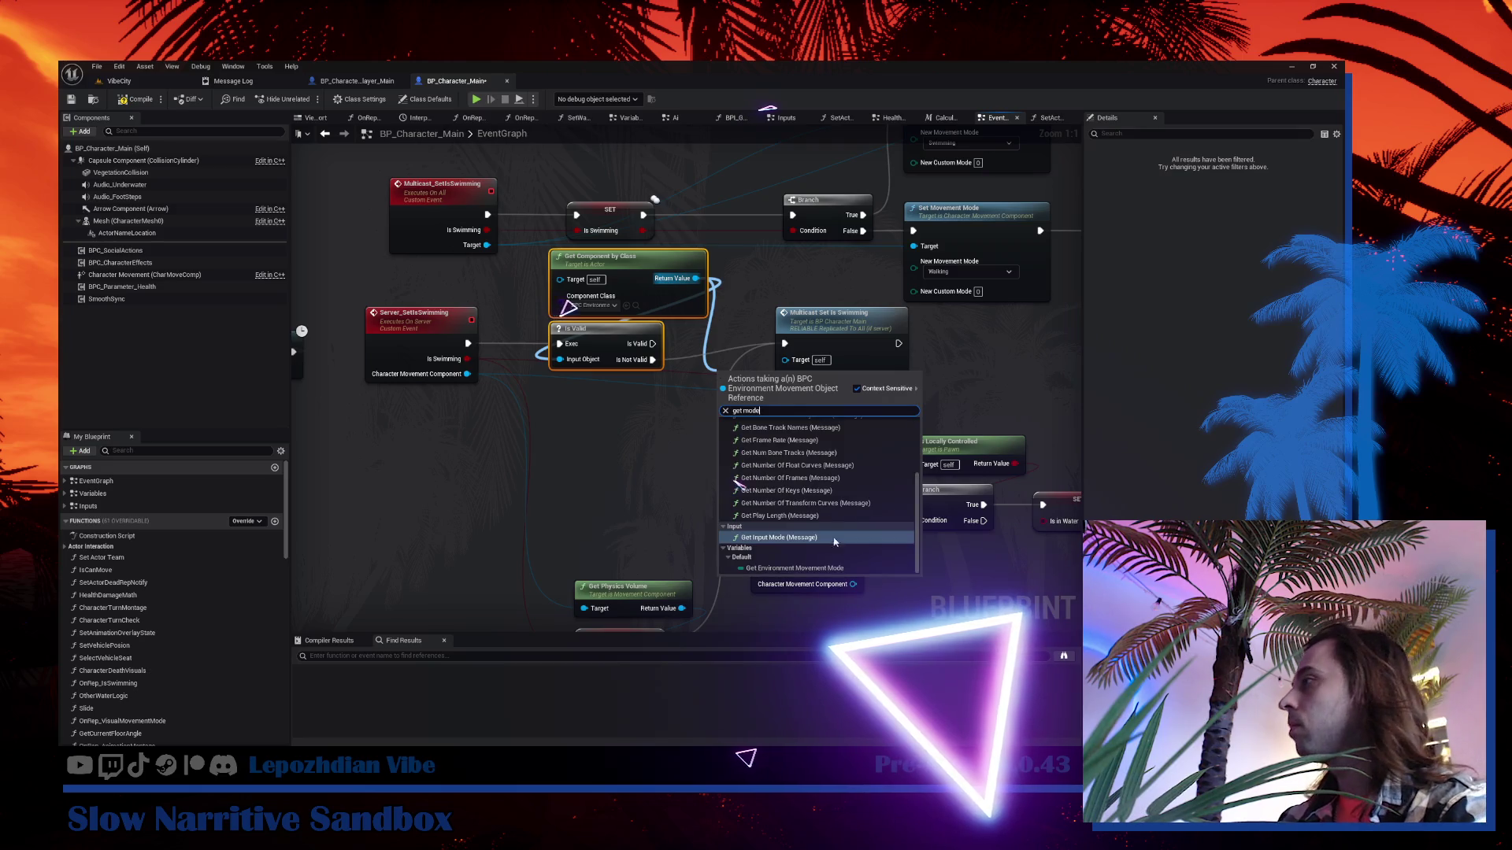
pyautogui.click(835, 568)
pyautogui.moveTo(662, 371)
pyautogui.mouseDown()
pyautogui.moveTo(621, 430)
pyautogui.moveTo(680, 435)
pyautogui.mouseUp()
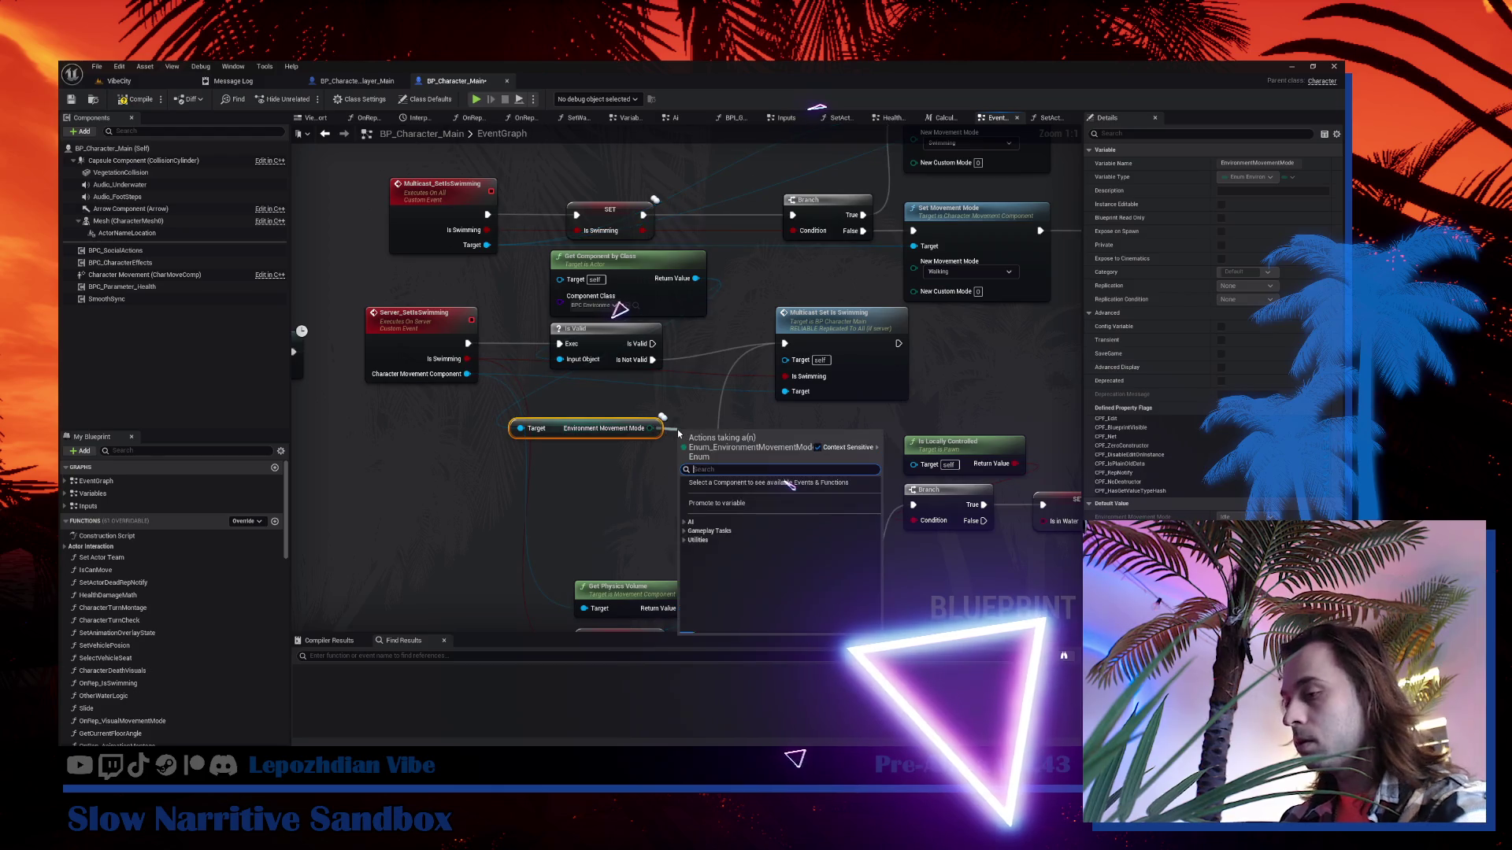
pyautogui.write('=')
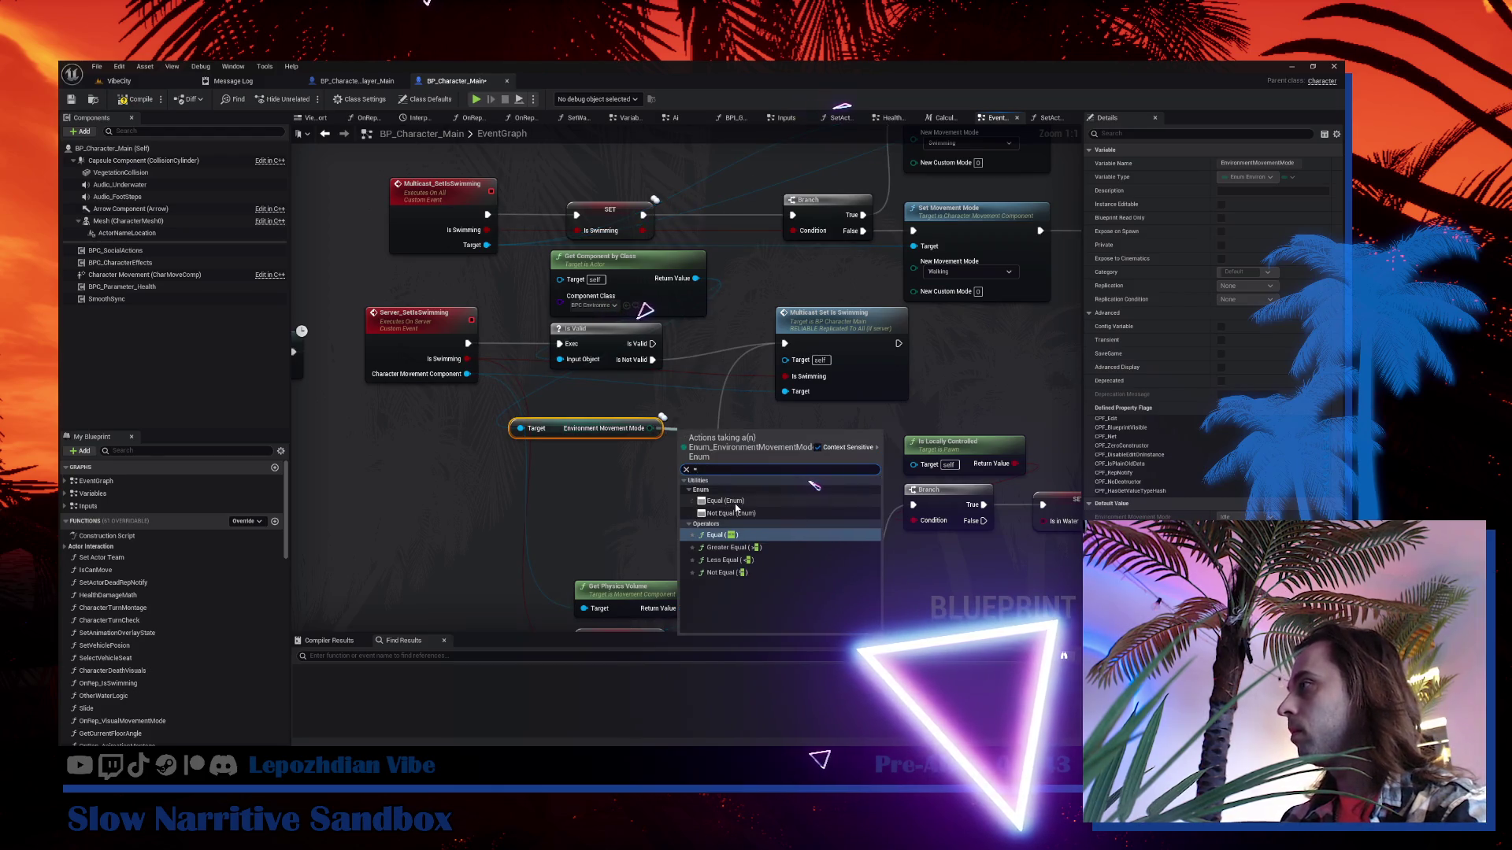
pyautogui.click(735, 505)
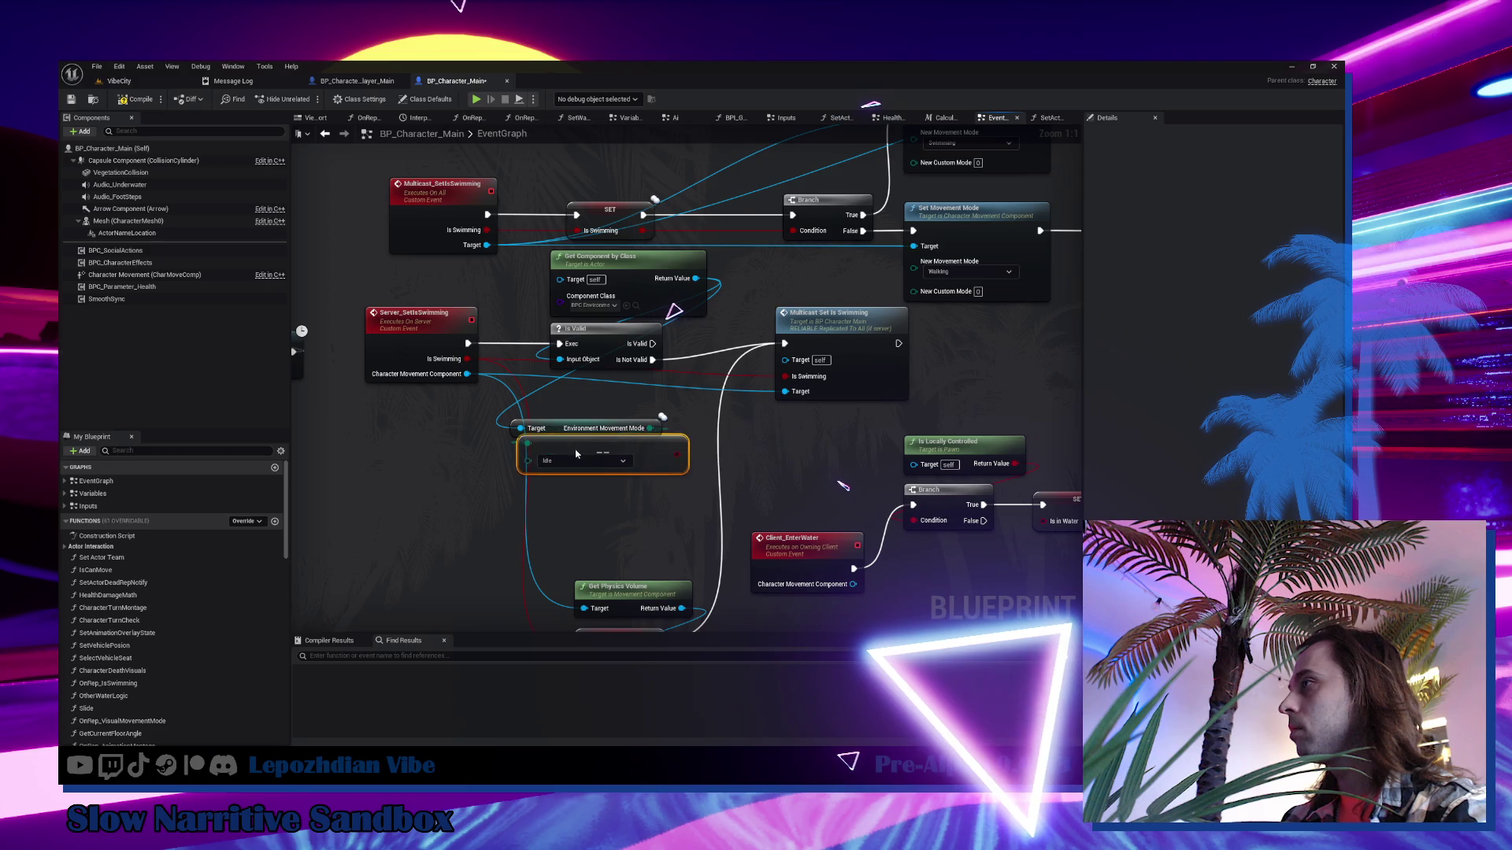
# Add a Branch that runs when the component is valid, placed beside Is Valid.
pyautogui.click(693, 400)
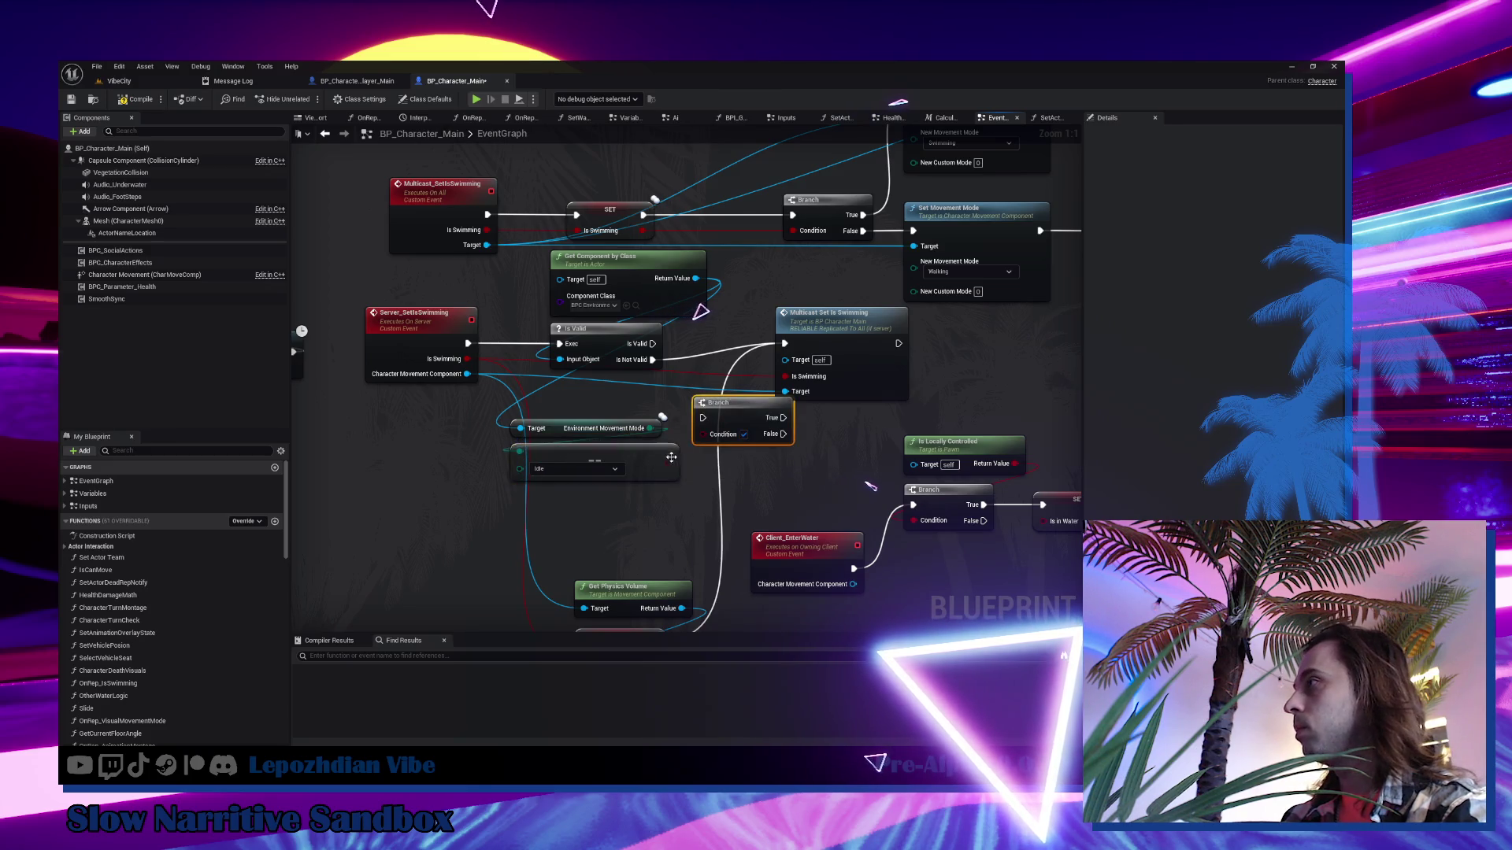
pyautogui.moveTo(653, 344); pyautogui.dragTo(703, 418)
pyautogui.moveTo(880, 339); pyautogui.dragTo(959, 355)
pyautogui.moveTo(713, 403)
pyautogui.mouseDown()
pyautogui.moveTo(736, 343)
pyautogui.moveTo(864, 359)
pyautogui.mouseUp()
# Add Server Set Environment Movement Mode from the component, tidy the nodes, and compile.
pyautogui.moveTo(696, 278); pyautogui.dragTo(765, 279)
pyautogui.write('server s')
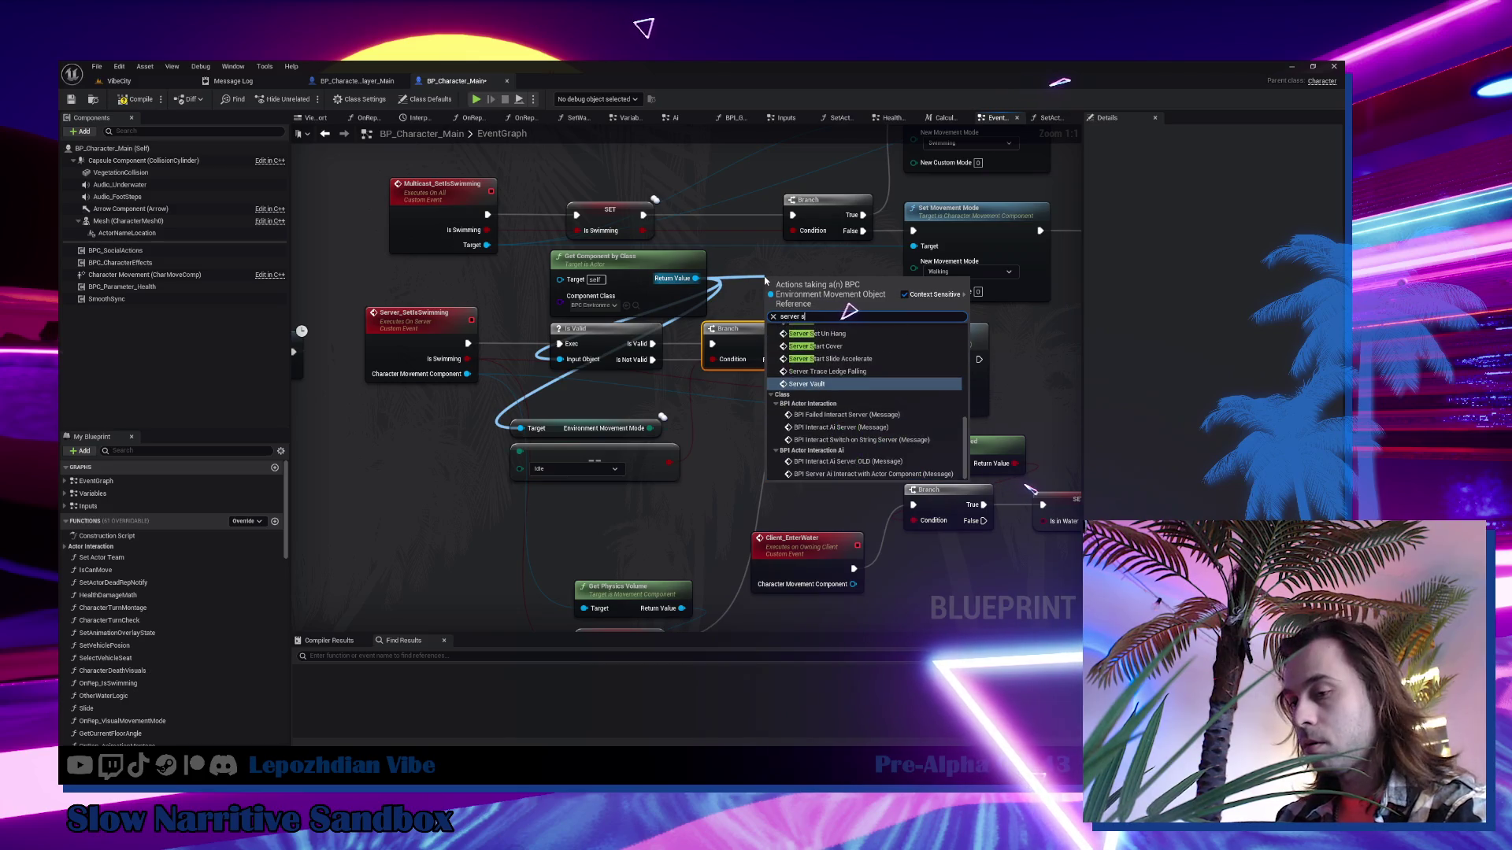
pyautogui.write('et mo')
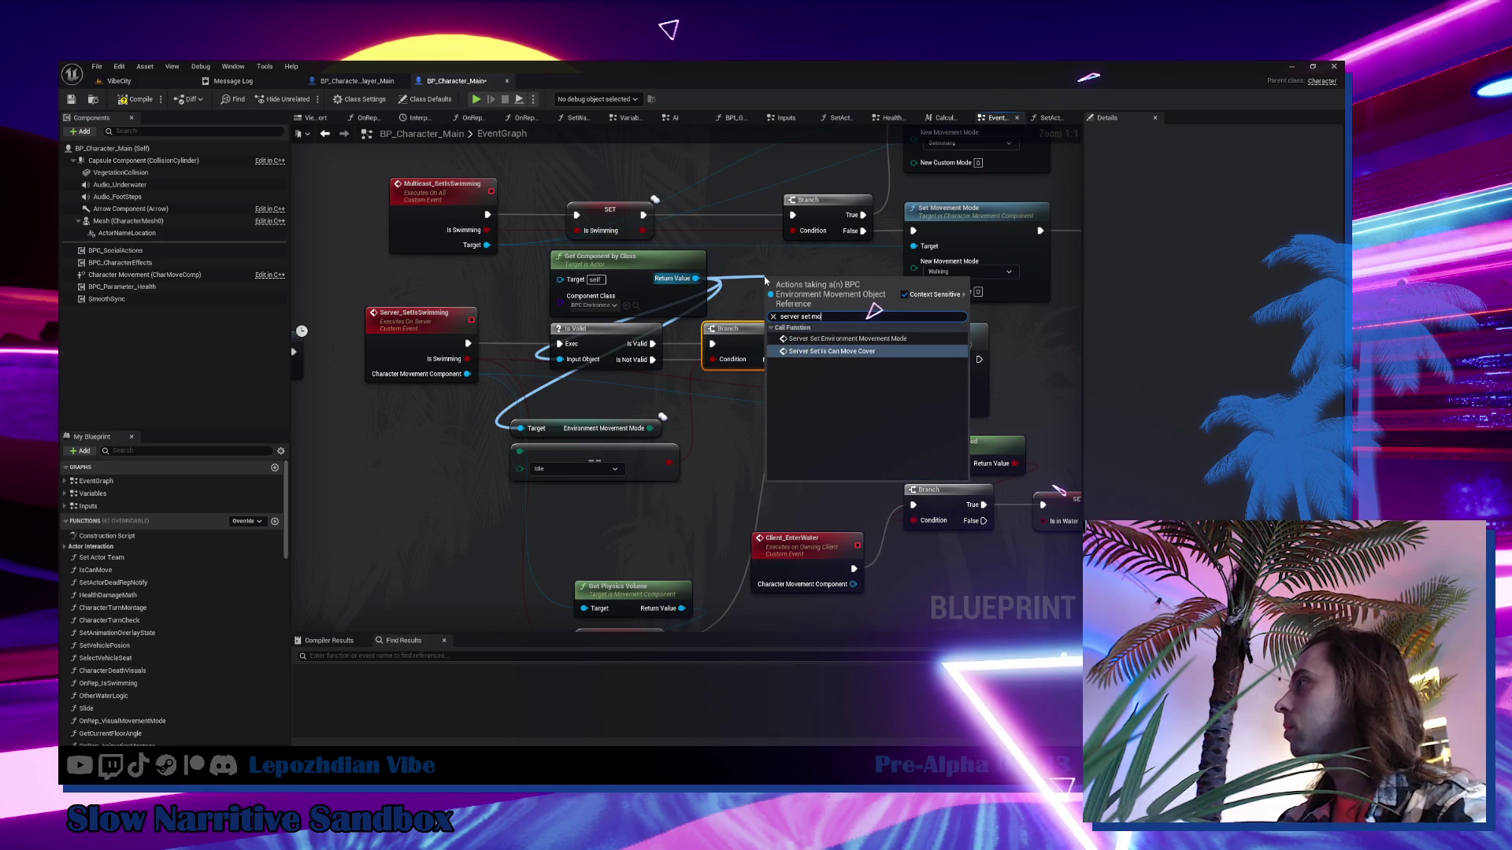
pyautogui.click(825, 339)
pyautogui.moveTo(827, 319)
pyautogui.mouseDown()
pyautogui.moveTo(803, 423)
pyautogui.moveTo(754, 396)
pyautogui.mouseUp()
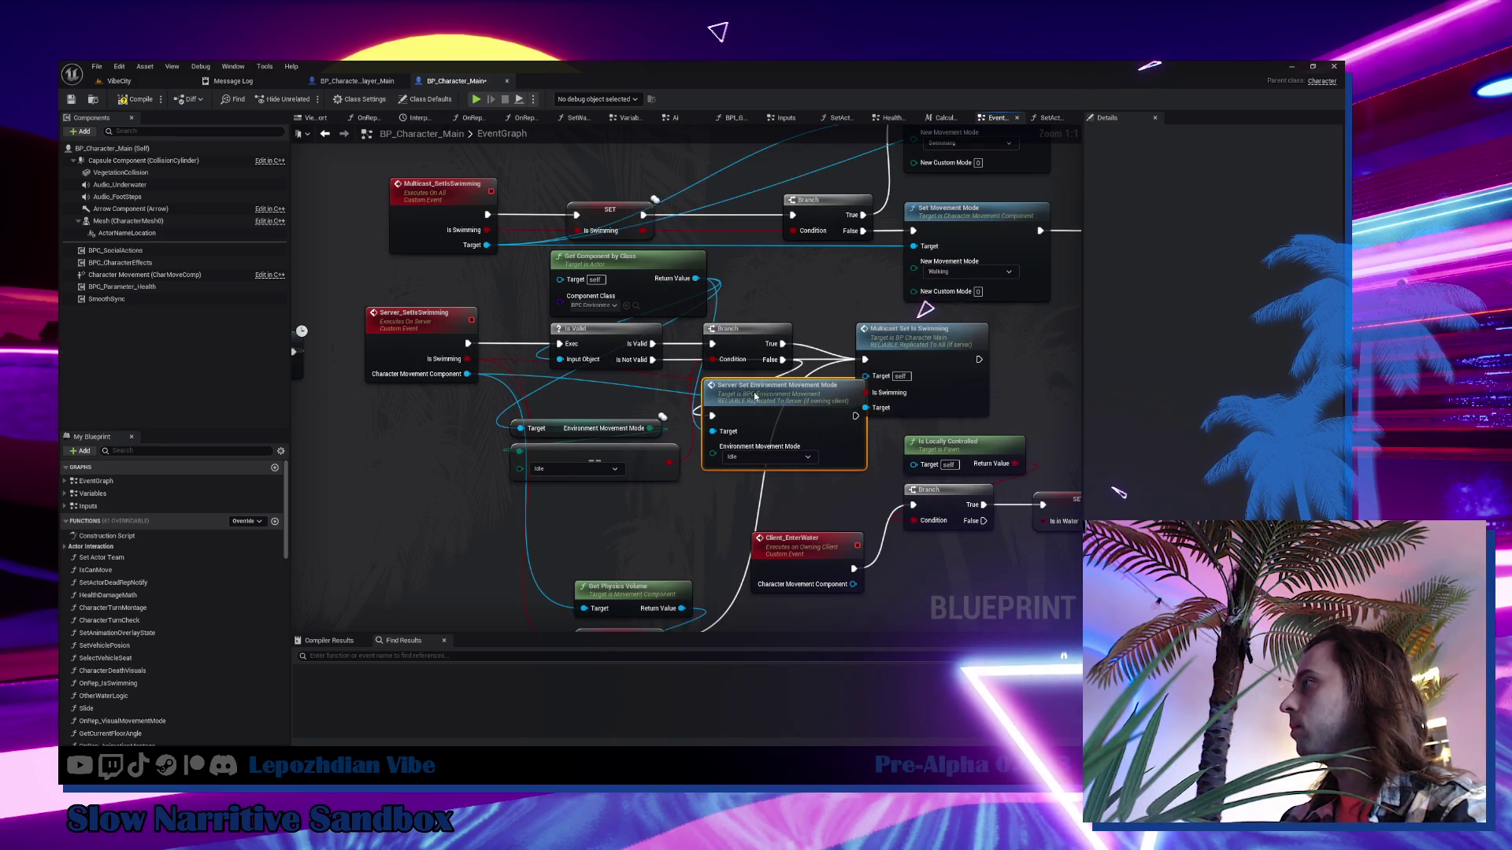
pyautogui.moveTo(983, 346); pyautogui.dragTo(1078, 338)
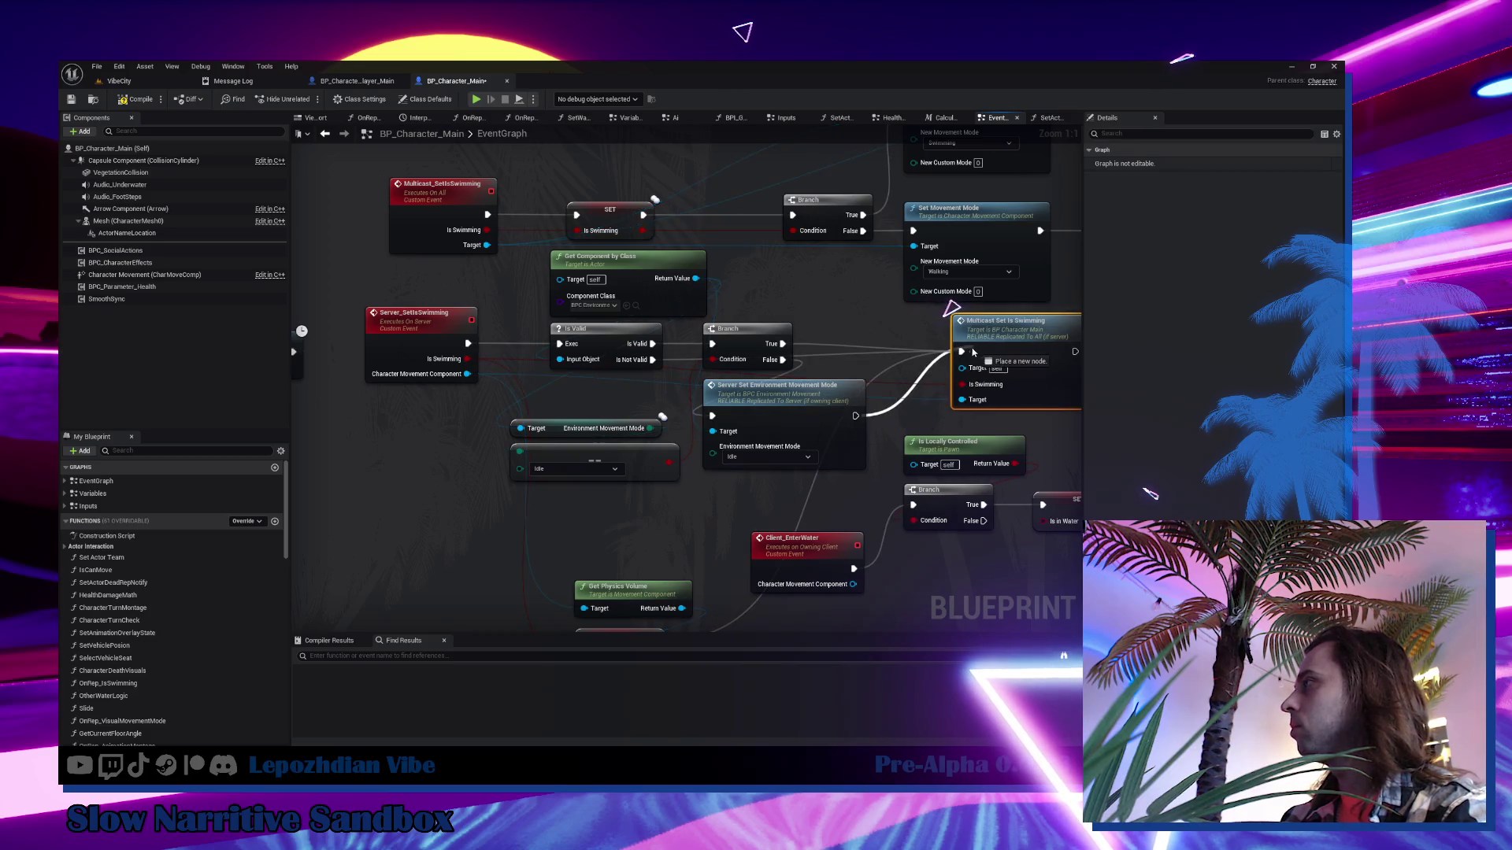
pyautogui.moveTo(562, 423); pyautogui.dragTo(647, 472)
pyautogui.moveTo(620, 456); pyautogui.dragTo(627, 425)
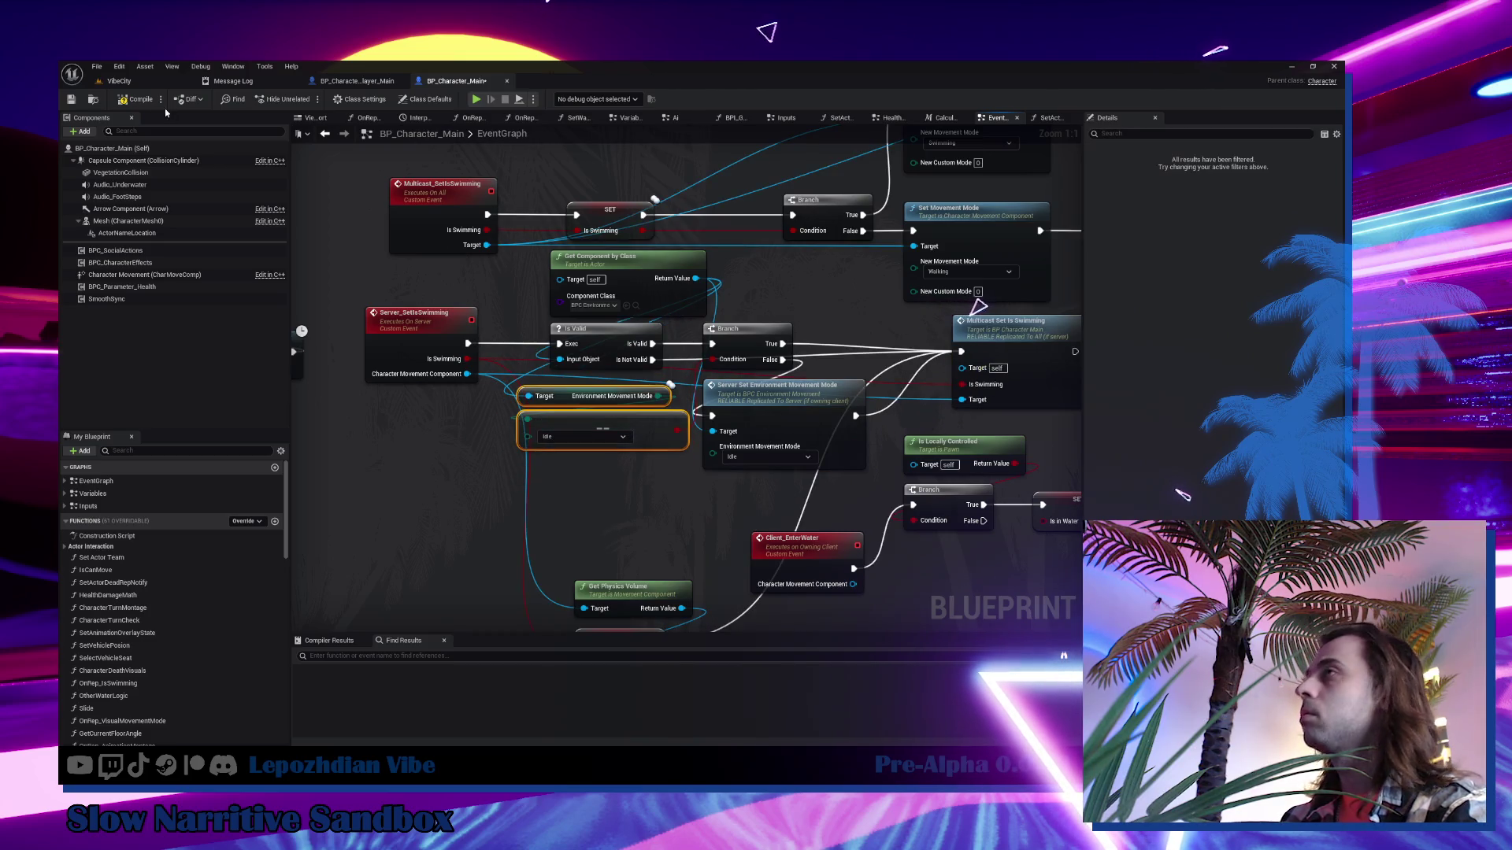
pyautogui.click(139, 99)
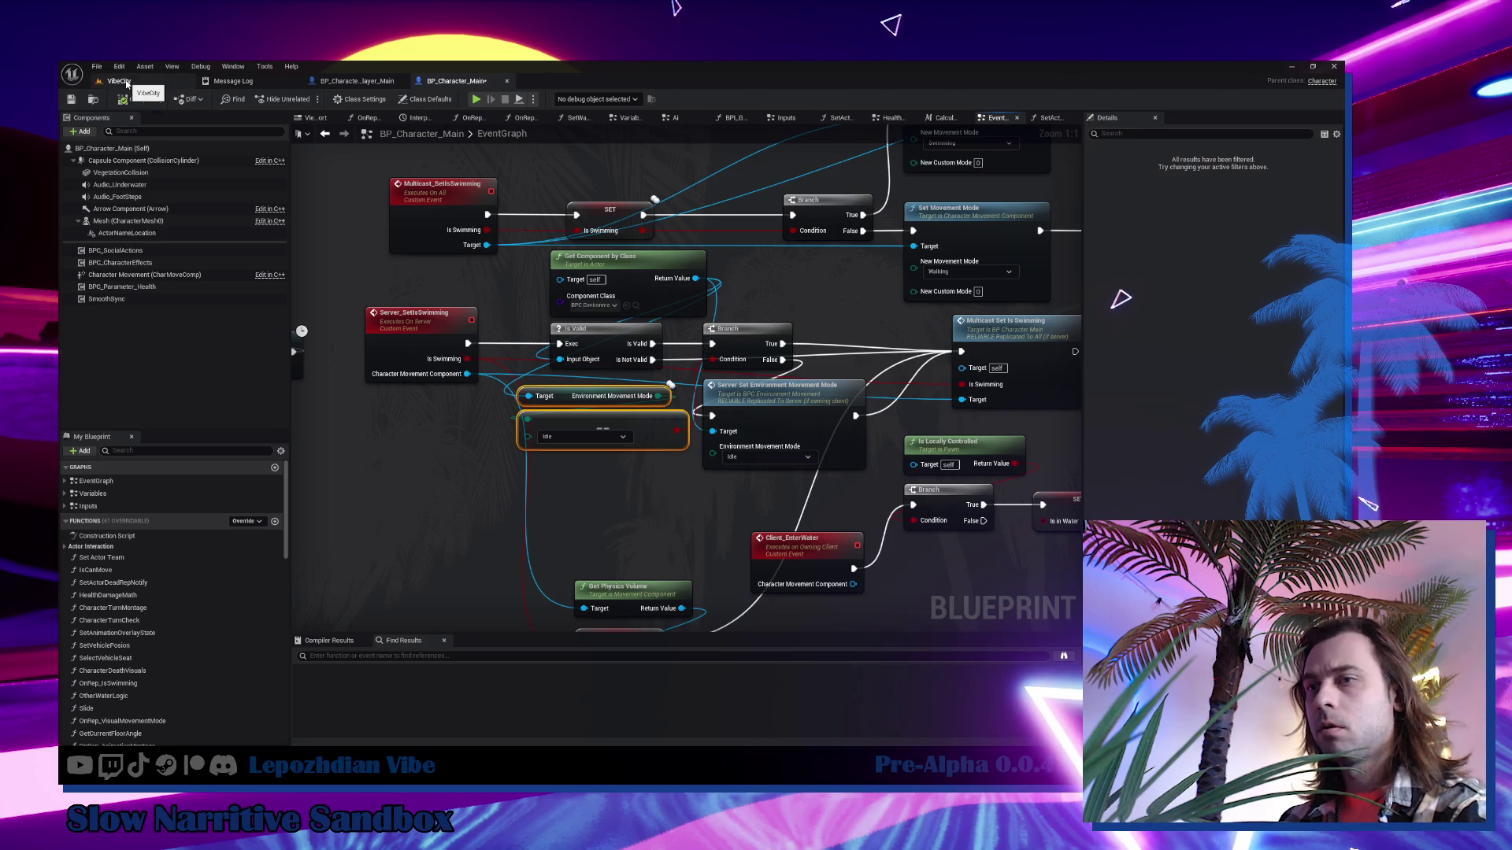
# Return to the VibeCity level editor.
pyautogui.click(126, 82)
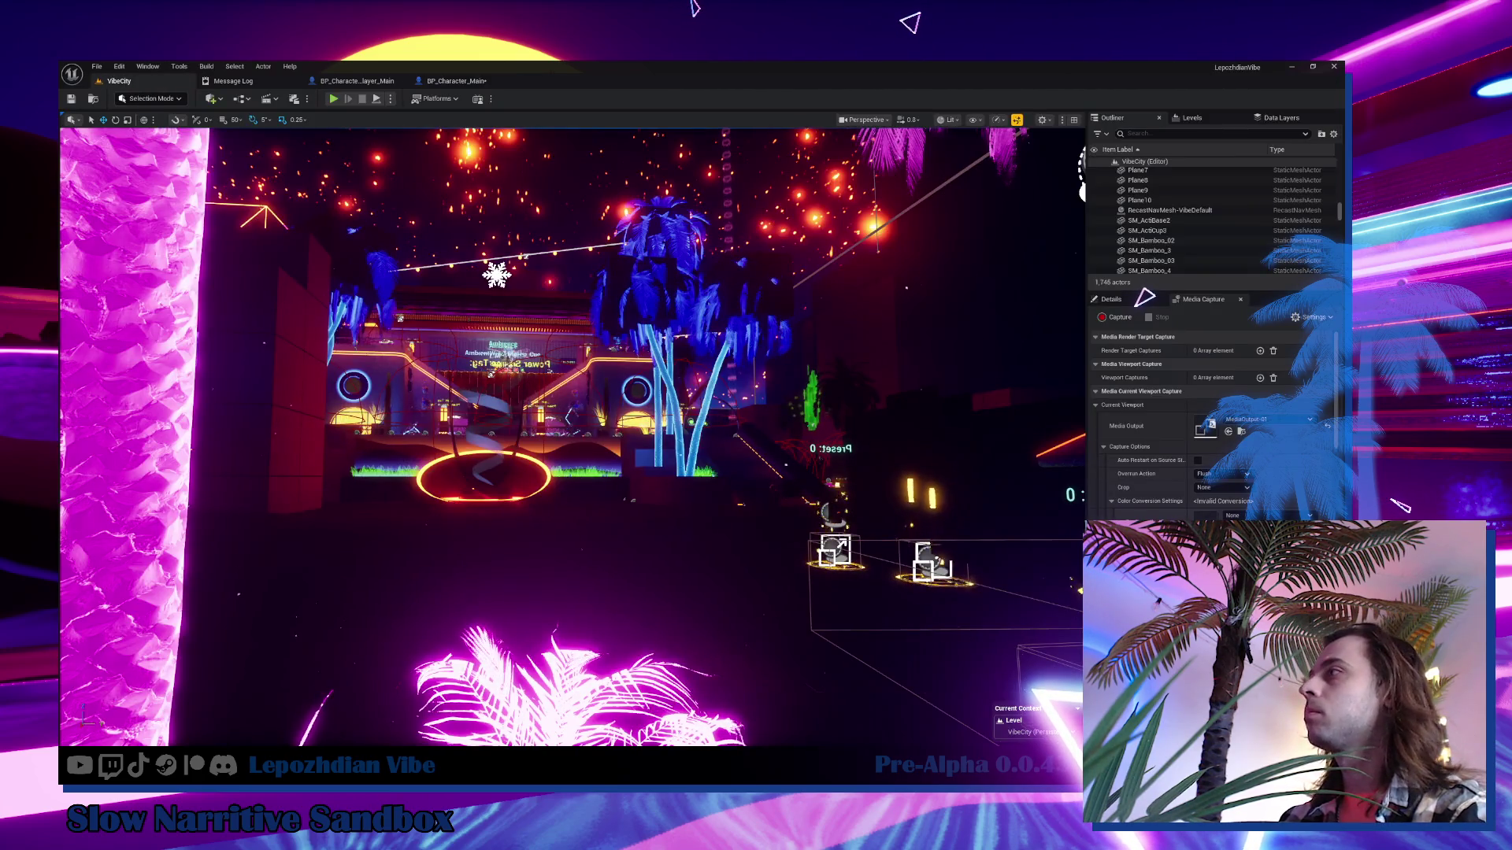
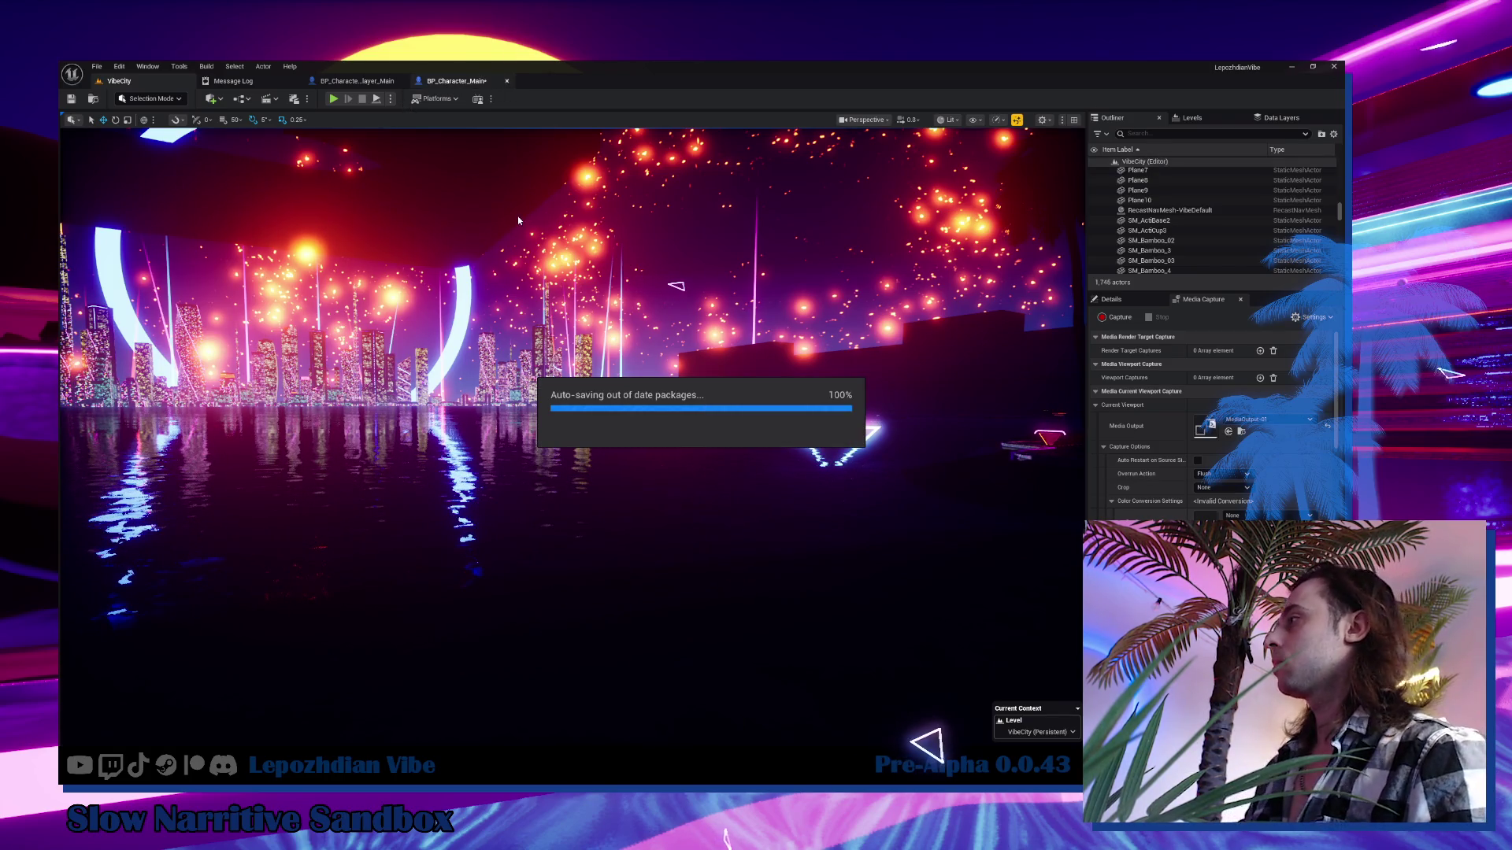
# Save all assets and start a Play In Editor session of VibeCity.
pyautogui.click(97, 67)
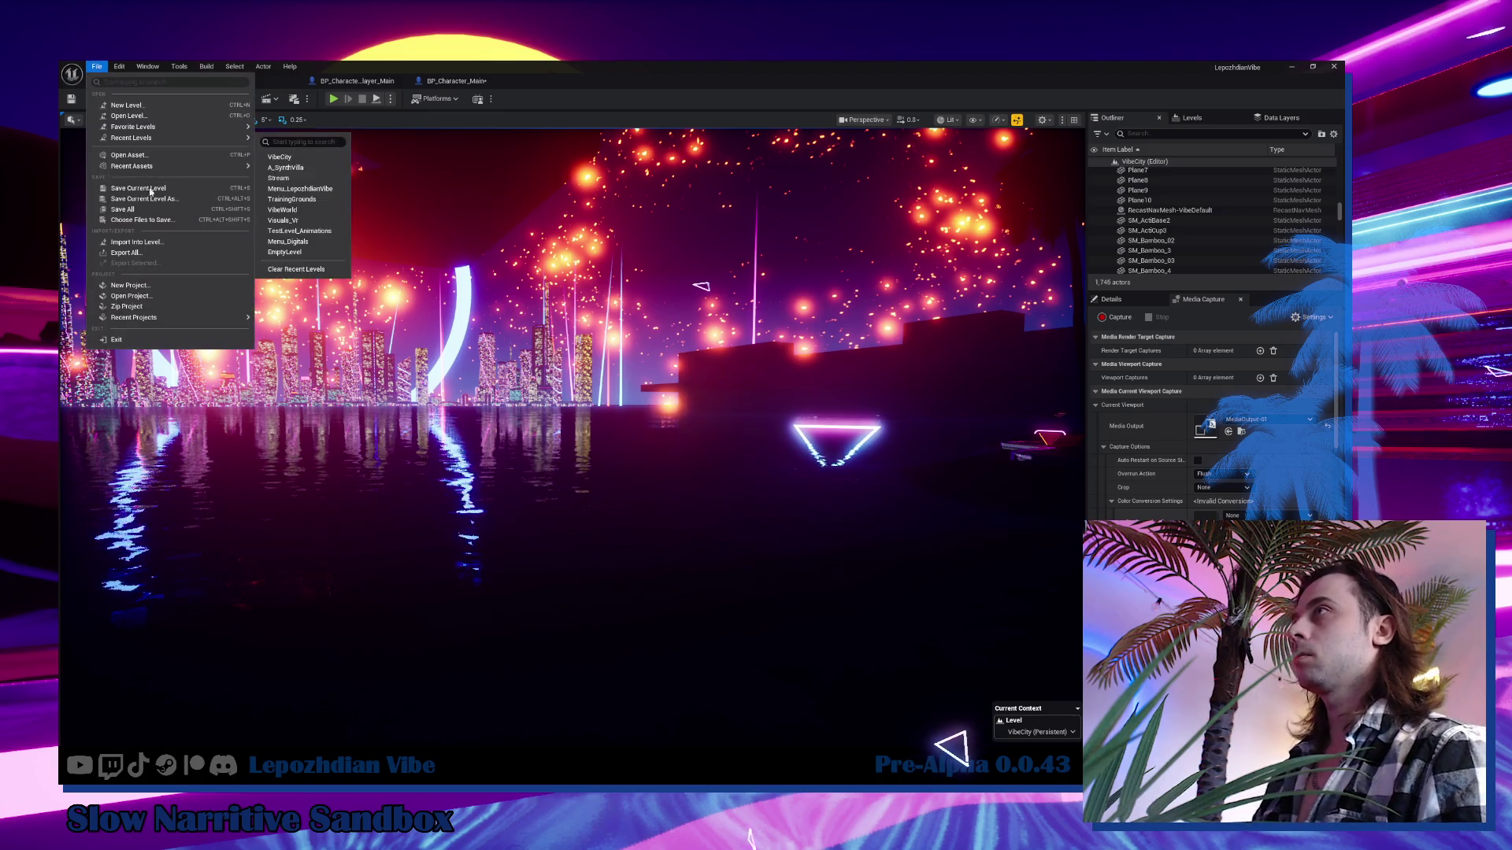
pyautogui.click(155, 211)
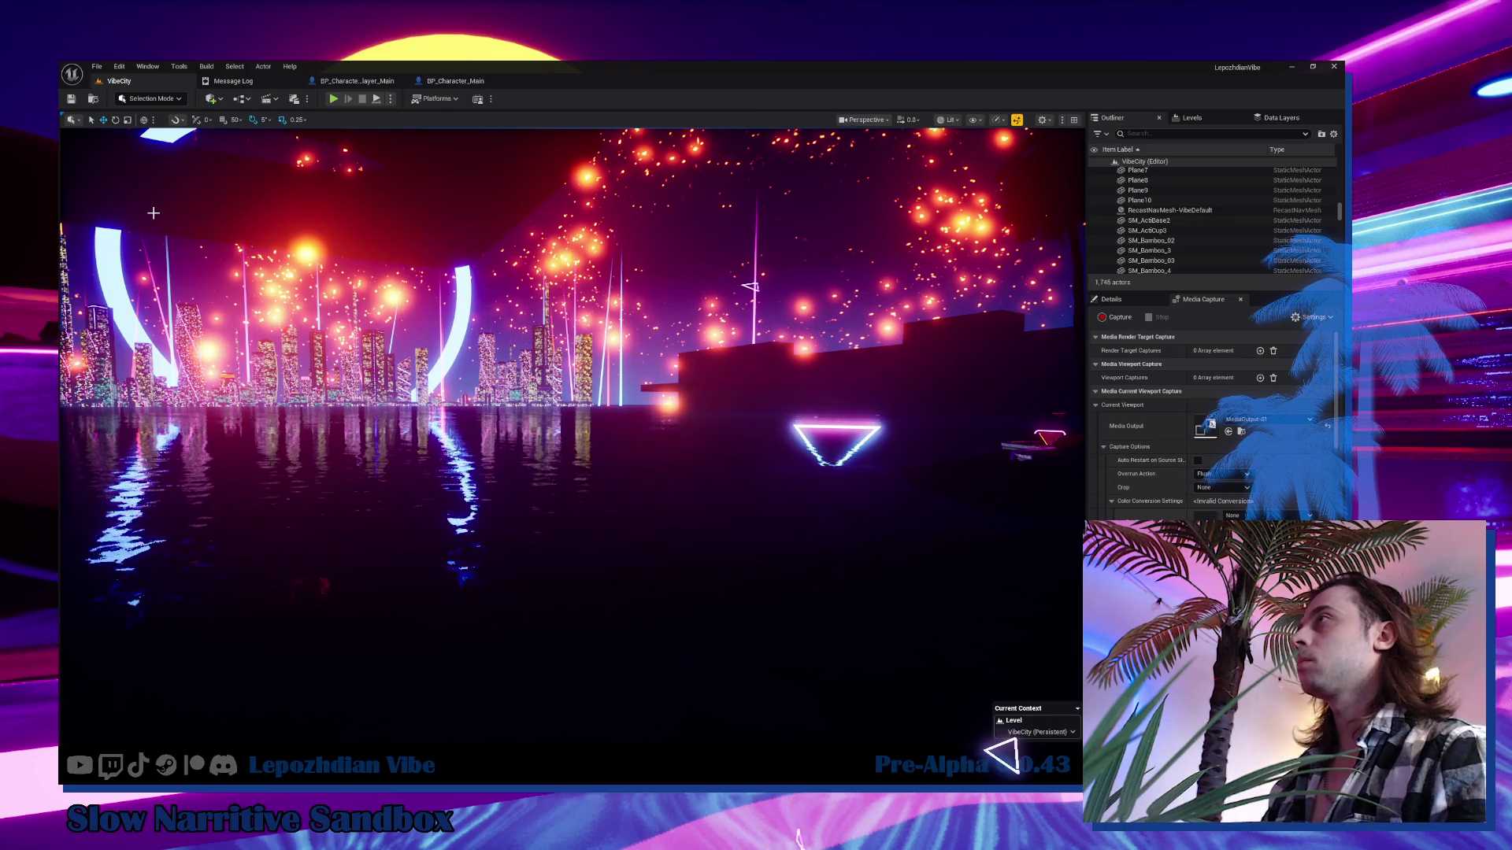
pyautogui.click(333, 99)
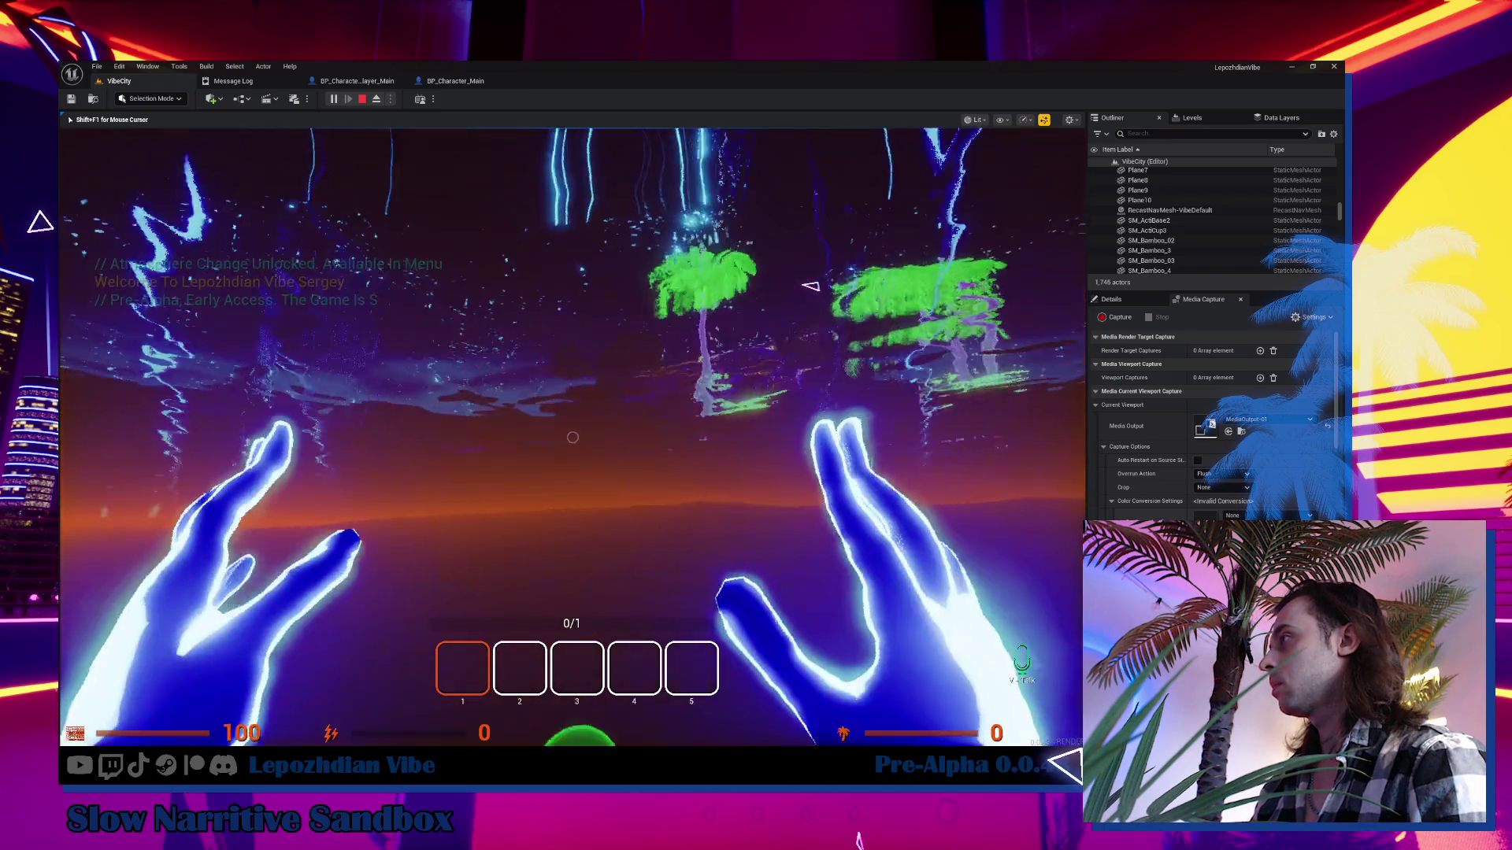
# Walk forward to pick up an item and trigger the glowing hands ability several times.
pyautogui.press('w')
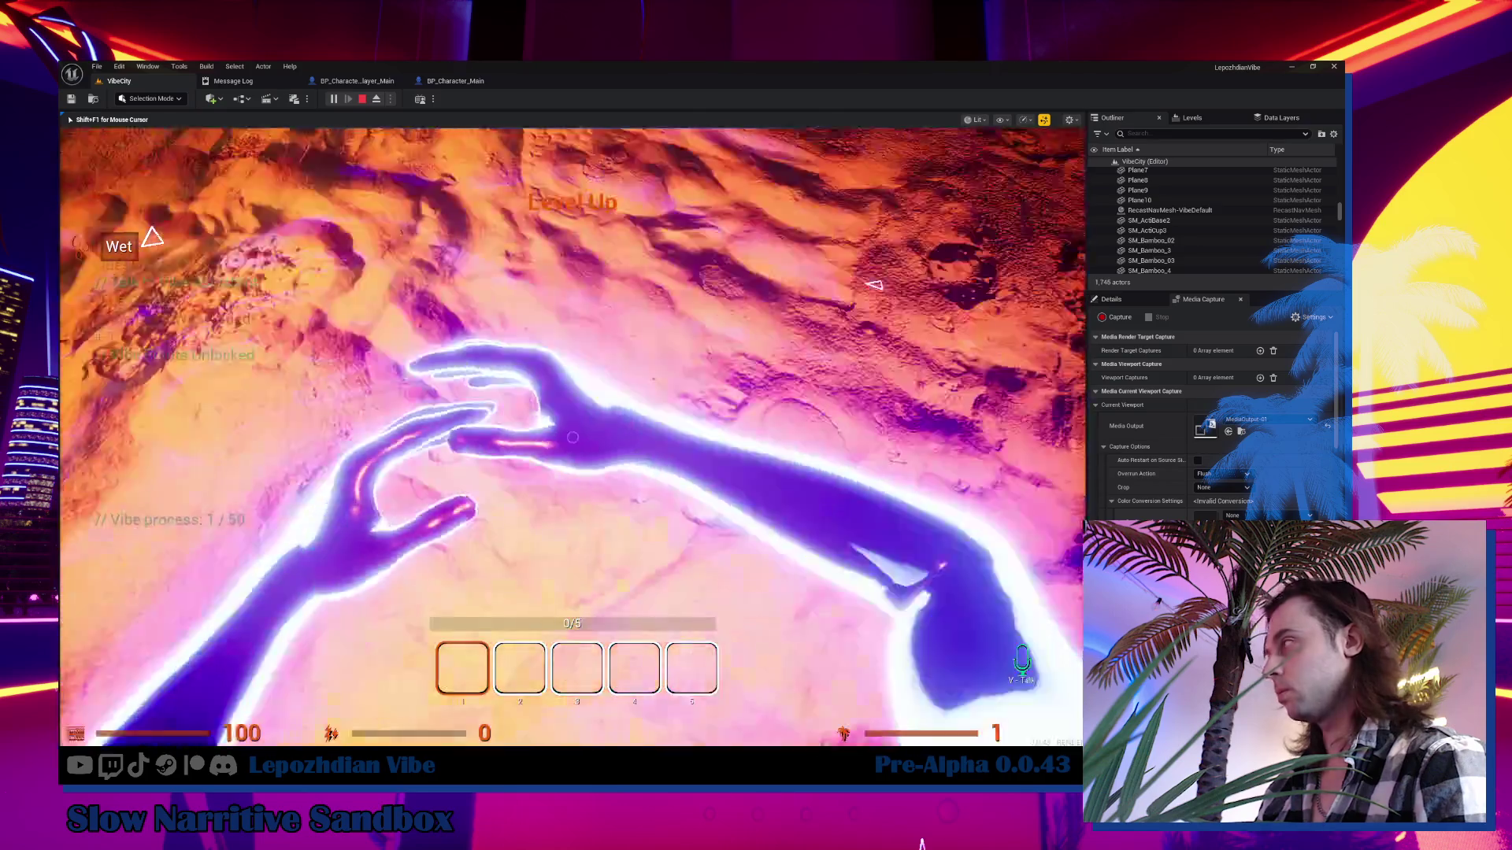
pyautogui.press('e')
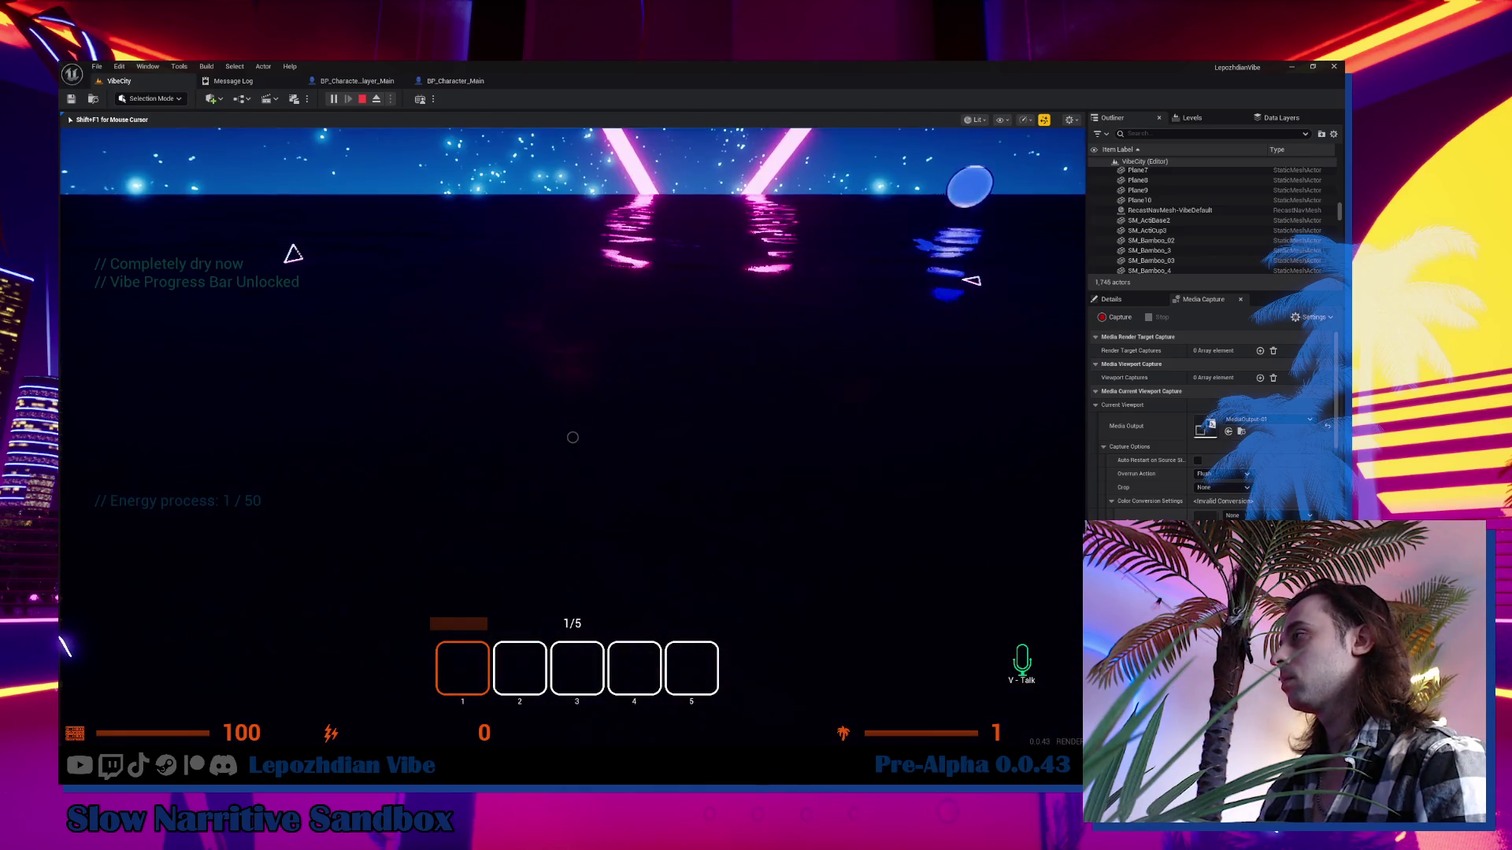
pyautogui.press('e')
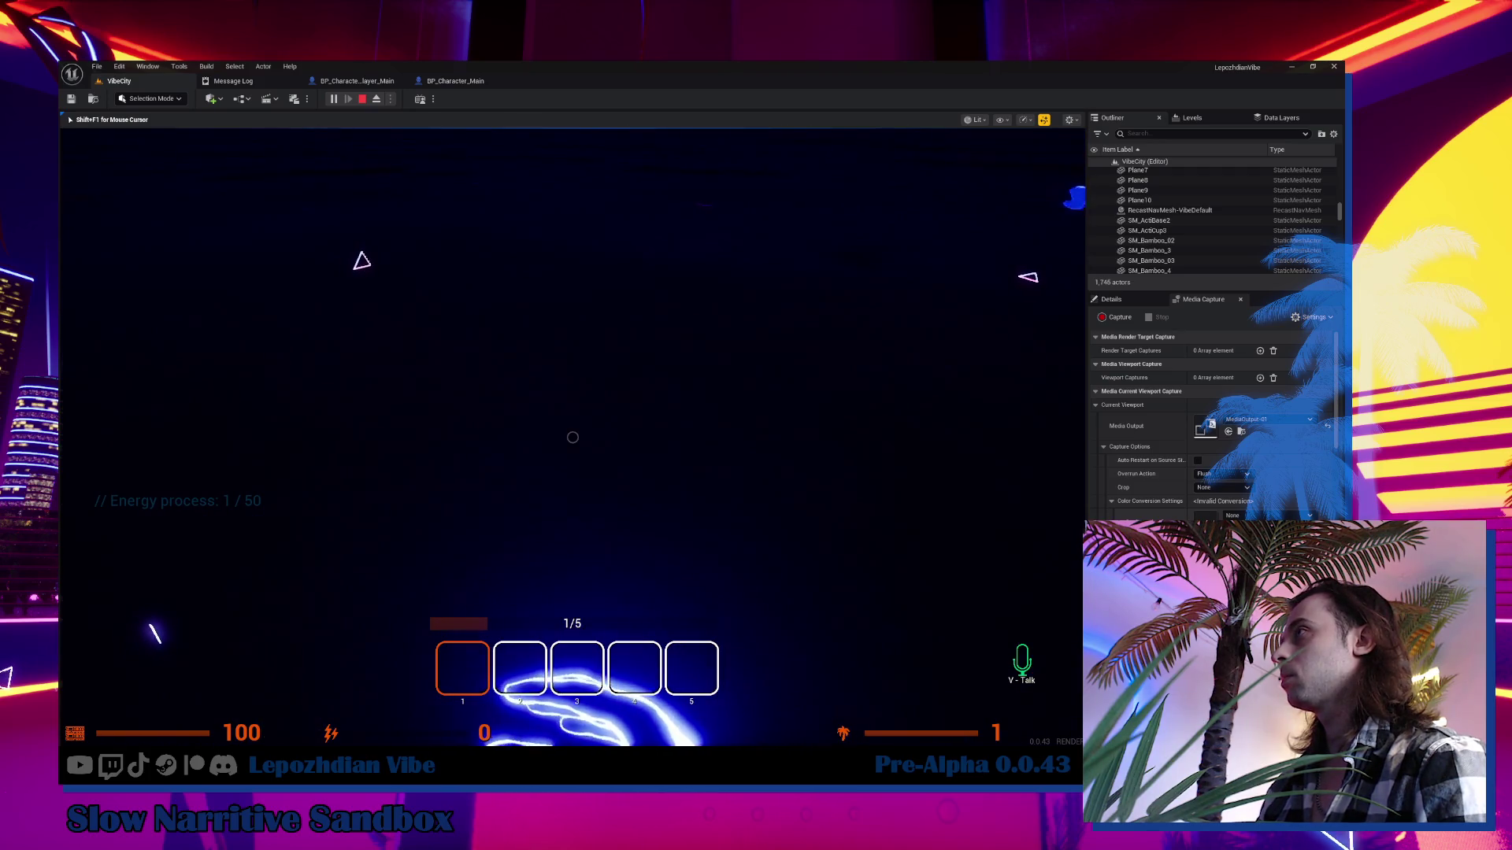
pyautogui.press('e')
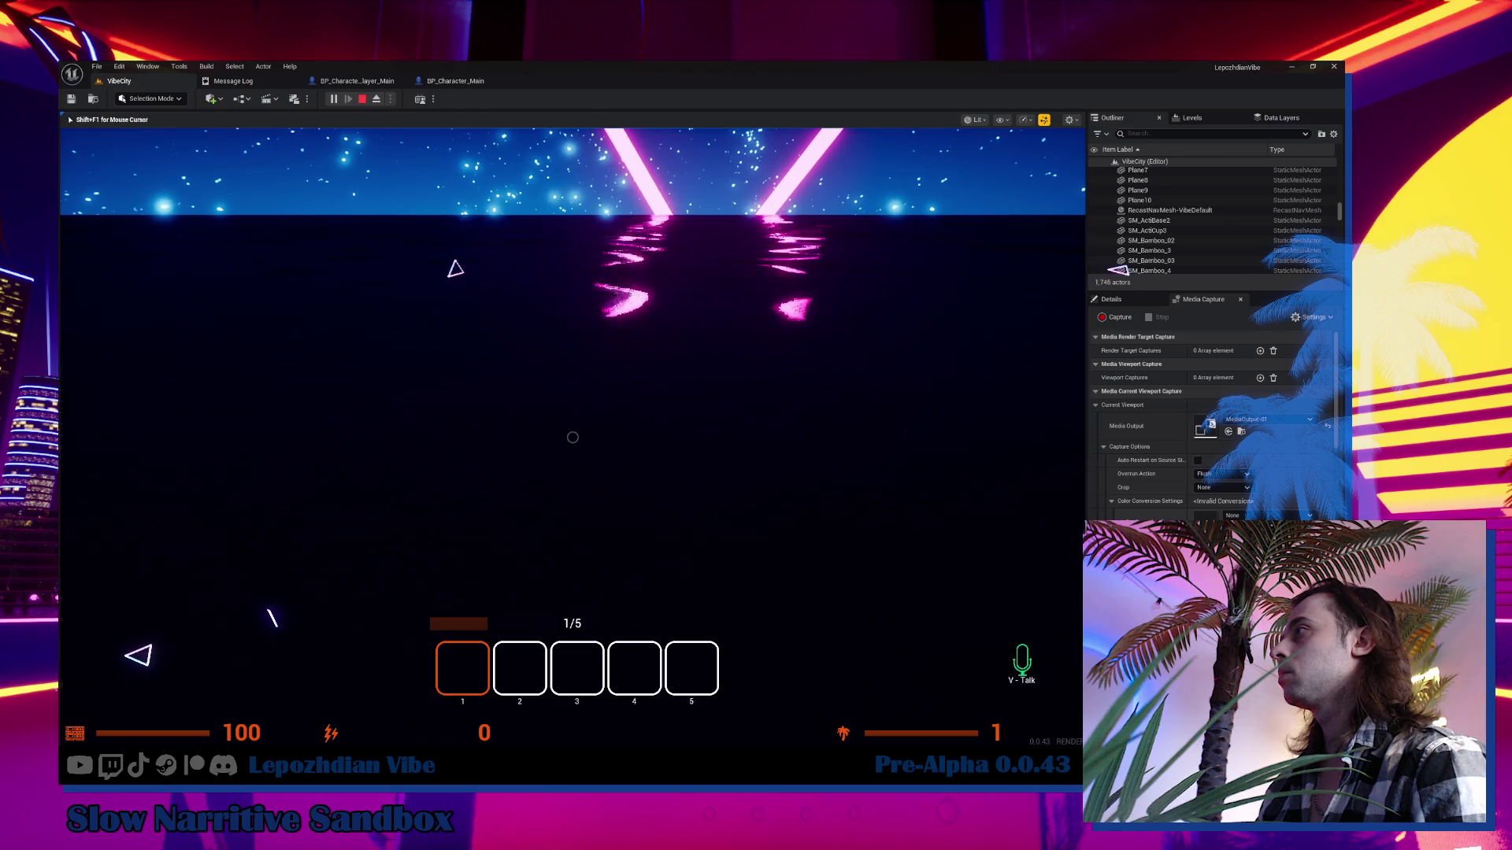
pyautogui.press('e')
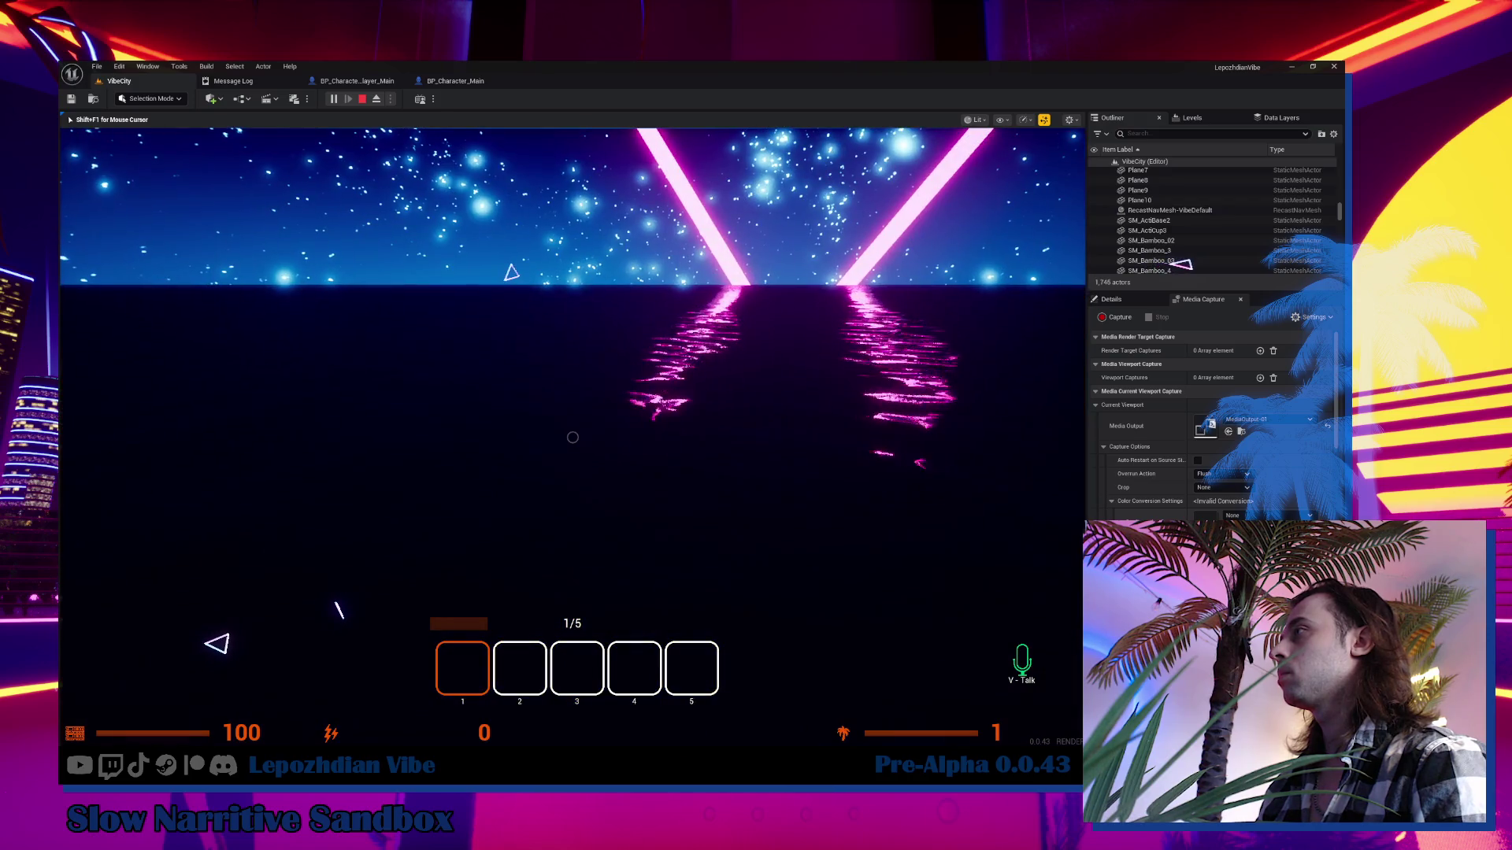
pyautogui.press('e')
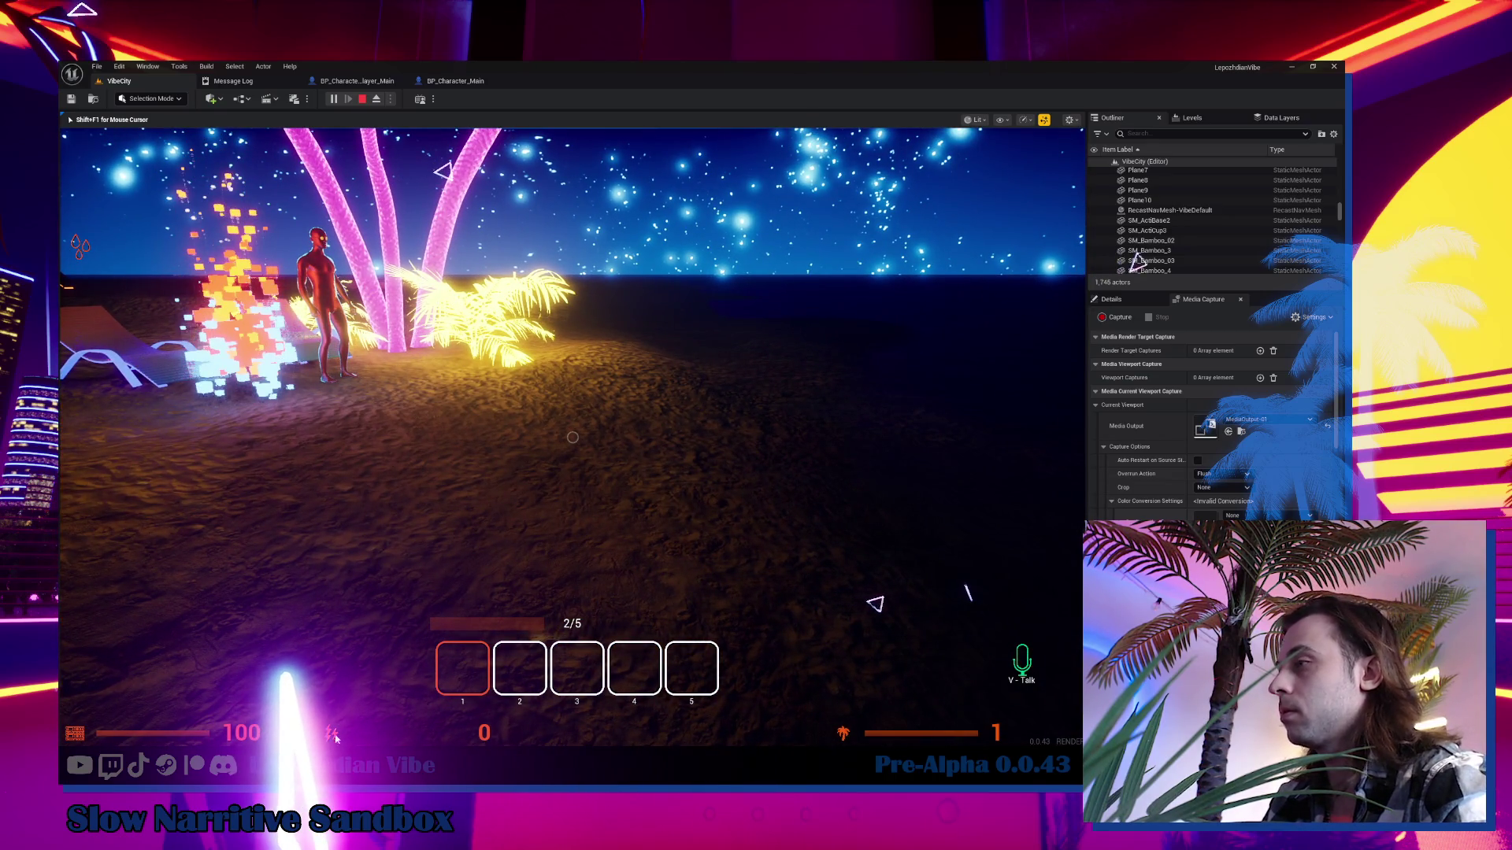
# Stop the playtest and switch to the Obsidian OFF.STREAM note.
pyautogui.press('Escape')
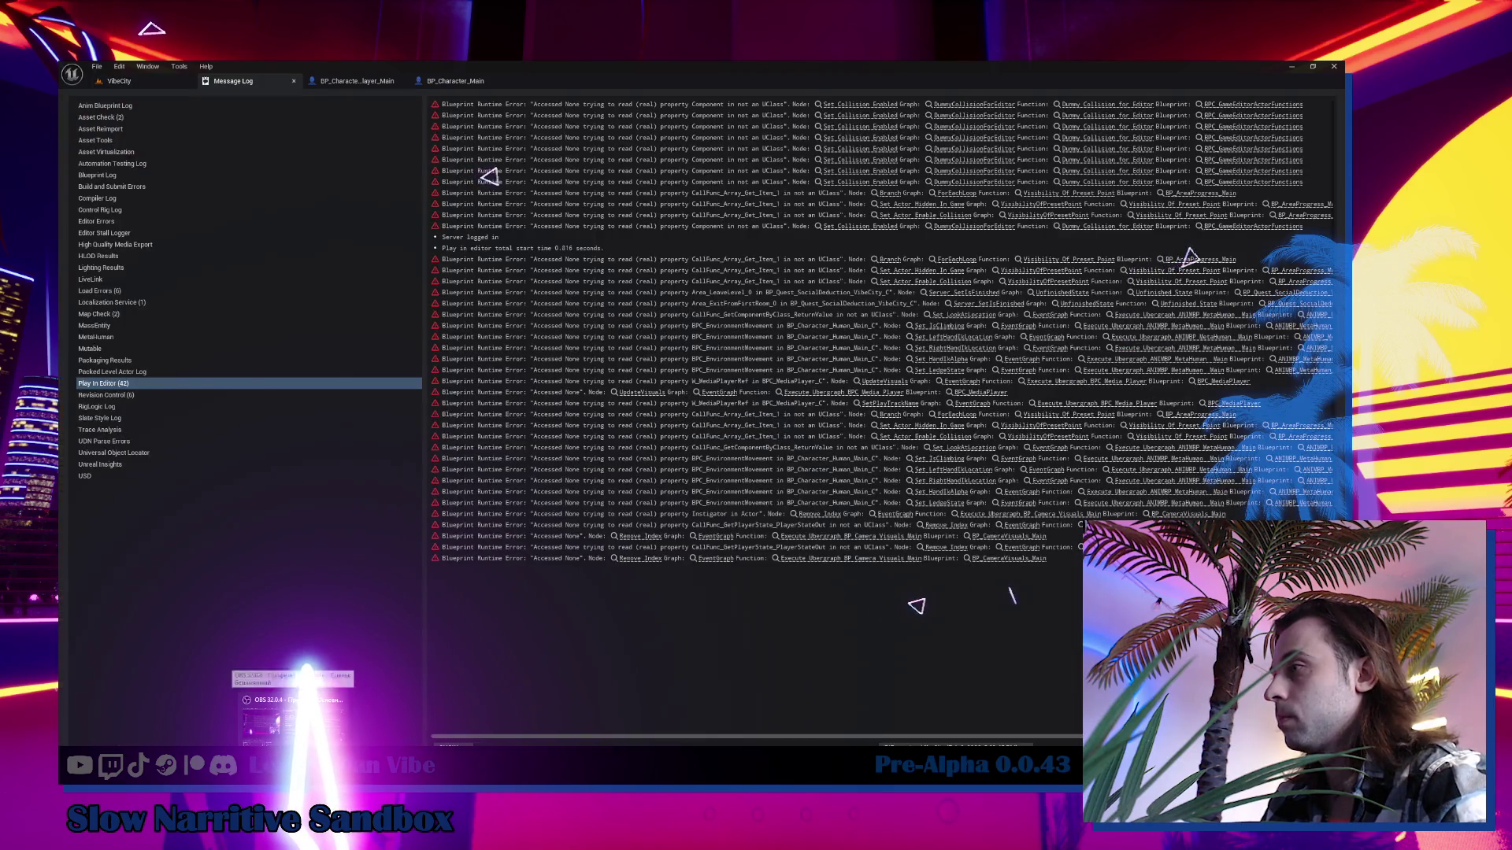
pyautogui.hotkey('alt', 'Tab')
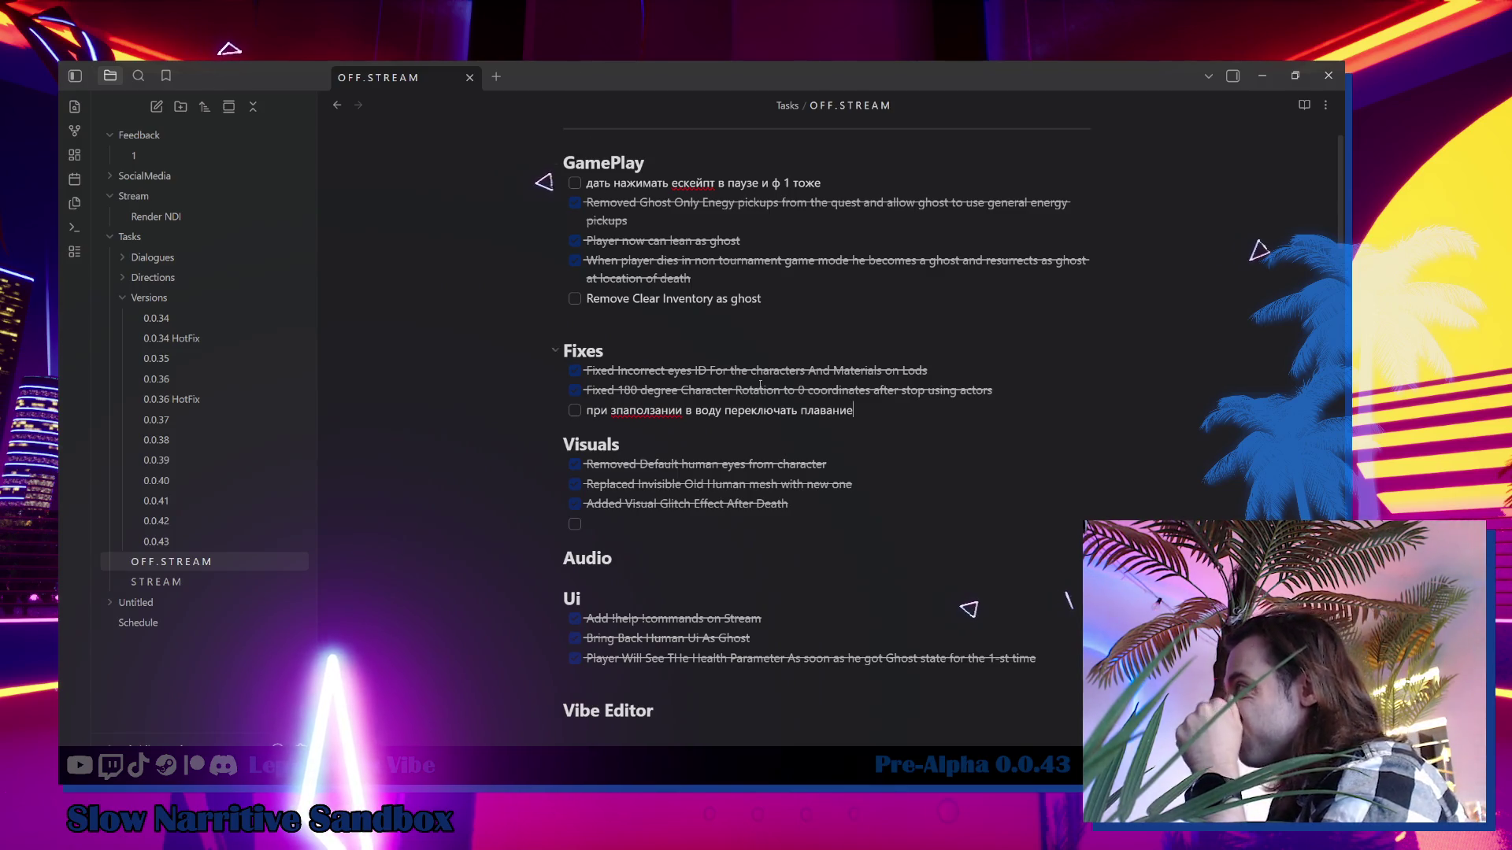
# Add the Ui task 'Таб меню скрывает все виджеты а не только ui', then return to Unreal.
pyautogui.scroll(-4, 760, 384)
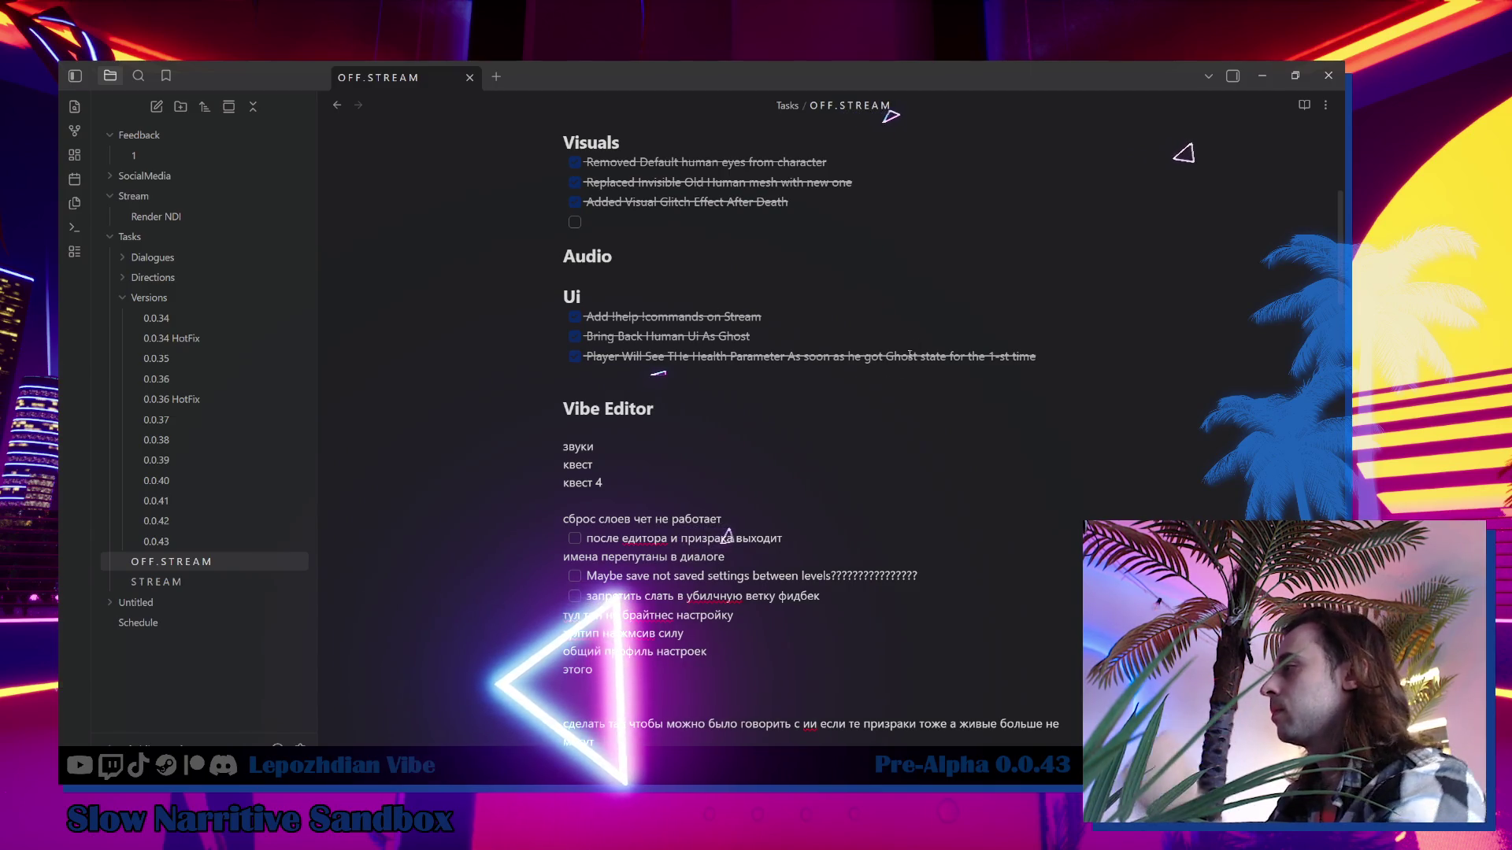
pyautogui.scroll(-1, 878, 609)
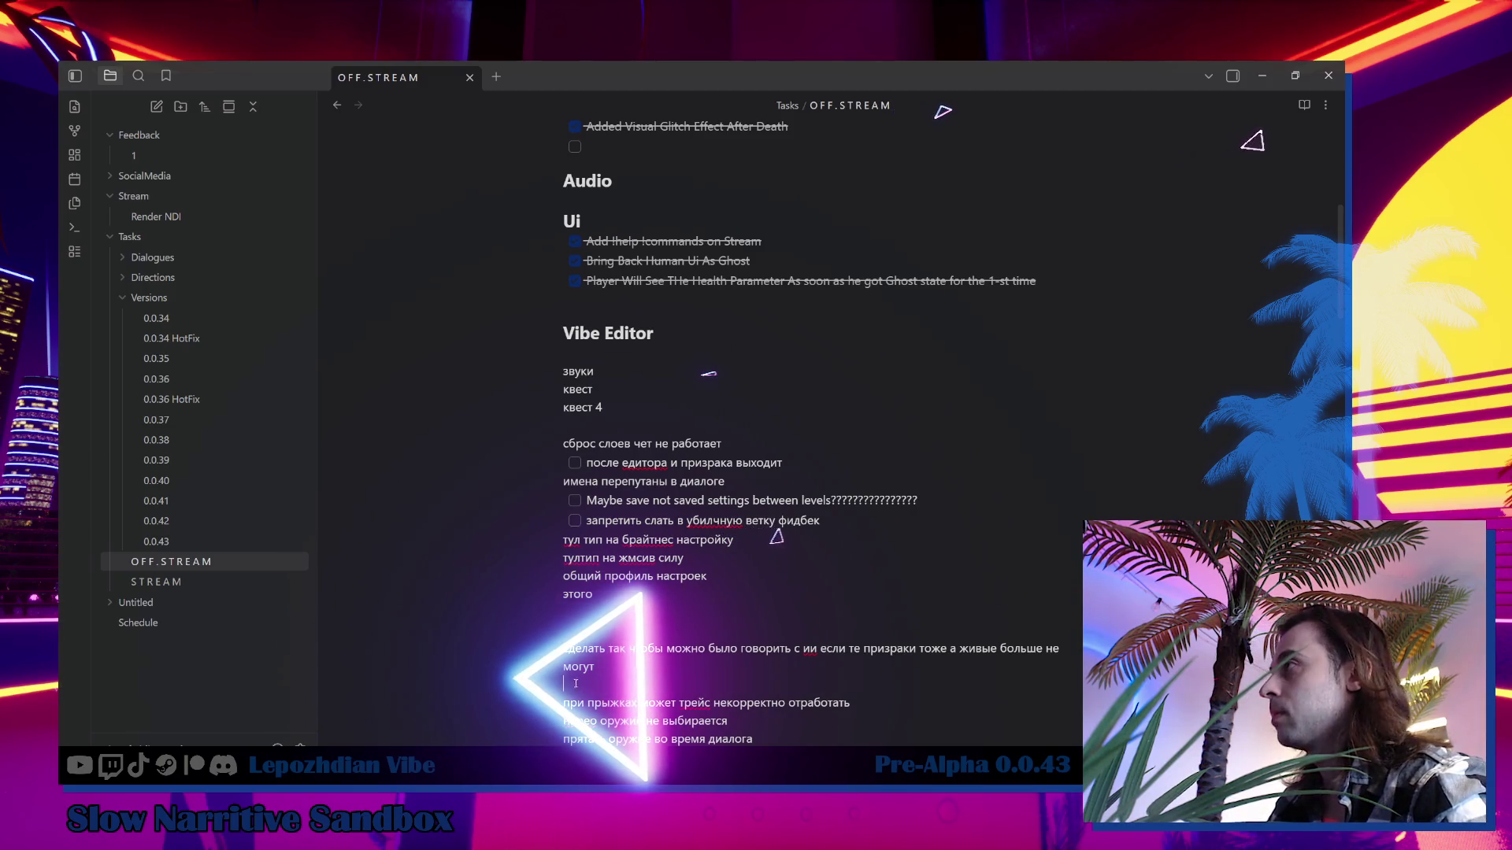
pyautogui.scroll(3, 576, 684)
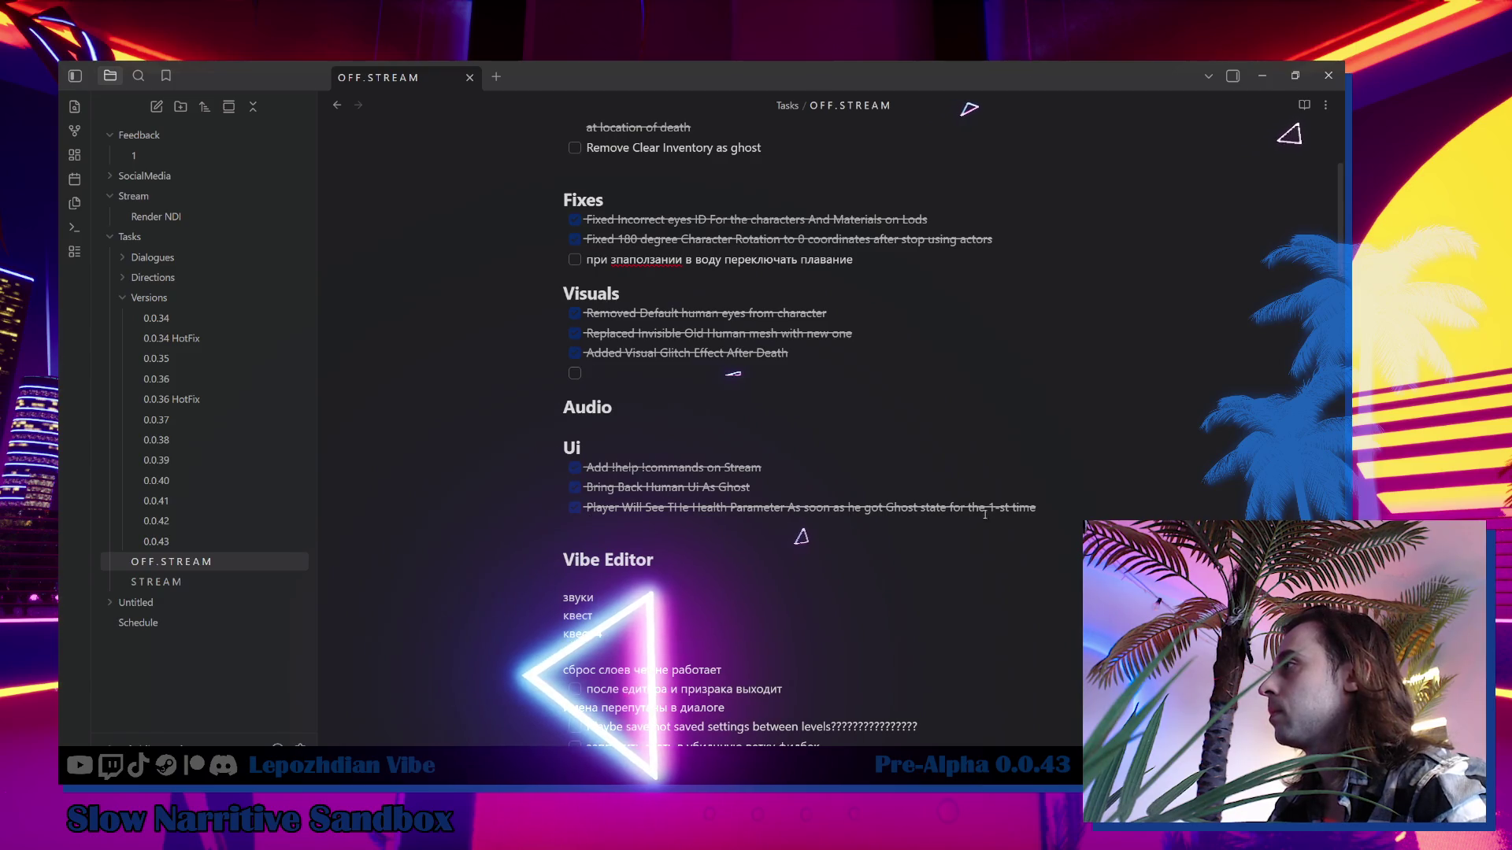
pyautogui.press('Return')
pyautogui.write('Таб меню скрывает все виджеты а не только ui')
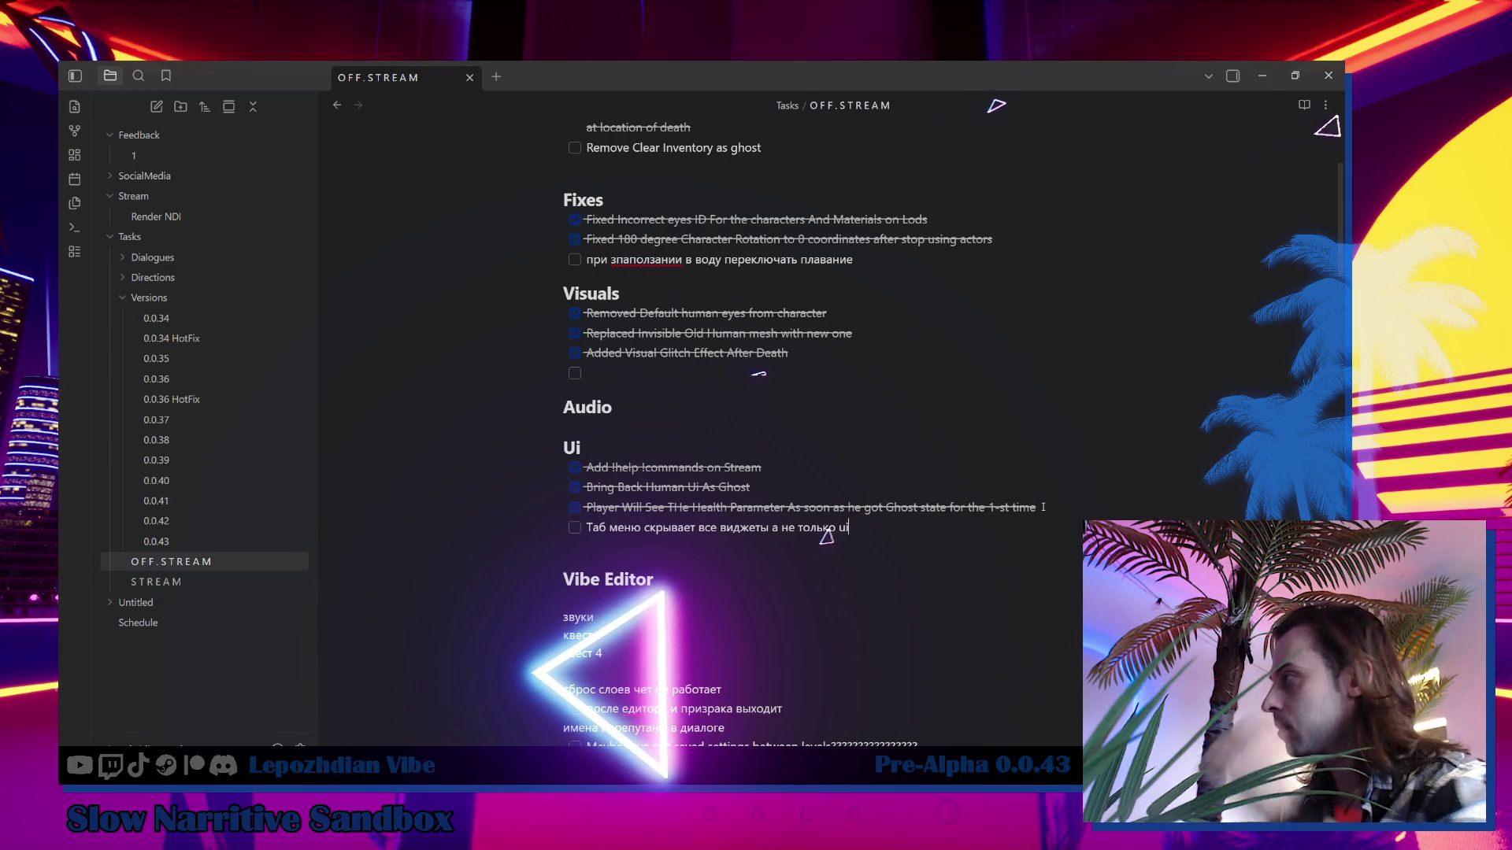
pyautogui.moveTo(268, 834)
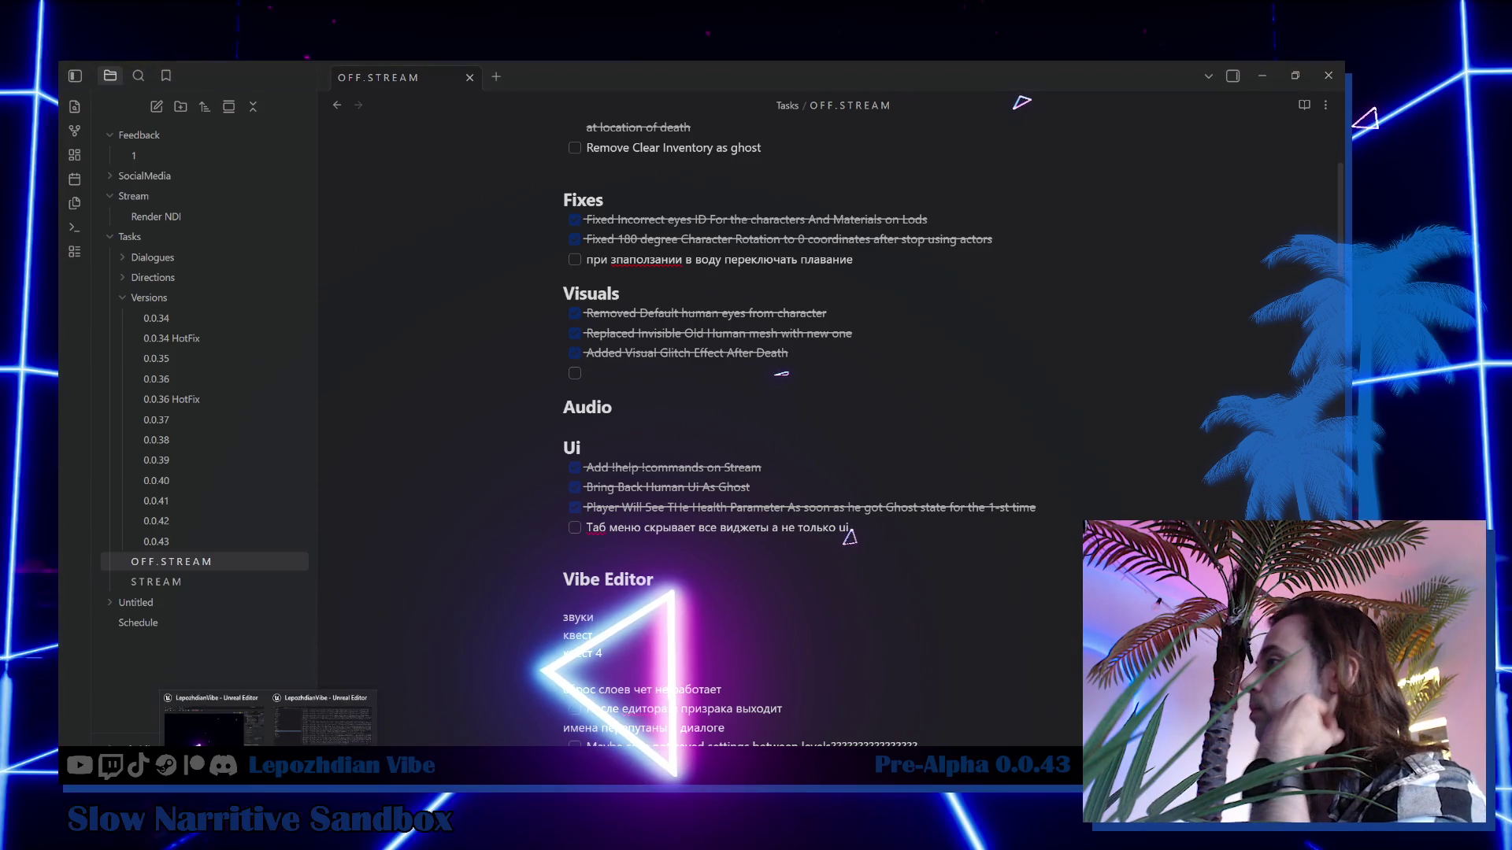
pyautogui.click(331, 721)
# Search the Content Drawer for 'controller' and open BP_PlayerController.
pyautogui.click(141, 81)
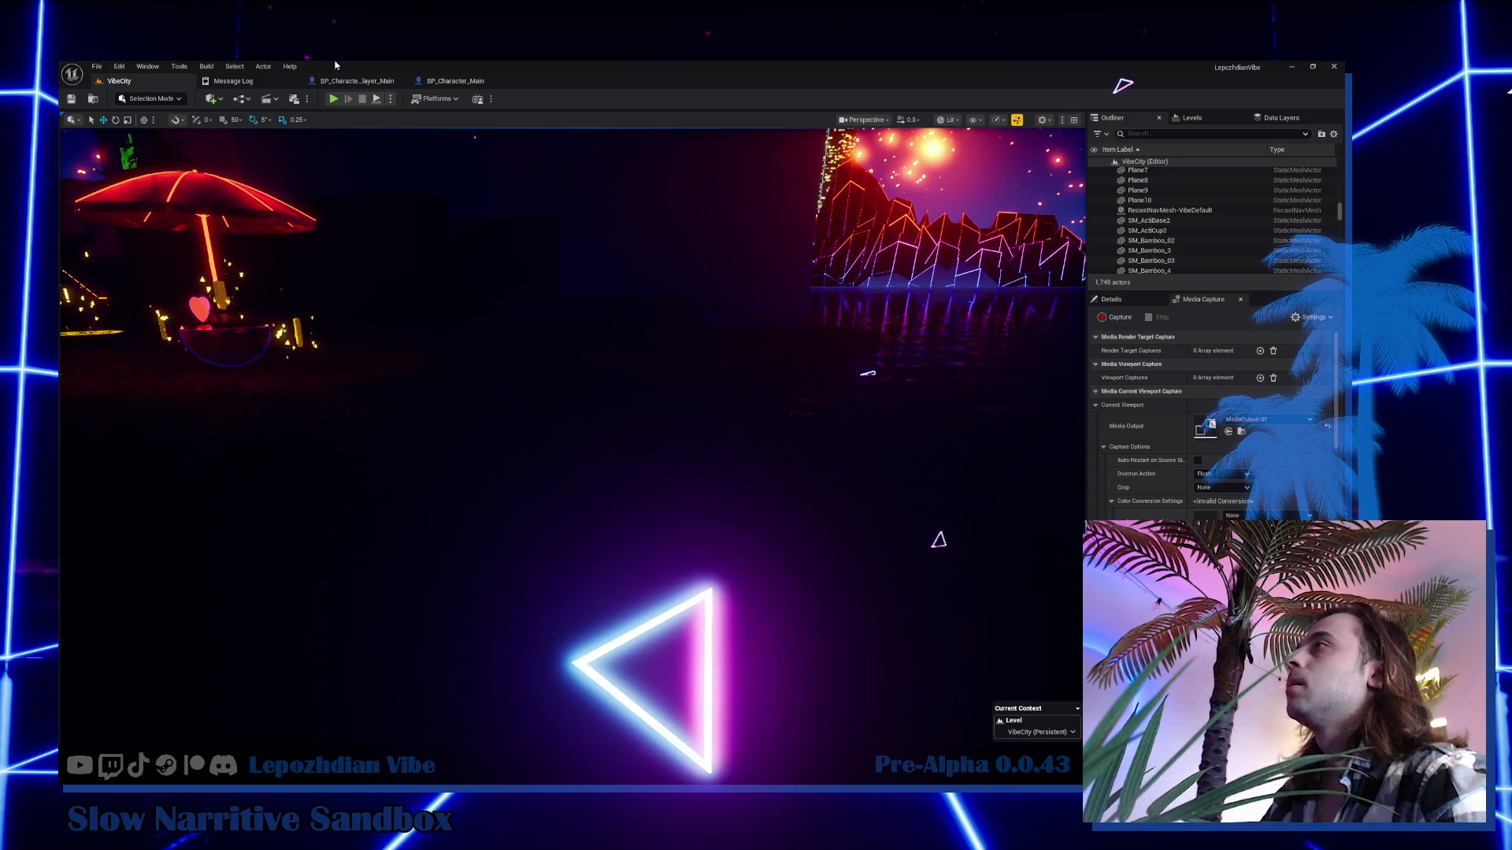
pyautogui.moveTo(552, 394); pyautogui.dragTo(535, 394)
pyautogui.hotkey('ctrl', 'space')
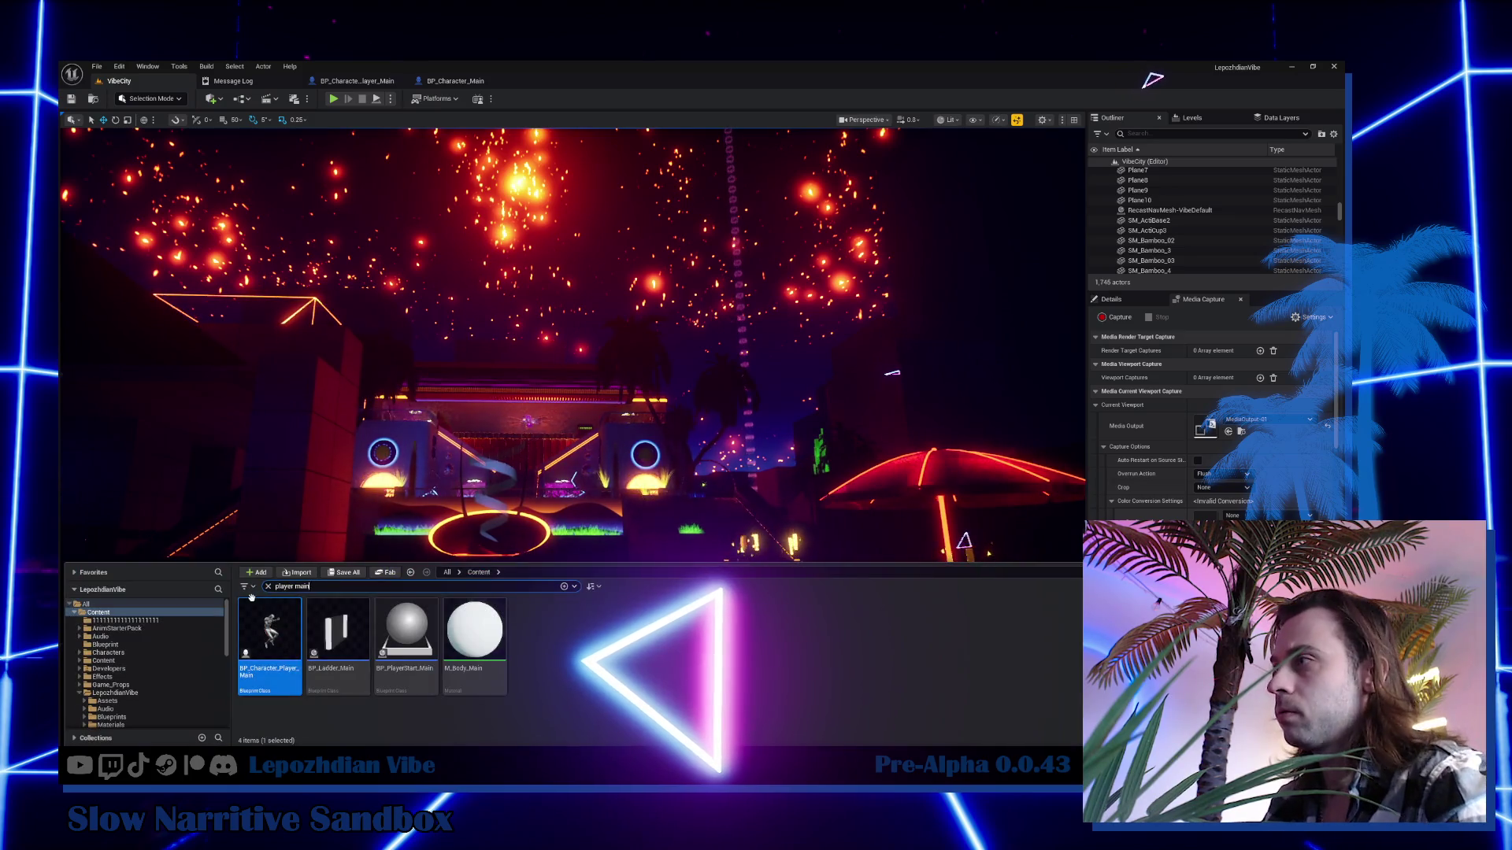
pyautogui.press('BackSpace')
pyautogui.press('BackSpace')
pyautogui.press('BackSpace')
pyautogui.write('controller')
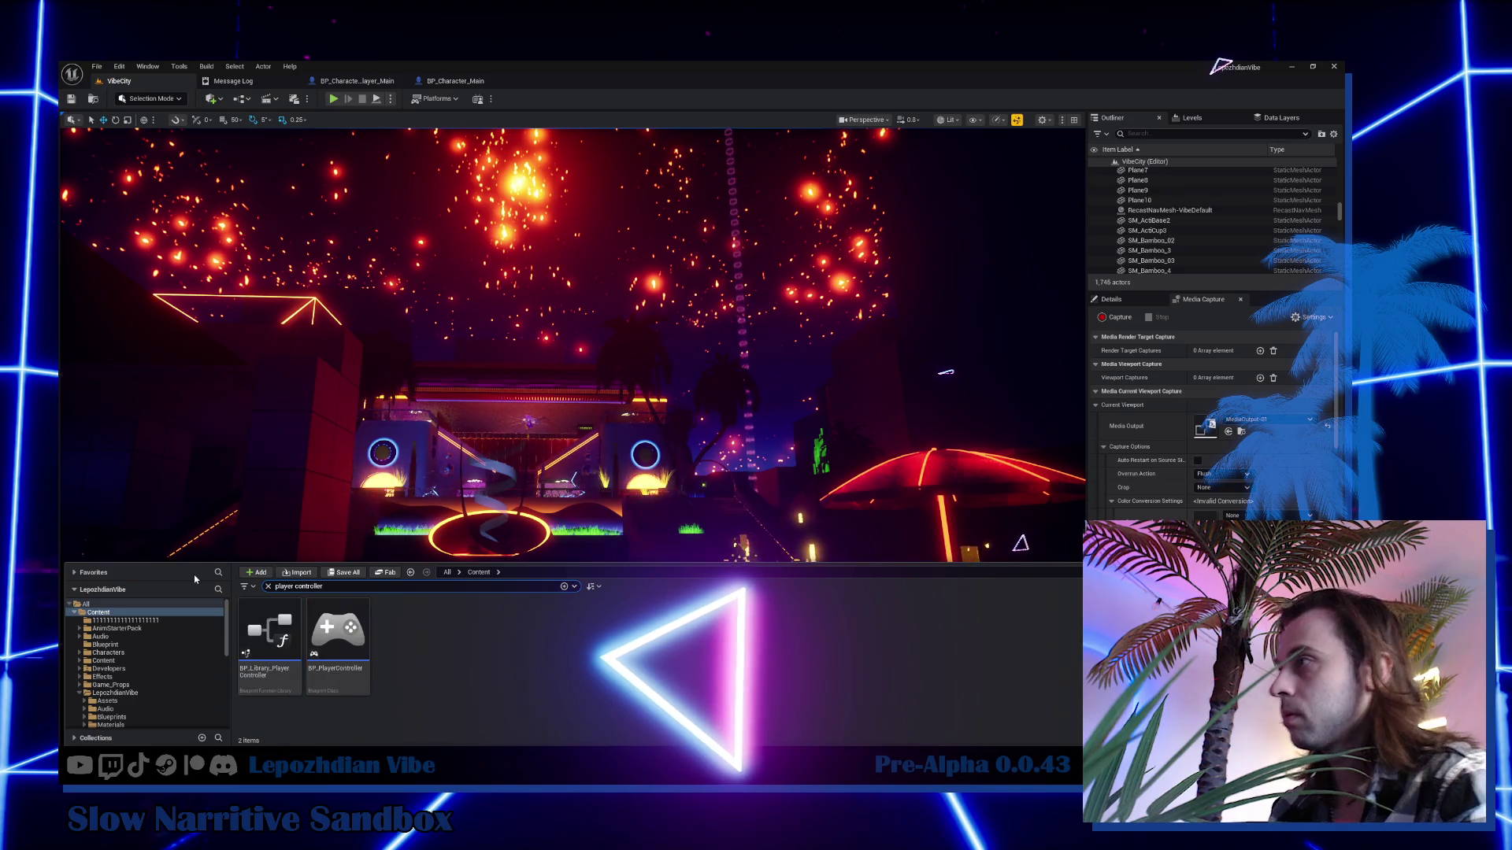
pyautogui.click(346, 638)
pyautogui.doubleClick(365, 639)
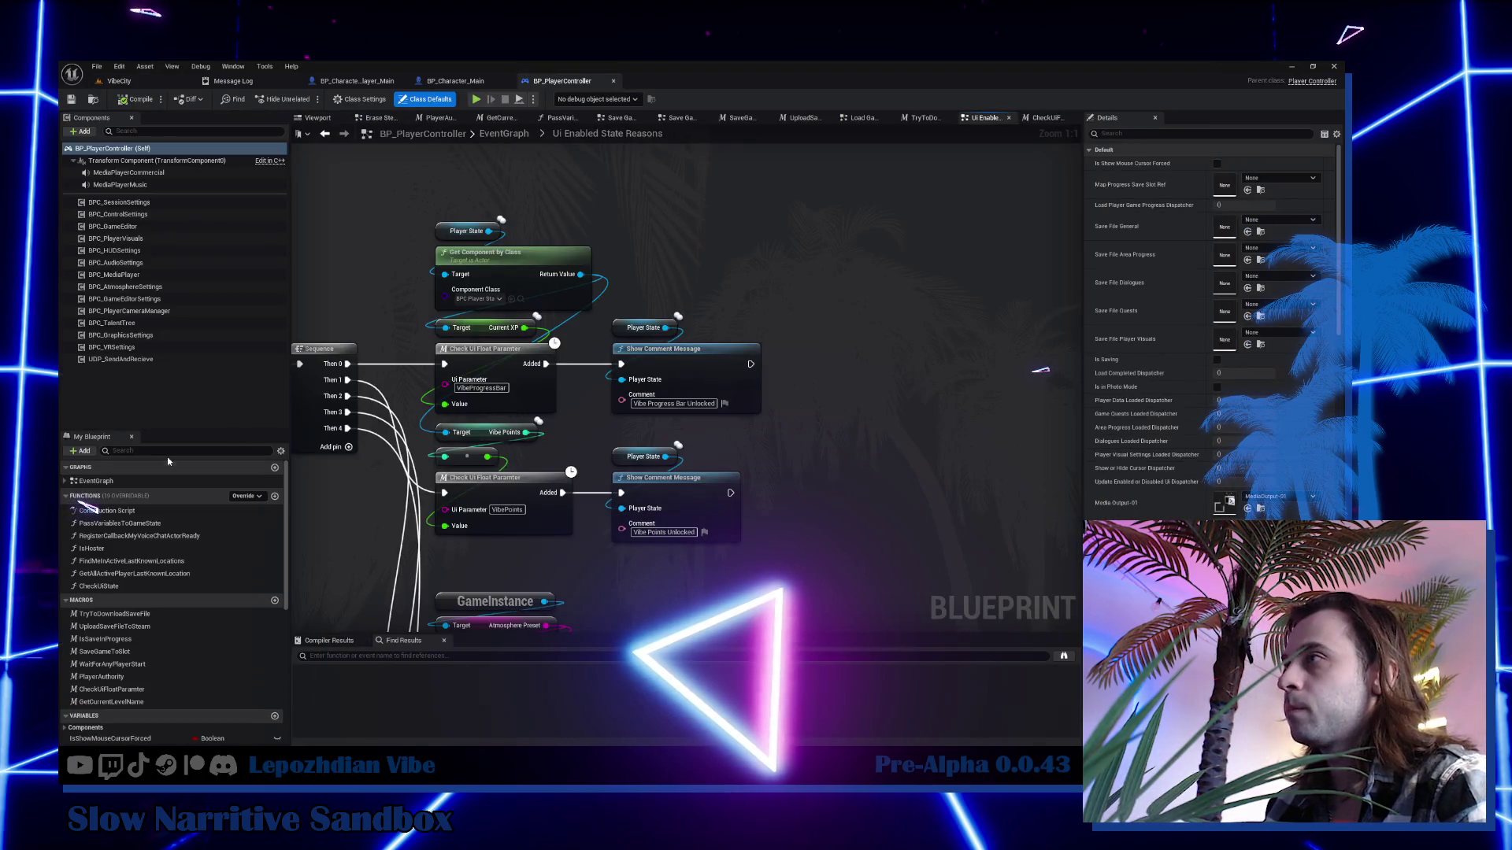
# Filter My Blueprint with 's' and center the InputAction Show / Hide Ui chain in the graph.
pyautogui.write('show')
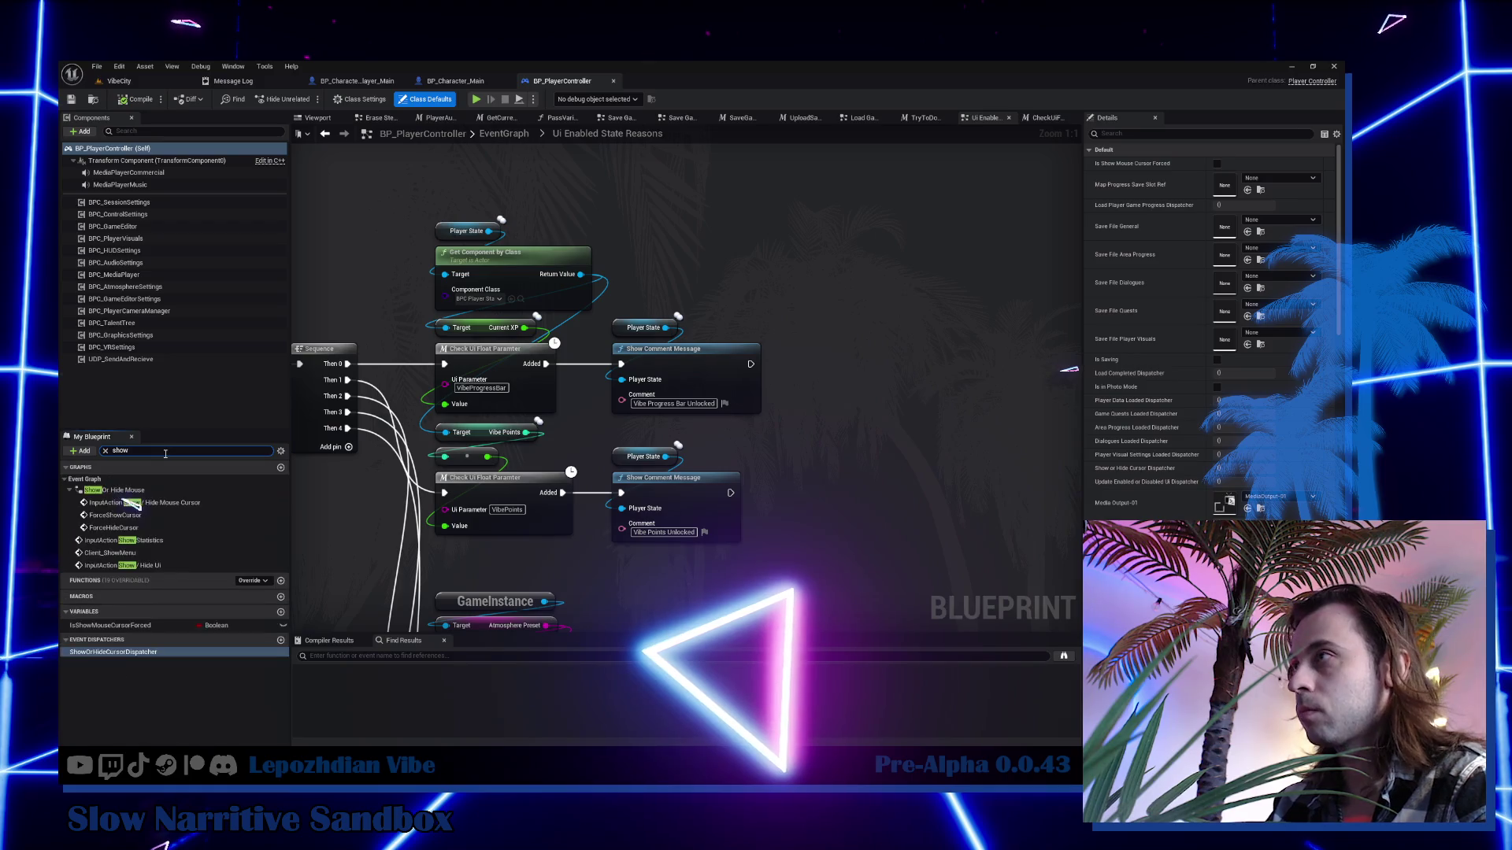
pyautogui.doubleClick(183, 502)
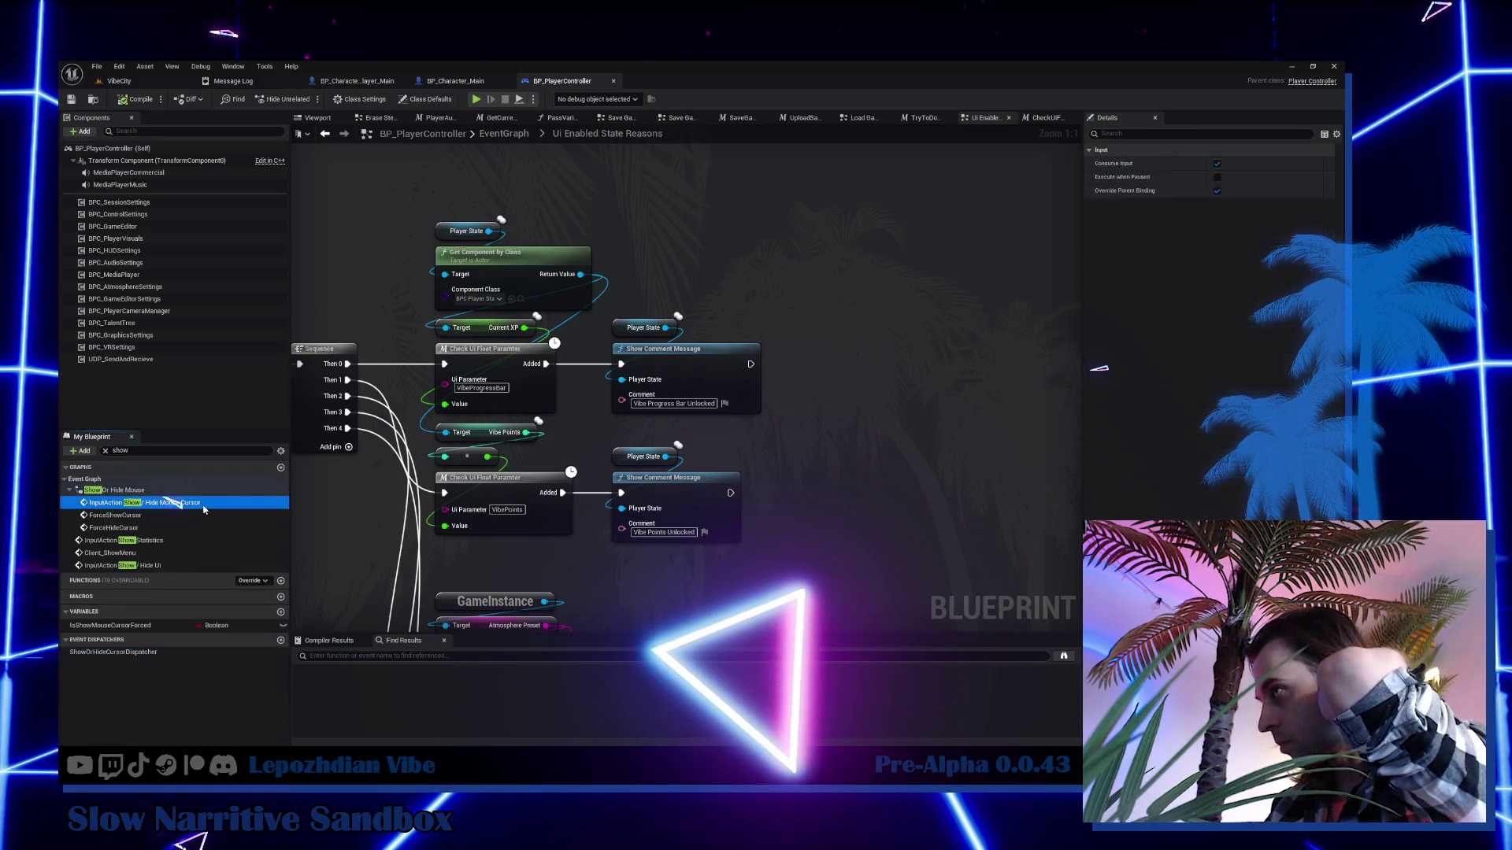
pyautogui.moveTo(736, 438)
pyautogui.mouseDown()
pyautogui.moveTo(598, 431)
pyautogui.moveTo(500, 321)
pyautogui.mouseUp()
pyautogui.scroll(-2, 474, 283)
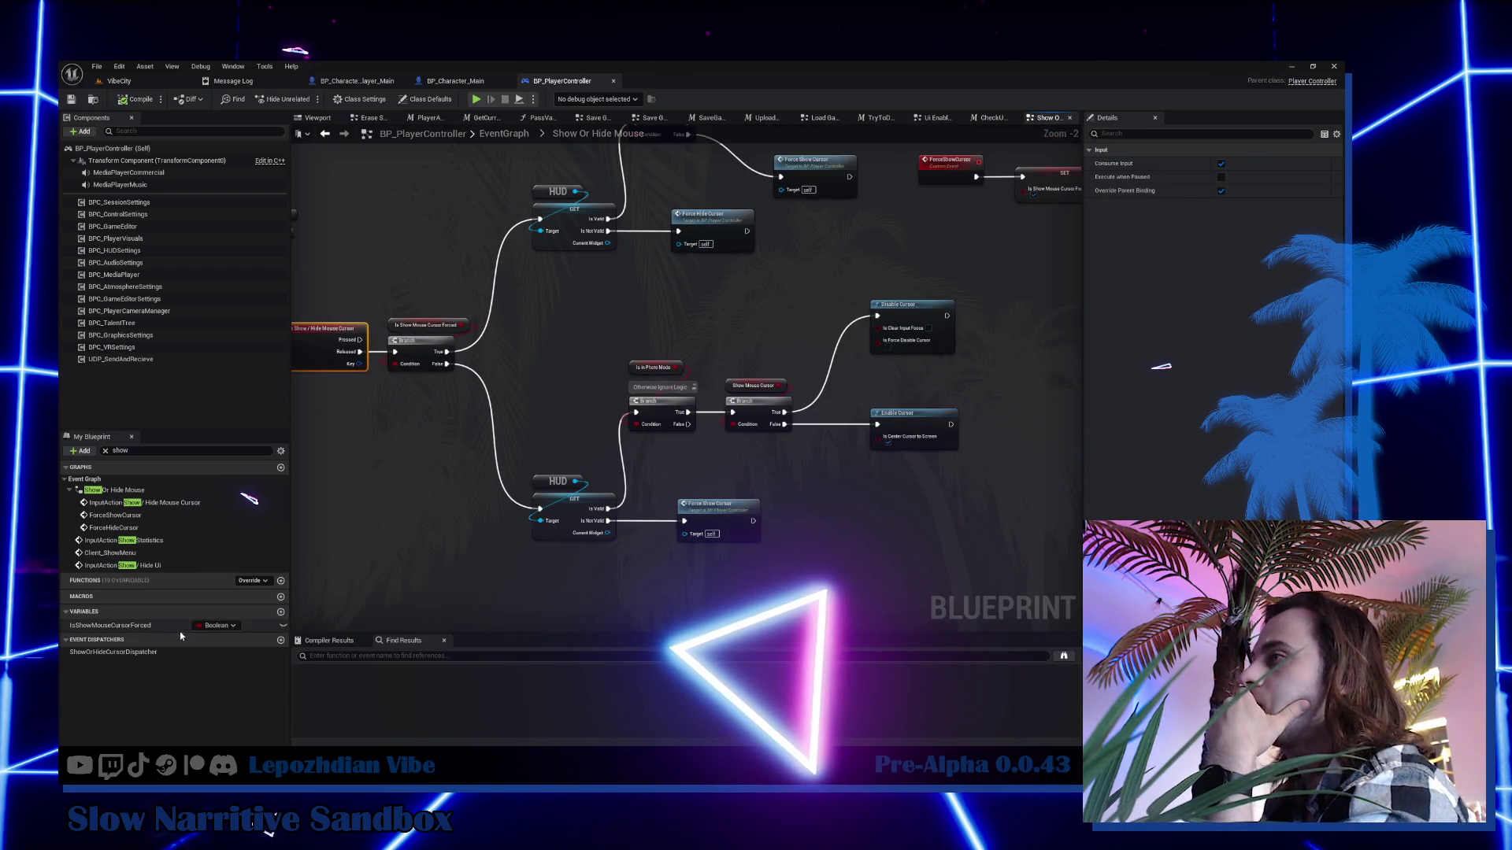
pyautogui.click(172, 565)
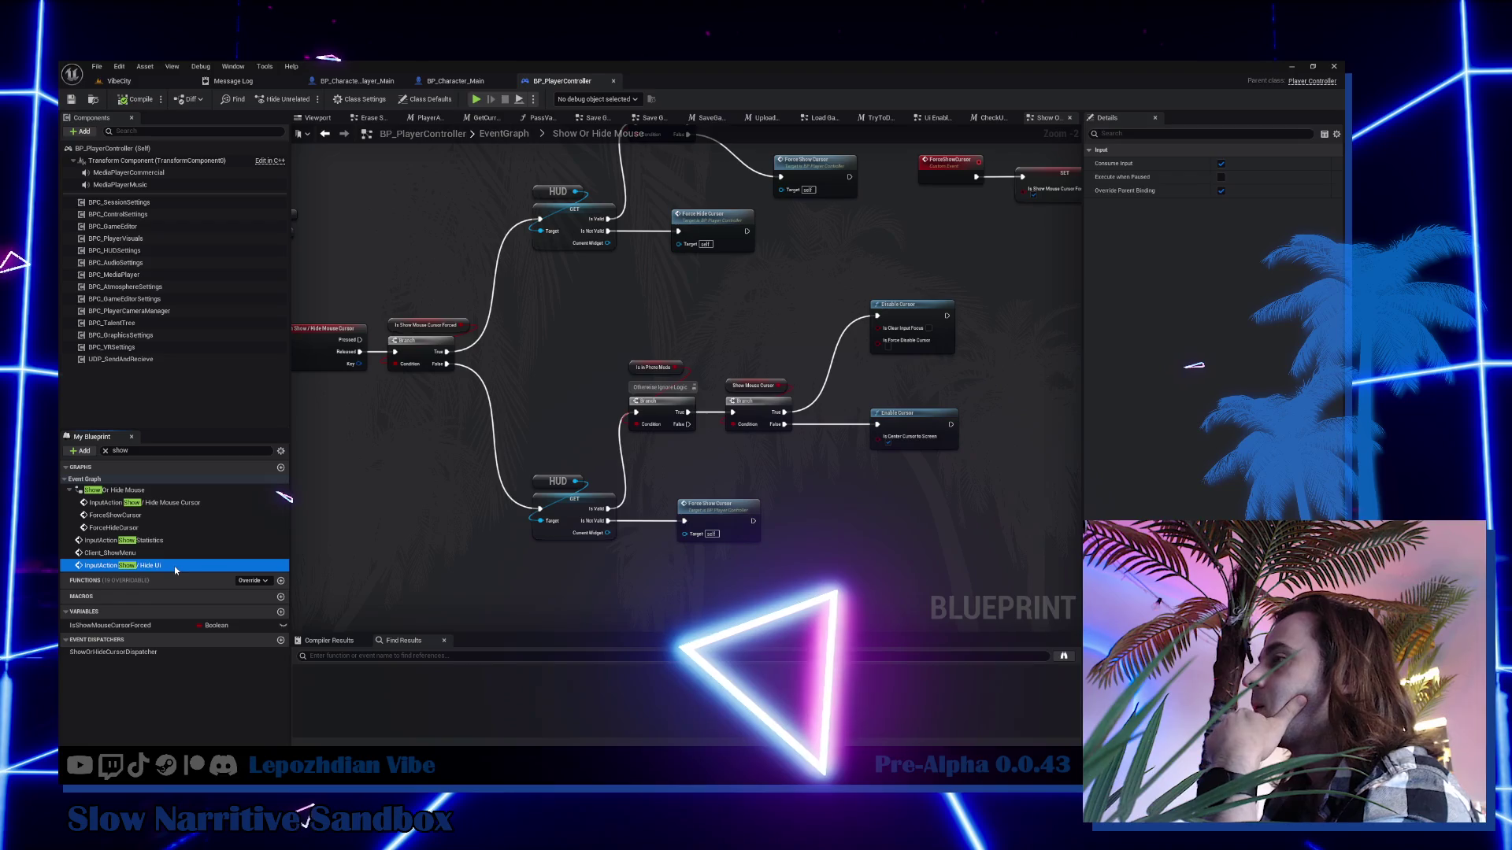
pyautogui.doubleClick(185, 566)
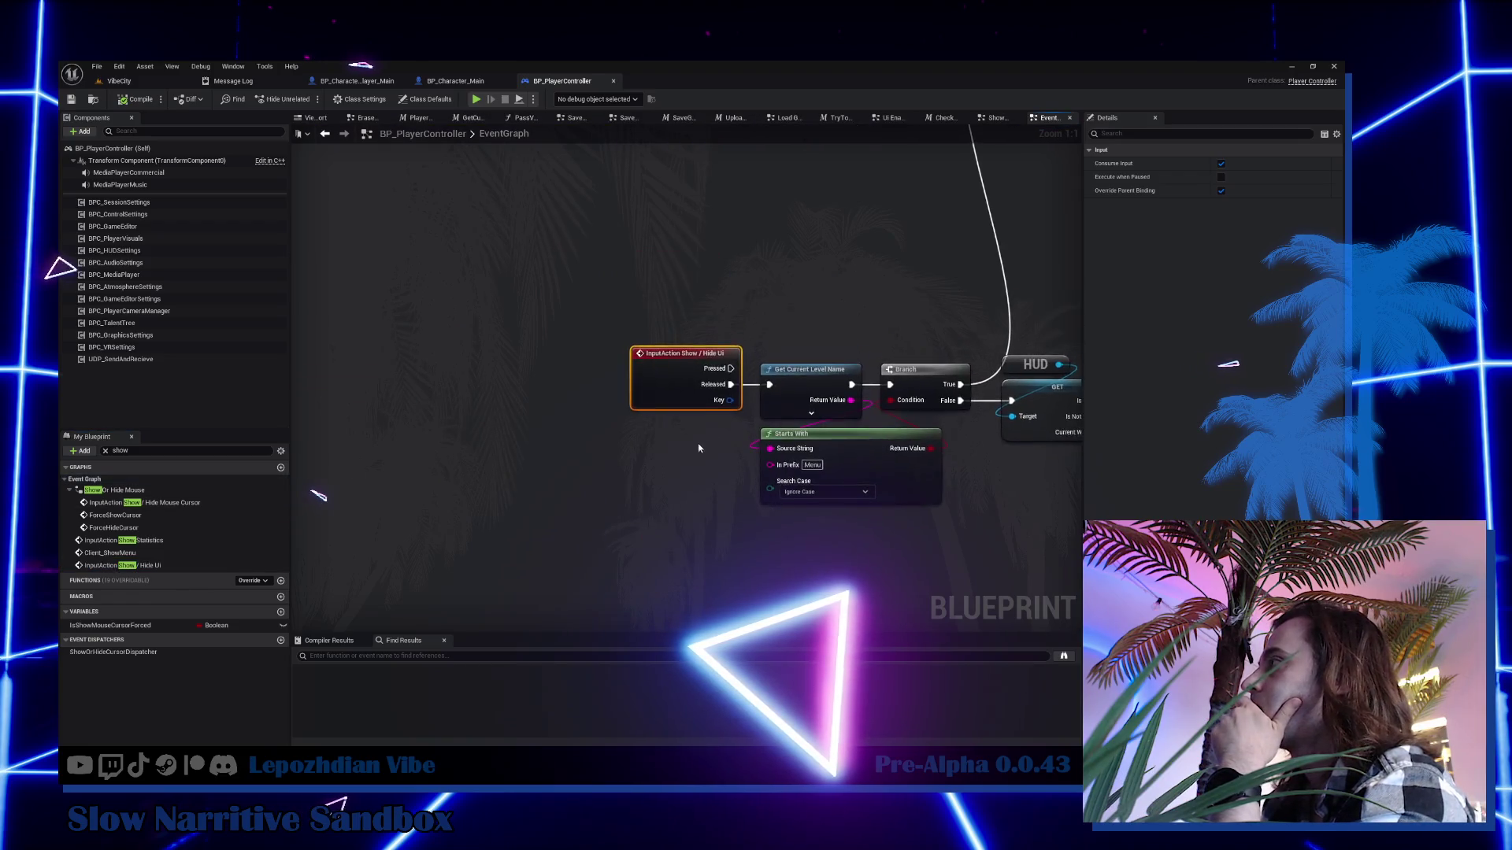
pyautogui.moveTo(339, 492)
pyautogui.mouseDown()
pyautogui.moveTo(323, 631)
pyautogui.moveTo(87, 667)
pyautogui.moveTo(218, 514)
pyautogui.moveTo(18, 540)
pyautogui.mouseUp()
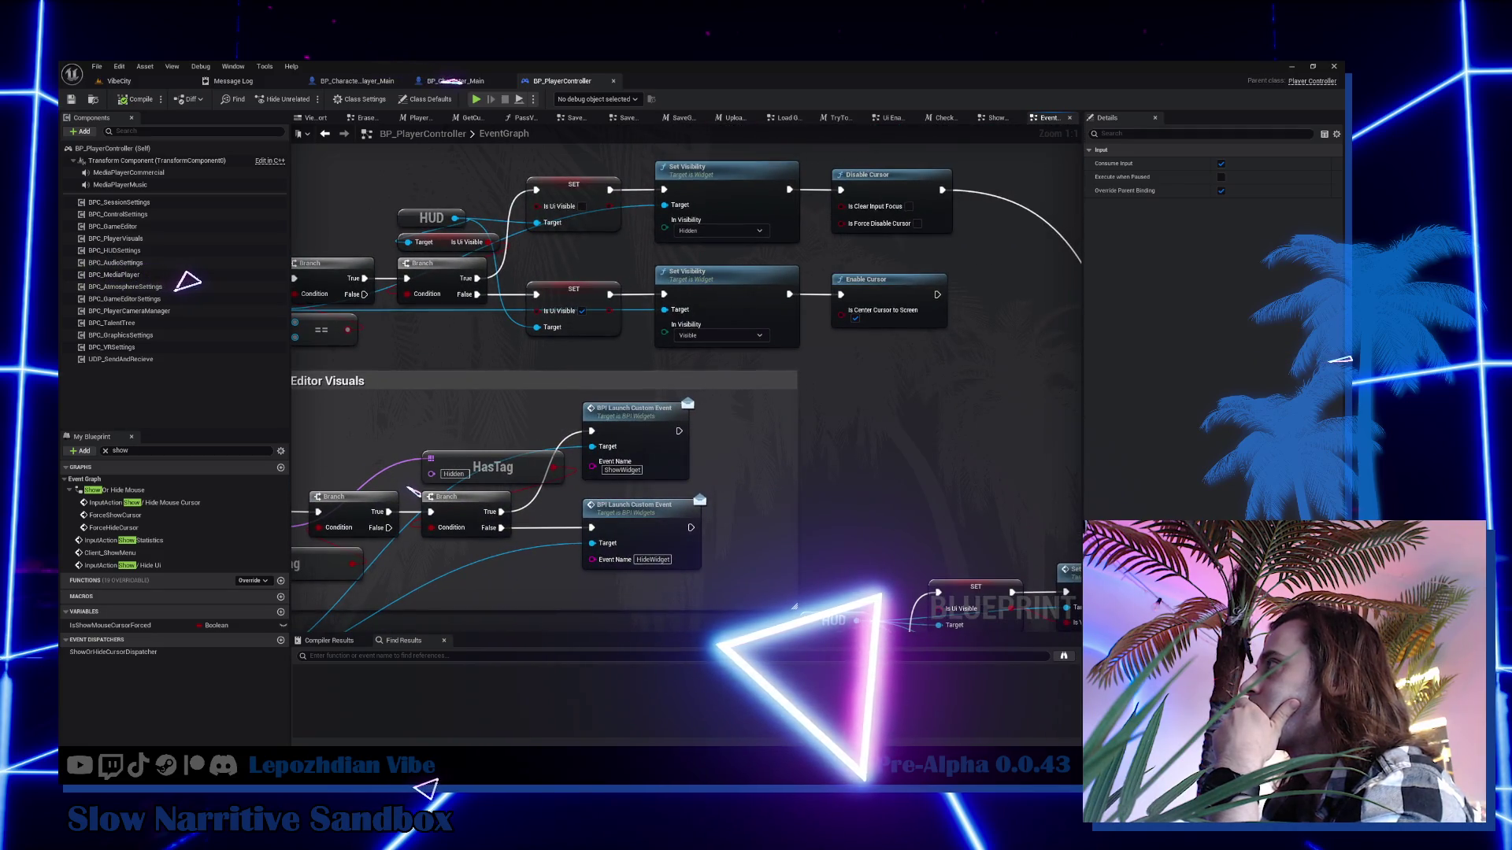
pyautogui.moveTo(15, 709)
pyautogui.mouseDown()
pyautogui.moveTo(389, 479)
pyautogui.moveTo(457, 468)
pyautogui.moveTo(412, 517)
pyautogui.moveTo(466, 490)
pyautogui.mouseUp()
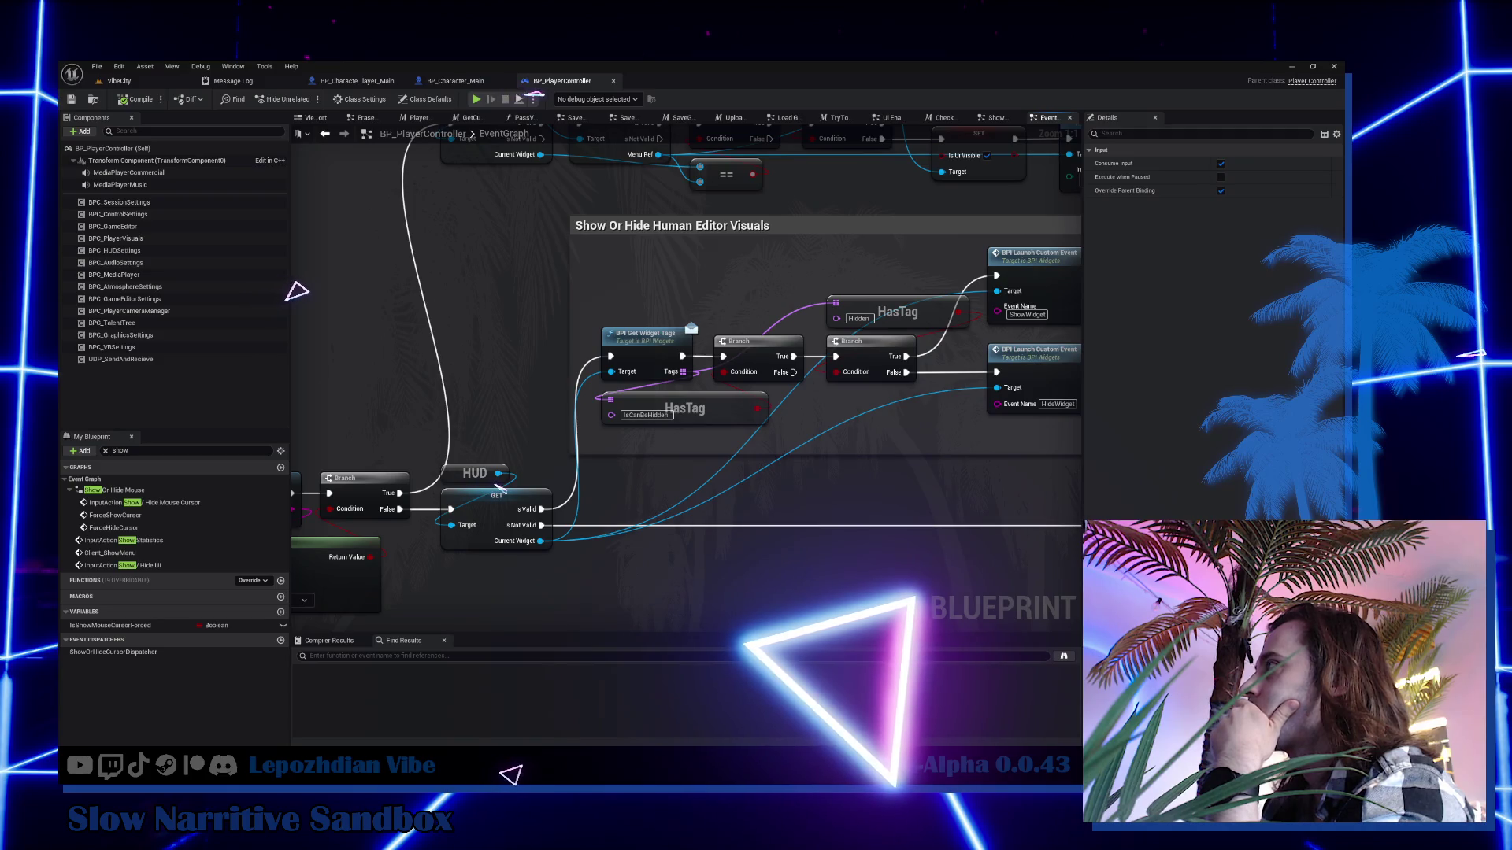
pyautogui.moveTo(502, 485)
pyautogui.mouseDown()
pyautogui.moveTo(444, 470)
pyautogui.moveTo(500, 482)
pyautogui.moveTo(492, 459)
pyautogui.mouseUp()
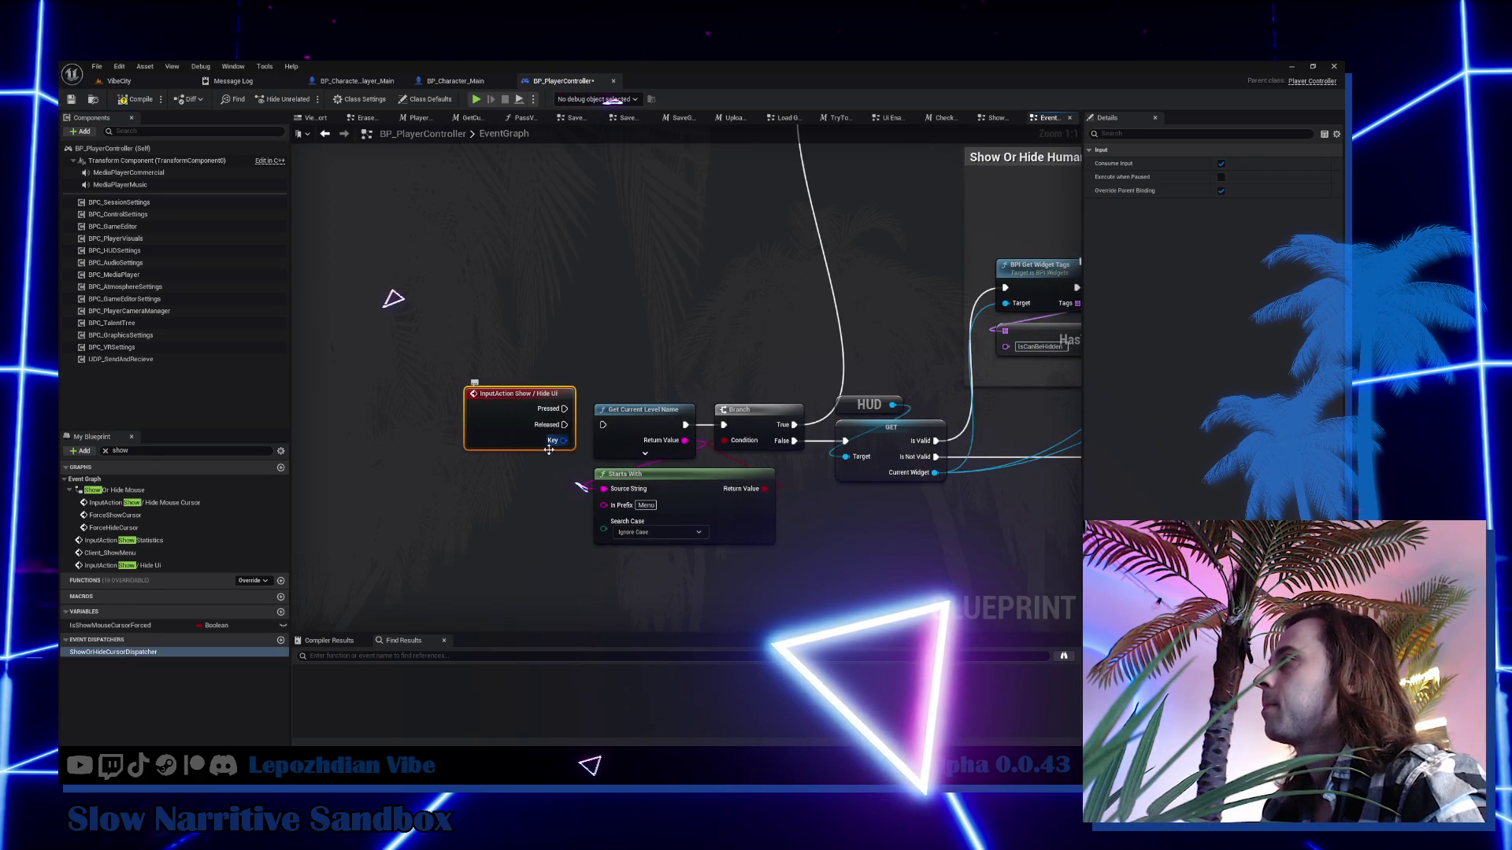
# Select the HUD toggle, Branch, SET and log-message nodes.
pyautogui.scroll(-3, 591, 441)
pyautogui.moveTo(628, 458); pyautogui.dragTo(472, 457)
pyautogui.moveTo(840, 318); pyautogui.dragTo(362, 411)
pyautogui.scroll(2, 663, 211)
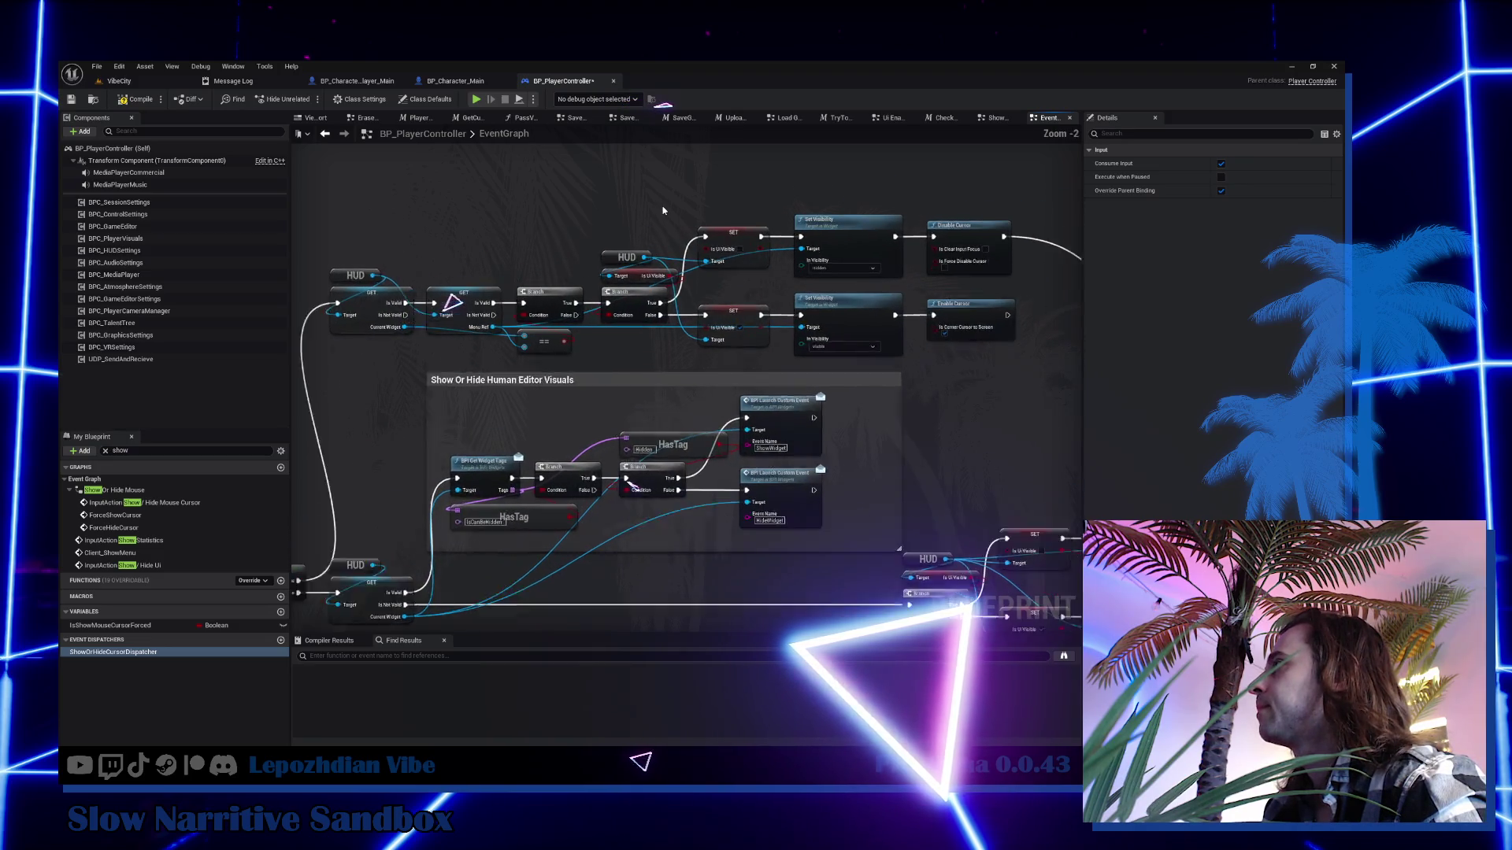
pyautogui.moveTo(635, 193)
pyautogui.mouseDown()
pyautogui.moveTo(713, 345)
pyautogui.moveTo(742, 344)
pyautogui.mouseUp()
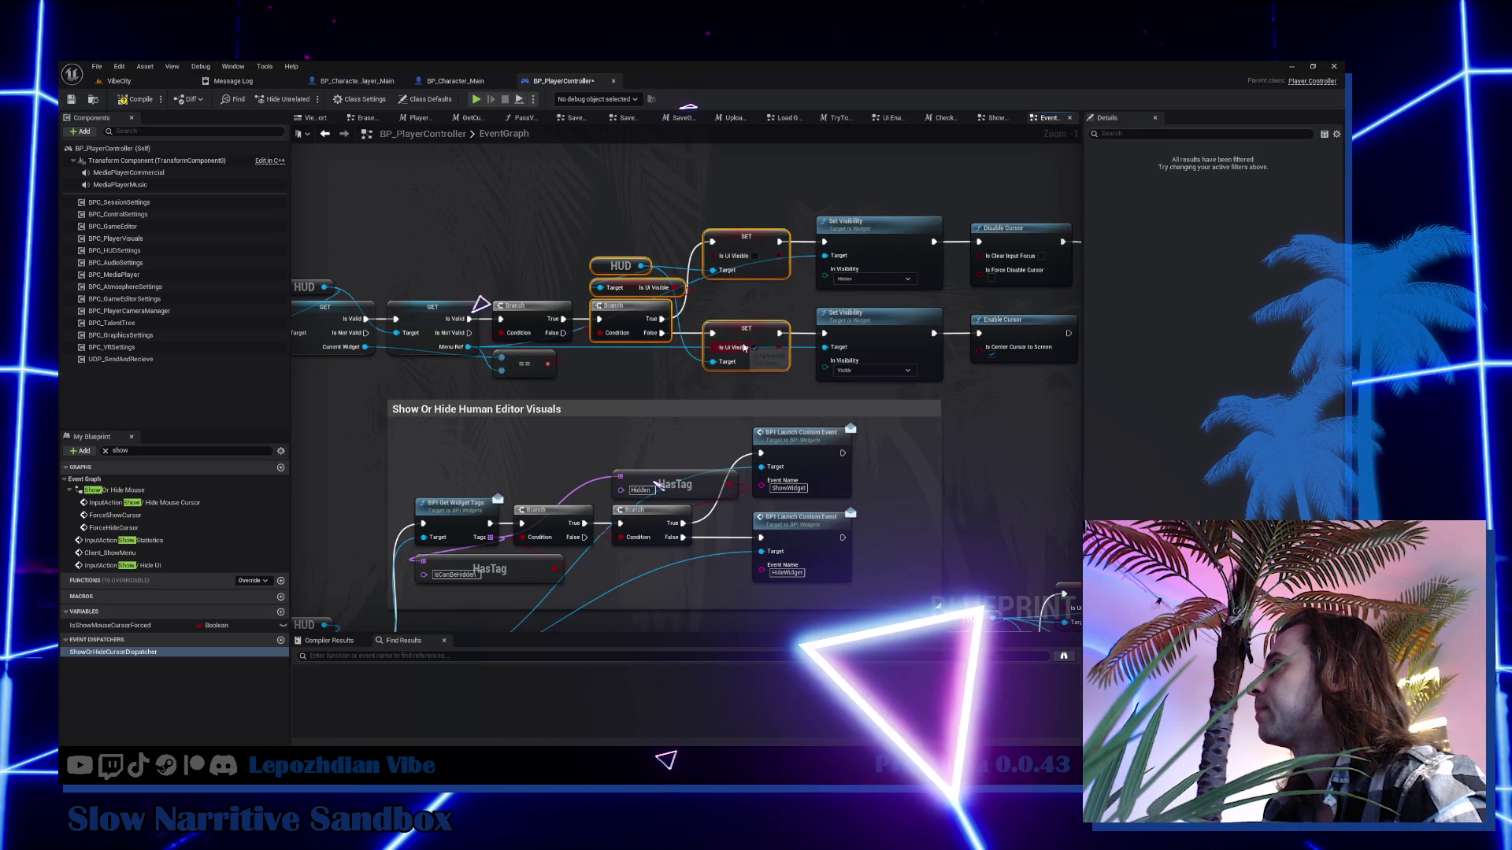
pyautogui.scroll(-1, 759, 337)
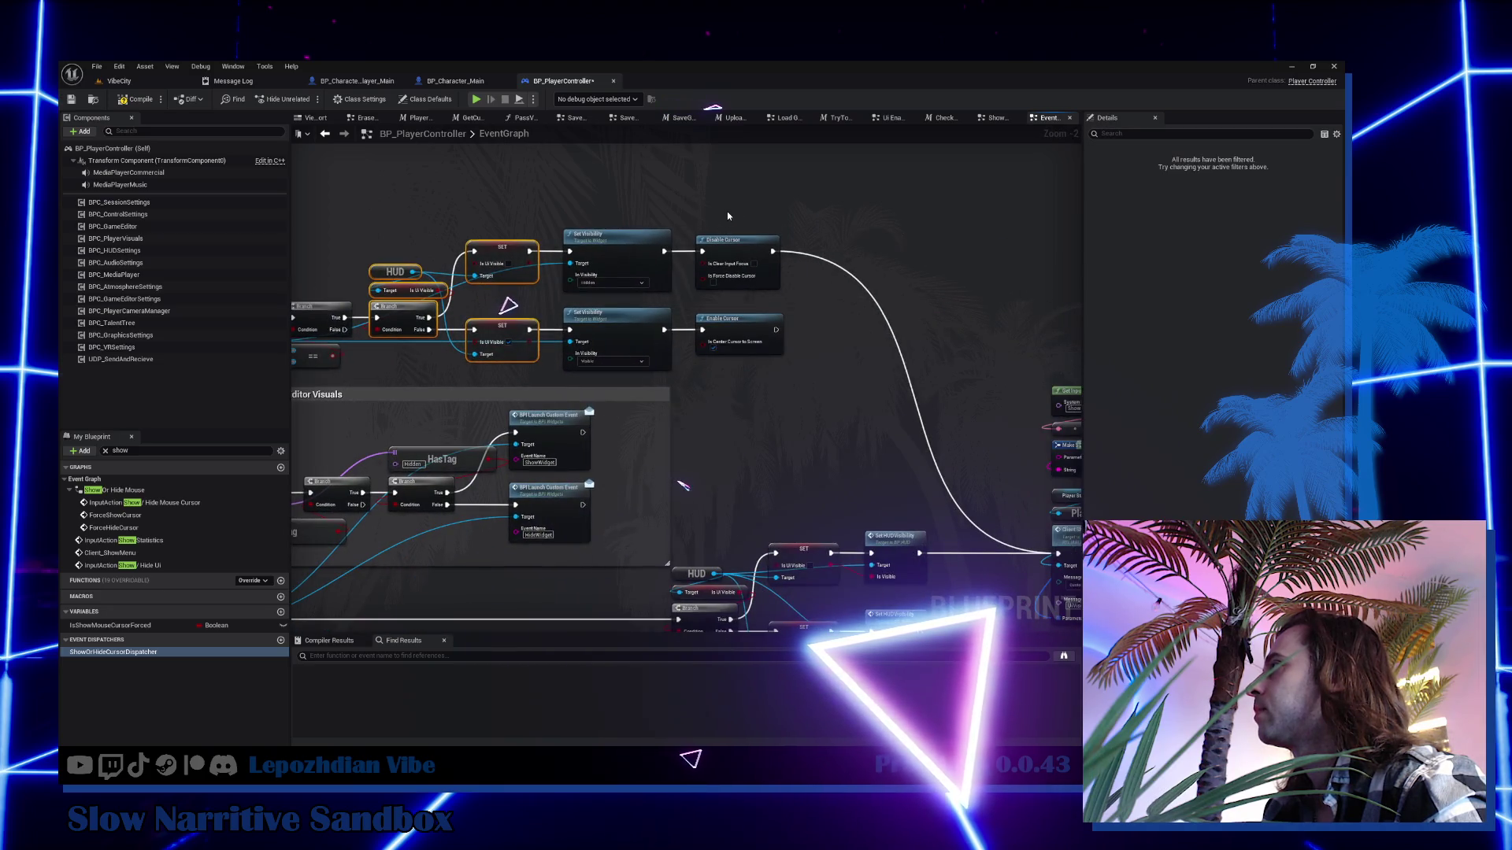
pyautogui.moveTo(797, 322)
pyautogui.mouseDown()
pyautogui.moveTo(719, 248)
pyautogui.moveTo(709, 182)
pyautogui.mouseUp()
pyautogui.moveTo(584, 335)
pyautogui.mouseDown()
pyautogui.moveTo(712, 449)
pyautogui.moveTo(823, 504)
pyautogui.mouseUp()
pyautogui.moveTo(883, 204)
pyautogui.mouseDown()
pyautogui.moveTo(1047, 452)
pyautogui.moveTo(959, 466)
pyautogui.mouseUp()
pyautogui.scroll(-2, 863, 468)
pyautogui.moveTo(639, 284); pyautogui.dragTo(747, 368)
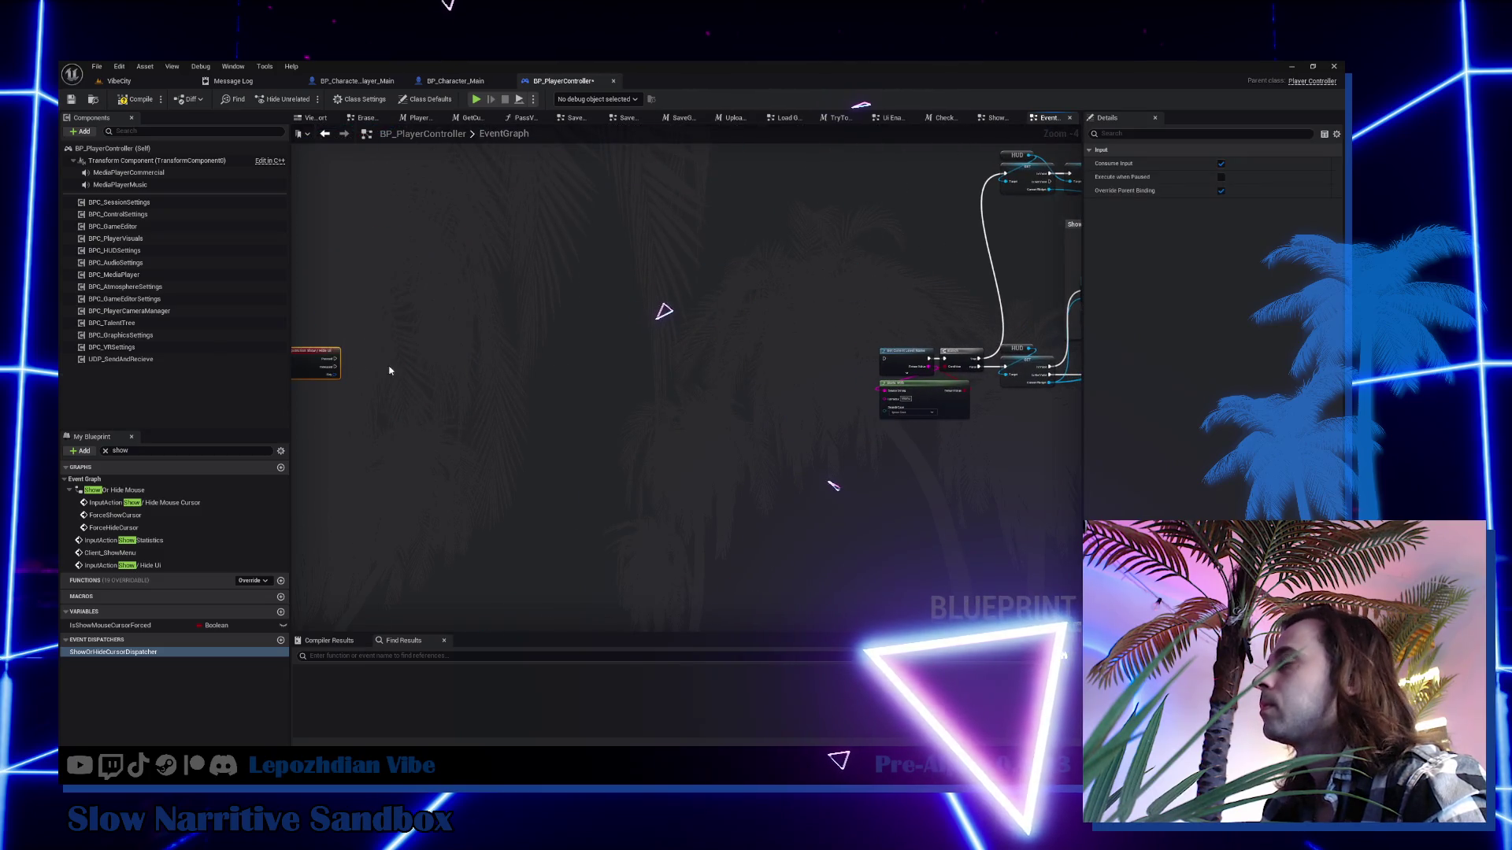
# Move the nodes beside the Show / Hide Ui event and wire Pressed into the Branch.
pyautogui.press('Delete')
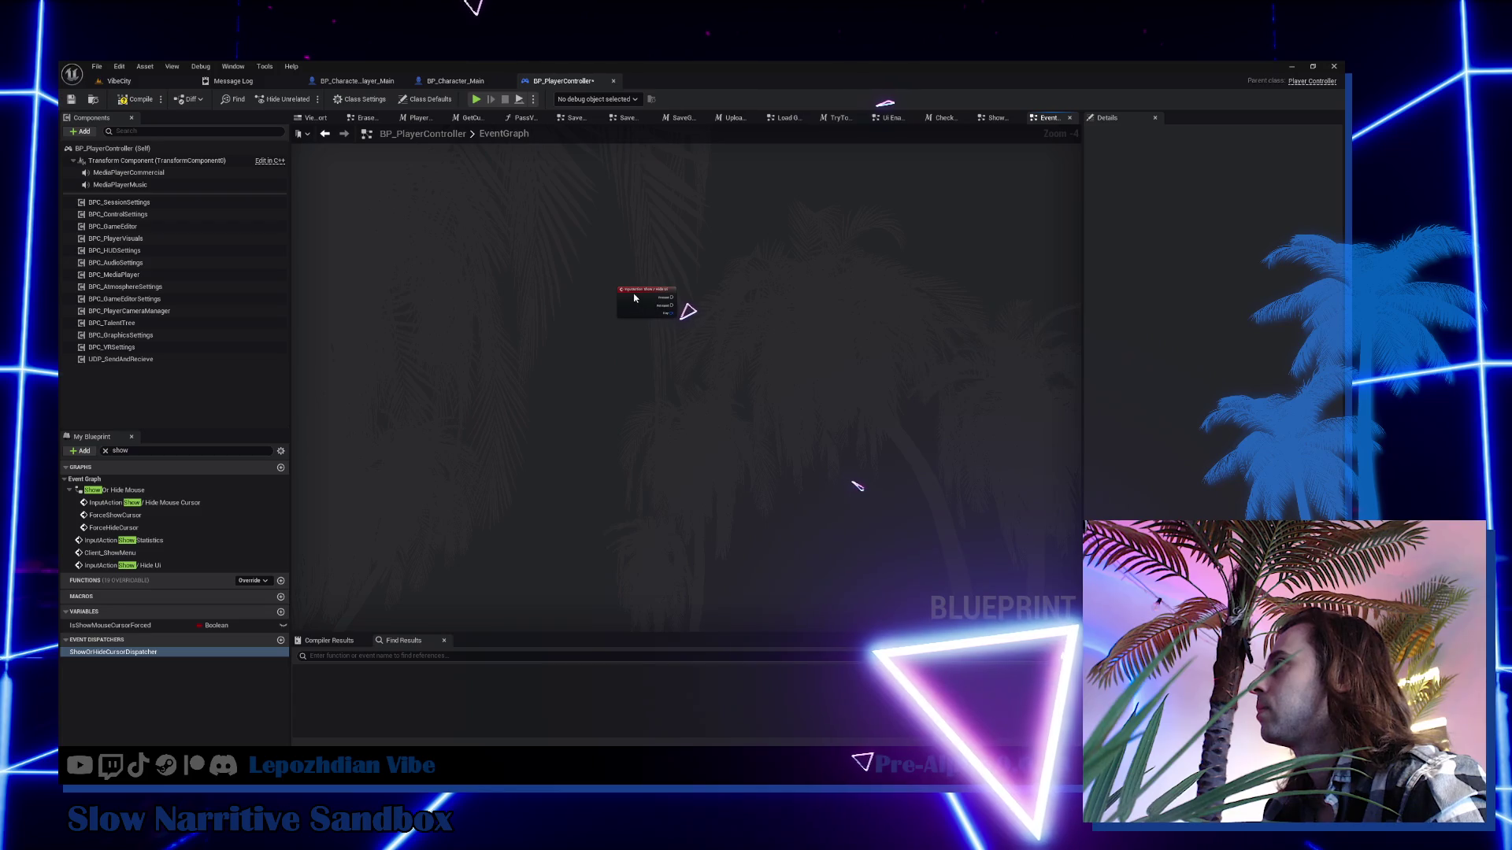
pyautogui.hotkey('ctrl', 'v')
pyautogui.moveTo(638, 303)
pyautogui.mouseDown()
pyautogui.moveTo(614, 307)
pyautogui.moveTo(527, 397)
pyautogui.mouseUp()
pyautogui.scroll(3, 653, 456)
pyautogui.moveTo(640, 461); pyautogui.dragTo(466, 348)
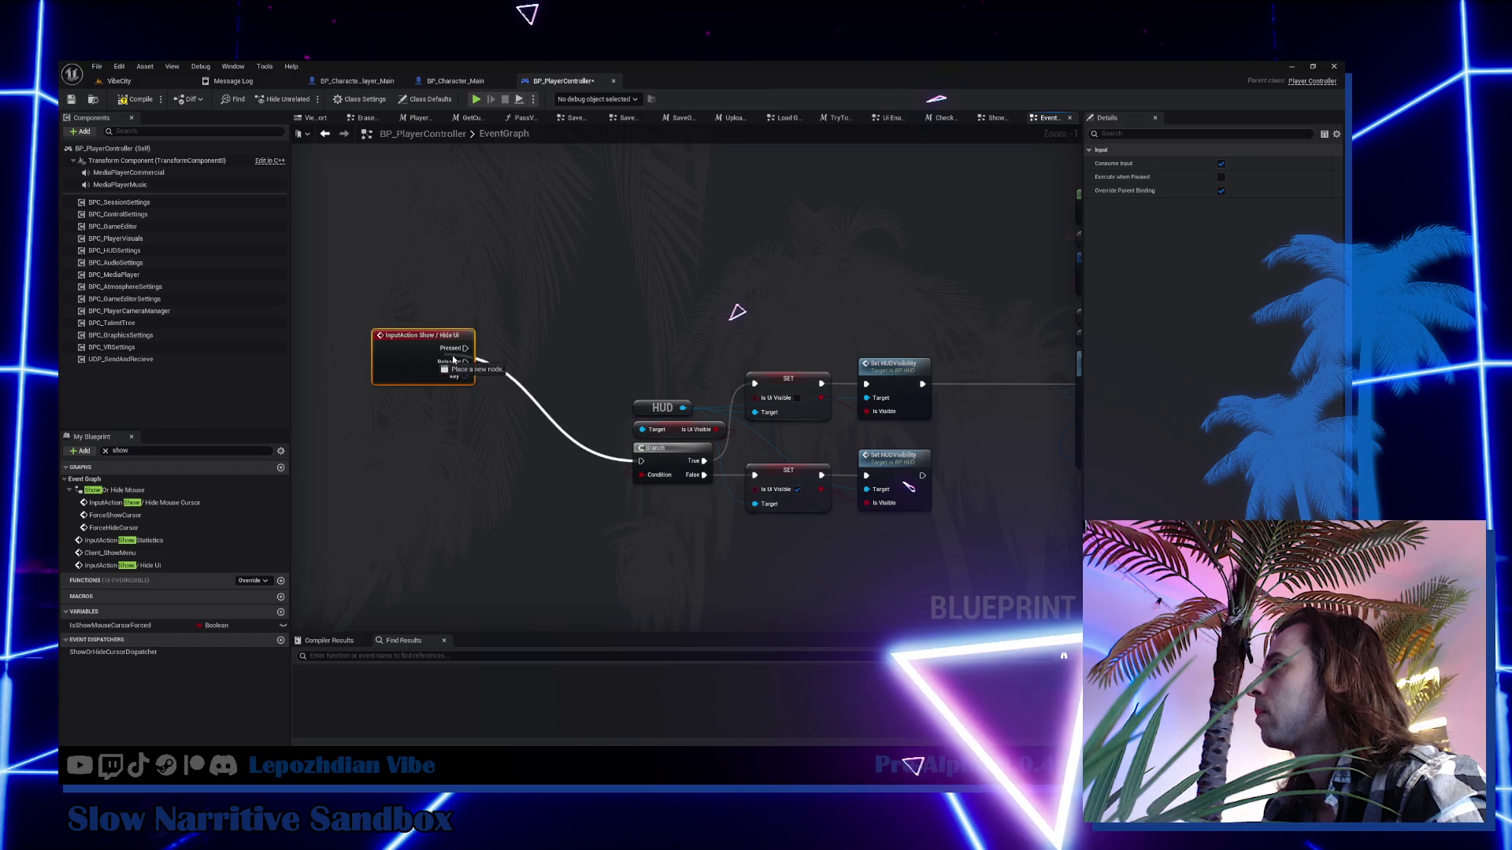
# Stack Get Input Name Action Key, reroute, Make ST Game Editor Strings and Make Array in a column.
pyautogui.moveTo(763, 296); pyautogui.dragTo(617, 298)
pyautogui.scroll(-2, 573, 279)
pyautogui.moveTo(516, 210)
pyautogui.mouseDown()
pyautogui.moveTo(948, 483)
pyautogui.moveTo(933, 472)
pyautogui.mouseUp()
pyautogui.click(870, 250)
pyautogui.scroll(4, 874, 252)
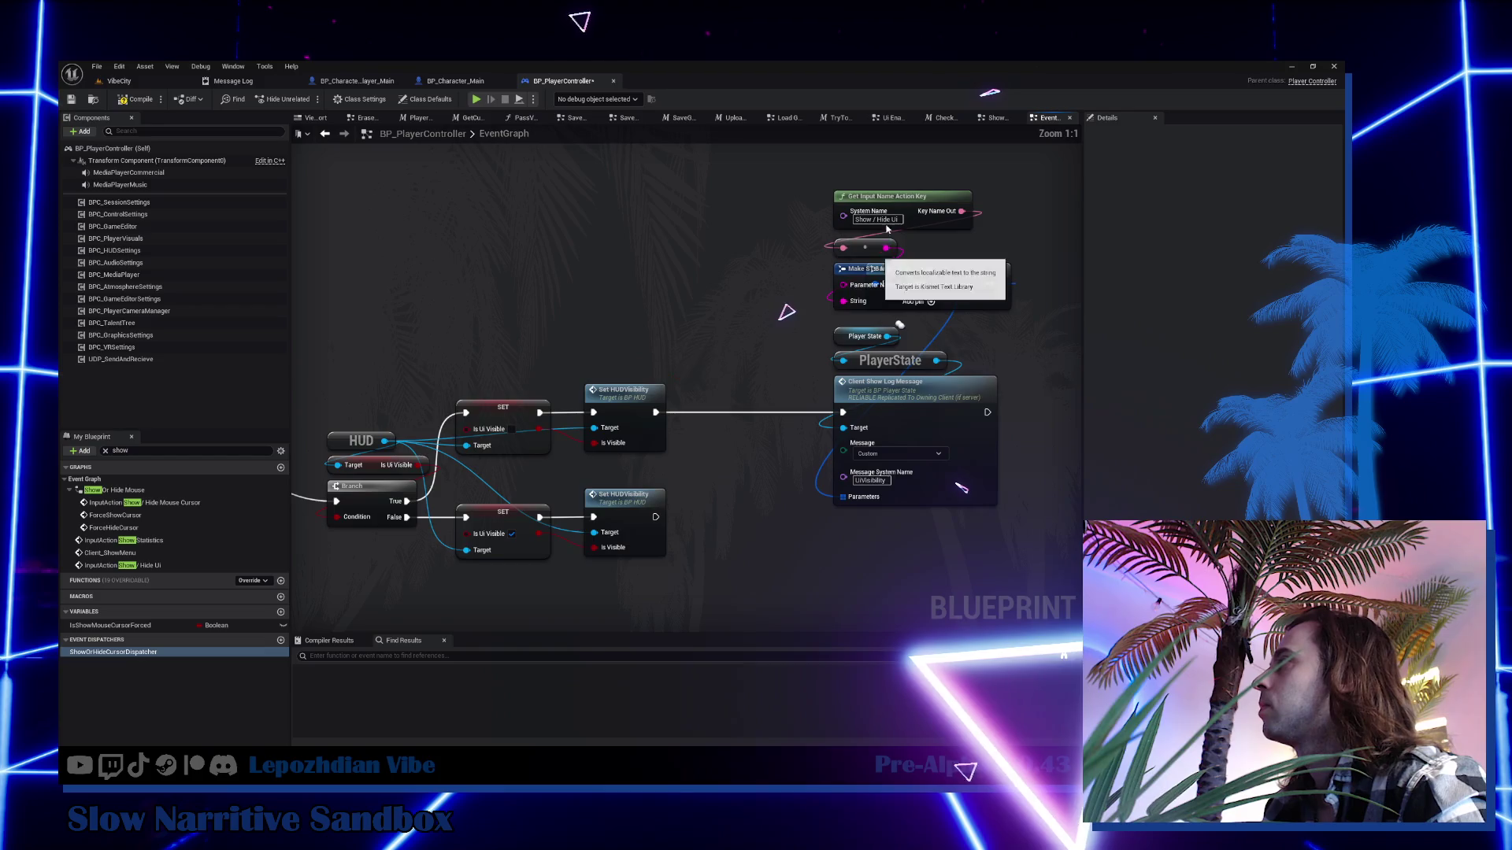
pyautogui.moveTo(868, 245); pyautogui.dragTo(786, 204)
pyautogui.moveTo(970, 290)
pyautogui.mouseDown()
pyautogui.moveTo(1003, 204)
pyautogui.moveTo(721, 226)
pyautogui.mouseUp()
pyautogui.moveTo(607, 300); pyautogui.dragTo(807, 425)
pyautogui.moveTo(669, 386)
pyautogui.mouseDown()
pyautogui.moveTo(803, 351)
pyautogui.moveTo(780, 370)
pyautogui.mouseUp()
pyautogui.moveTo(729, 241)
pyautogui.mouseDown()
pyautogui.moveTo(783, 439)
pyautogui.moveTo(744, 441)
pyautogui.mouseUp()
pyautogui.moveTo(591, 419); pyautogui.dragTo(618, 374)
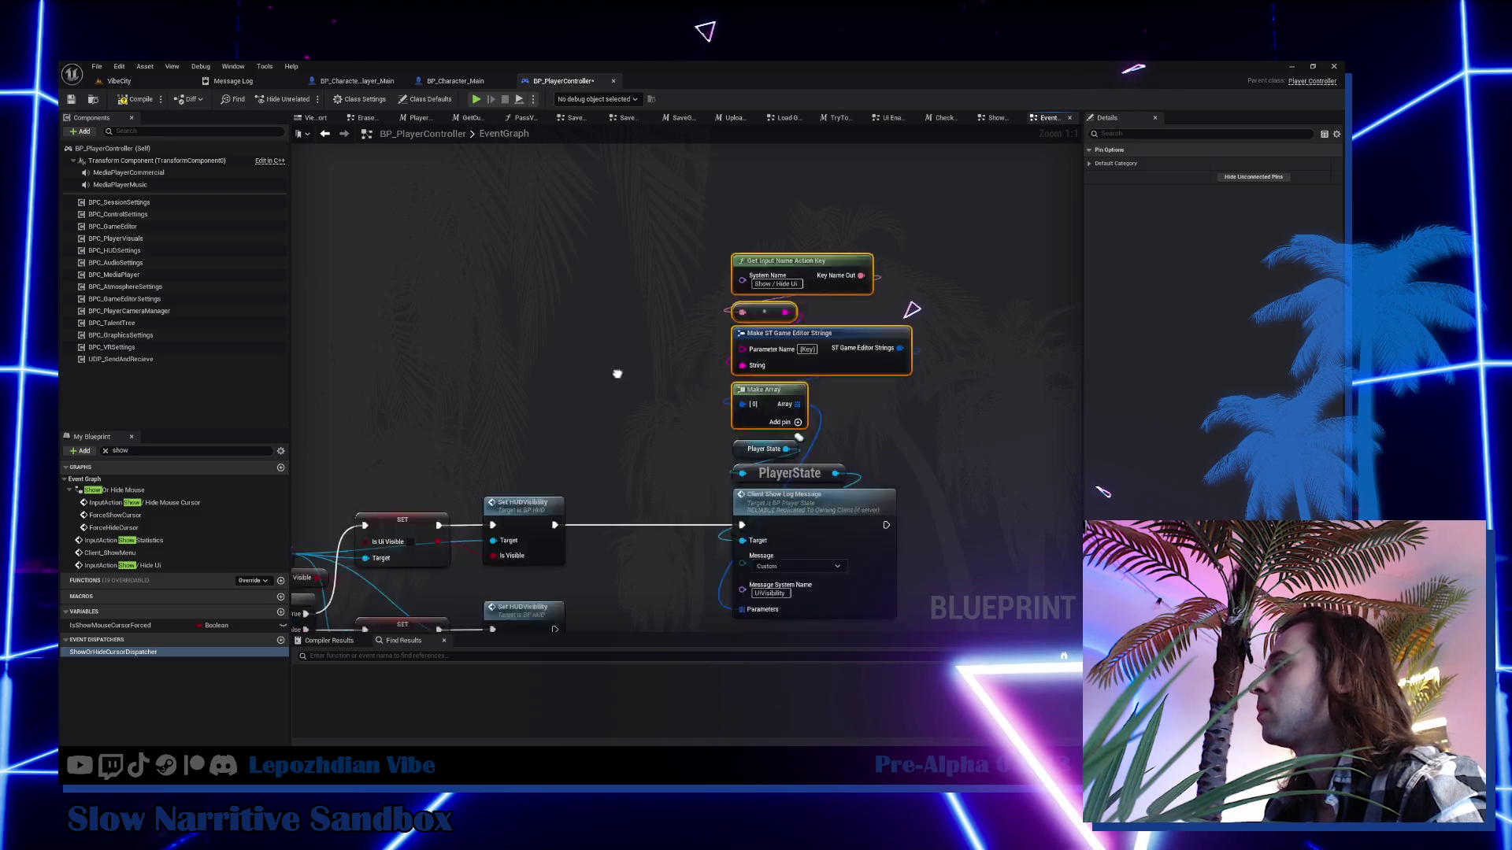
# Move the input event and HUD toggle nodes closer to the log-message stack.
pyautogui.scroll(-3, 617, 374)
pyautogui.moveTo(477, 268); pyautogui.dragTo(926, 575)
pyautogui.moveTo(521, 519); pyautogui.dragTo(423, 443)
pyautogui.click(463, 512)
pyautogui.rightClick(463, 512)
# Add Get All Widgets Of Class (User Widget, Top Level Only off) feeding a For Each Loop.
pyautogui.write('get all w')
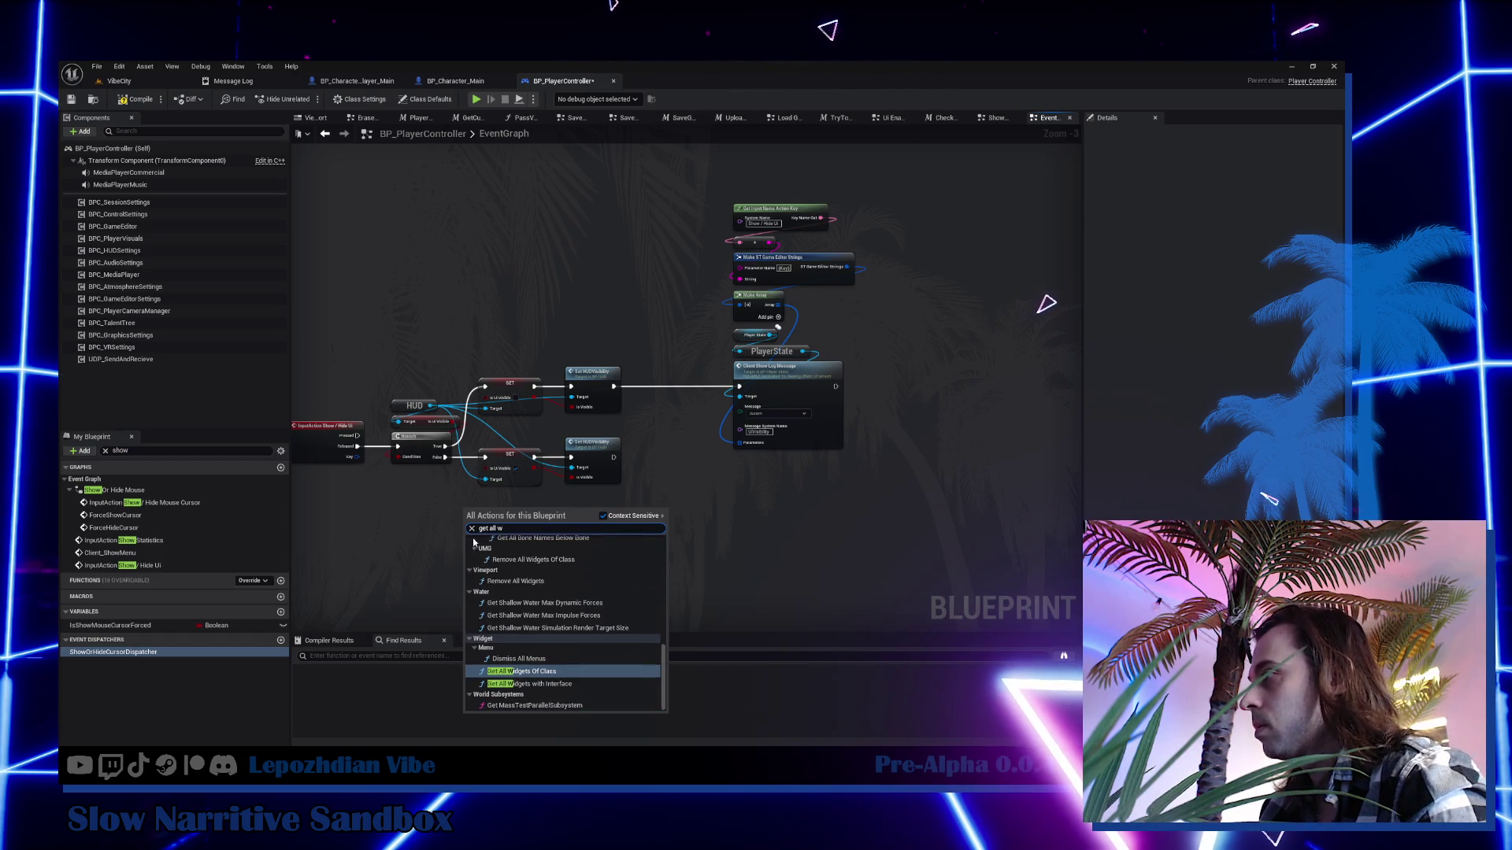
pyautogui.press('Return')
pyautogui.scroll(2, 483, 533)
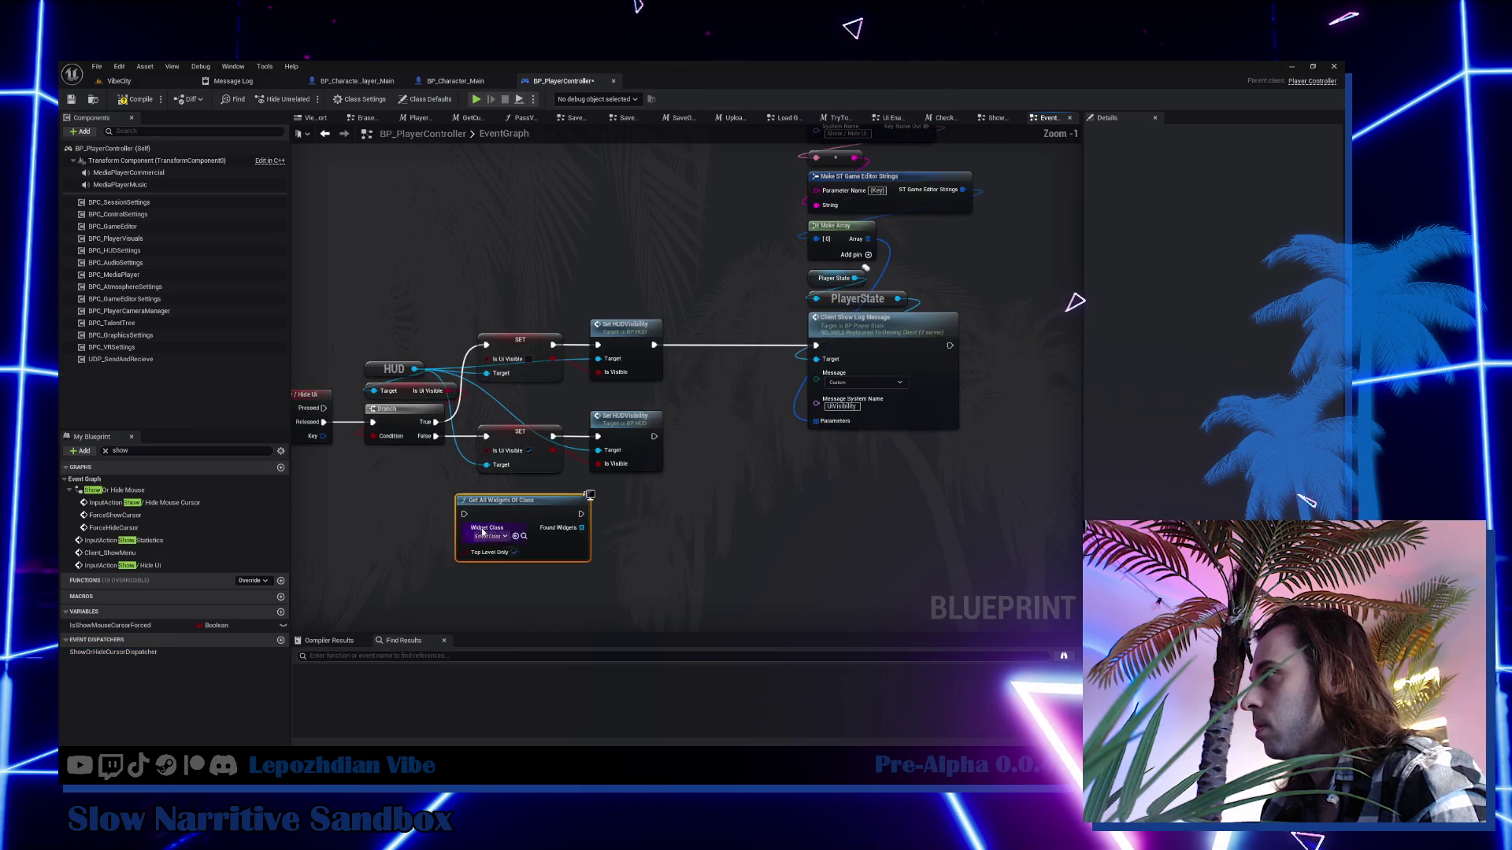
pyautogui.click(492, 537)
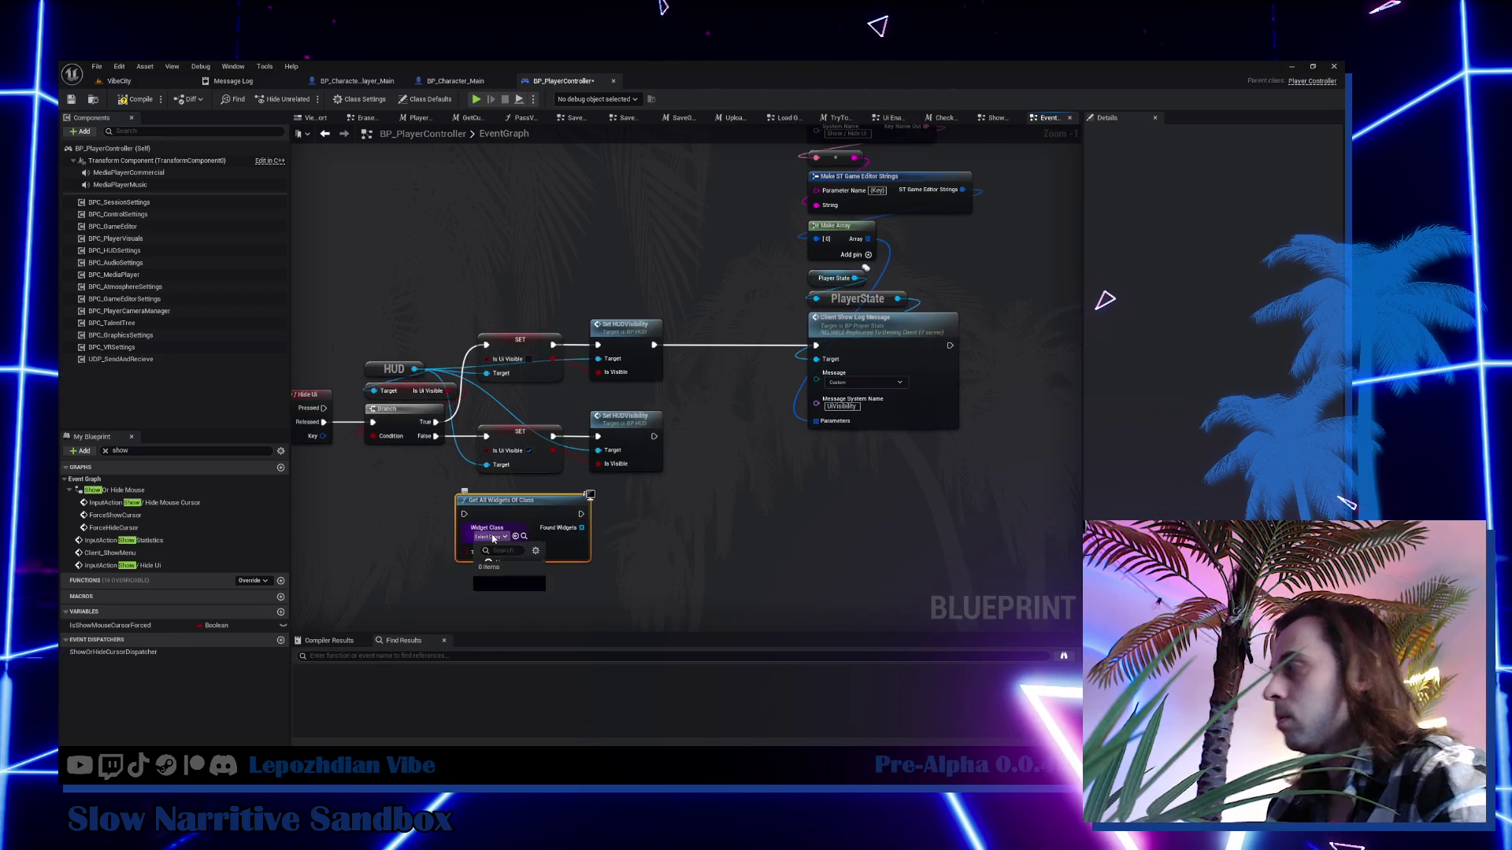
pyautogui.write('user')
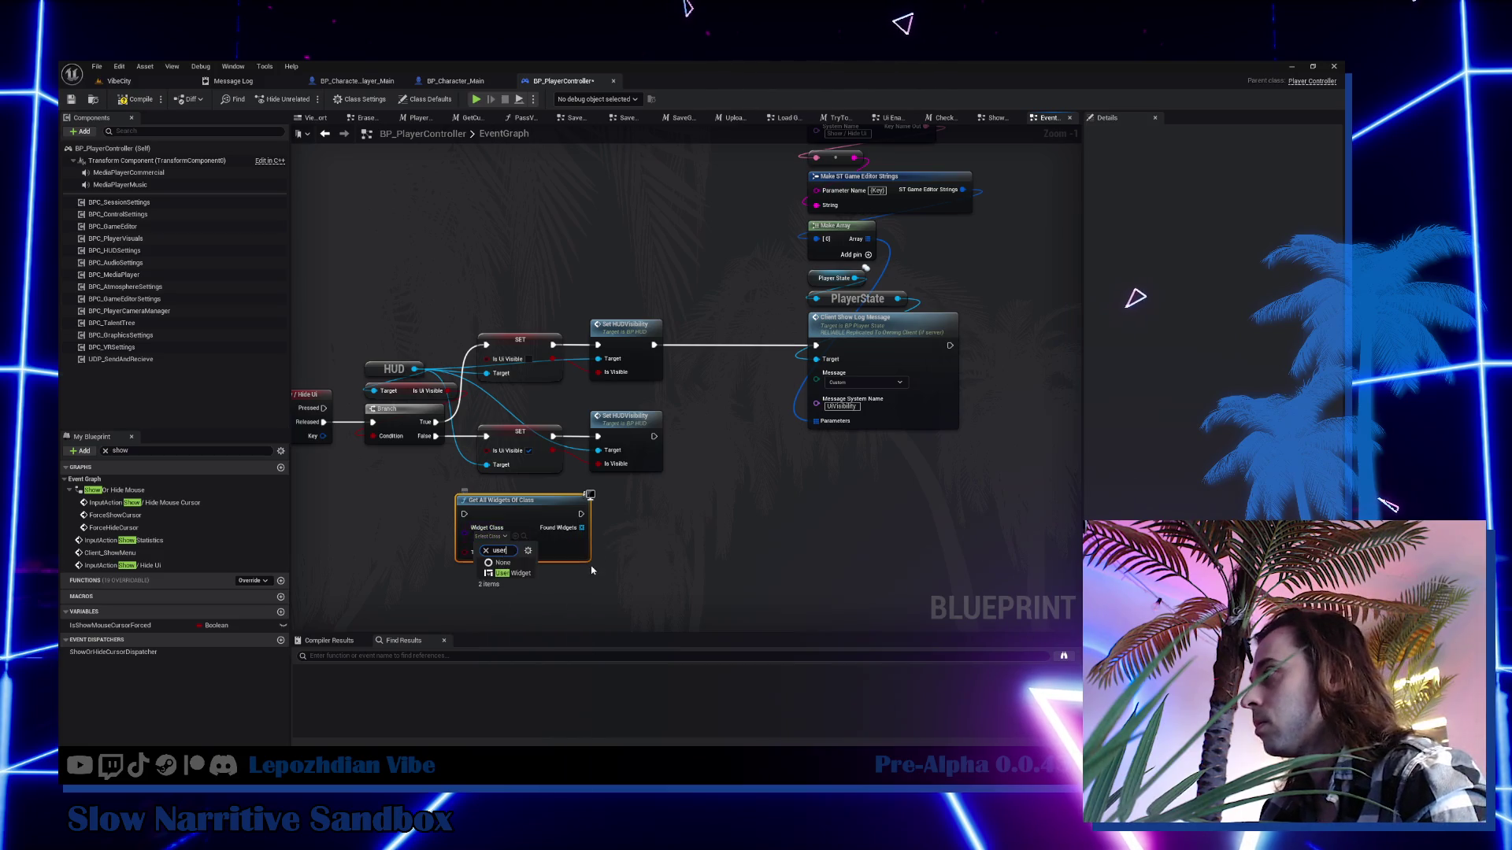
pyautogui.click(526, 576)
pyautogui.moveTo(533, 512); pyautogui.dragTo(448, 526)
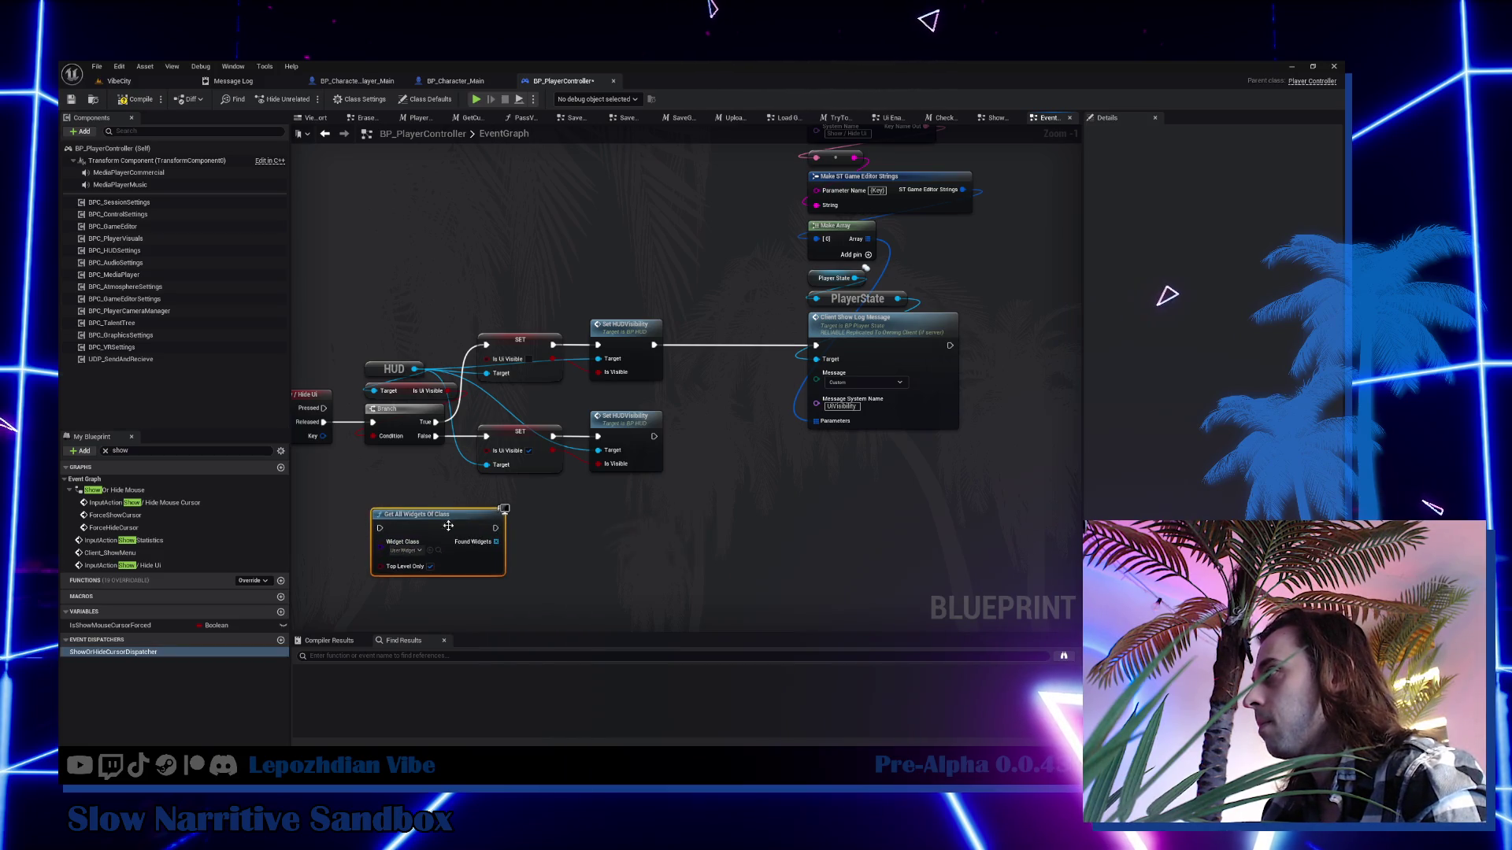
pyautogui.moveTo(548, 531)
pyautogui.mouseDown()
pyautogui.moveTo(578, 481)
pyautogui.moveTo(561, 498)
pyautogui.mouseUp()
pyautogui.click(543, 469)
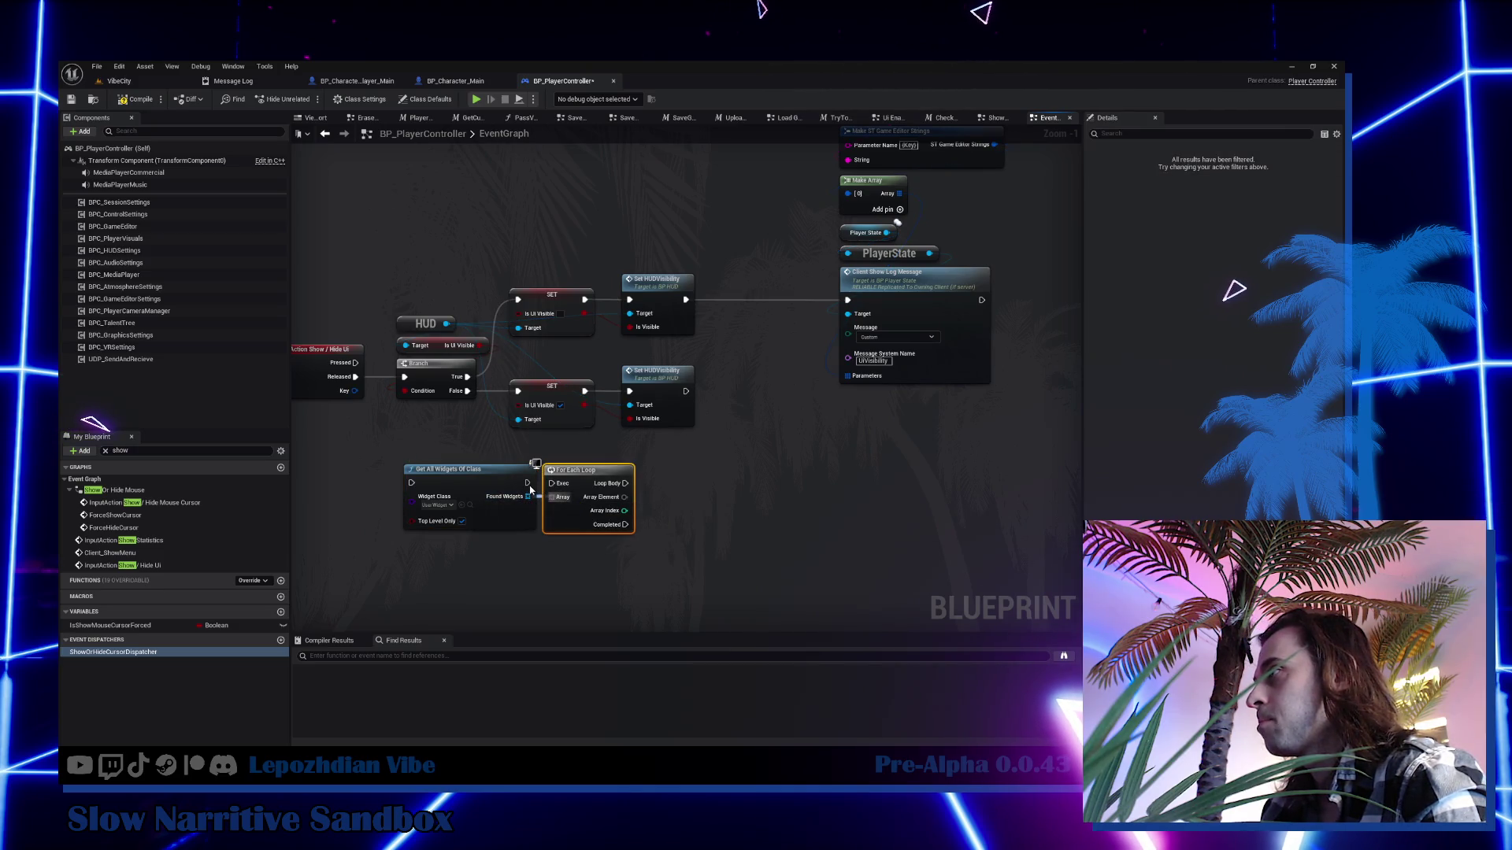
pyautogui.moveTo(527, 483); pyautogui.dragTo(590, 470)
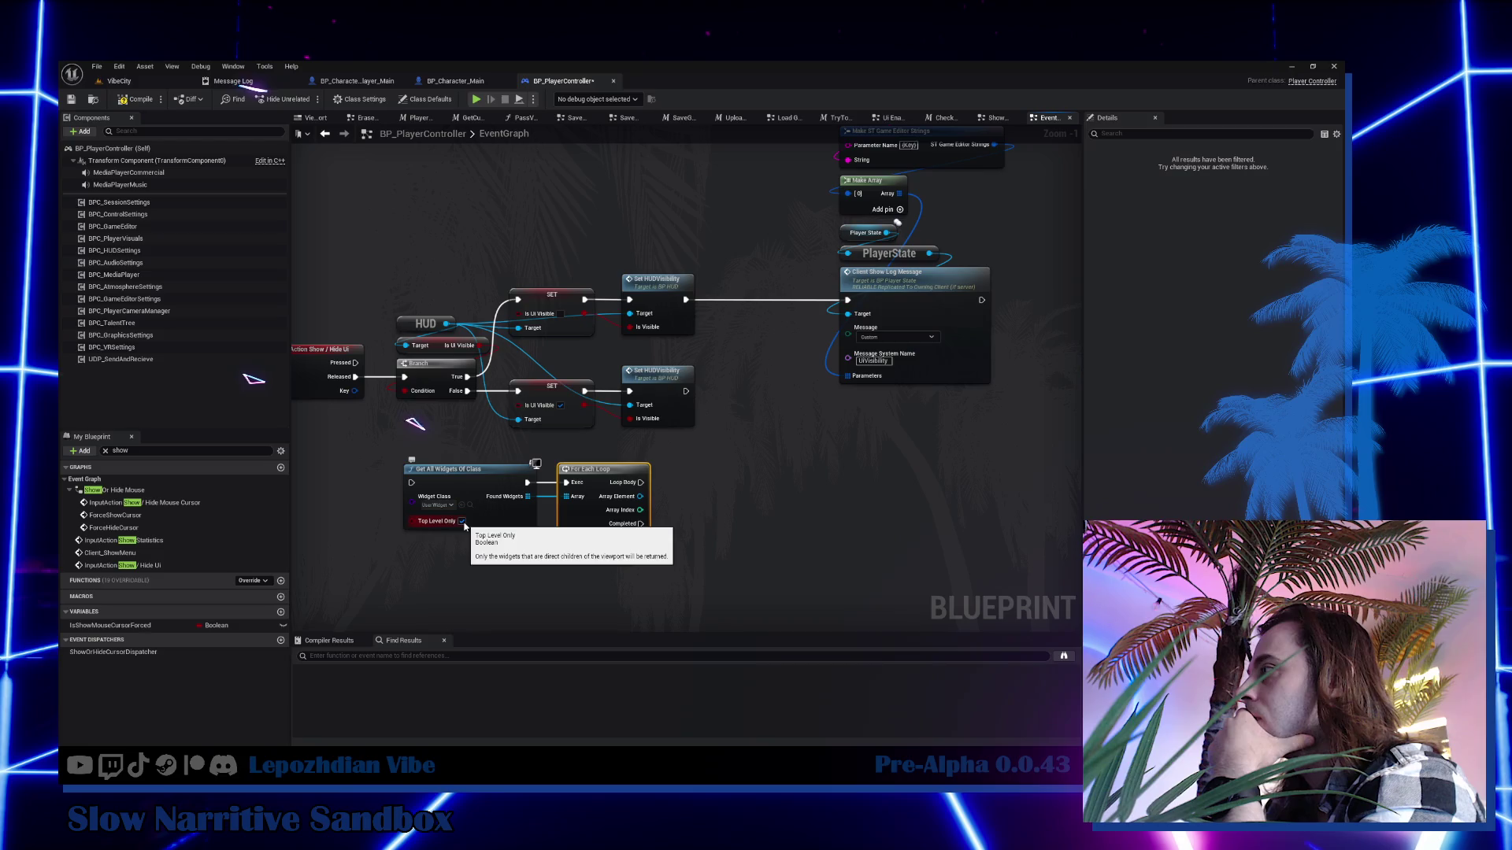
pyautogui.click(463, 523)
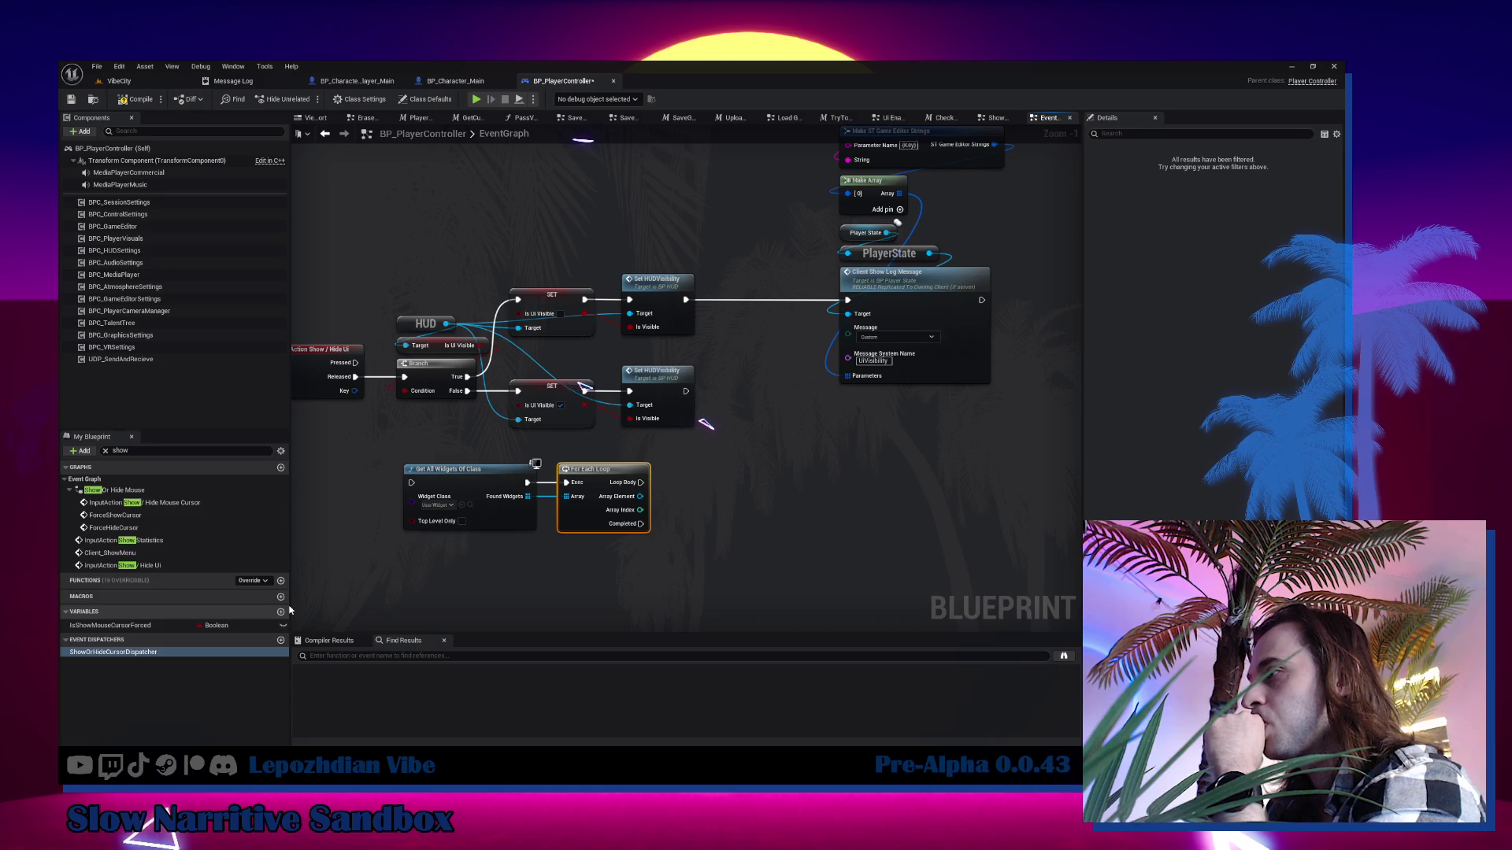
# Get each Array Element's Visibility, compare it with an Equal (Enum) node, and add an OR node.
pyautogui.moveTo(640, 496); pyautogui.dragTo(698, 496)
pyautogui.write('get v')
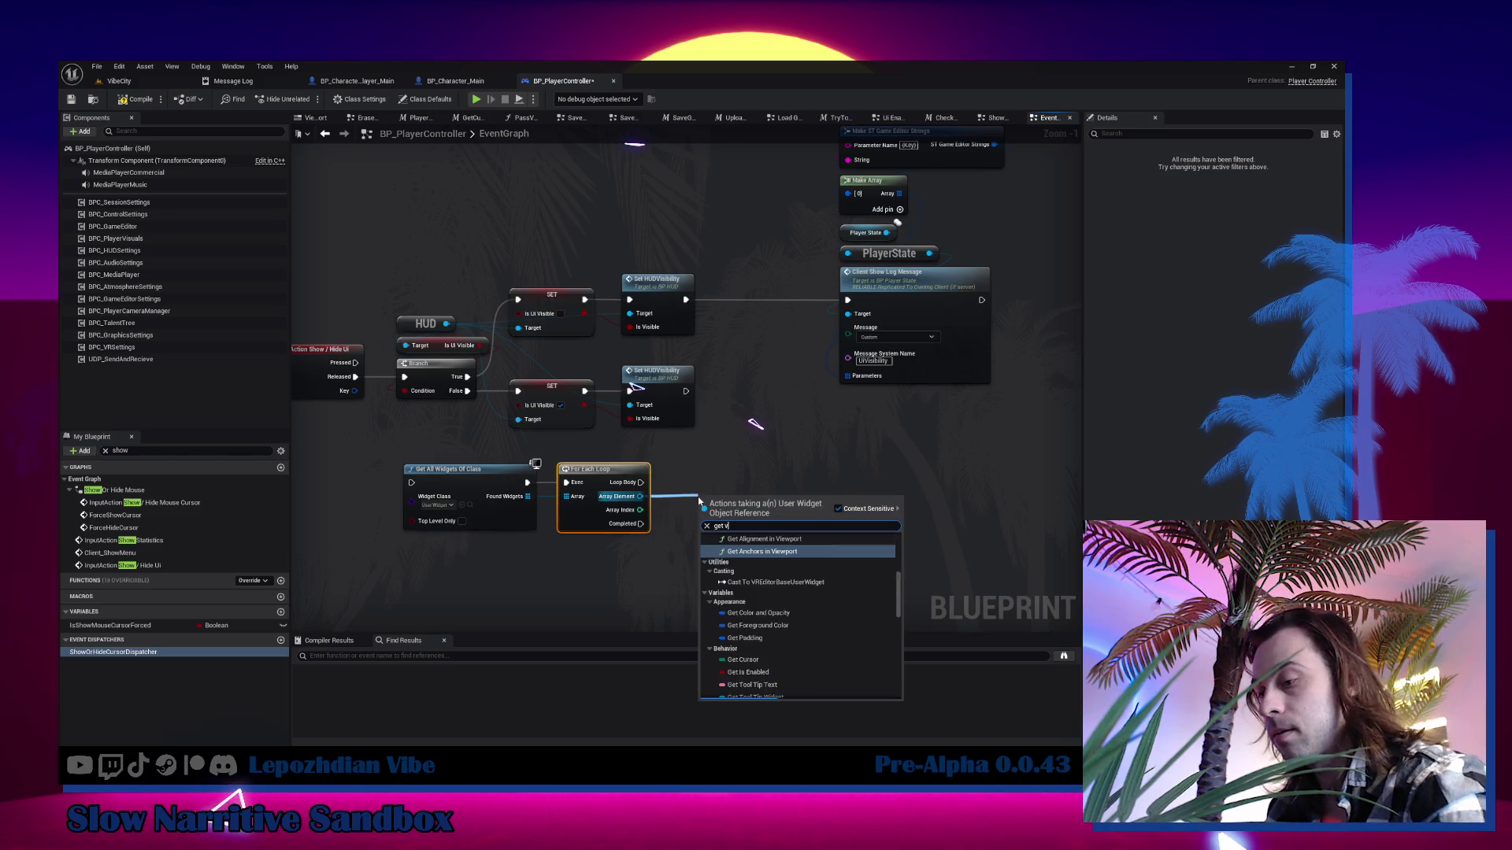
pyautogui.write('is')
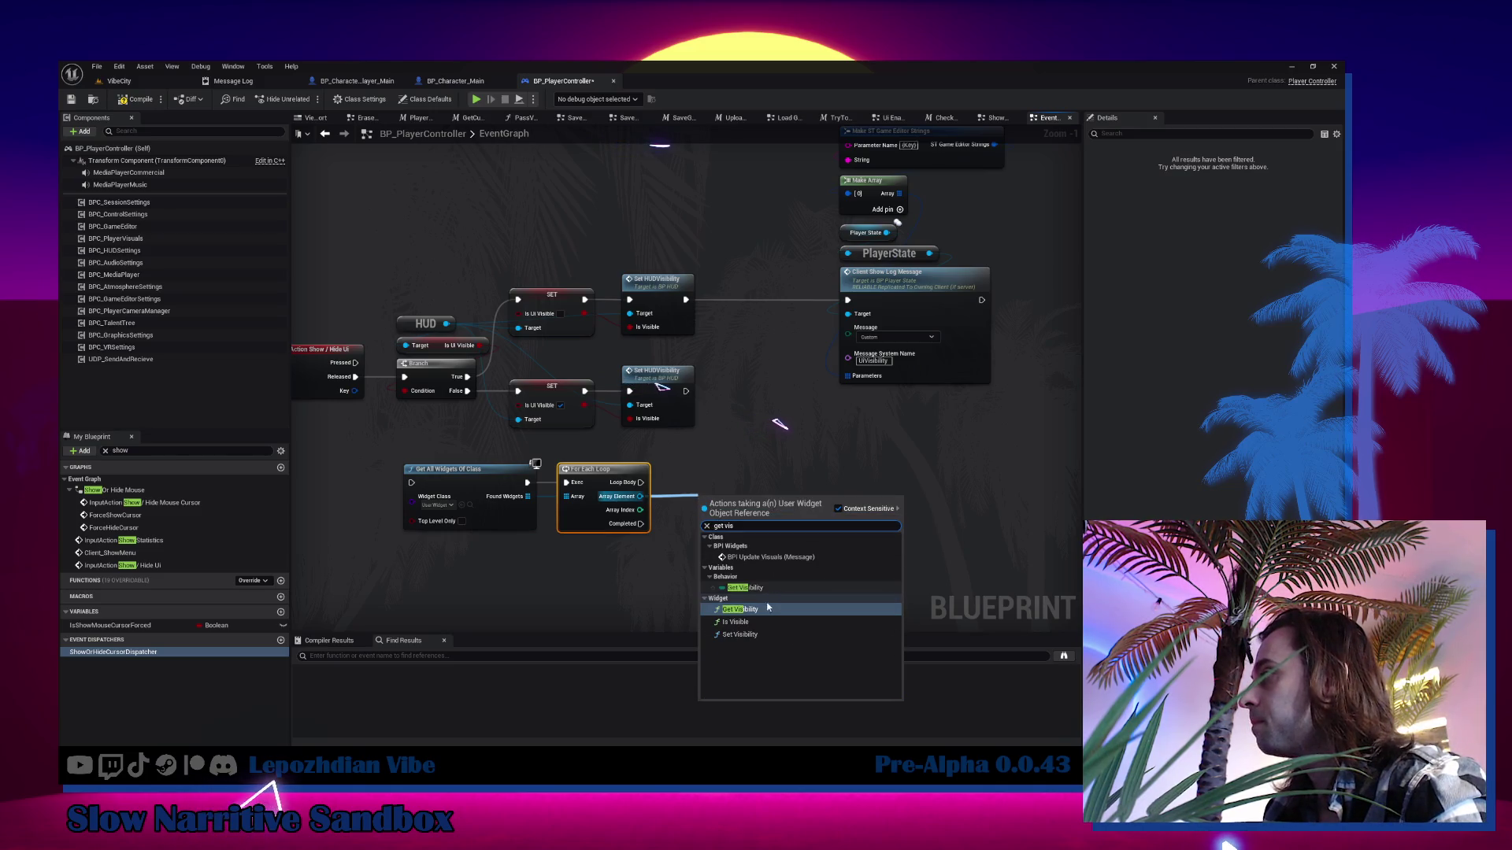
pyautogui.click(762, 585)
pyautogui.scroll(1, 756, 521)
pyautogui.moveTo(766, 496); pyautogui.dragTo(793, 498)
pyautogui.write('==')
pyautogui.press('Return')
pyautogui.click(851, 514)
pyautogui.moveTo(861, 510)
pyautogui.mouseDown()
pyautogui.moveTo(755, 534)
pyautogui.moveTo(897, 520)
pyautogui.mouseUp()
pyautogui.write('or')
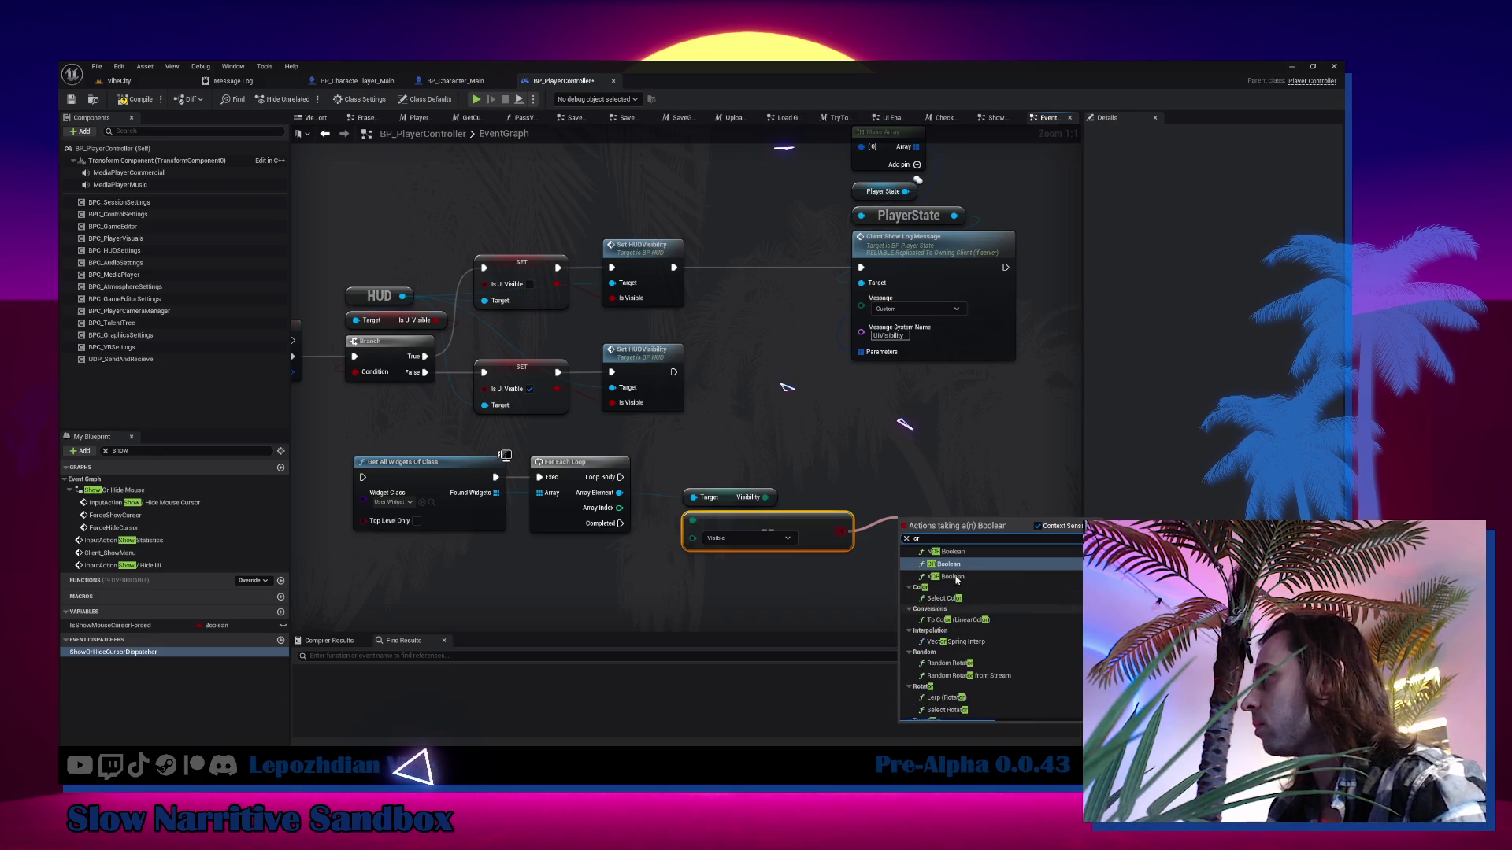
pyautogui.click(949, 565)
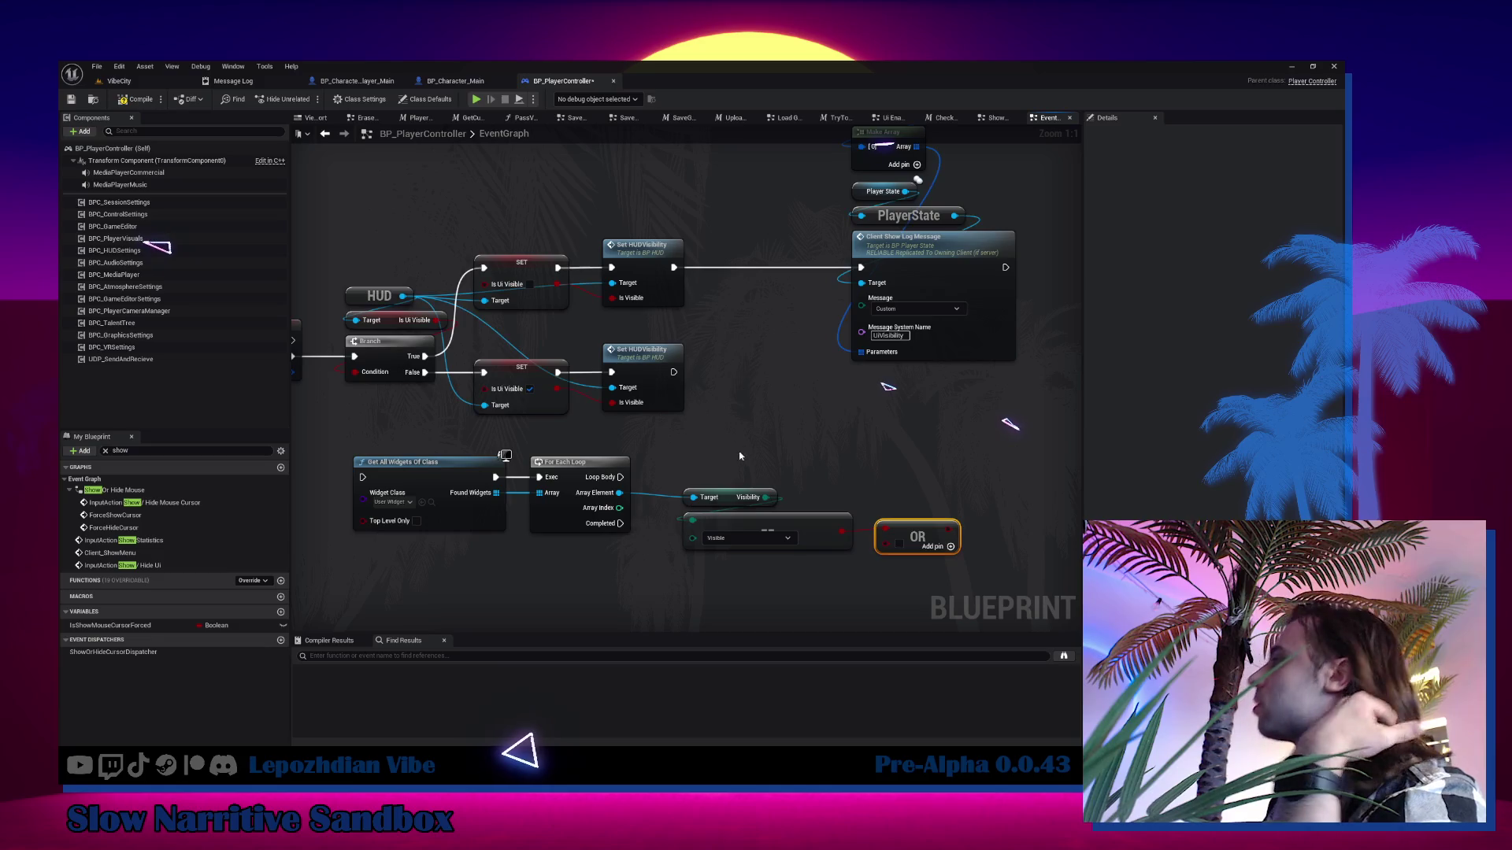
# Add Equal comparisons for Not Hit-Testable (Self & All Children) and Not Hit-Testable (Self Only).
pyautogui.click(802, 518)
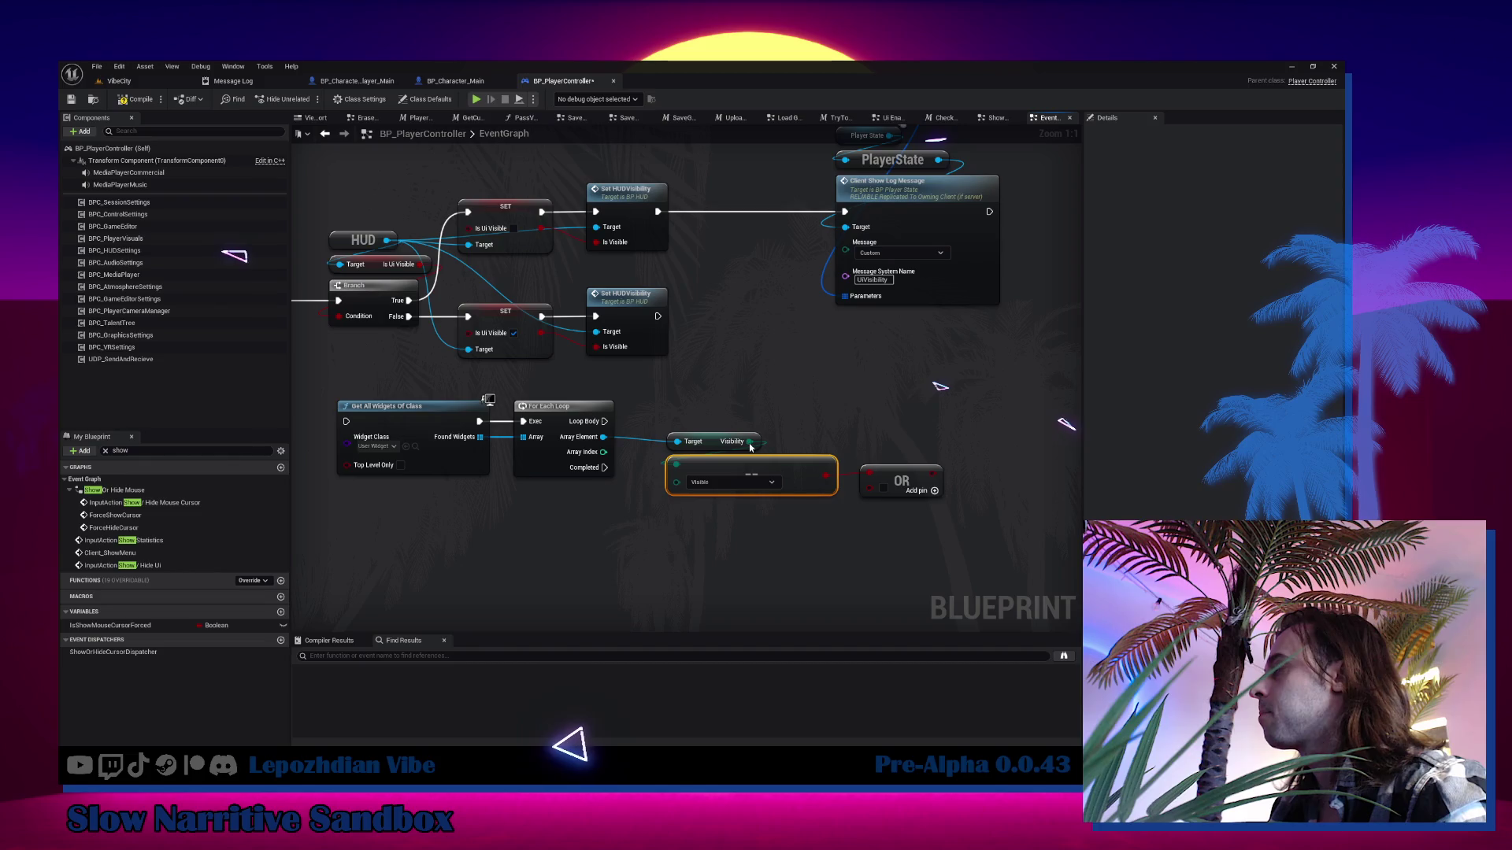
pyautogui.hotkey('ctrl', 'c')
pyautogui.hotkey('ctrl', 'v')
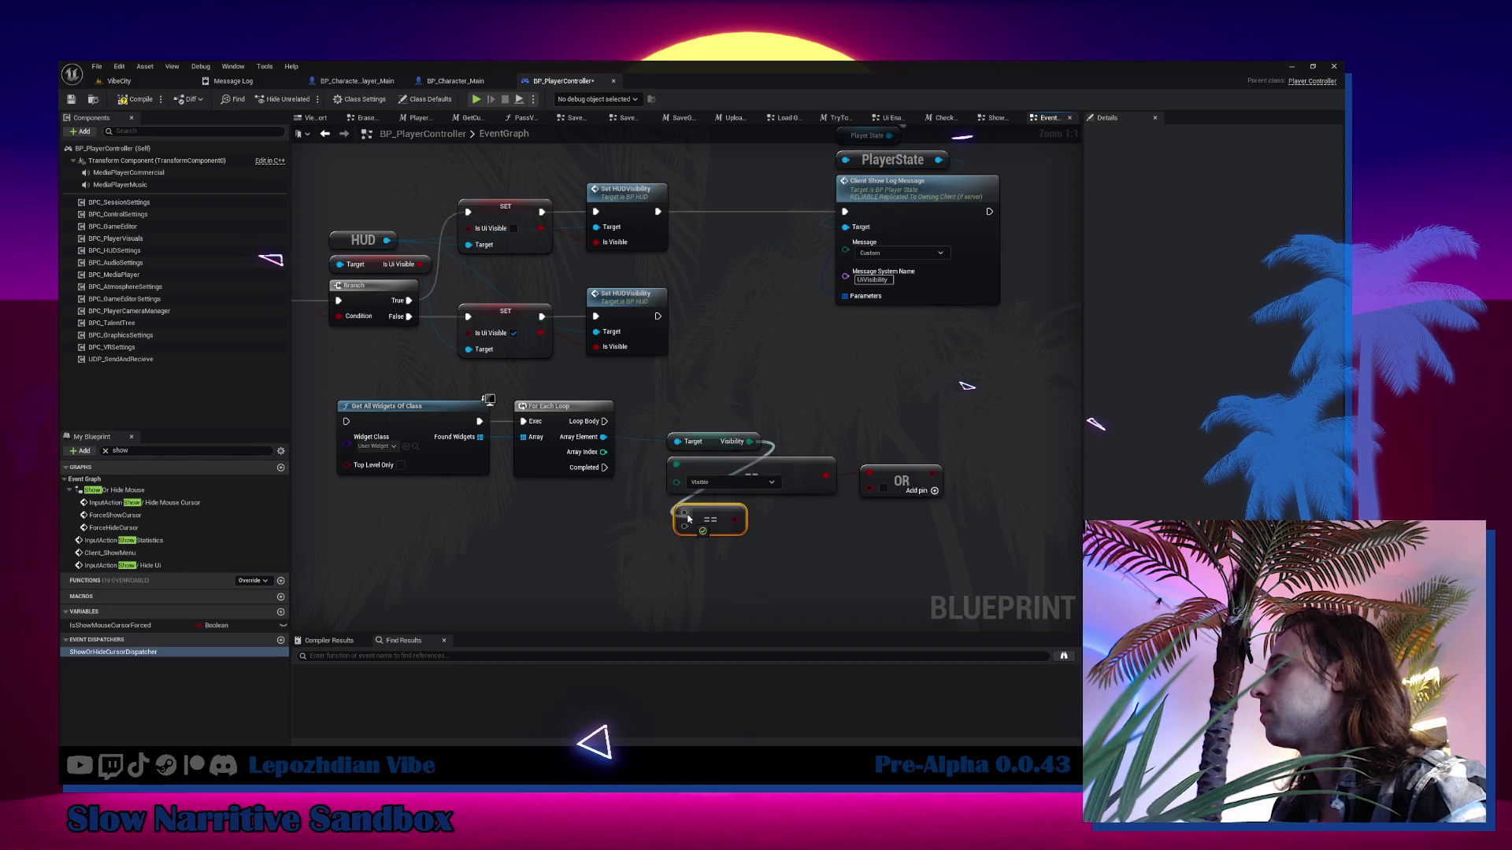
pyautogui.click(736, 531)
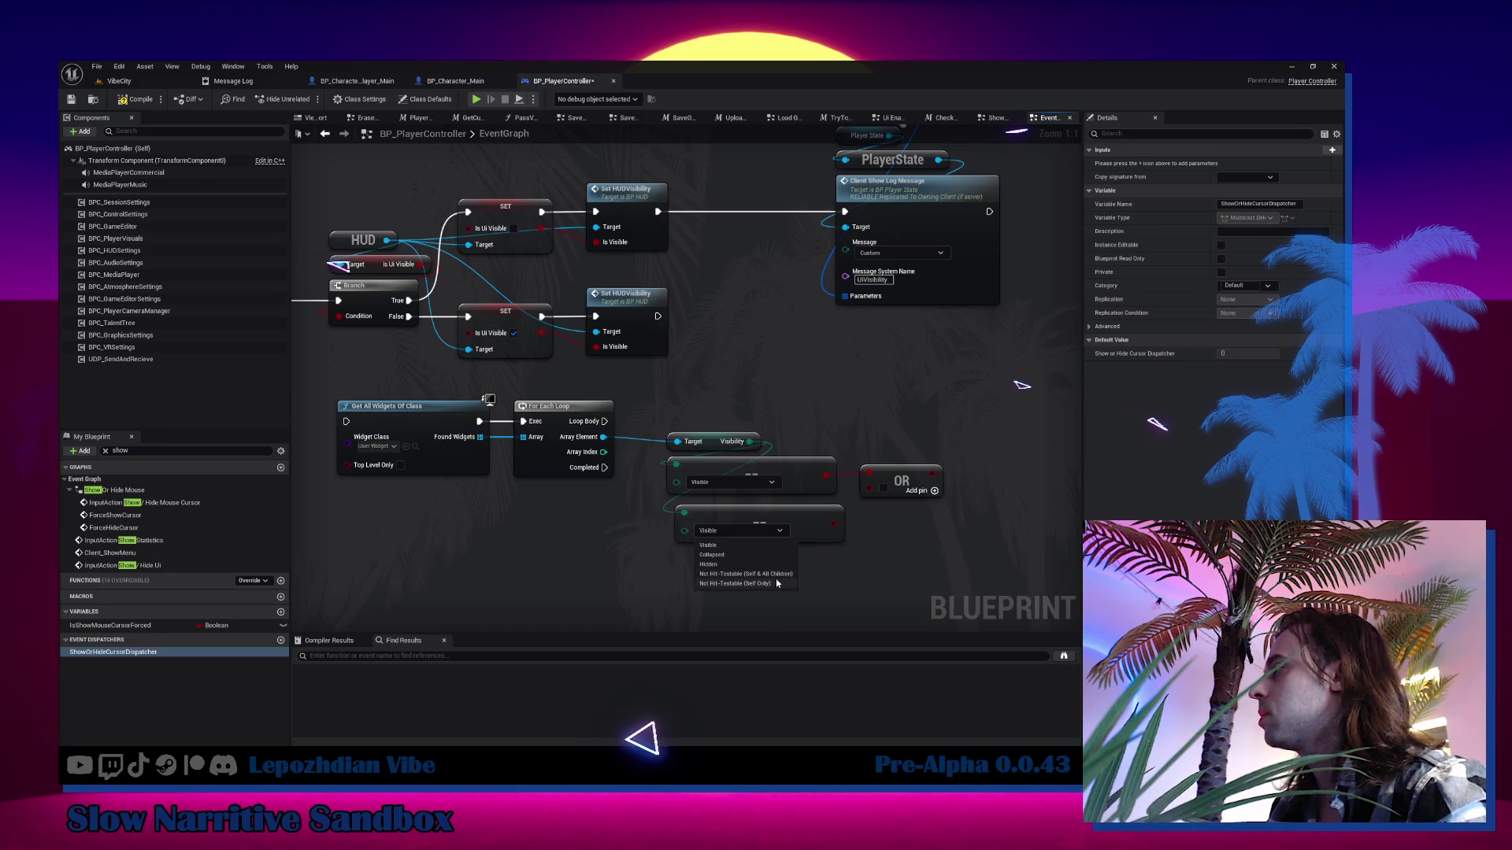
pyautogui.click(775, 574)
pyautogui.click(819, 523)
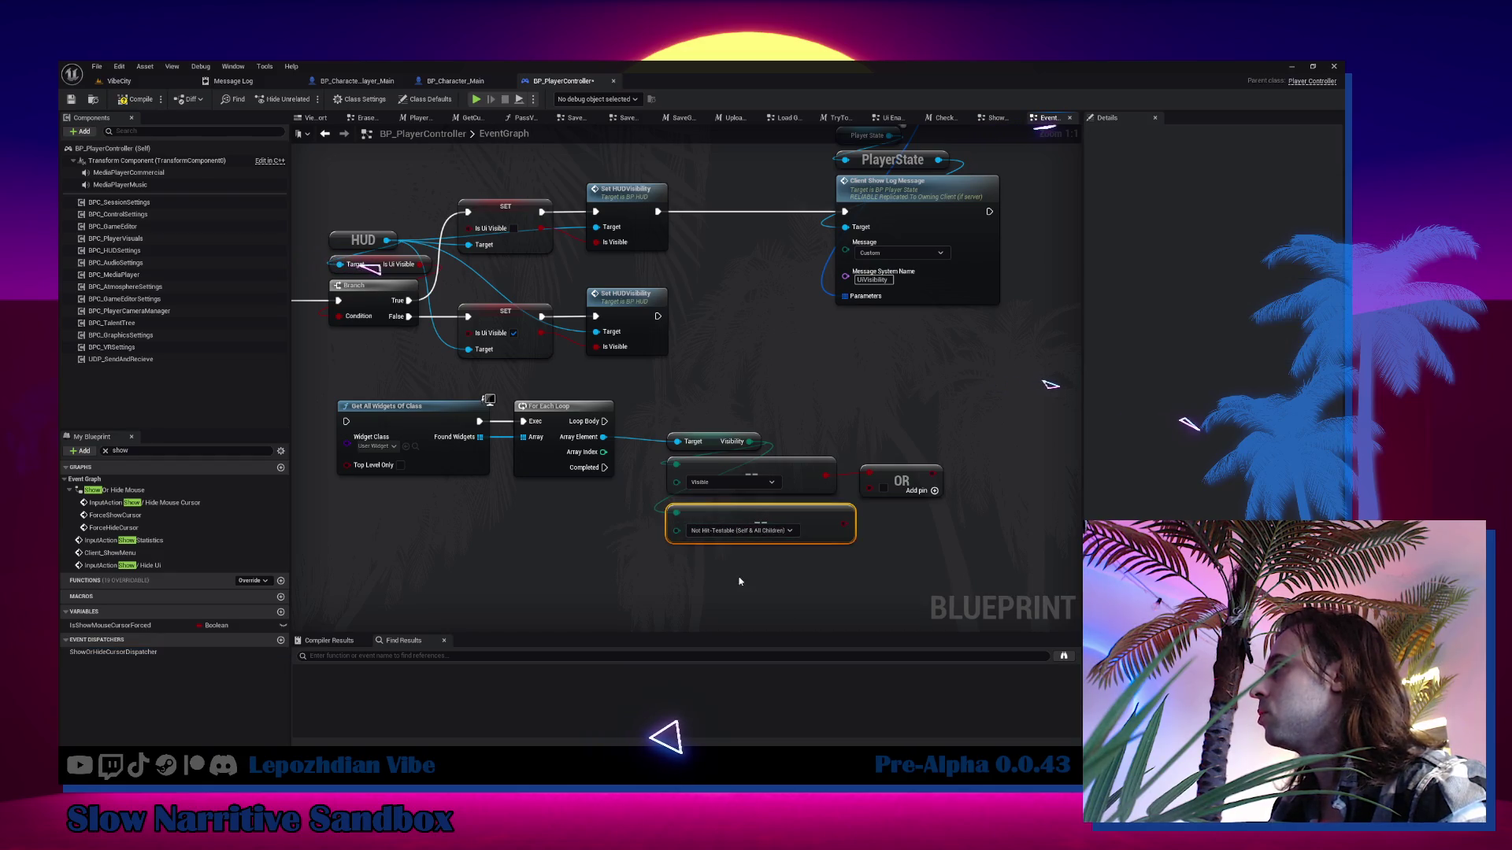
pyautogui.moveTo(727, 576); pyautogui.dragTo(714, 518)
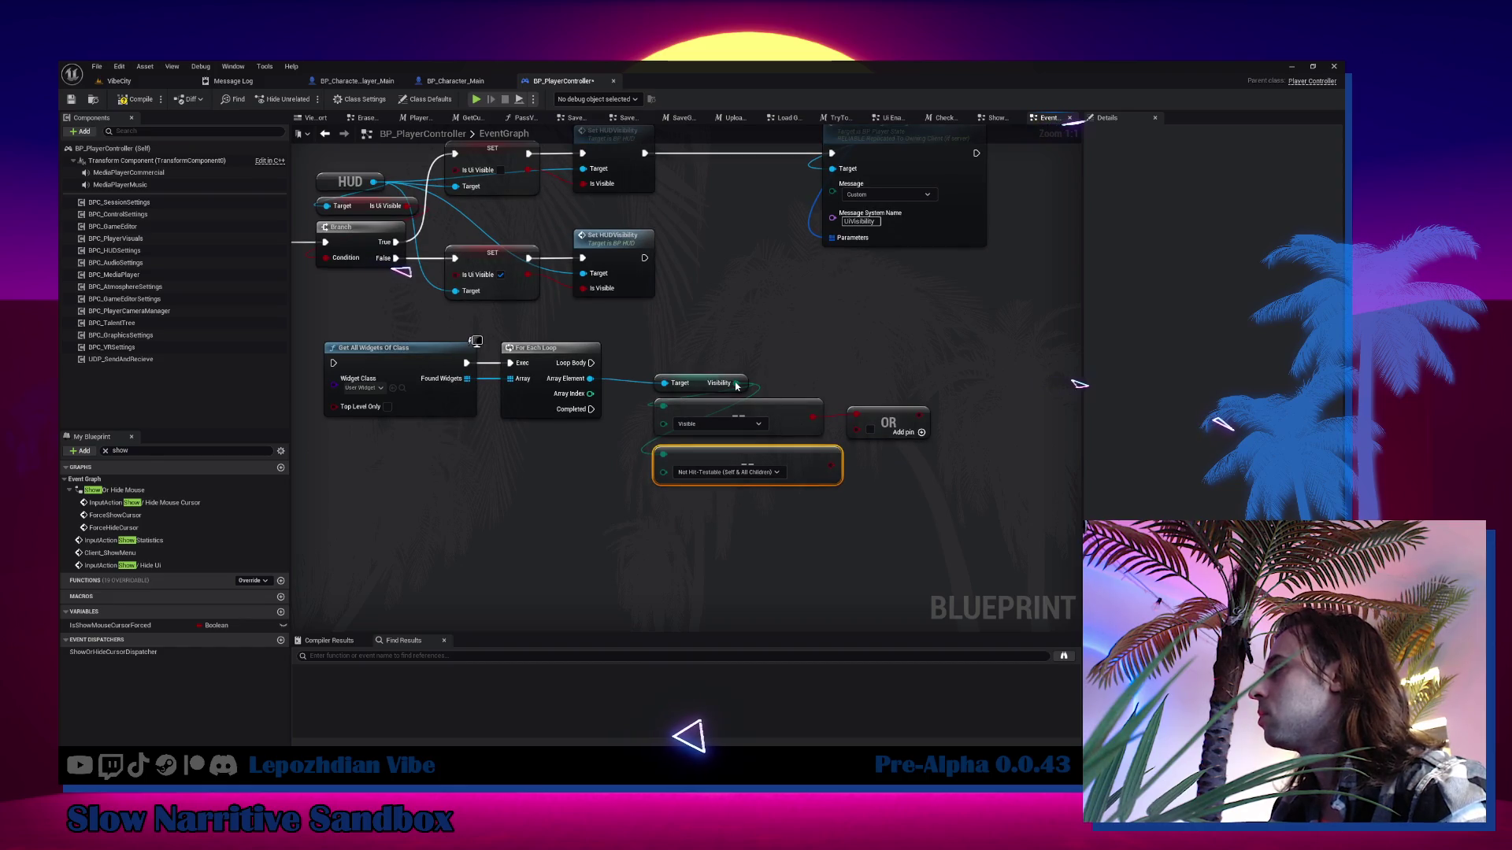
pyautogui.moveTo(736, 384)
pyautogui.mouseDown()
pyautogui.moveTo(725, 523)
pyautogui.moveTo(758, 539)
pyautogui.moveTo(751, 511)
pyautogui.mouseUp()
pyautogui.click(758, 540)
pyautogui.click(791, 588)
# Wire both Not Hit-Testable comparison results into the OR node and align the nodes.
pyautogui.moveTo(833, 466); pyautogui.dragTo(856, 430)
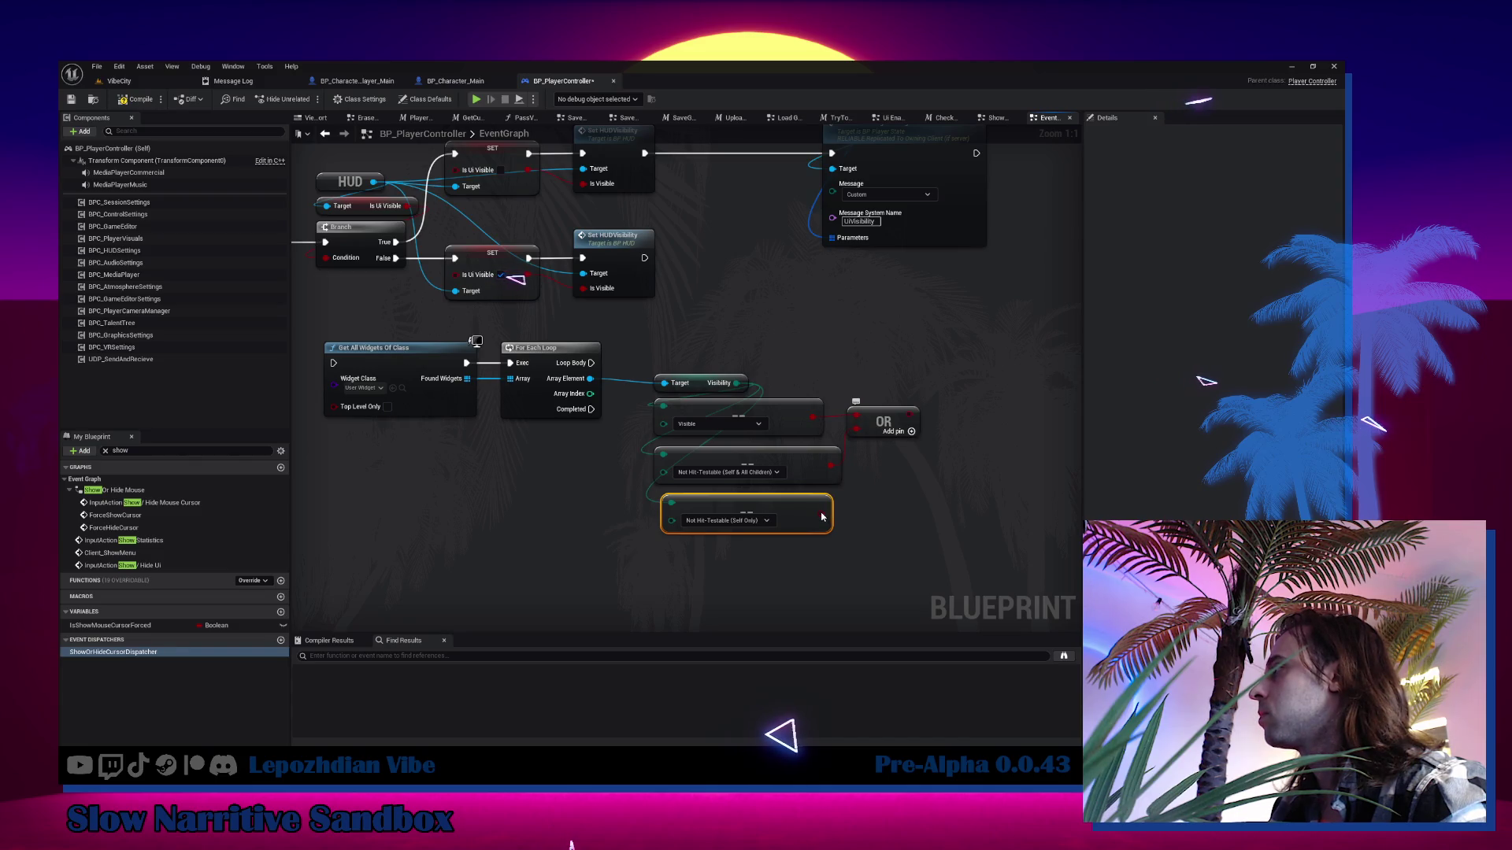
pyautogui.moveTo(820, 514)
pyautogui.mouseDown()
pyautogui.moveTo(830, 521)
pyautogui.moveTo(858, 433)
pyautogui.moveTo(916, 467)
pyautogui.mouseUp()
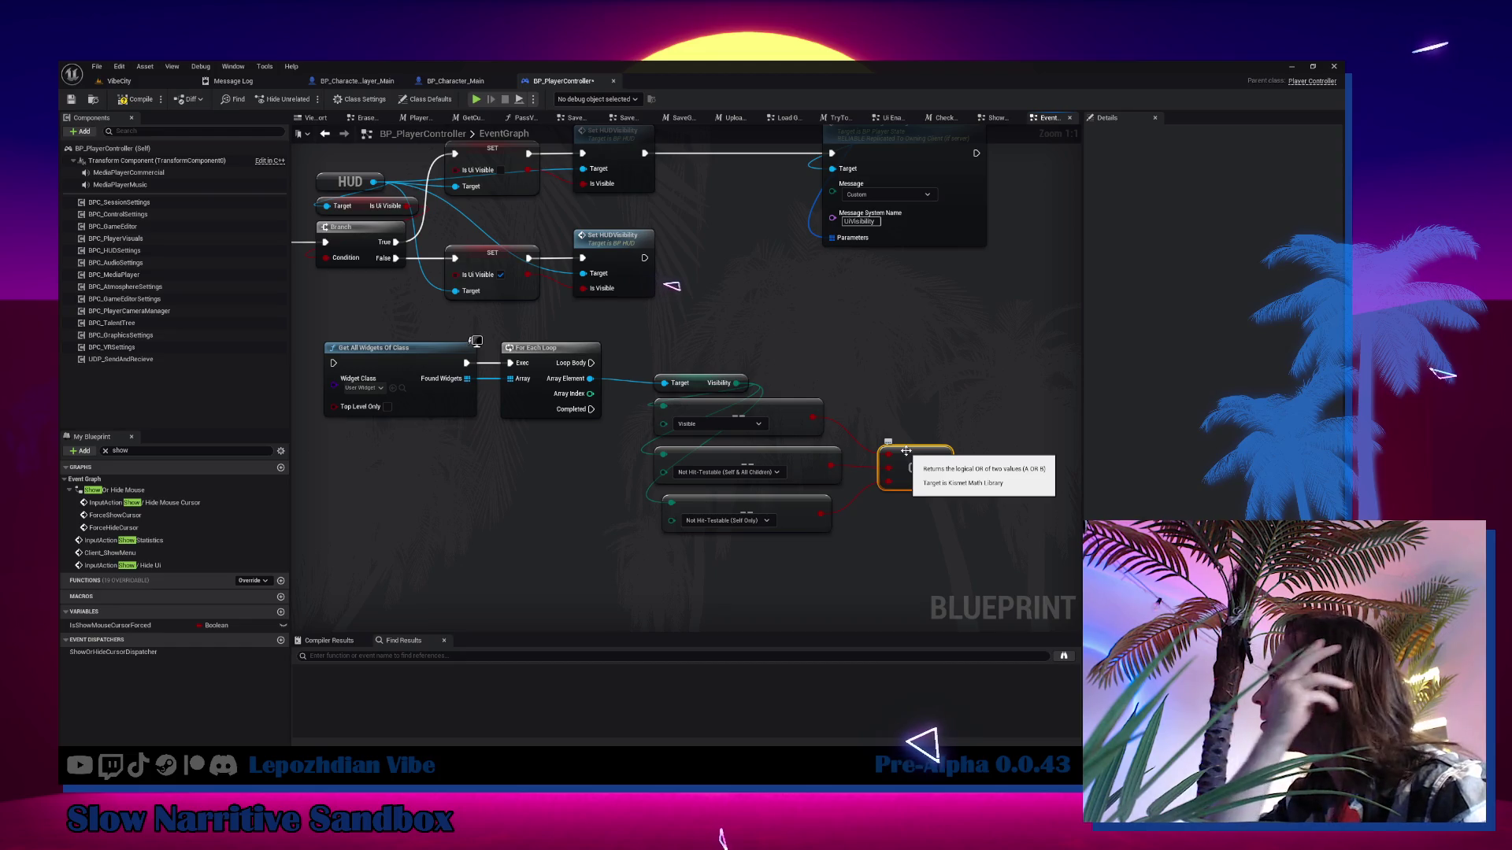
pyautogui.moveTo(760, 507); pyautogui.dragTo(750, 507)
pyautogui.moveTo(912, 461); pyautogui.dragTo(906, 460)
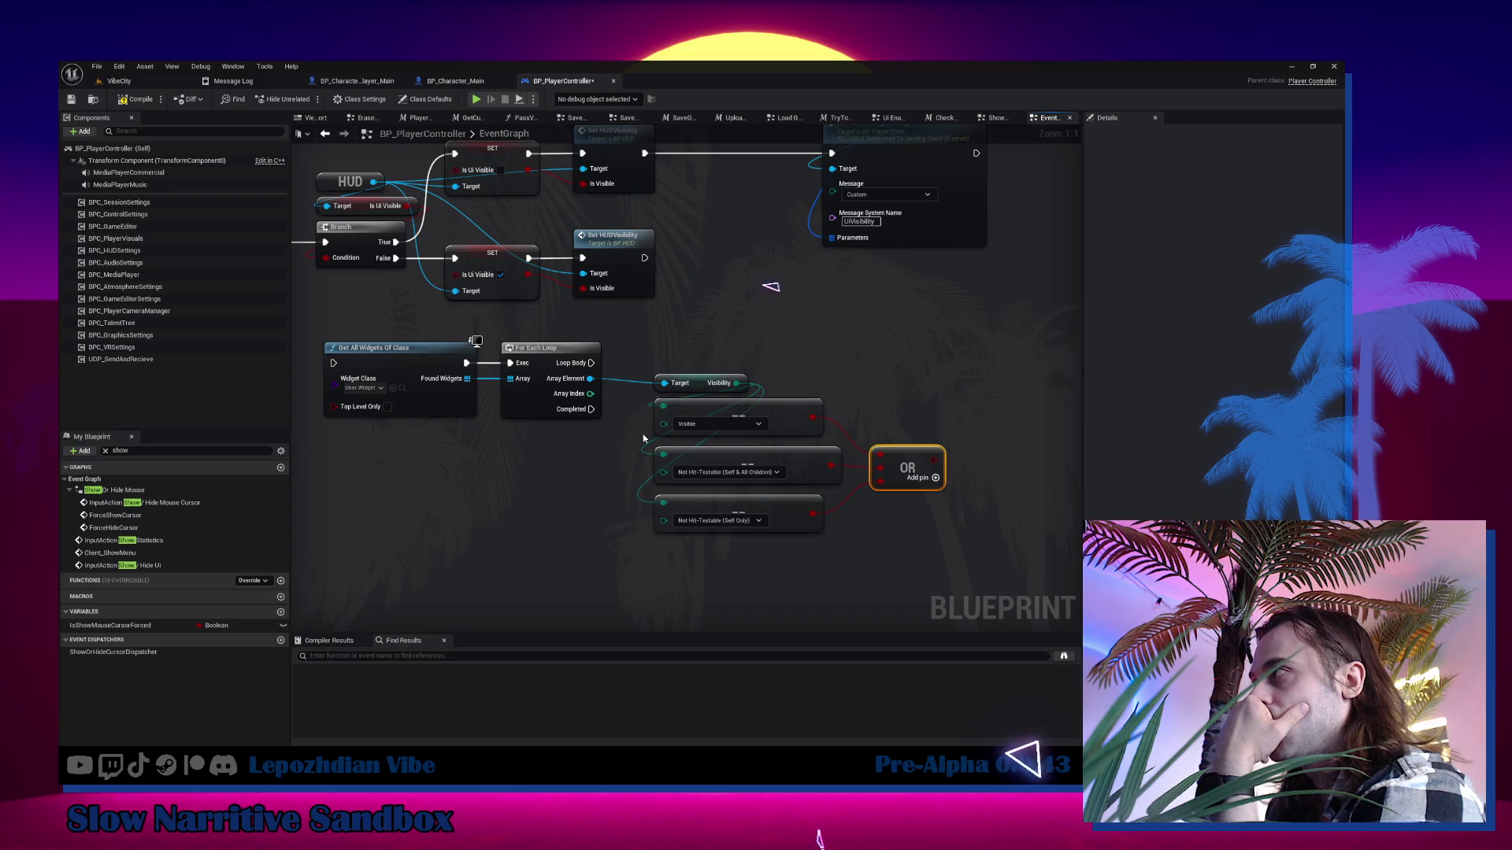
pyautogui.click(980, 378)
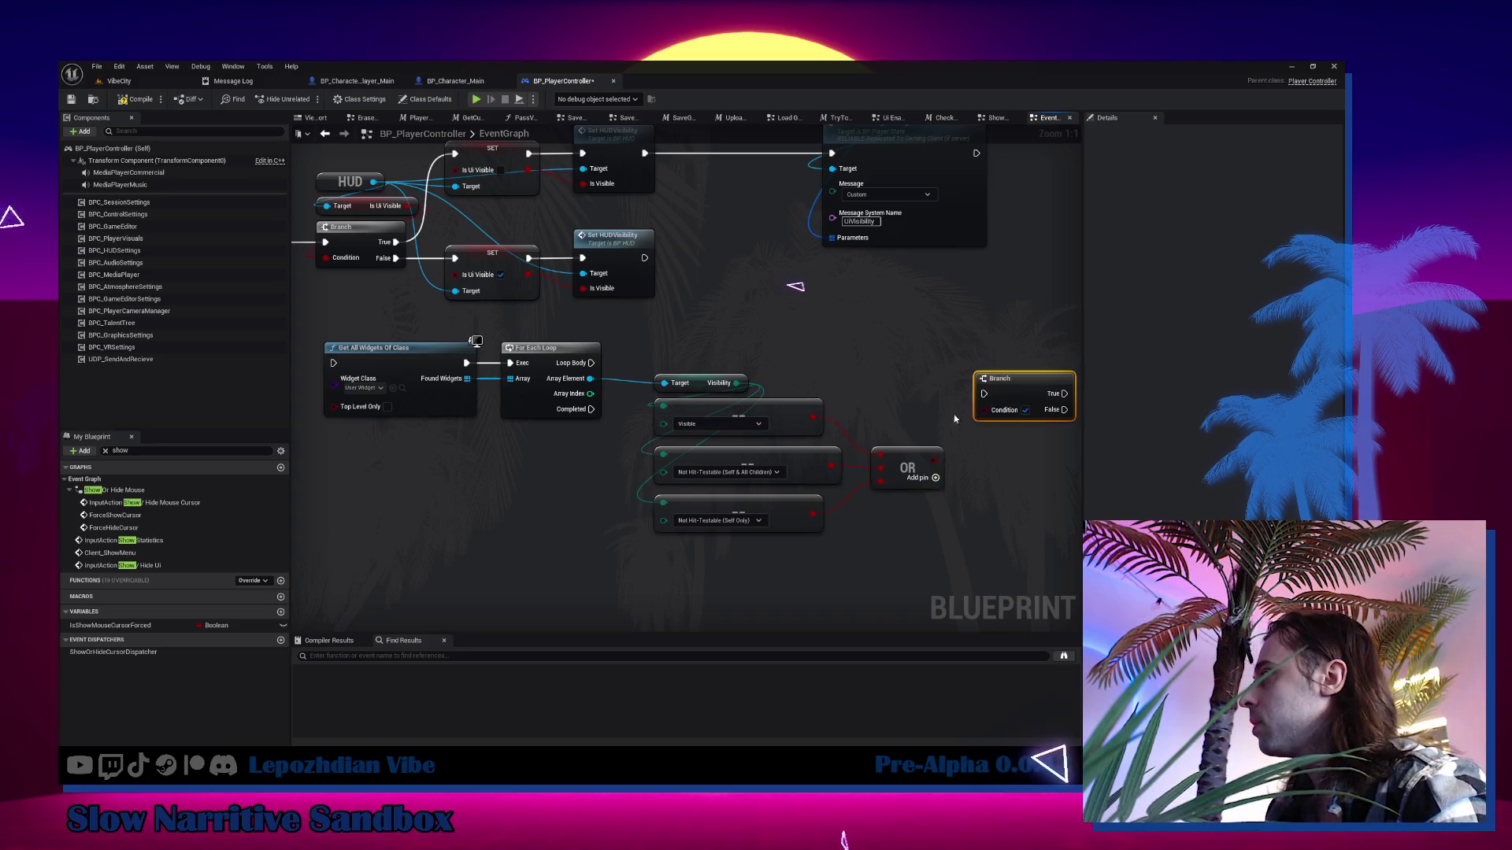
# Drive the Branch with the OR result and run it from the Loop Body.
pyautogui.moveTo(935, 460); pyautogui.dragTo(984, 409)
pyautogui.moveTo(591, 363)
pyautogui.mouseDown()
pyautogui.moveTo(985, 394)
pyautogui.moveTo(996, 366)
pyautogui.mouseUp()
pyautogui.click(998, 361)
# Set each matching widget's visibility to Hidden on Branch True and chain the loop after the log message.
pyautogui.moveTo(591, 378); pyautogui.dragTo(564, 521)
pyautogui.write('set')
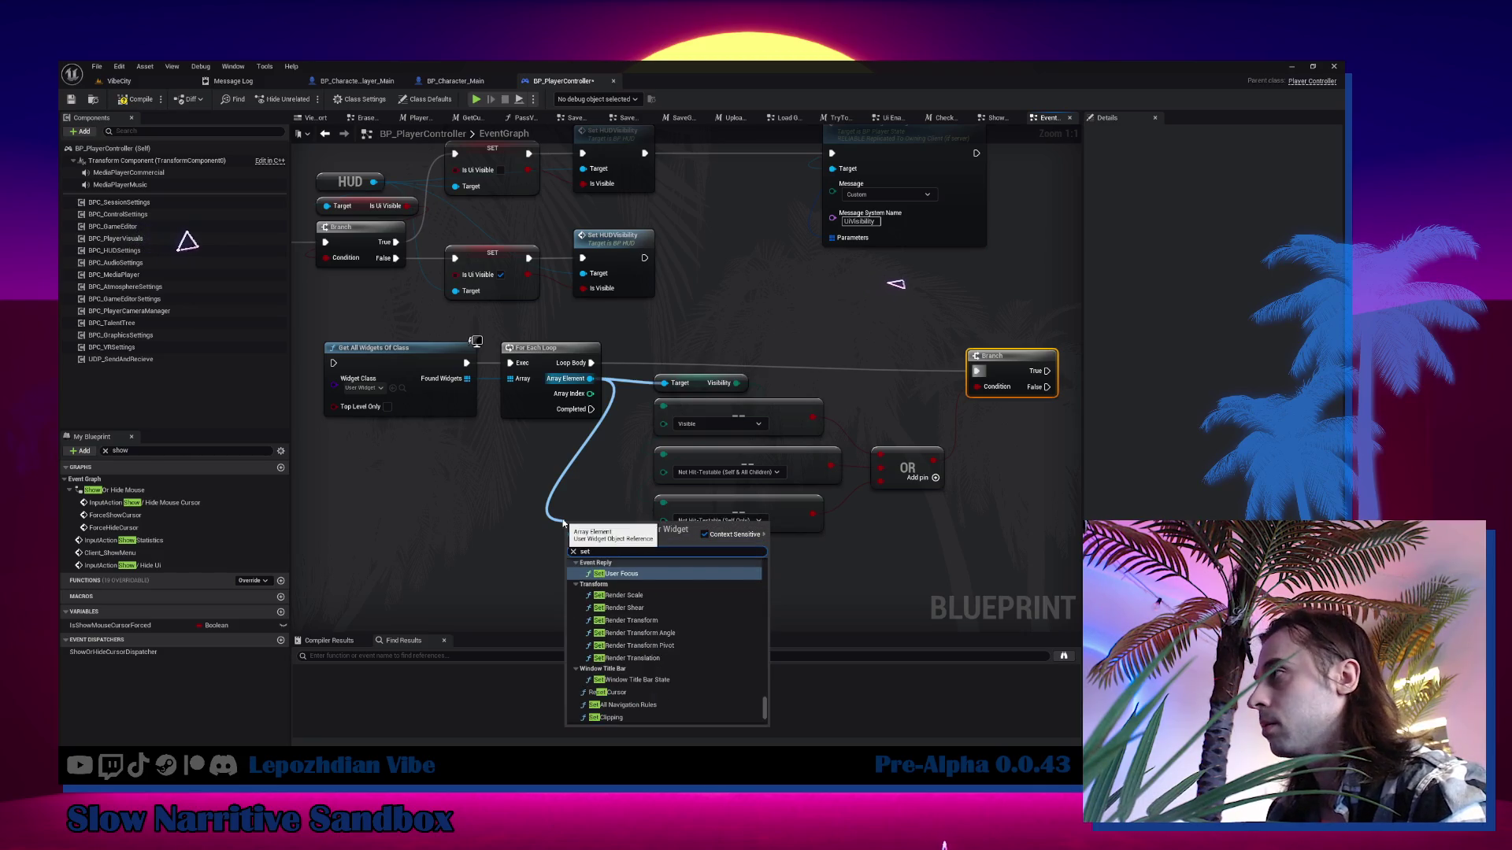
pyautogui.write(' vis')
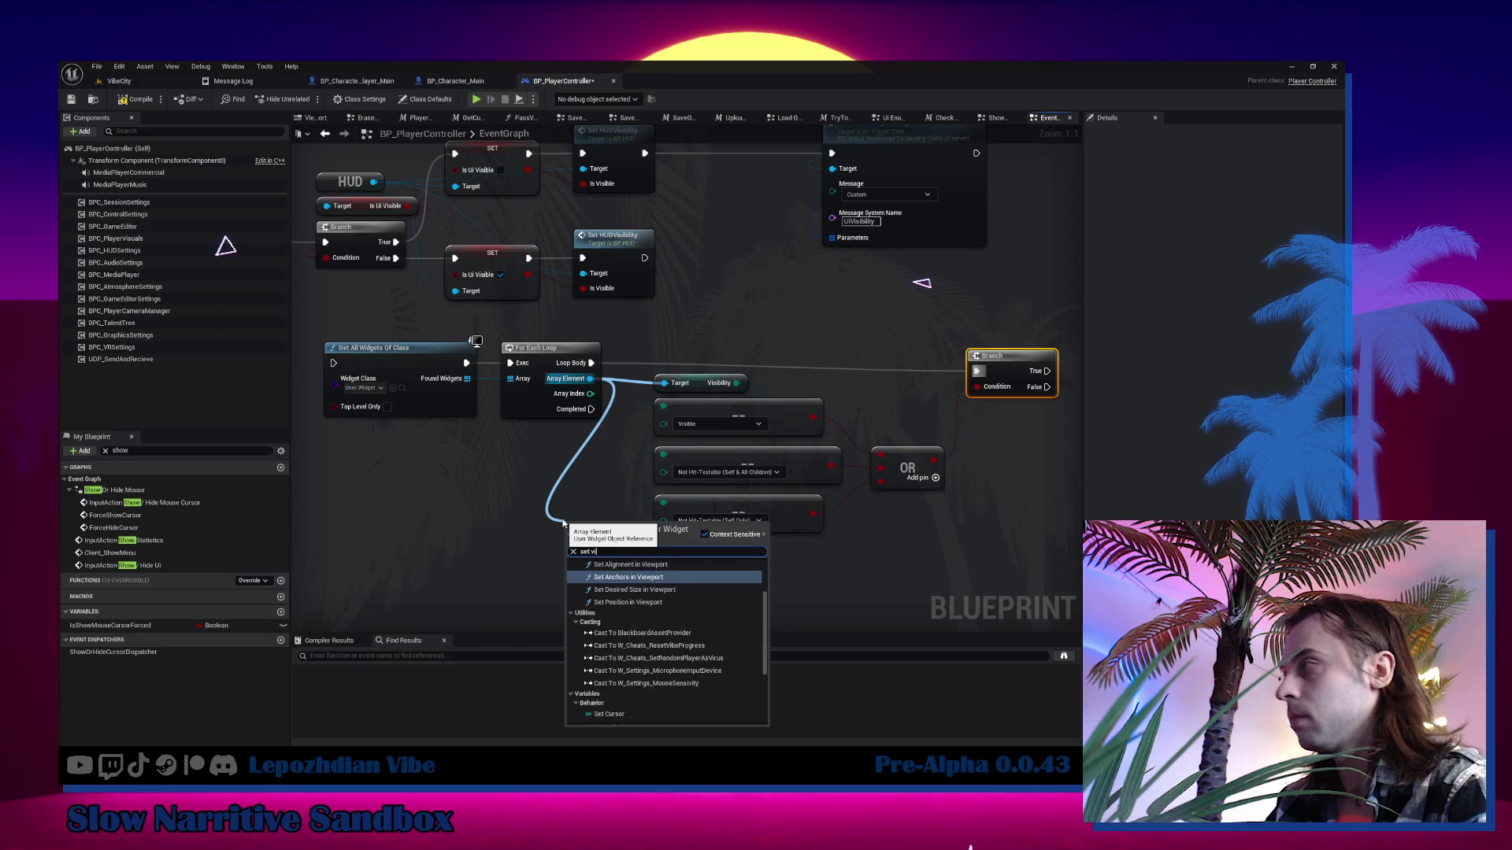
pyautogui.click(637, 636)
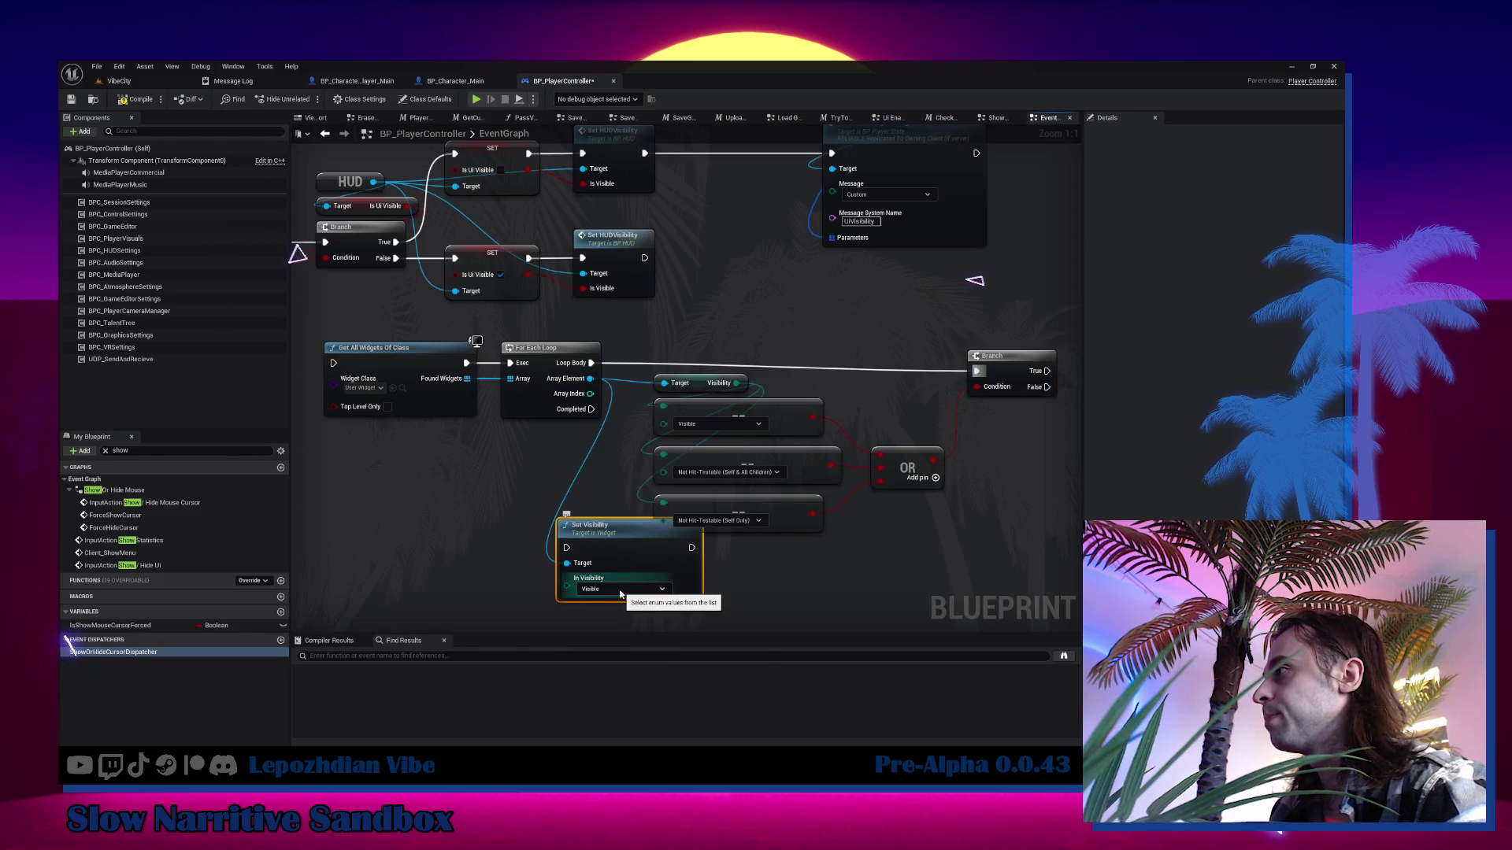
pyautogui.click(620, 591)
pyautogui.click(622, 628)
pyautogui.moveTo(633, 545)
pyautogui.mouseDown()
pyautogui.moveTo(1078, 474)
pyautogui.moveTo(991, 455)
pyautogui.mouseUp()
pyautogui.moveTo(971, 370); pyautogui.dragTo(925, 461)
pyautogui.moveTo(495, 409); pyautogui.dragTo(585, 489)
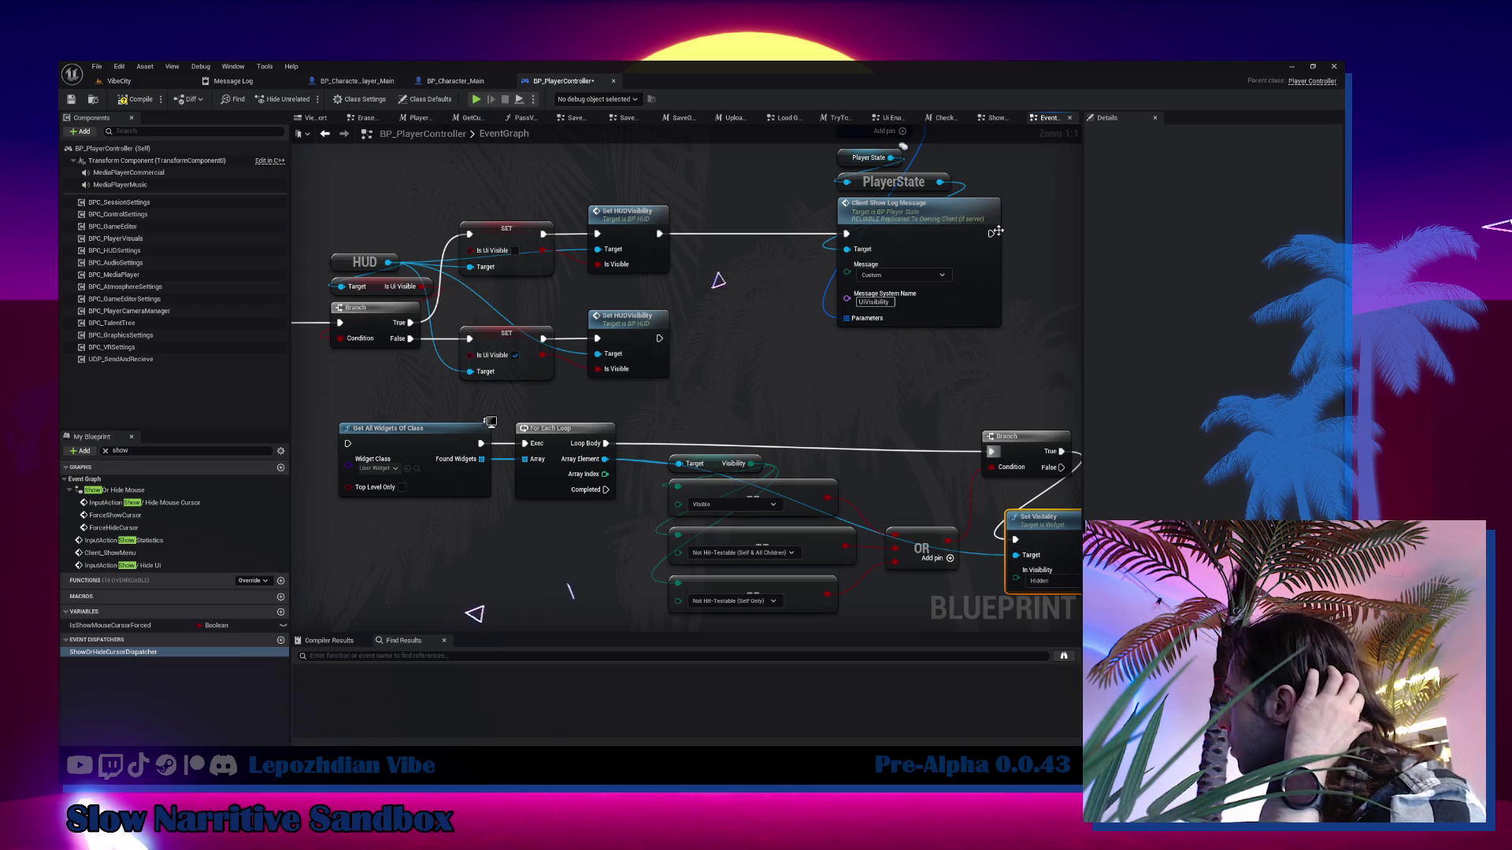
pyautogui.moveTo(991, 234)
pyautogui.mouseDown()
pyautogui.moveTo(411, 496)
pyautogui.moveTo(347, 443)
pyautogui.mouseUp()
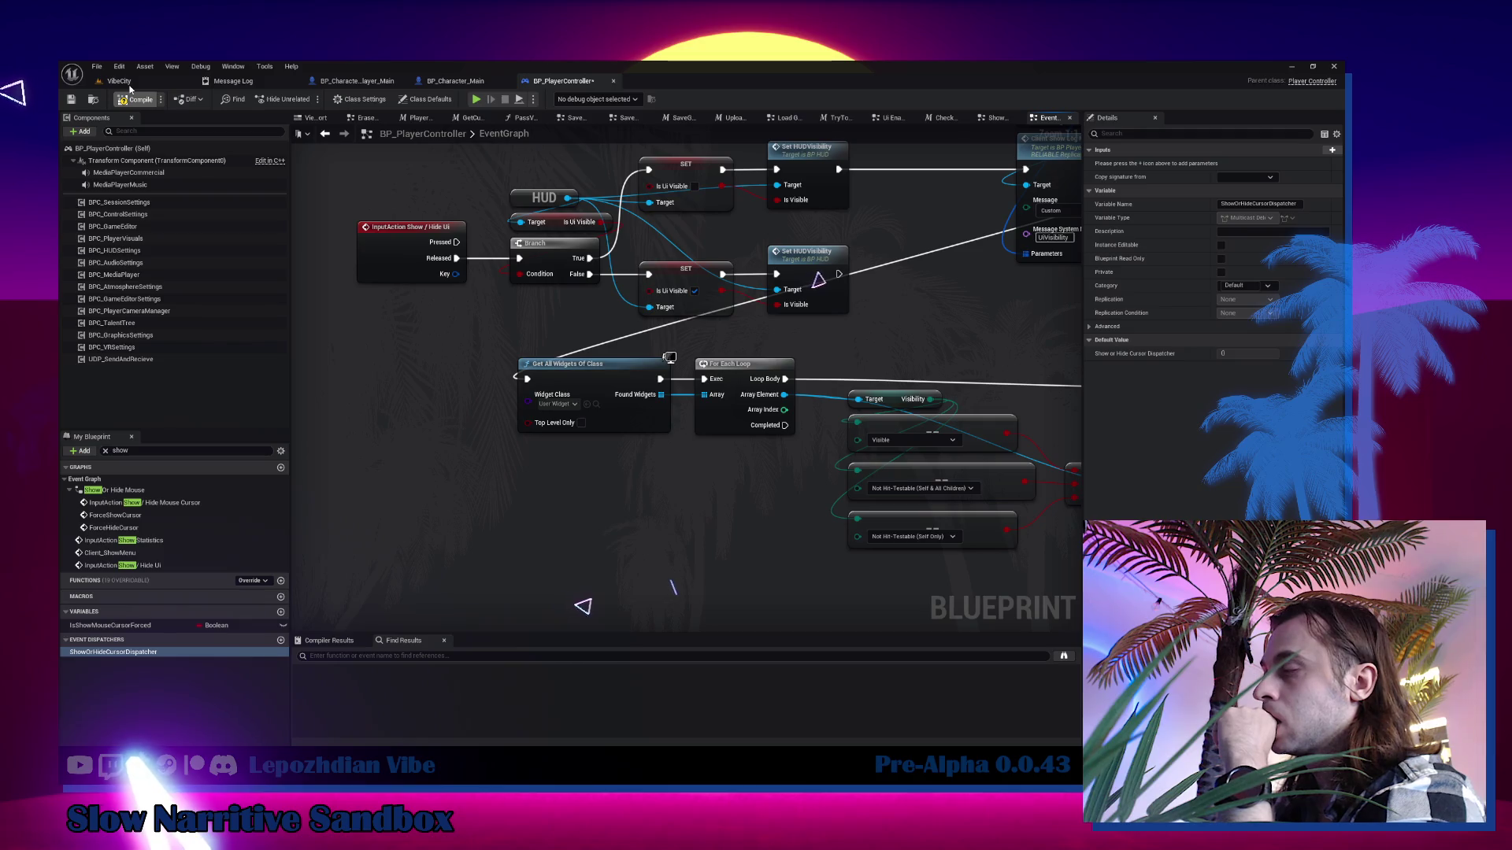
pyautogui.click(129, 85)
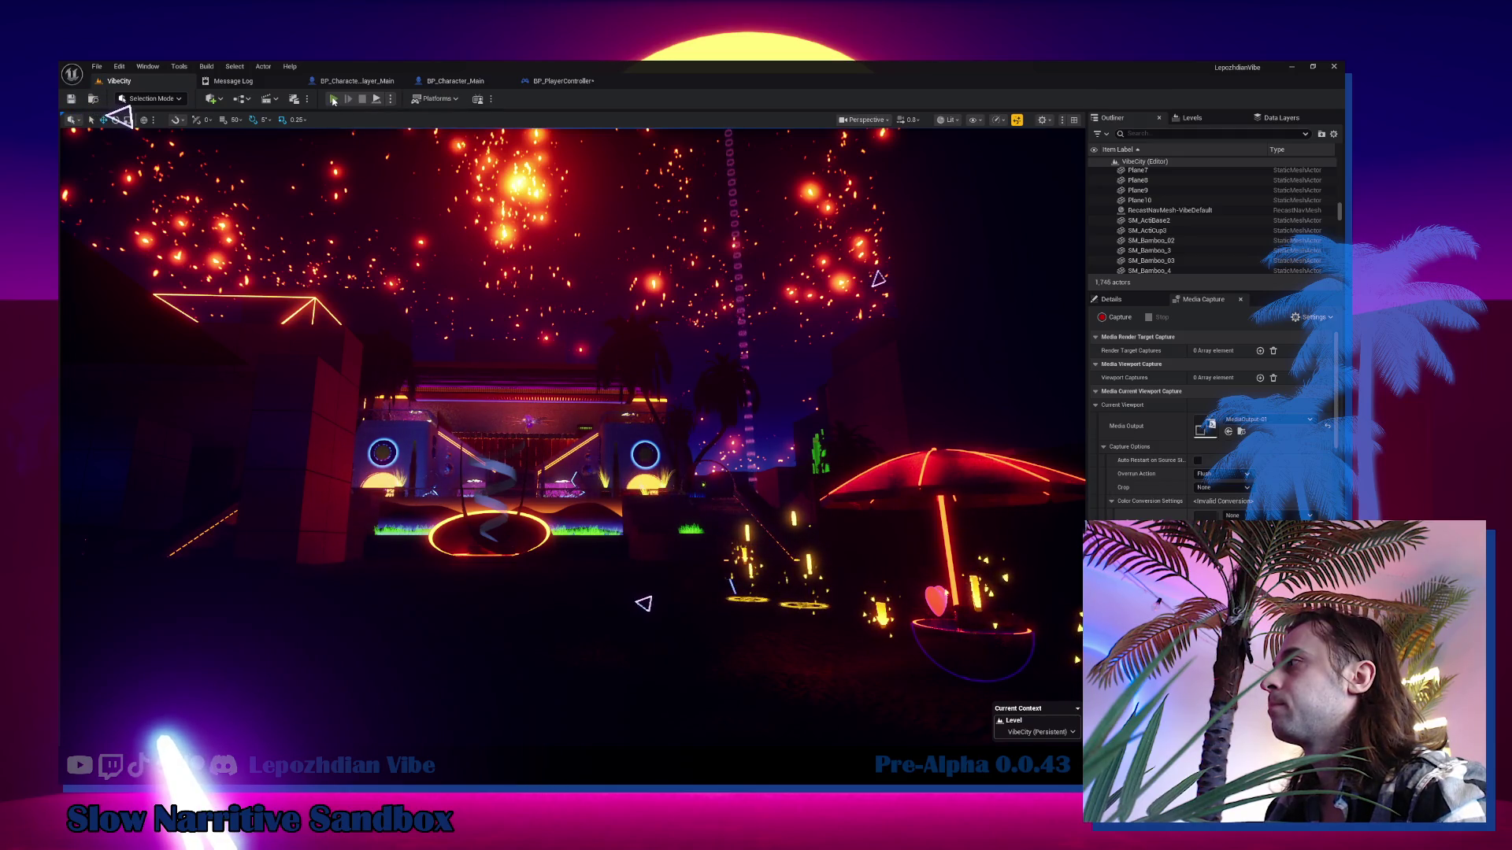
pyautogui.hotkey('alt', 'p')
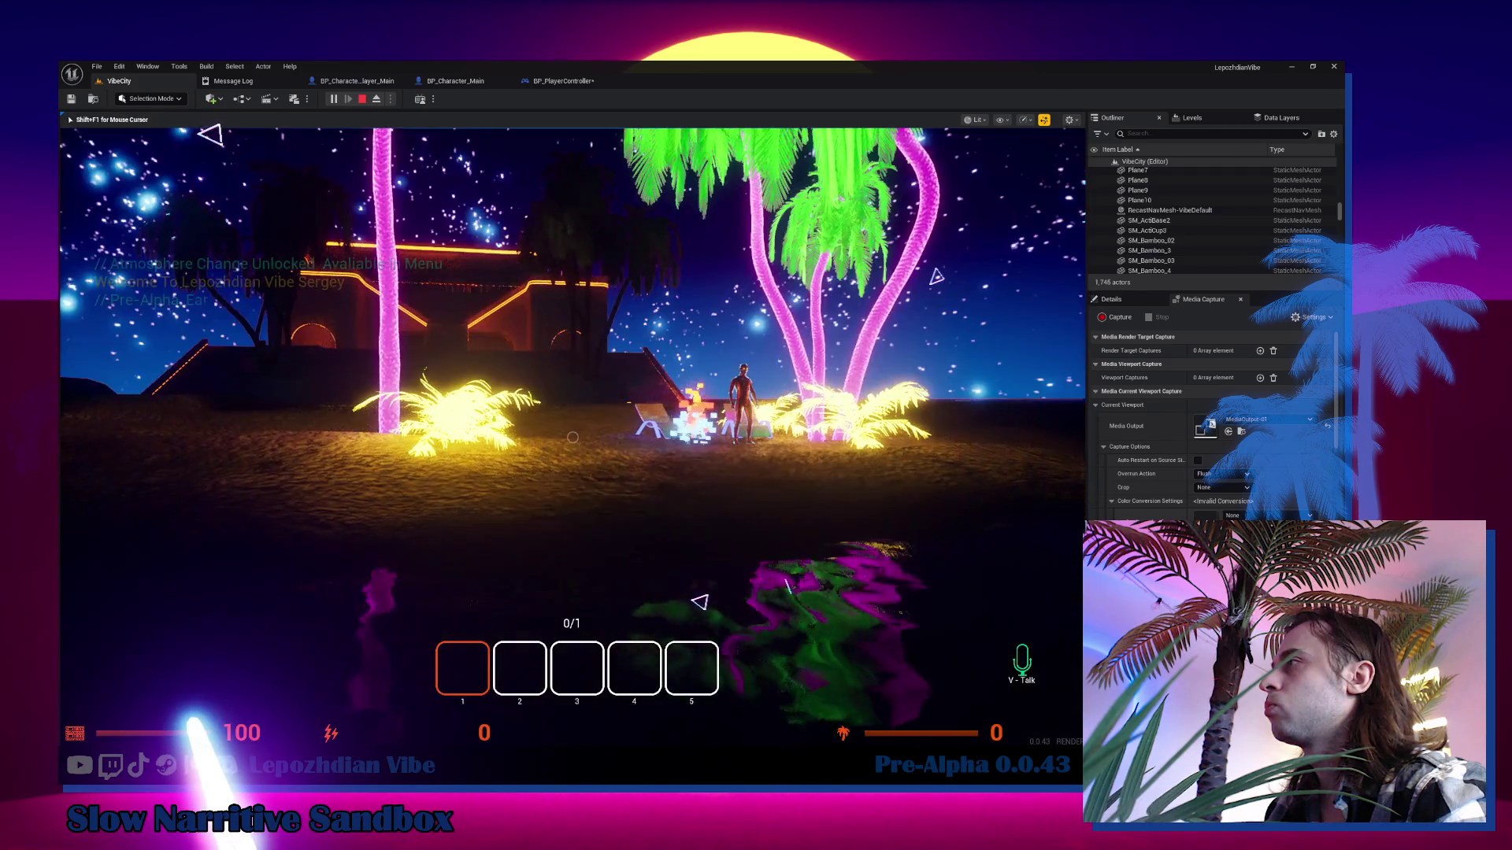
pyautogui.press('Tab')
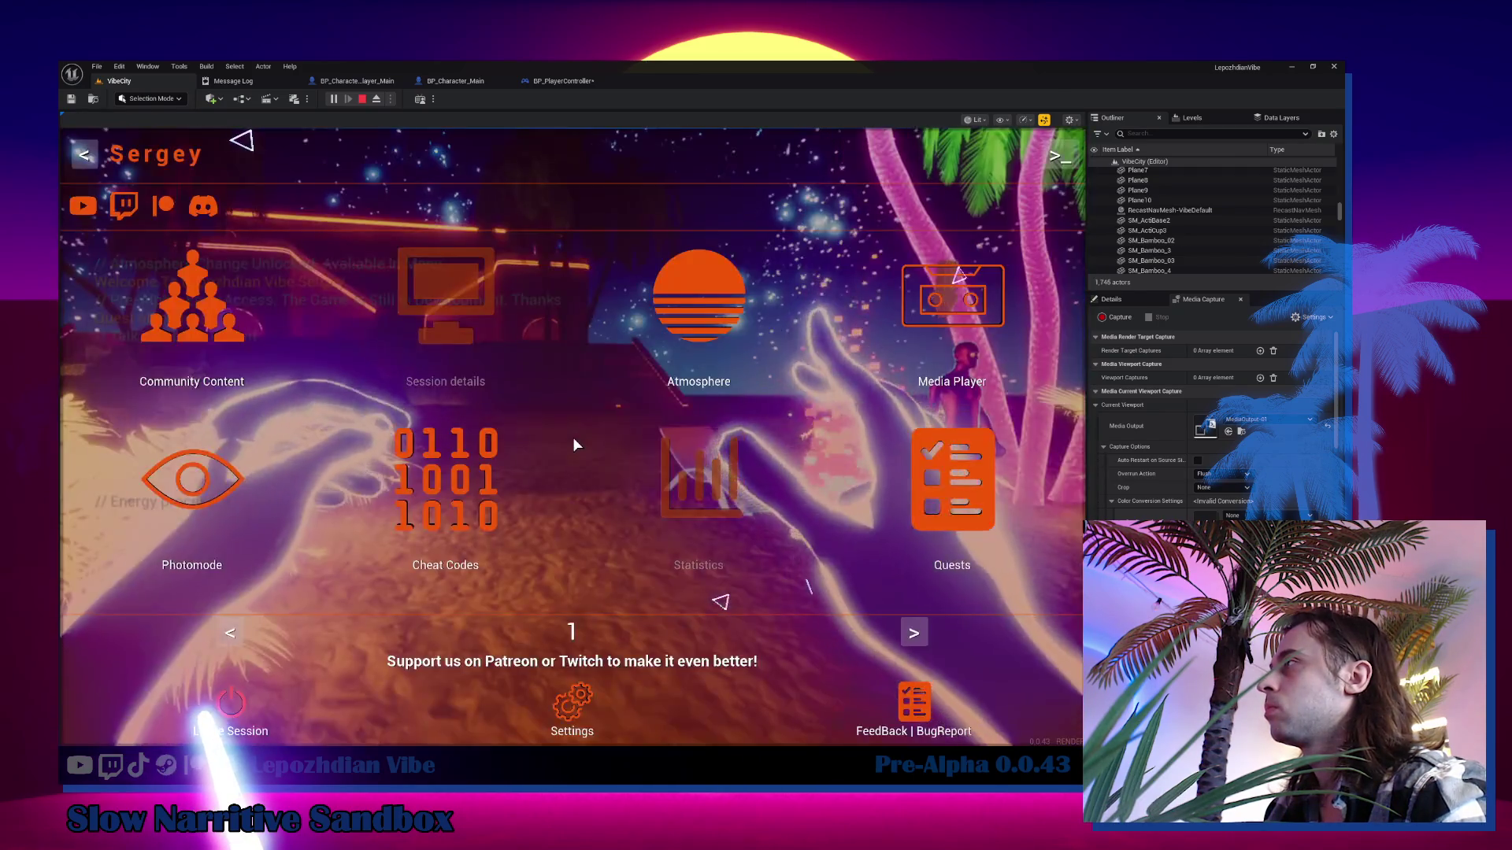
pyautogui.press('Tab')
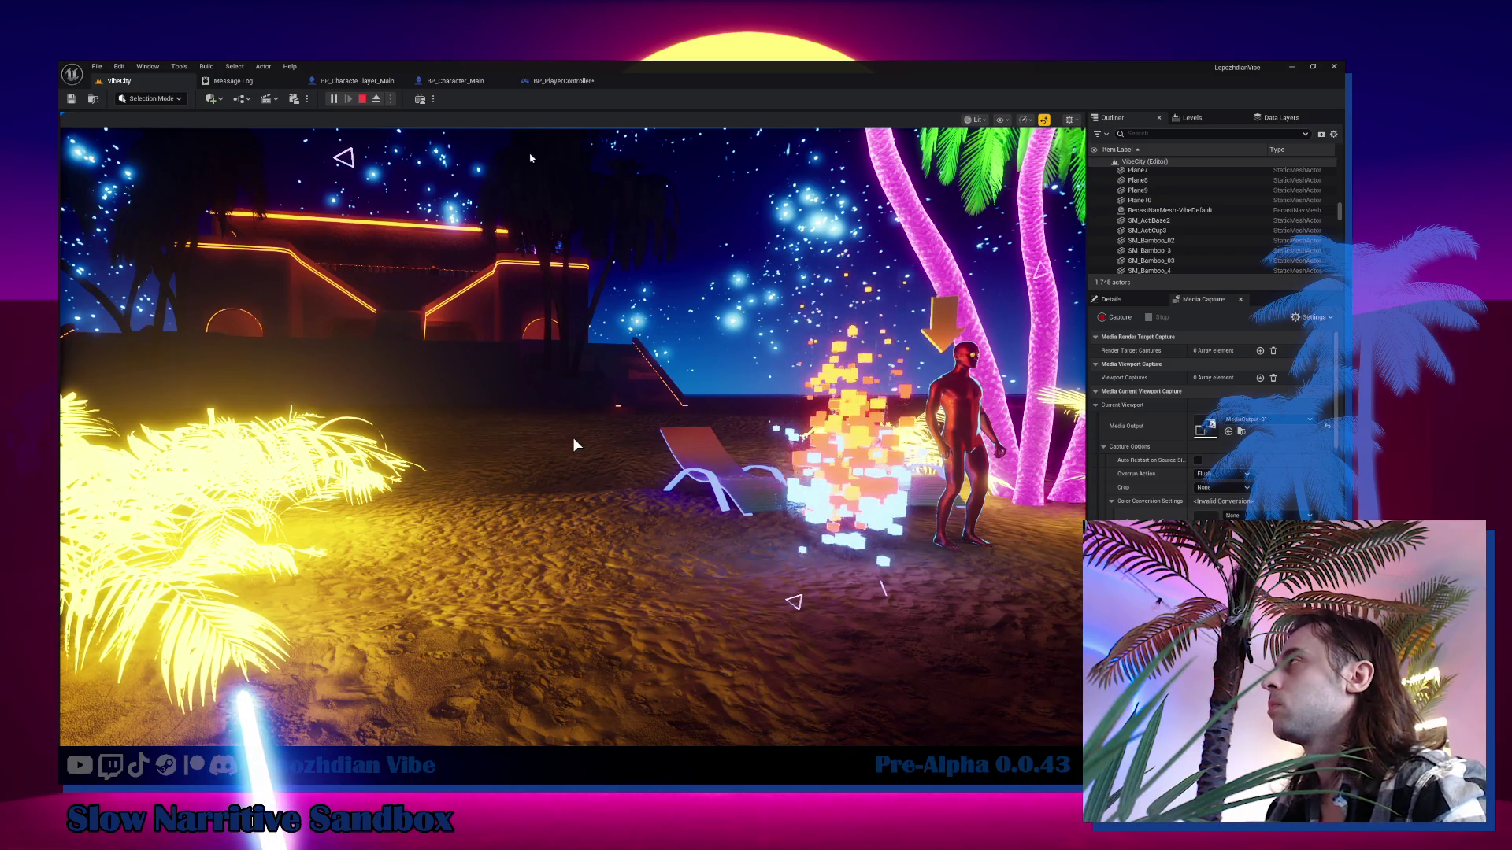
pyautogui.press('Escape')
pyautogui.click(559, 81)
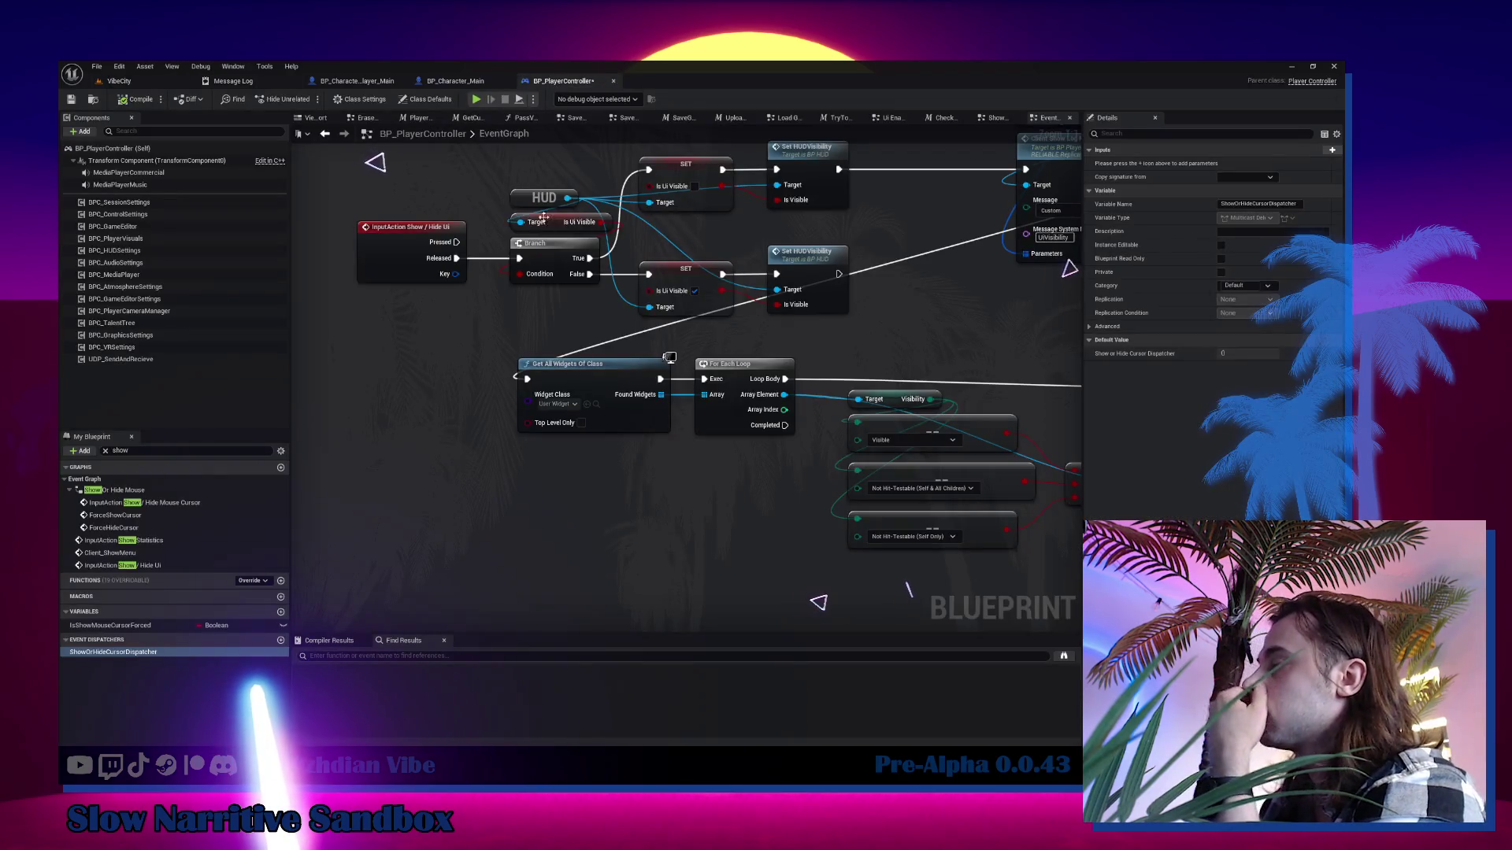
pyautogui.click(154, 83)
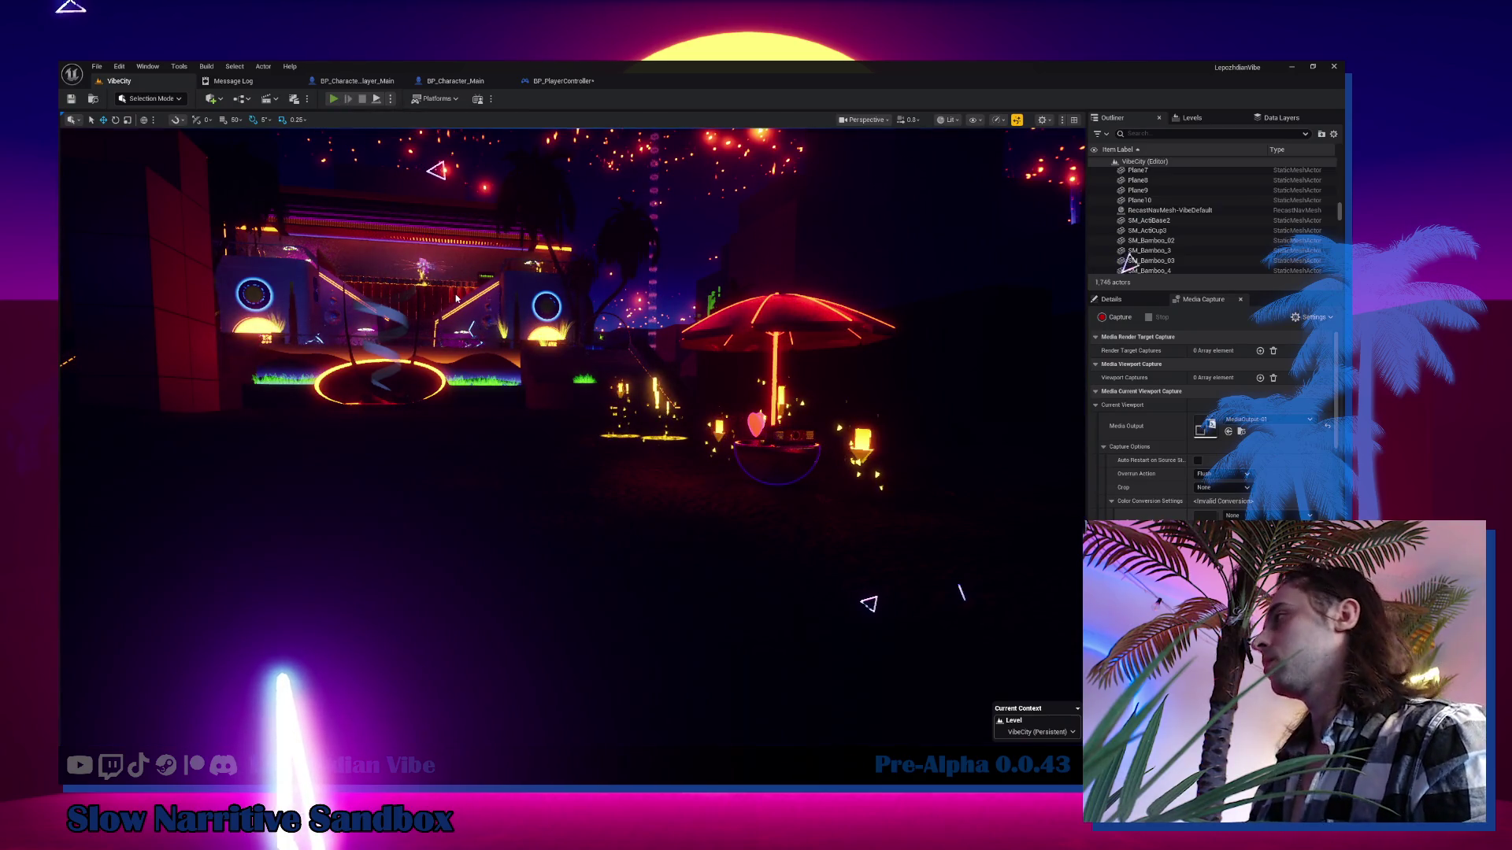
pyautogui.hotkey('alt', 'p')
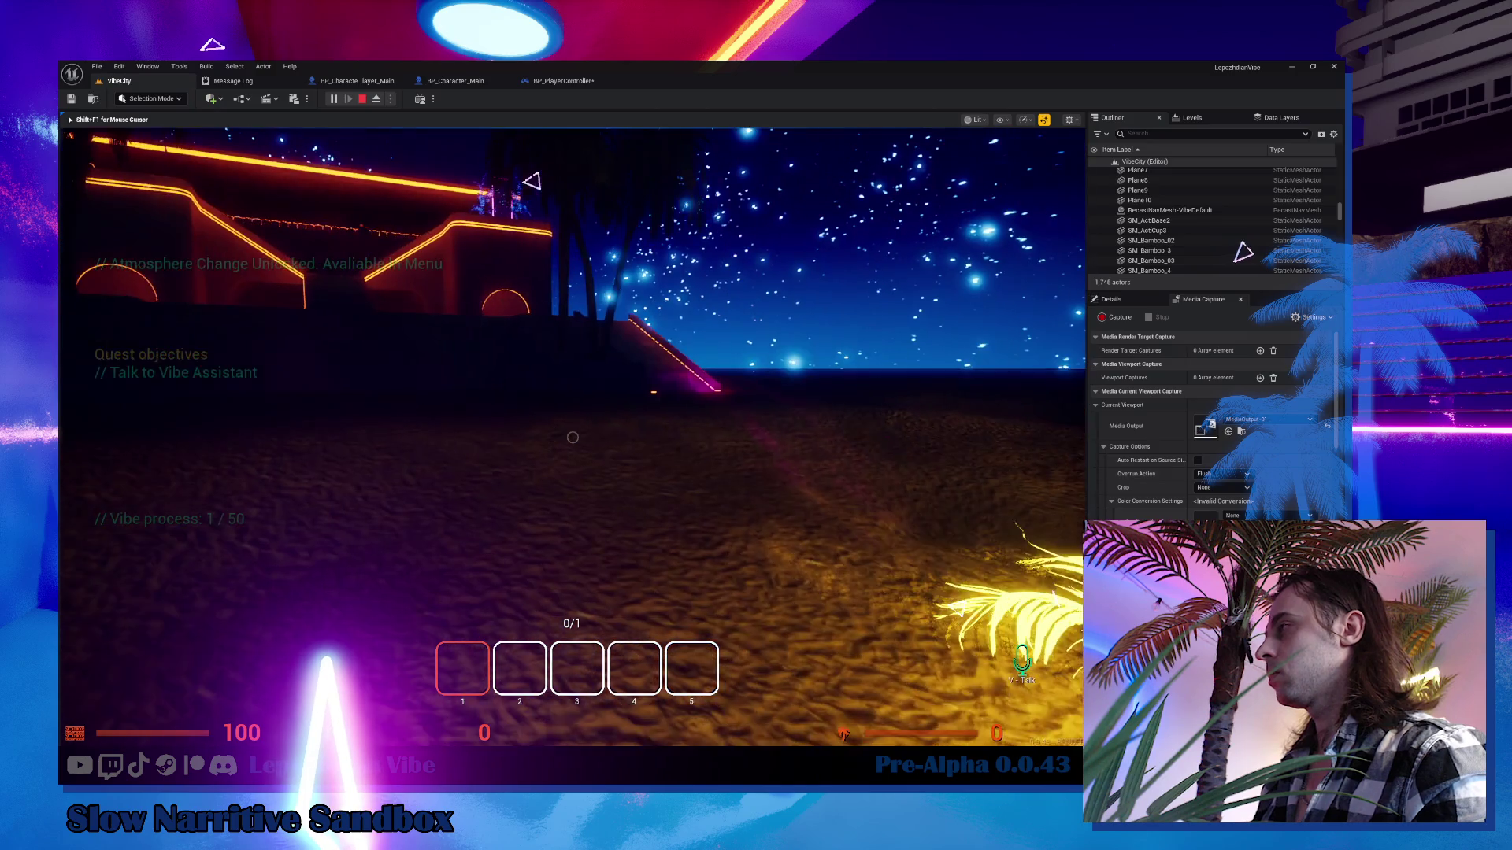
pyautogui.press('Tab')
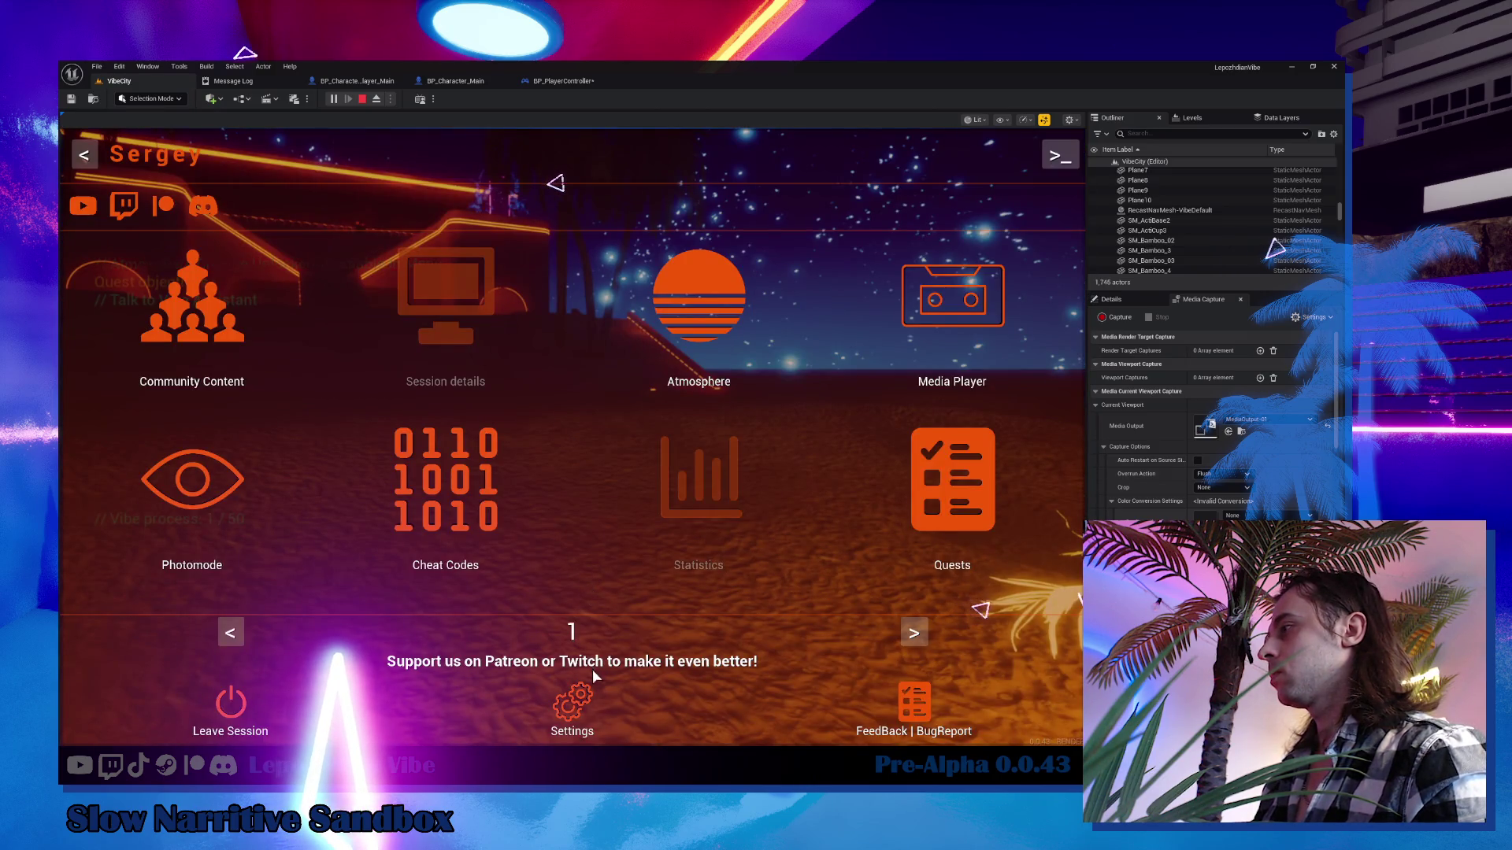
pyautogui.click(597, 693)
pyautogui.press('Escape')
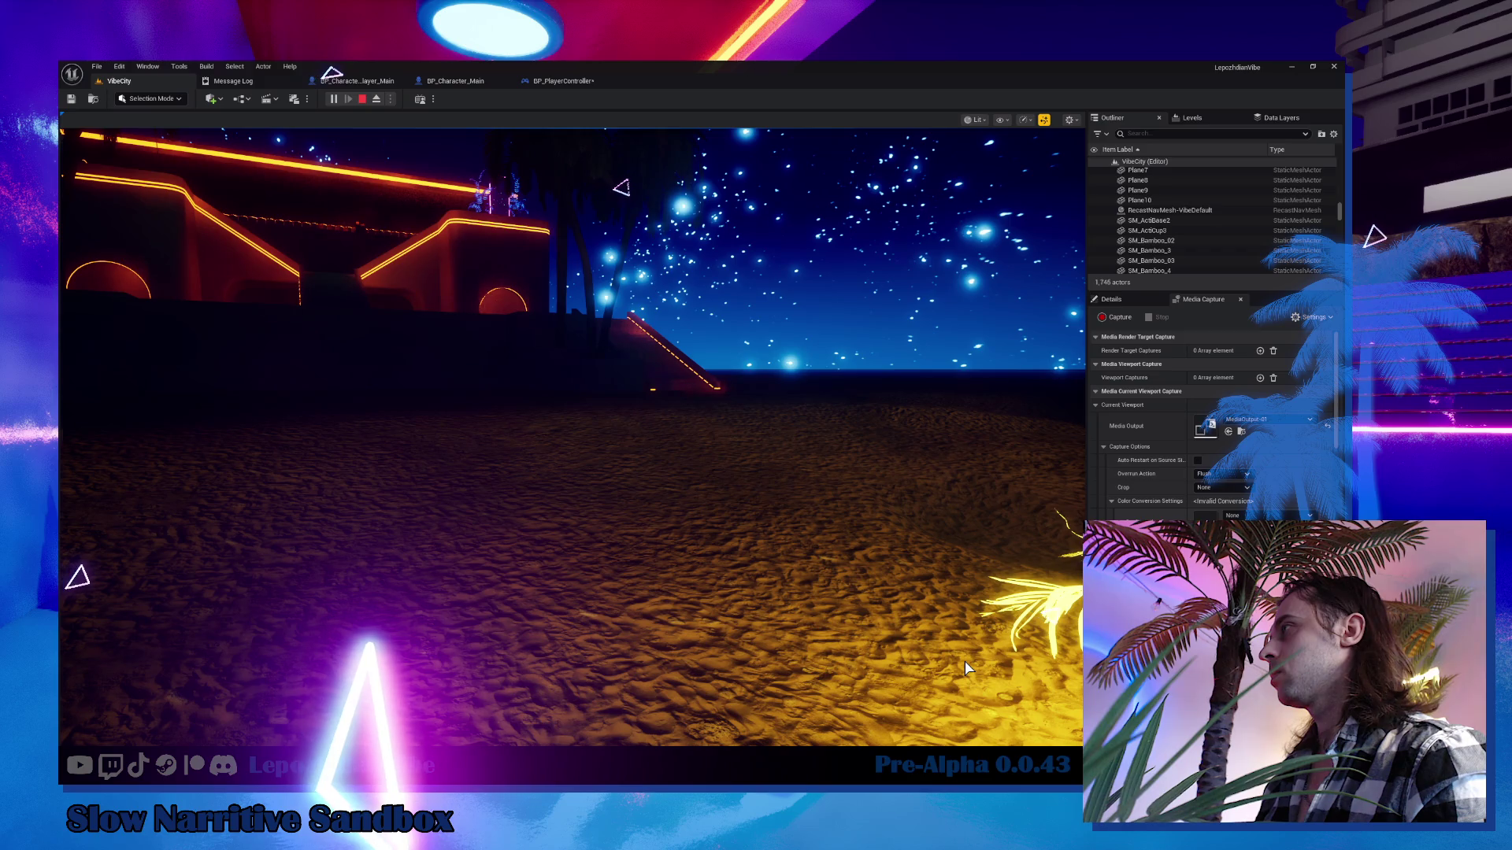
pyautogui.press('Escape')
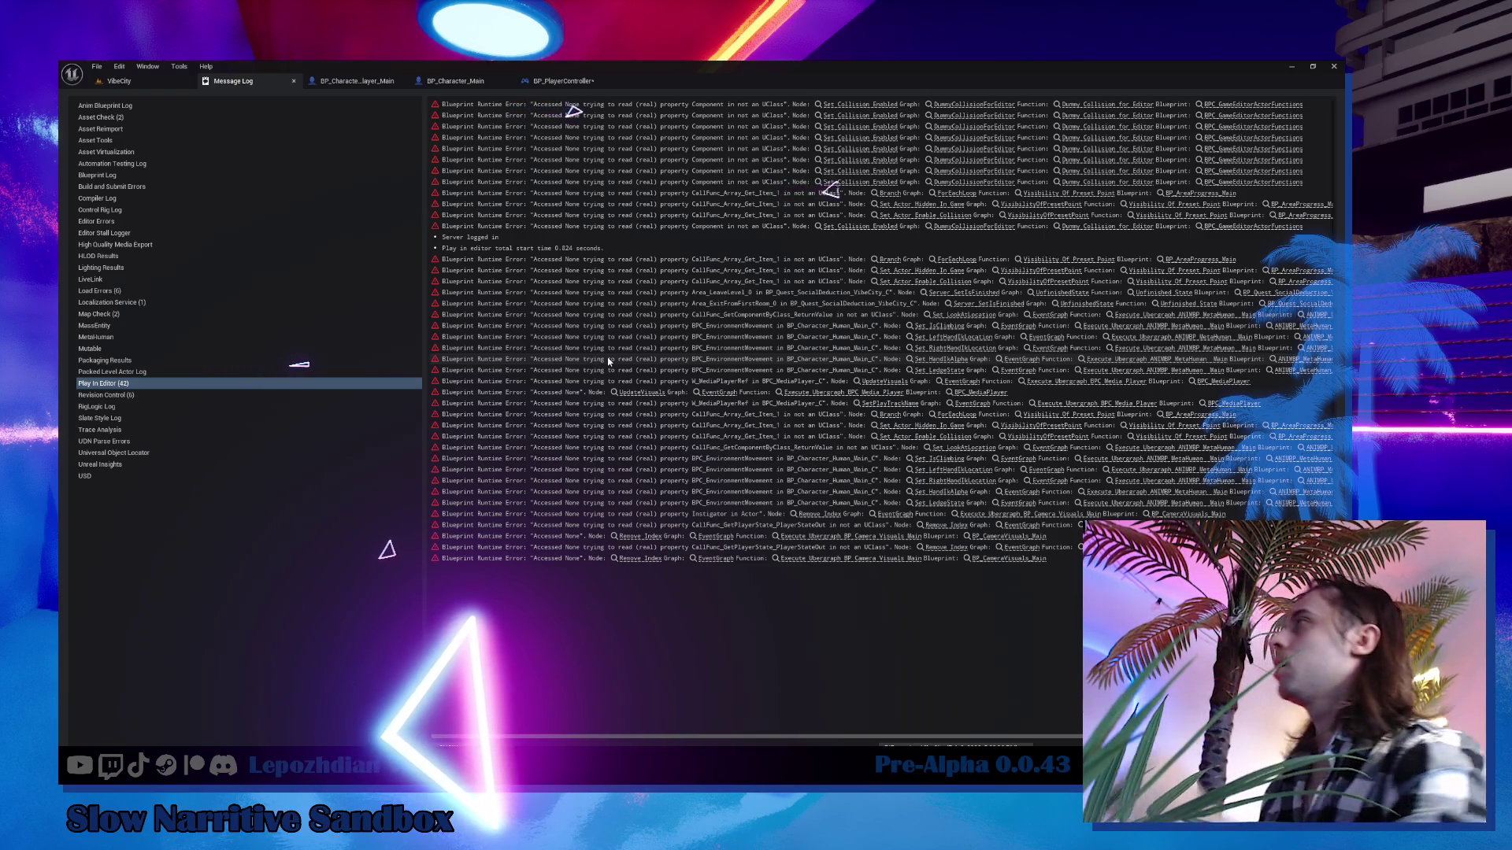
pyautogui.click(551, 85)
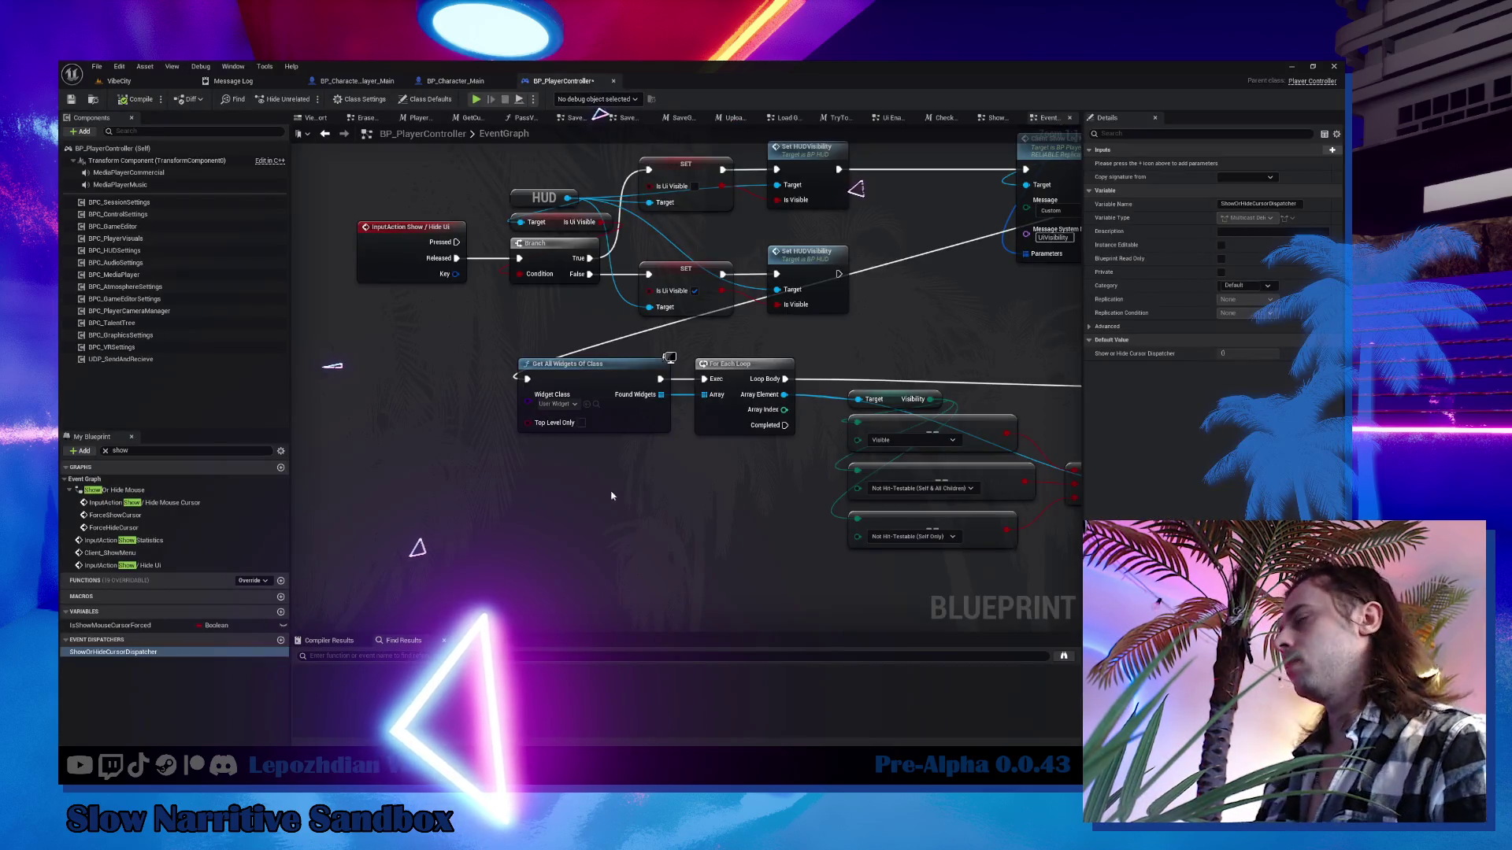
pyautogui.moveTo(891, 314); pyautogui.dragTo(745, 332)
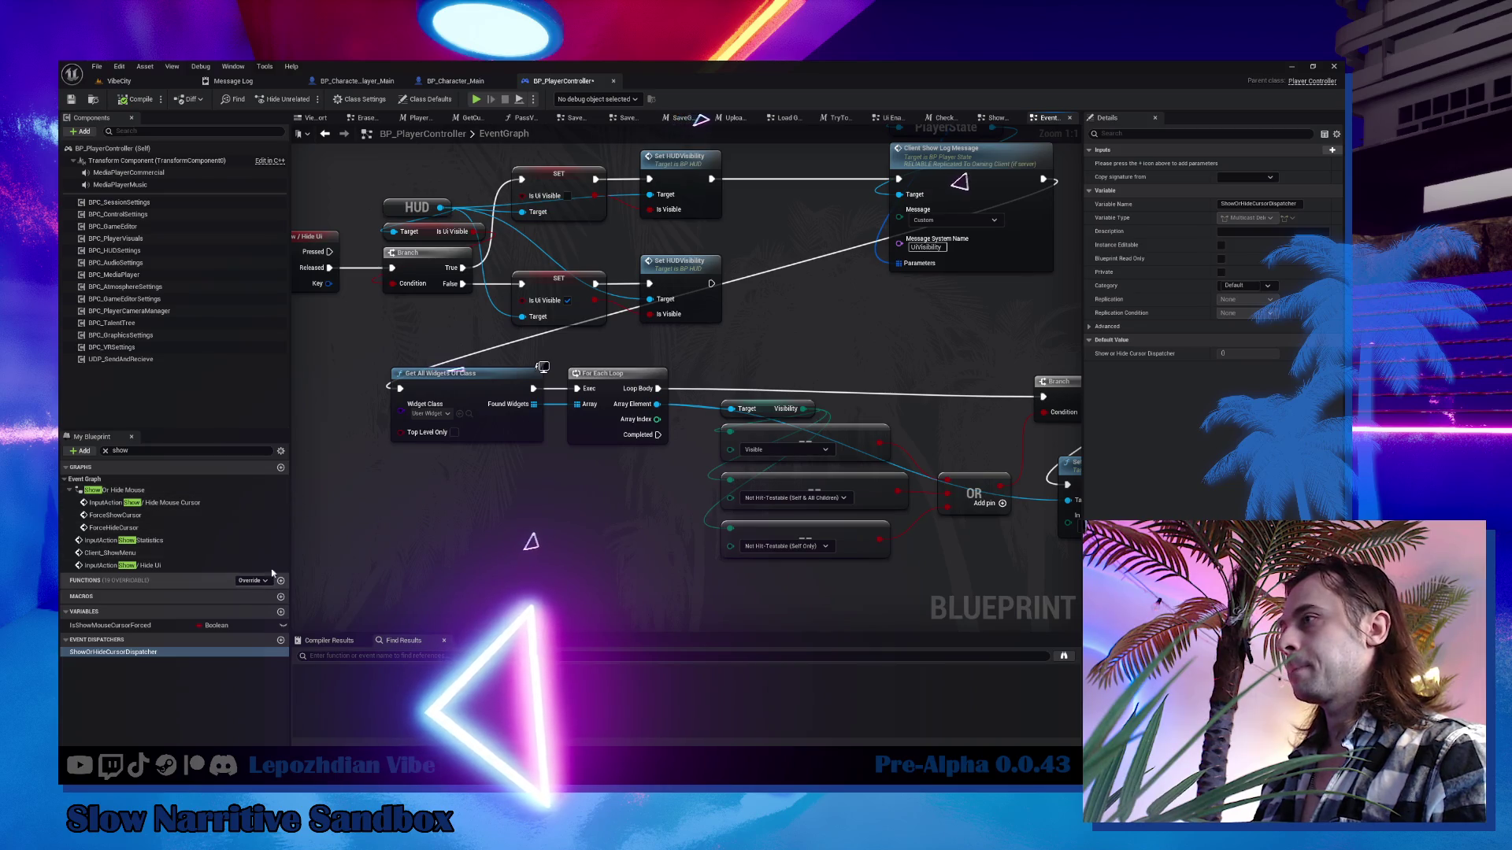
# Add a new function named IsShowOrHideAllWidgets to BP_PlayerController.
pyautogui.click(106, 451)
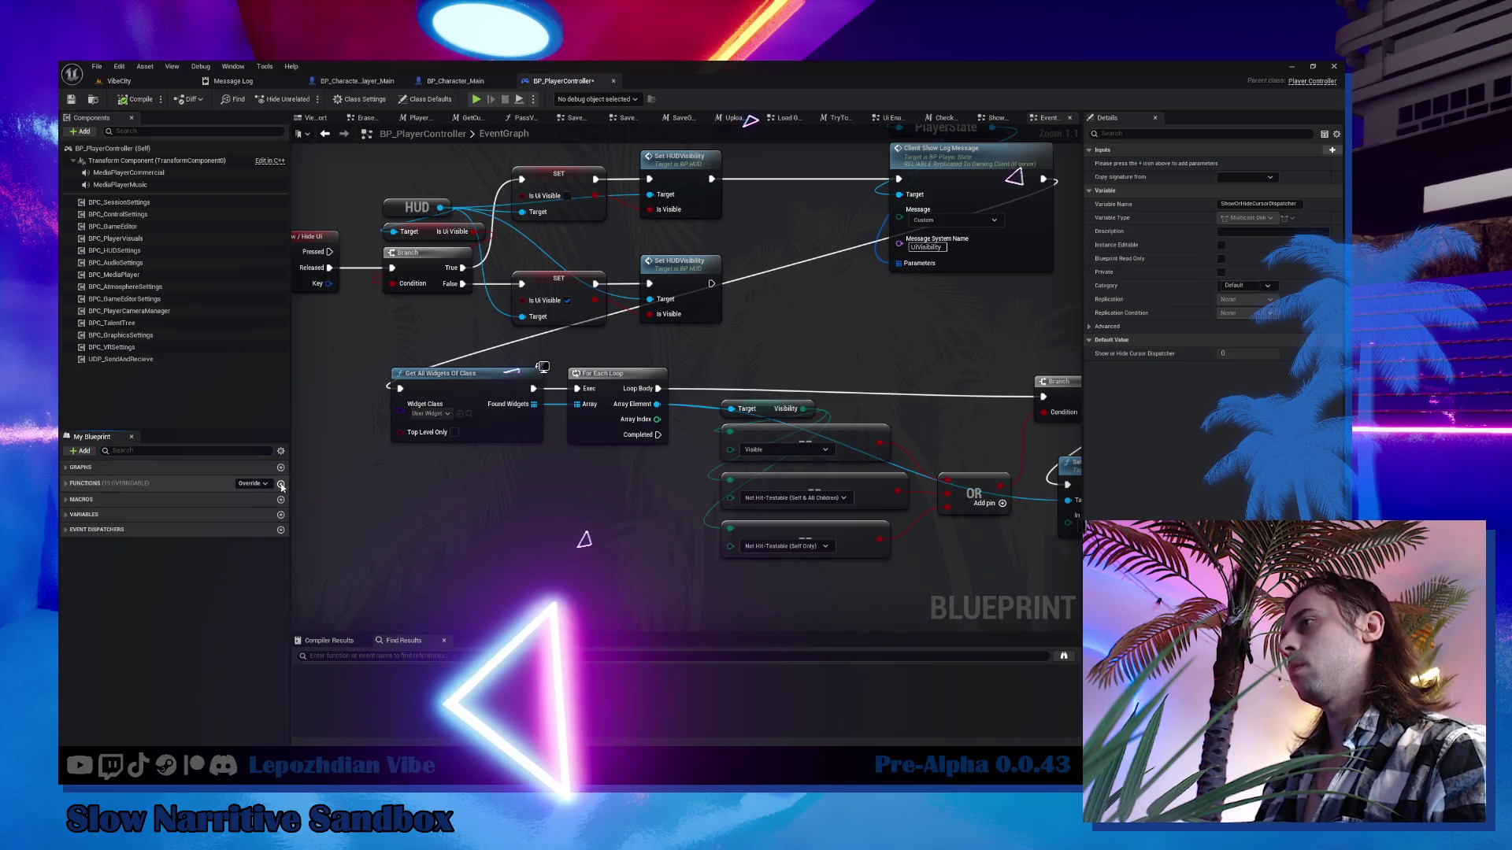
pyautogui.click(281, 485)
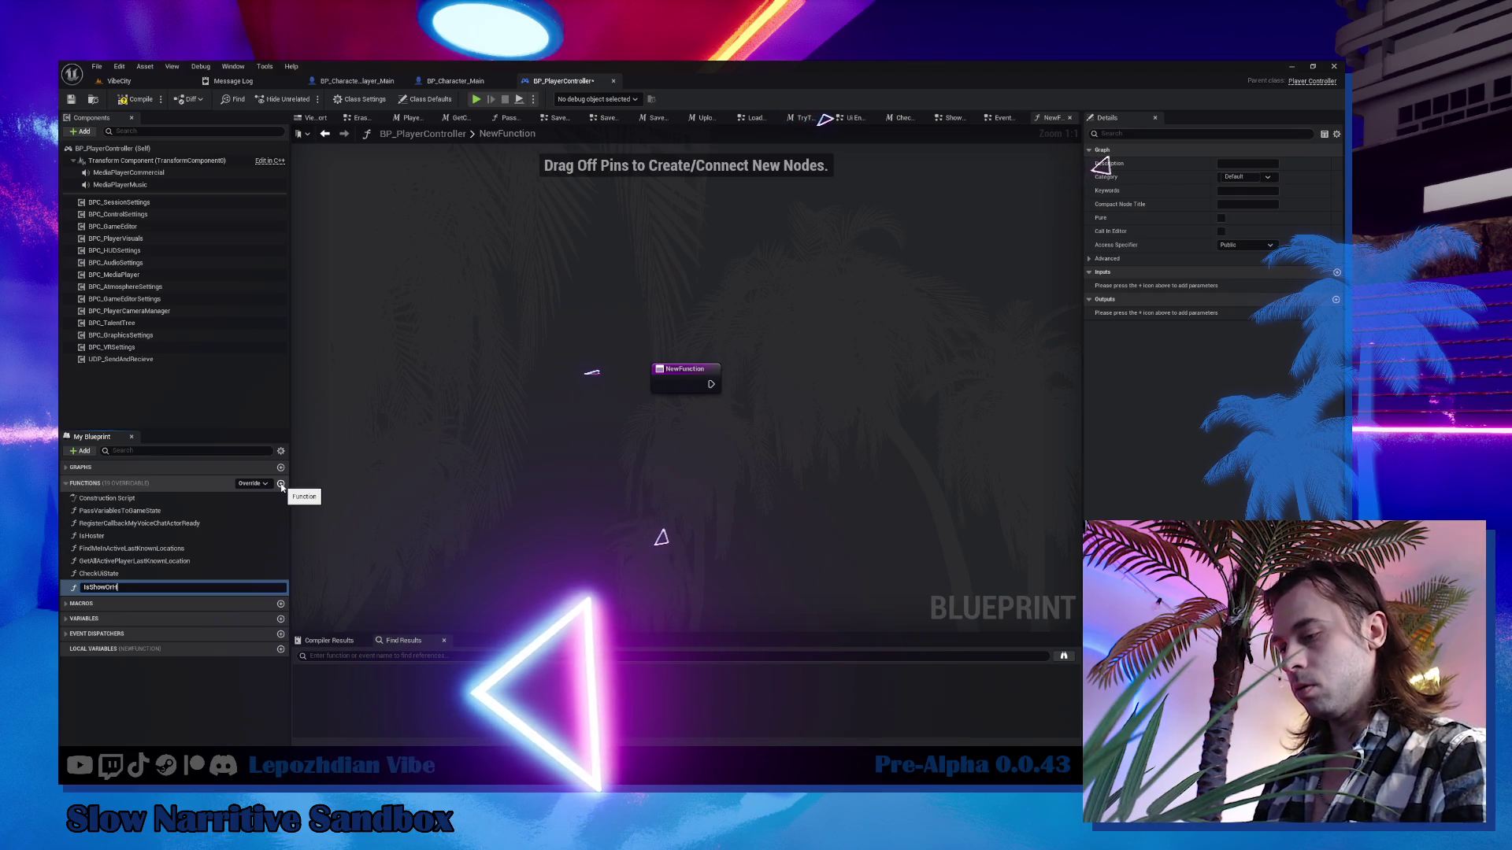
pyautogui.write('IsShowOrHideAllWidge')
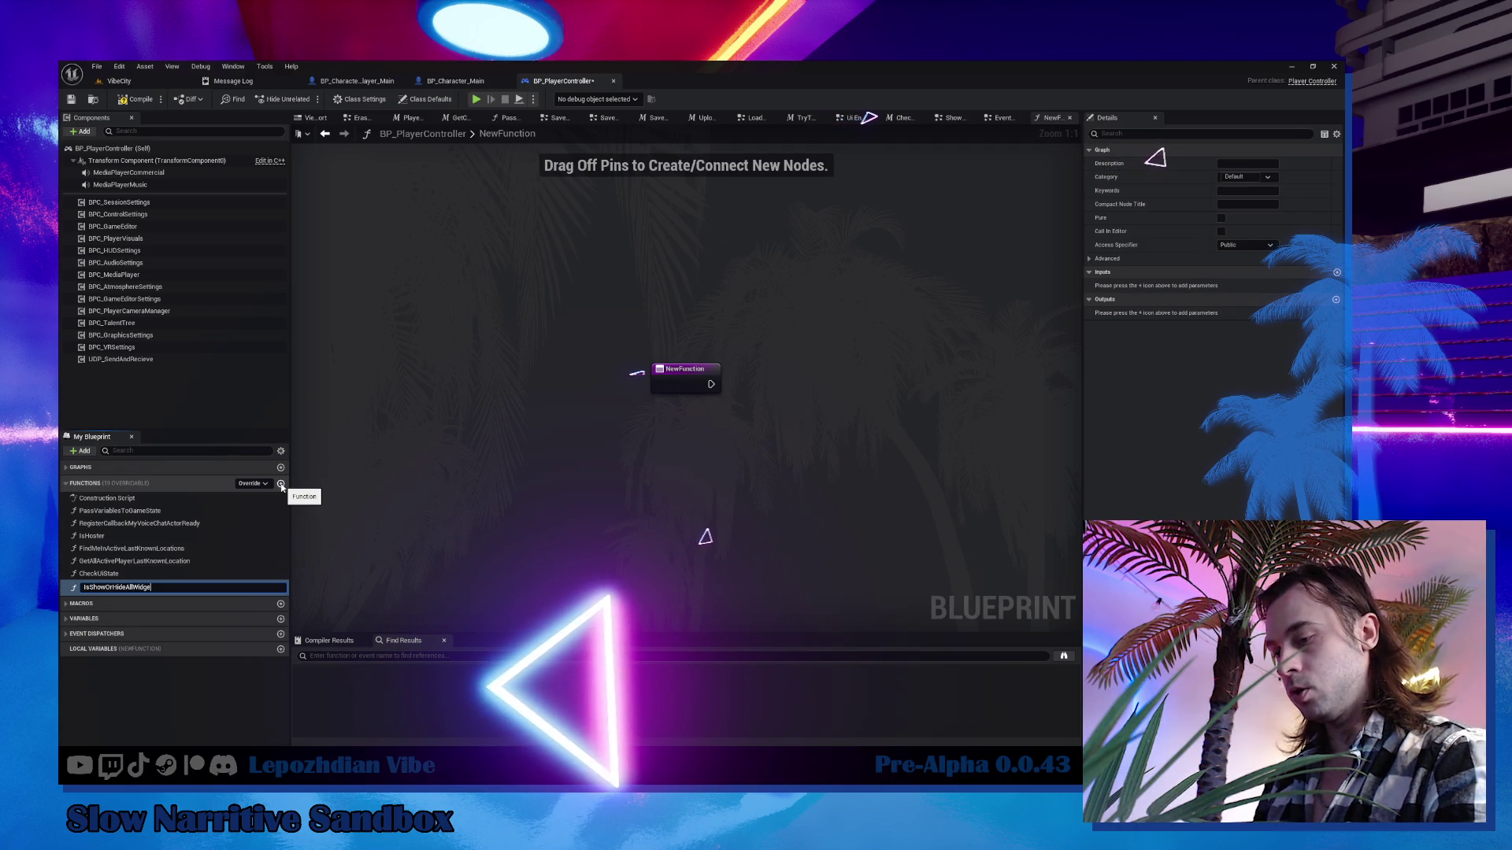
pyautogui.write('ts')
pyautogui.press('Return')
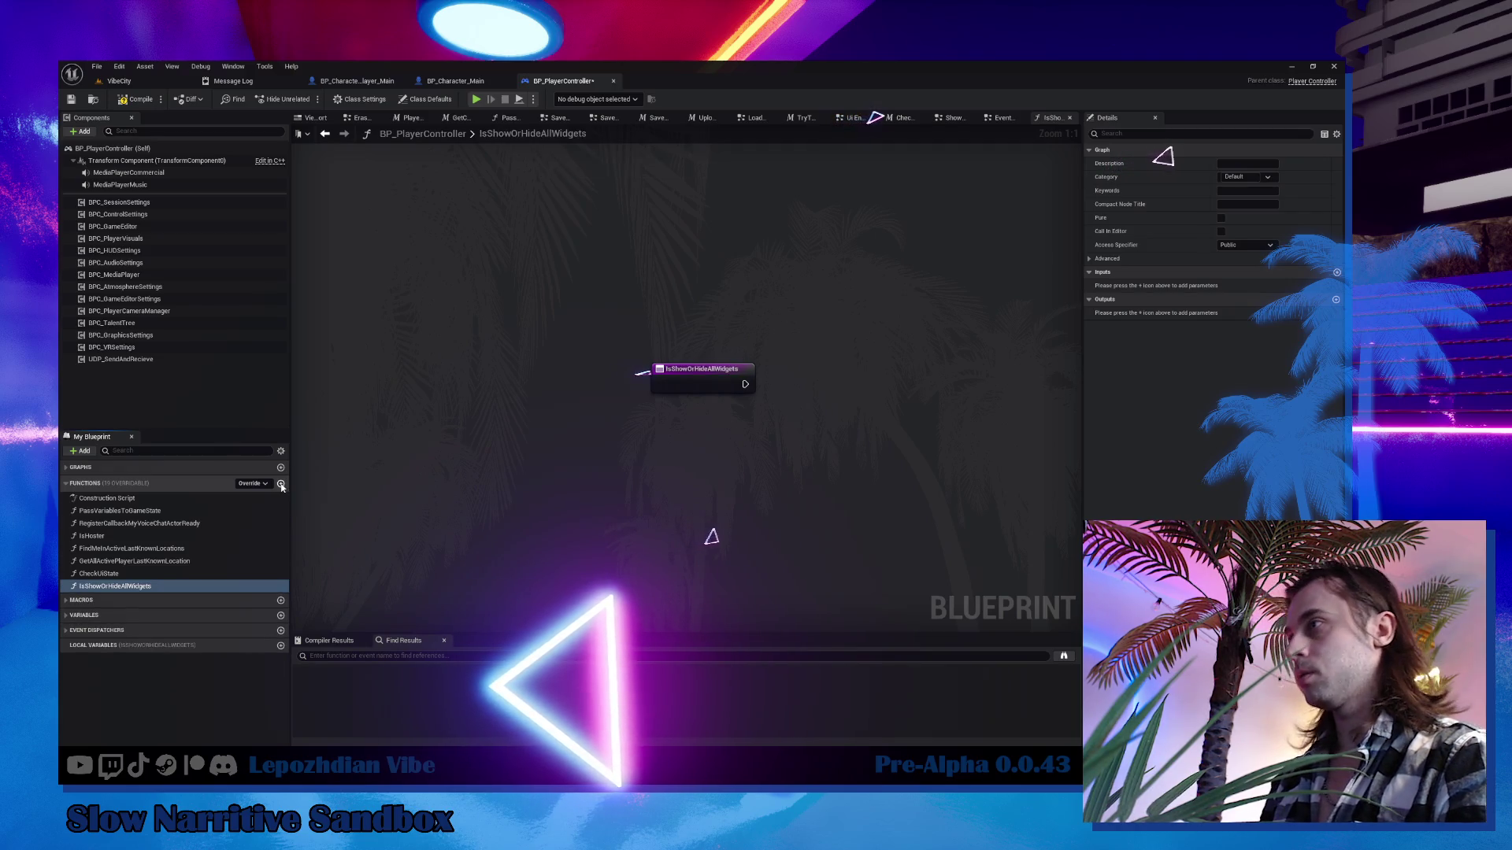
# Search for 'all widget' actions, then add a Get HUD node to the function graph.
pyautogui.rightClick(779, 480)
pyautogui.write('all widget')
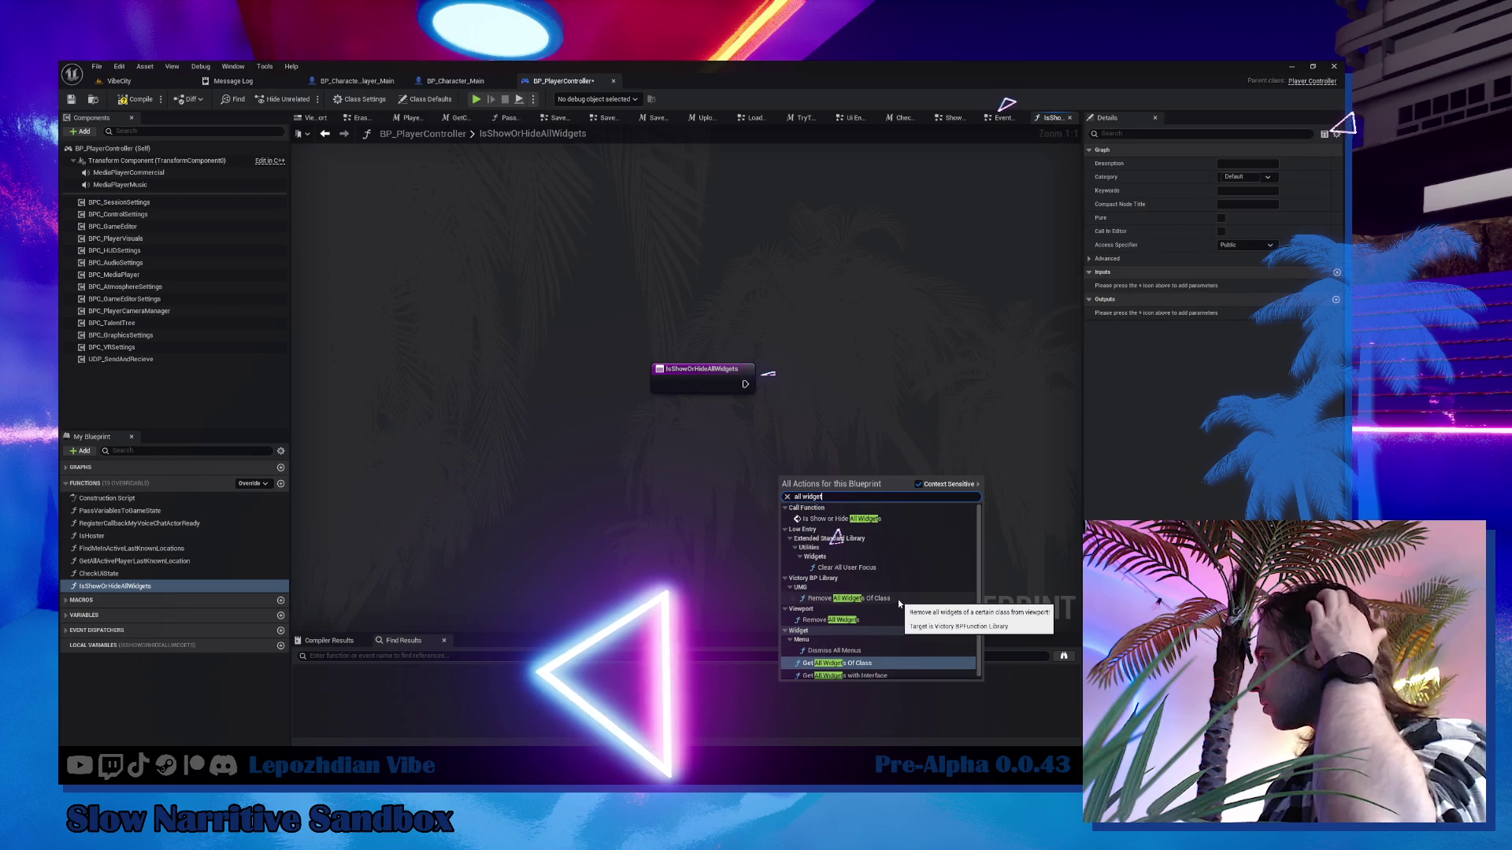
pyautogui.click(675, 499)
pyautogui.rightClick(675, 499)
pyautogui.write('get hud')
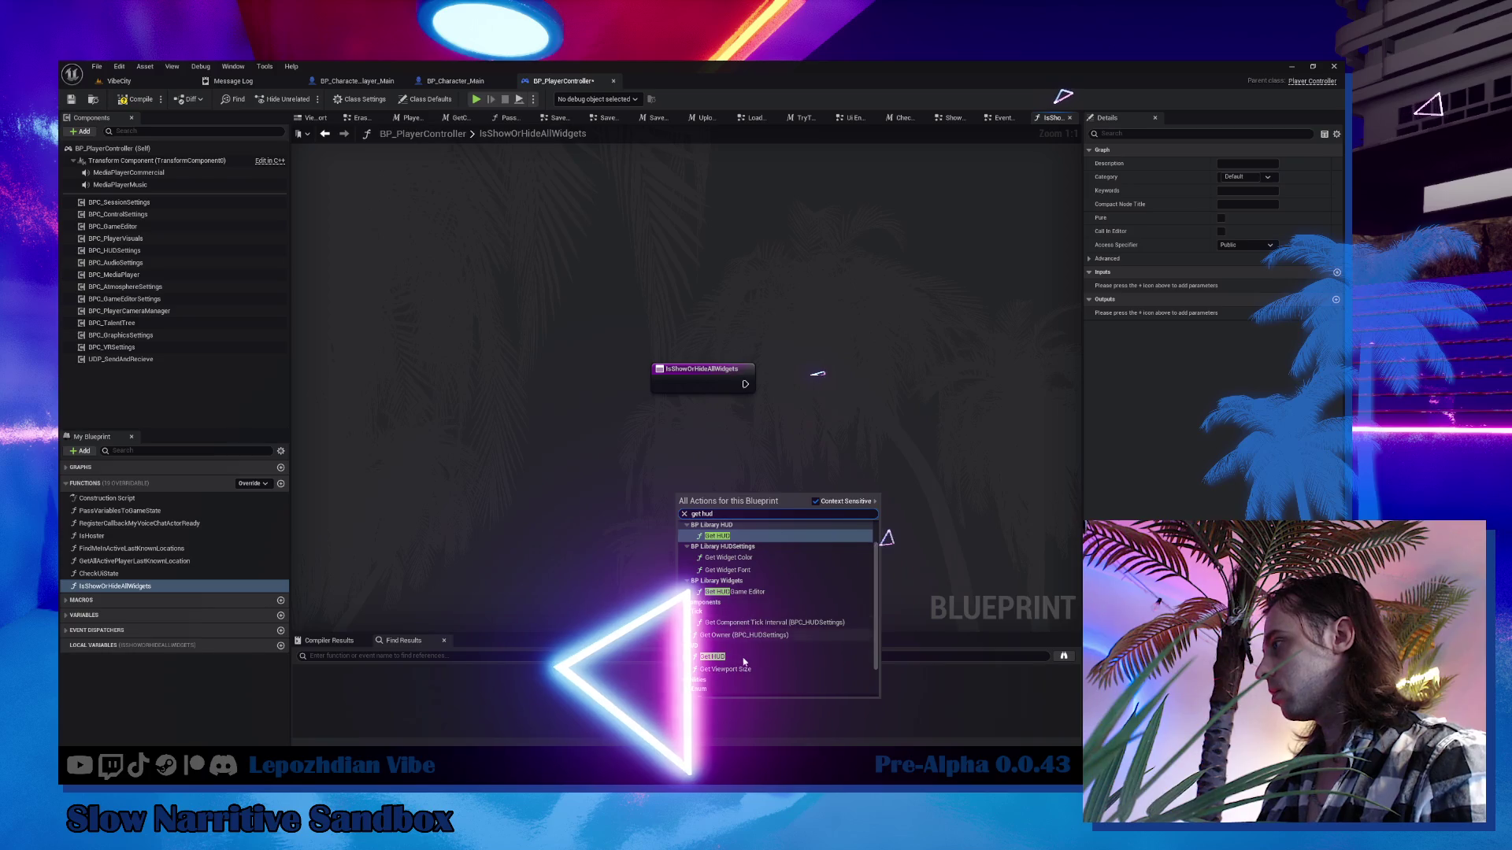
pyautogui.press('Escape')
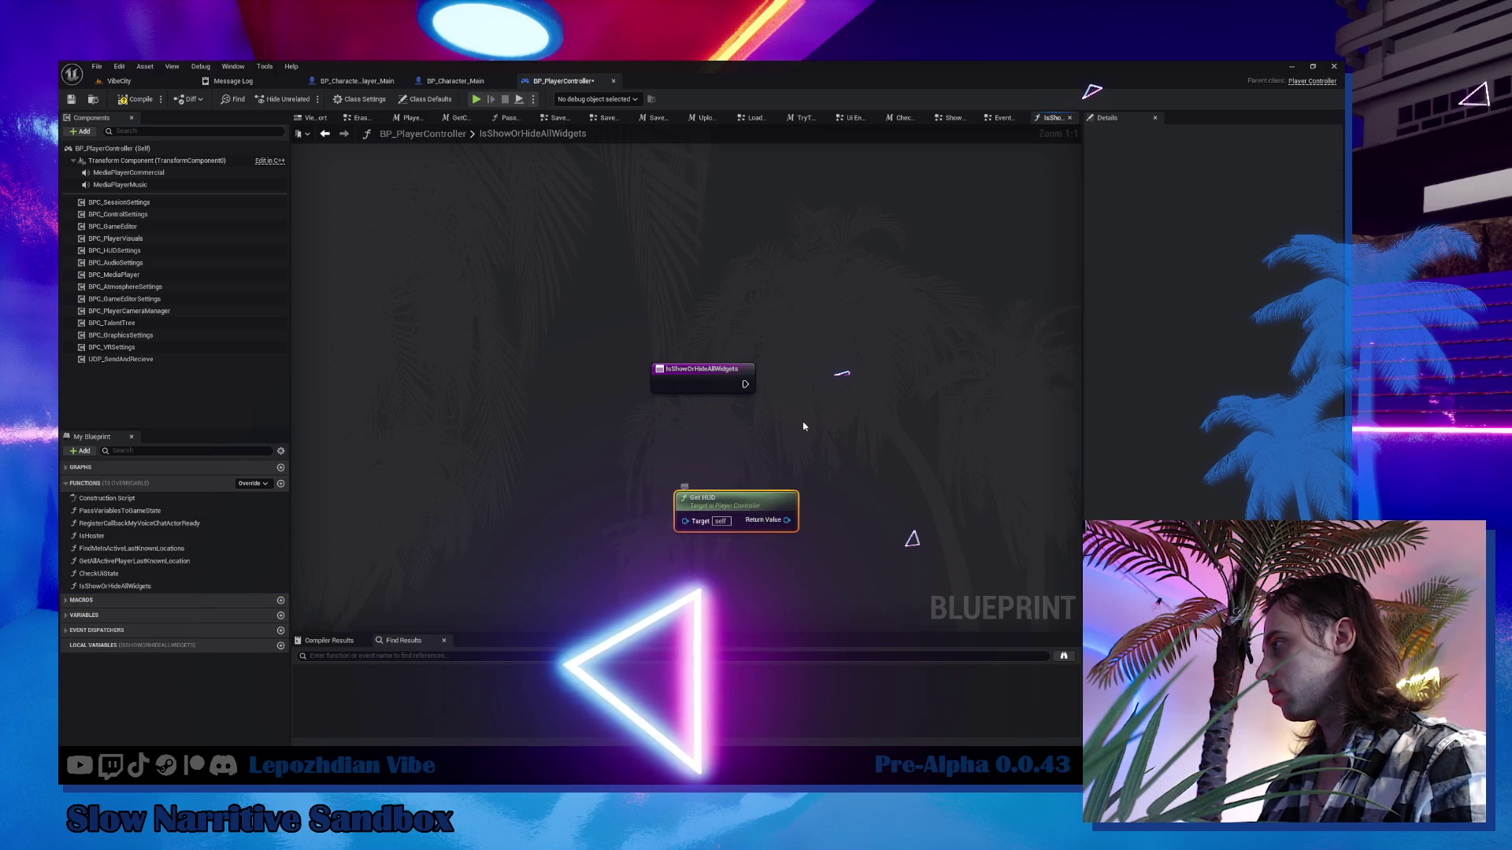
pyautogui.rightClick(804, 426)
pyautogui.write('get hud')
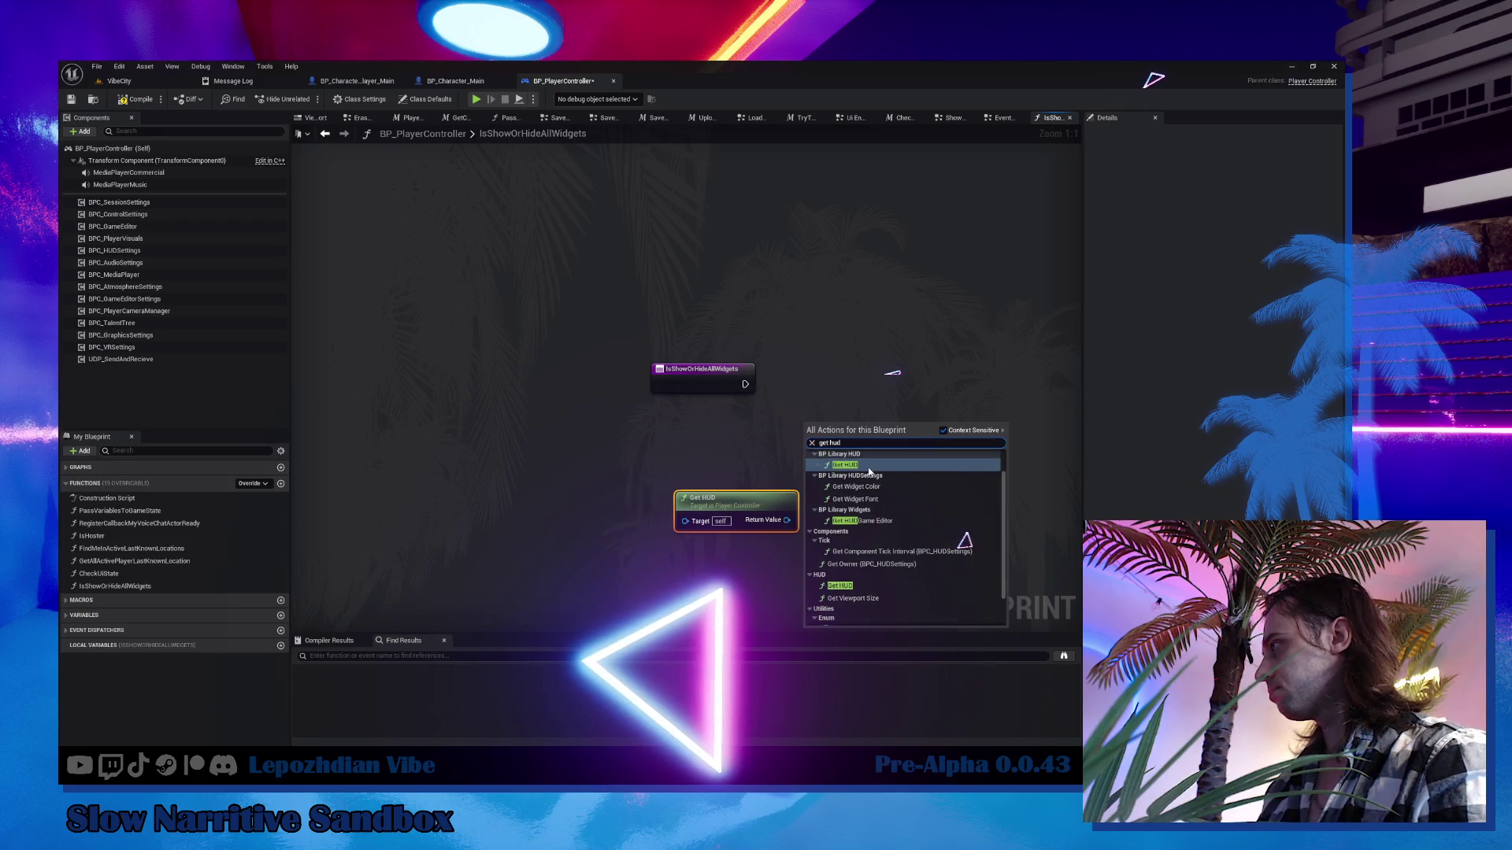
pyautogui.click(871, 466)
# Browse the HUD's 'widgets' and 'show wi' actions without adding any node.
pyautogui.moveTo(853, 428); pyautogui.dragTo(929, 360)
pyautogui.write('w')
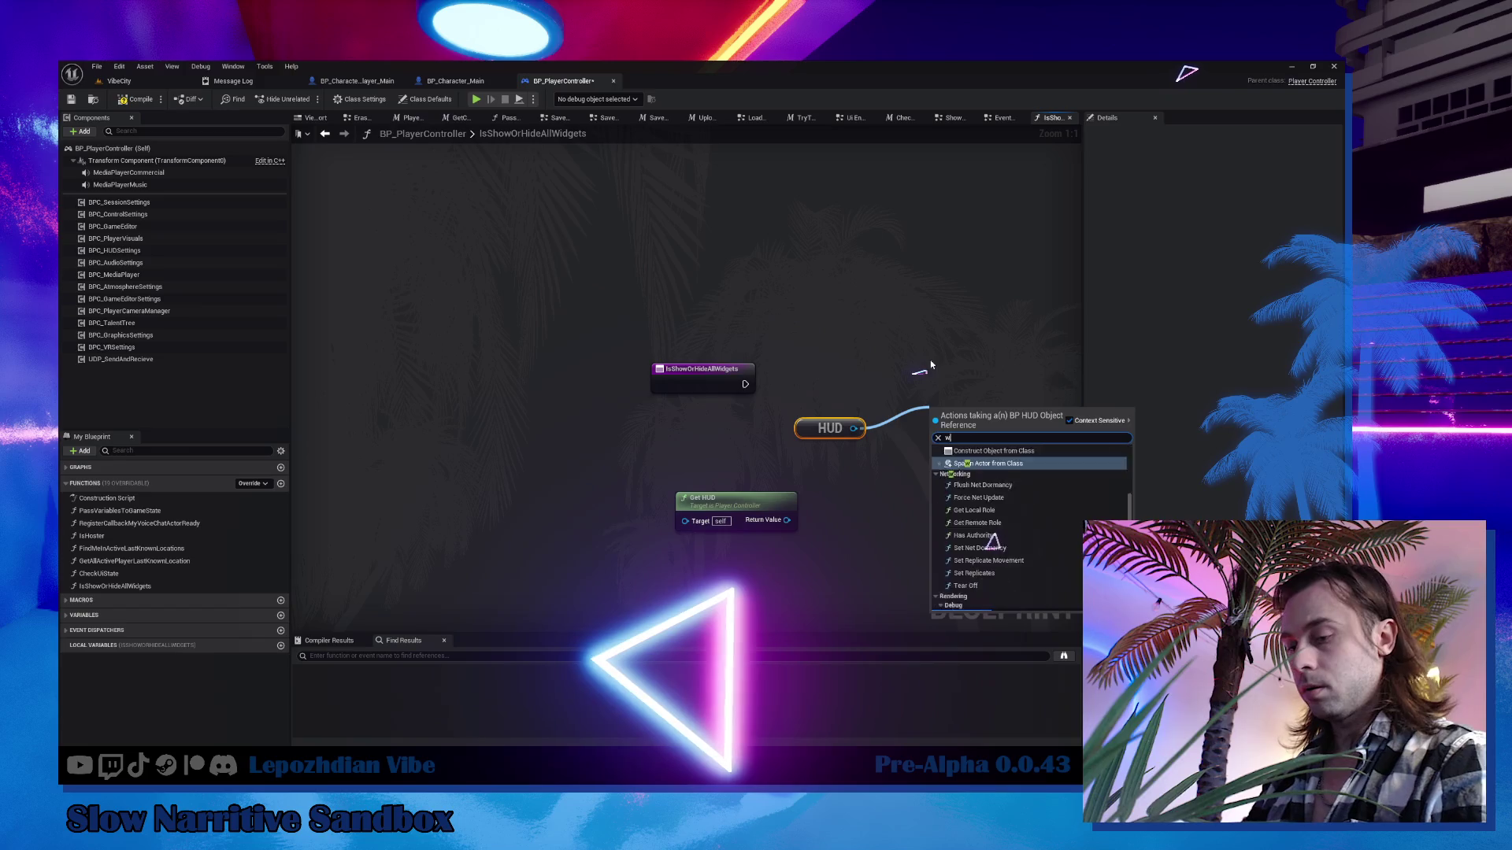
pyautogui.write('idget')
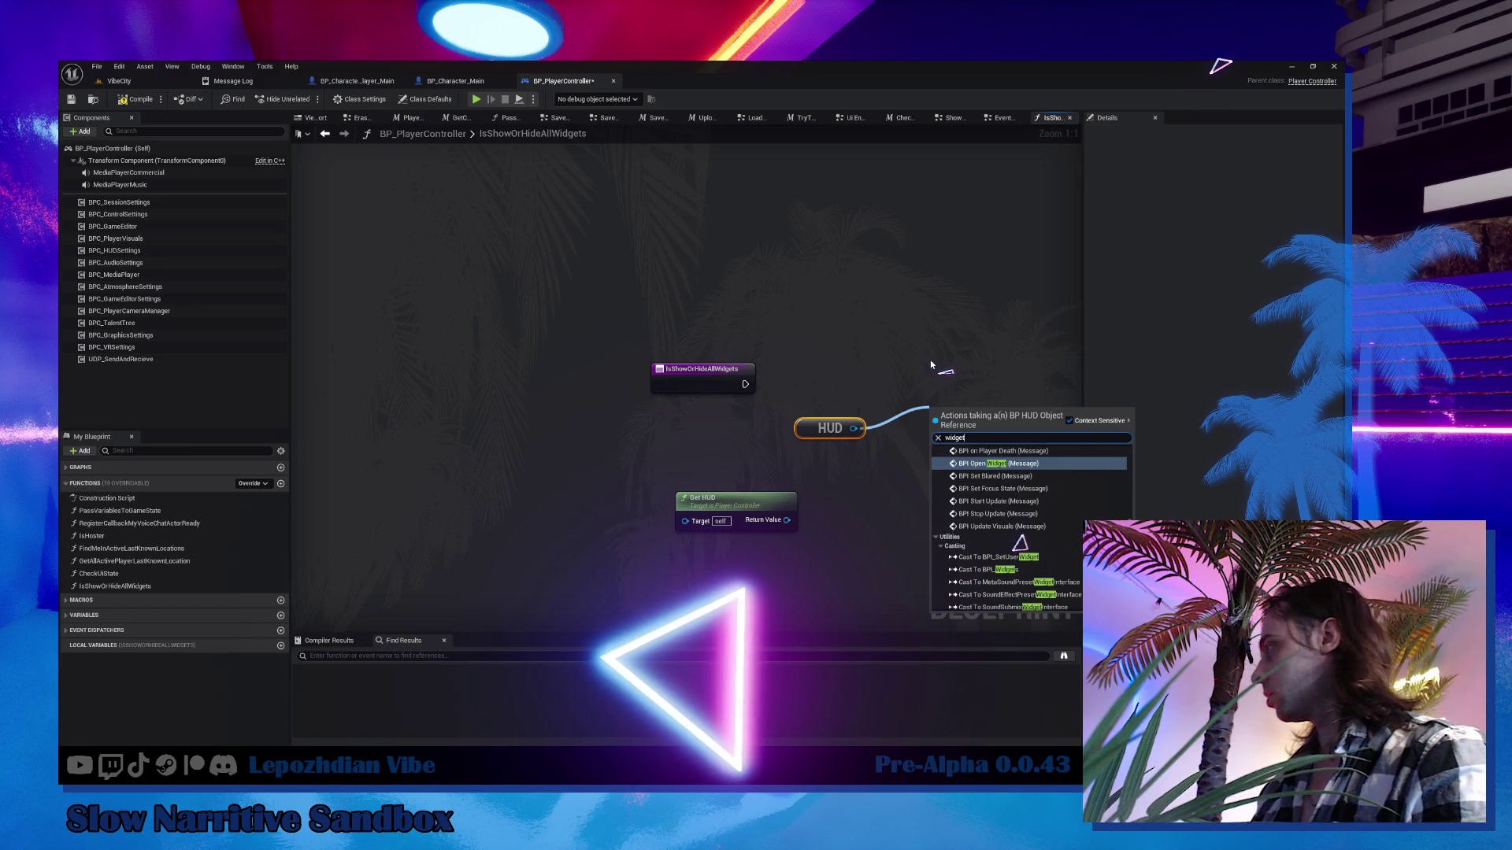
pyautogui.write('s')
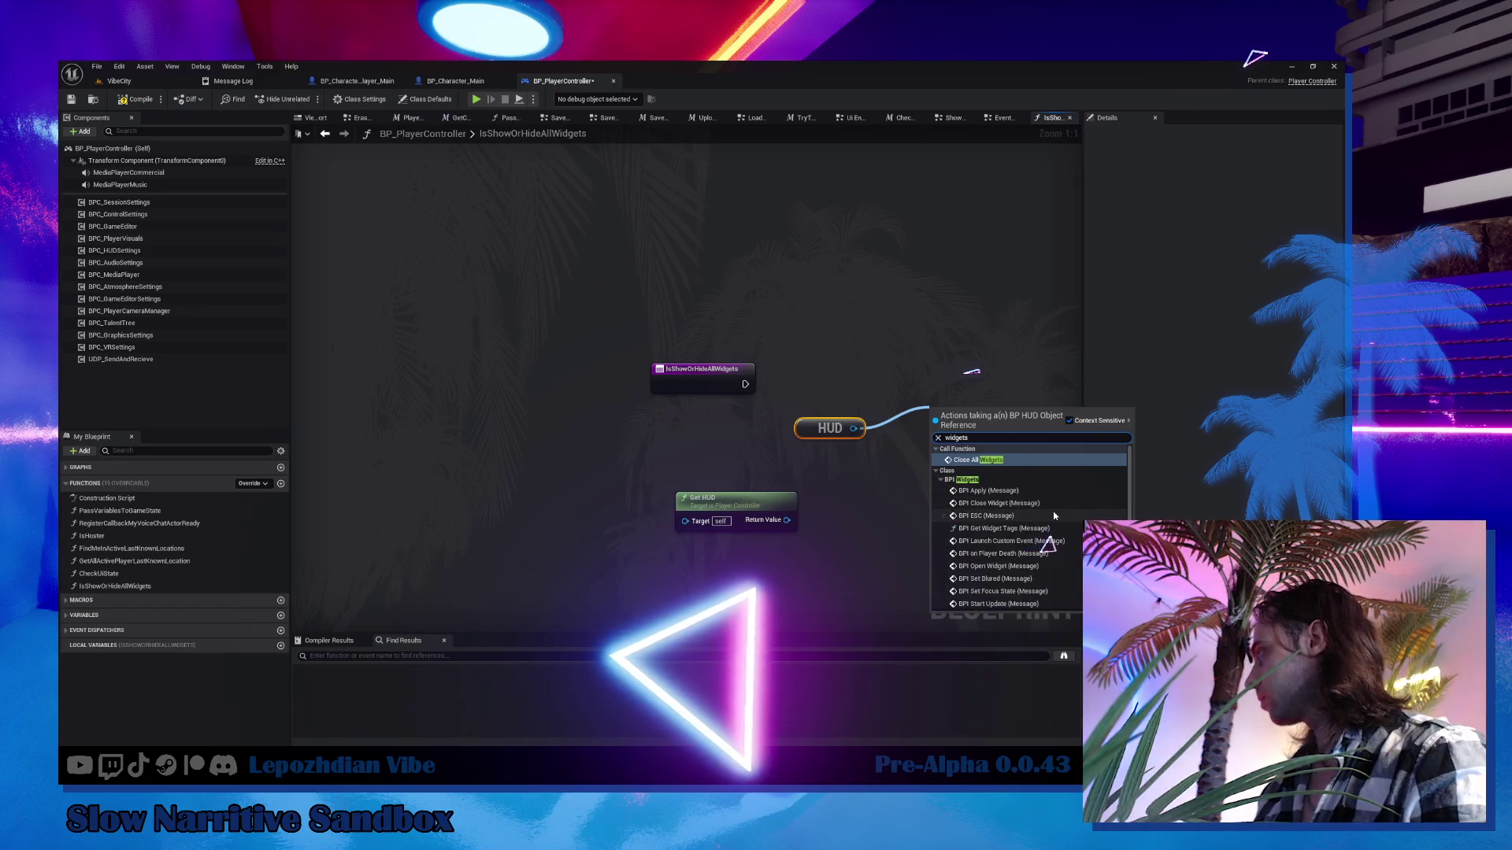
pyautogui.scroll(-5, 1060, 529)
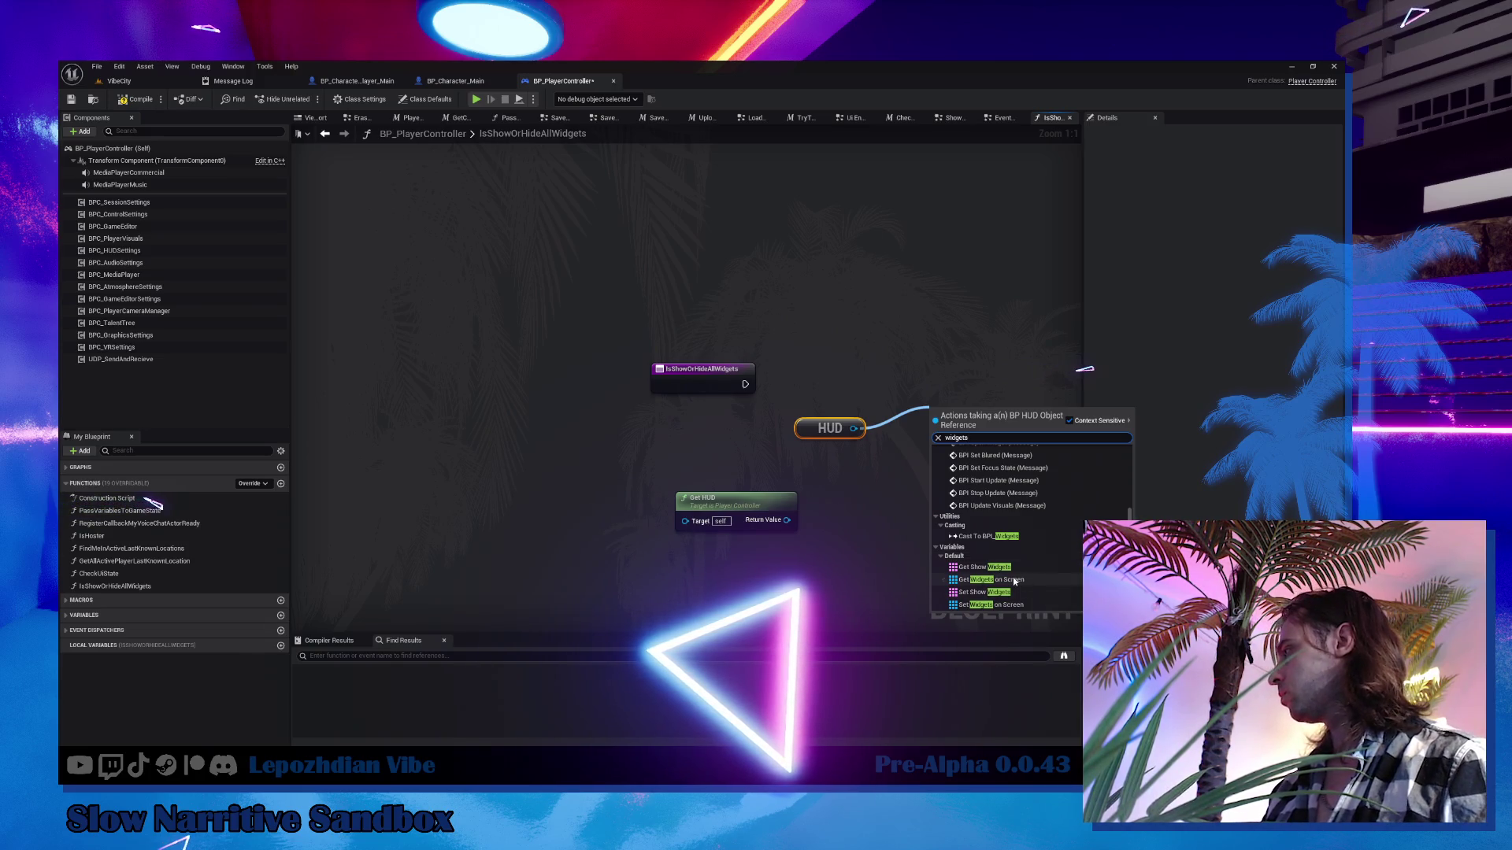
pyautogui.click(904, 517)
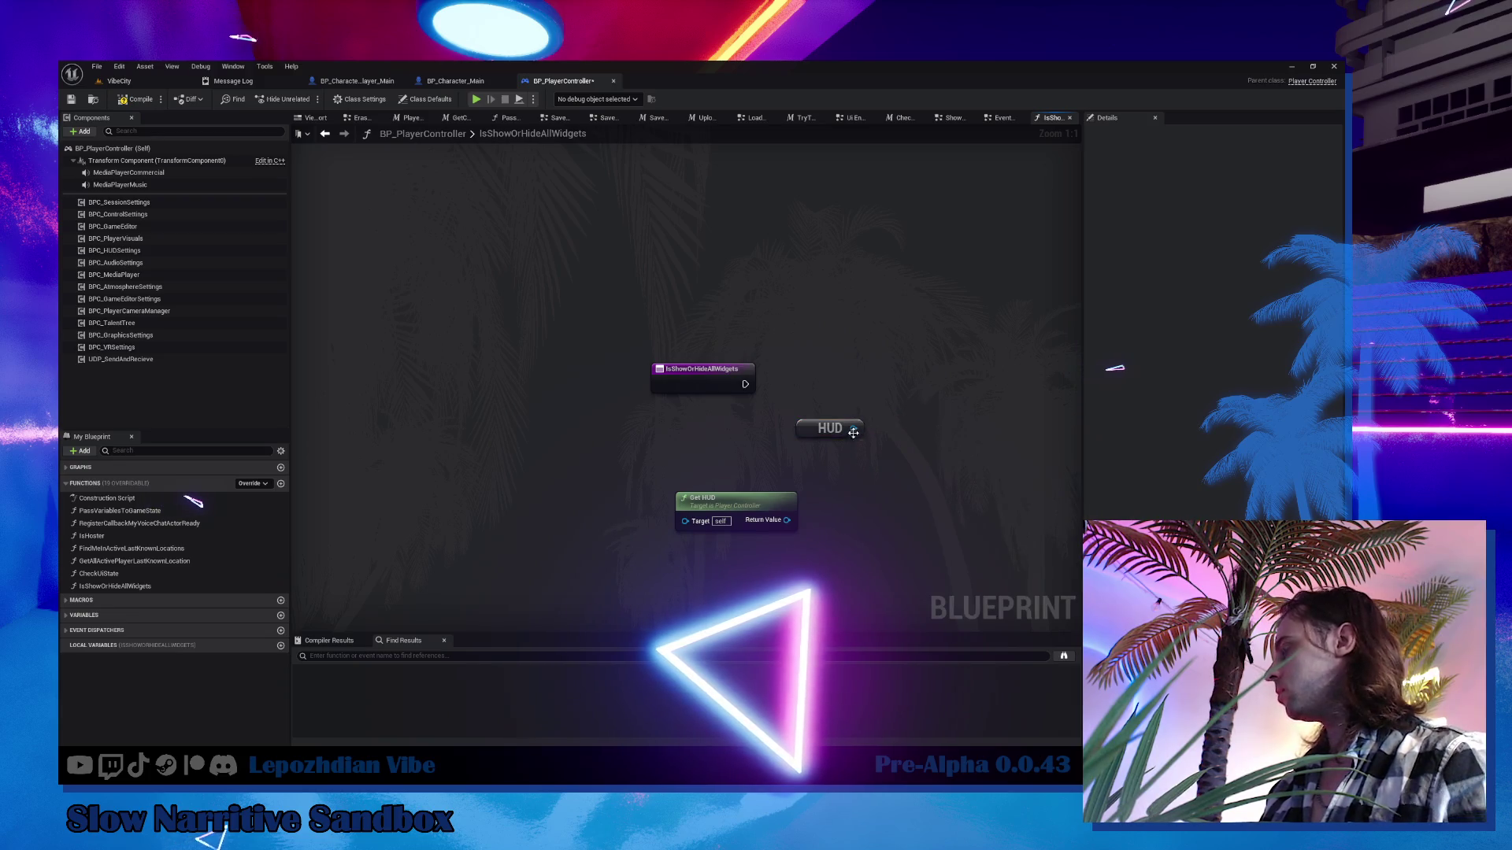
pyautogui.moveTo(911, 465); pyautogui.dragTo(905, 464)
pyautogui.write('sho')
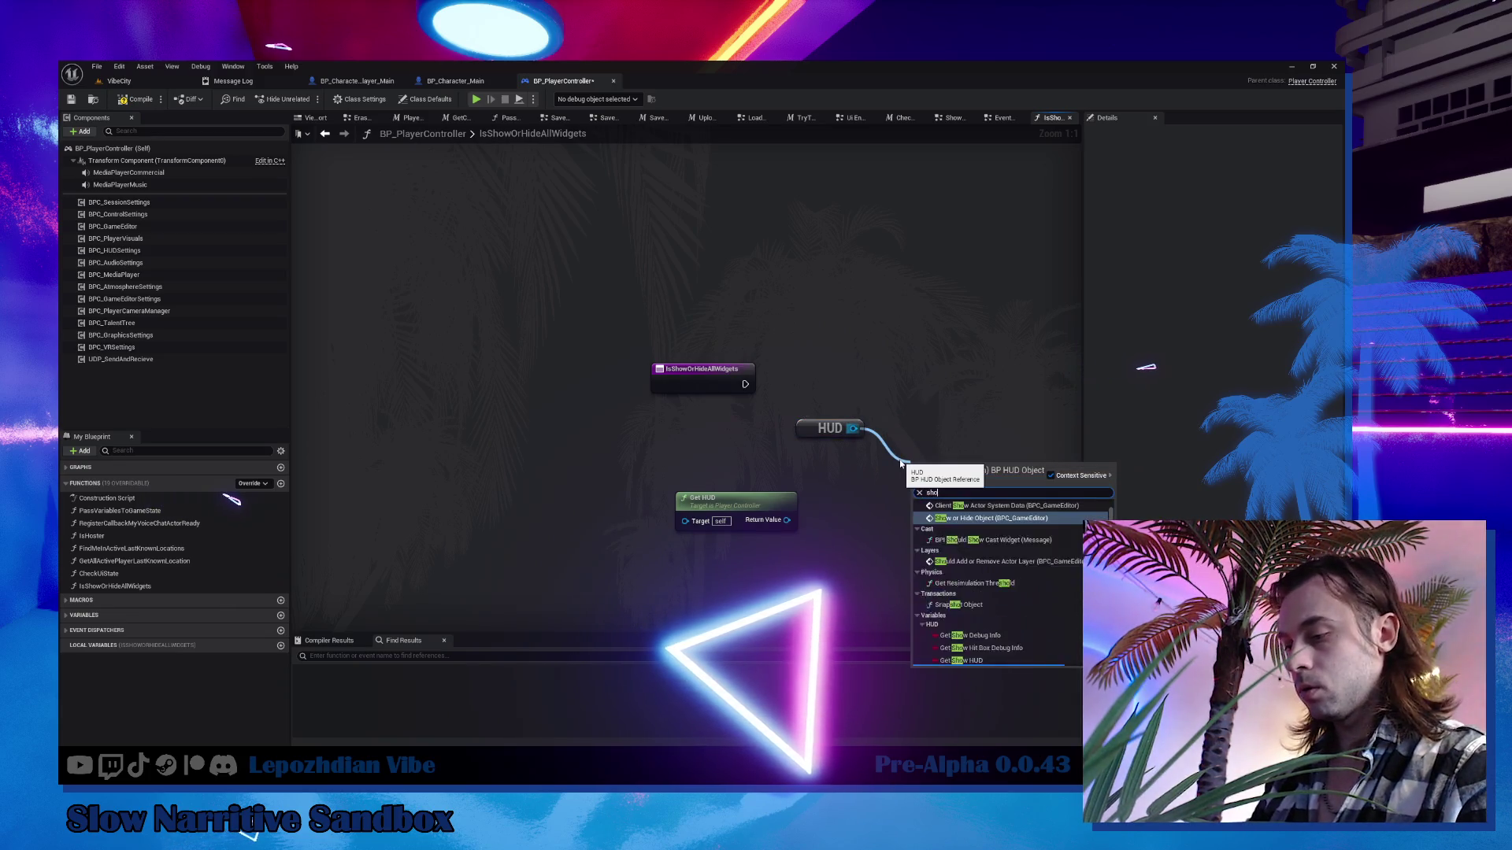
pyautogui.write('w wi')
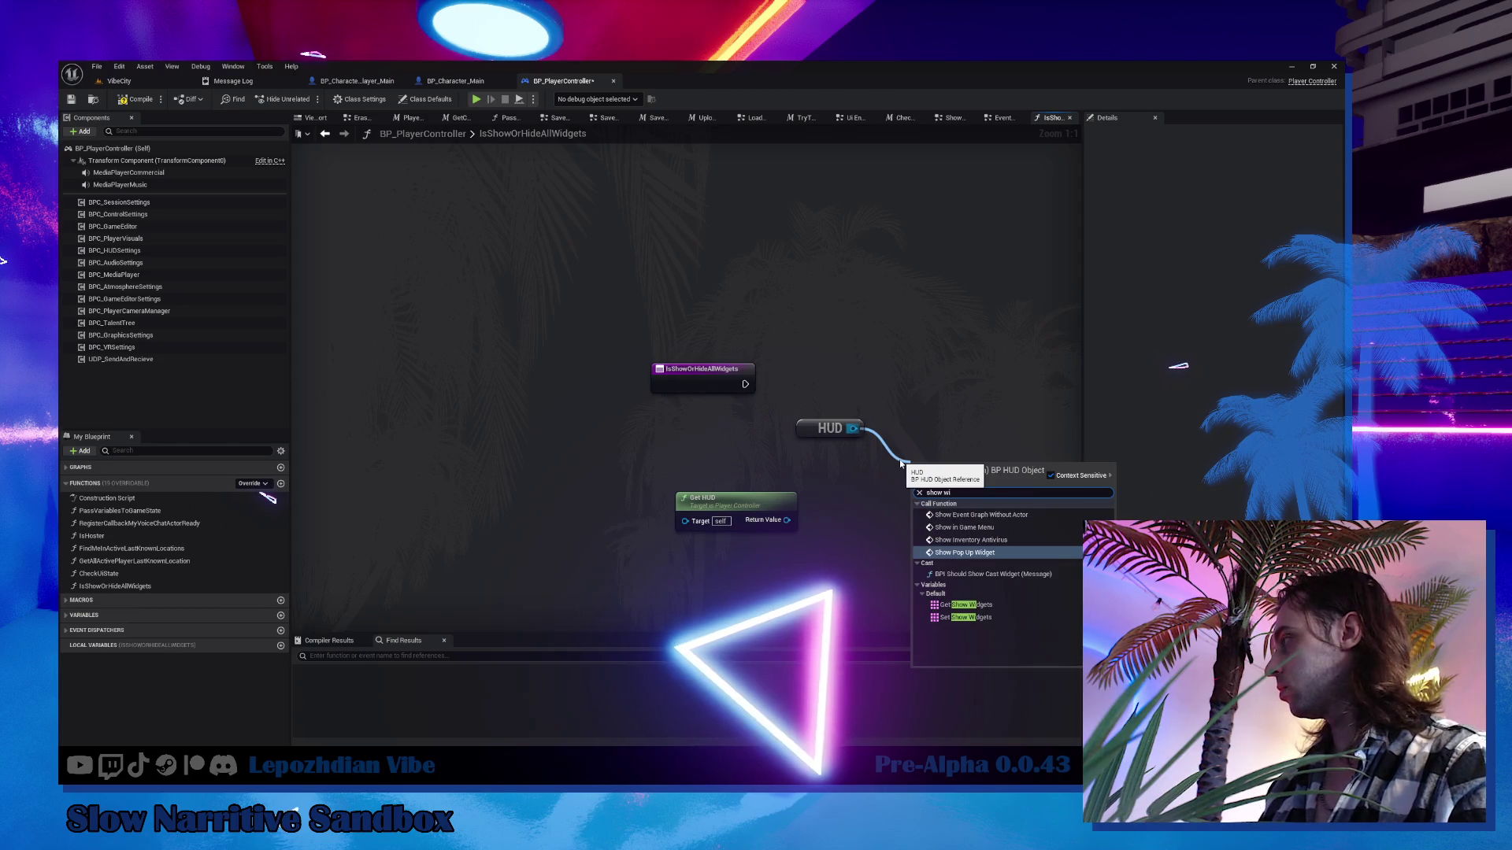
pyautogui.click(830, 431)
# Delete the stray HUD and Get HUD nodes and select the function entry.
pyautogui.moveTo(830, 432); pyautogui.dragTo(558, 406)
pyautogui.press('Delete')
pyautogui.click(465, 474)
pyautogui.press('Delete')
pyautogui.click(432, 346)
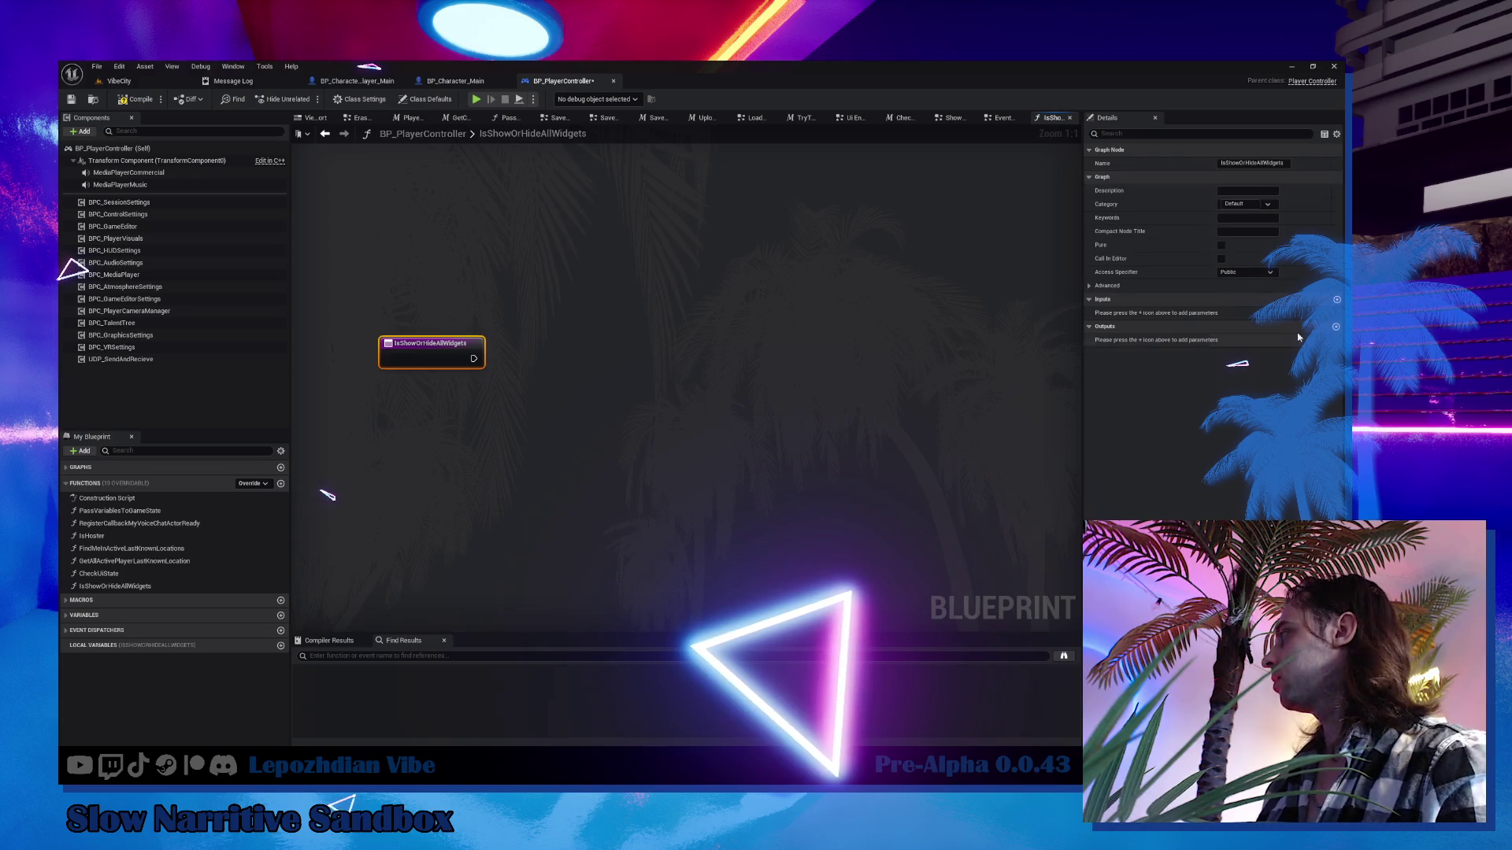
# Add an input parameter named IsShow to the function.
pyautogui.click(1335, 300)
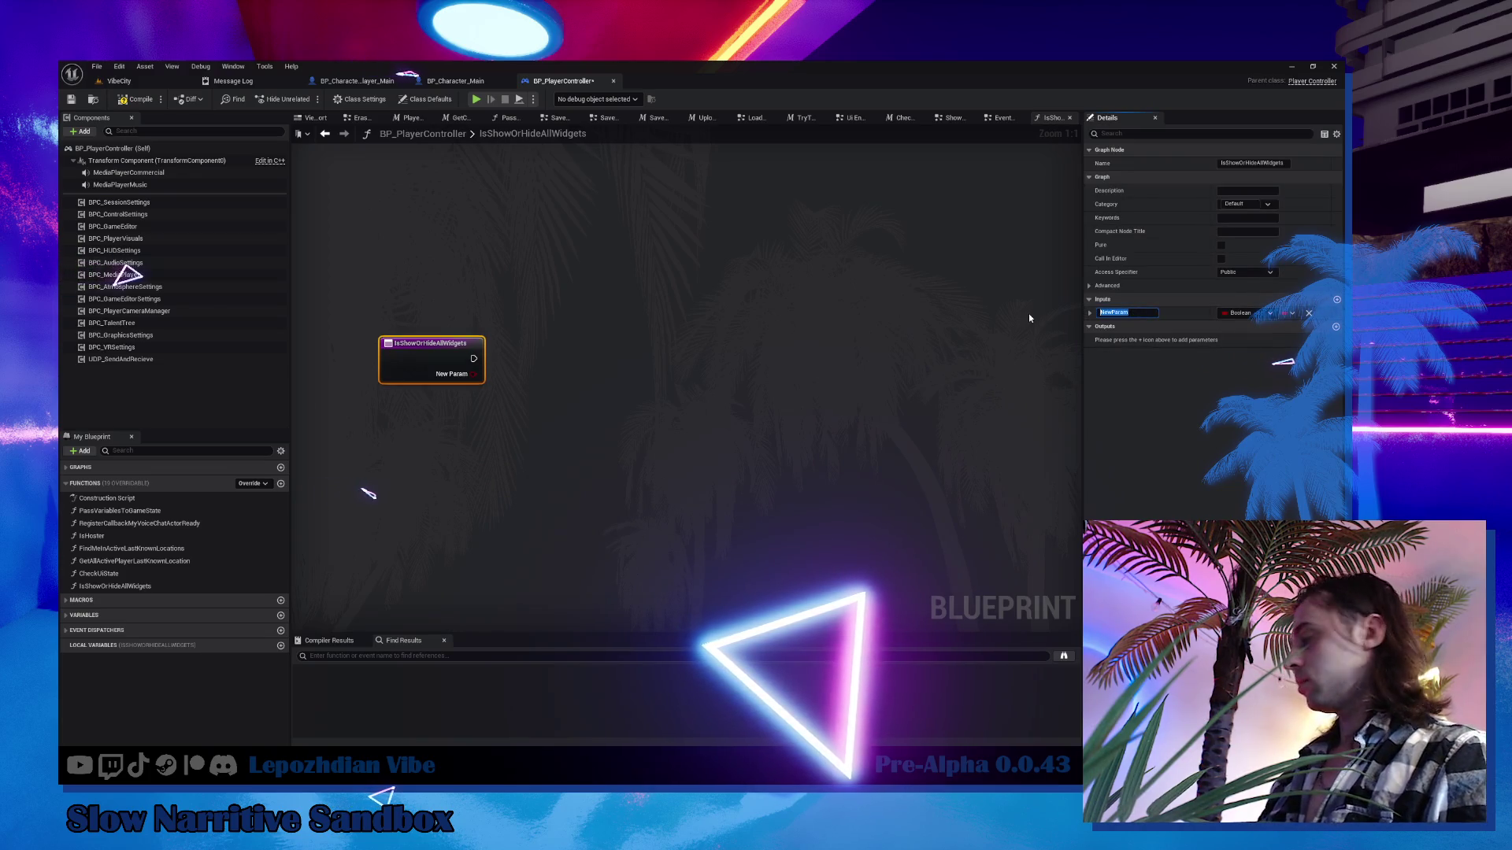
pyautogui.write('IsShow')
pyautogui.press('Return')
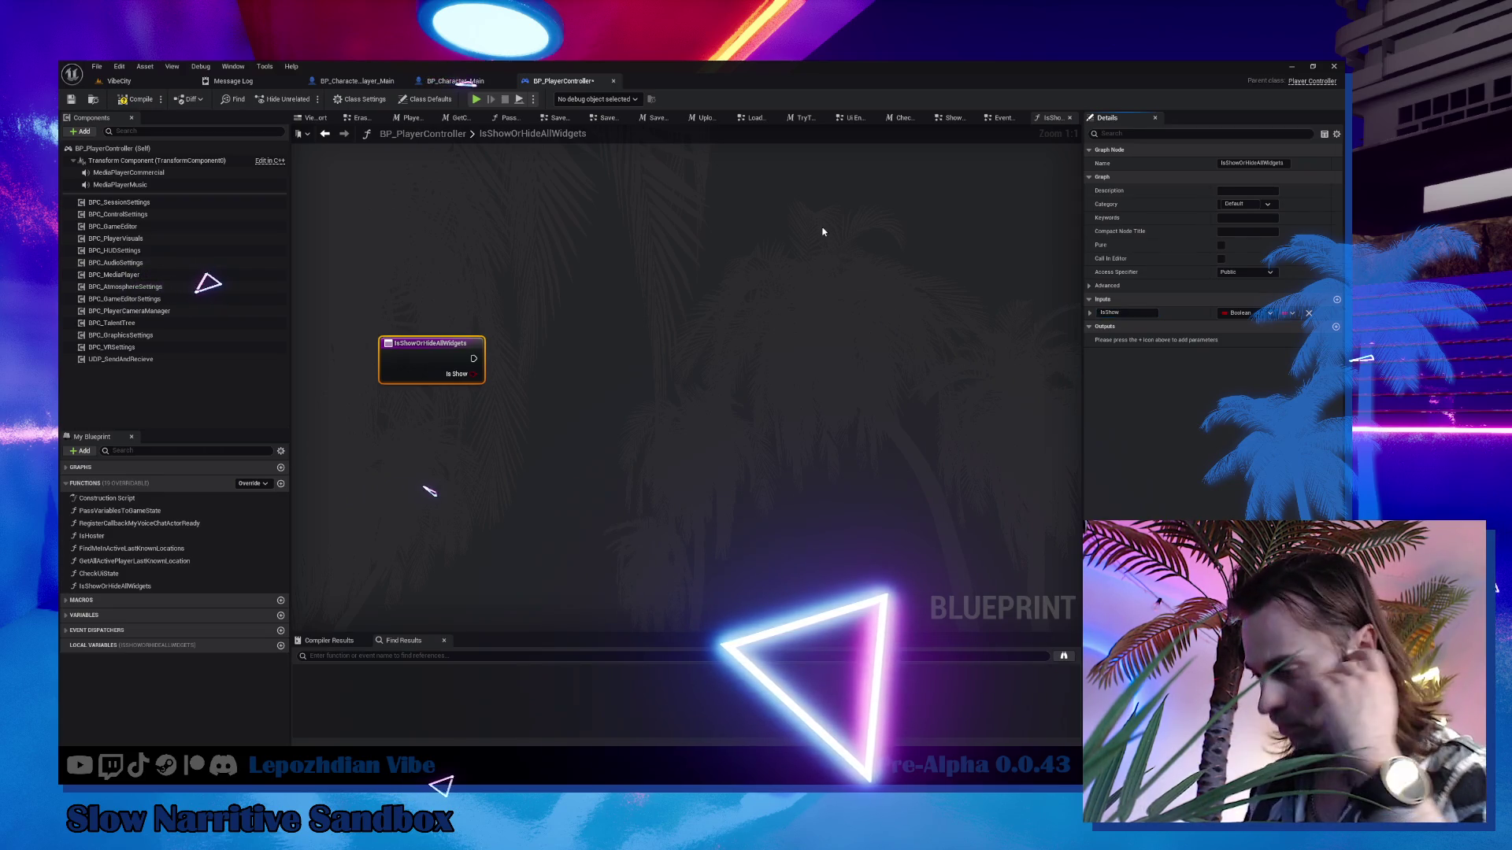
# Go back to BP_PlayerController's EventGraph and select the IsShowOrHideAllWidgets function.
pyautogui.click(466, 81)
pyautogui.click(571, 83)
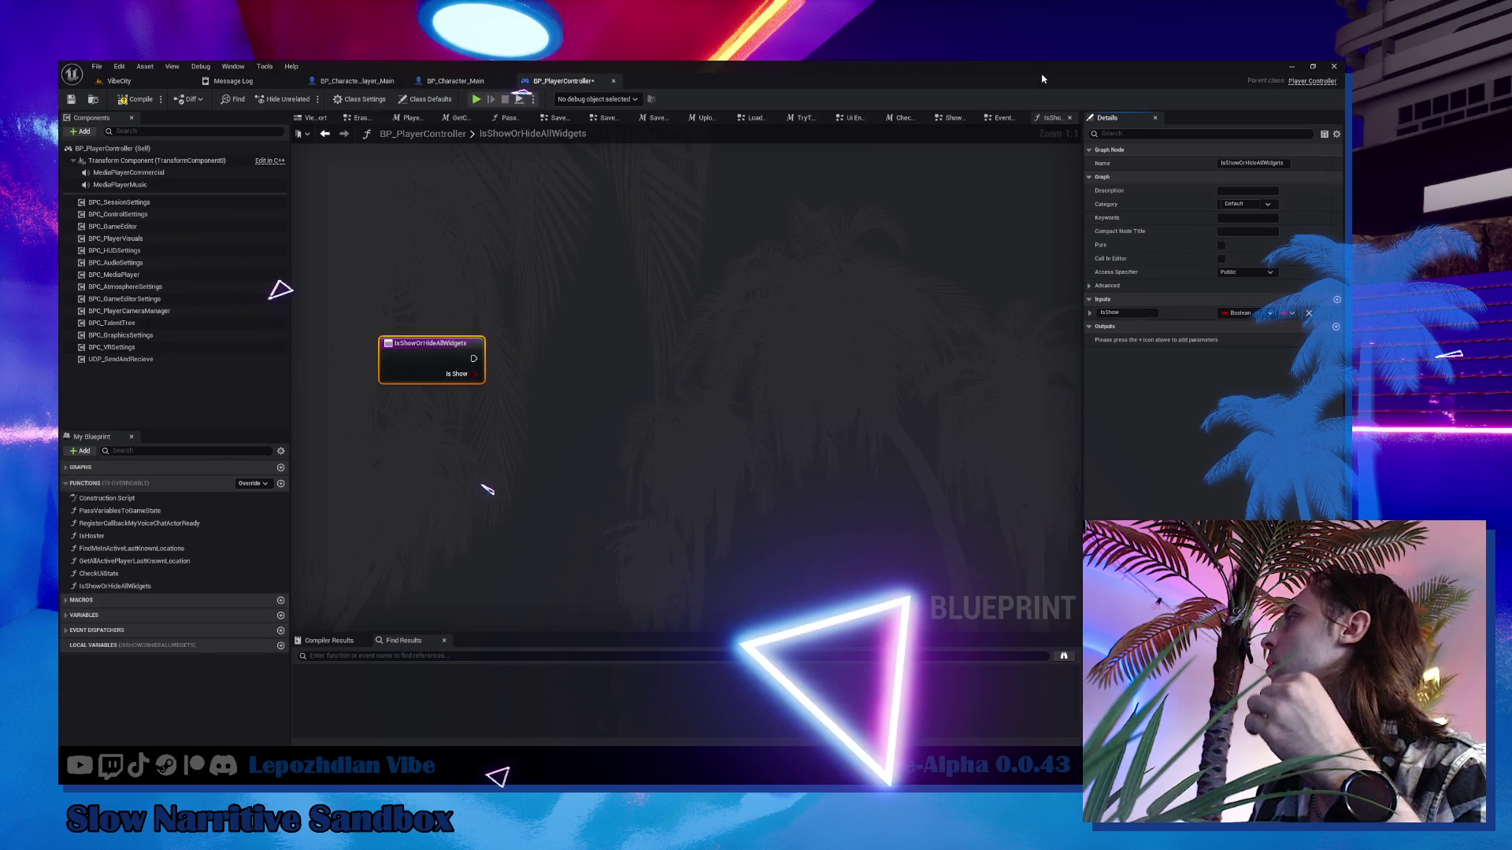
pyautogui.click(994, 118)
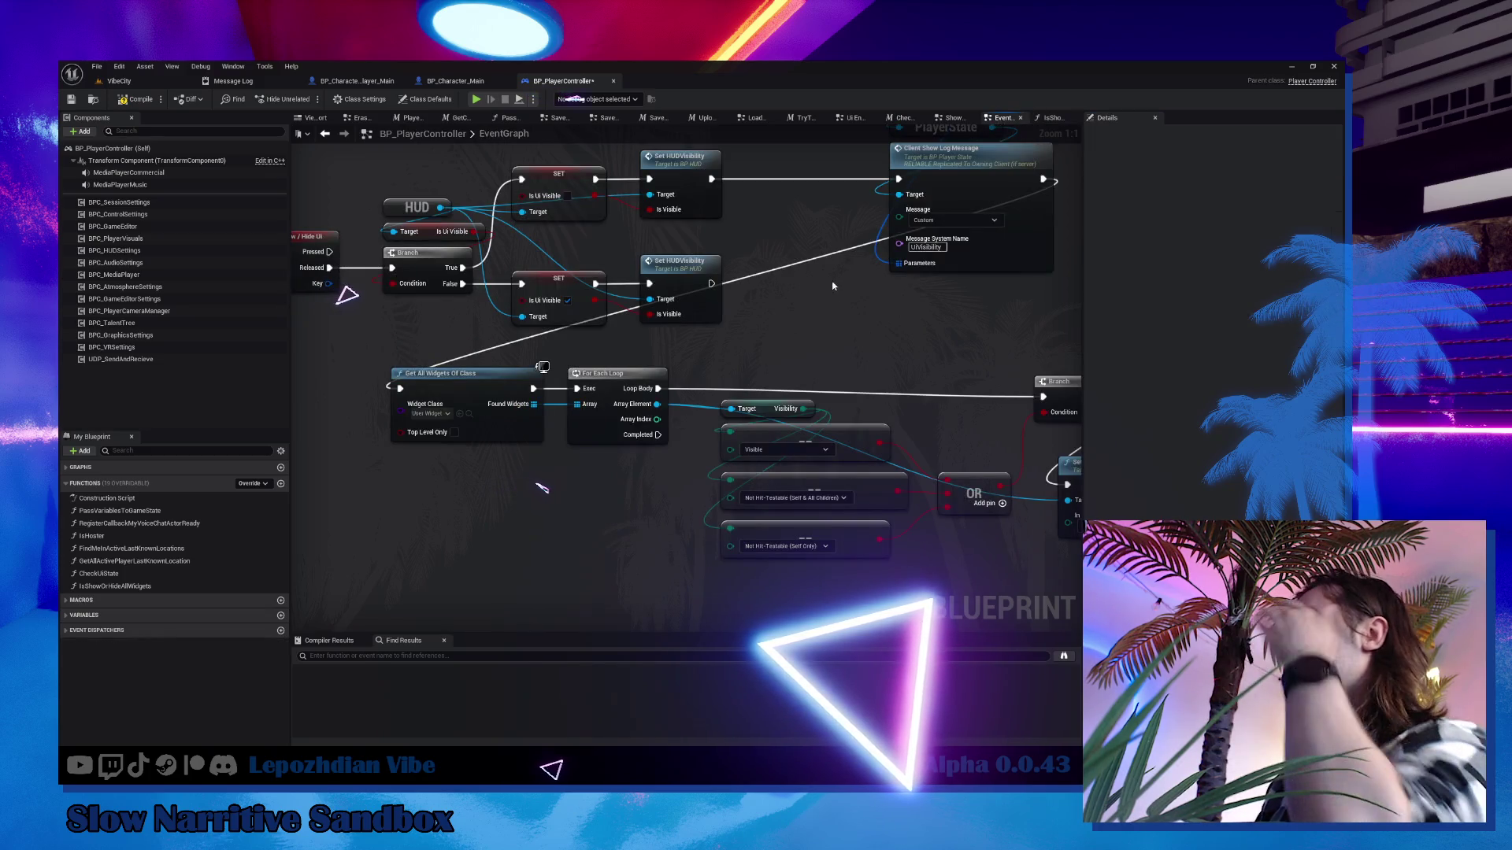
pyautogui.moveTo(820, 316); pyautogui.dragTo(897, 372)
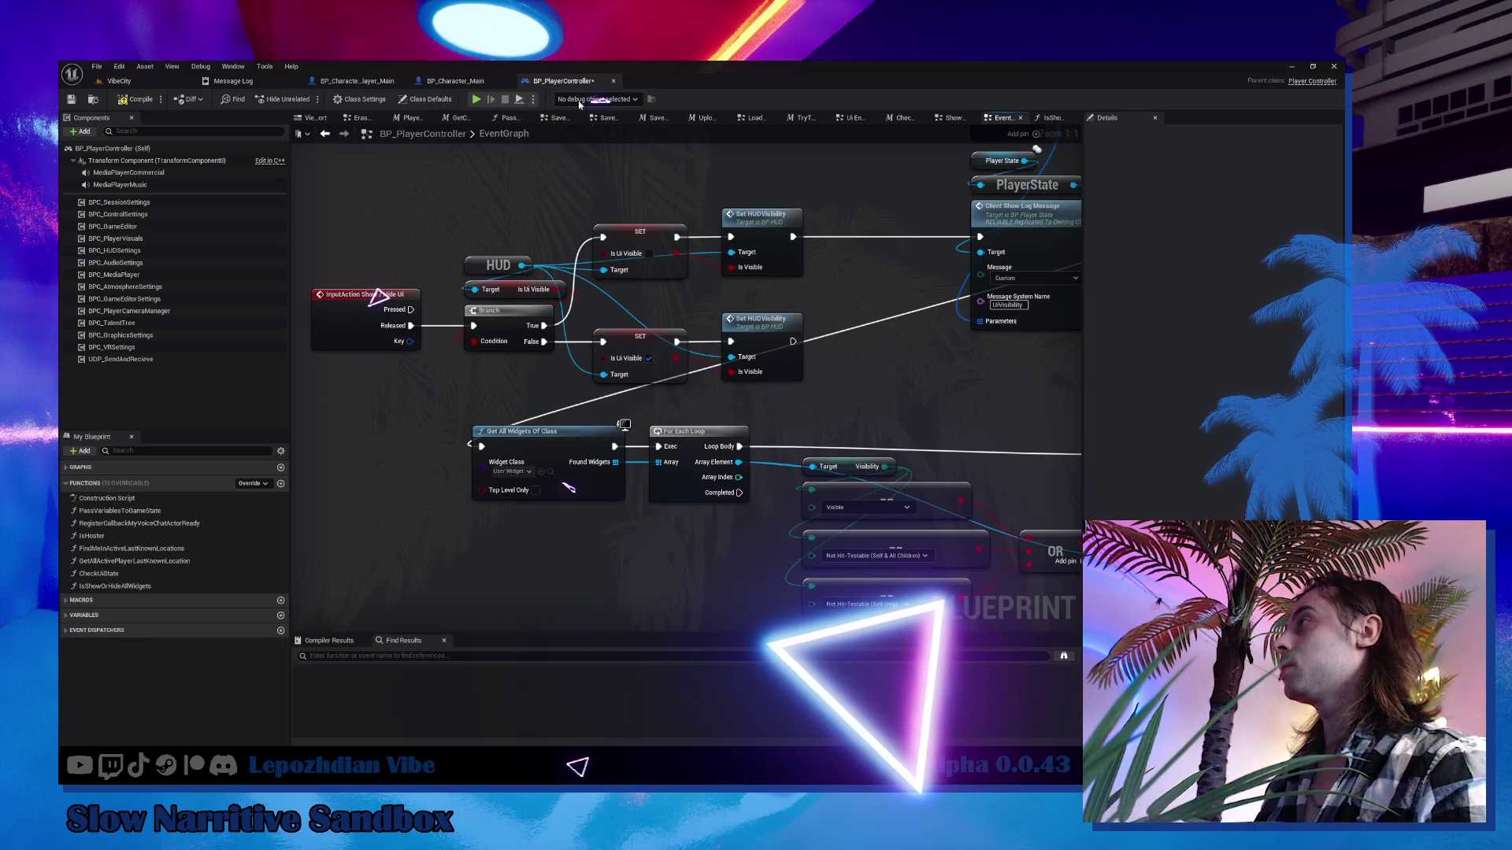
pyautogui.click(144, 585)
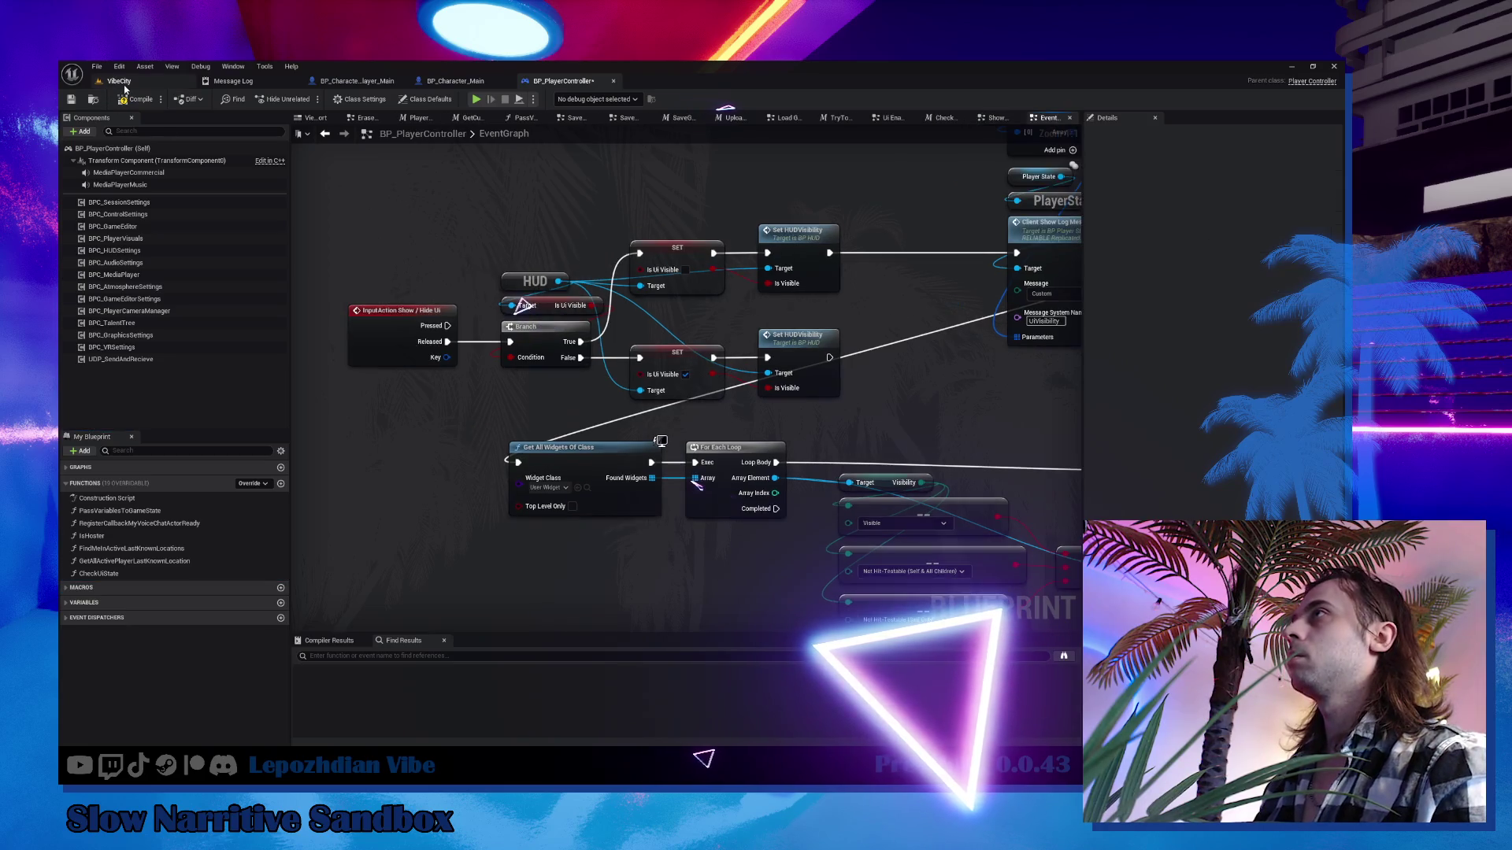
# From the level editor's Content Drawer, browse to LepozhdianVibe/Blueprints/Core and open BP_HUD.
pyautogui.click(118, 80)
pyautogui.hotkey('ctrl', 'space')
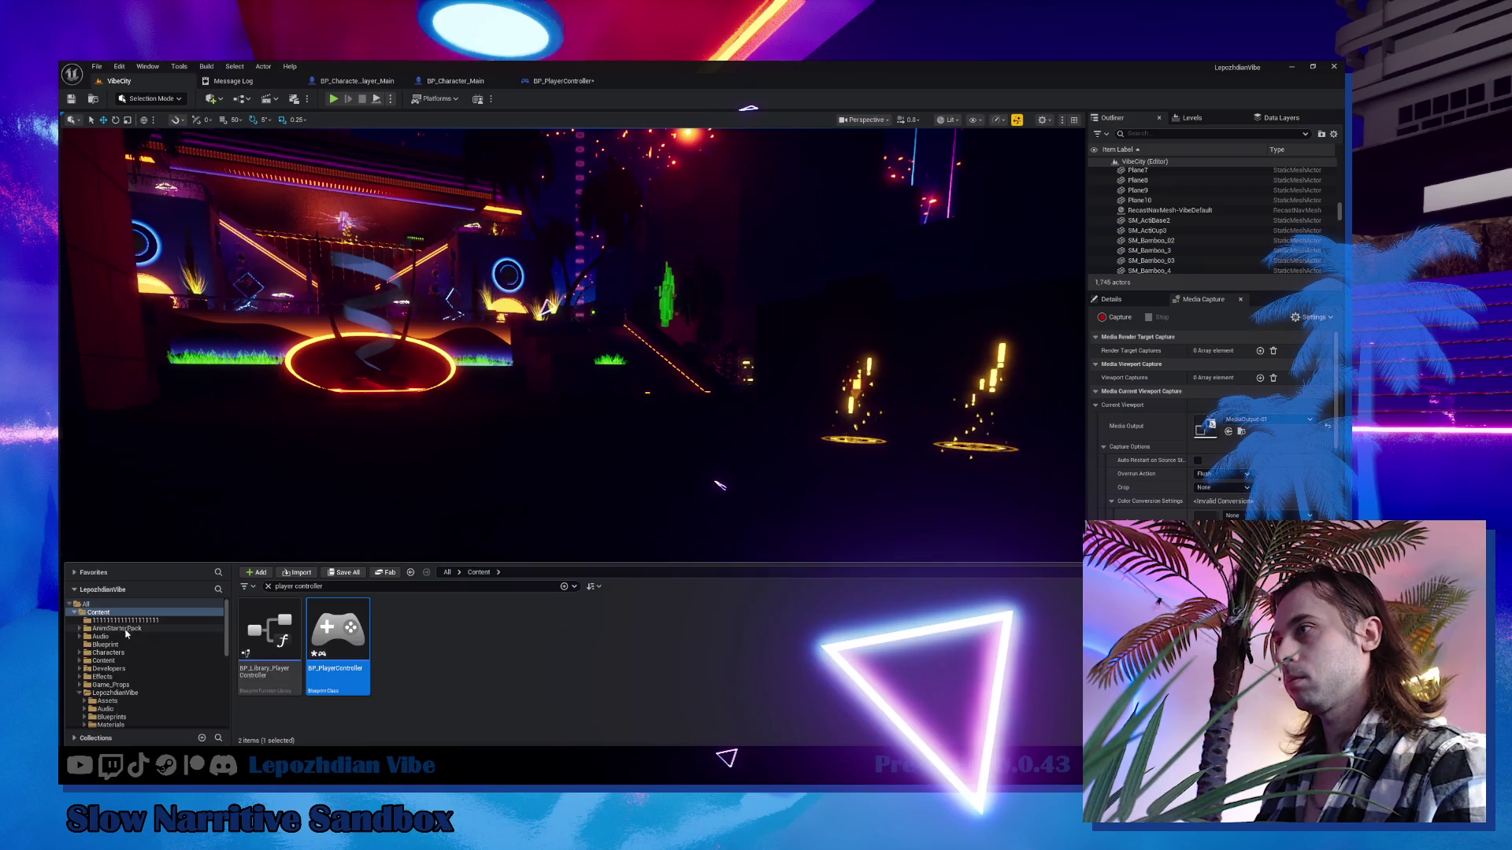
pyautogui.click(81, 693)
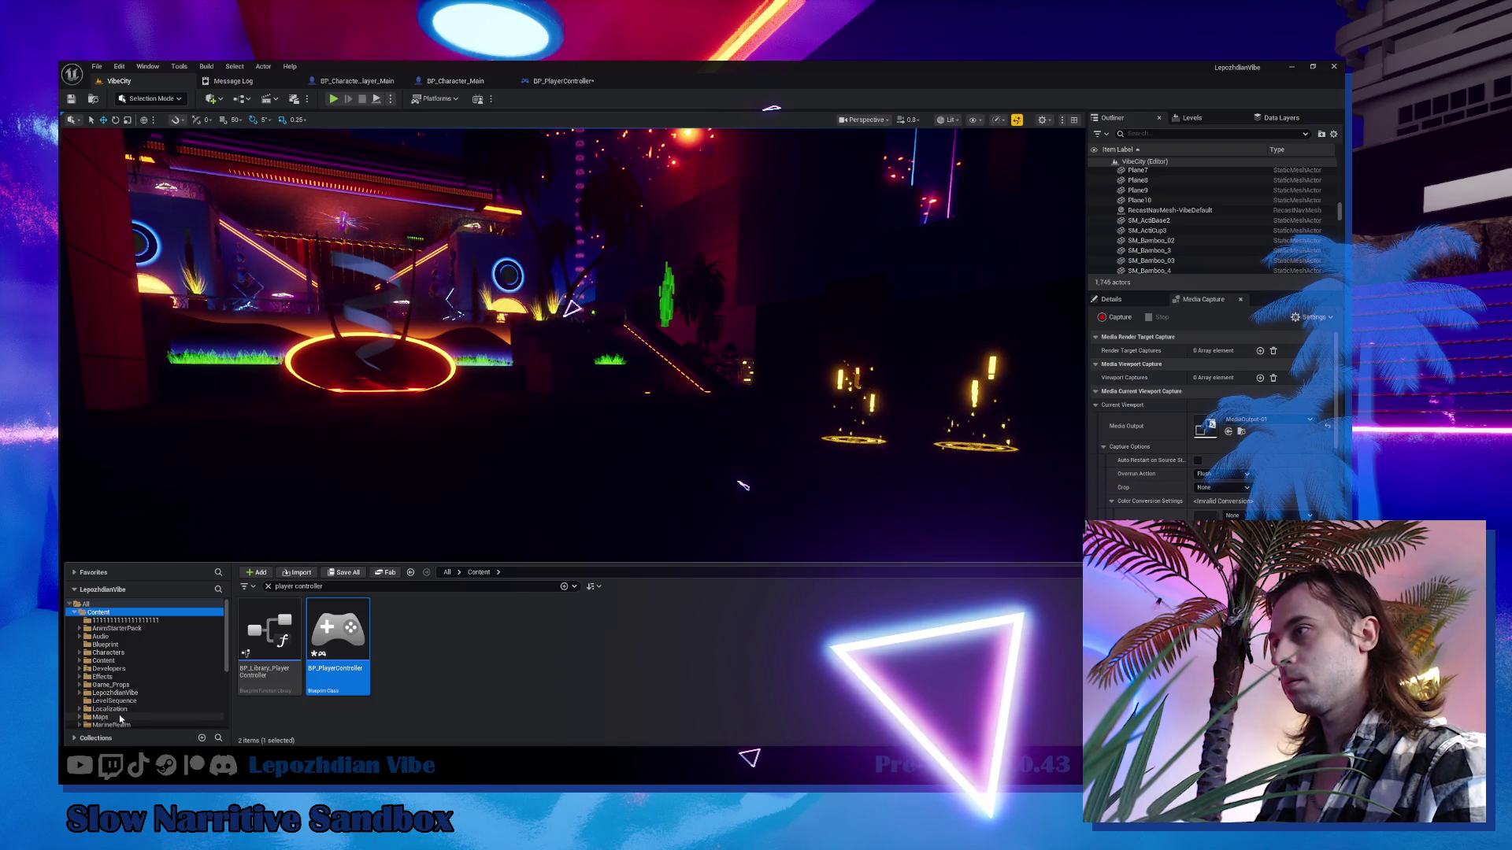
pyautogui.click(267, 587)
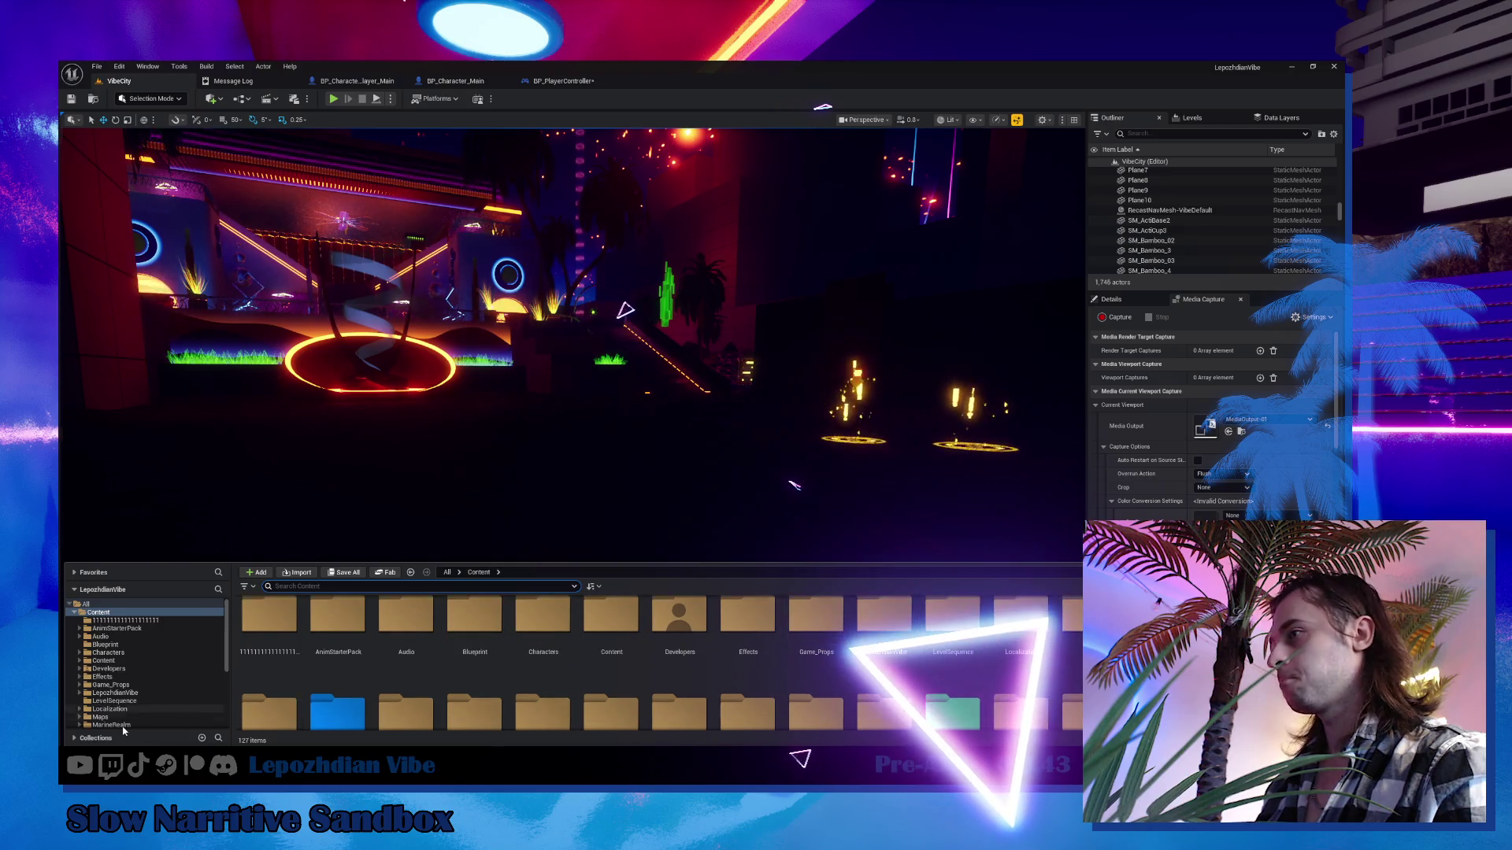
pyautogui.scroll(-2, 142, 669)
pyautogui.click(139, 661)
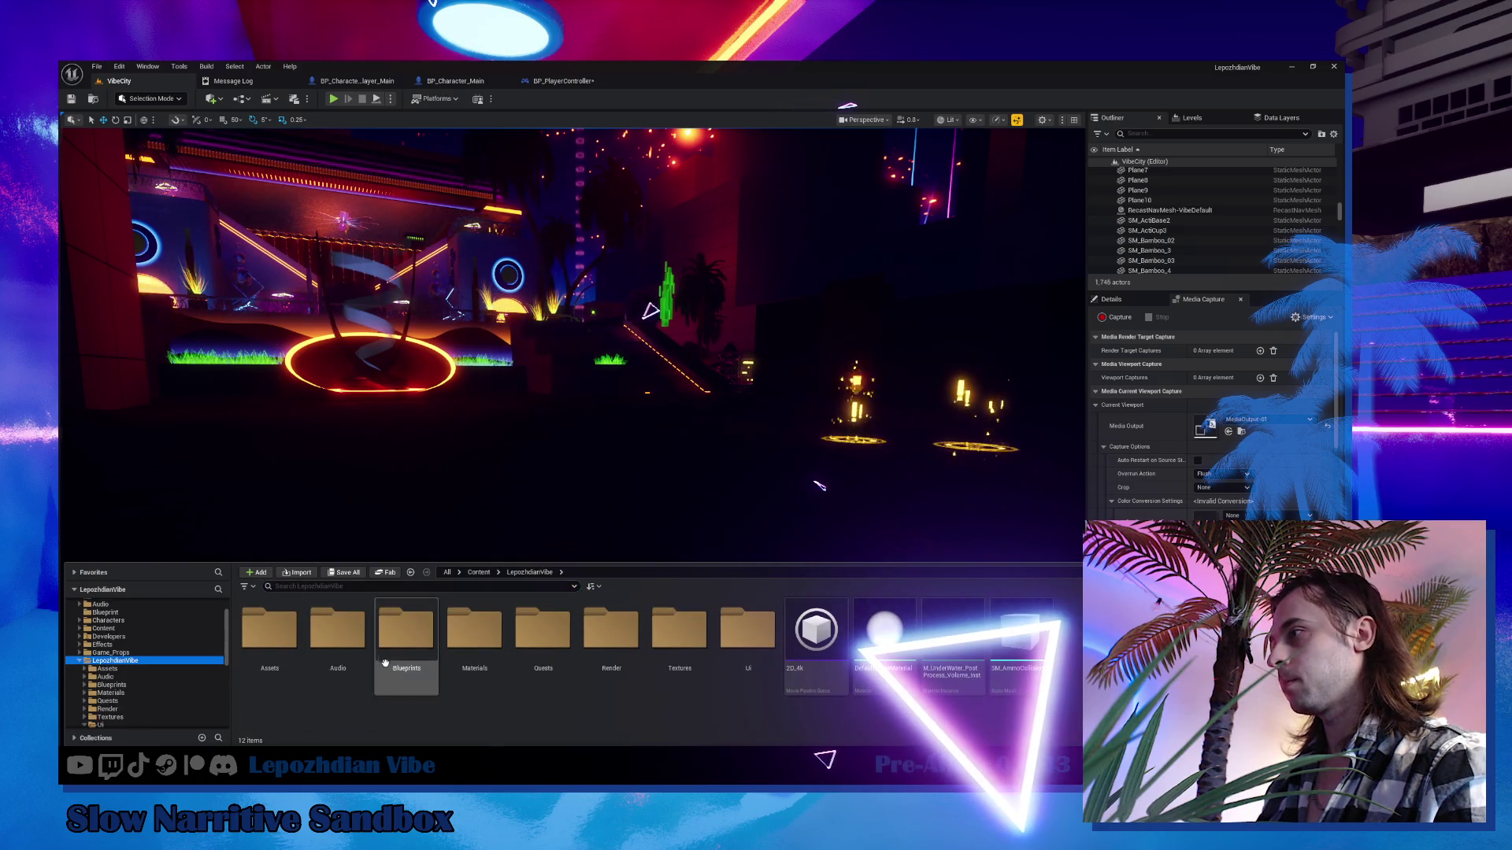
pyautogui.doubleClick(407, 630)
pyautogui.doubleClick(494, 649)
pyautogui.click(682, 640)
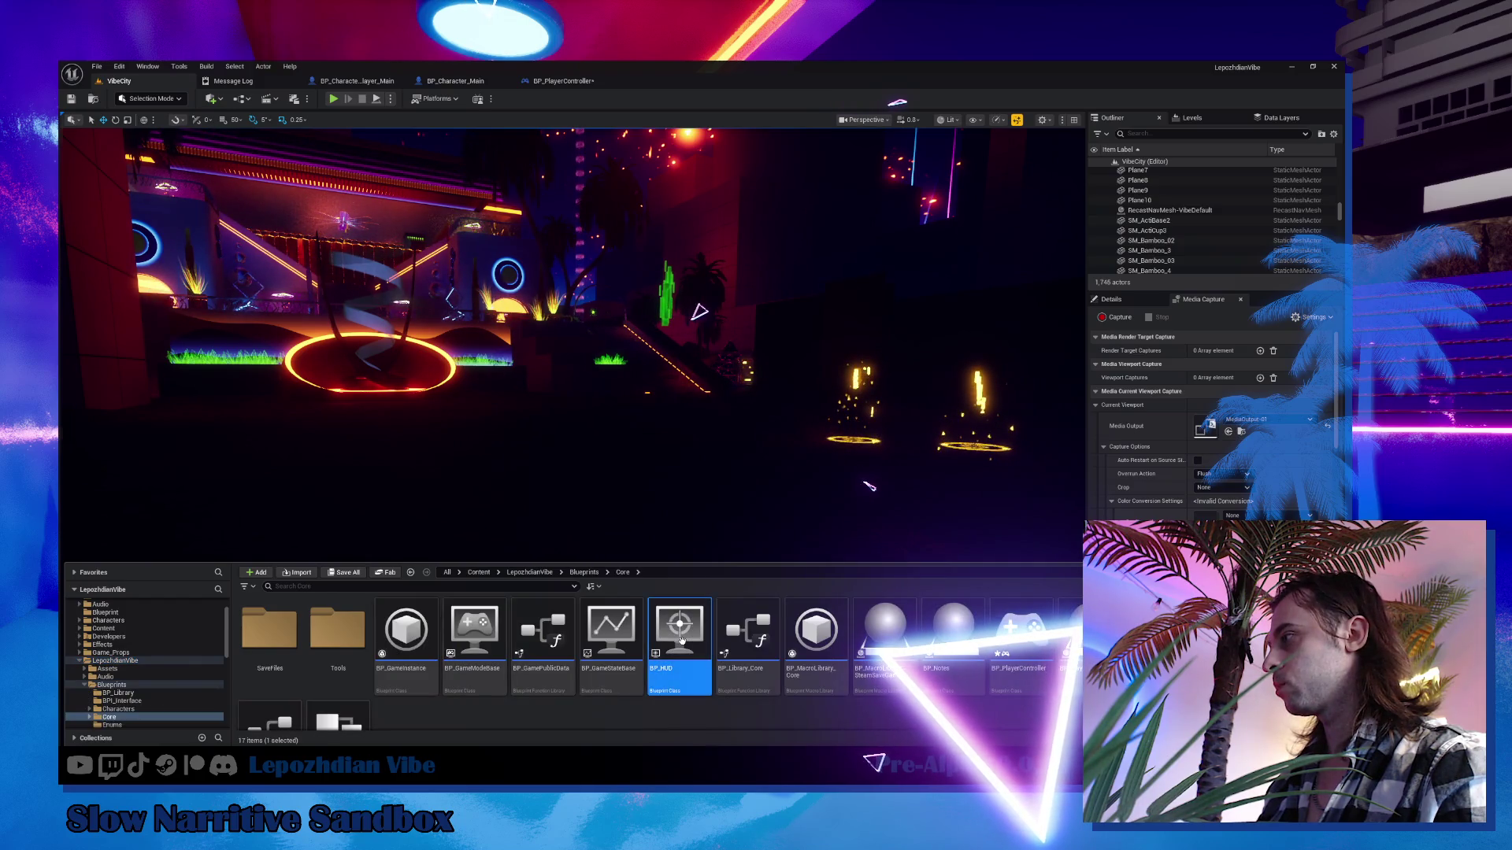
pyautogui.doubleClick(683, 645)
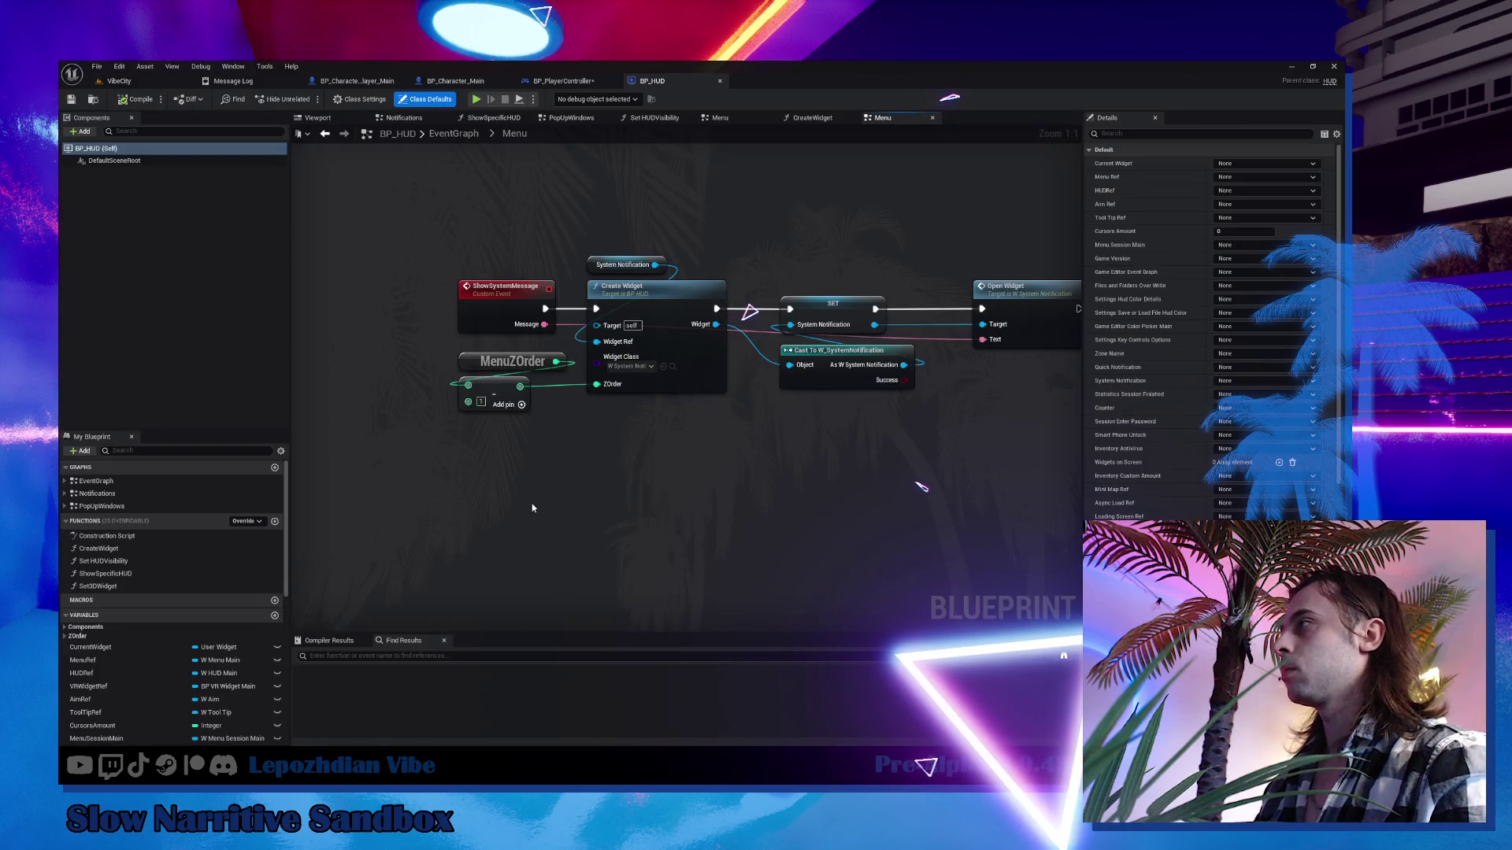
pyautogui.moveTo(532, 508); pyautogui.dragTo(556, 424)
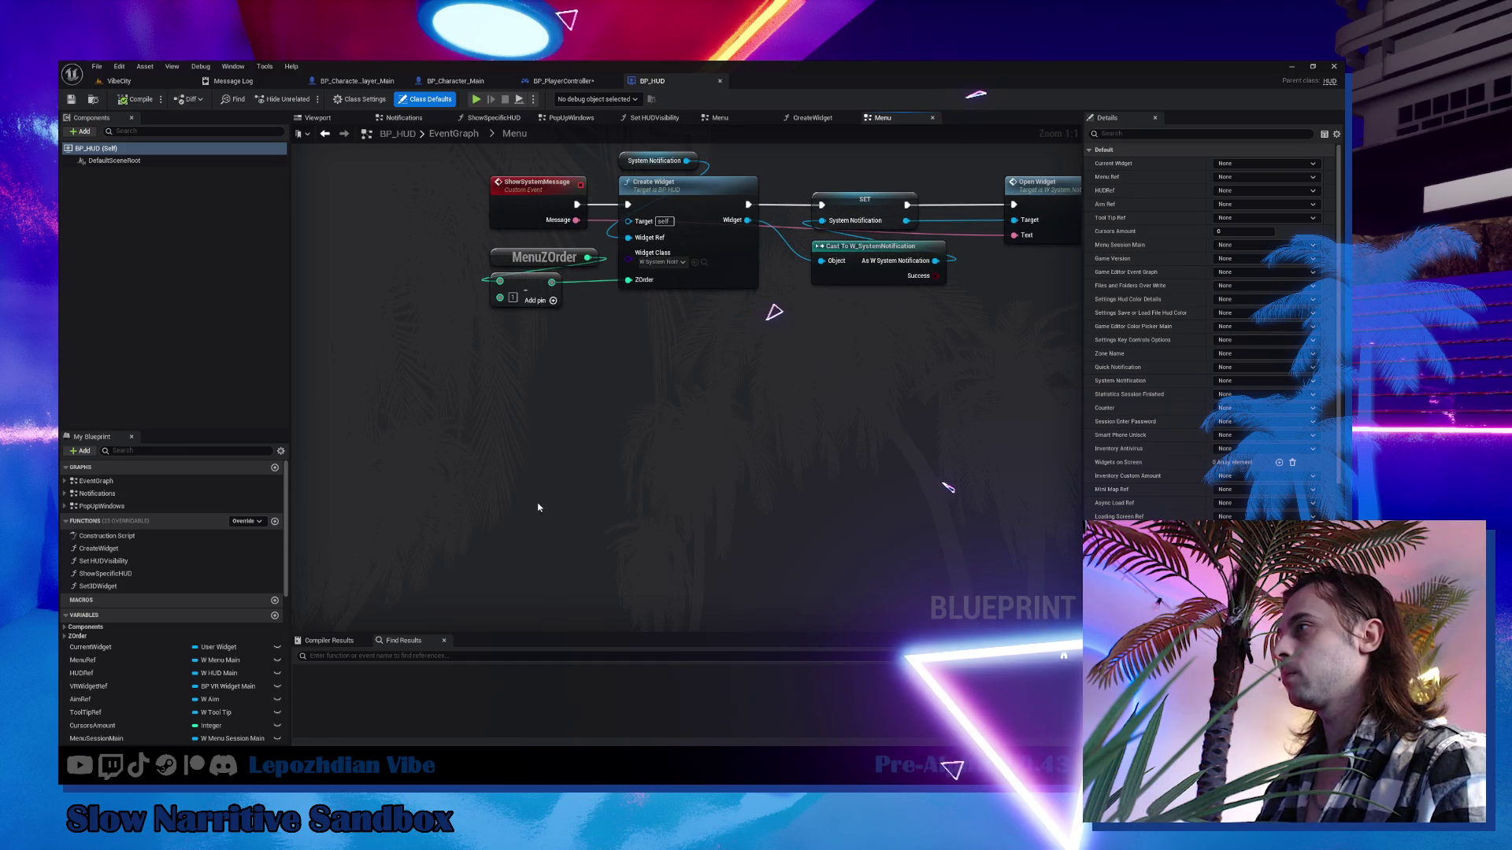
# Add a custom event named ShowOrHideAllWidgets to the BP_HUD graph.
pyautogui.rightClick(509, 507)
pyautogui.write('custom')
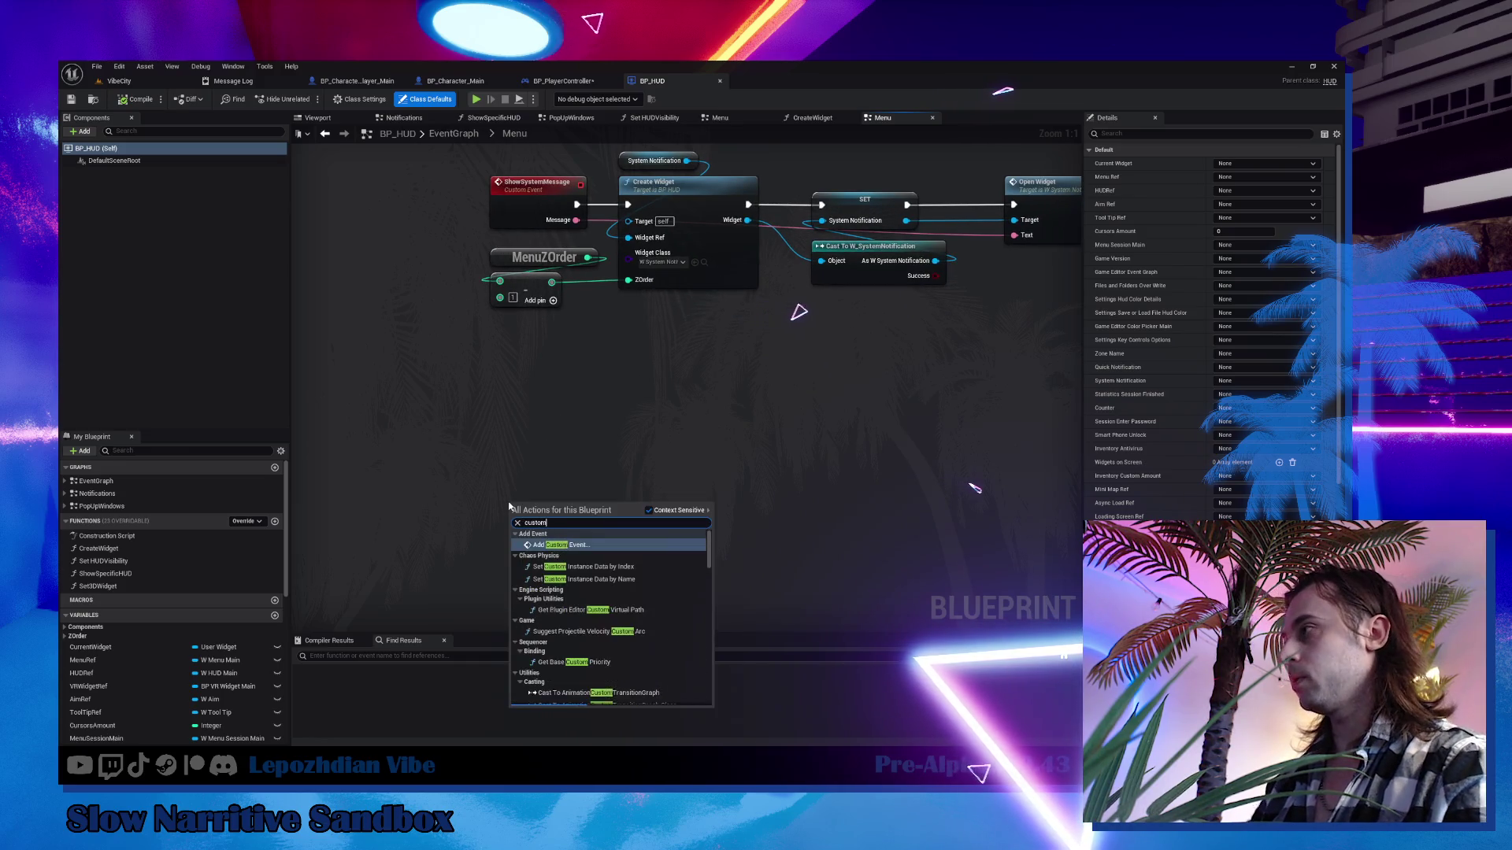
pyautogui.click(580, 548)
pyautogui.write('Show')
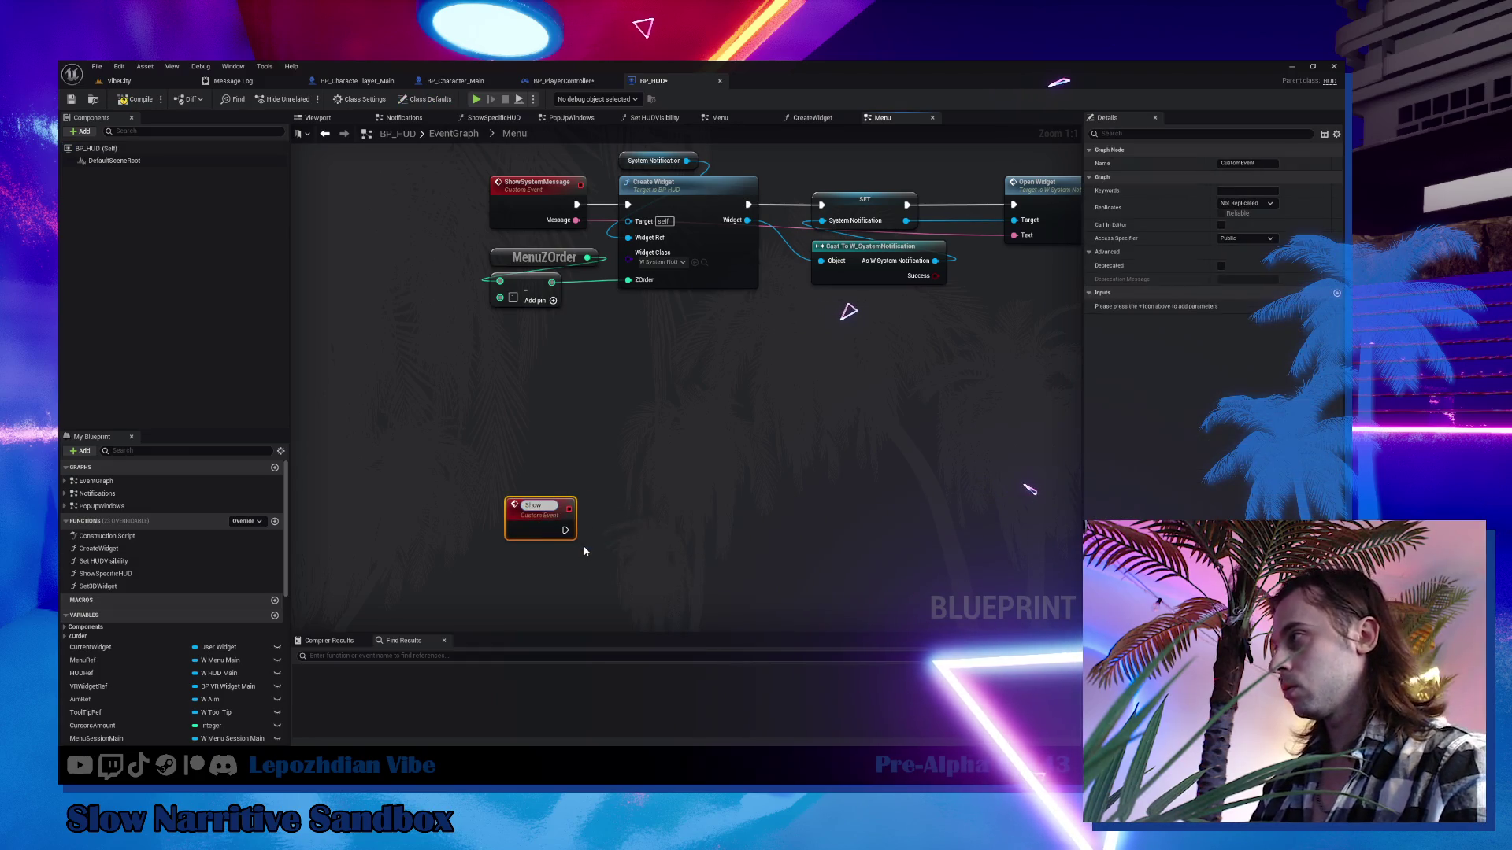
pyautogui.write('OrHide')
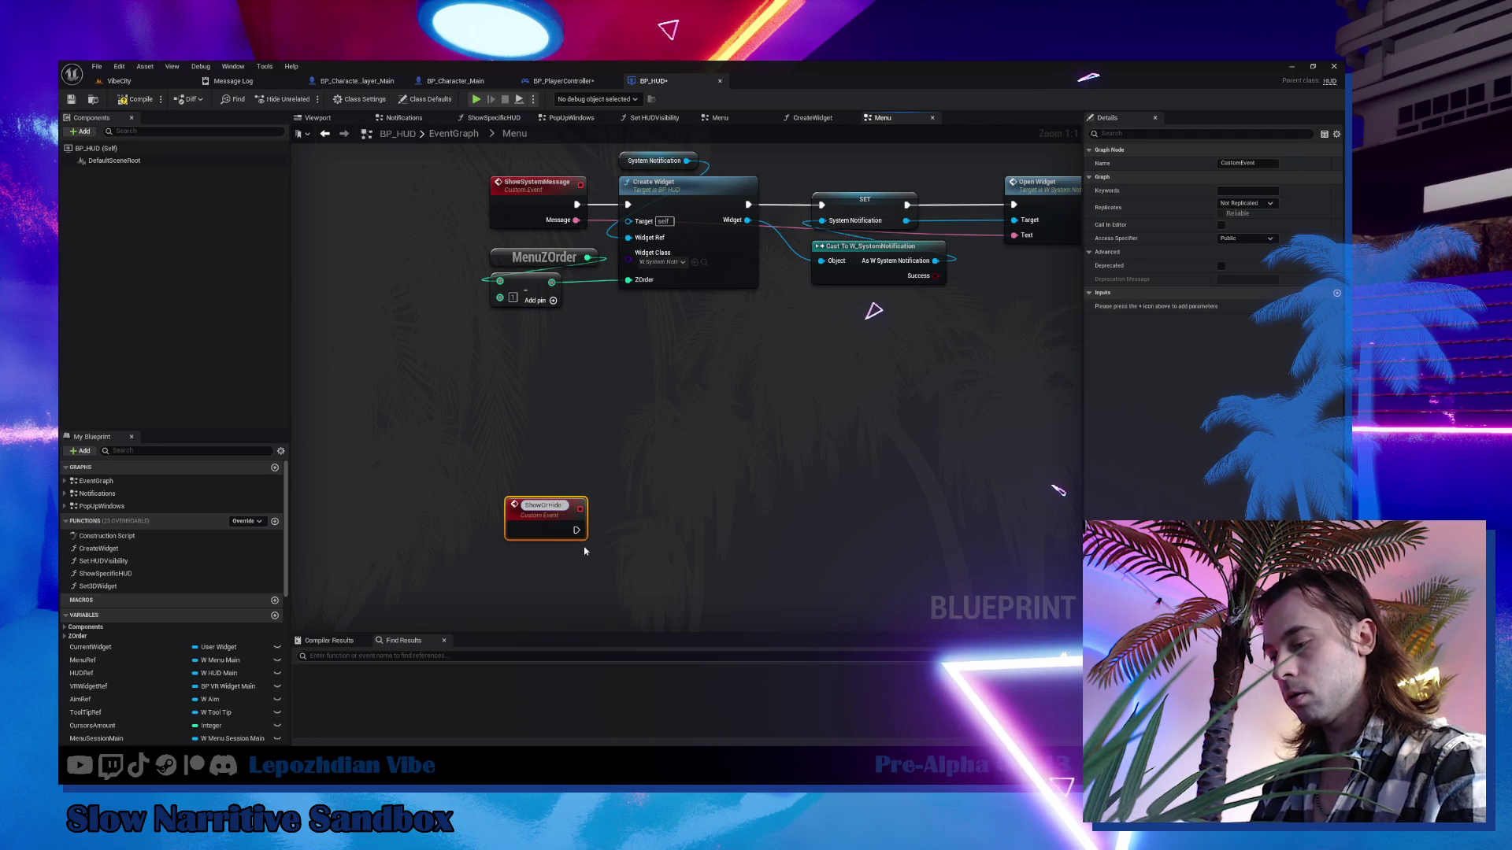
pyautogui.write('AllWid')
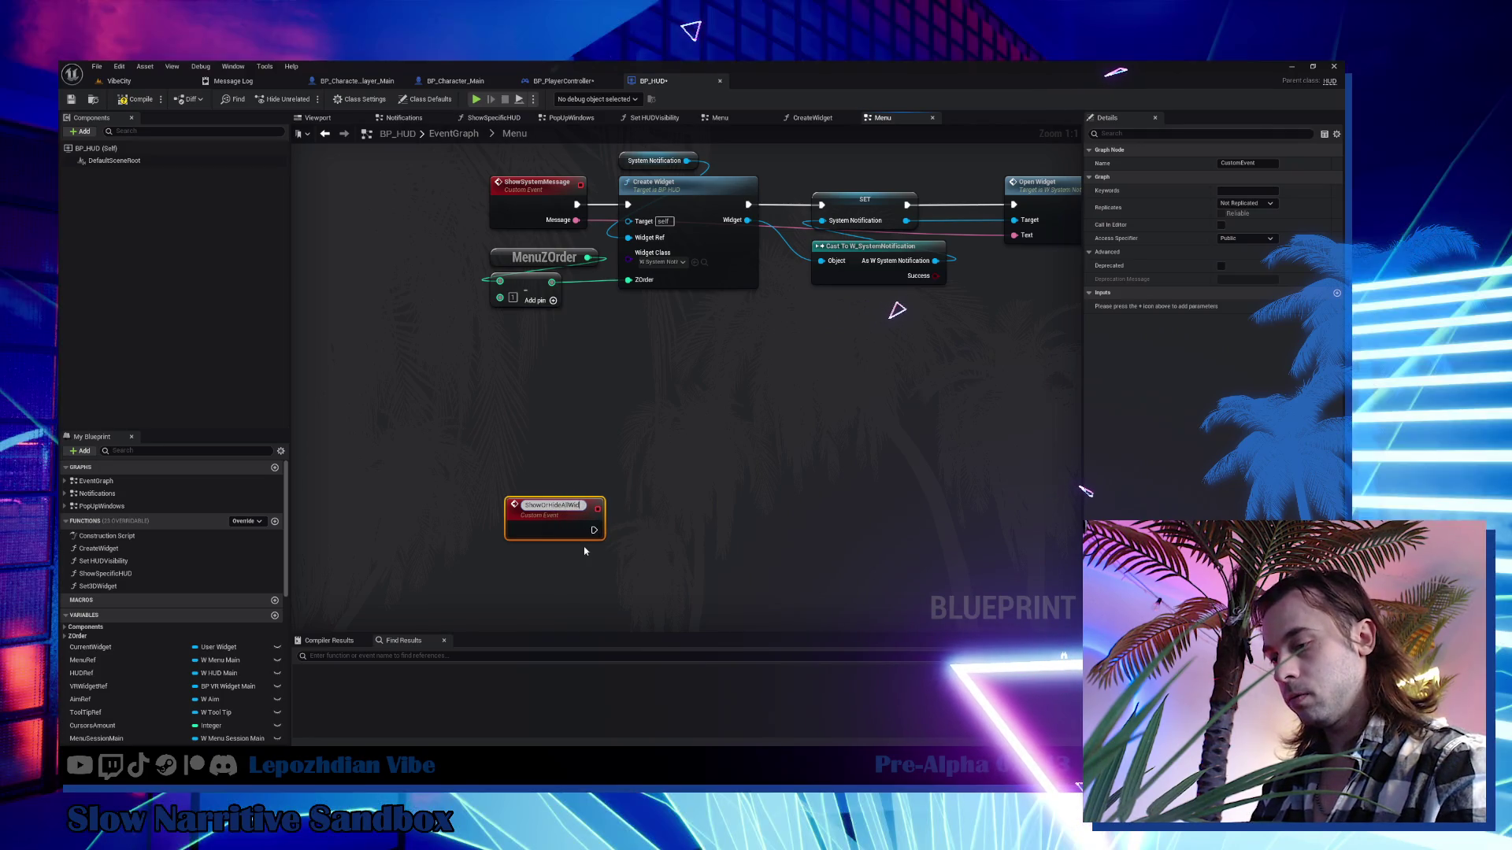
pyautogui.write('gets')
pyautogui.press('Return')
pyautogui.moveTo(545, 524); pyautogui.dragTo(526, 429)
# Give the ShowOrHideAllWidgets event an input parameter named IsShow.
pyautogui.click(1336, 293)
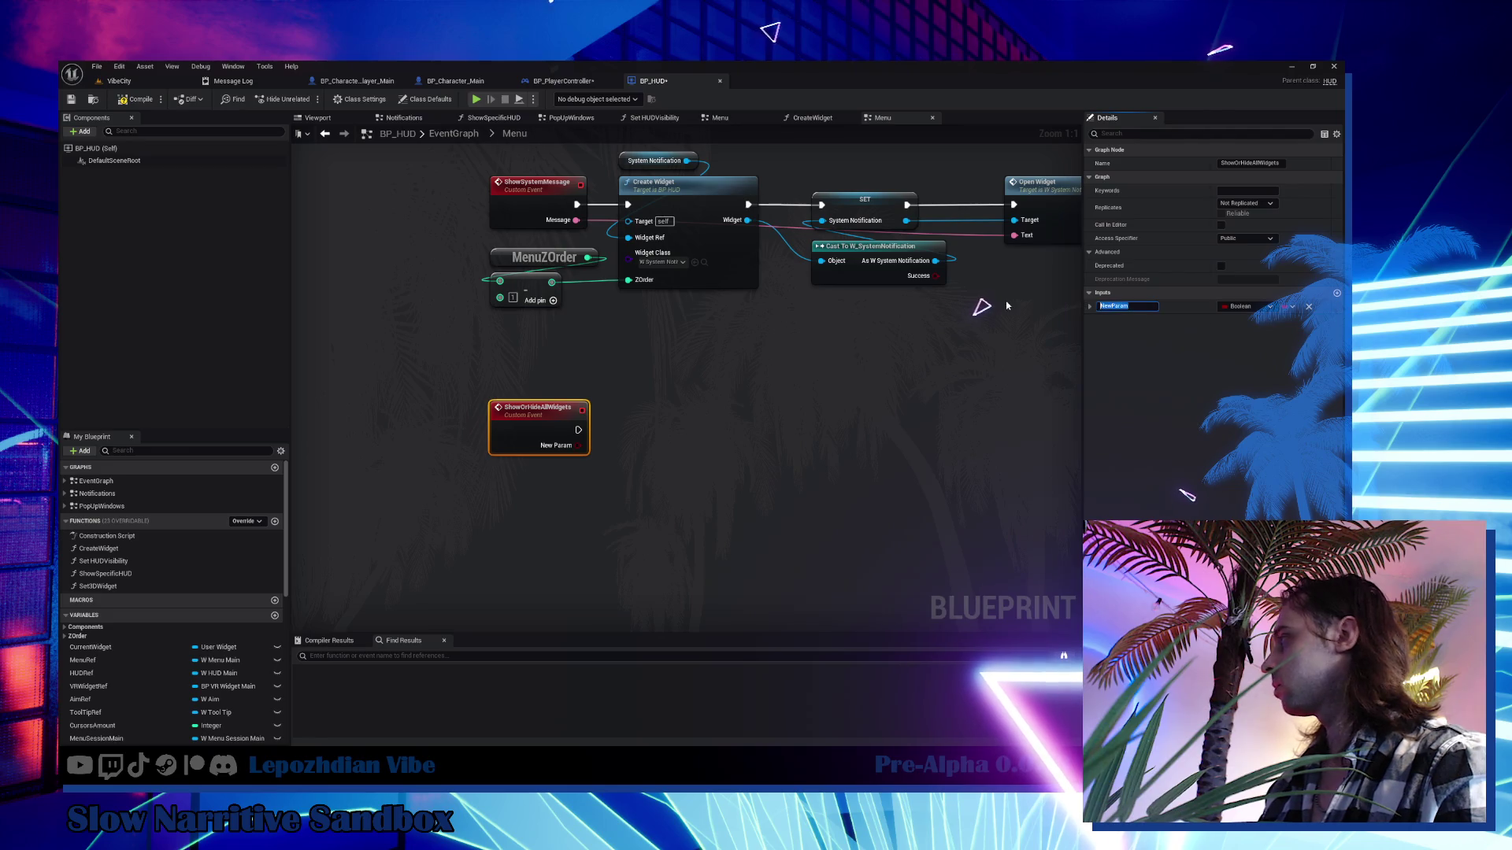
pyautogui.write('IsShow')
pyautogui.press('Return')
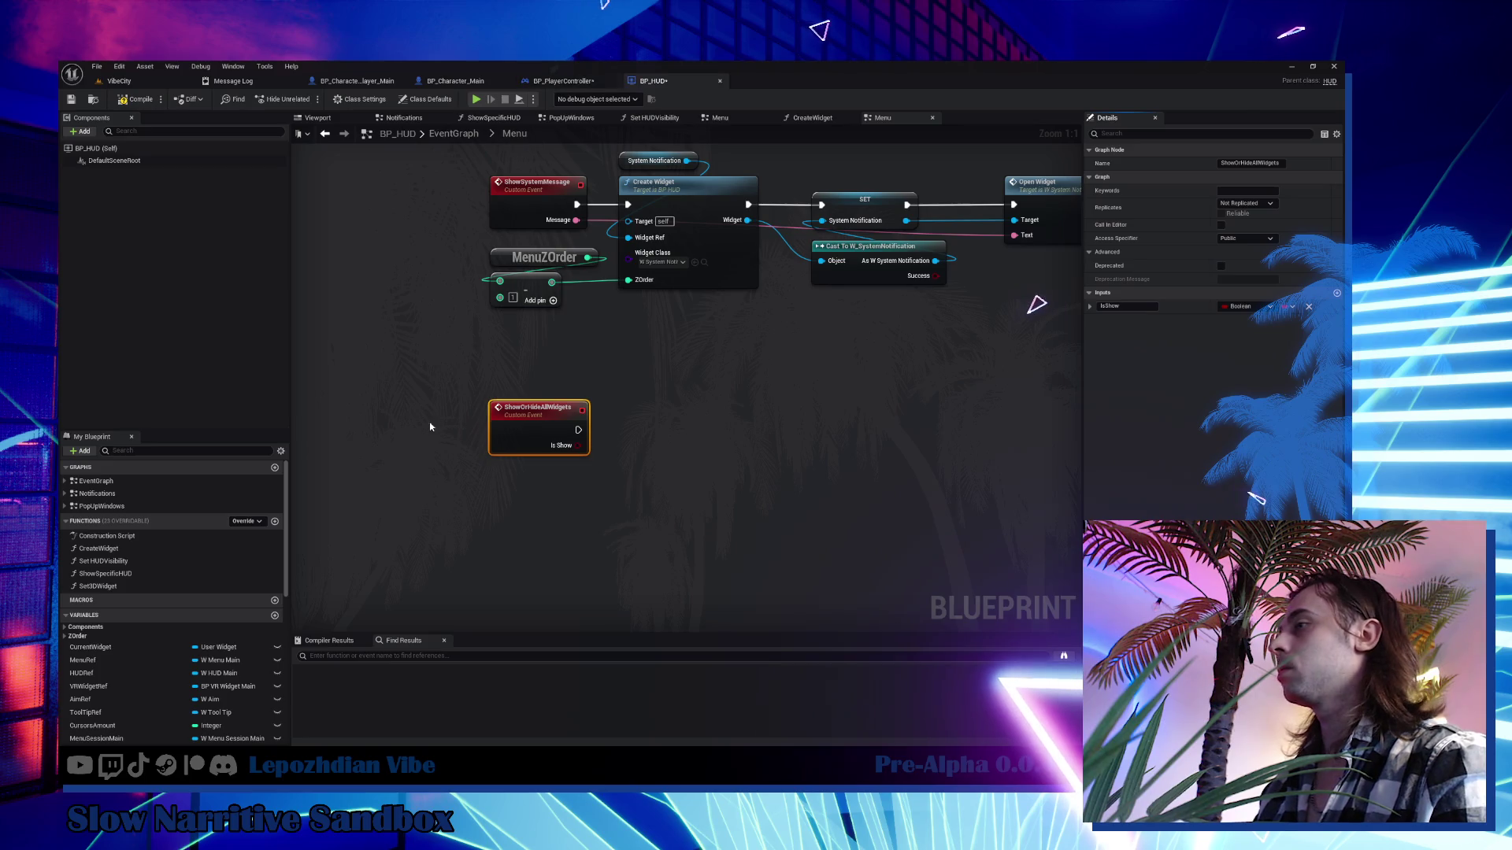
# Back in BP_PlayerController's EventGraph, select the two SET nodes and the HUD node.
pyautogui.click(585, 86)
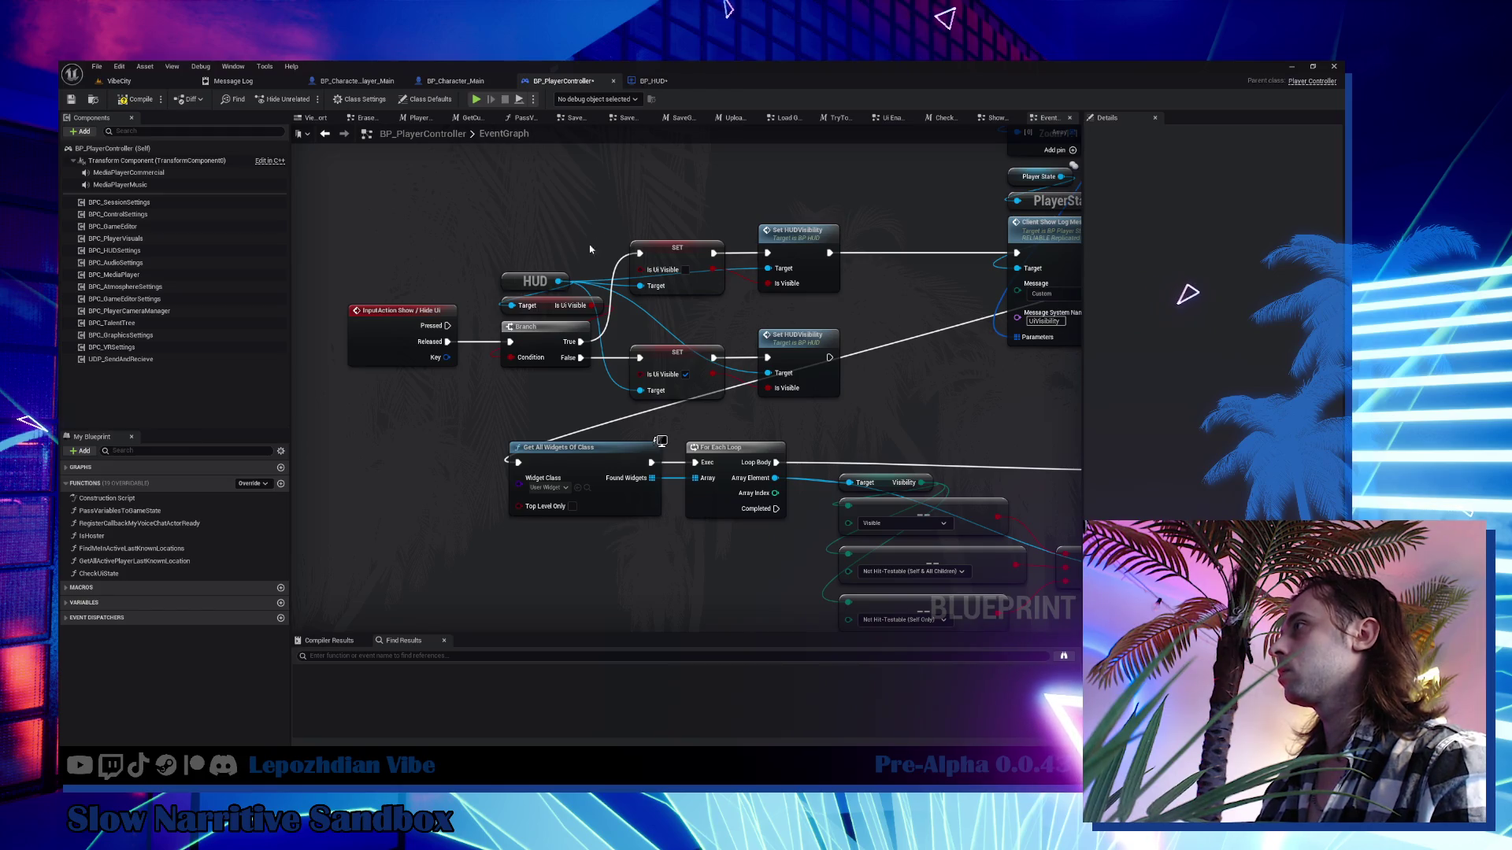
pyautogui.moveTo(660, 195); pyautogui.dragTo(692, 372)
pyautogui.click(536, 281)
pyautogui.moveTo(307, 186); pyautogui.dragTo(555, 278)
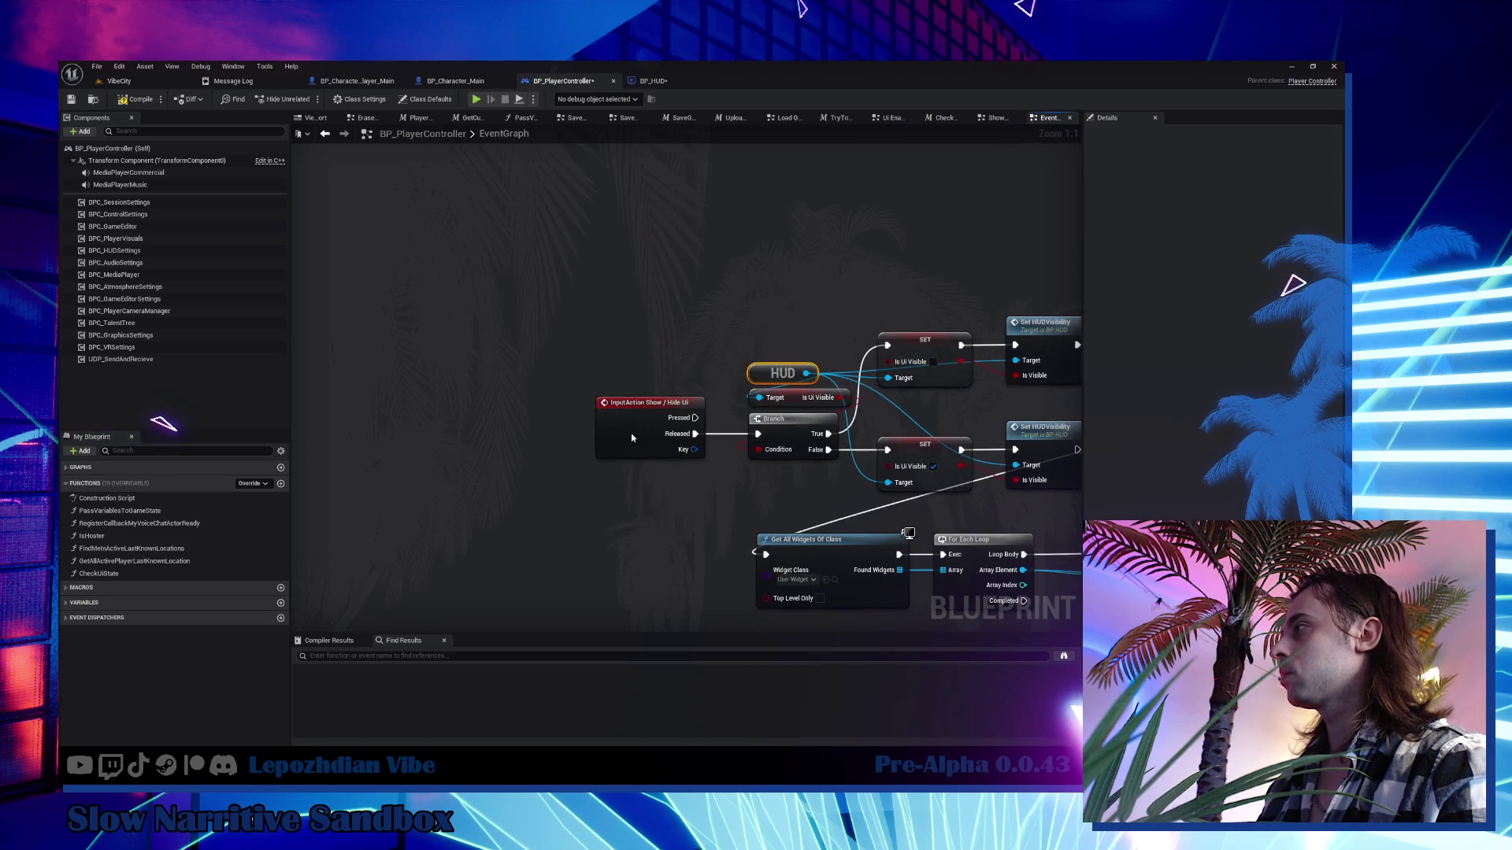